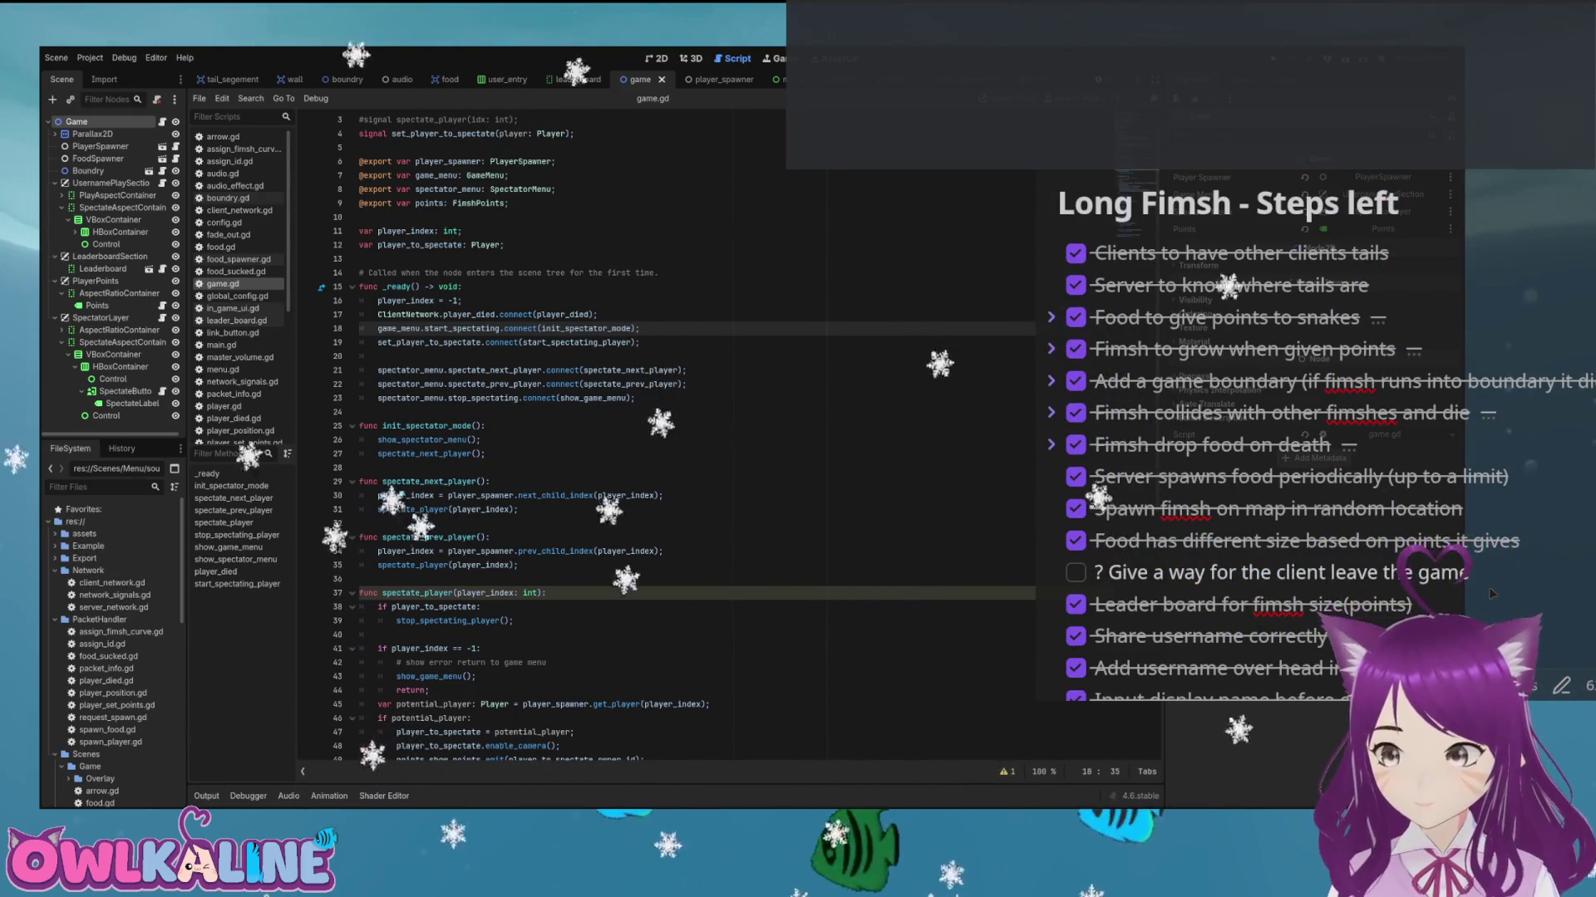
Step: Delete the '#signal spectate_player' comment and its blank line from game.gd, then run the game
scroll(665, 432, down, 10)
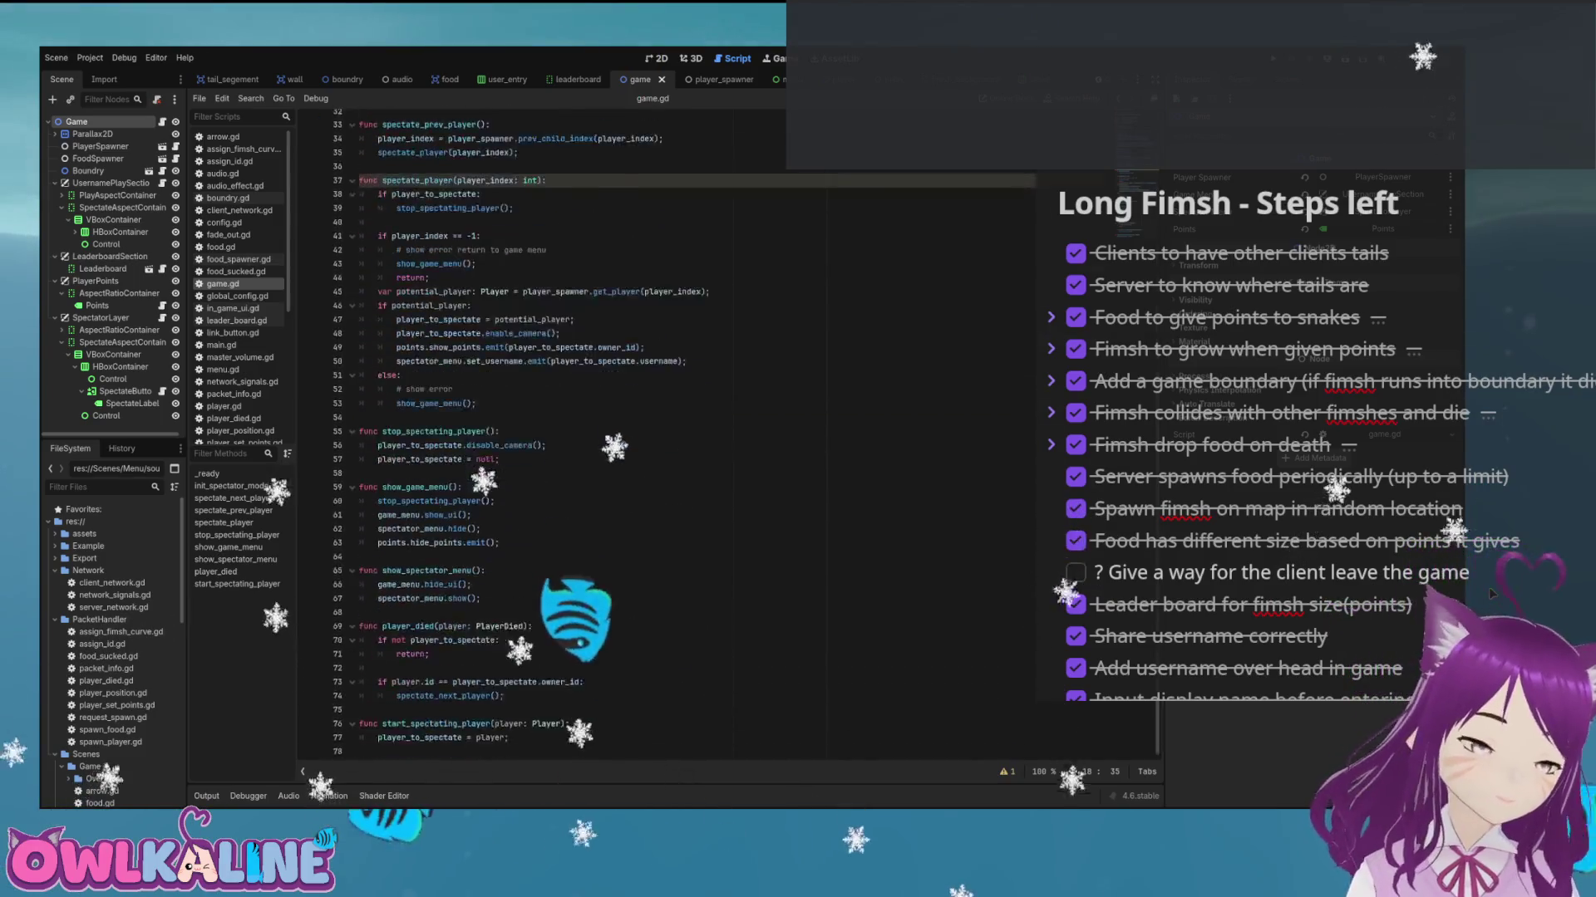
scroll(665, 432, up, 10)
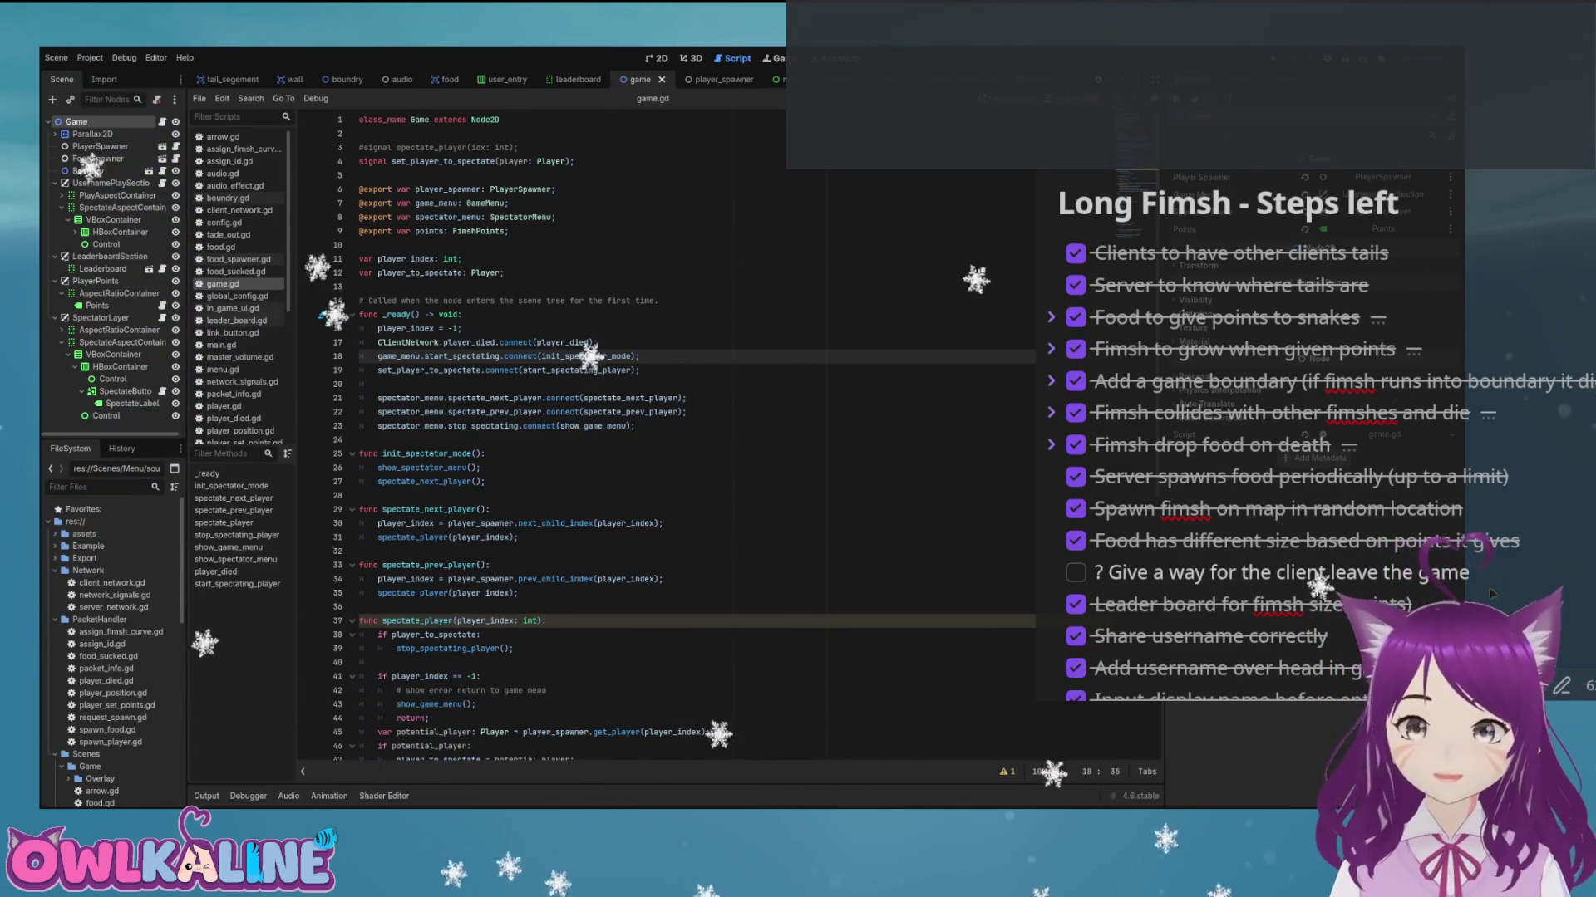
click(362, 440)
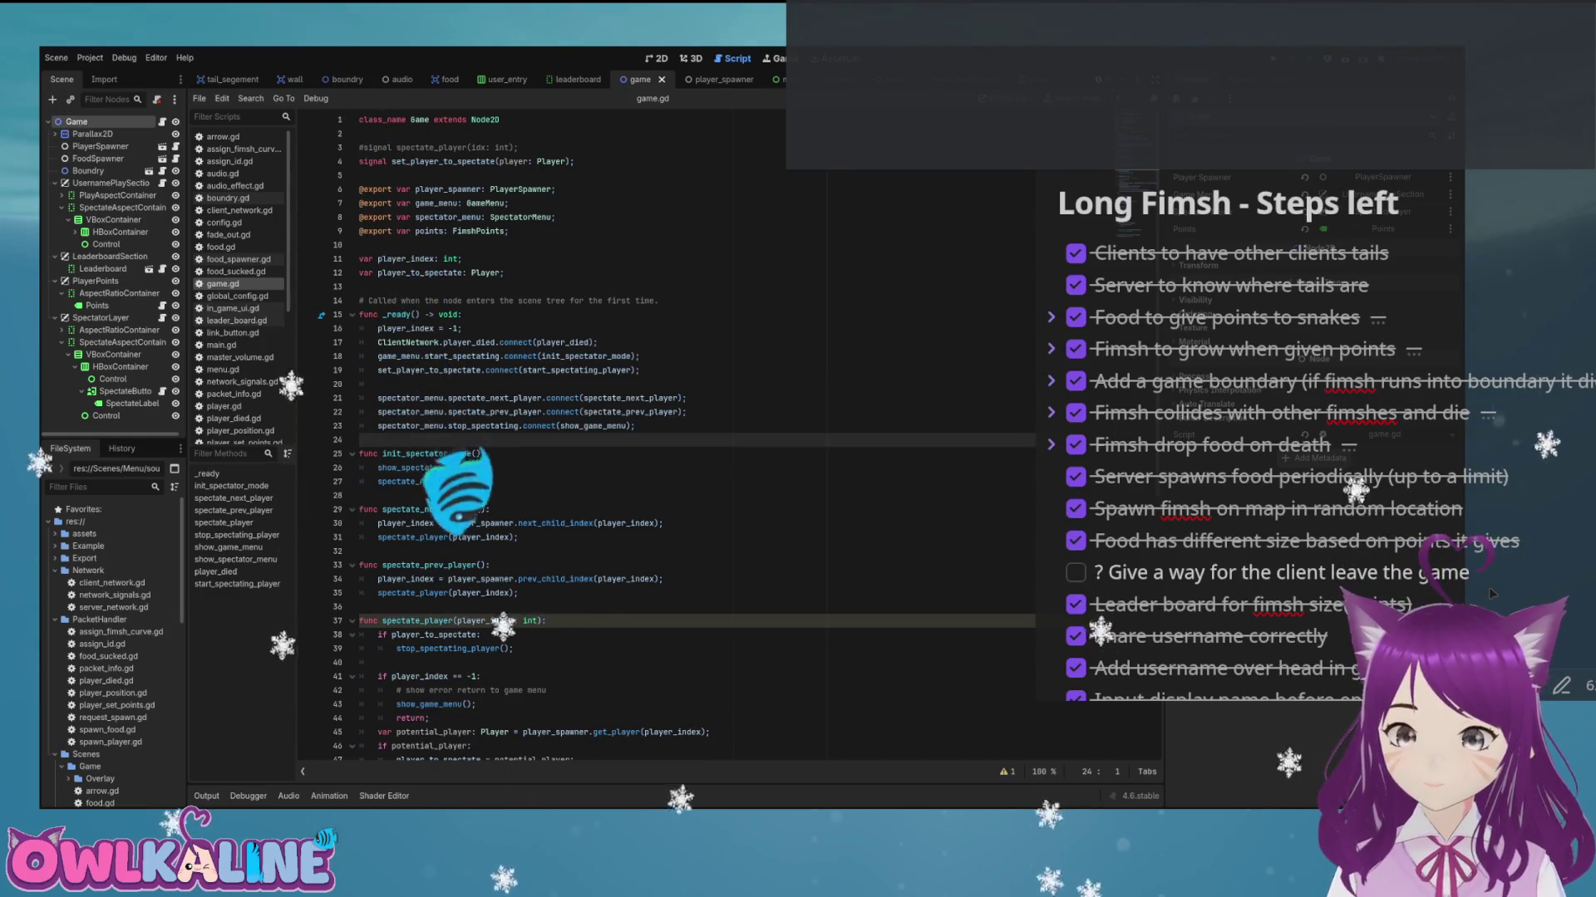
scroll(665, 432, down, 6)
scroll(665, 432, down, 5)
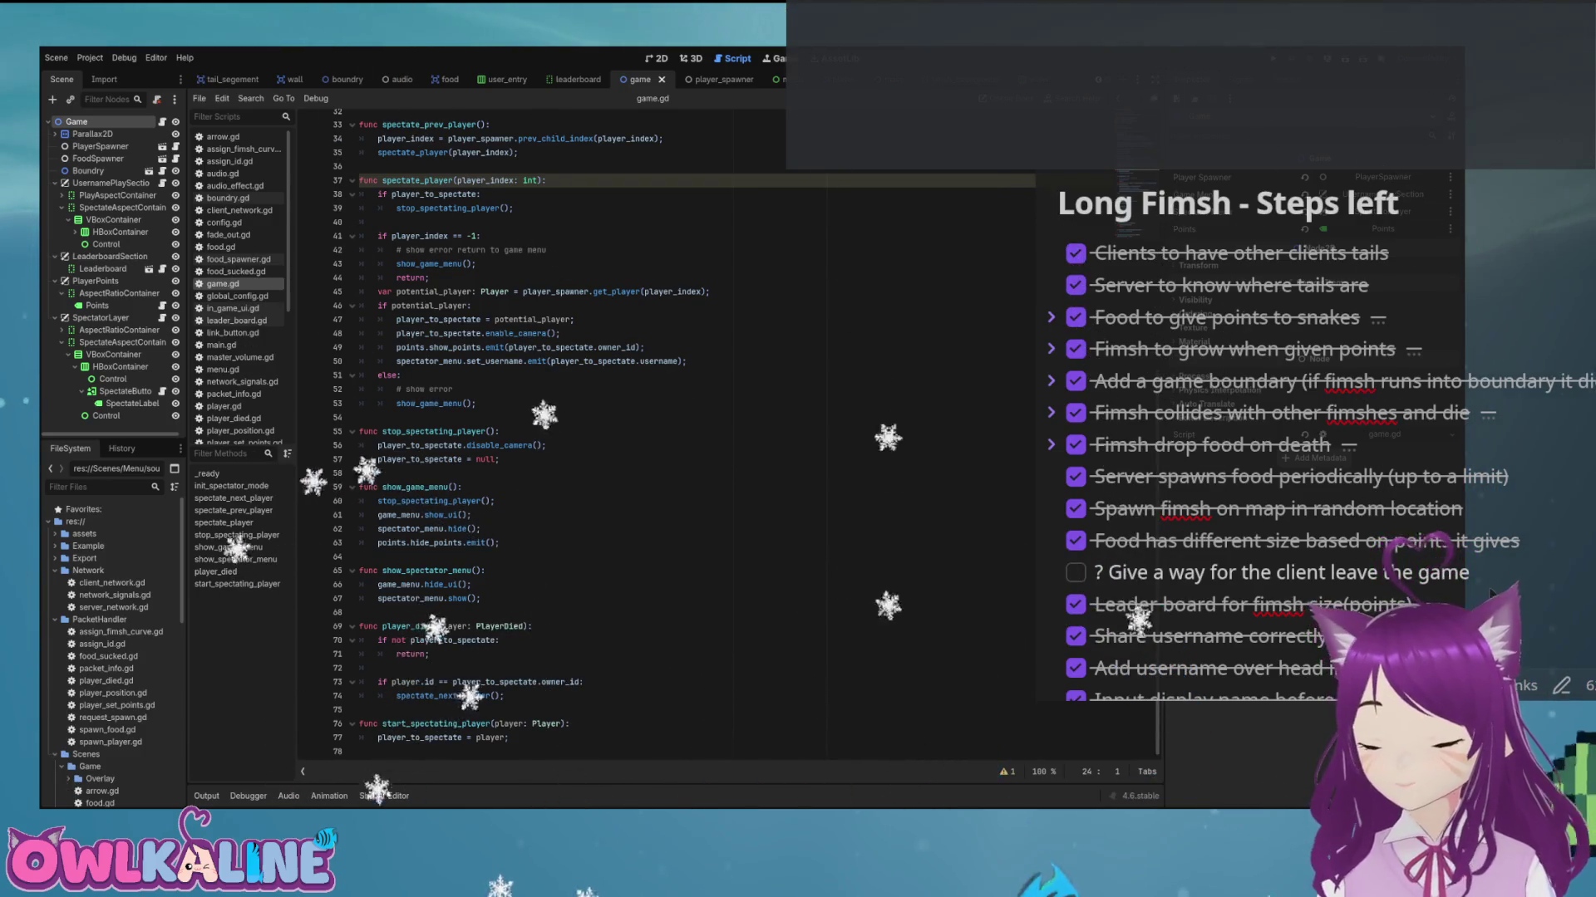
scroll(665, 432, up, 10)
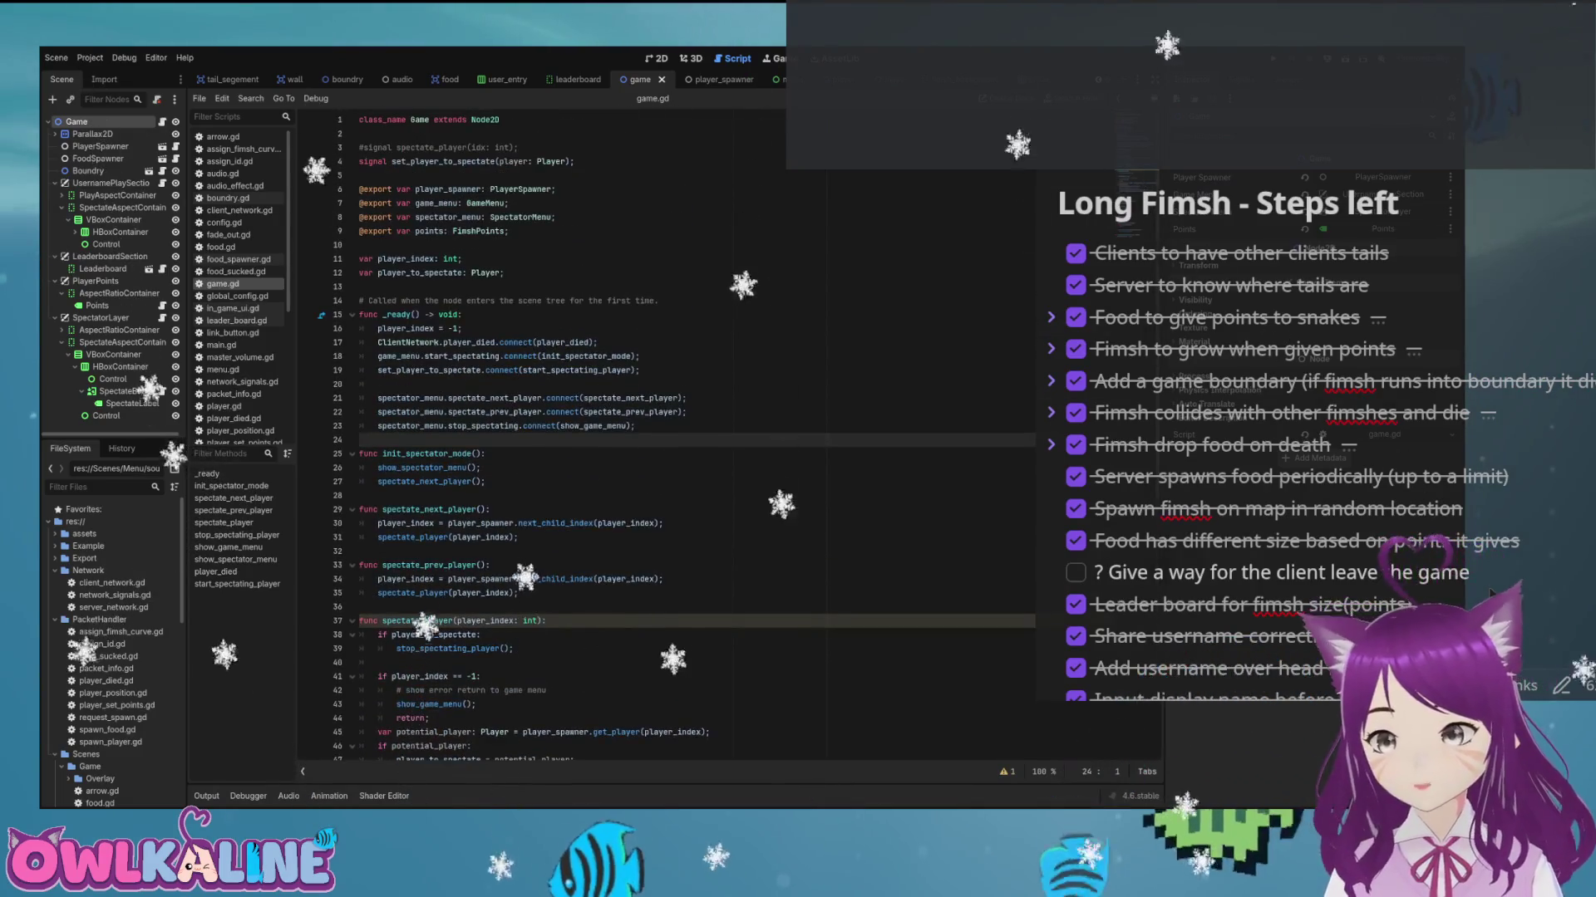
click(508, 231)
key(Up)
key(Up)
key(Up)
key(Home)
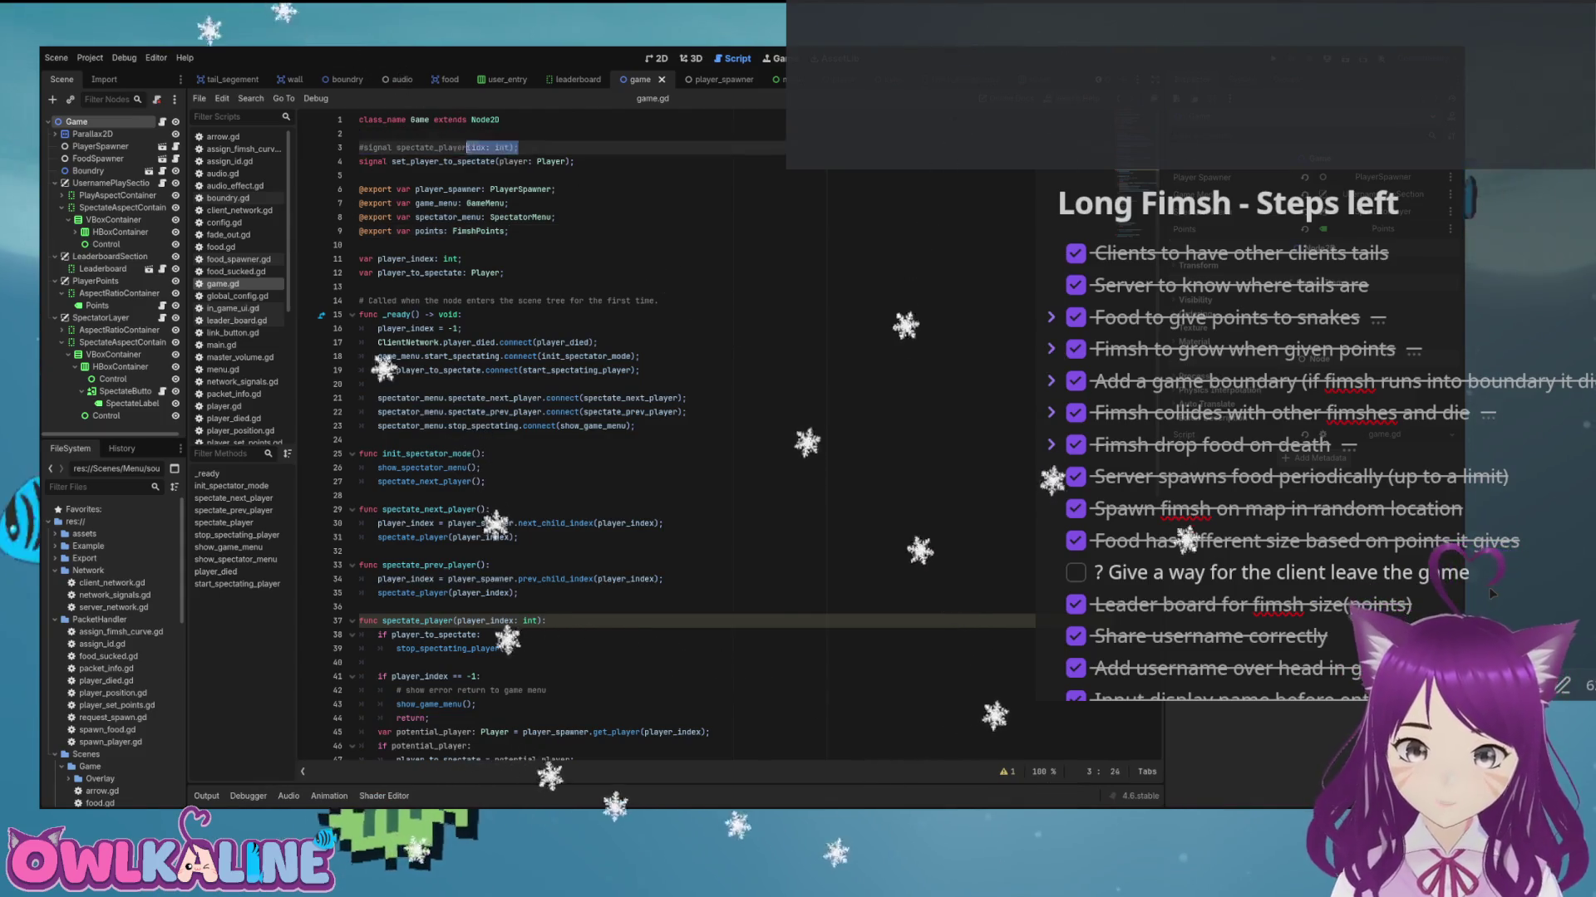
key(BackSpace)
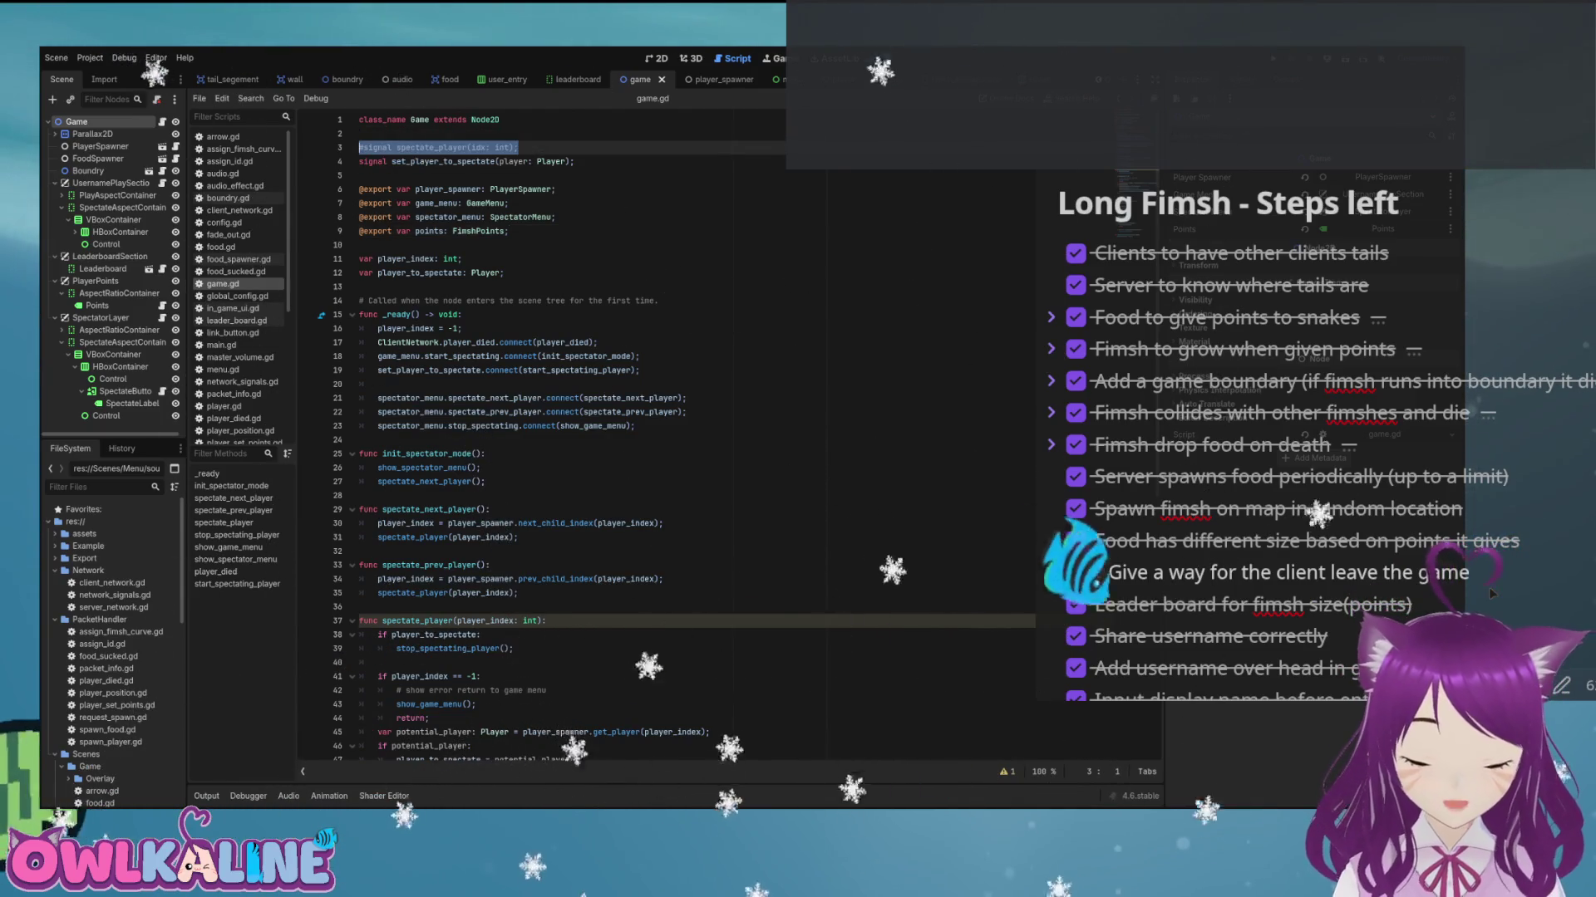
key(BackSpace)
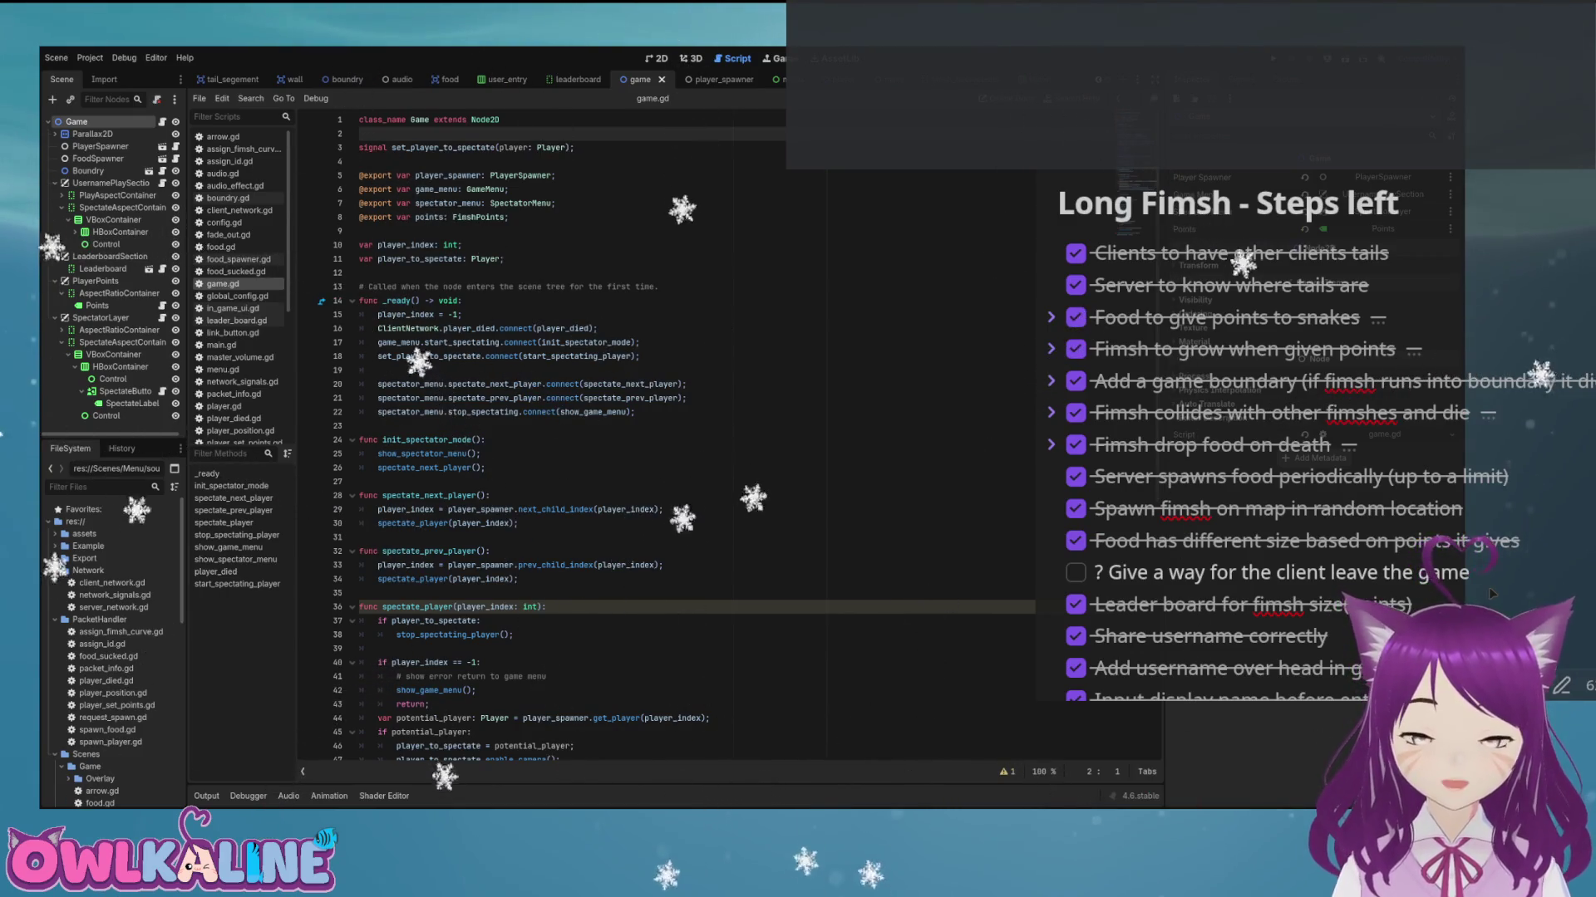
key(F5)
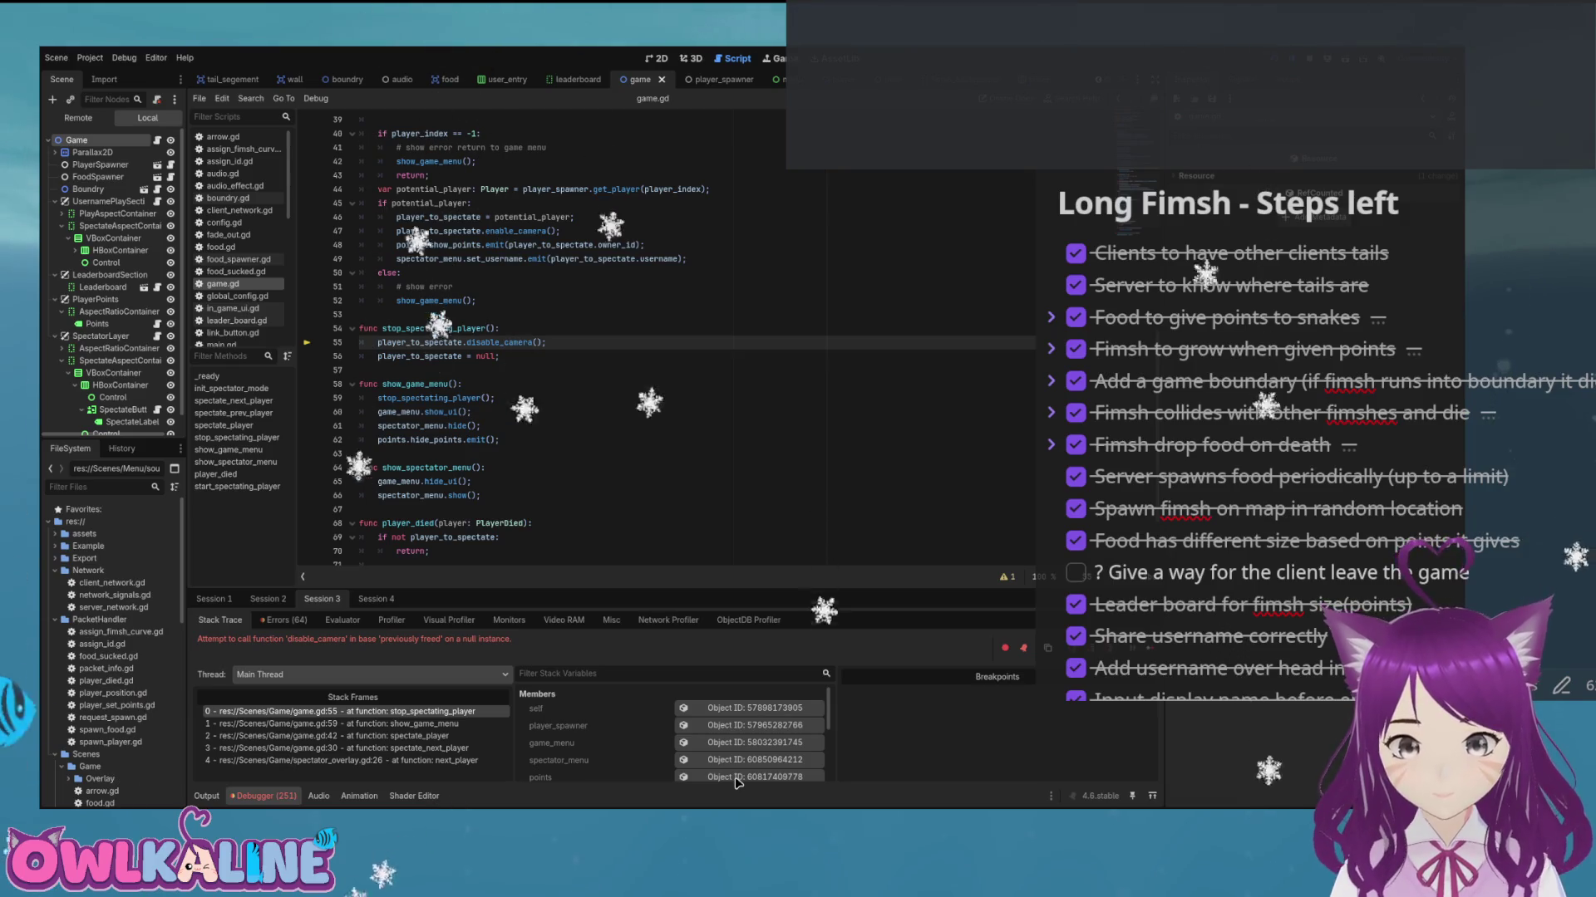
Step: Wrap stop_spectating_player's camera-disable and reset lines in 'if player_to_spectate:'
key(Up)
key(Return)
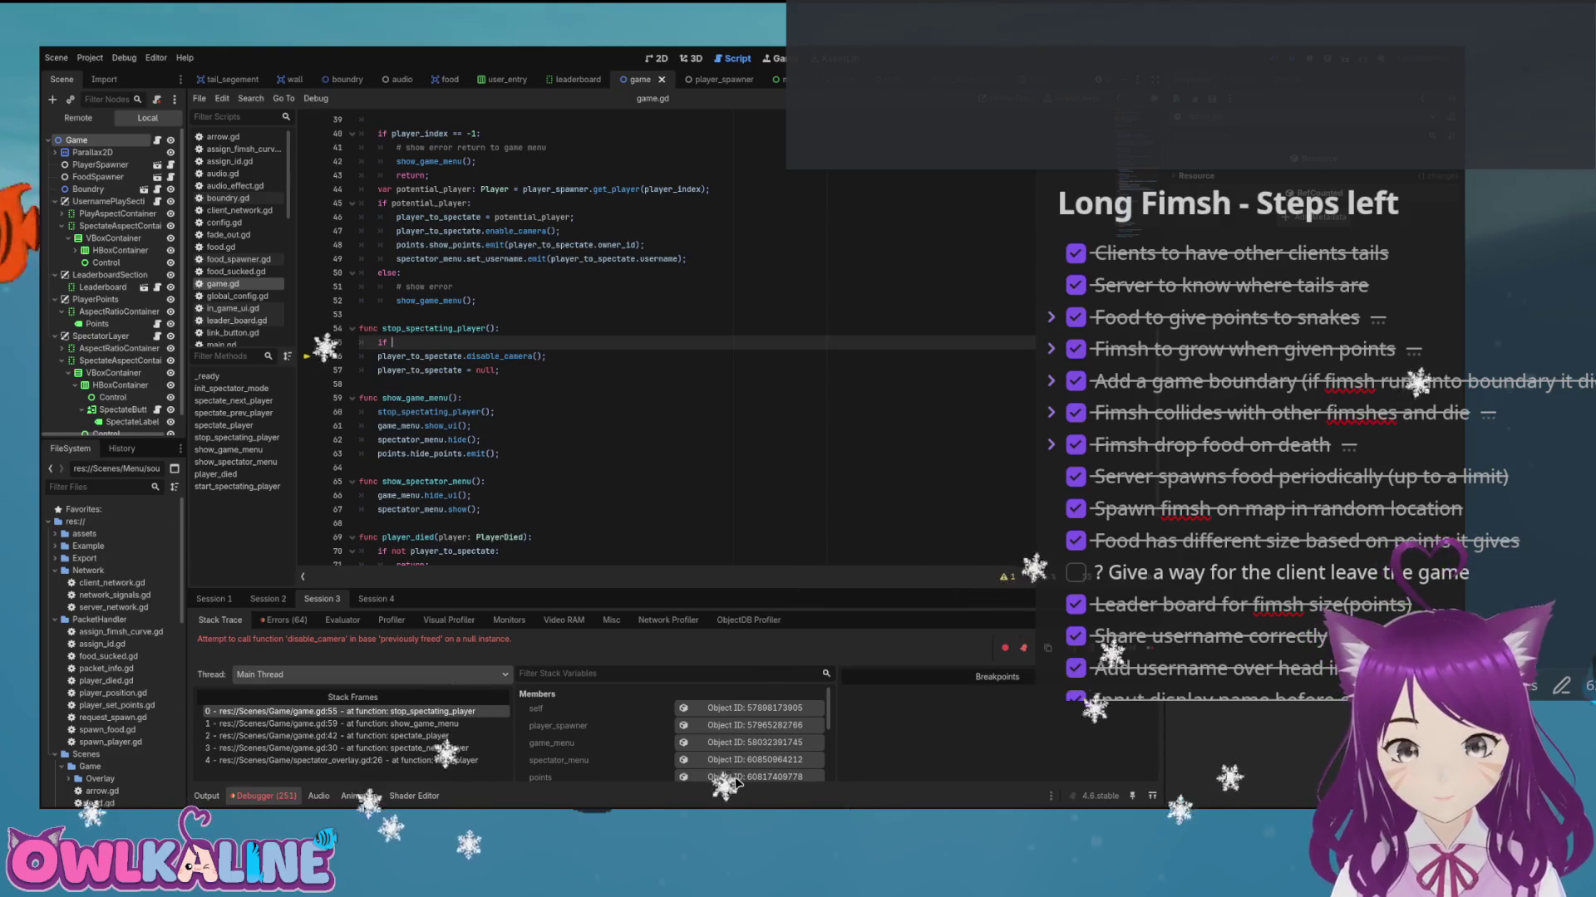
text(_)
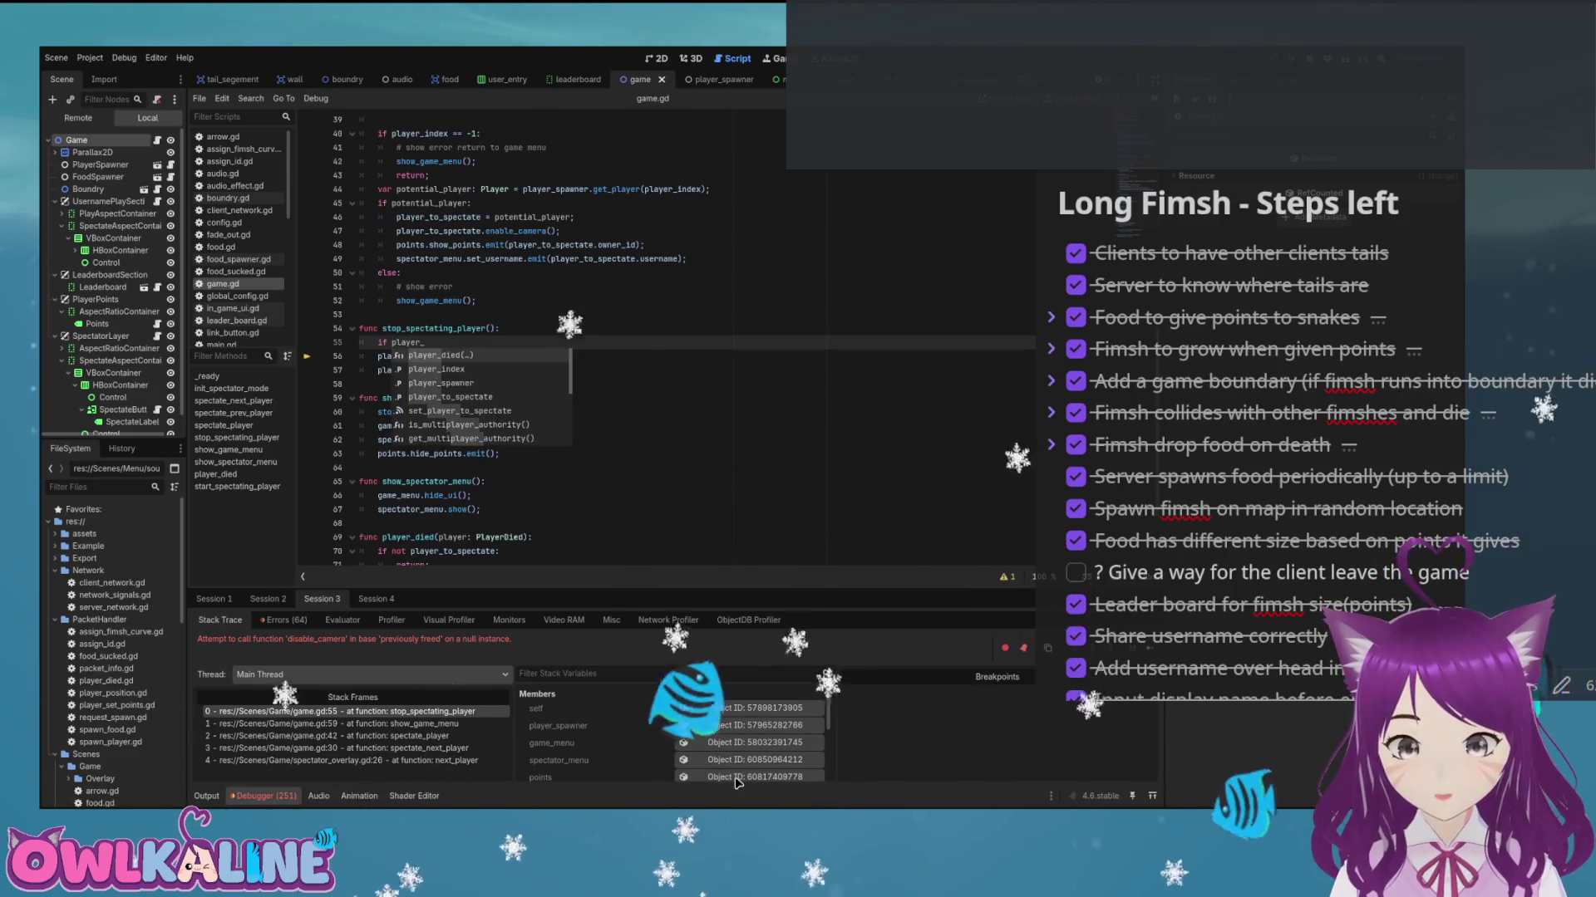
text(to_spectate:)
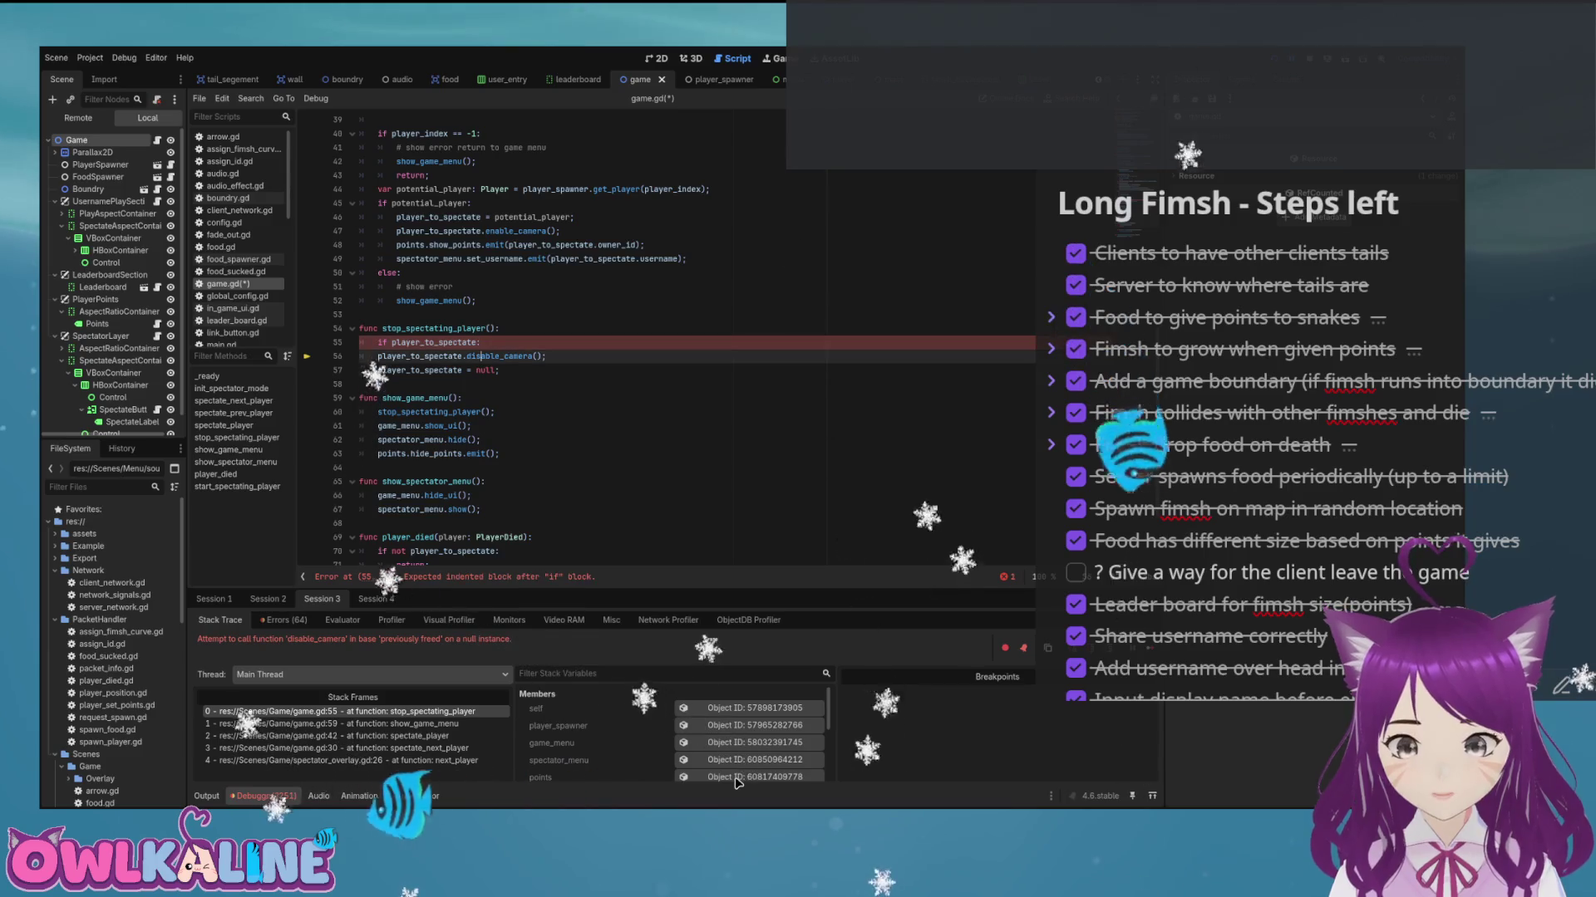
key(shift+Down)
key(Tab)
key(End)
key(Return)
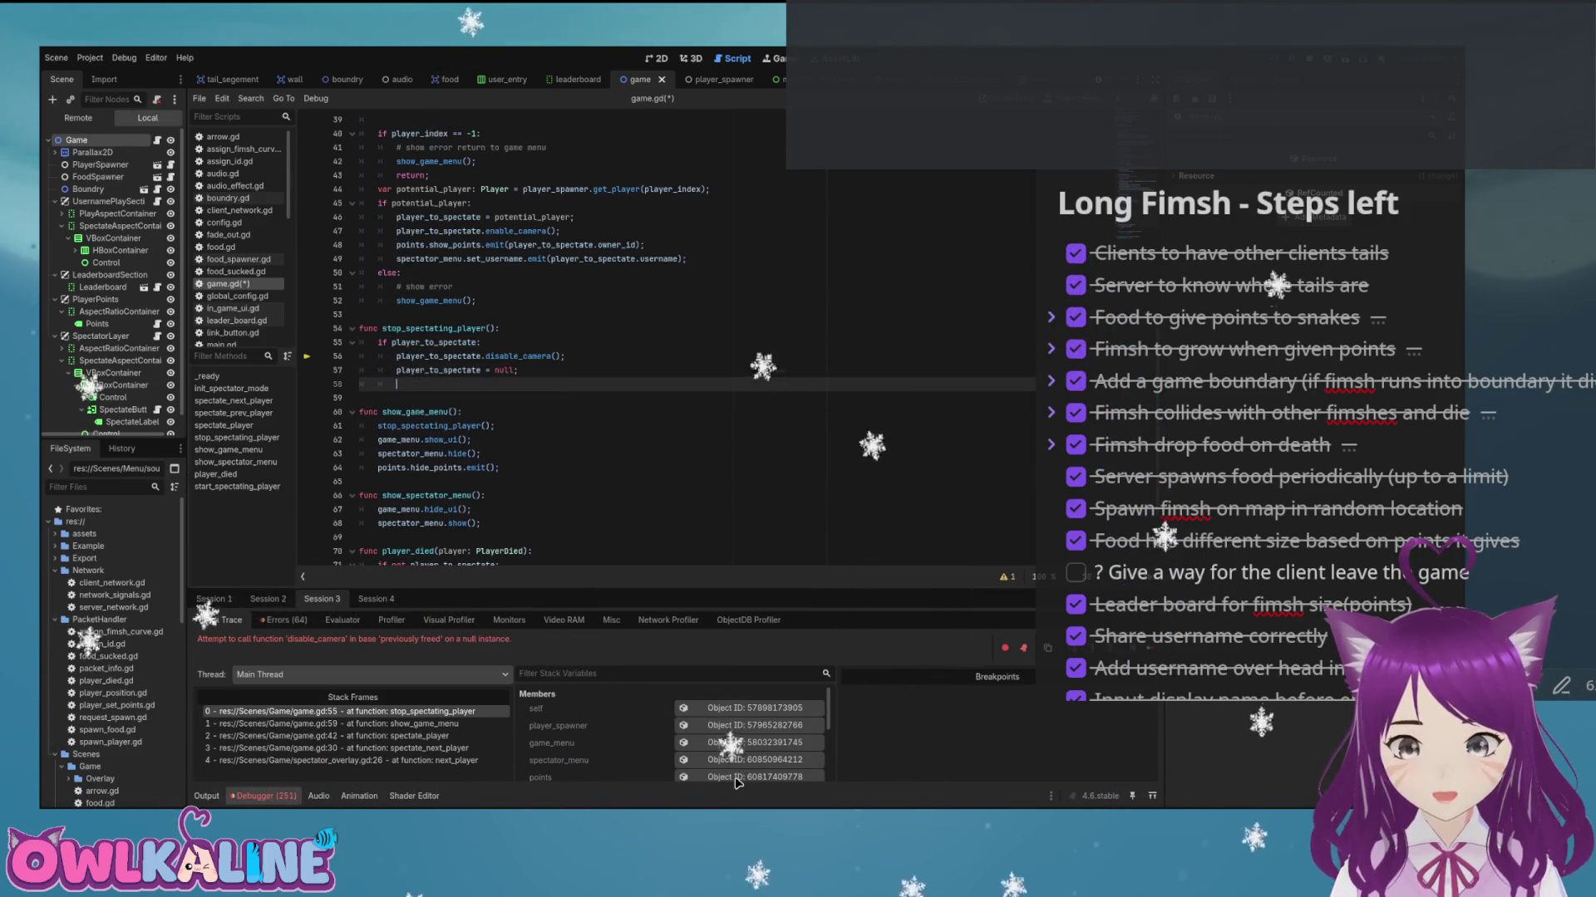
text(lse:)
key(Return)
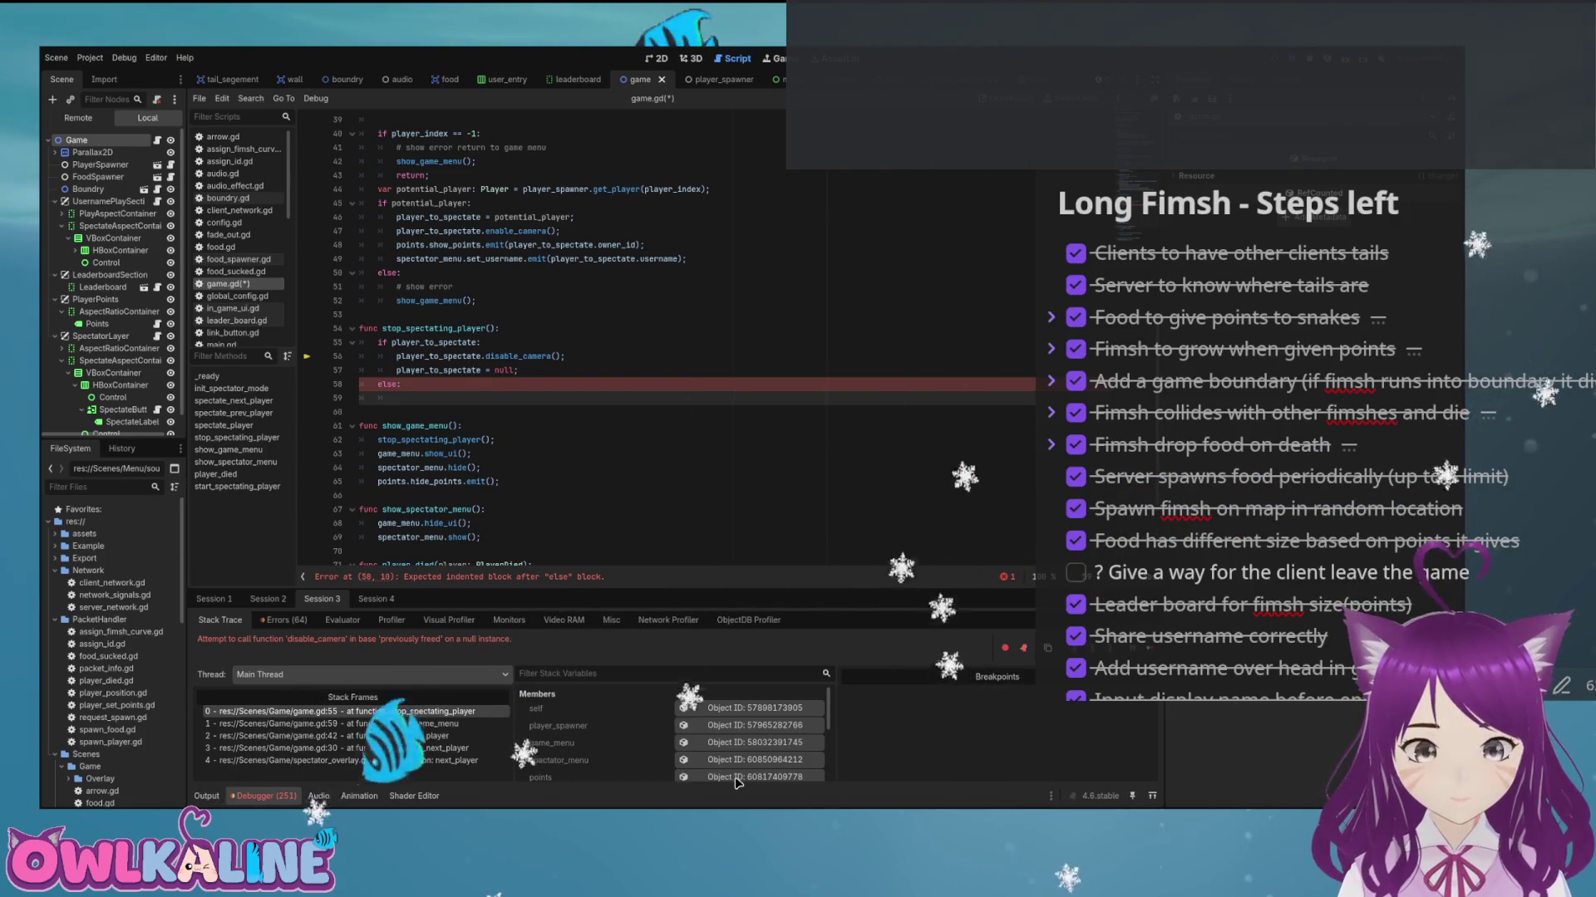
Step: Replace the misplaced else with an else branch calling push_error, then stop the running game
key(shift+Up)
key(BackSpace)
key(BackSpace)
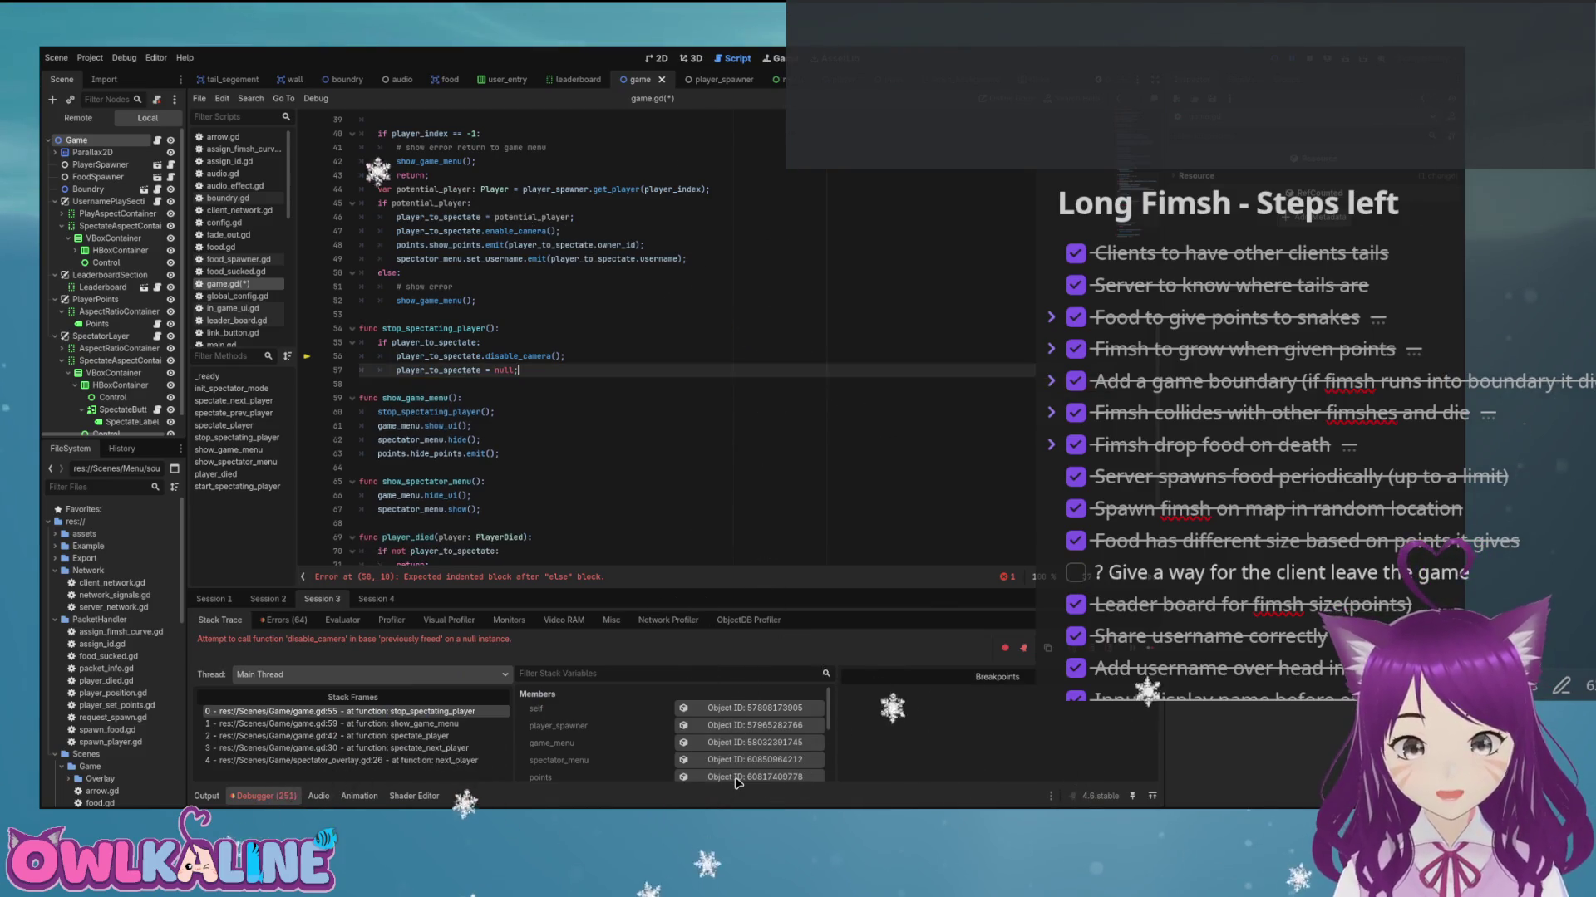
key(Return)
key(BackSpace)
text(el)
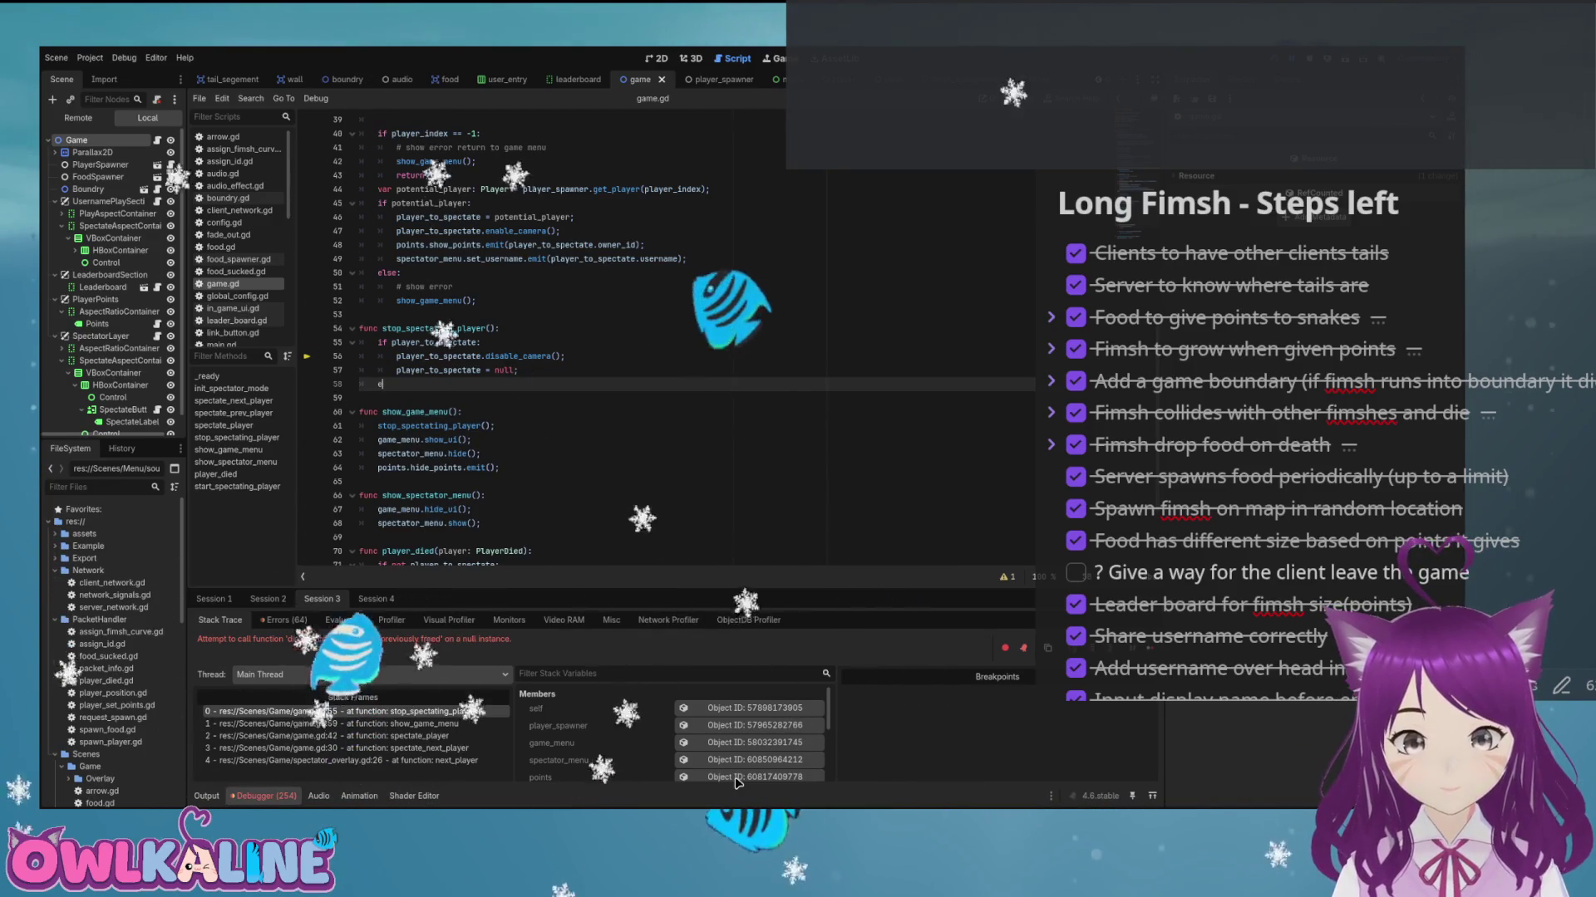
text(se:)
key(Return)
text(push)
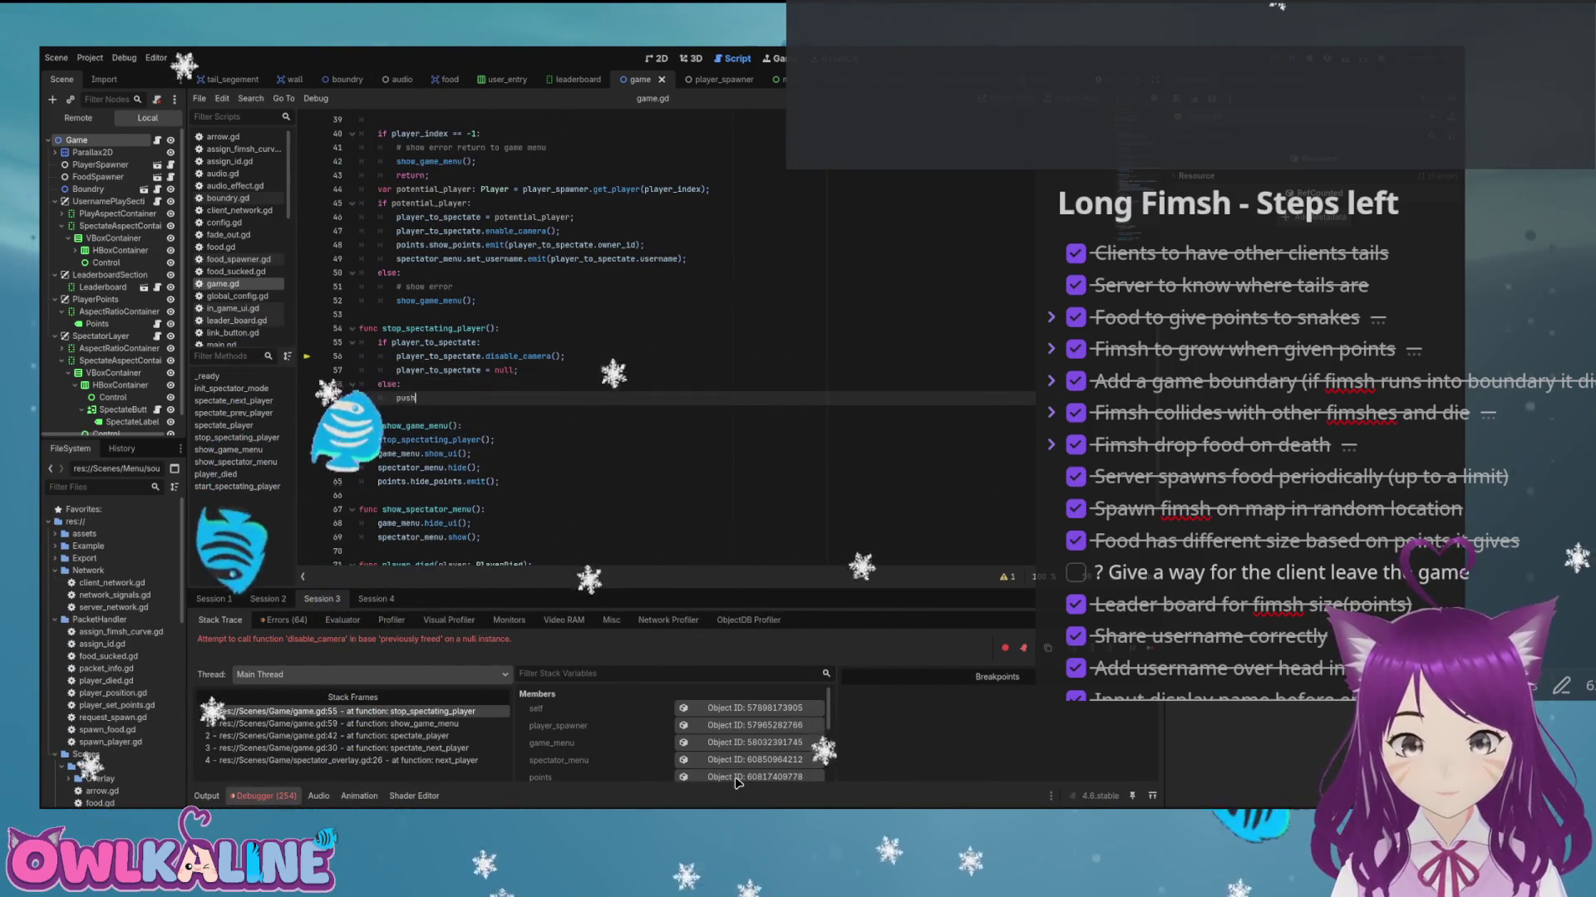
key(Return)
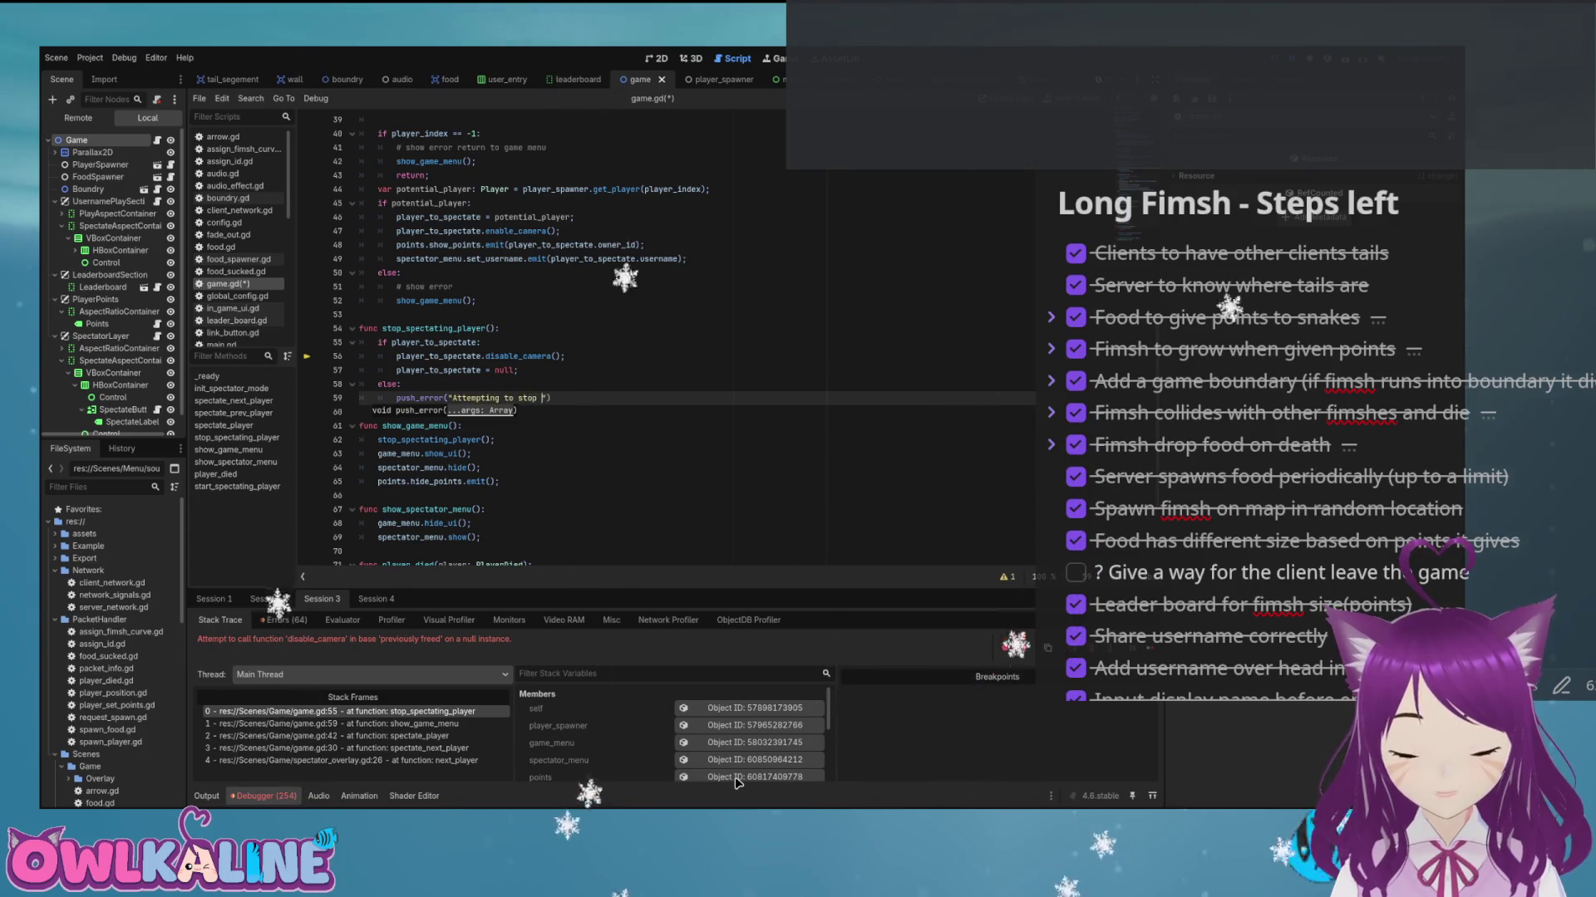
text(ing paly)
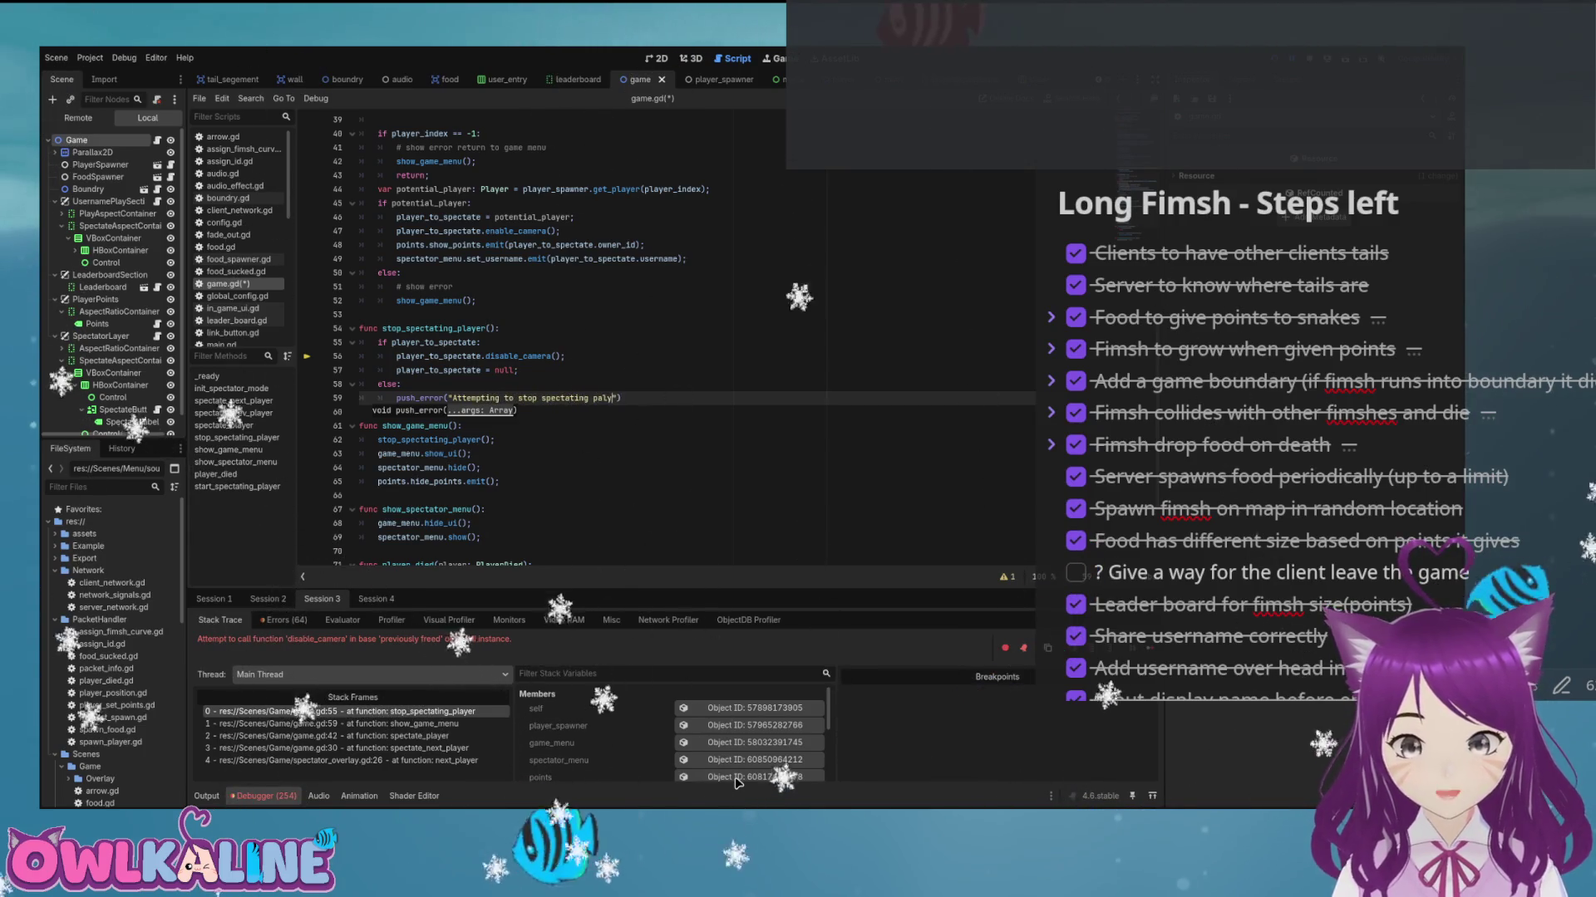
key(BackSpace)
key(BackSpace)
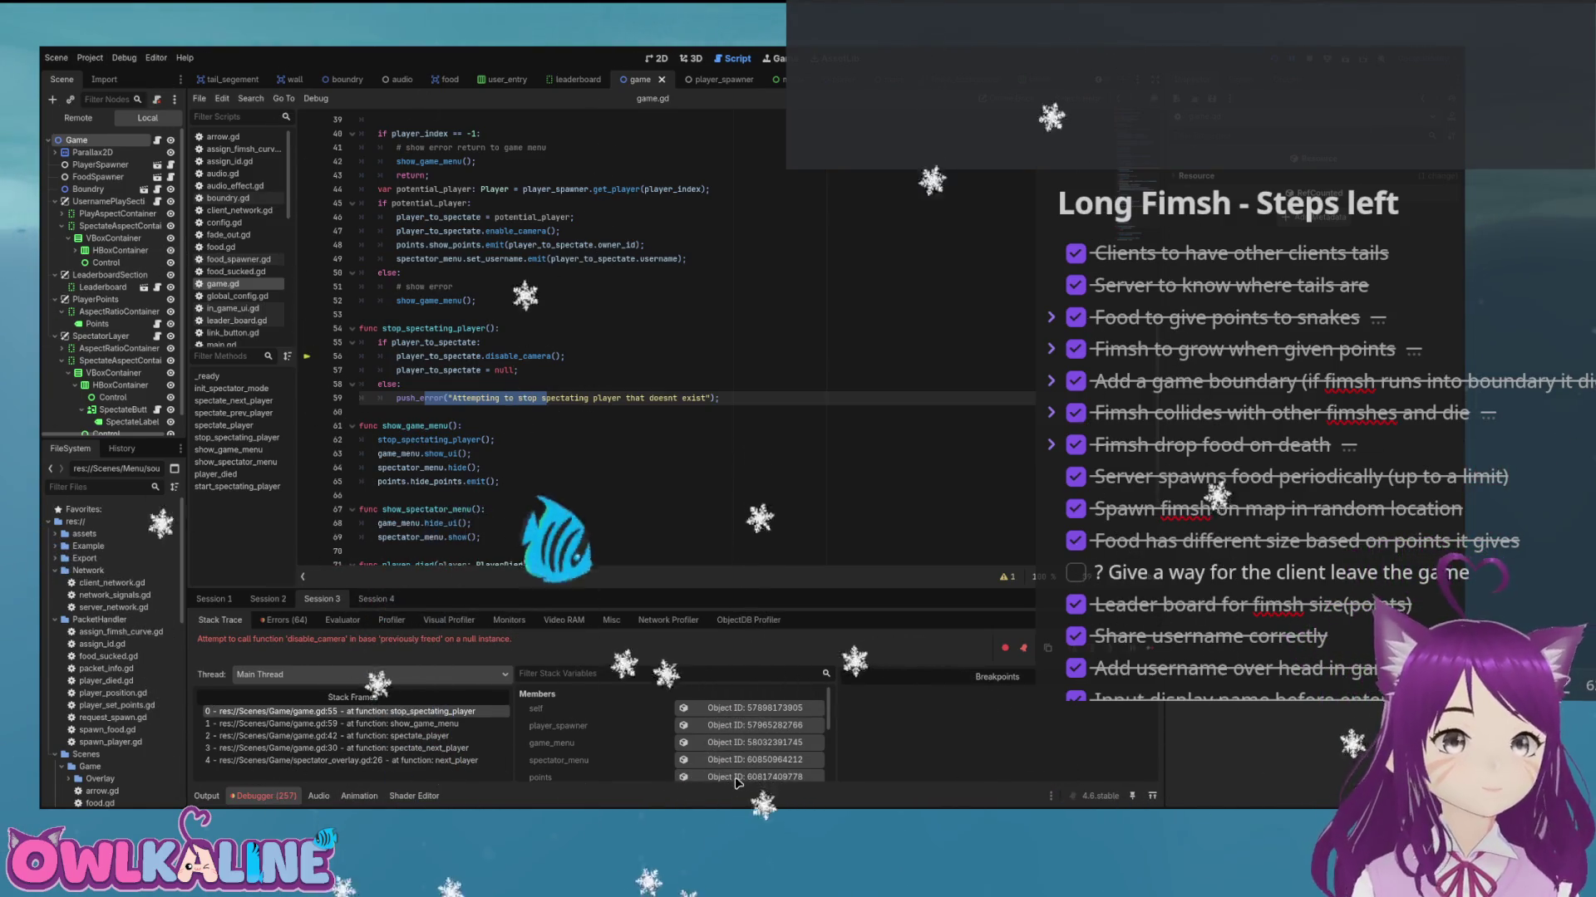
key(F8)
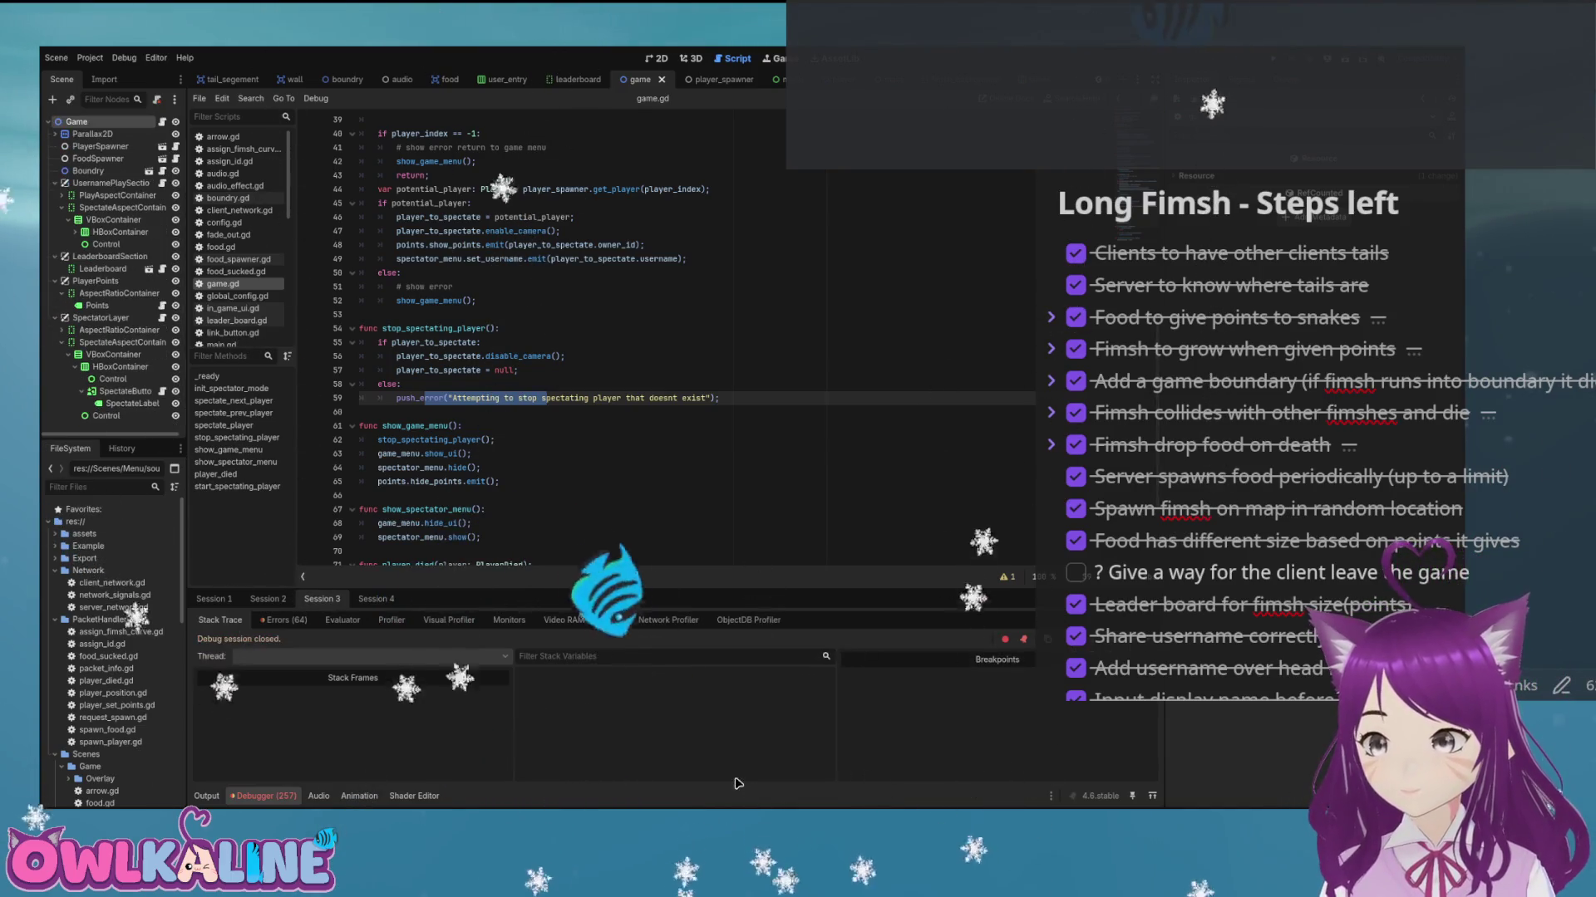
key(Up)
key(Up)
key(End)
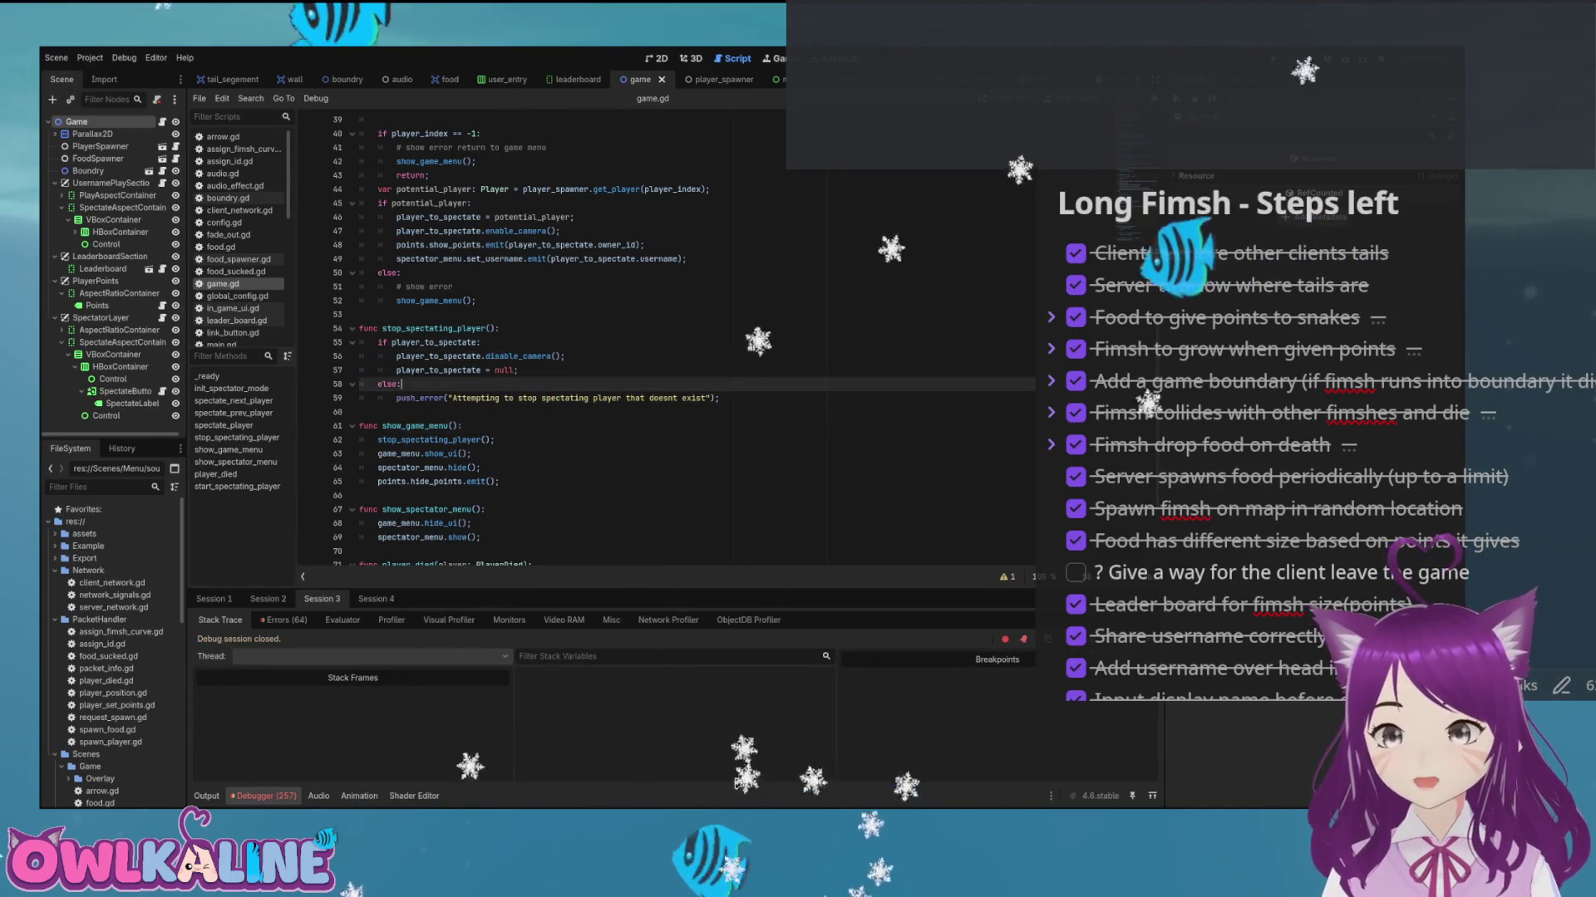
key(Down)
key(Down)
key(Down)
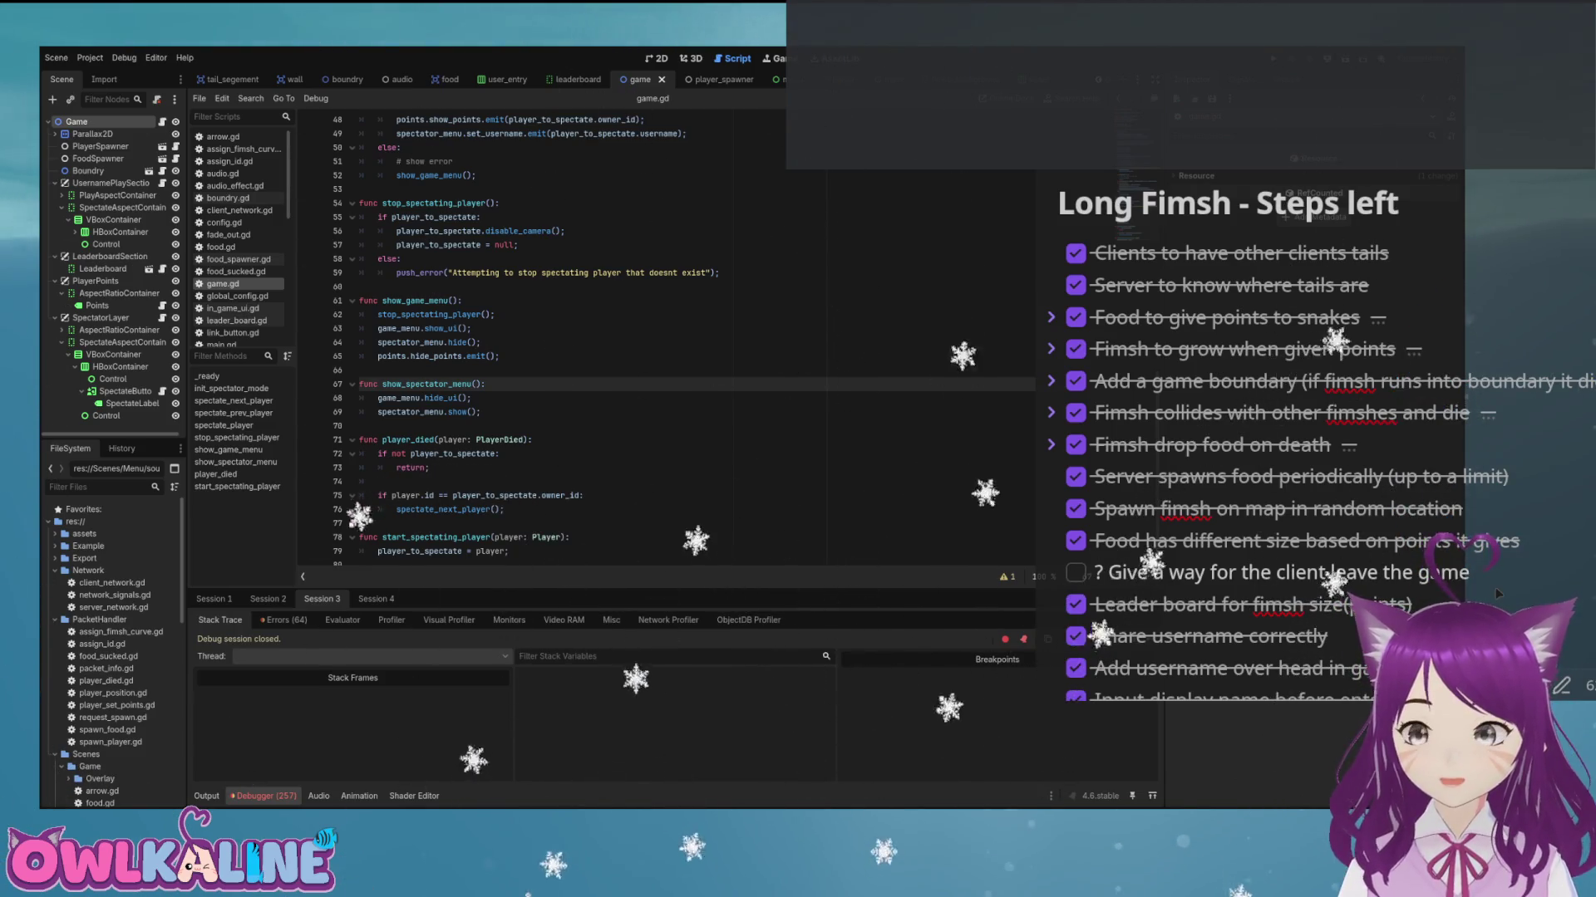
Step: Review the show_game_menu and show_spectator_menu functions, then run the game to test the fix
key(Down)
key(Down)
key(End)
key(shift+Up)
key(shift+Up)
key(shift+Up)
key(shift+Home)
key(Down)
key(Down)
key(Down)
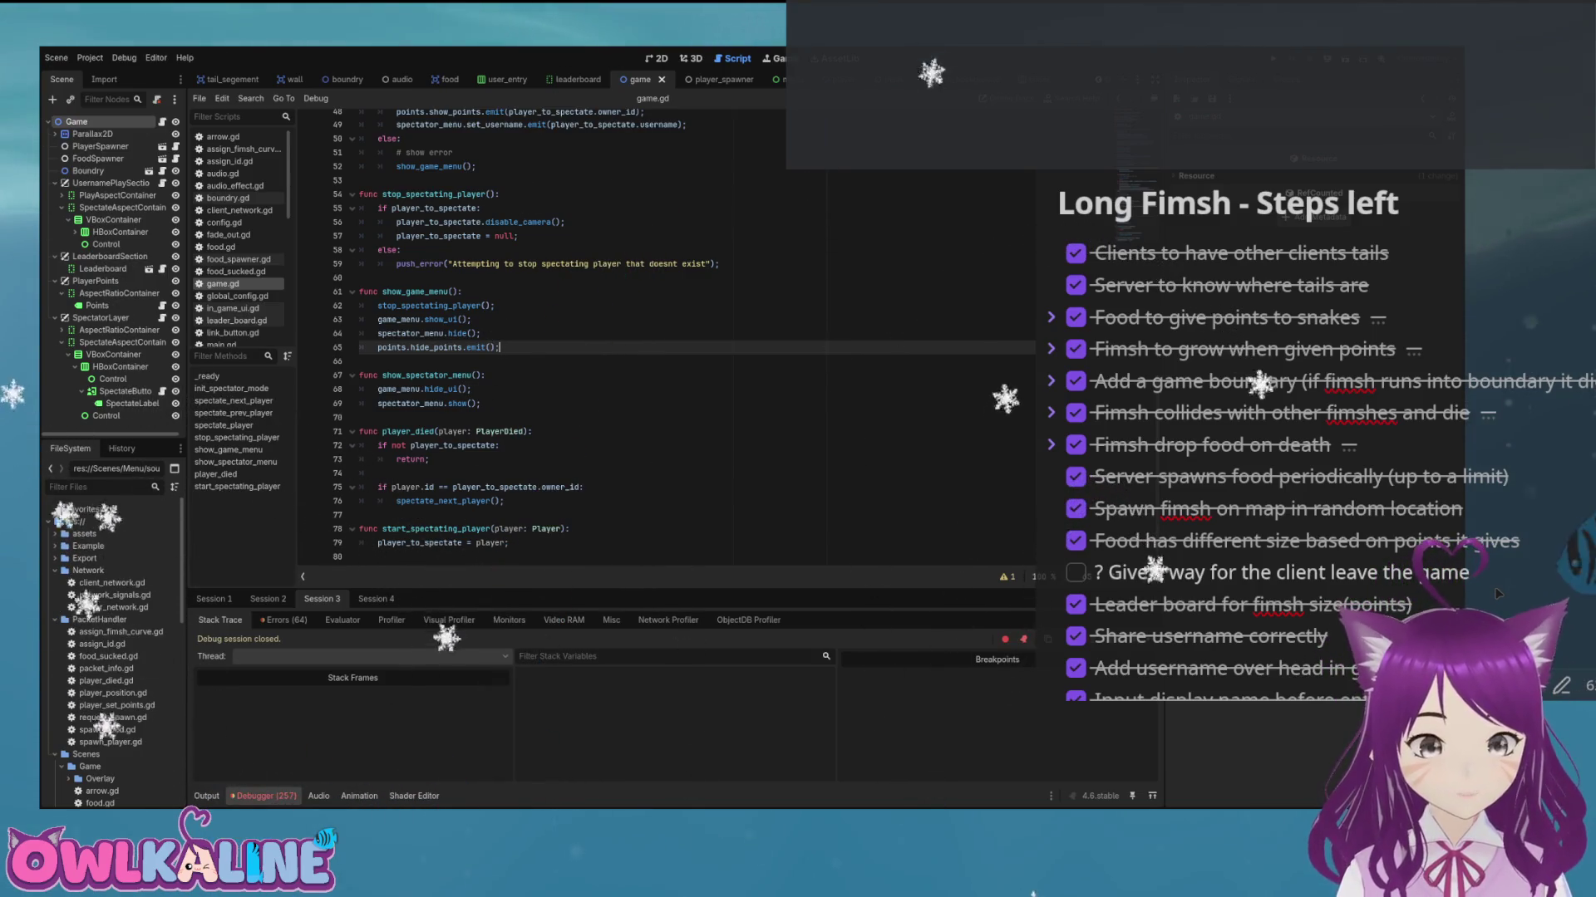
click(561, 264)
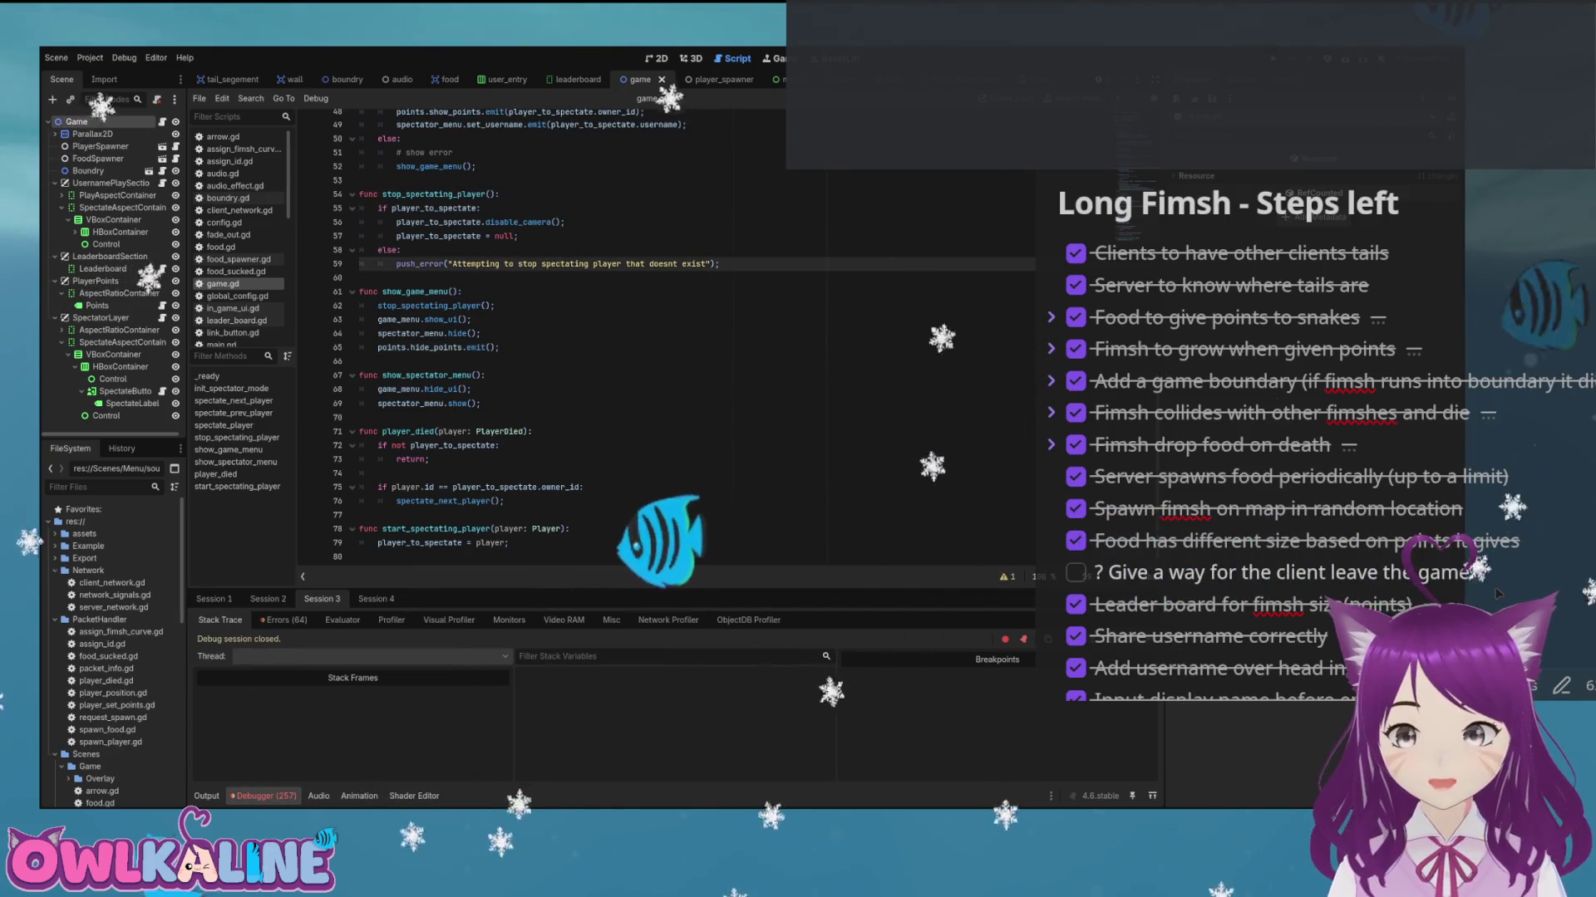
key(F5)
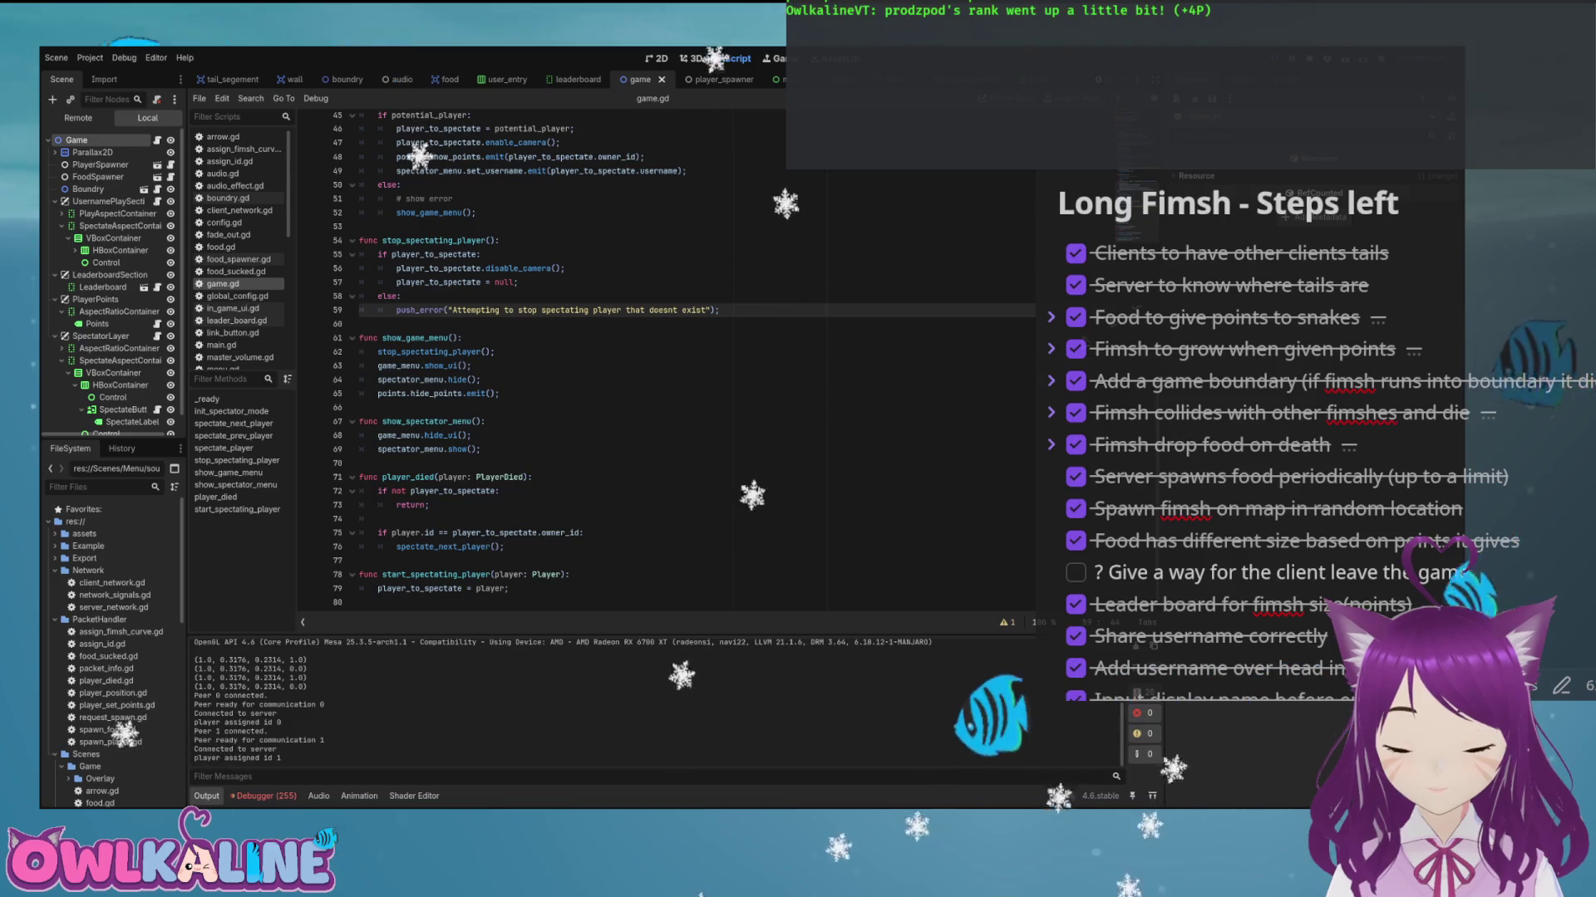
key(F8)
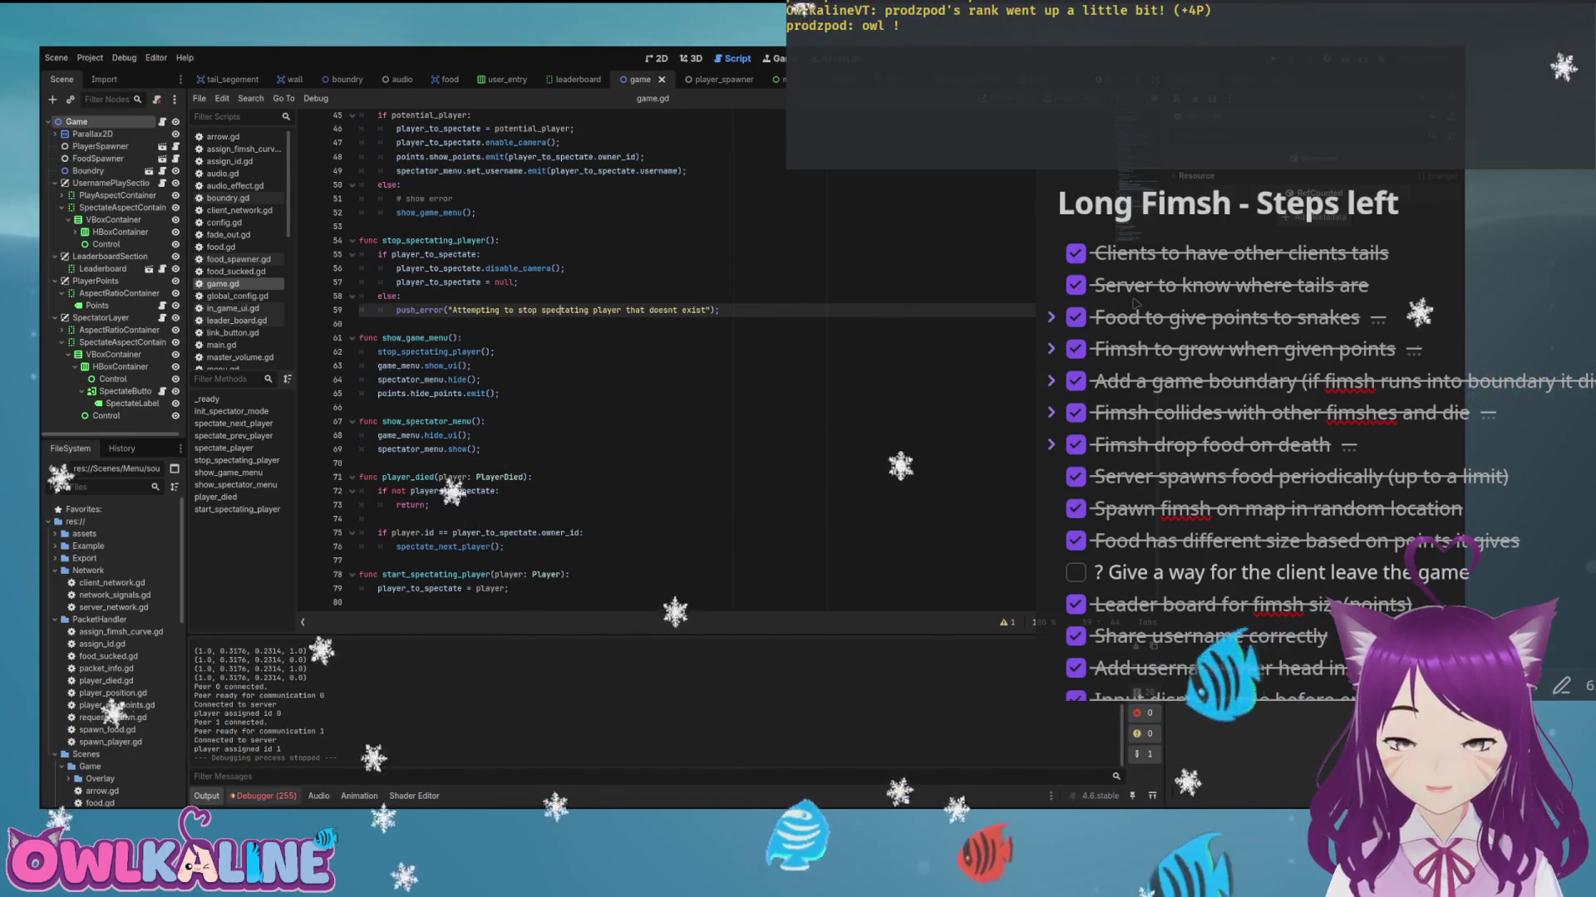
key(F5)
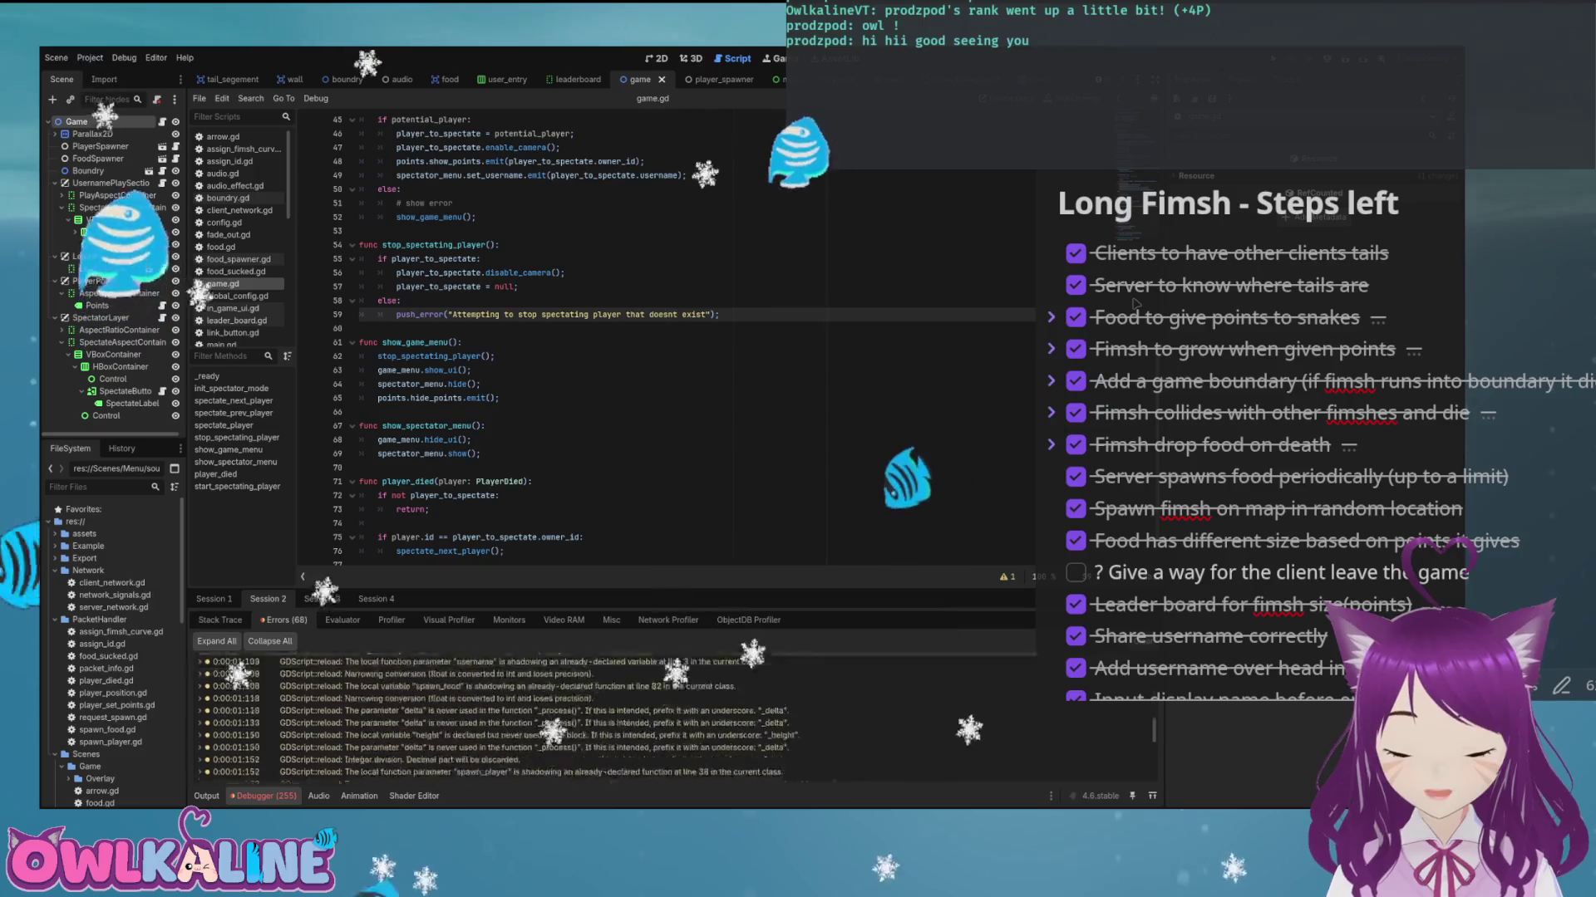
click(415, 747)
click(416, 723)
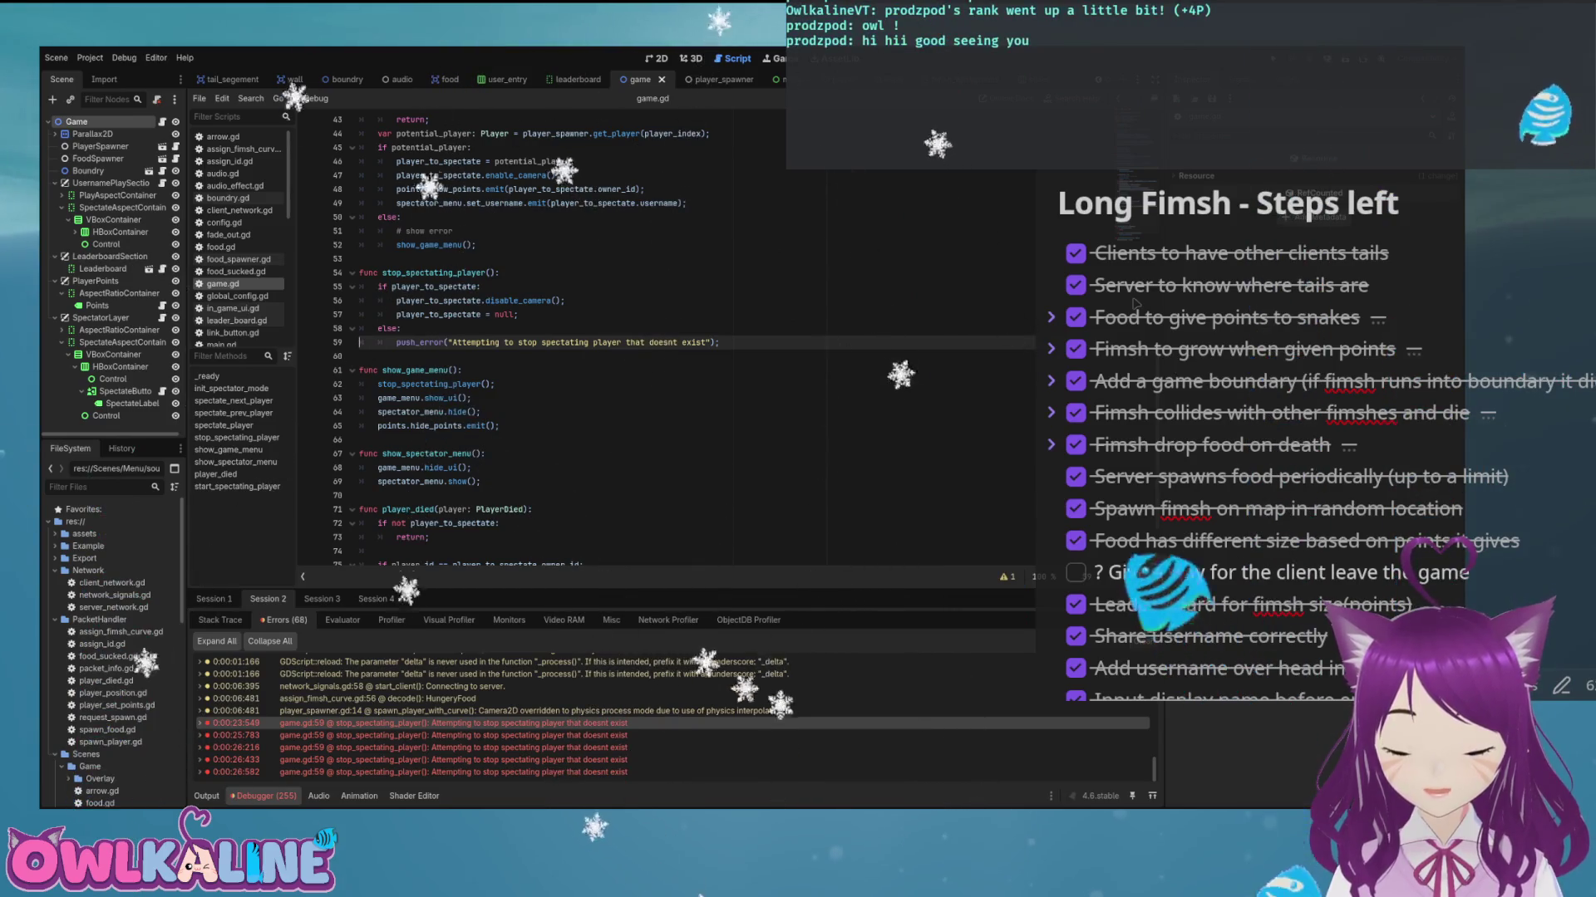
key(Up)
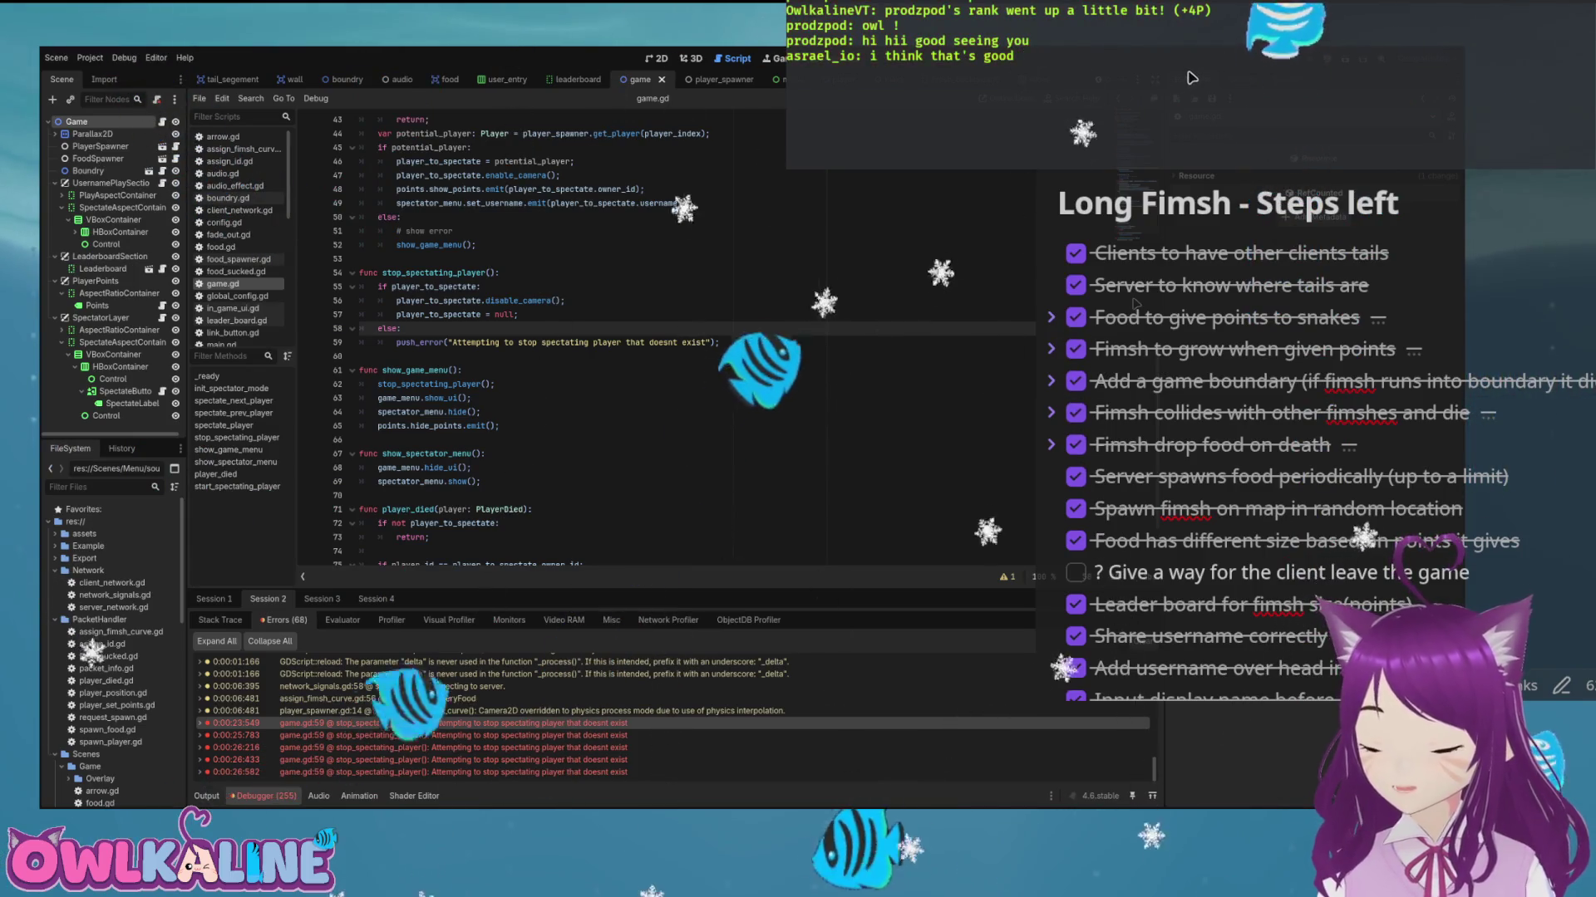
click(496, 383)
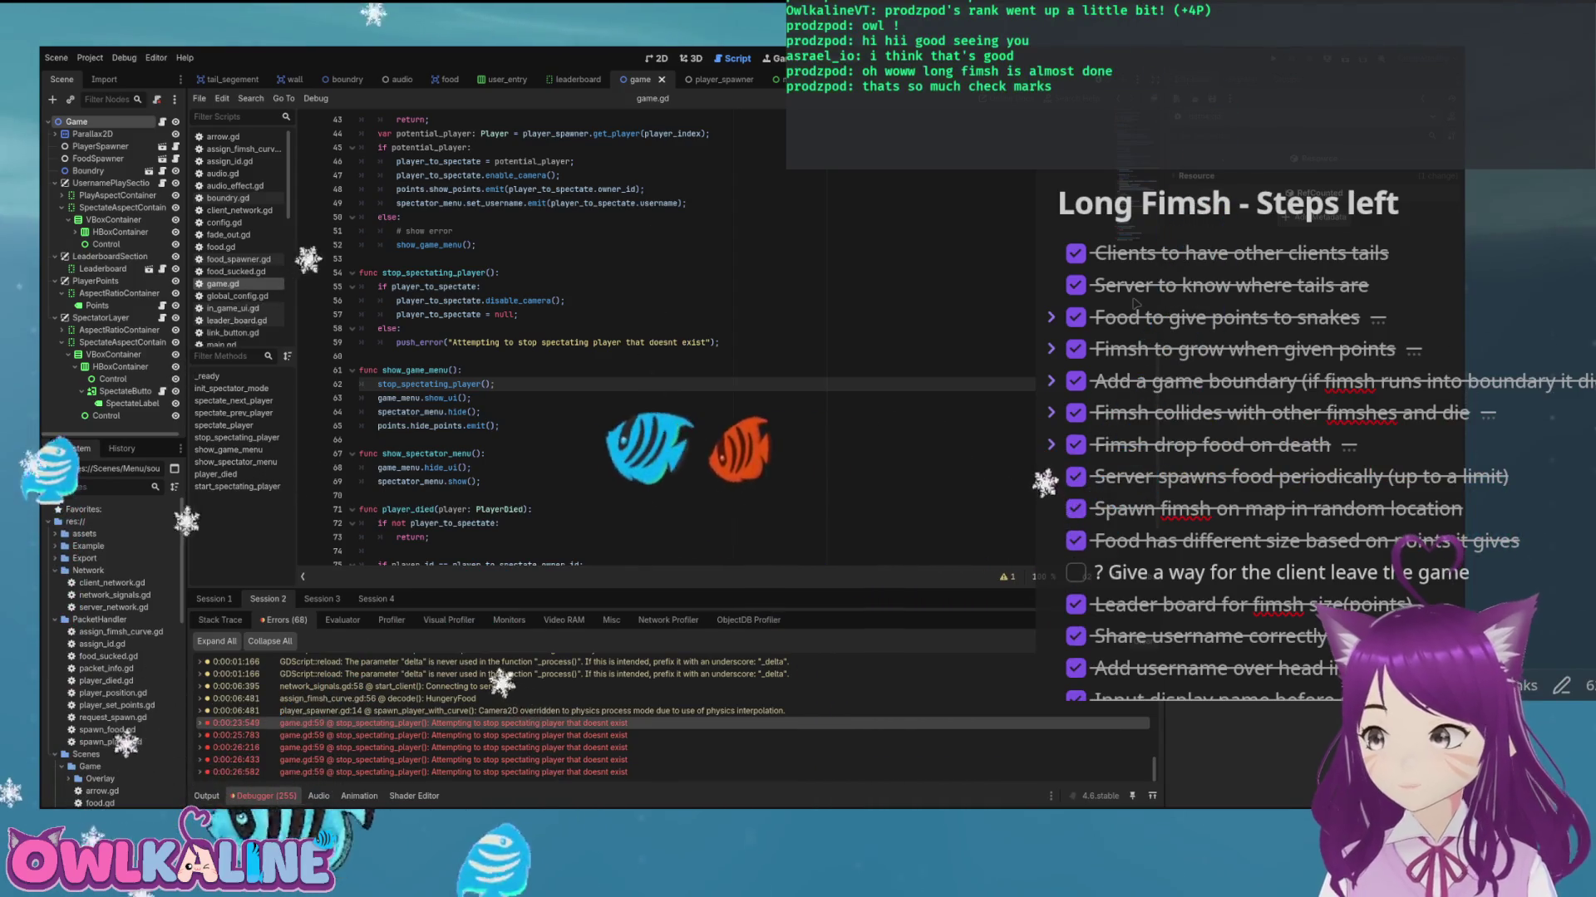
scroll(1320, 309, down, 4)
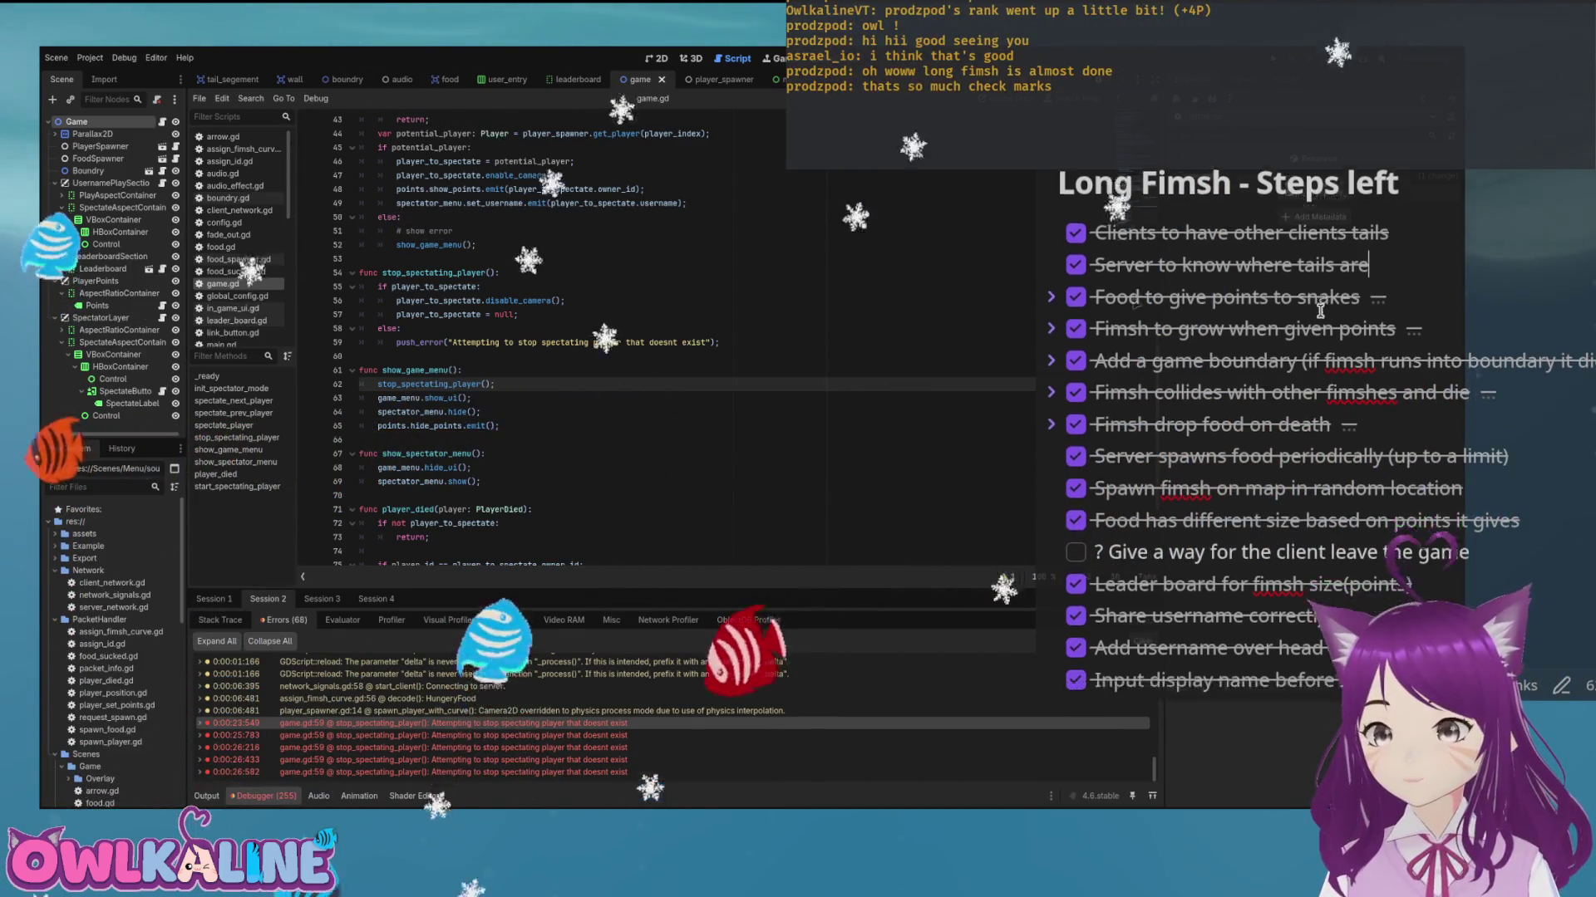
scroll(1320, 309, down, 10)
scroll(1320, 310, up, 15)
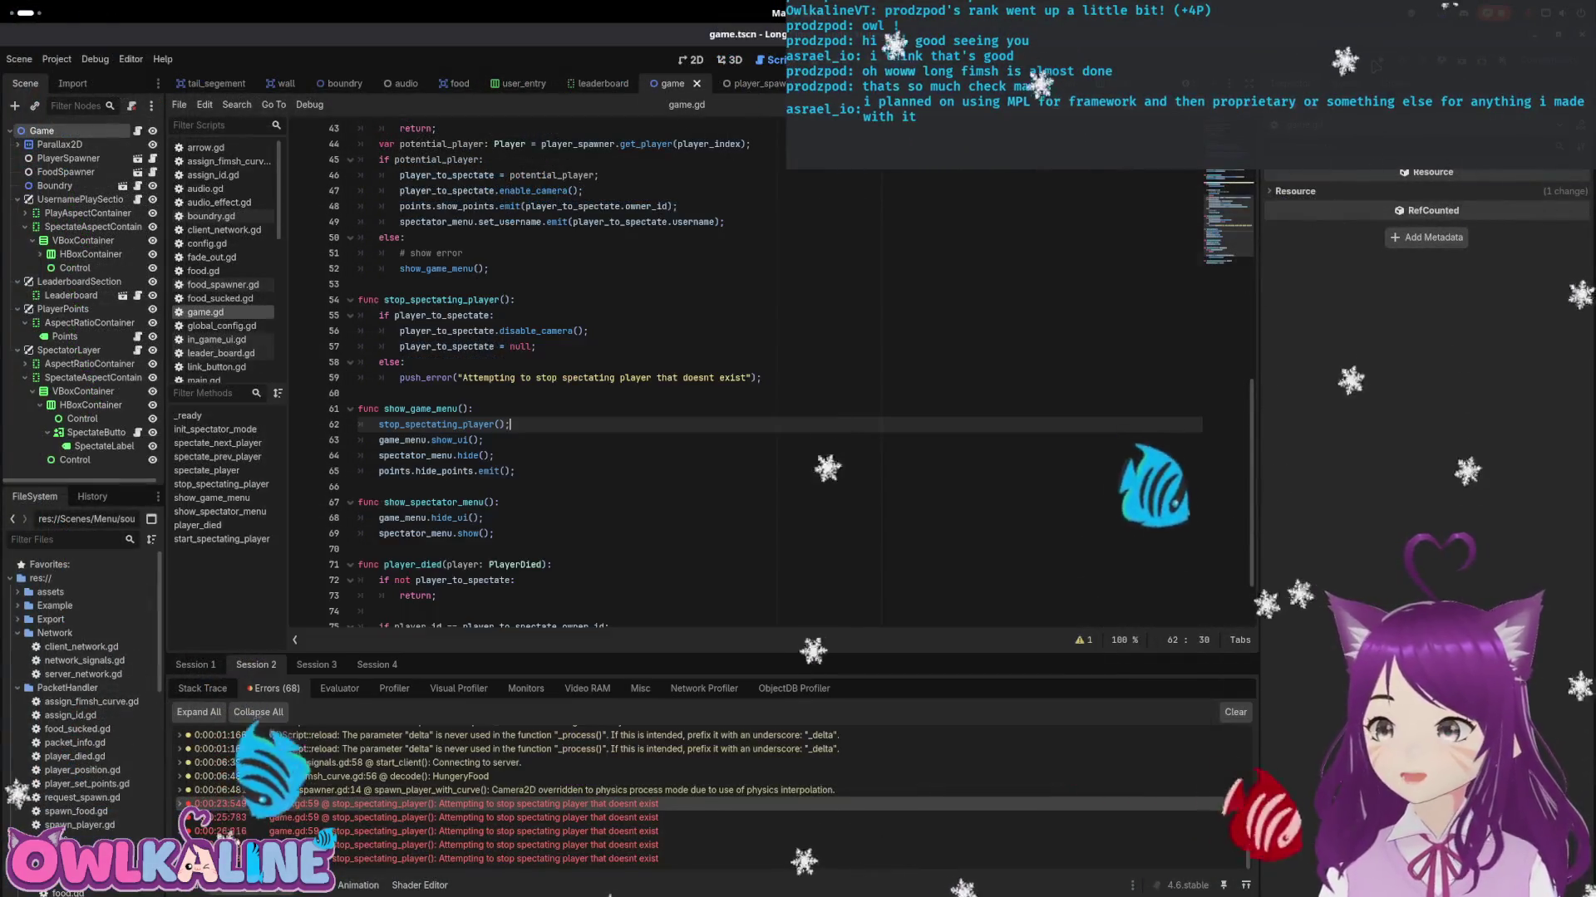
Step: Run two instances, join as client, spectate FantasticFlesh, stop spectating, start playing, then stop all windows
key(F5)
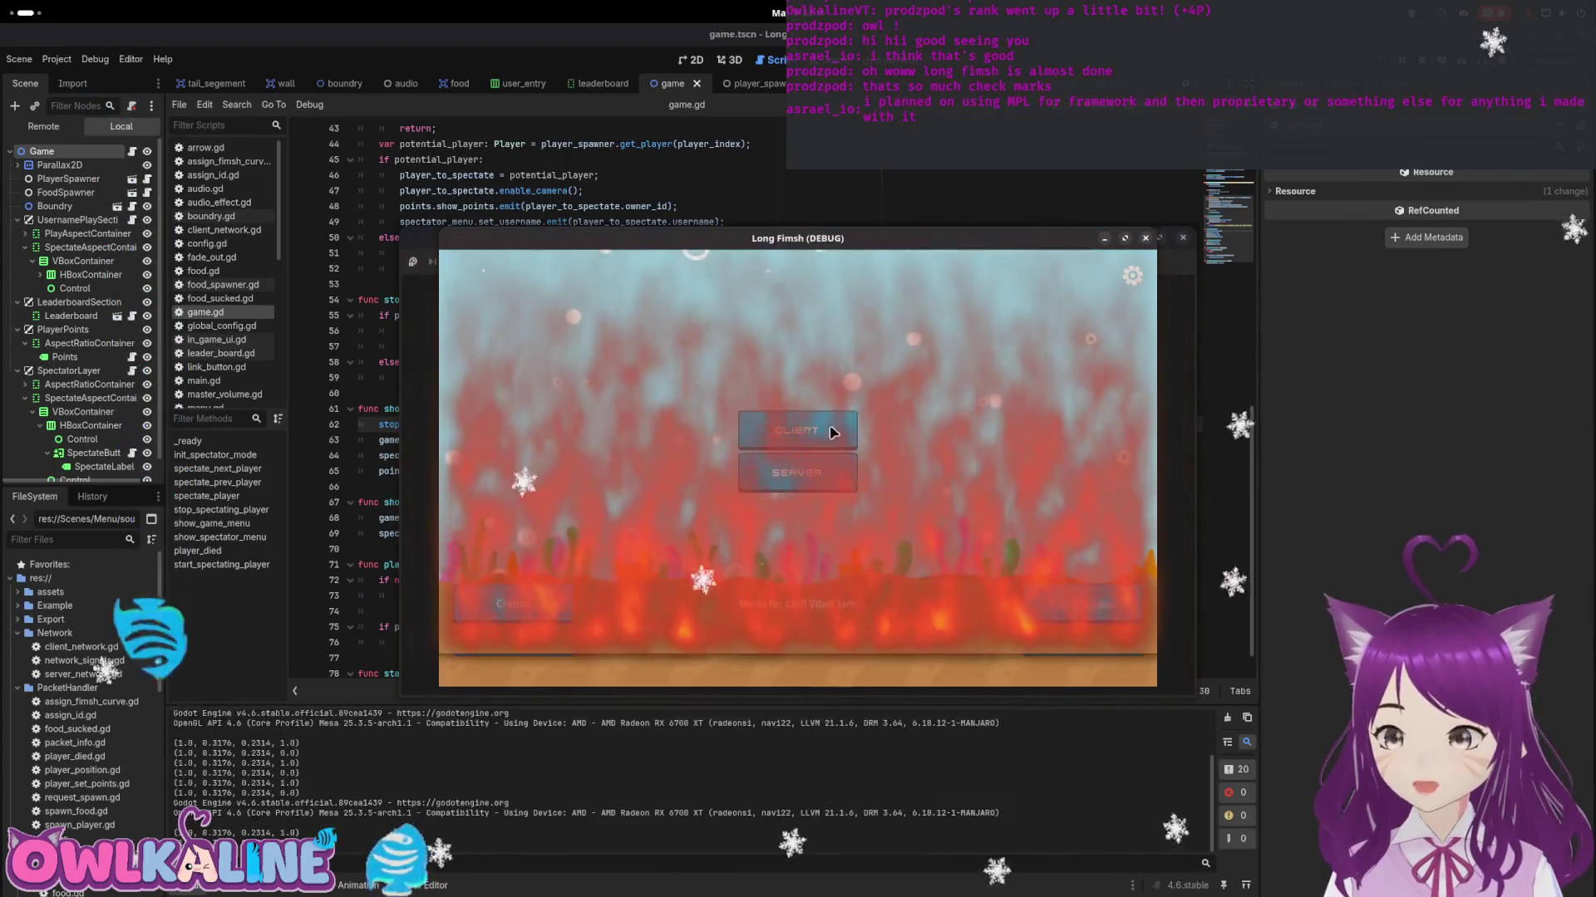
mouse_move(905, 243)
mouse_down()
mouse_move(1119, 295)
mouse_move(1279, 424)
mouse_up()
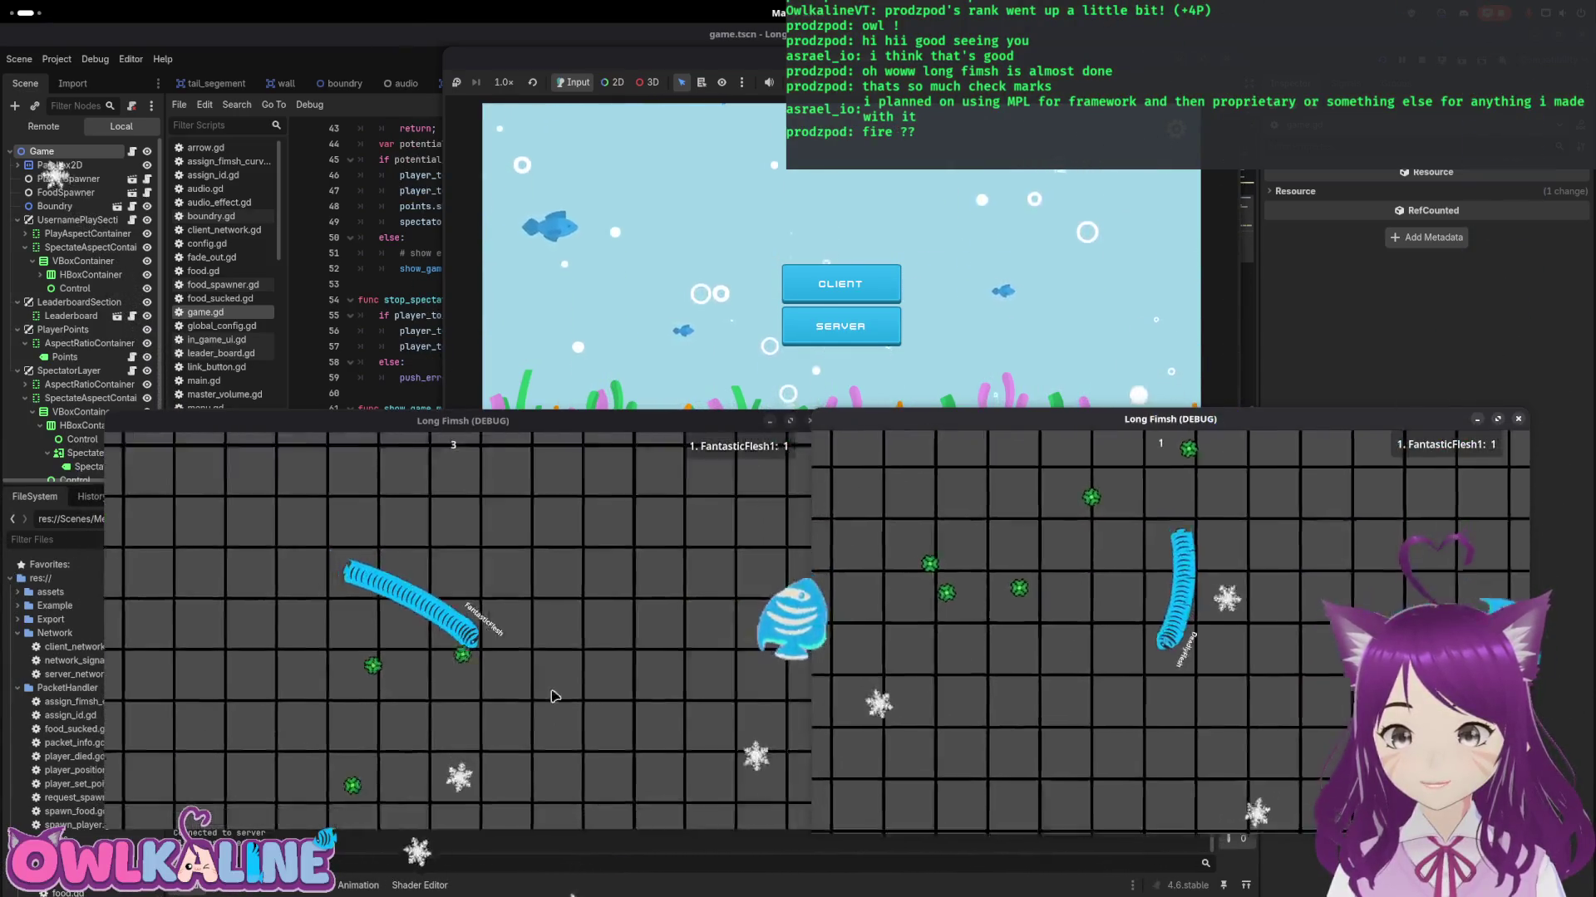
click(853, 283)
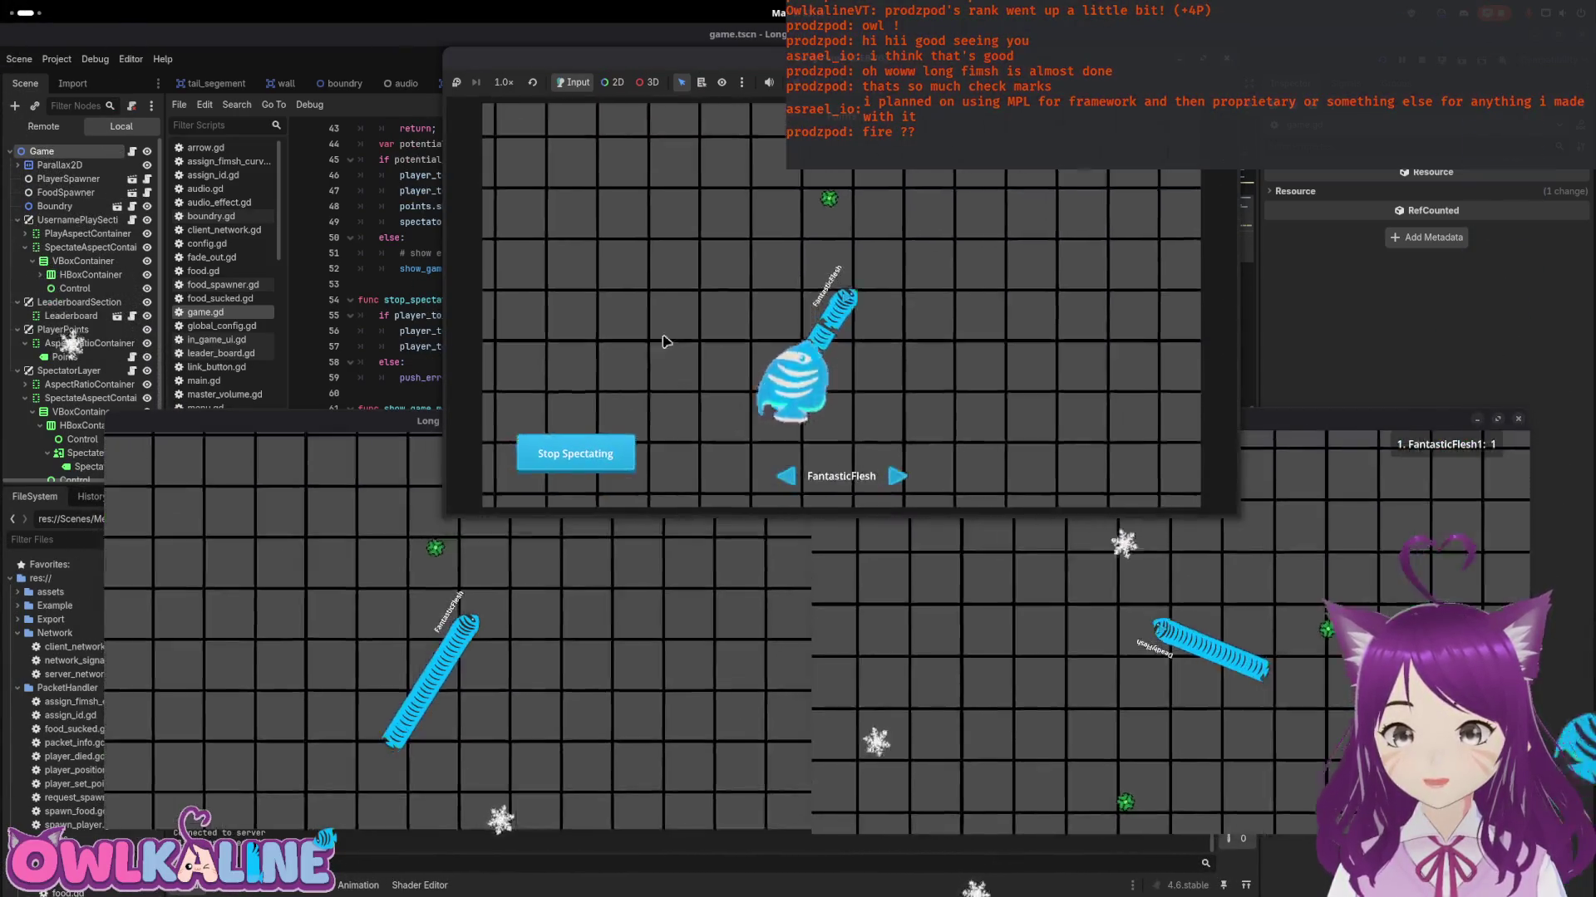
click(892, 476)
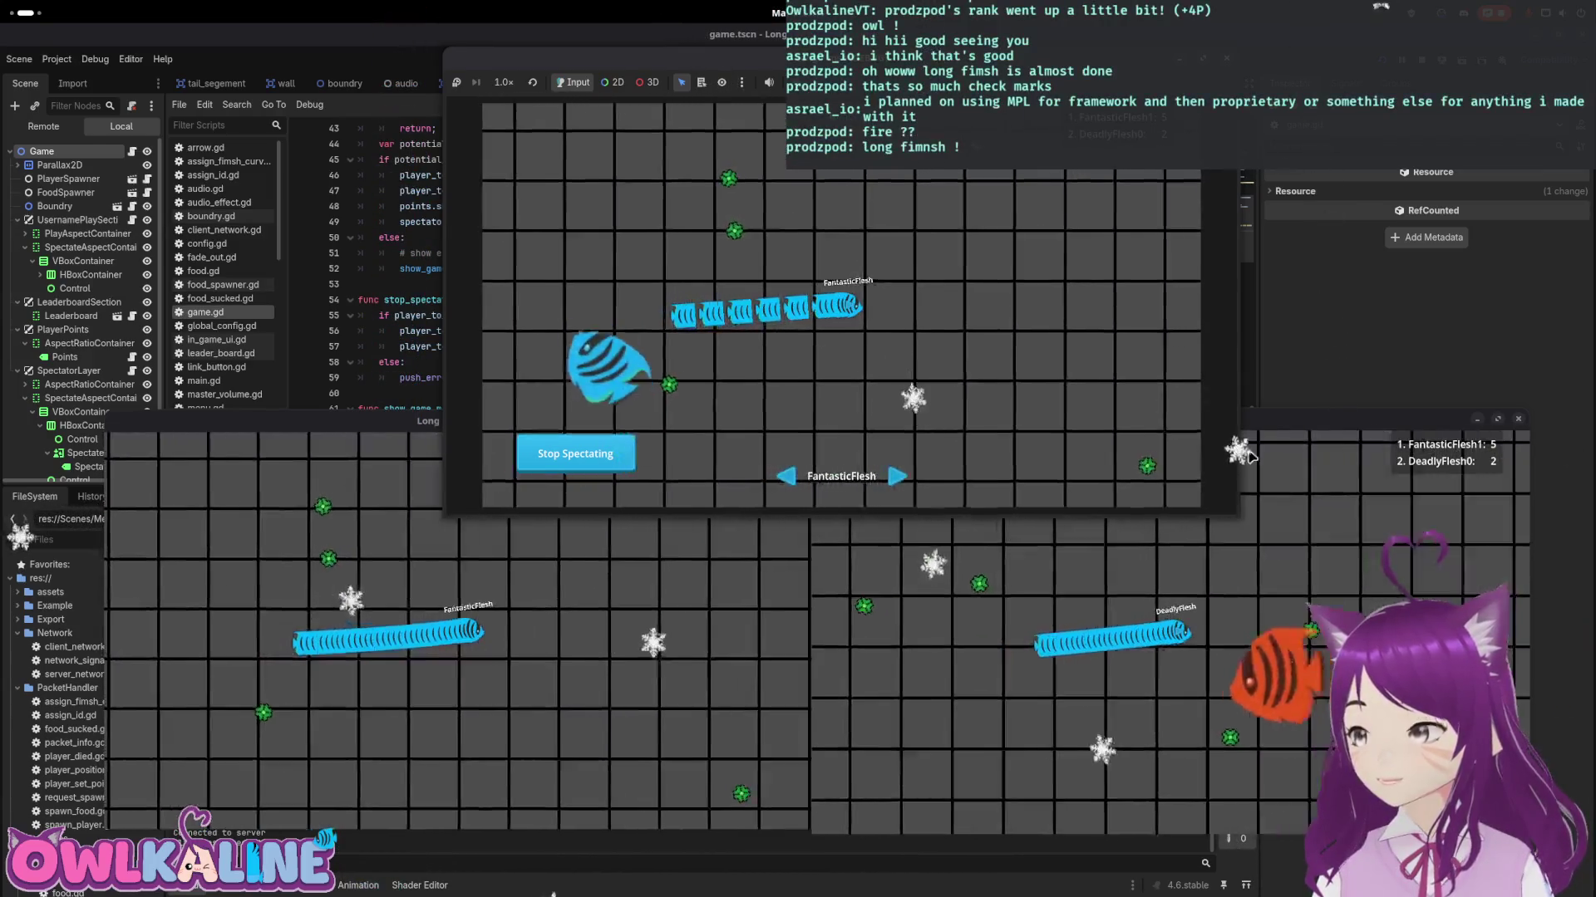
click(575, 454)
click(831, 309)
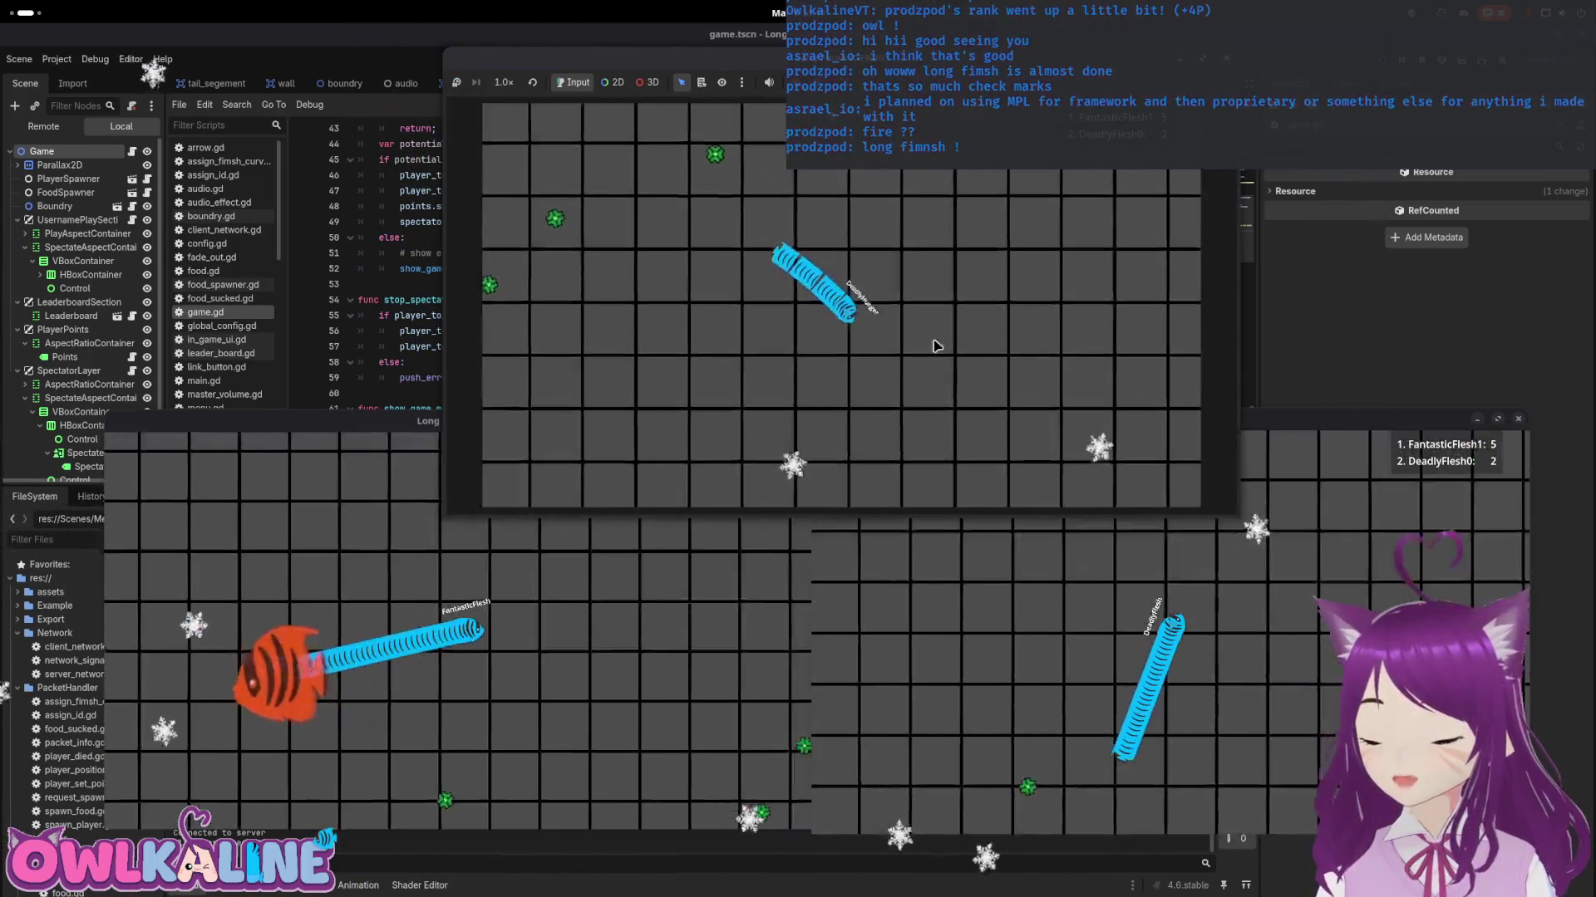
key(F8)
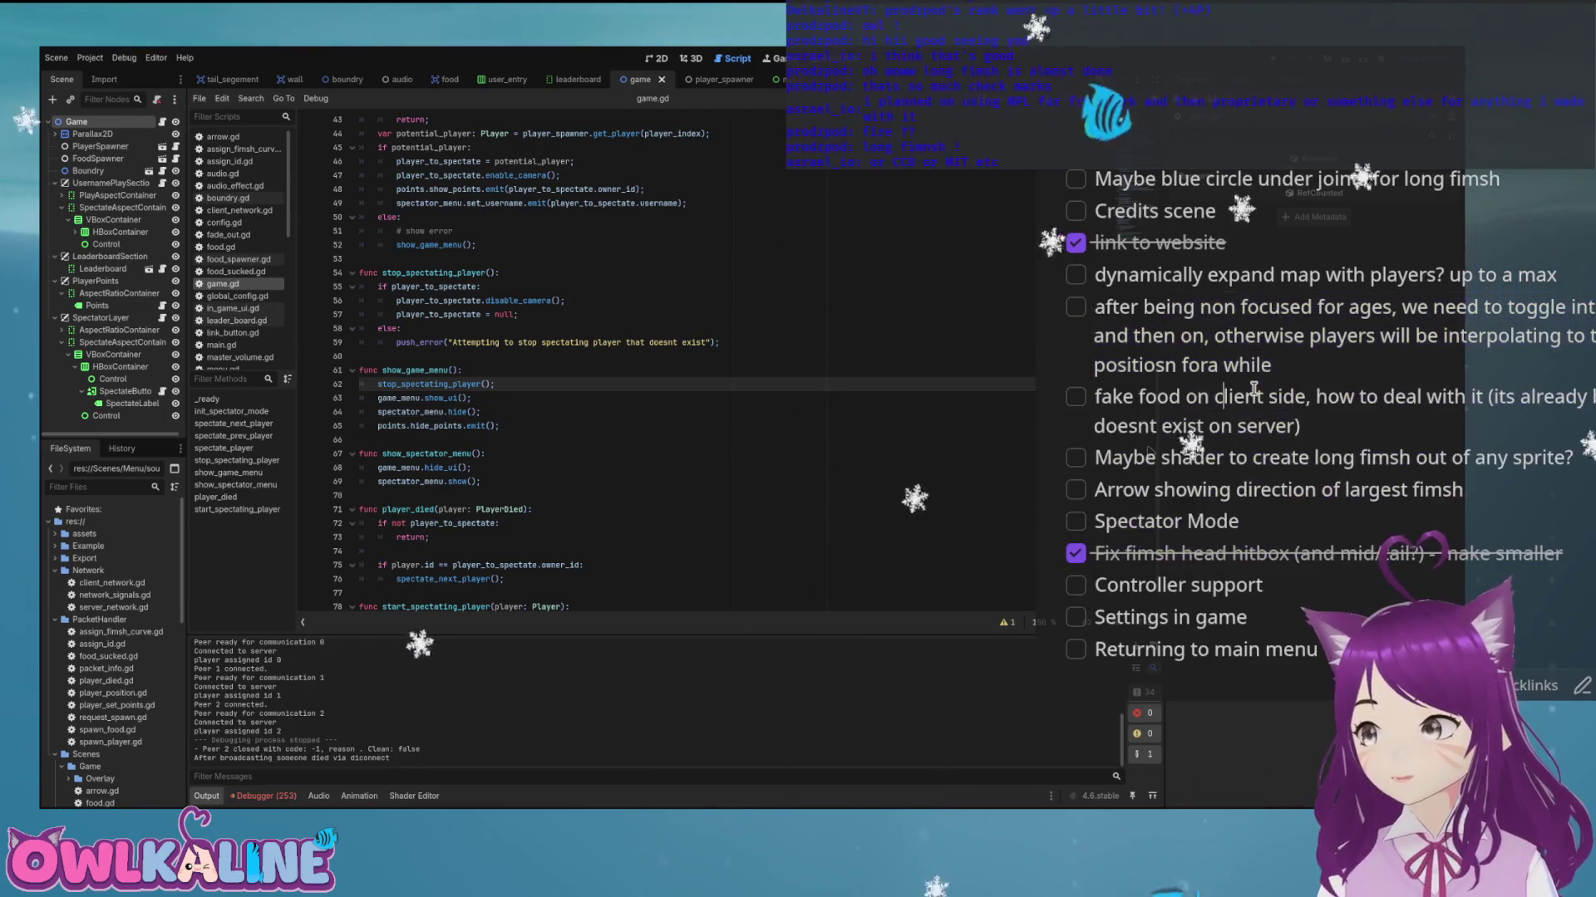
scroll(1194, 433, up, 2)
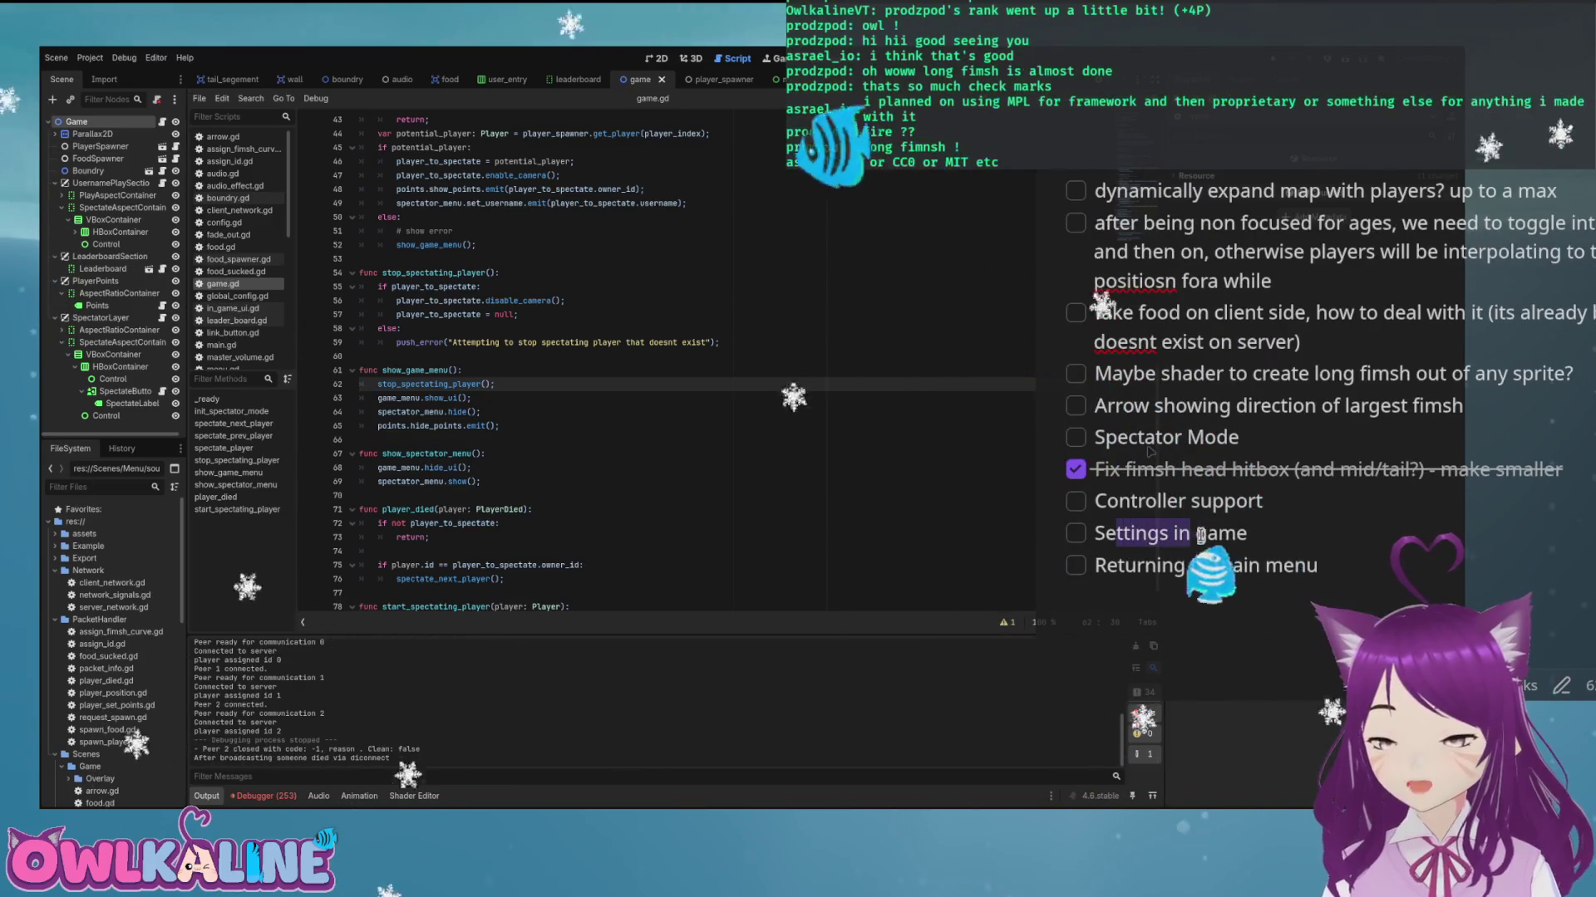
scroll(1196, 532, up, 6)
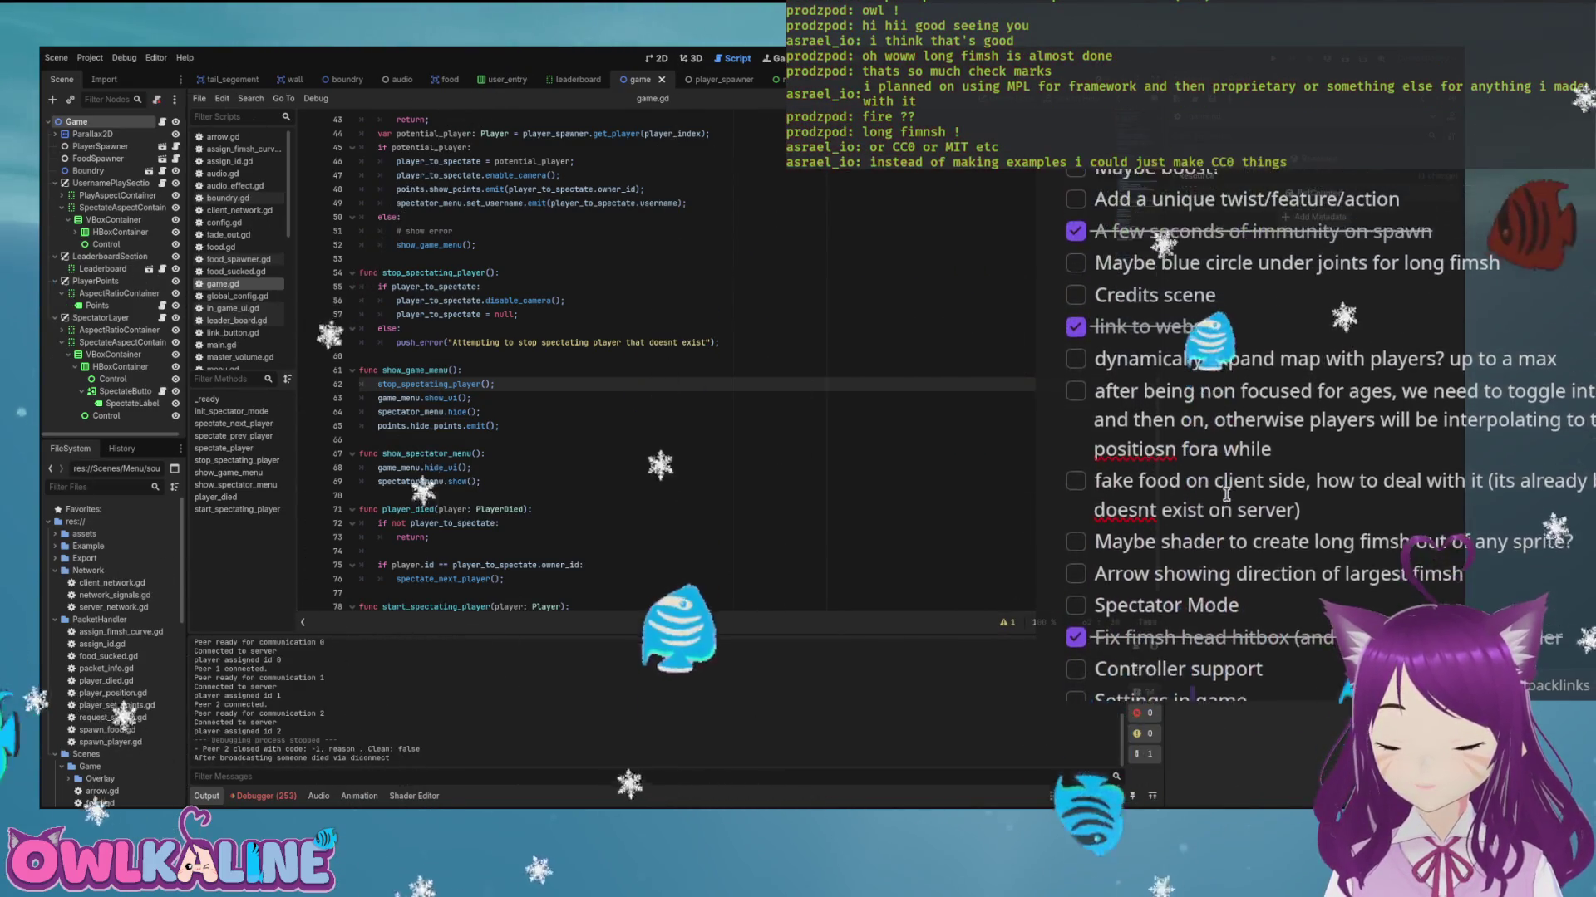
scroll(1226, 485, up, 5)
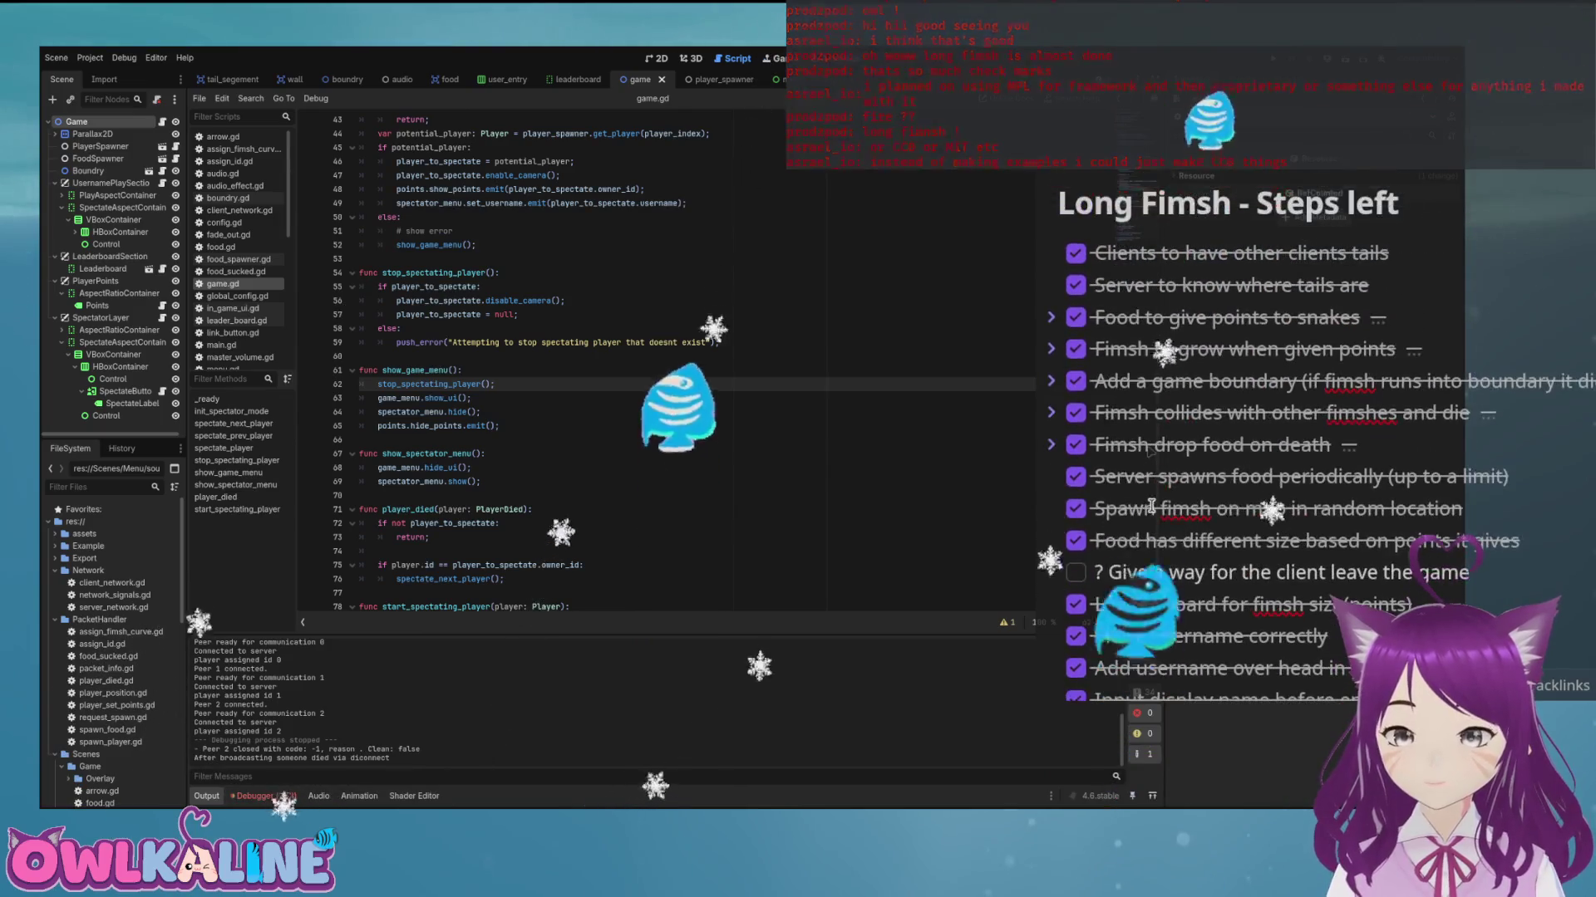
scroll(1152, 482, down, 4)
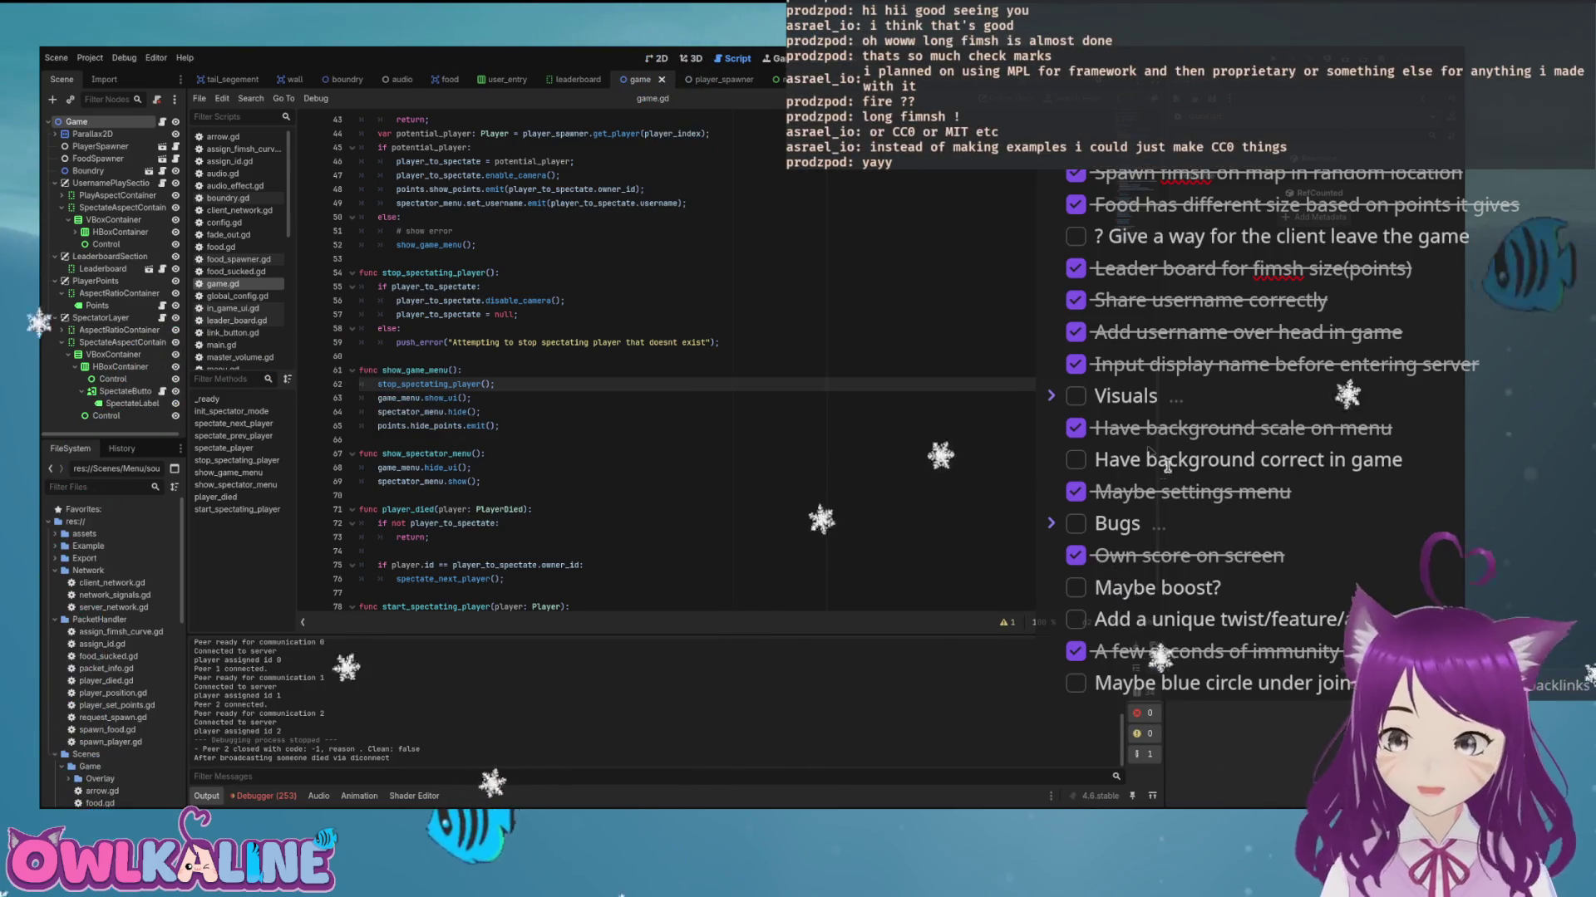
scroll(1284, 444, up, 4)
scroll(1283, 444, down, 5)
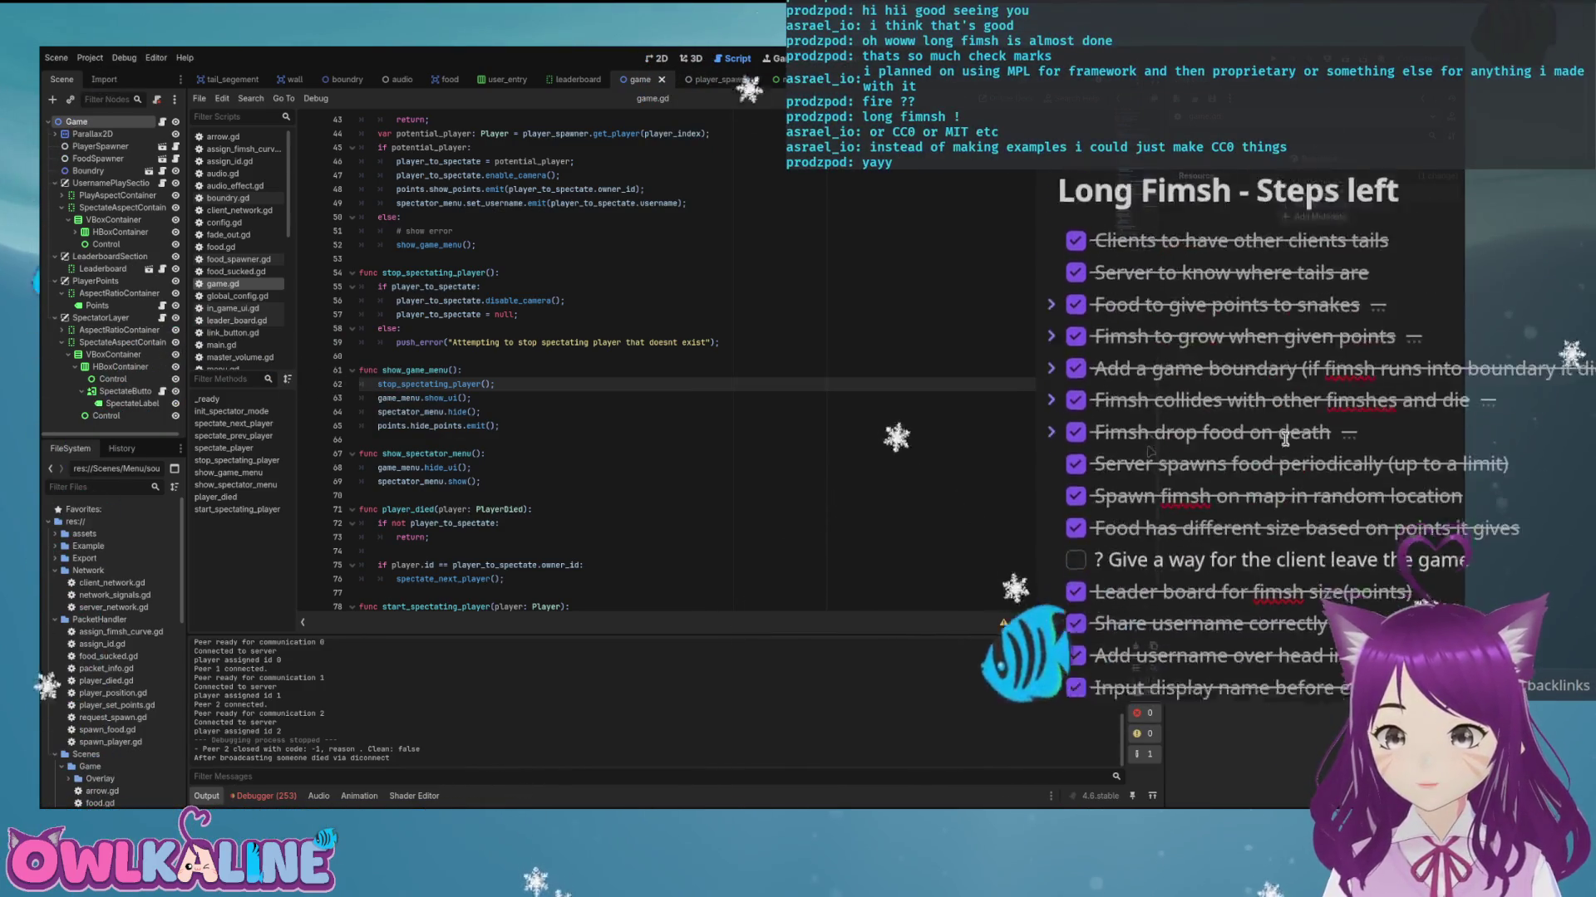
scroll(1304, 440, up, 2)
scroll(1304, 441, down, 1)
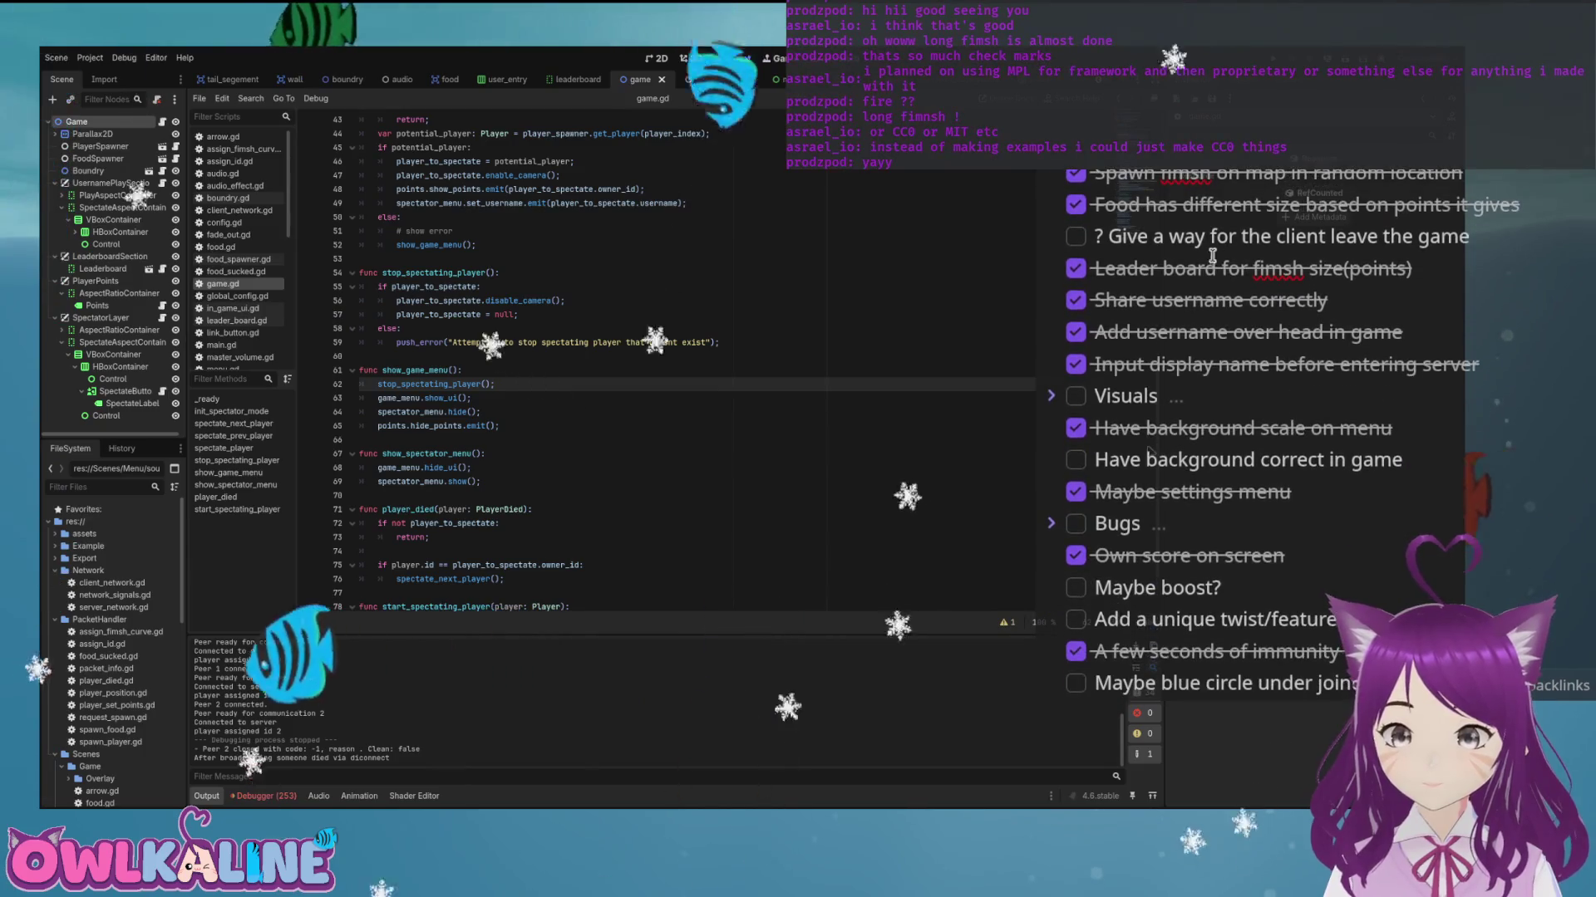
click(1270, 237)
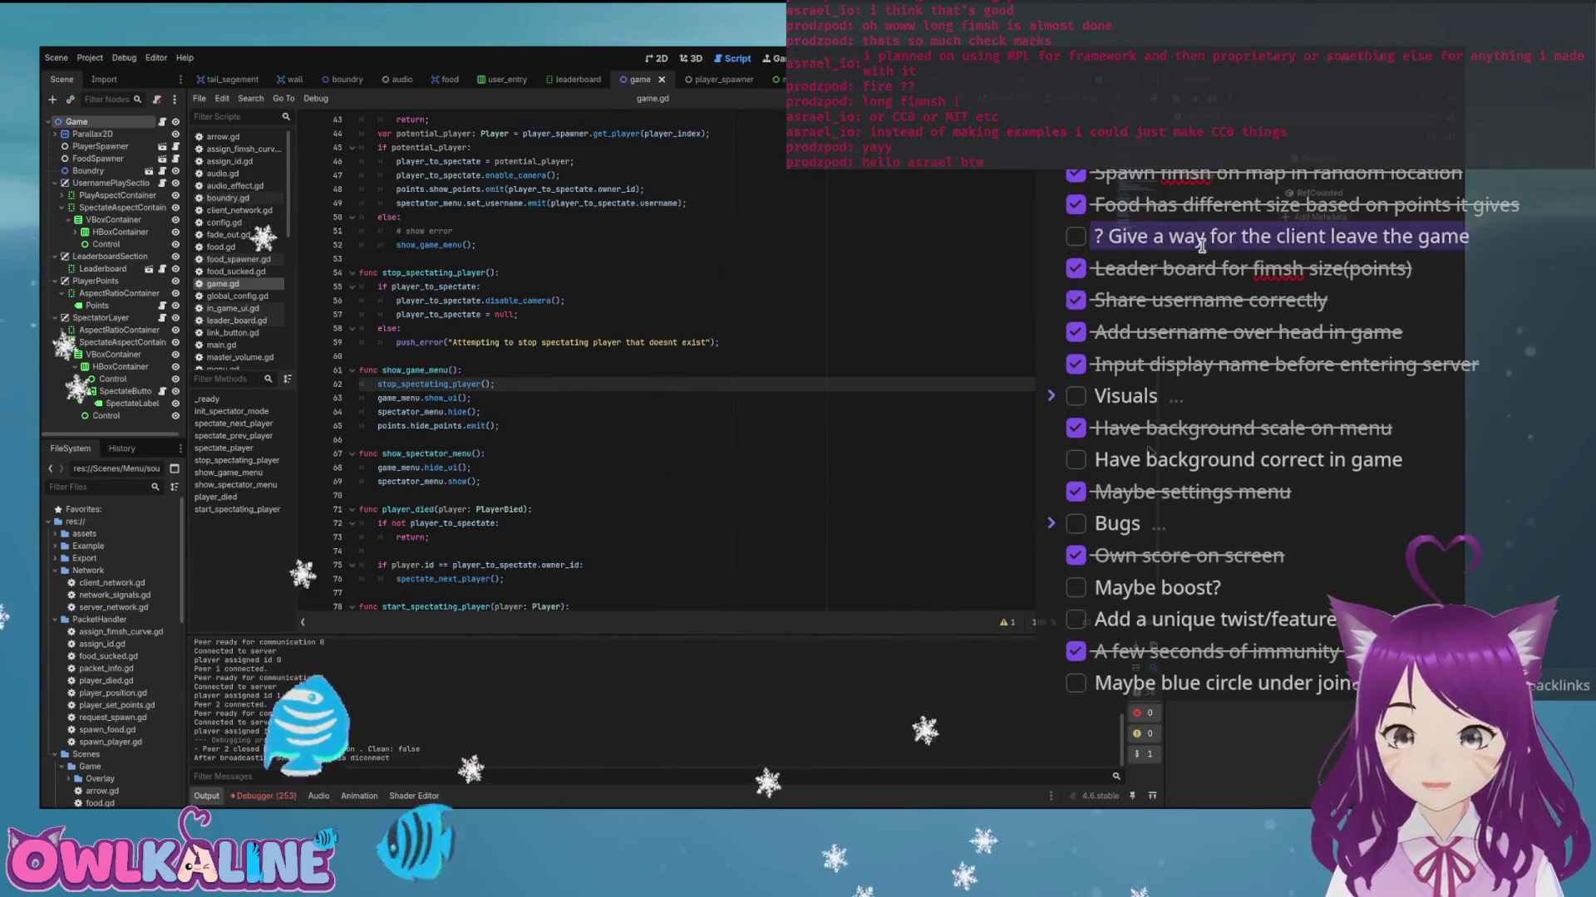
click(1347, 266)
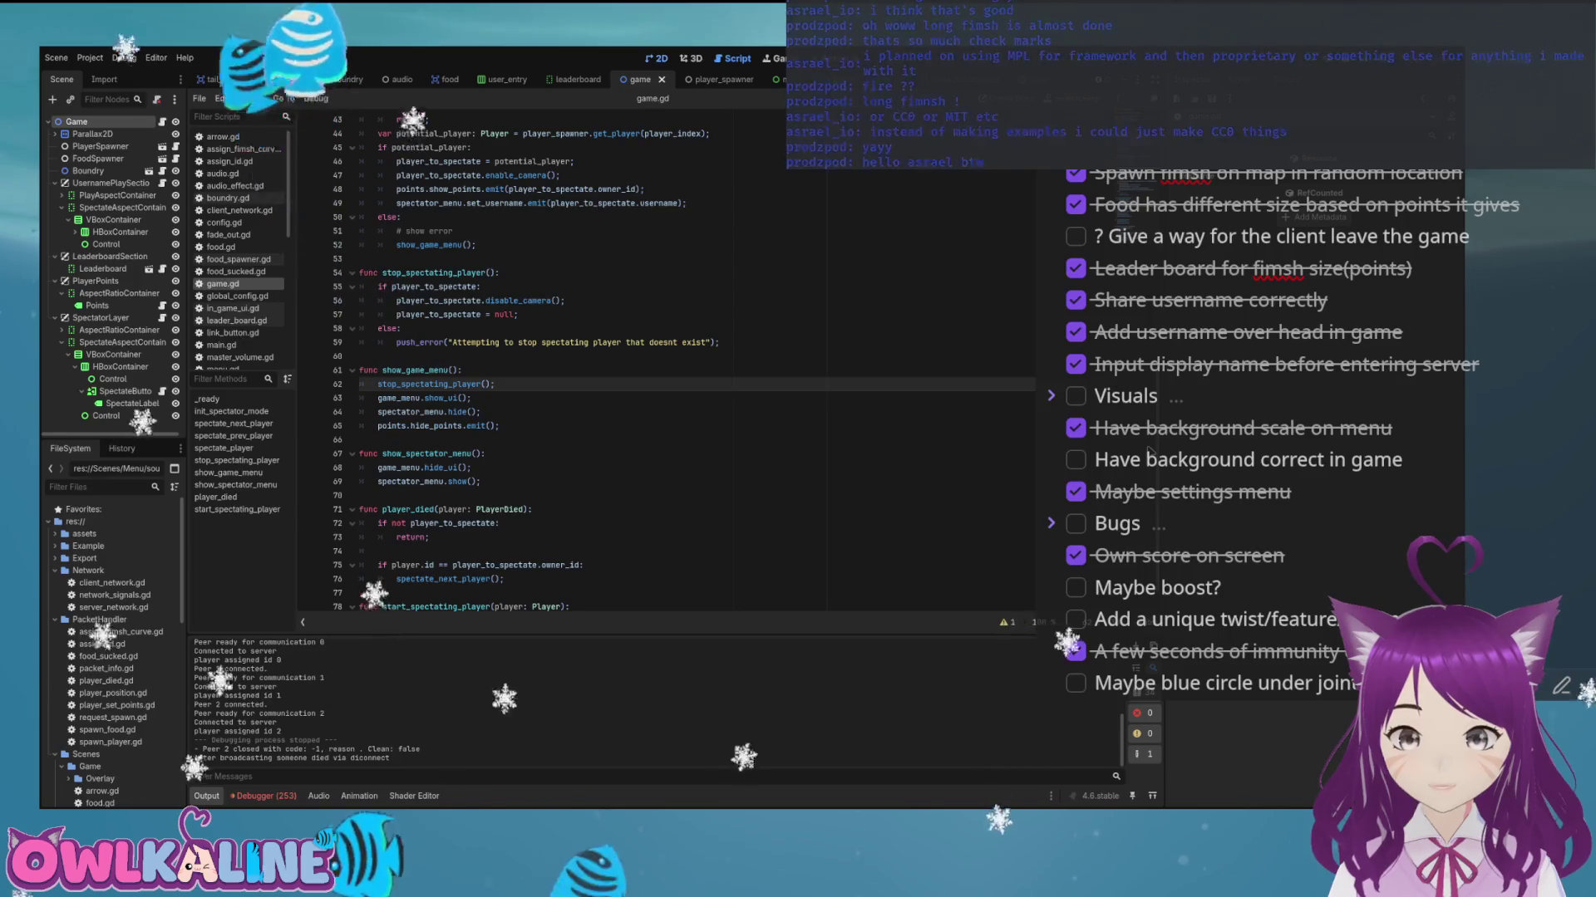
key(ctrl+F1)
scroll(615, 374, down, 1)
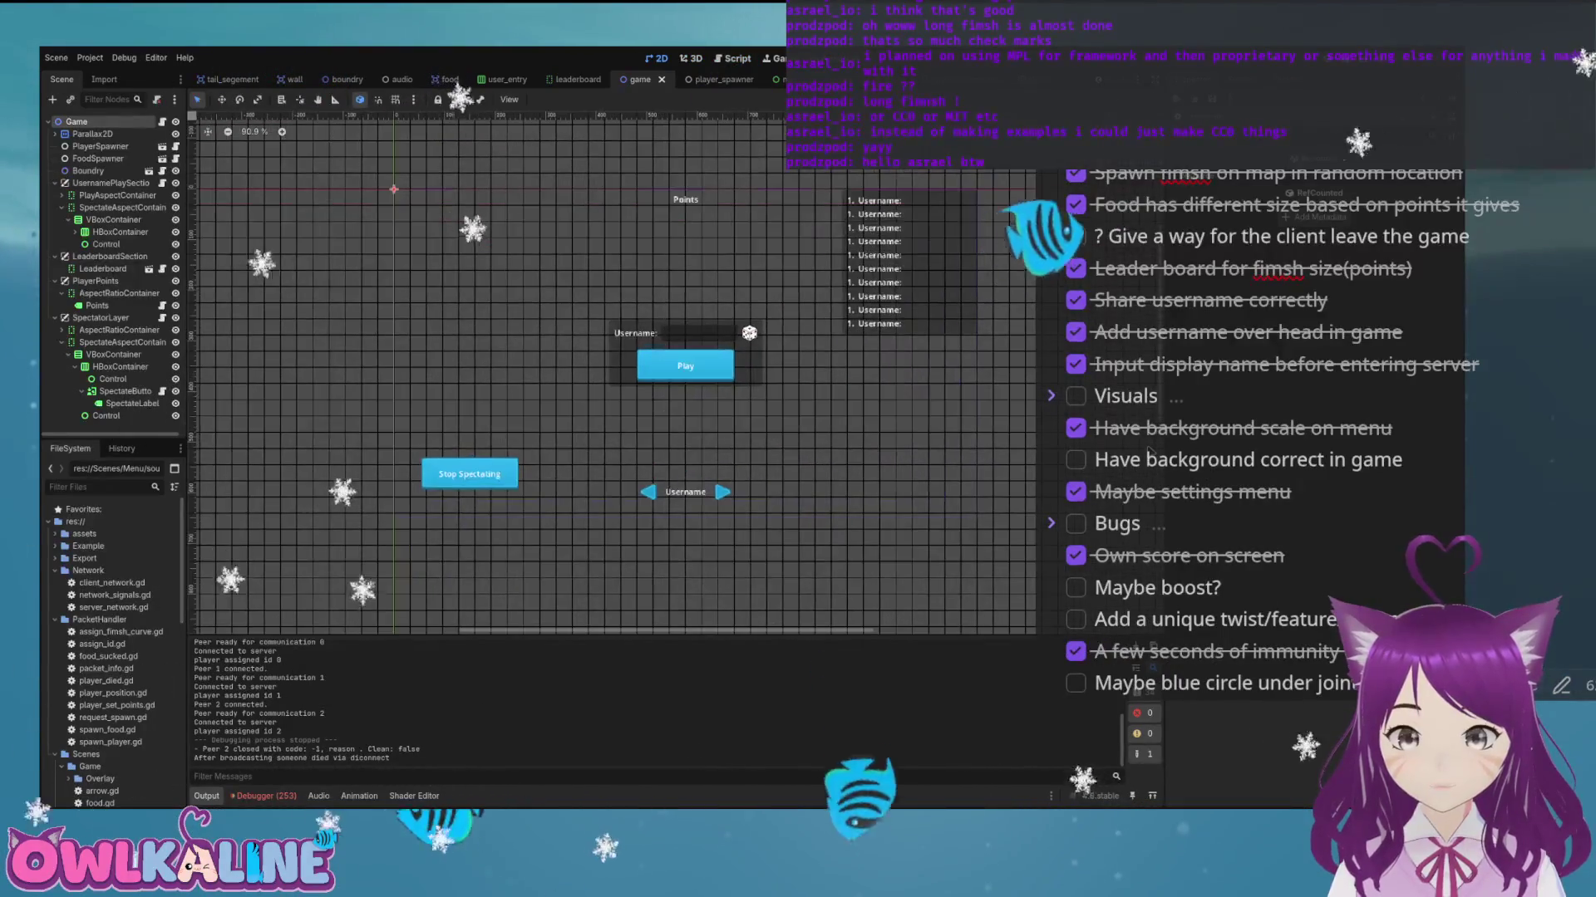
Step: Collapse UsernamePlaySection, LeaderboardSection, PlayerPoints and SpectatorLayer in the Scene dock
click(55, 183)
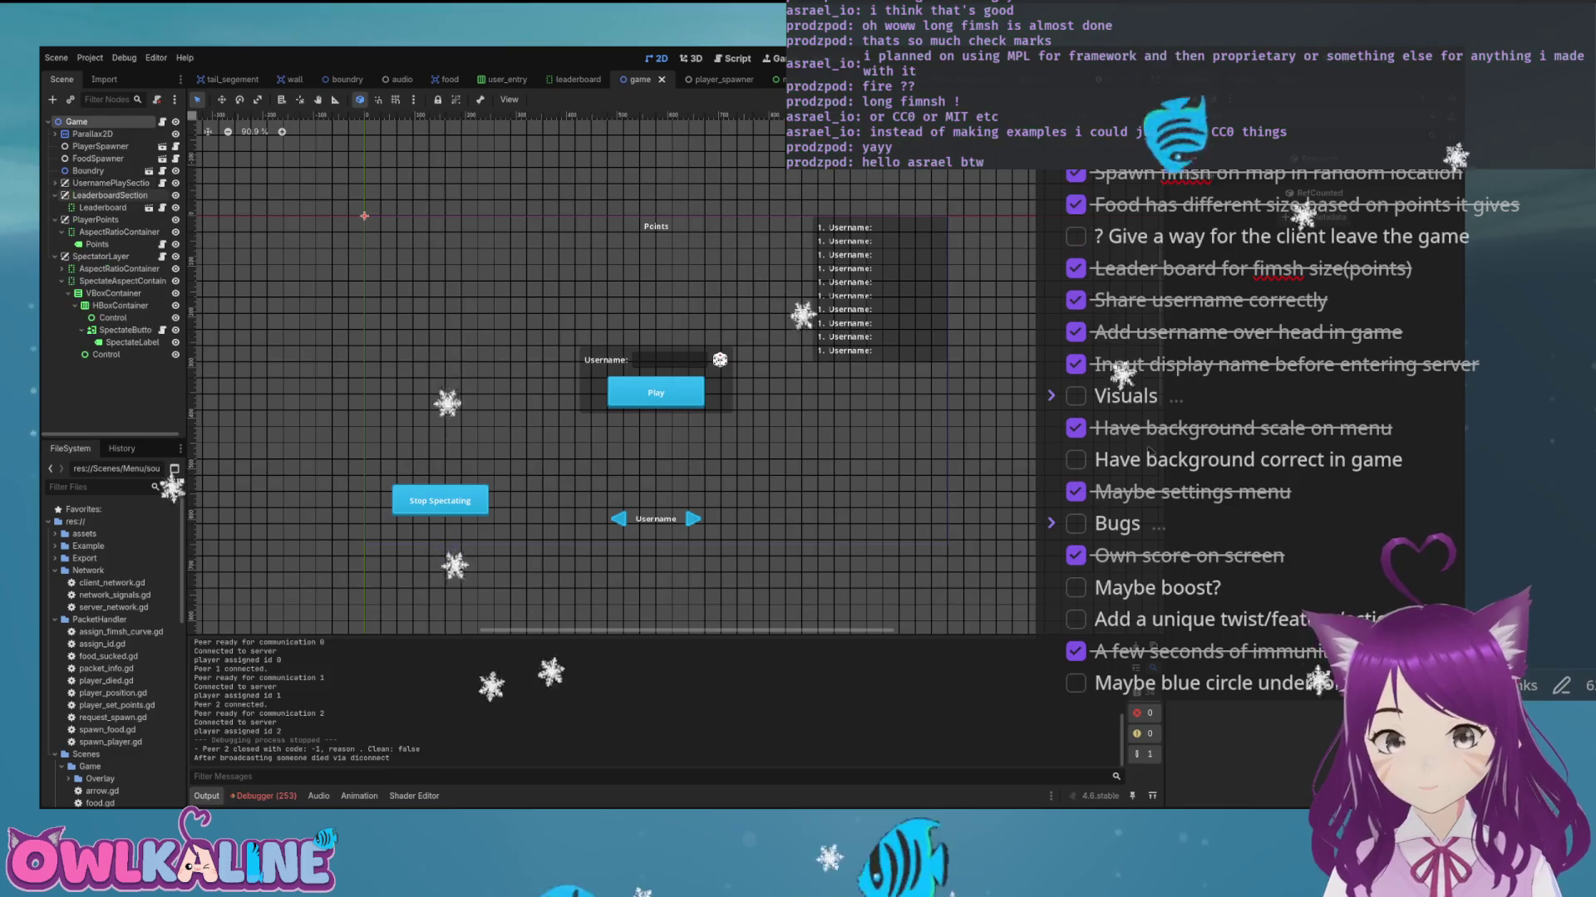
click(55, 195)
click(55, 208)
click(55, 219)
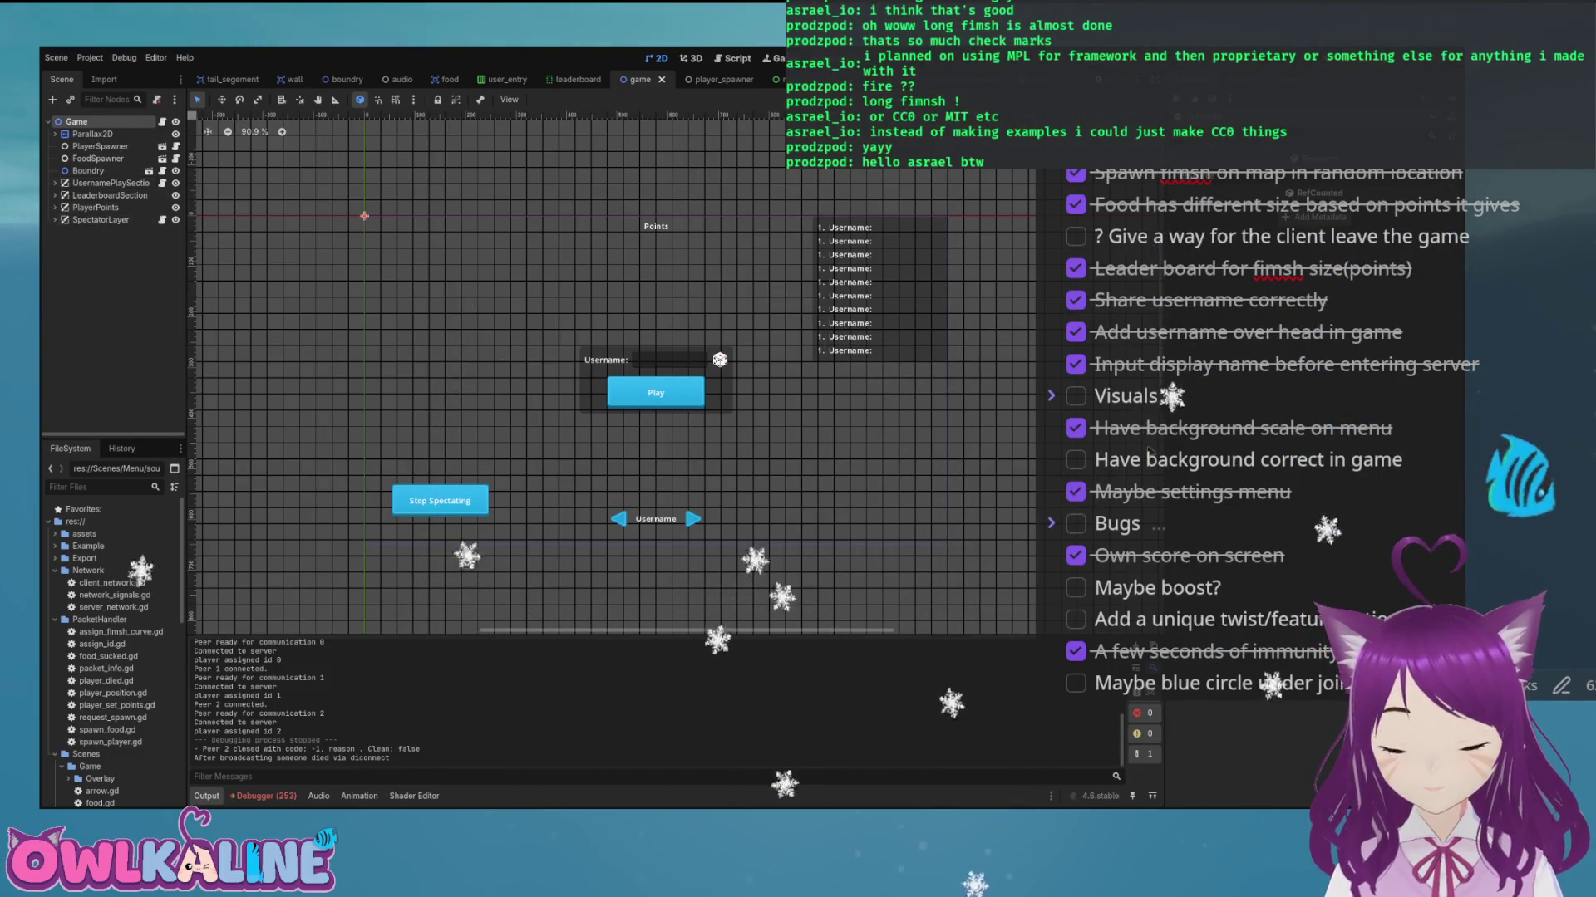
Step: Toggle the visibility of LeaderboardSection and the username-and-Play panel off and back on
click(175, 195)
click(175, 195)
click(176, 183)
click(176, 182)
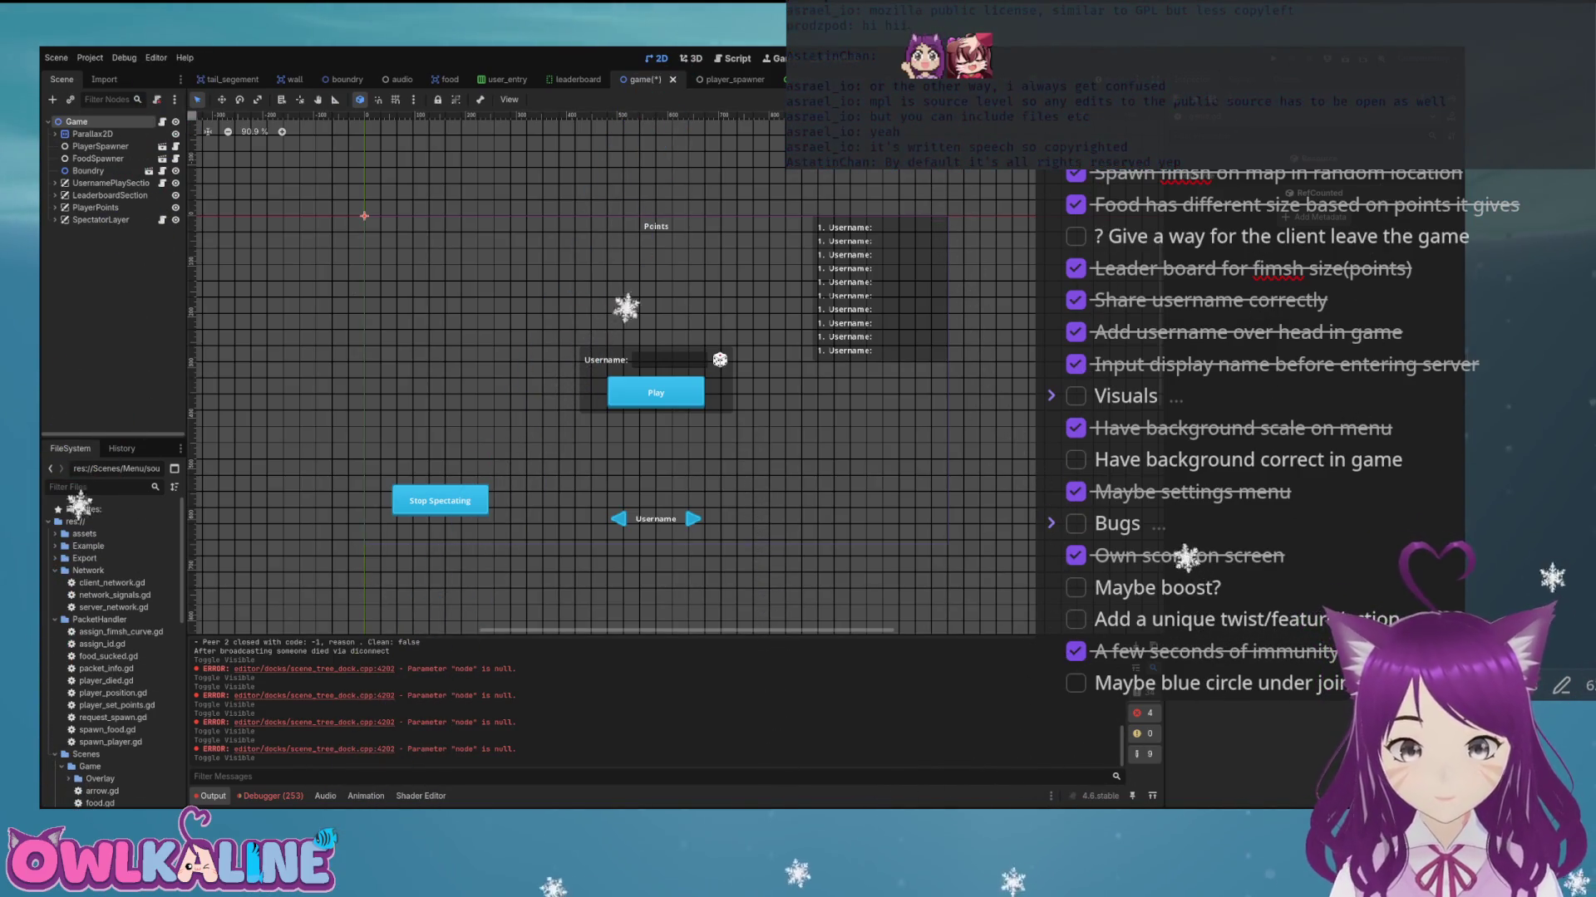
Step: Undo the recent visibility toggles in the game scene
scroll(646, 352, up, 3)
scroll(1008, 376, down, 2)
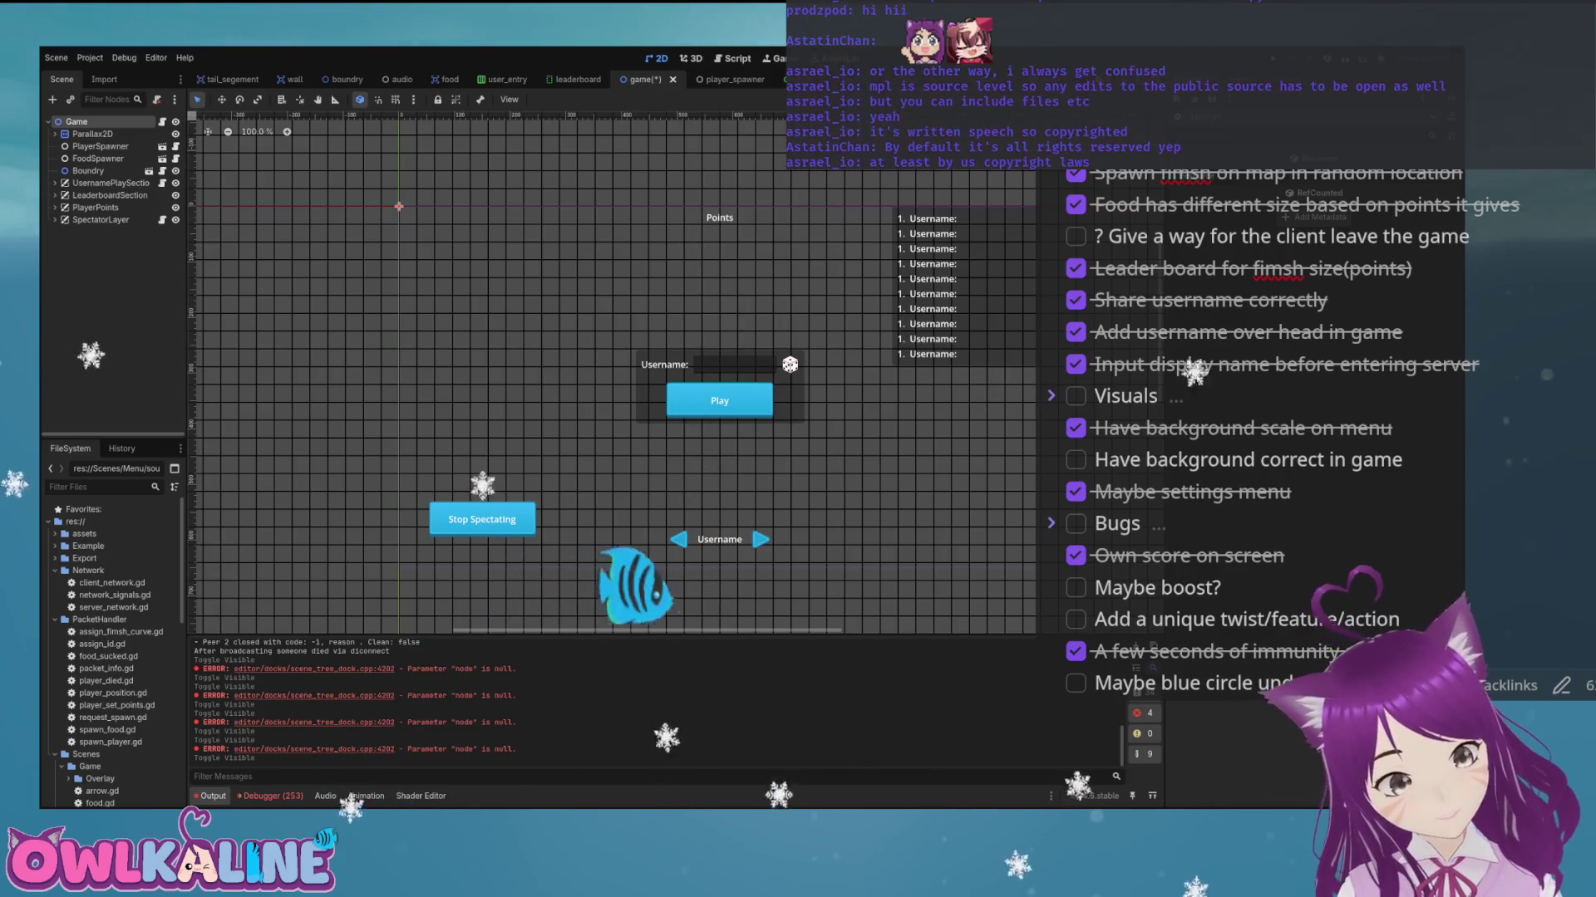
key(ctrl+z)
key(ctrl+z)
key(ctrl+z)
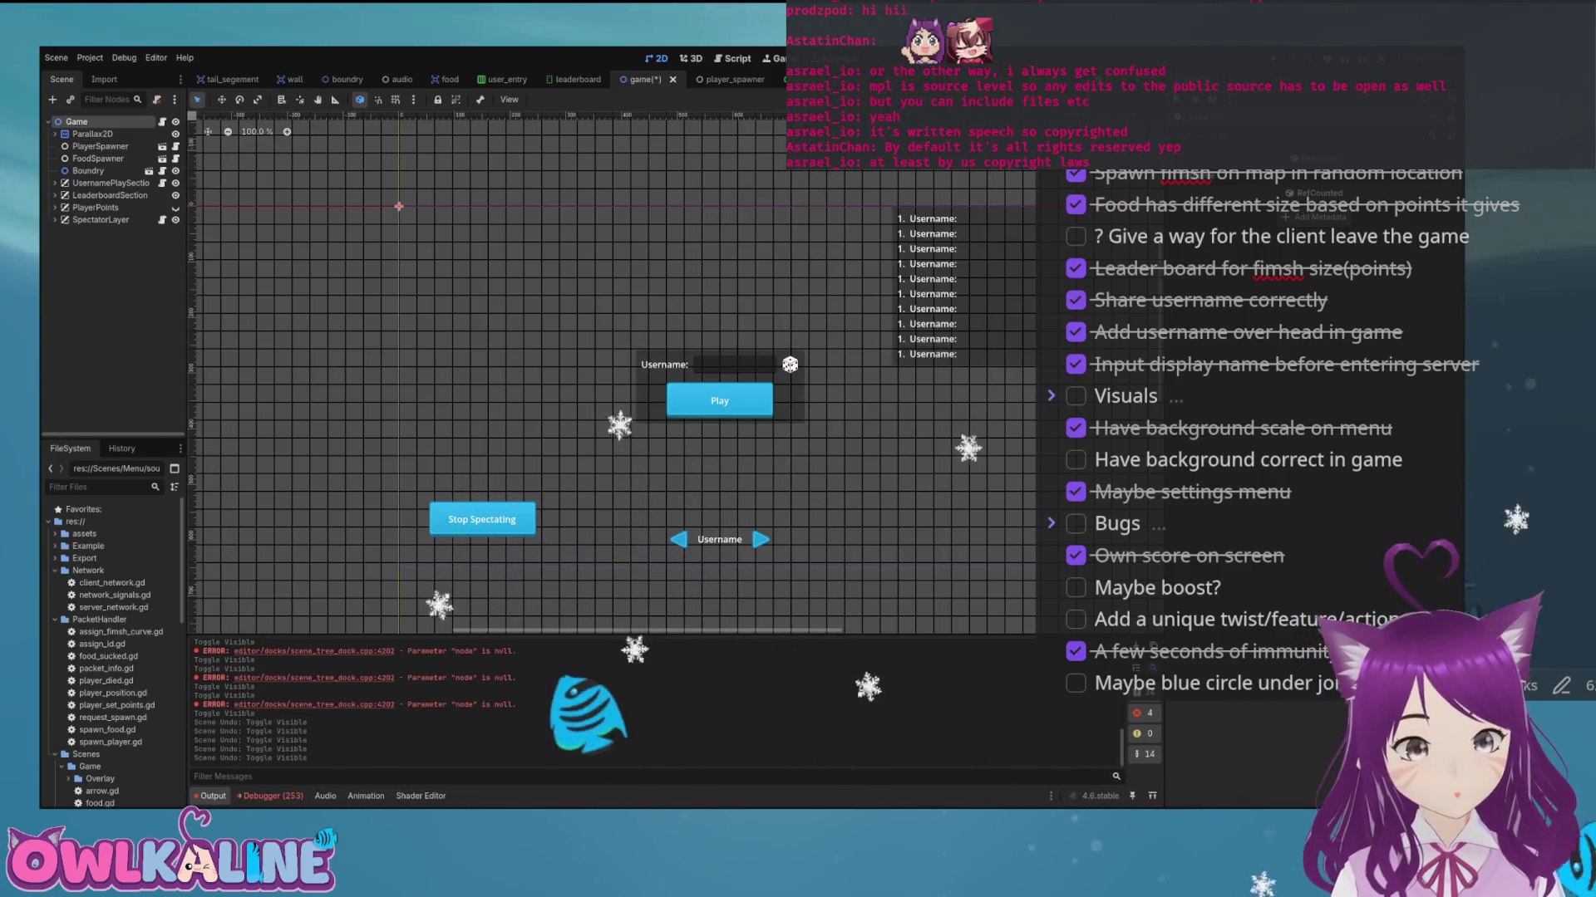
key(ctrl+z)
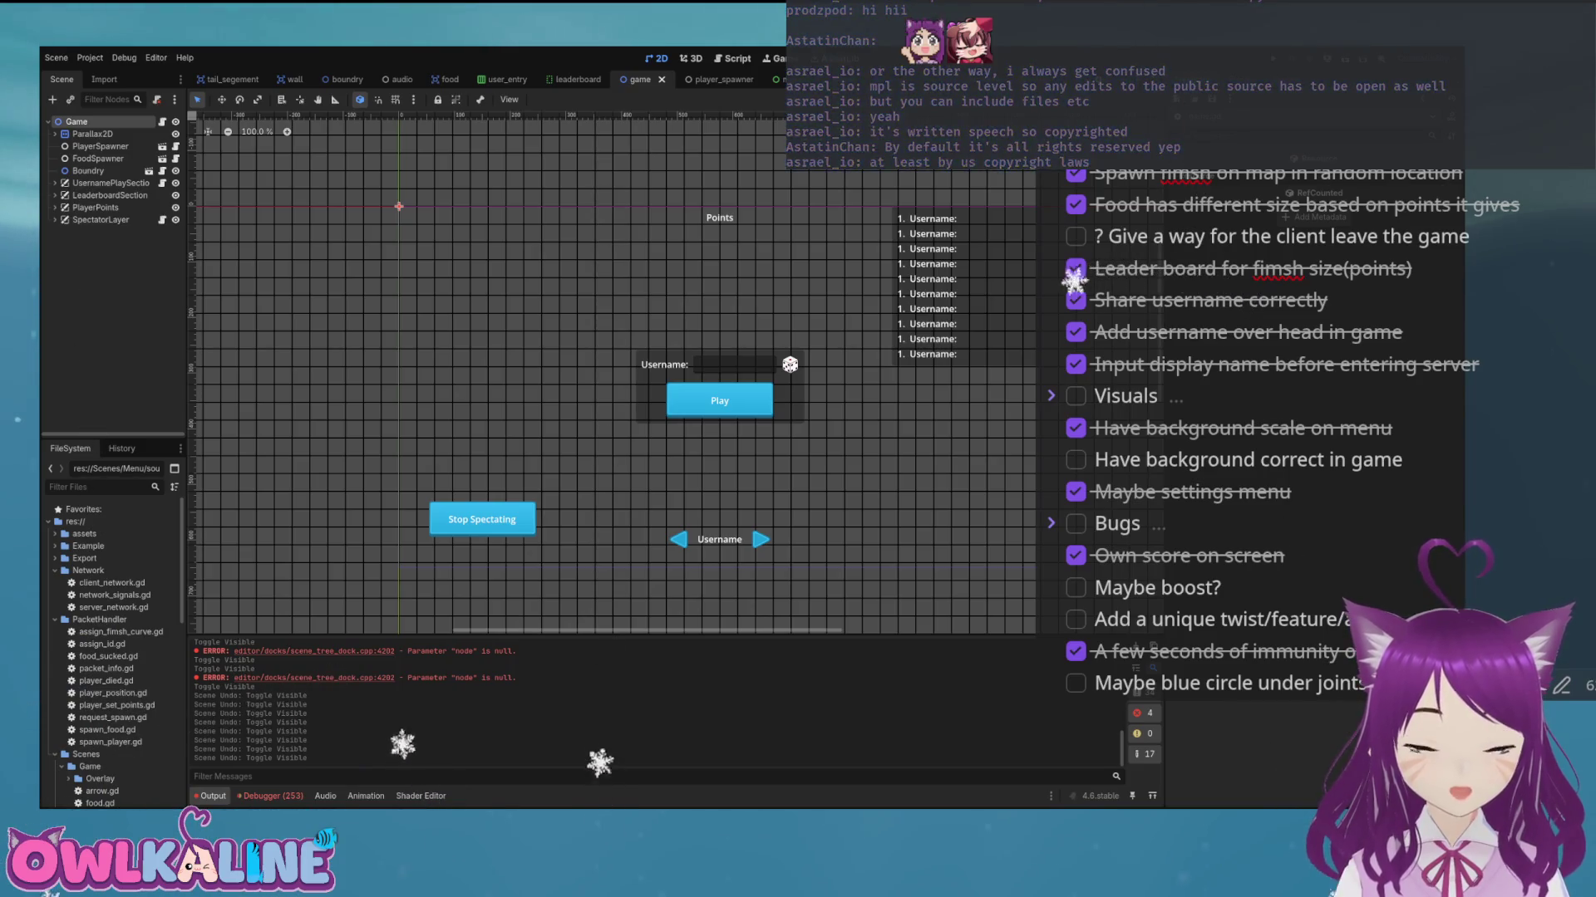
Step: Switch to the MainMenu scene with Ctrl+Tab
scroll(613, 372, up, 3)
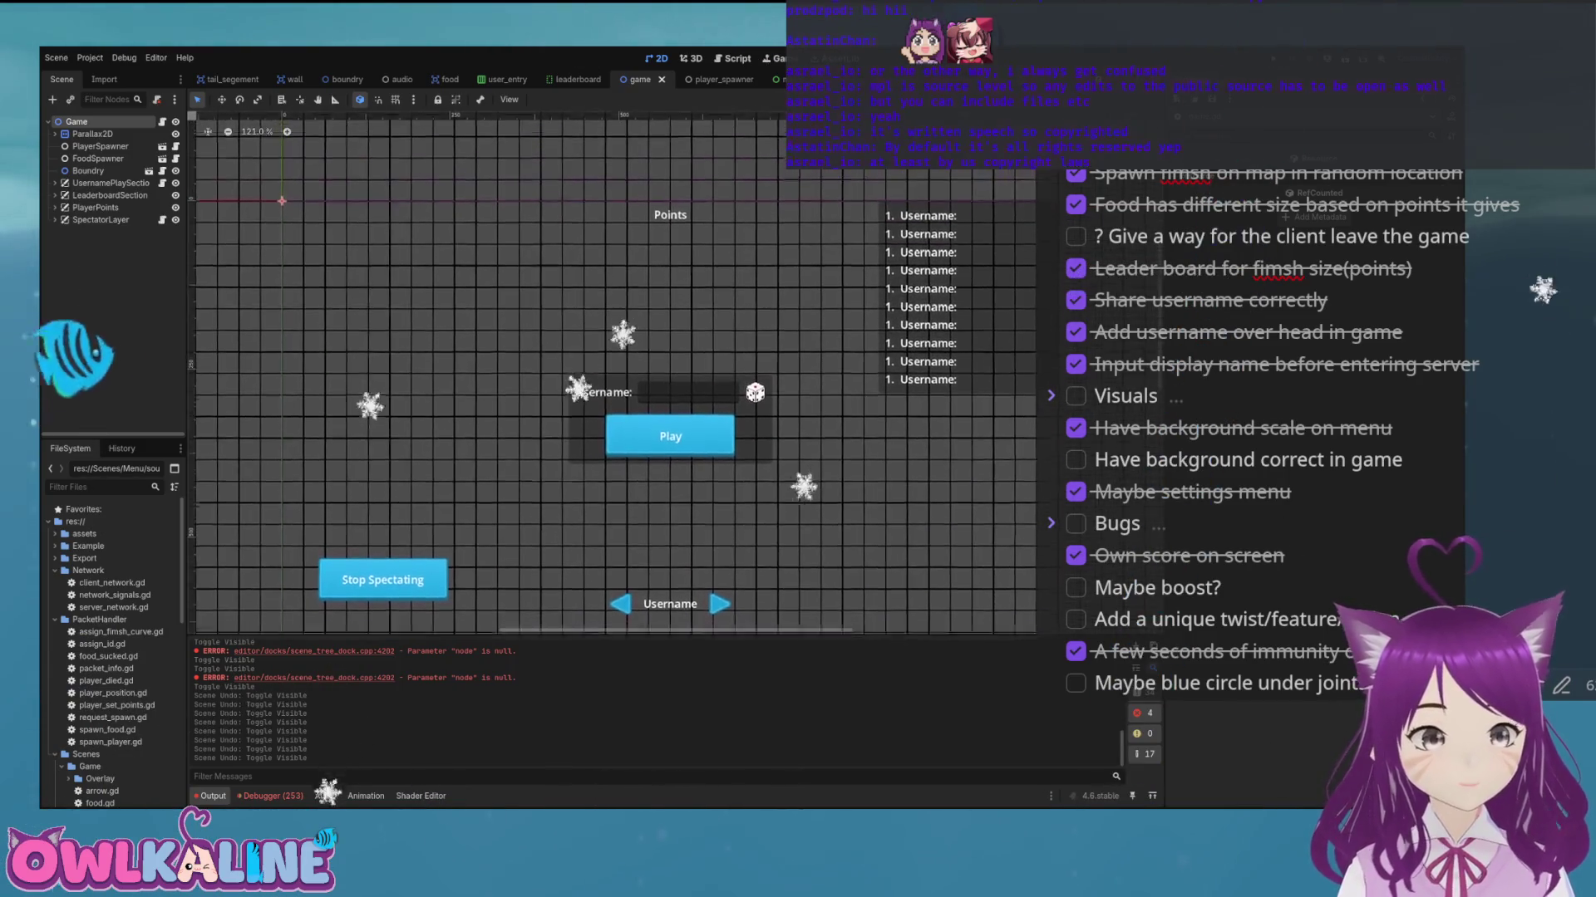
scroll(613, 372, down, 2)
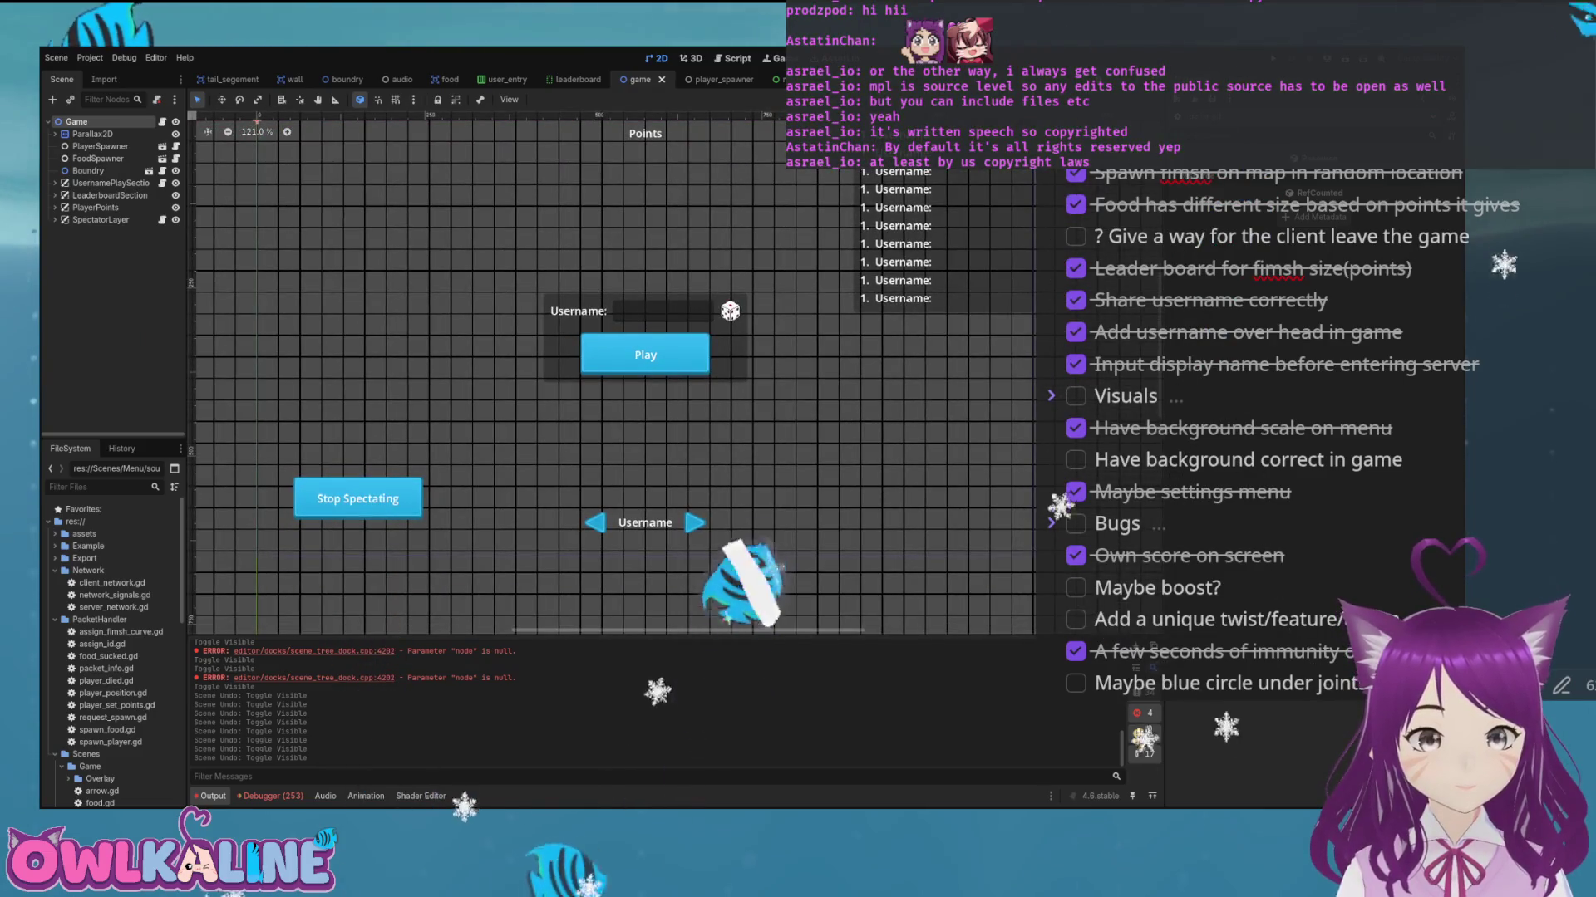
scroll(613, 372, up, 2)
scroll(614, 372, up, 1)
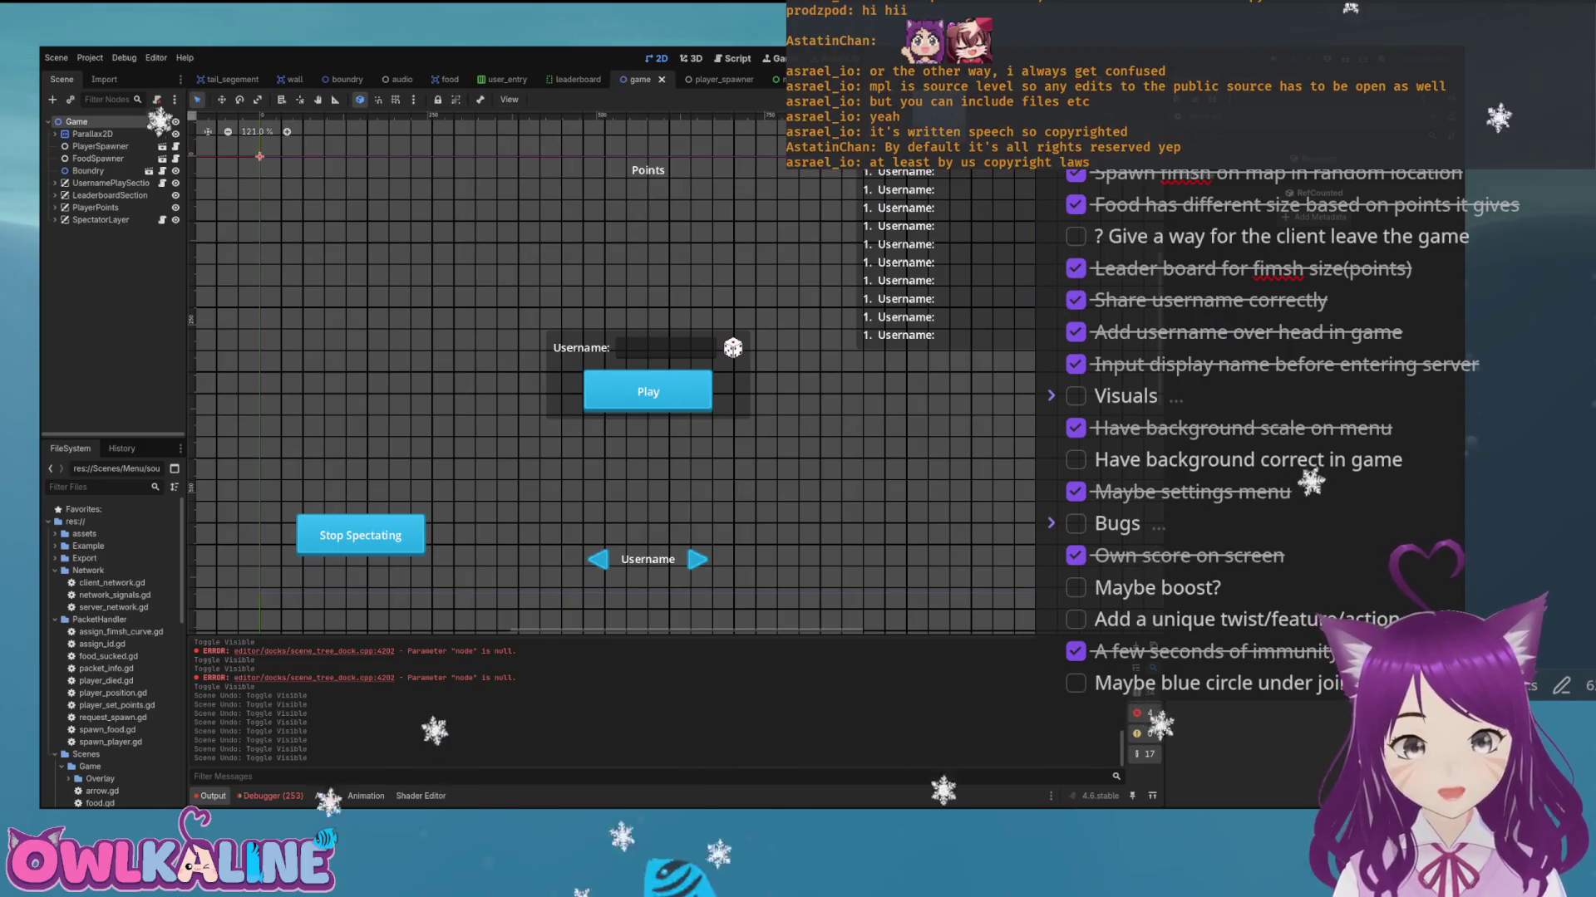
key(ctrl+Tab)
scroll(614, 374, down, 2)
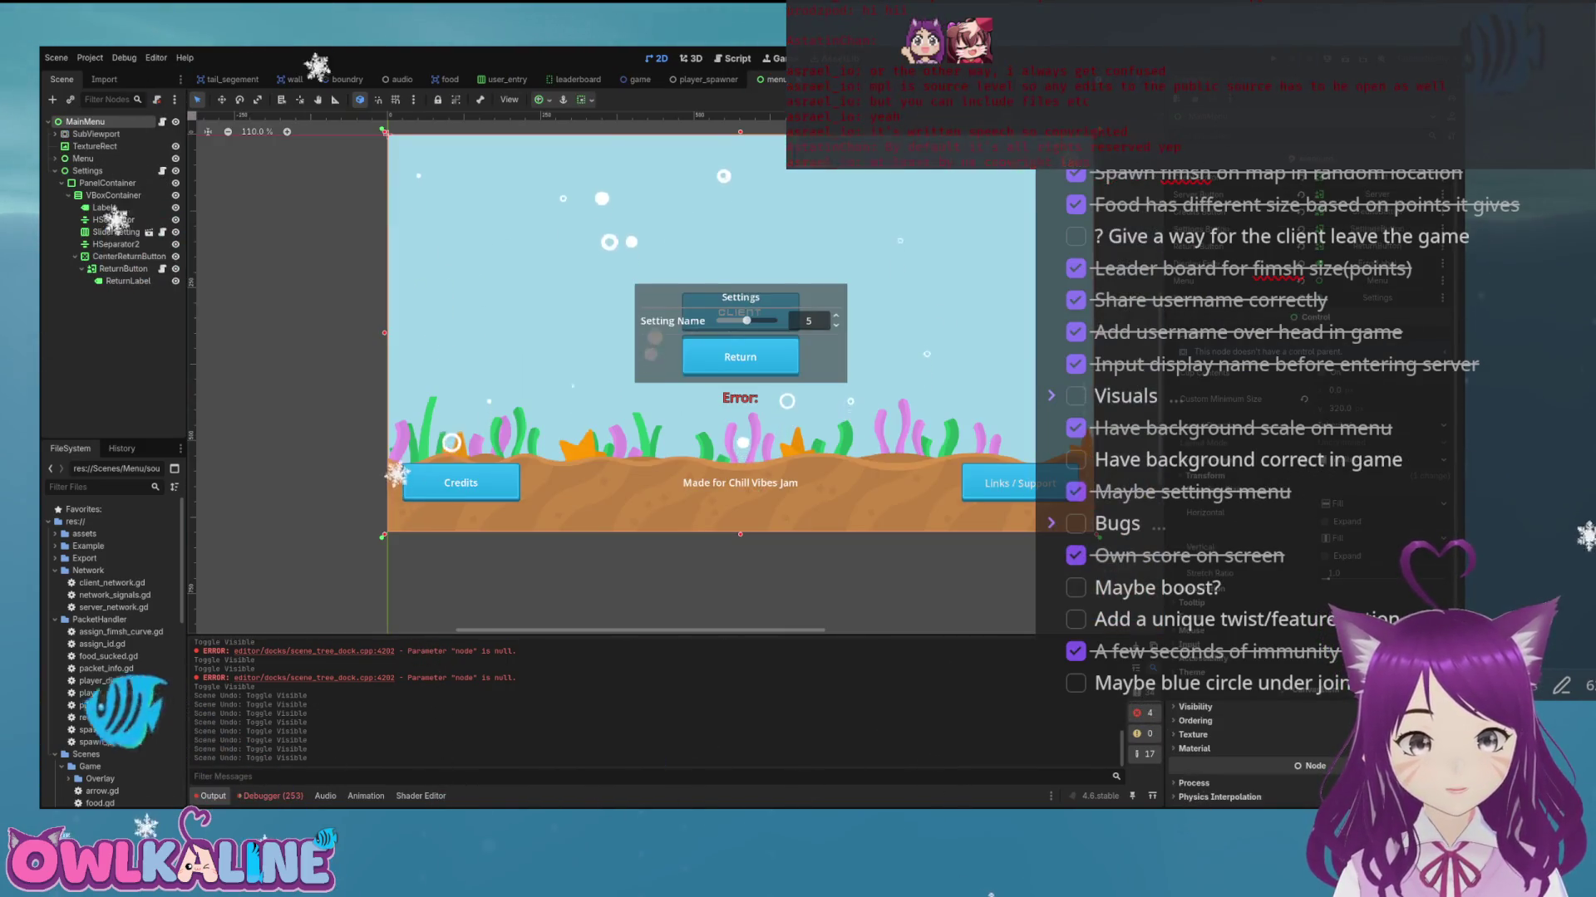
scroll(613, 374, up, 4)
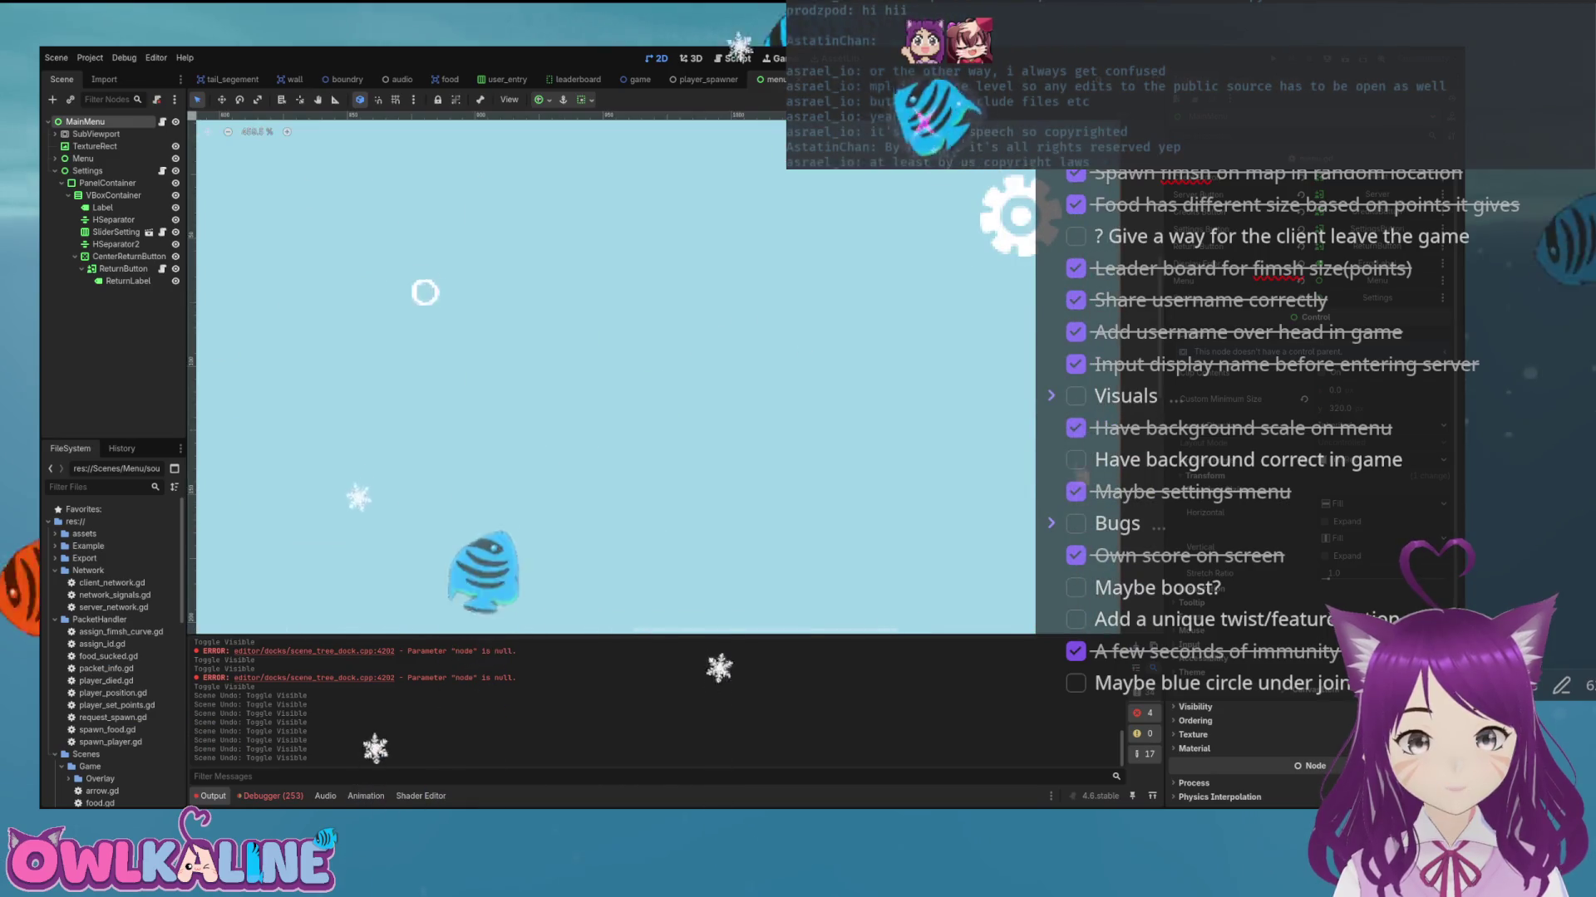
scroll(614, 374, down, 5)
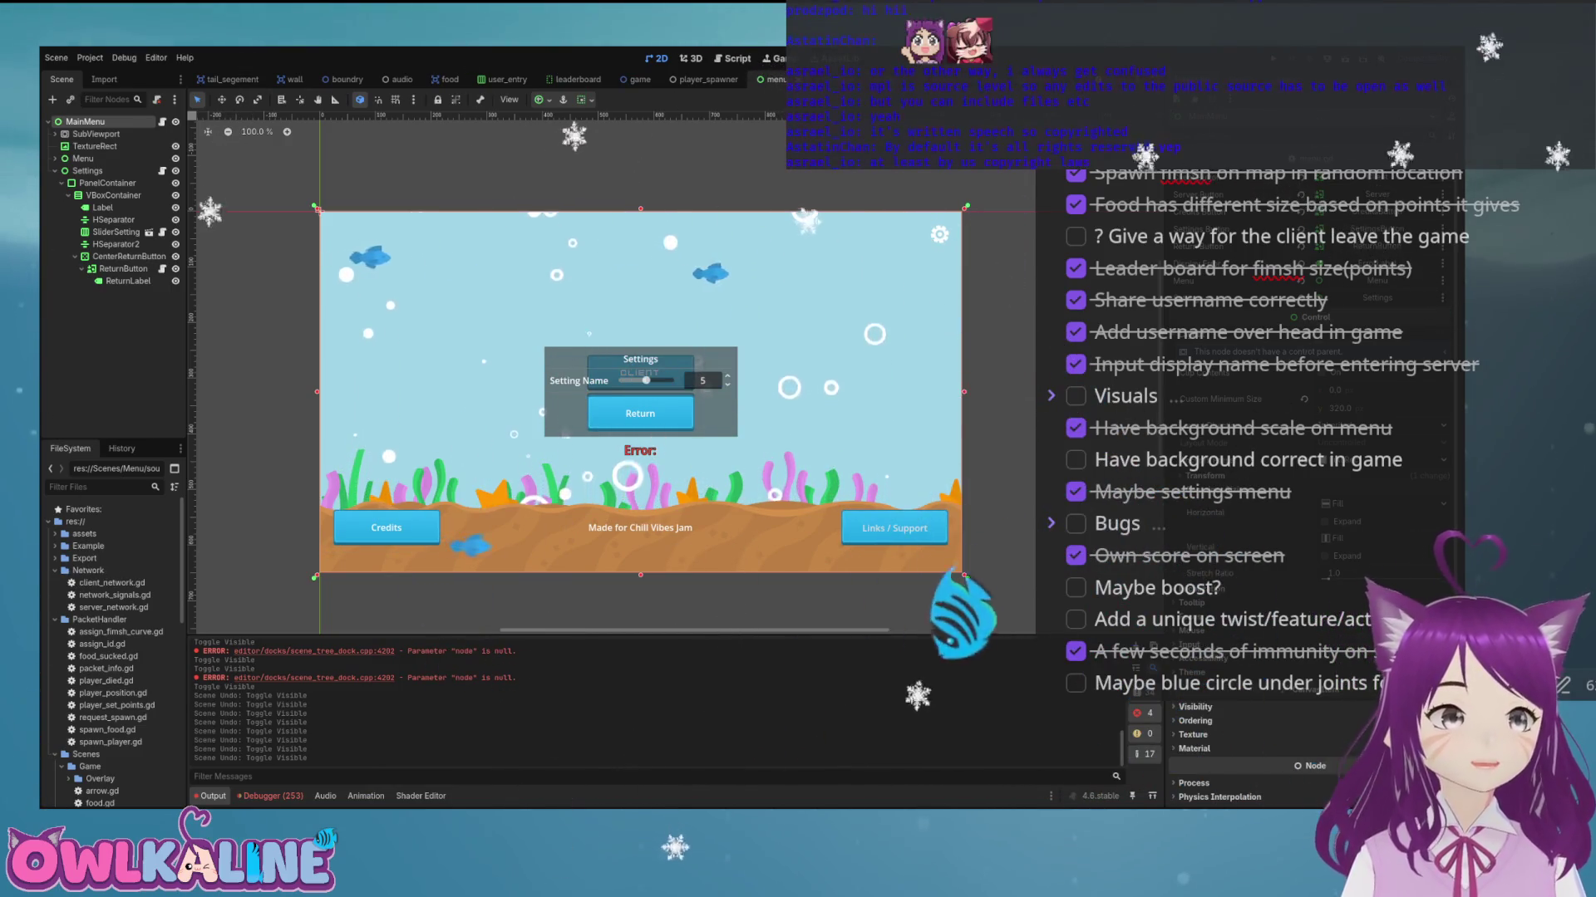
click(176, 171)
click(176, 171)
click(175, 171)
click(176, 170)
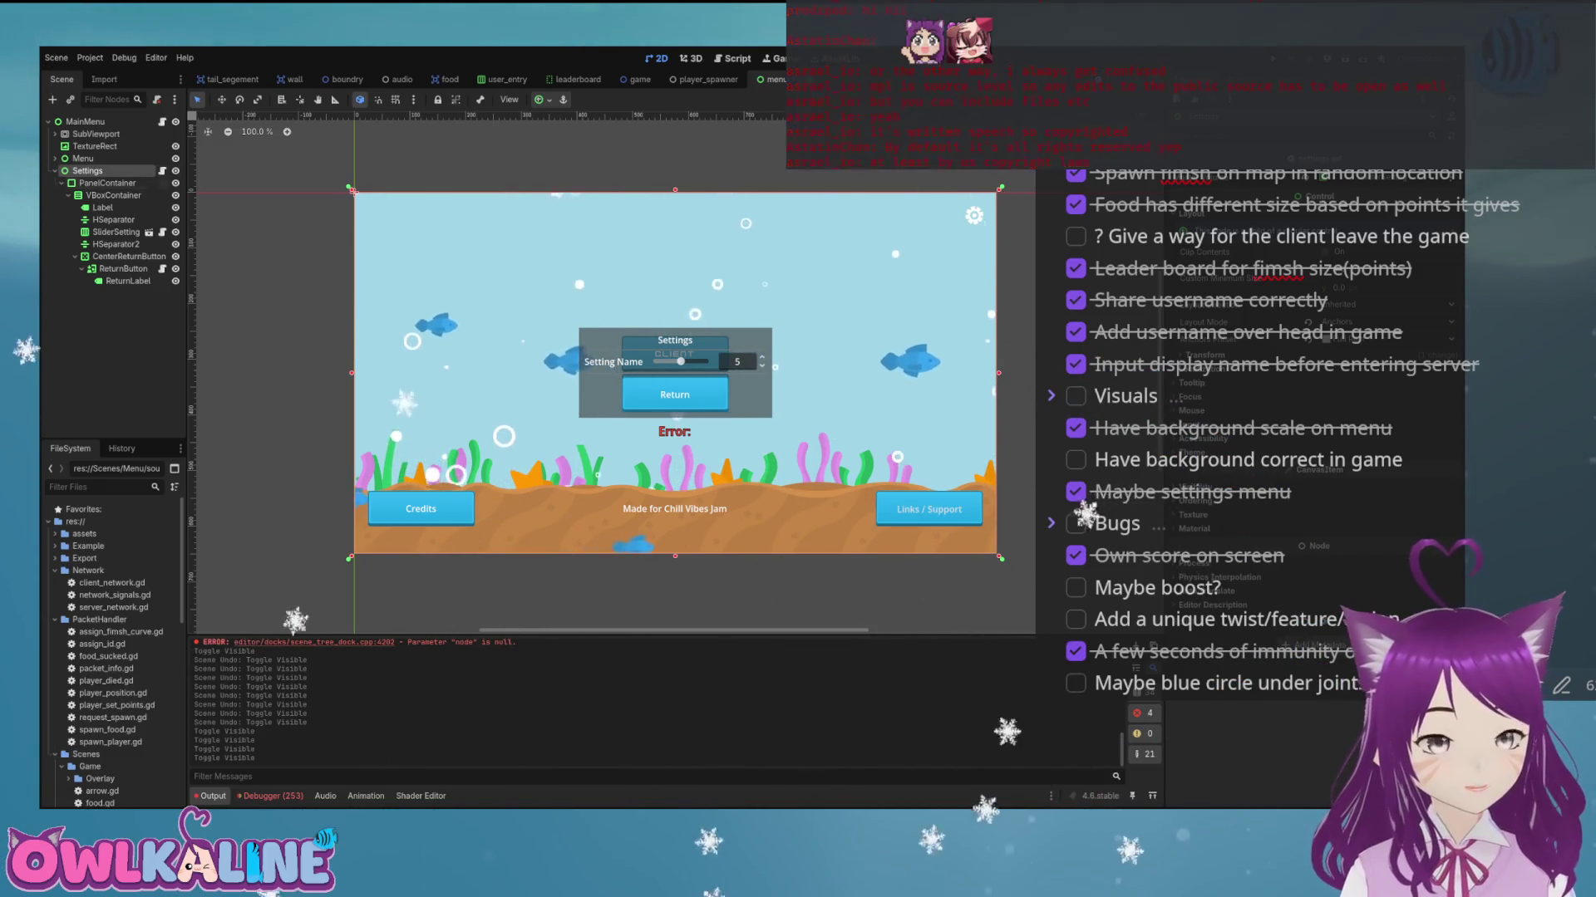
key(ctrl+F3)
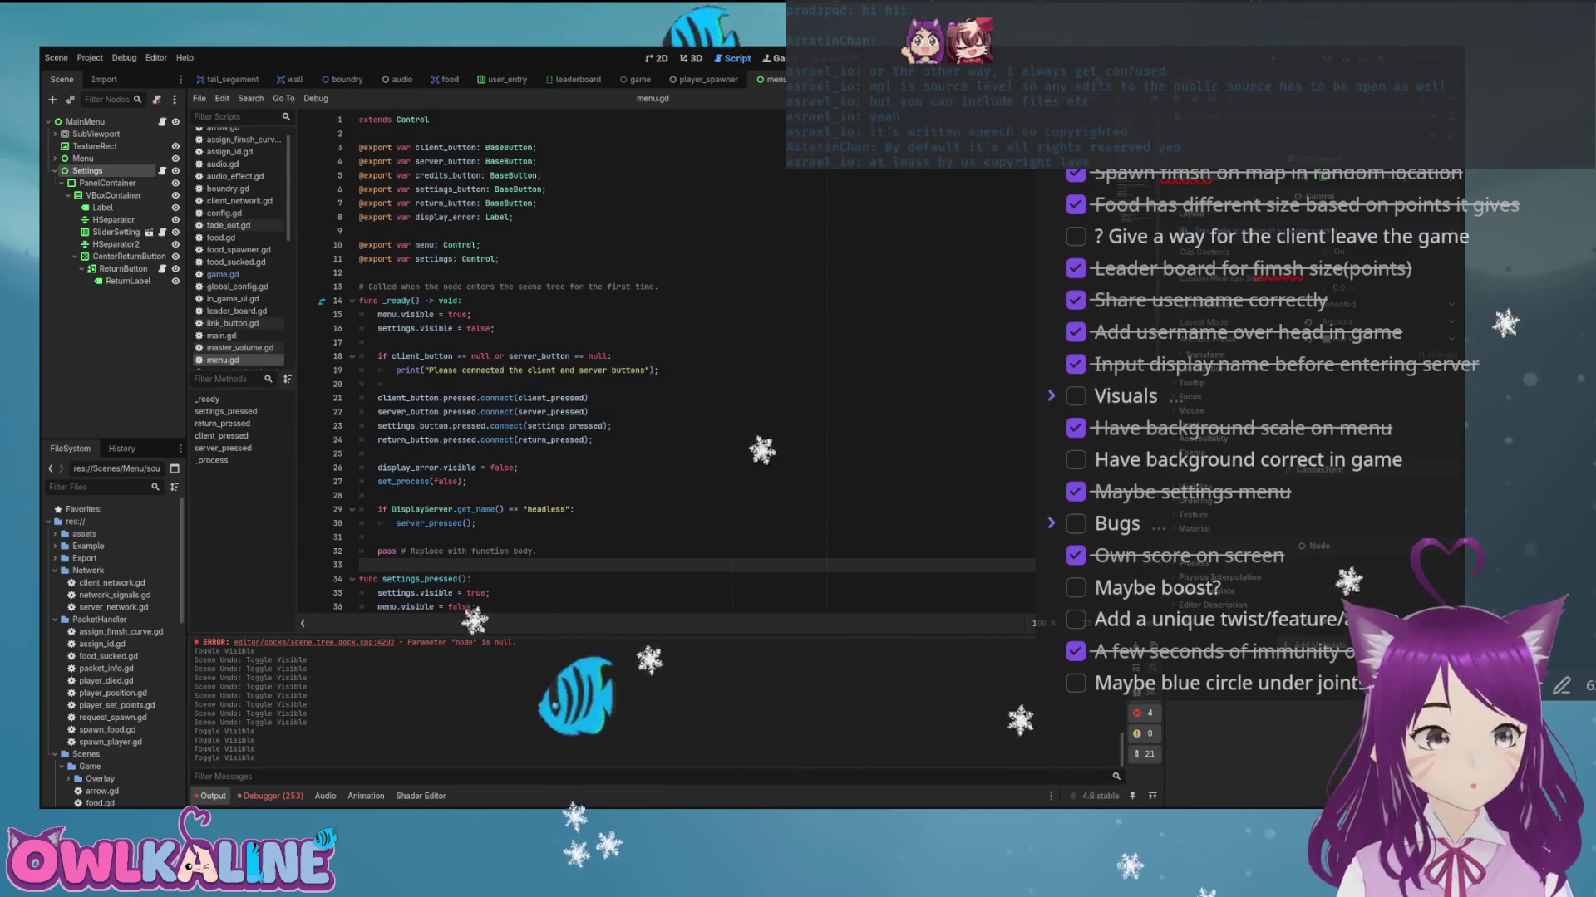
scroll(532, 366, down, 9)
scroll(532, 366, up, 4)
scroll(531, 366, up, 7)
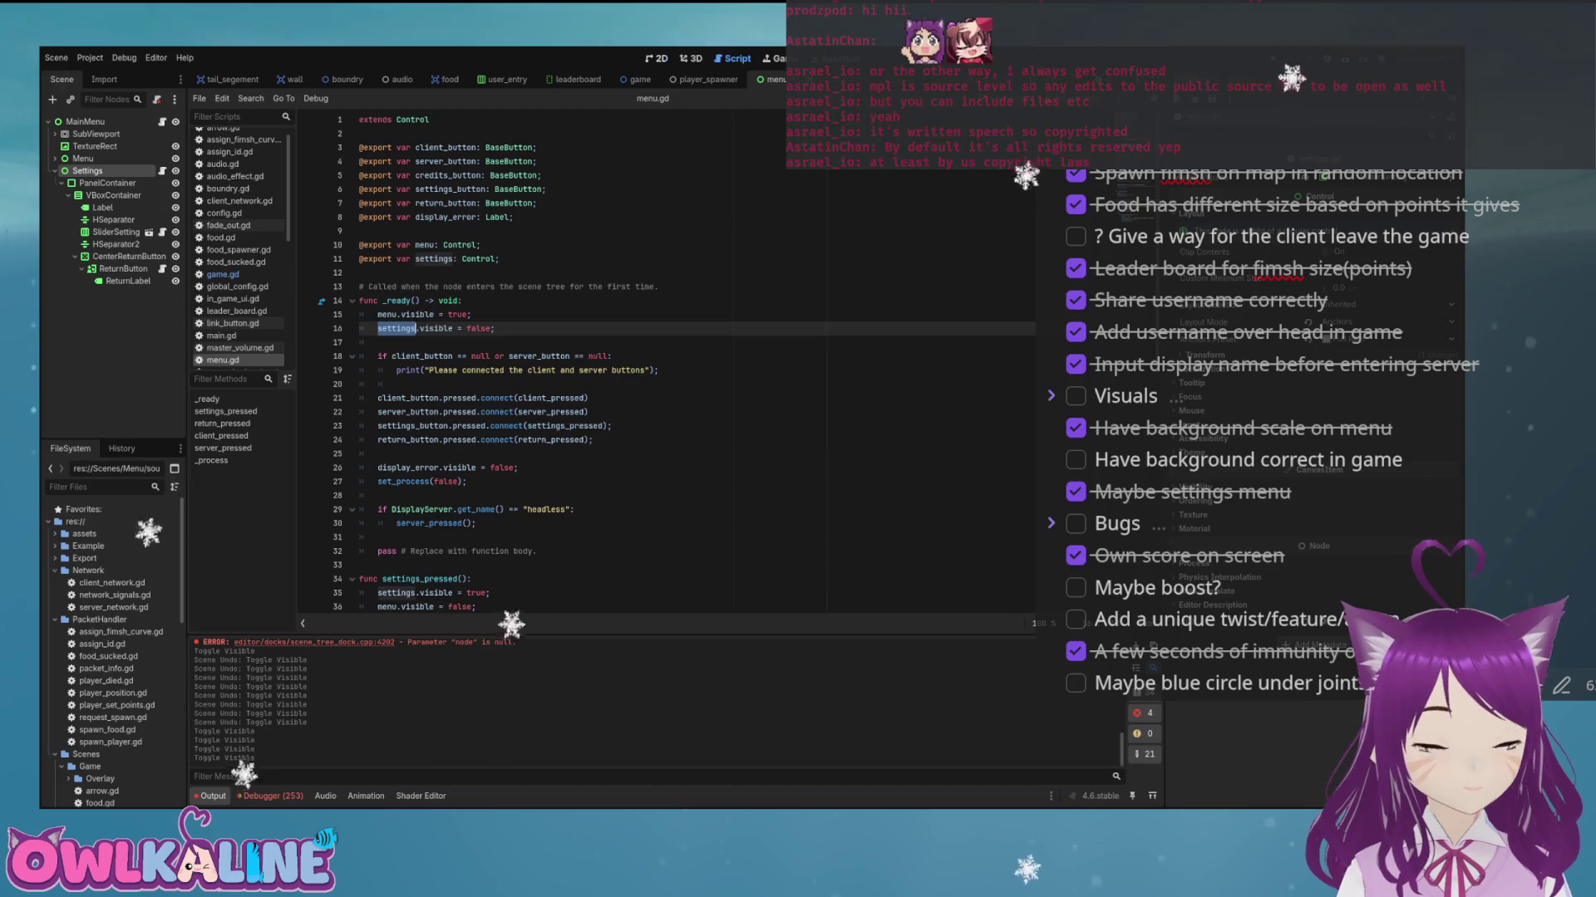
key(ctrl+F1)
click(175, 170)
click(175, 171)
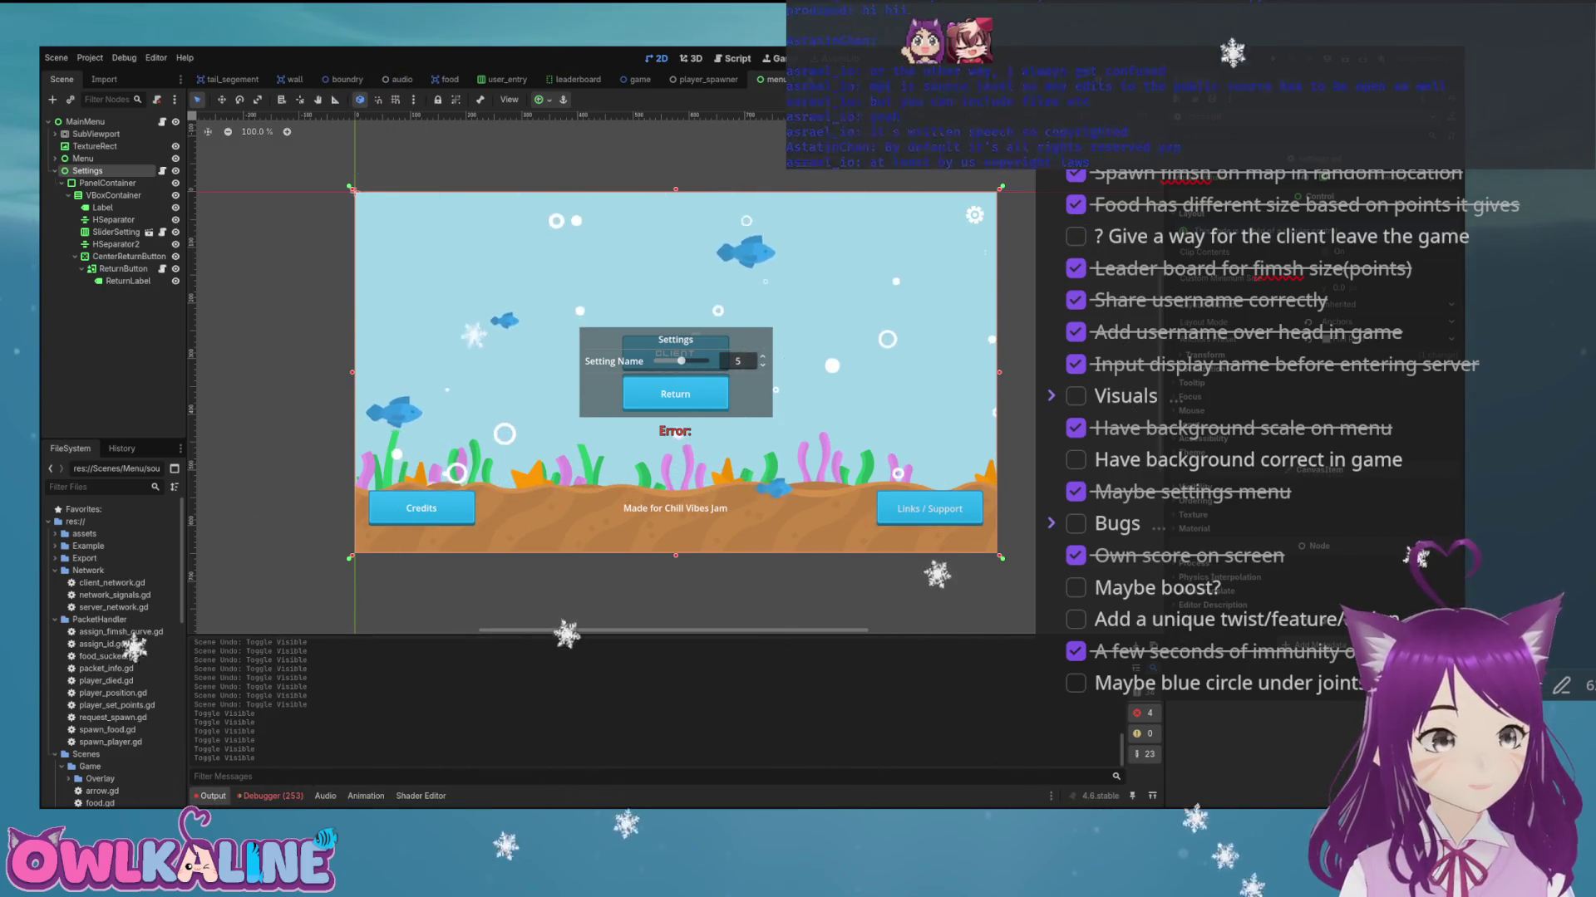
Step: Collapse the Settings nodes and select Menu's SettingsButtonContainer, framing it in the view
click(62, 183)
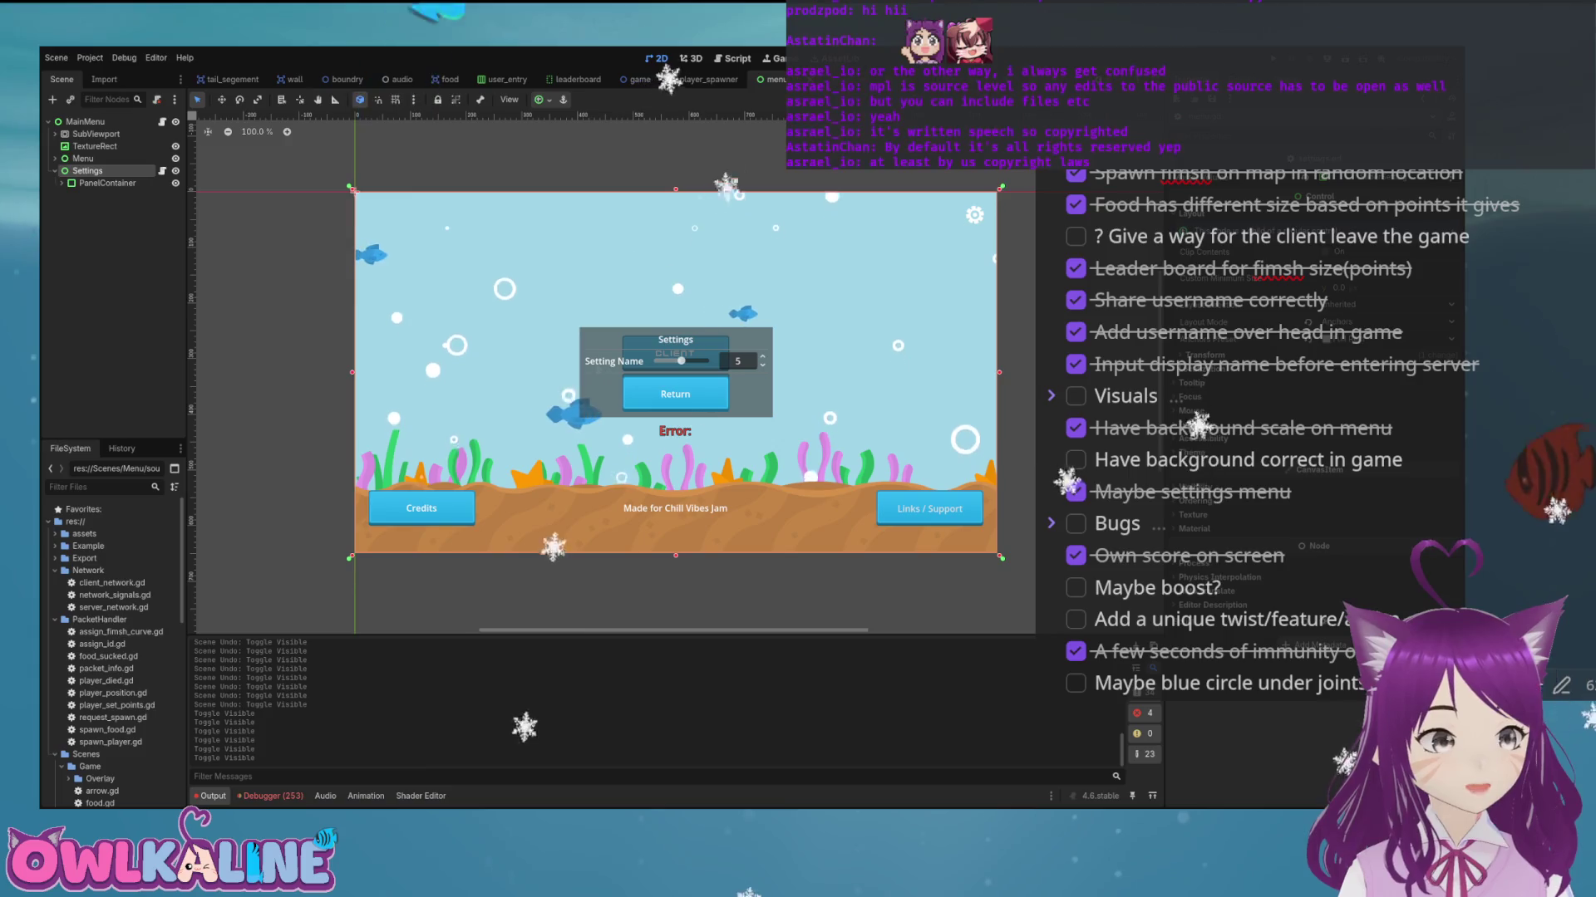
click(55, 170)
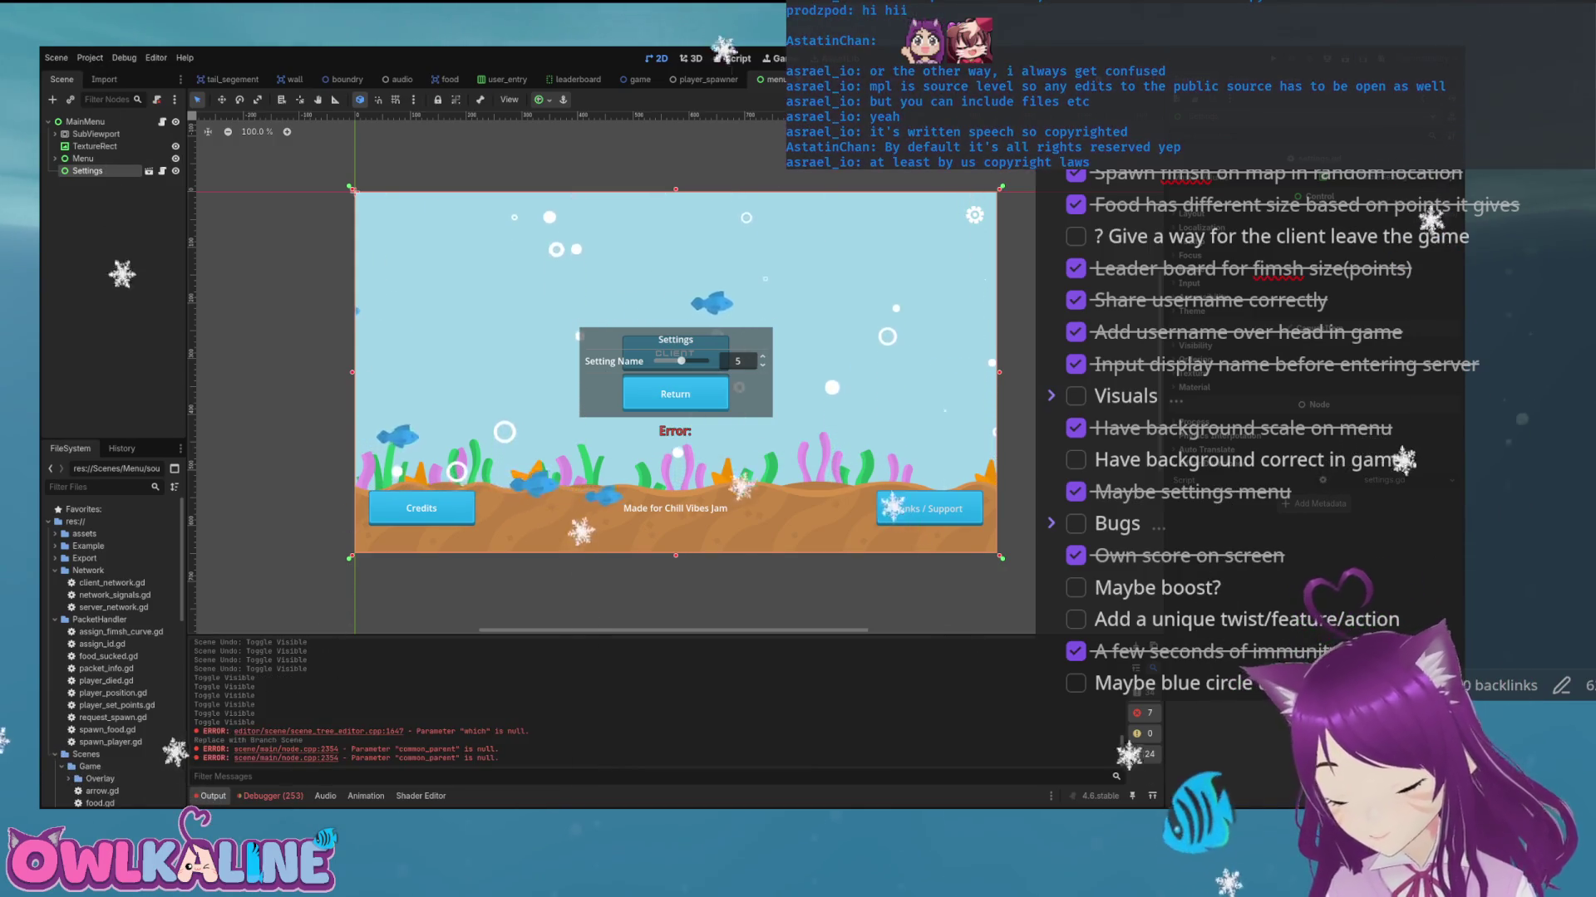
click(83, 158)
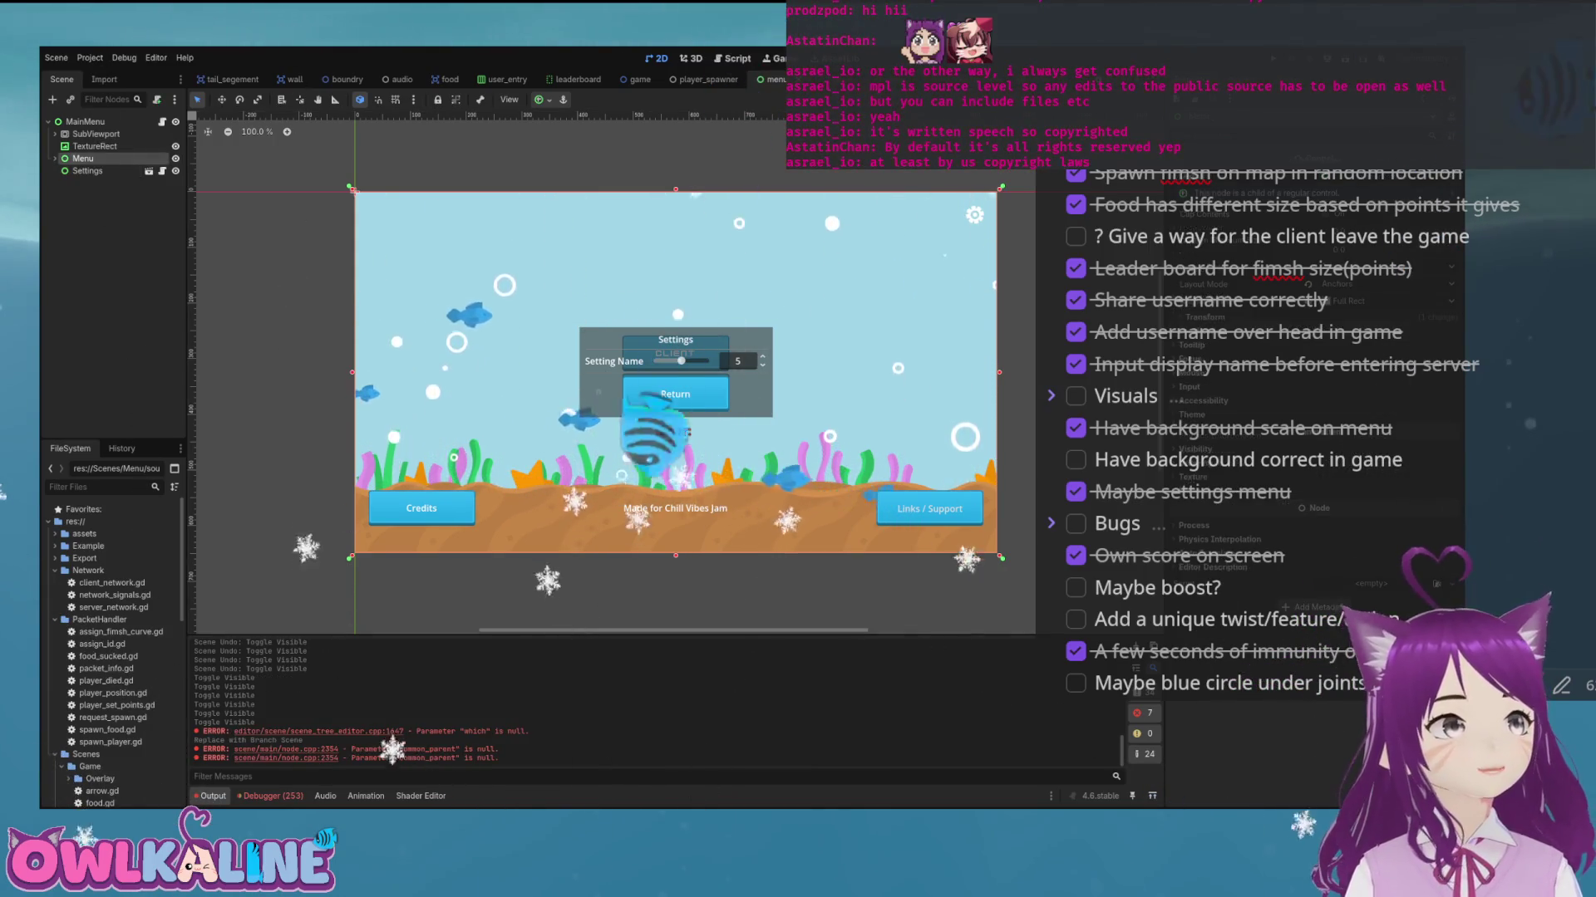
click(123, 194)
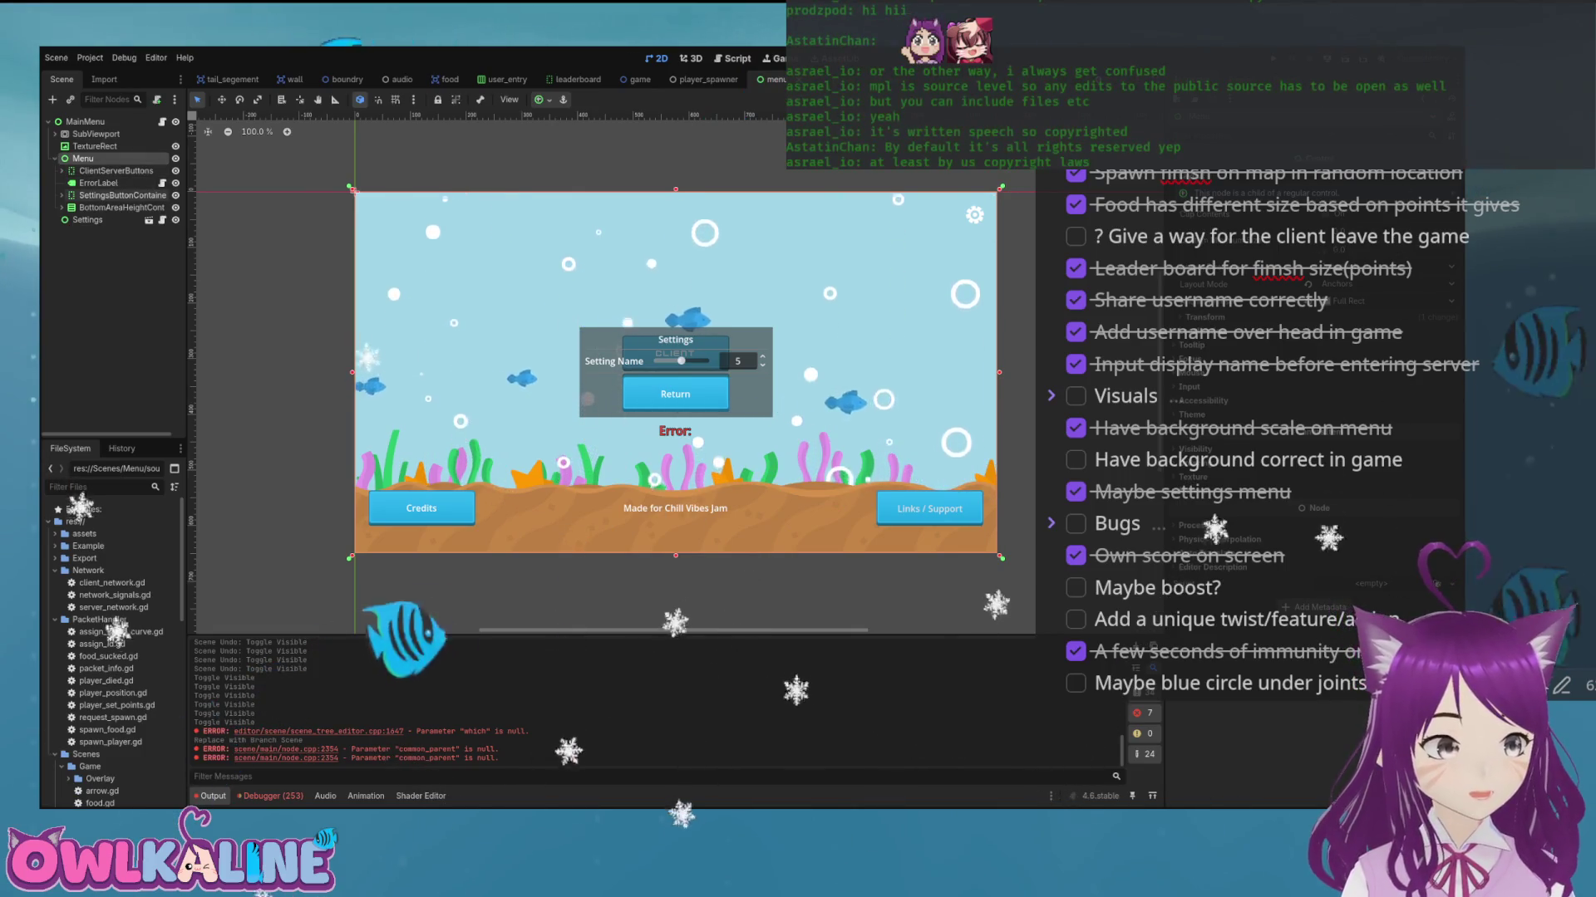
key(f)
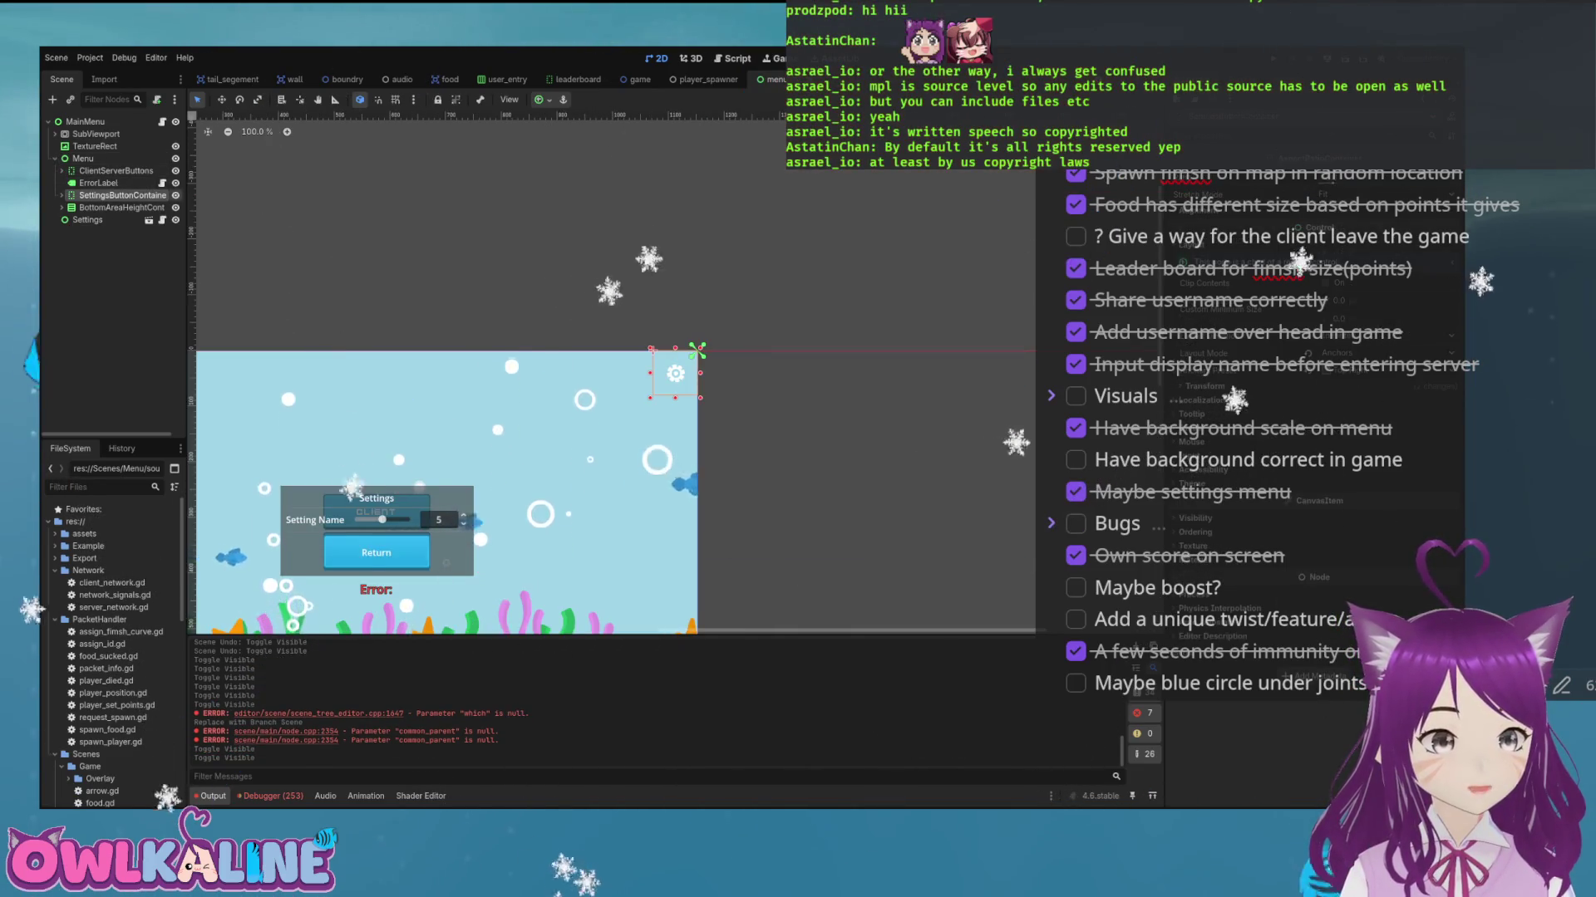
key(f)
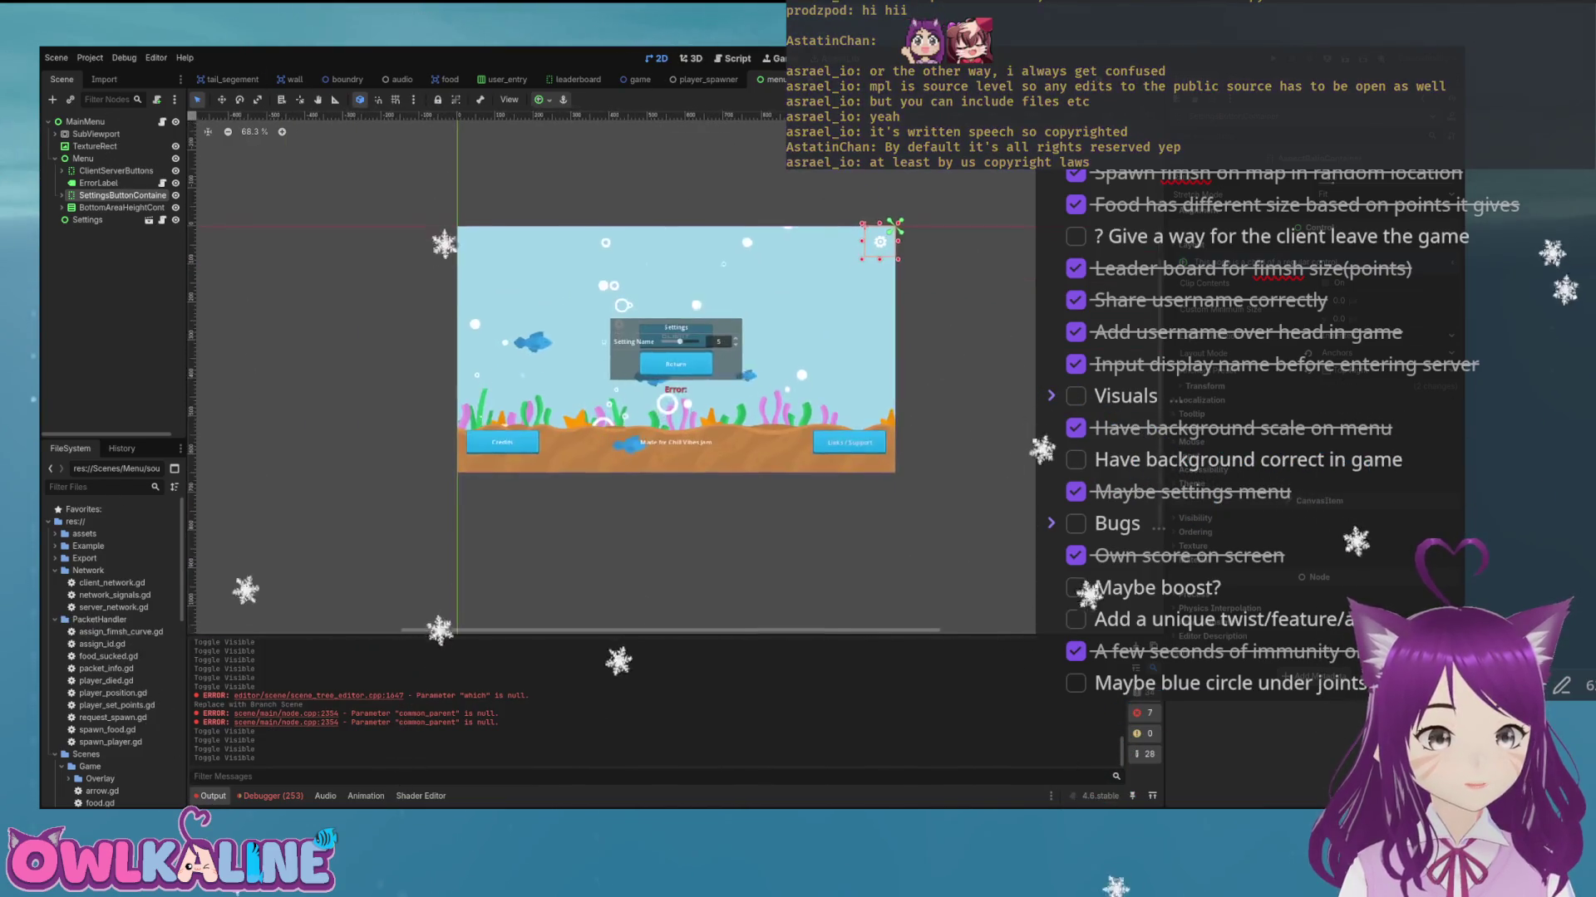
Step: Inspect the gear SettingsButton, reselect SettingsButtonContainer, and move to the game scene
scroll(642, 258, up, 3)
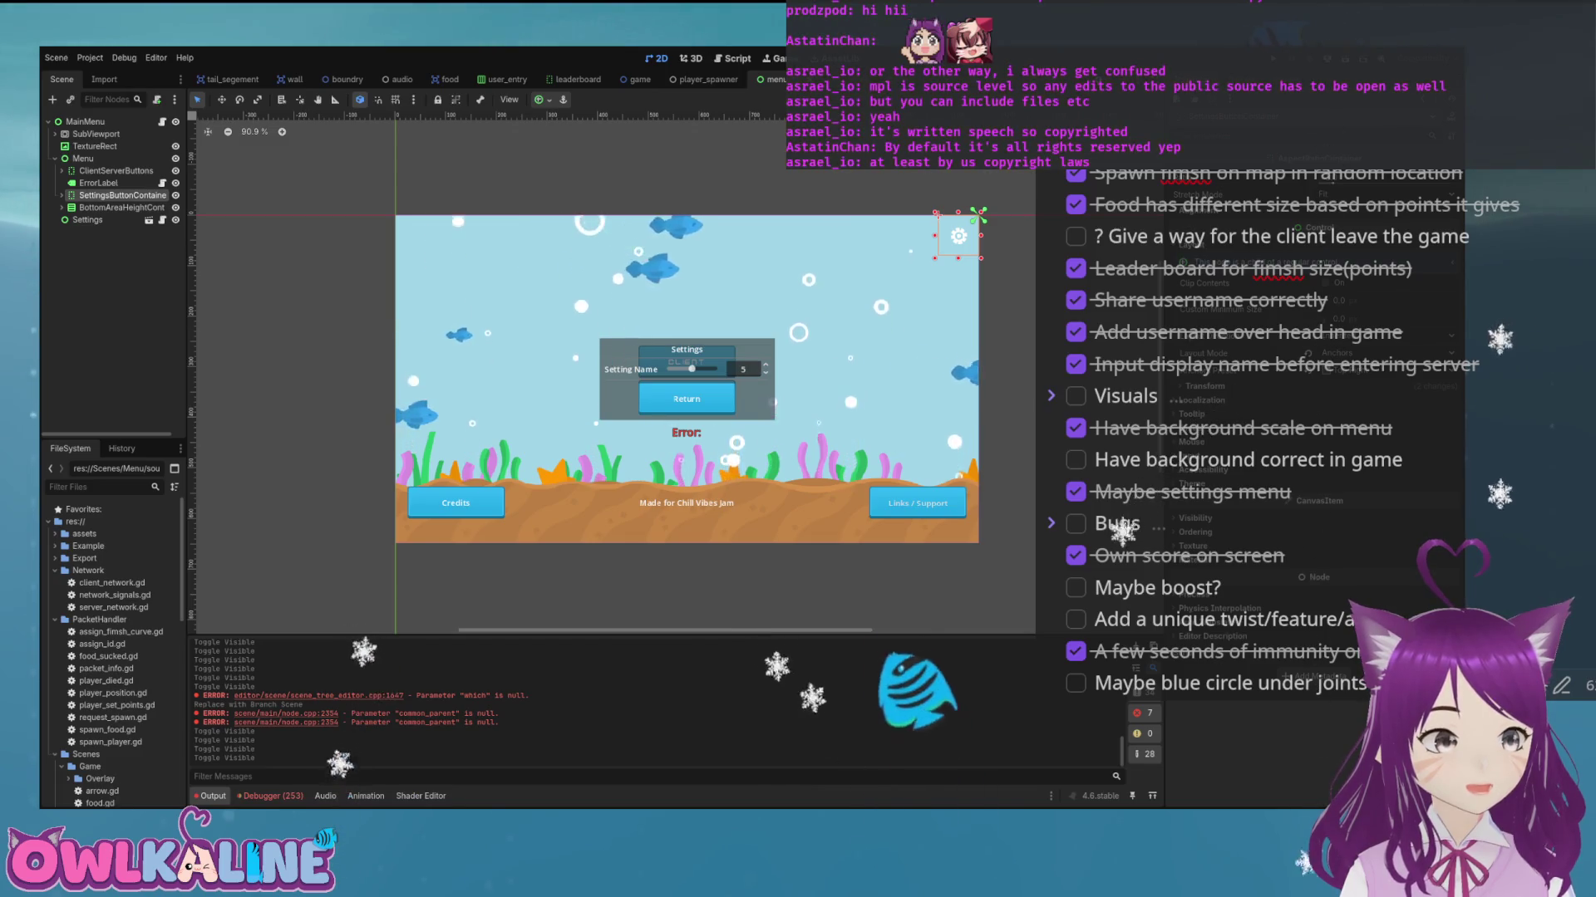
click(958, 236)
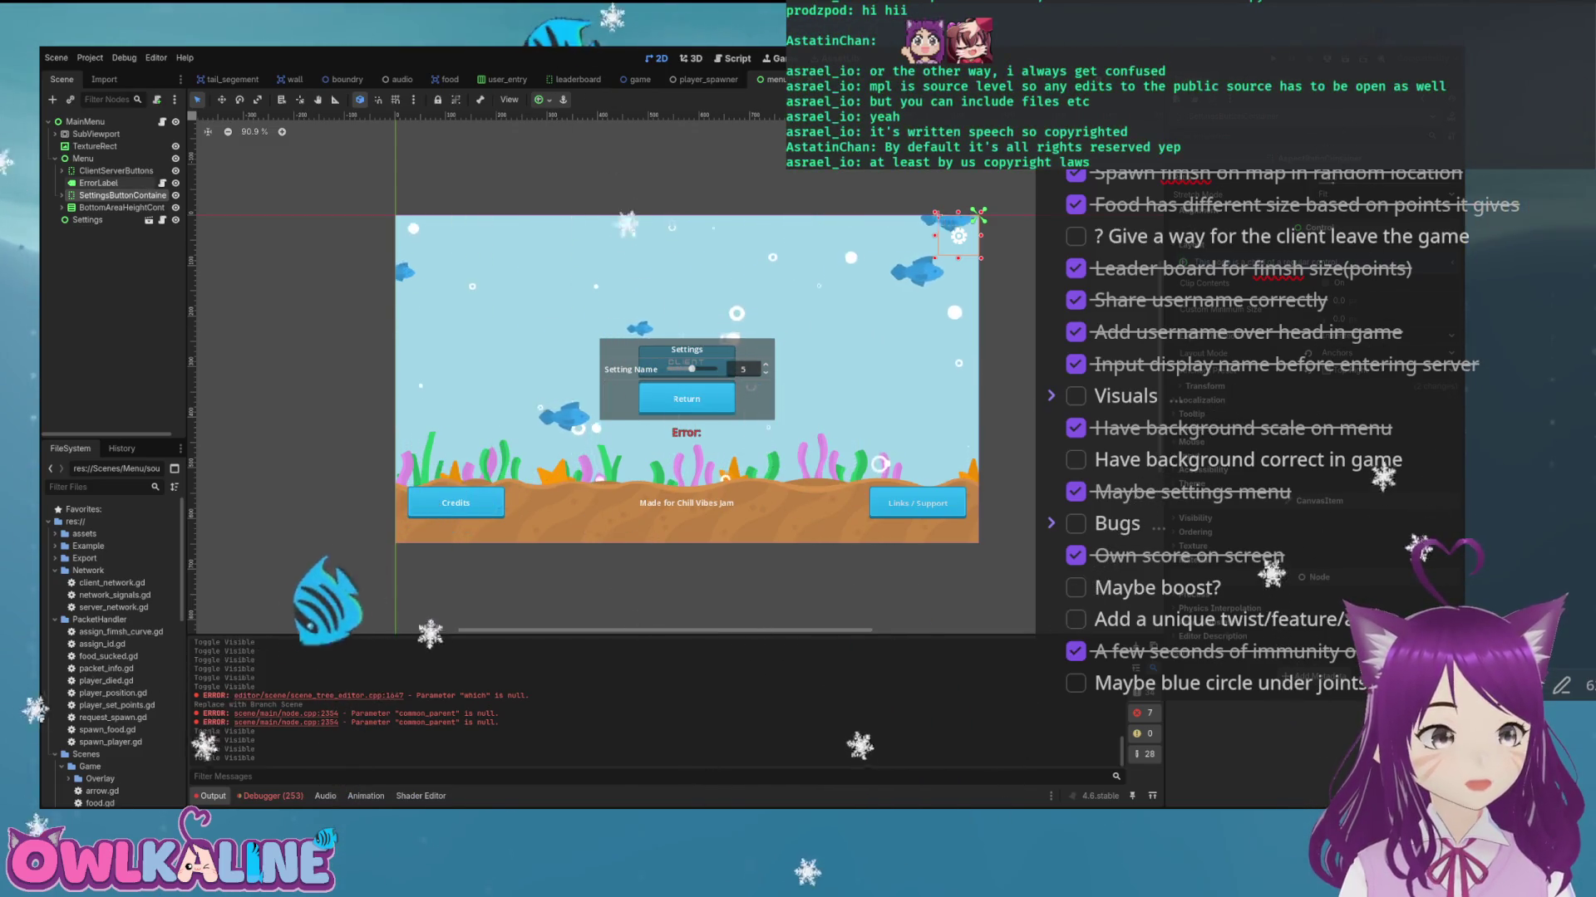
click(938, 214)
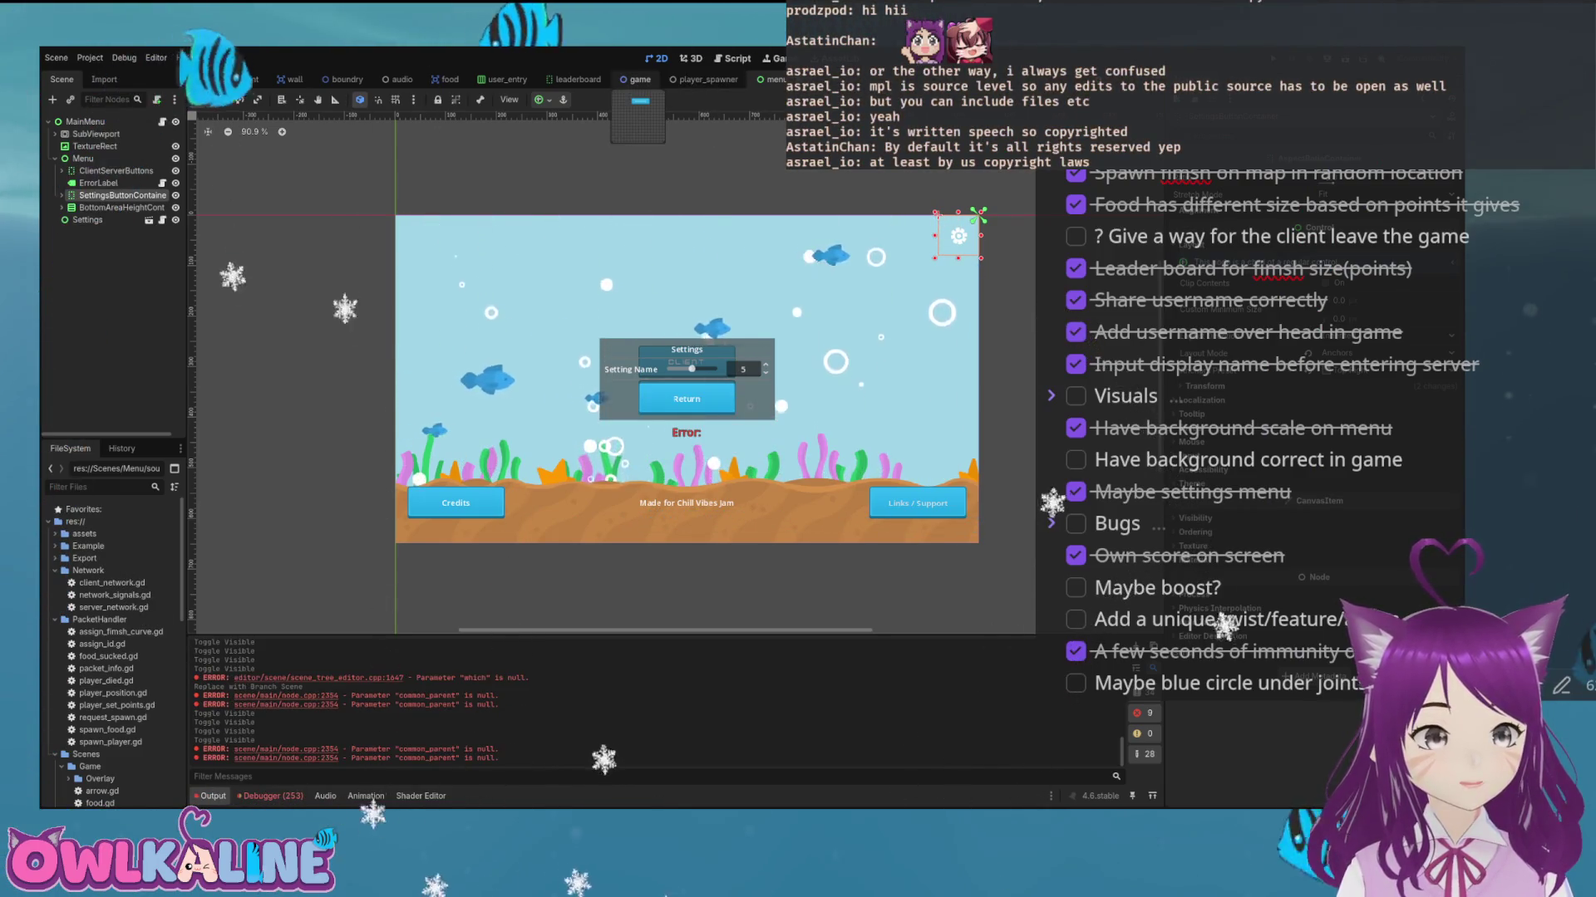
click(640, 79)
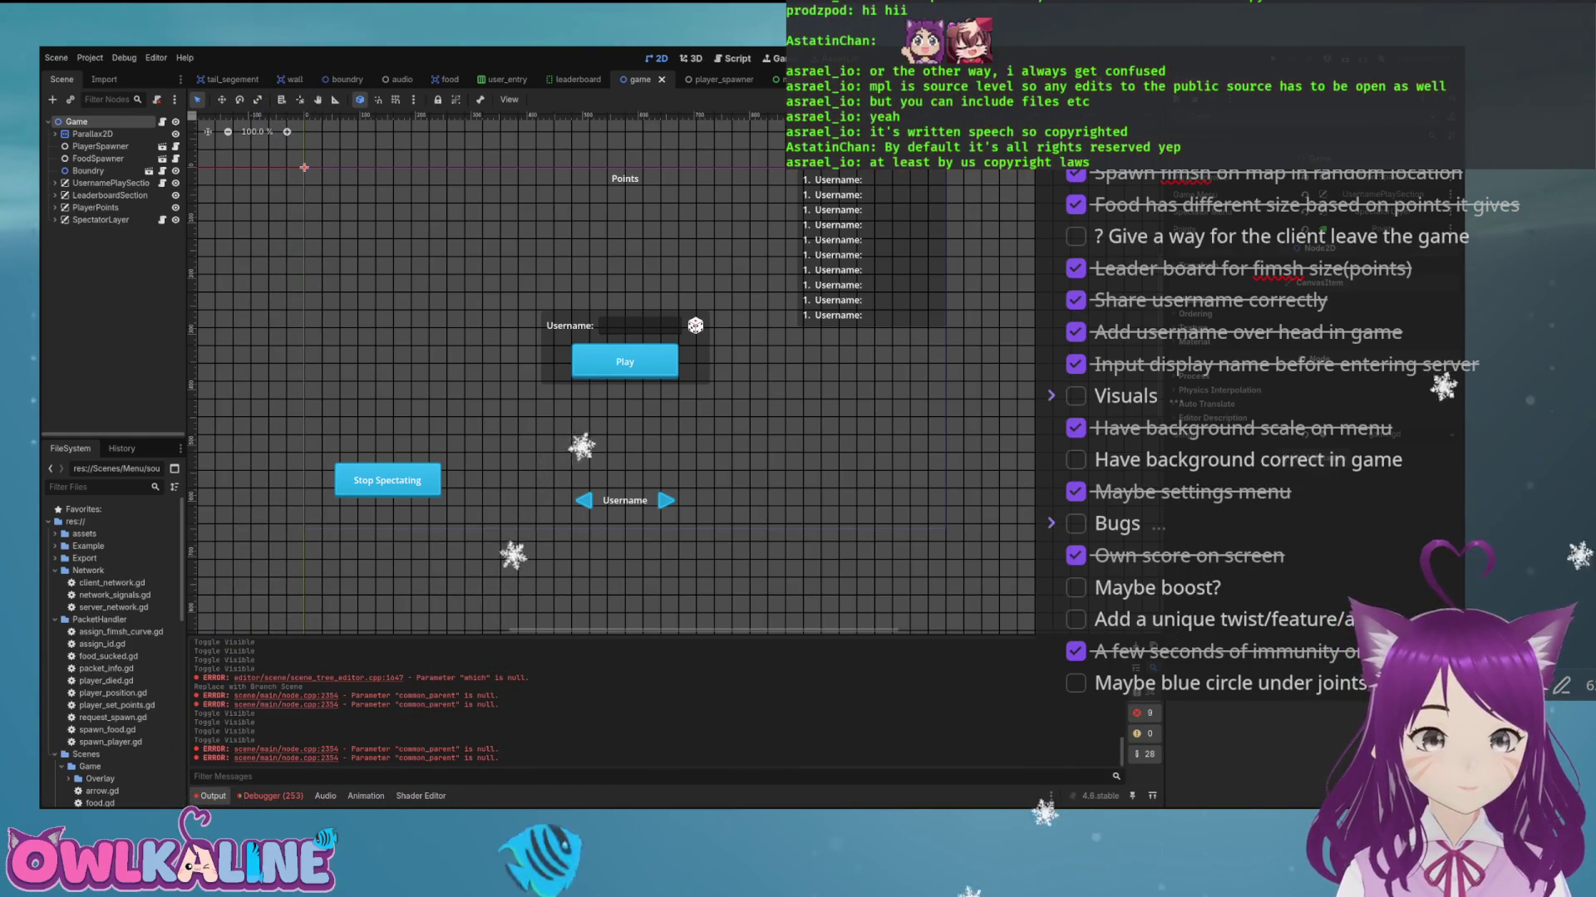
Step: Add a CanvasLayer to the Game root and paste the SettingsButtonContainer gear nodes under it
key(Return)
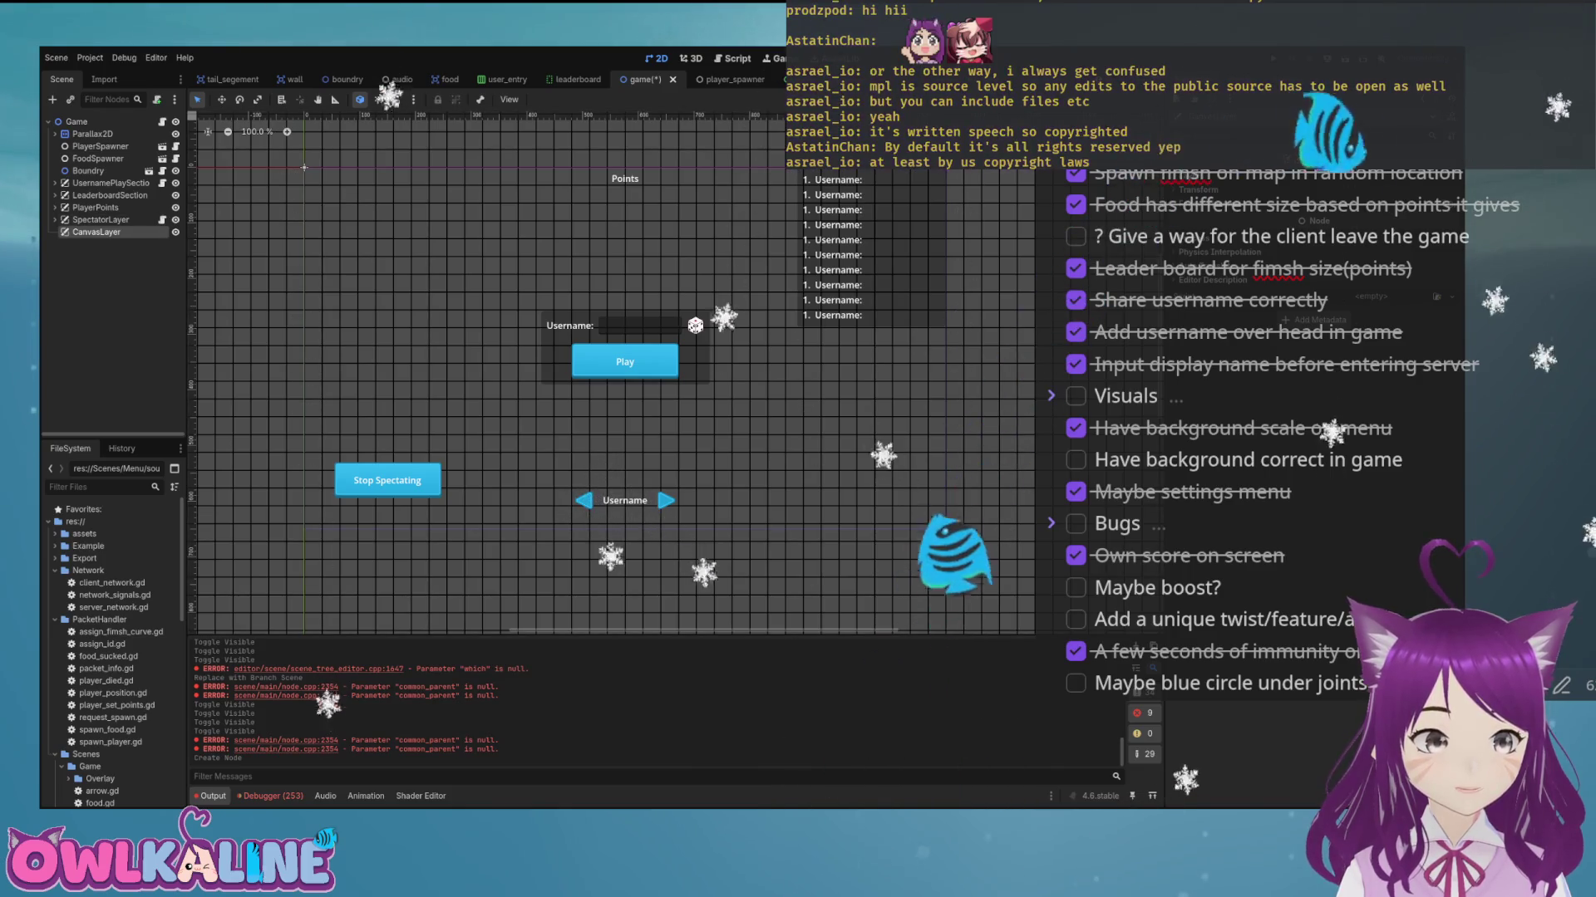
key(ctrl+v)
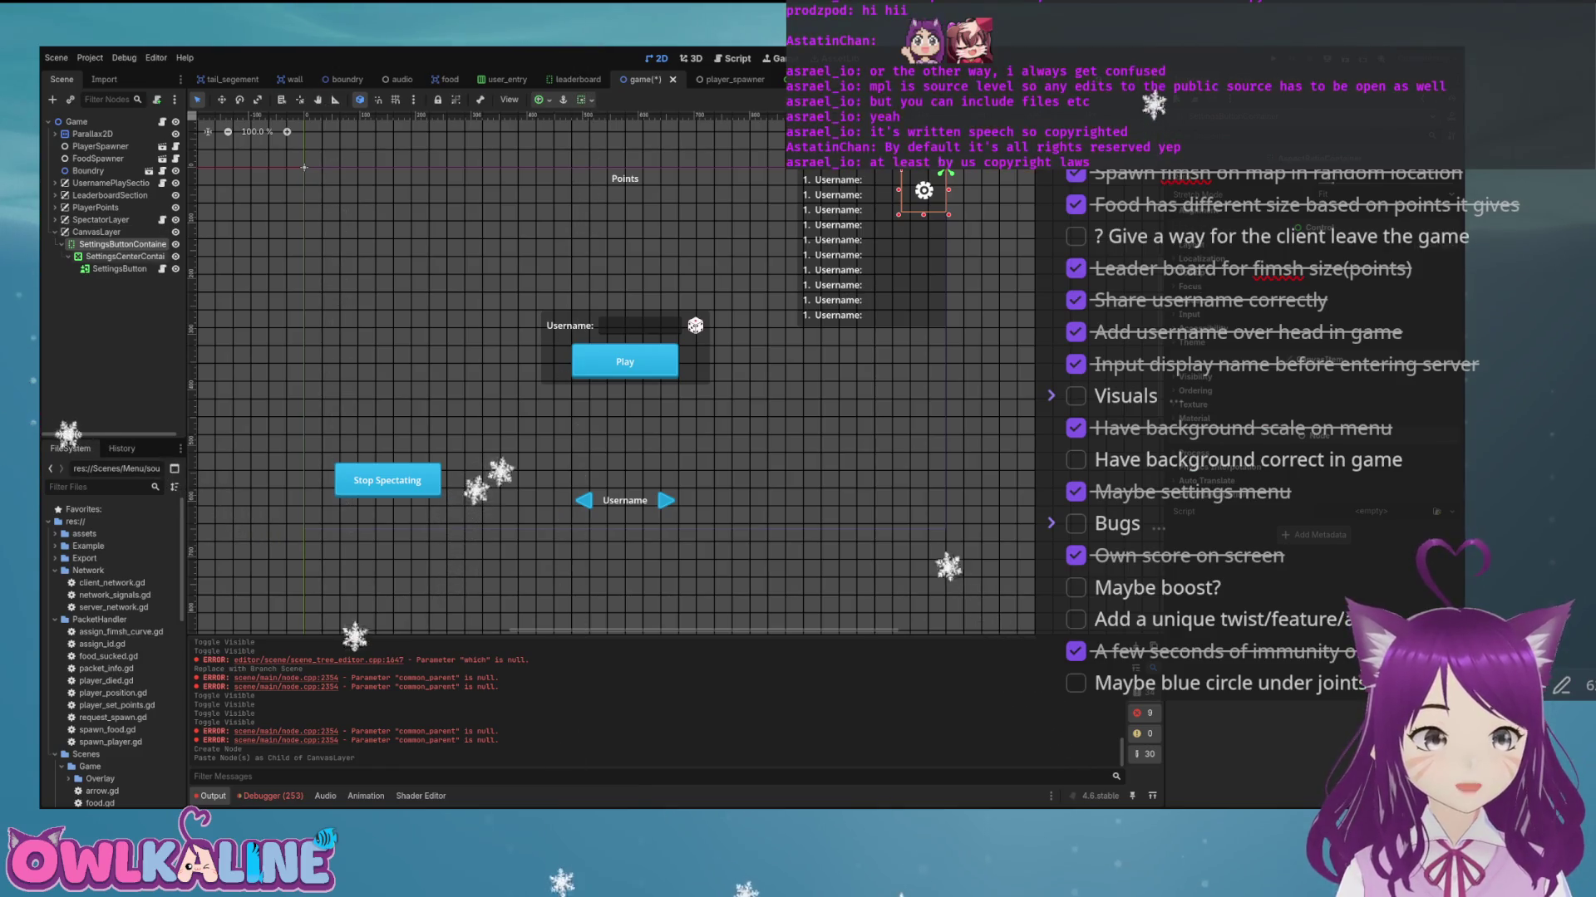
click(912, 177)
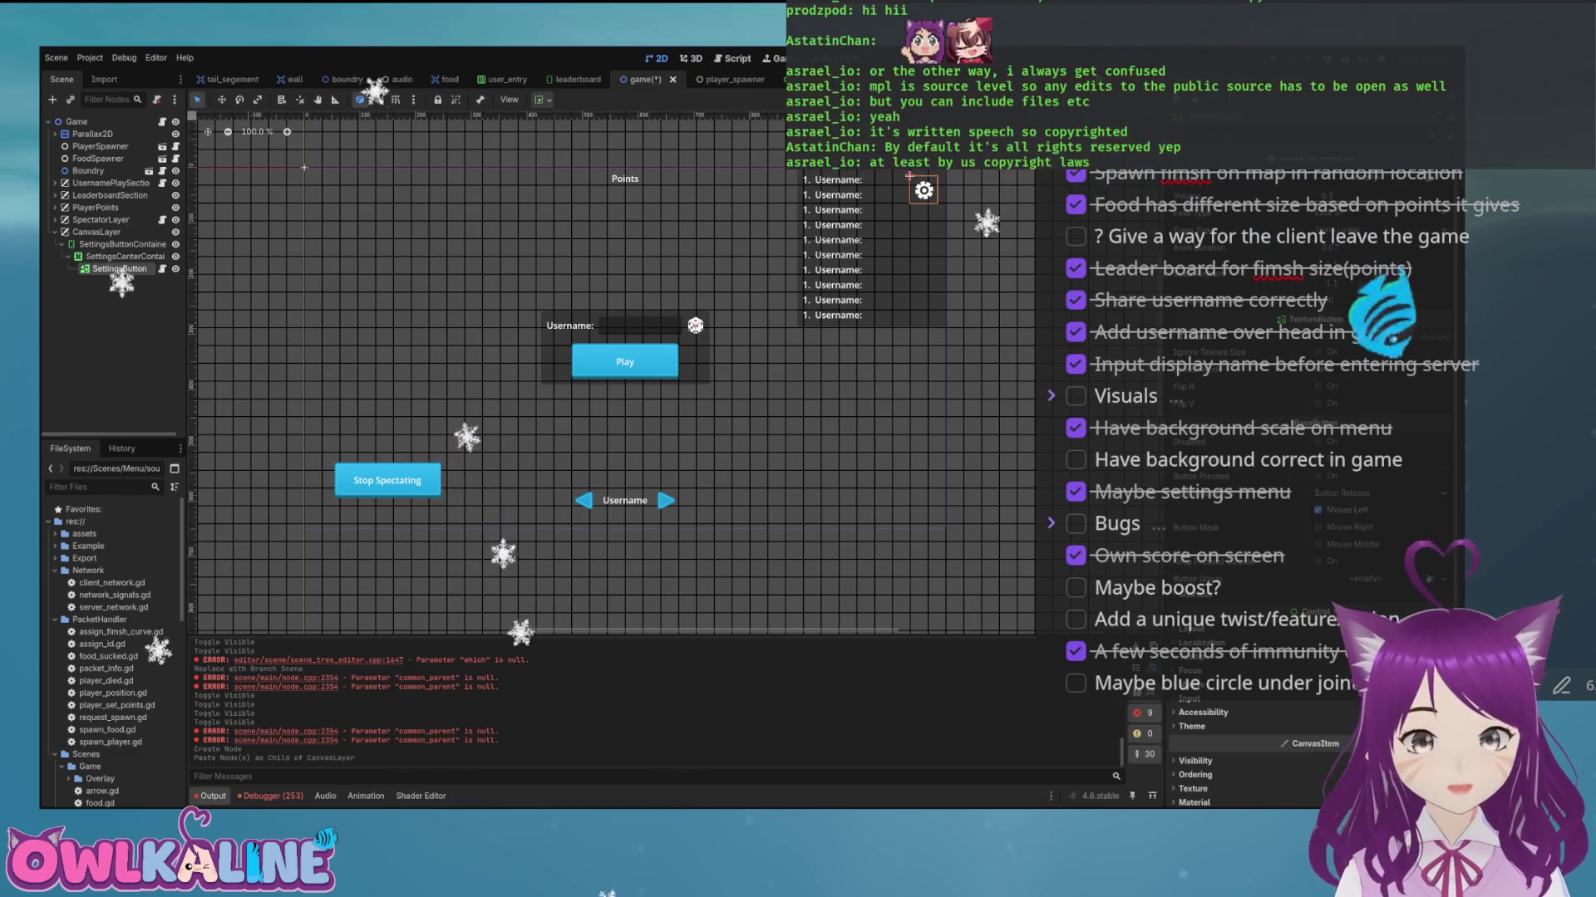
click(95, 232)
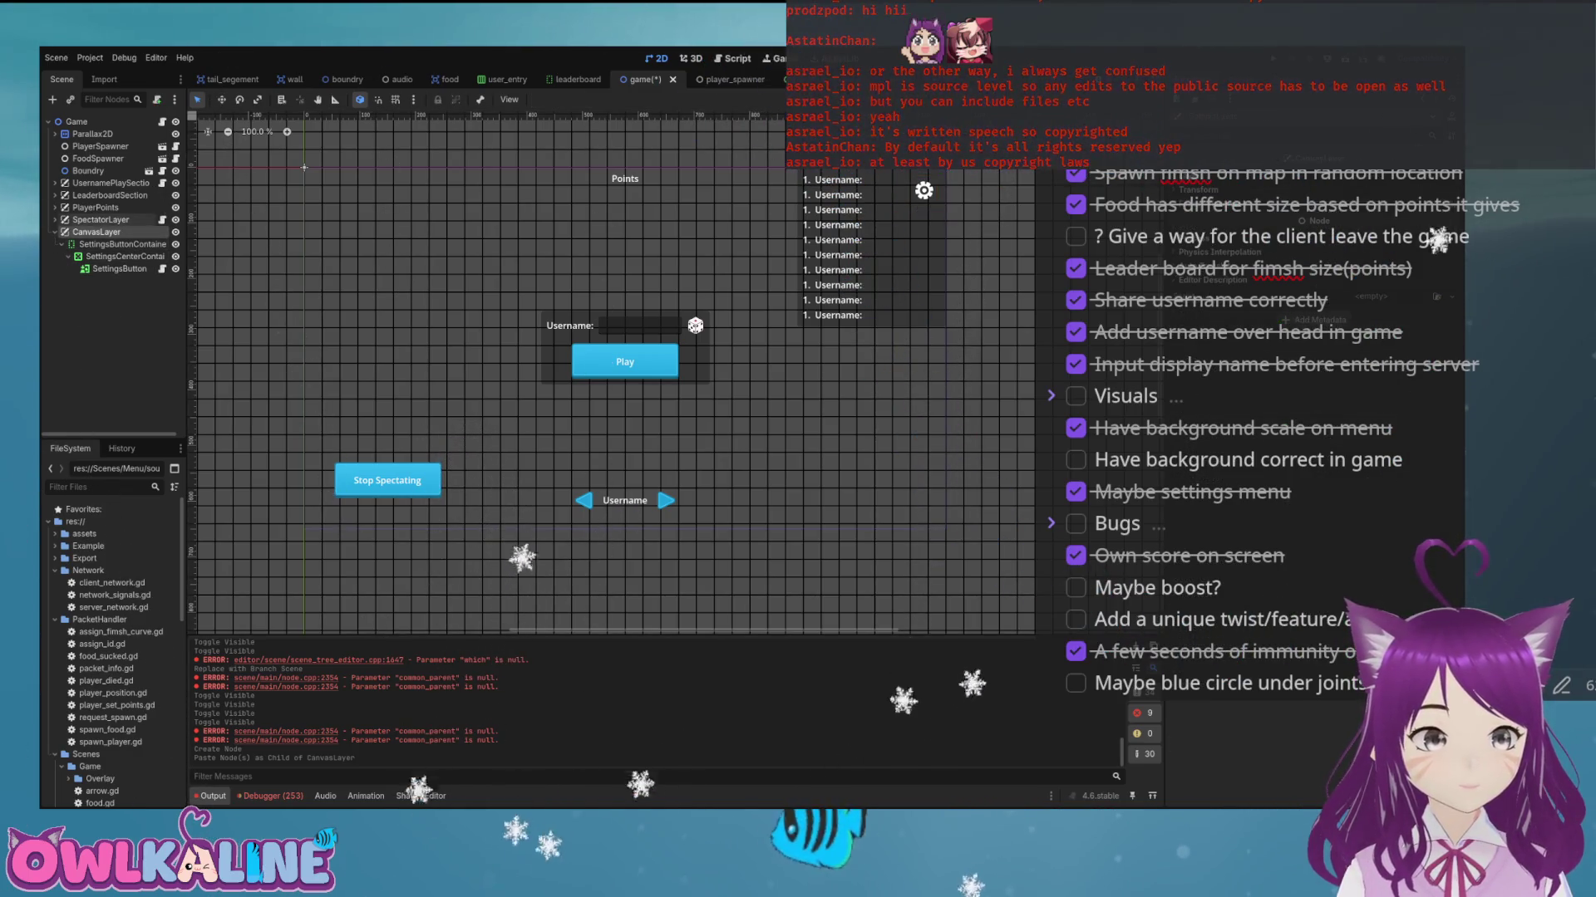
key(Left)
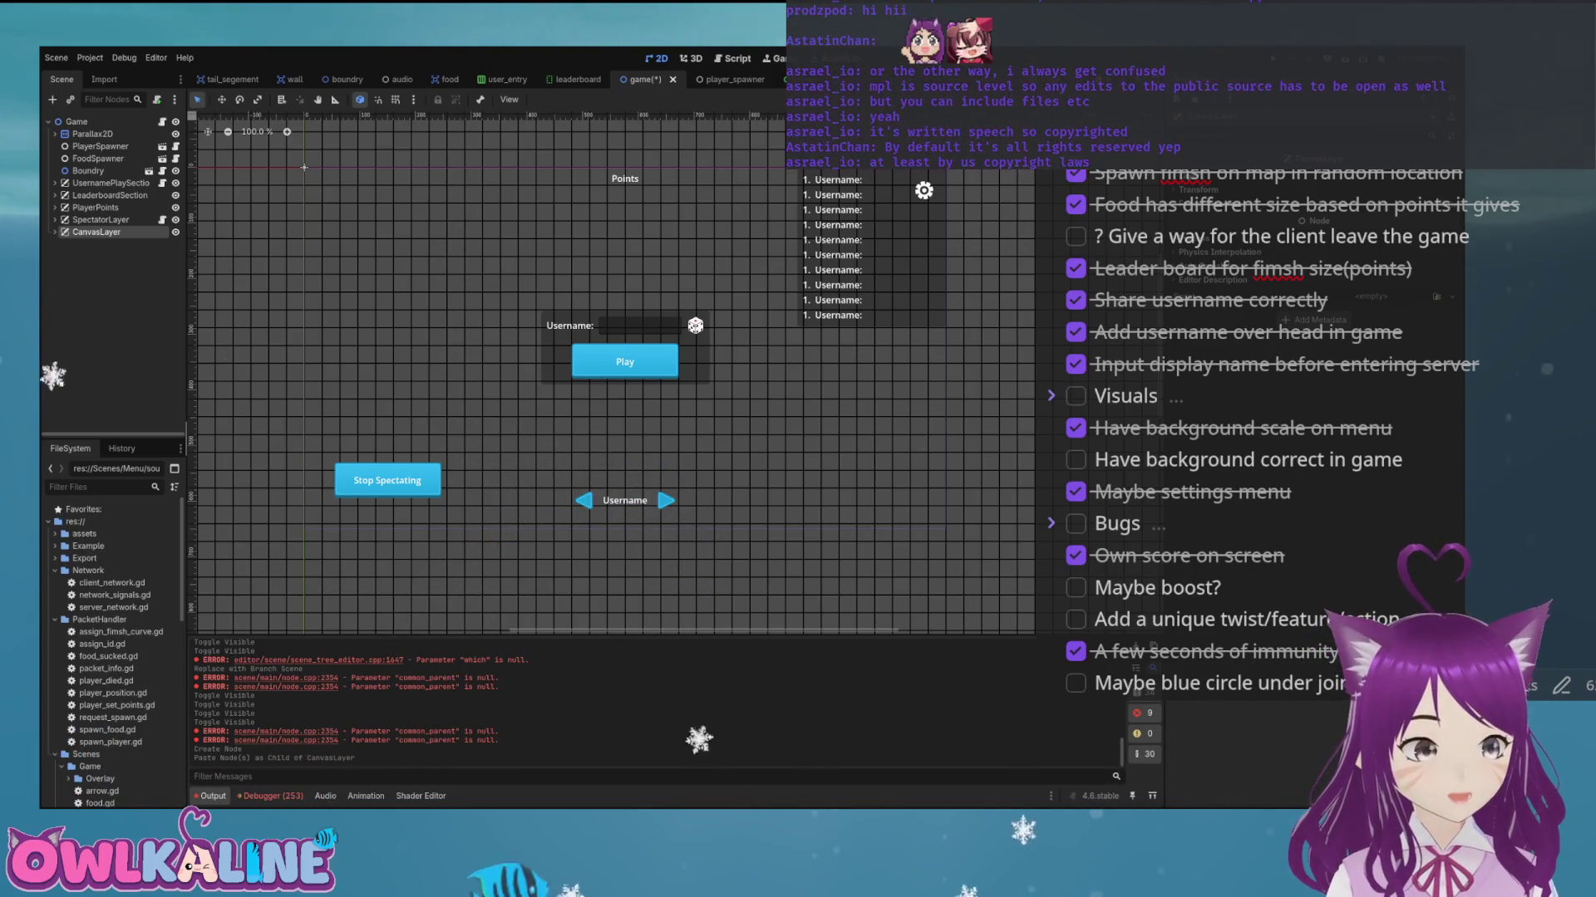
Step: Rename CanvasLayer to SettingsLayer and scroll the FileSystem dock to Scenes/Menu
text(SettingsLayer)
key(Return)
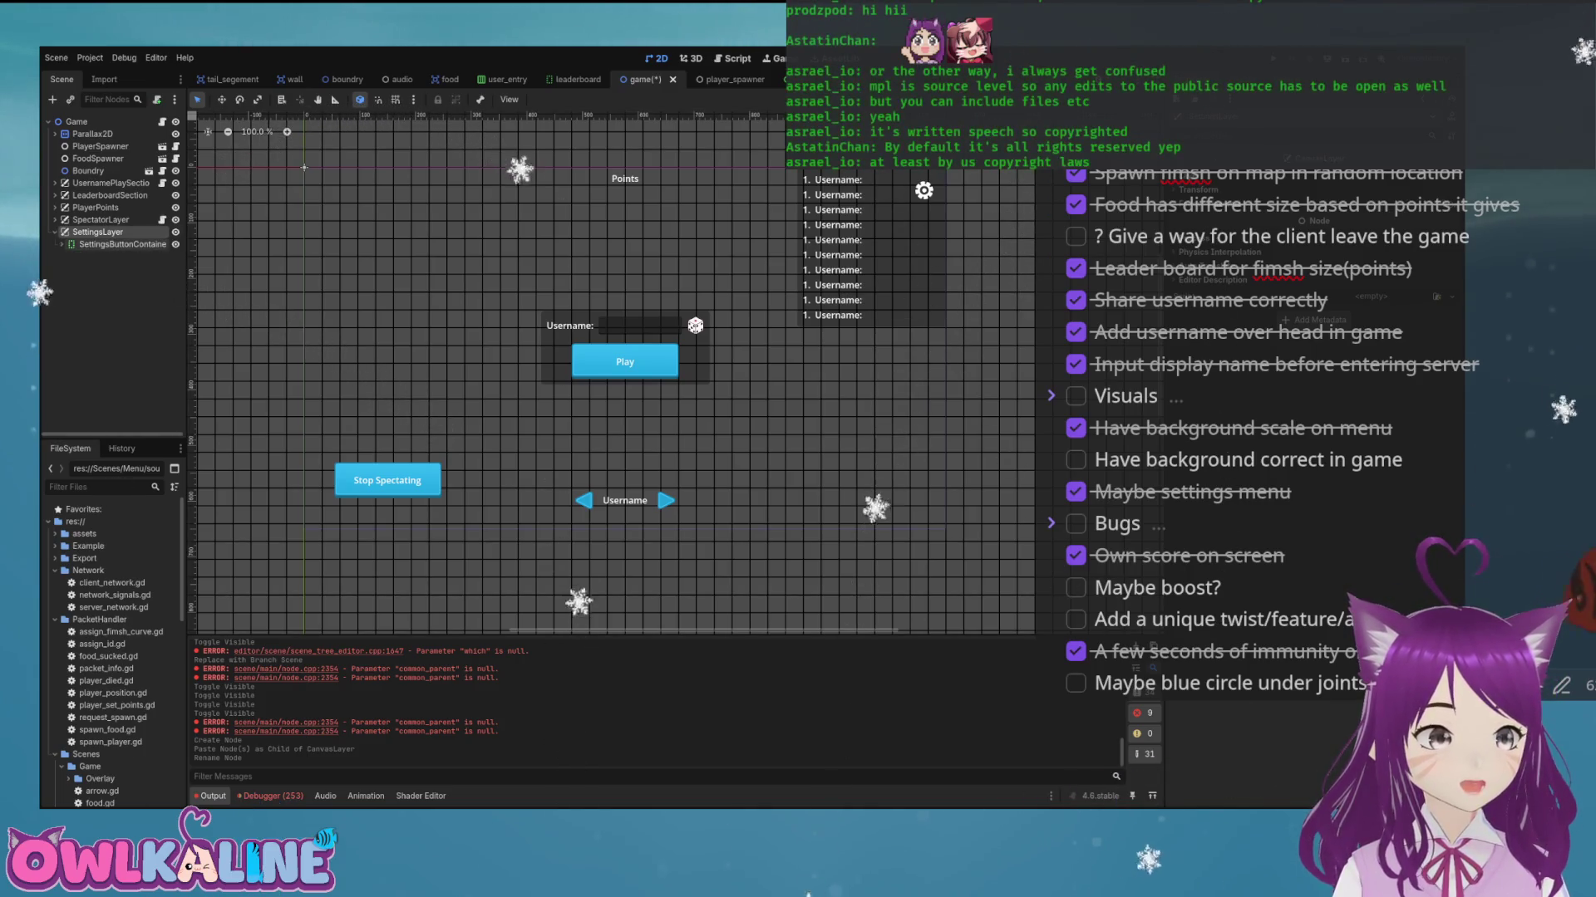
scroll(112, 649, down, 10)
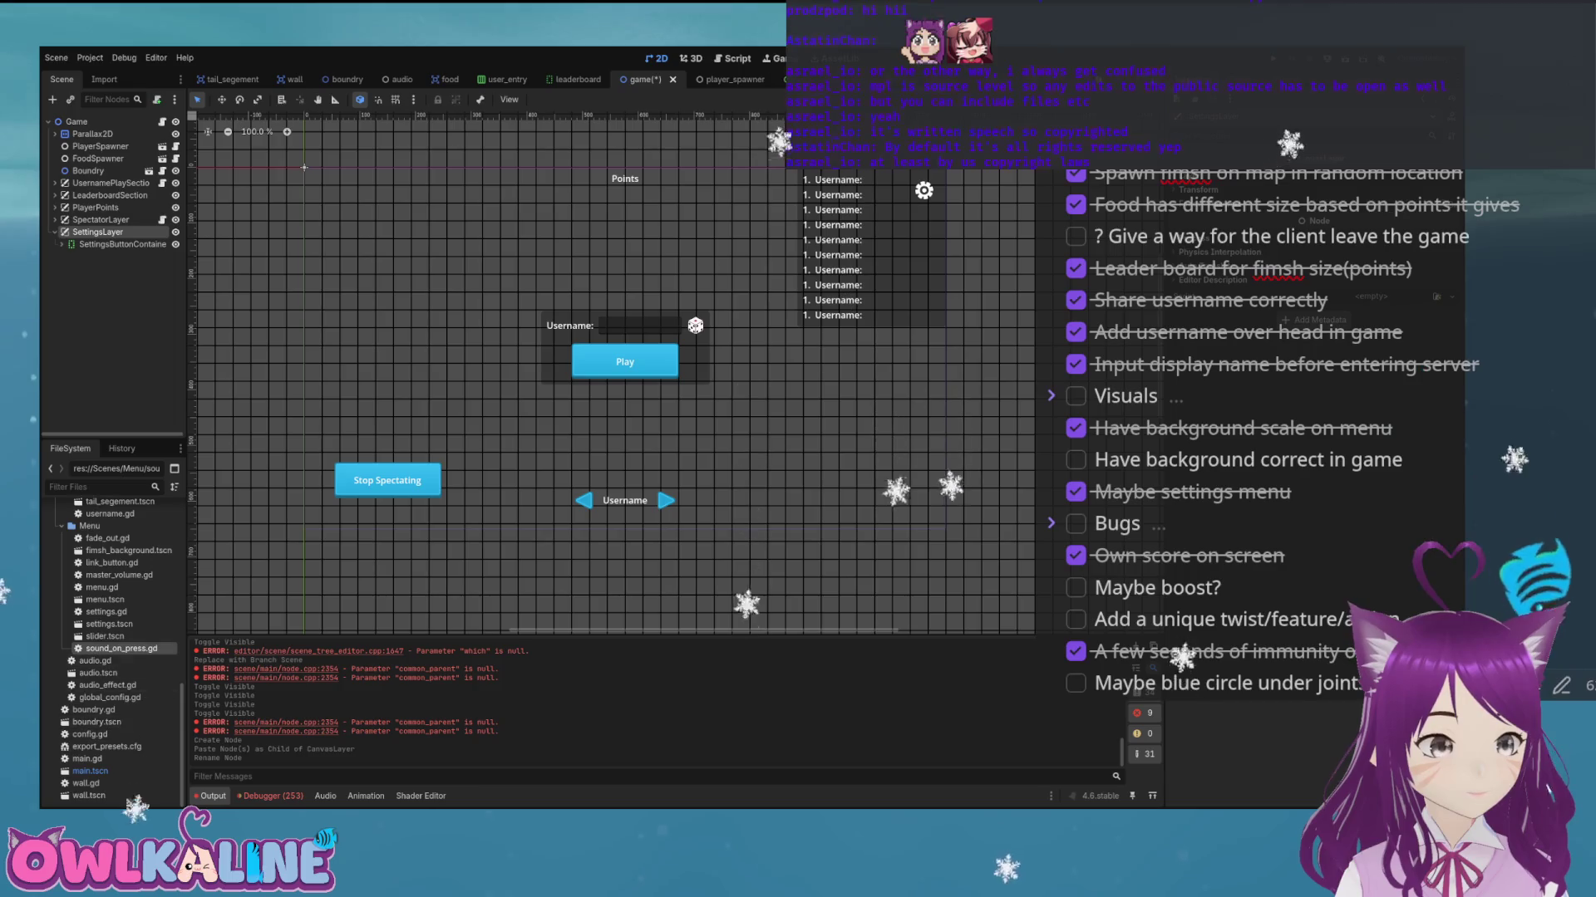
drag(108, 623, 133, 437)
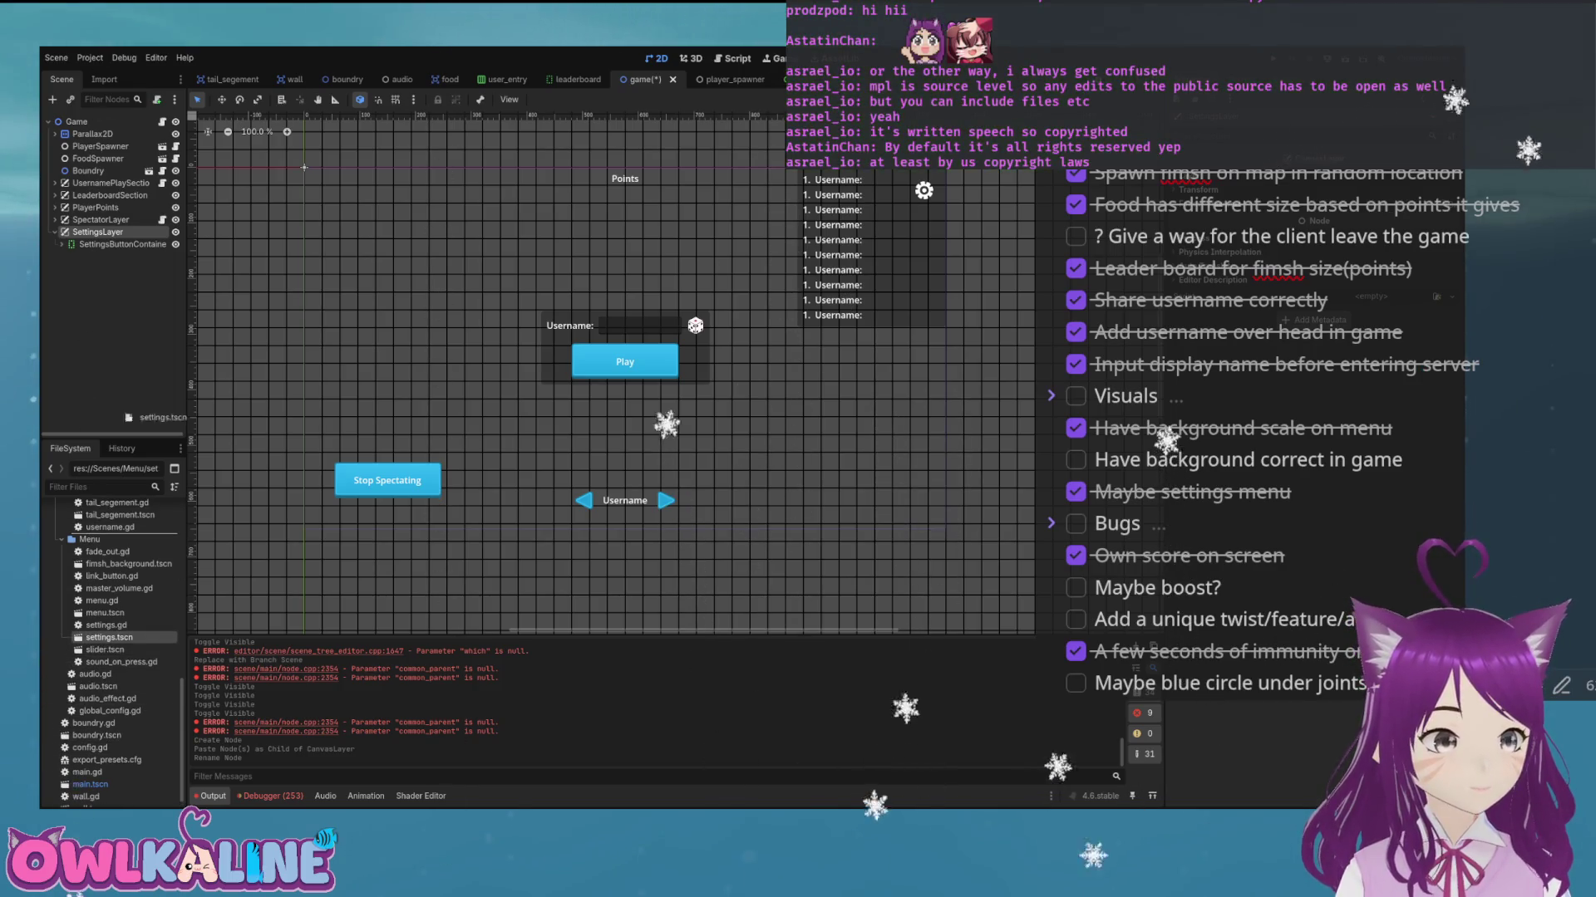
Step: Instance settings.tscn under SettingsLayer and select the SettingsLayer node
drag(104, 240, 99, 260)
click(97, 232)
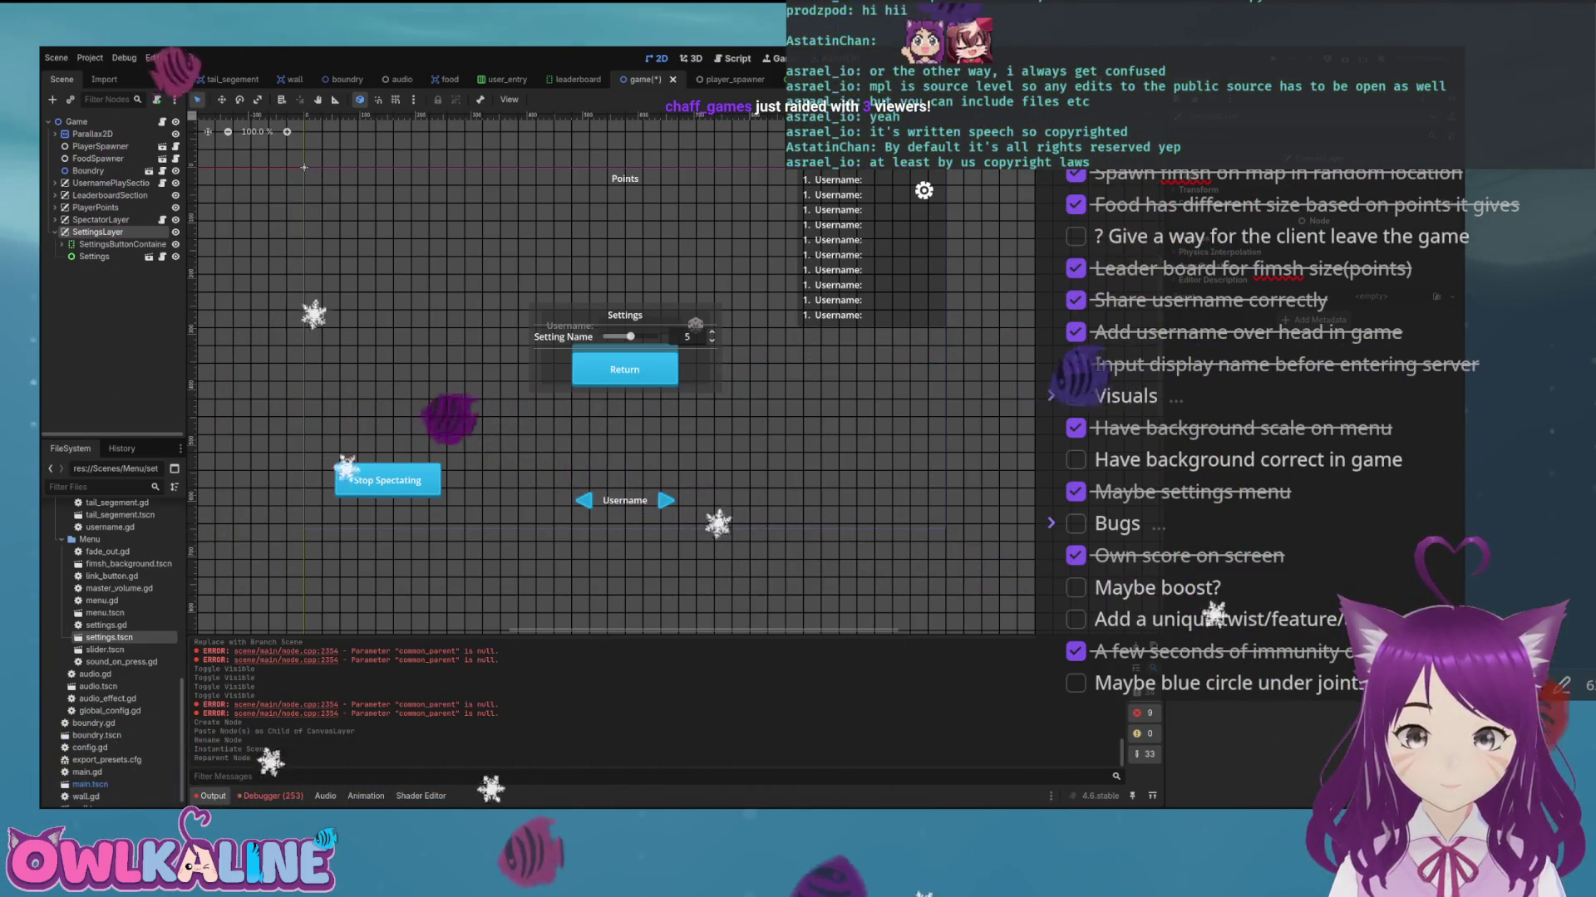
Step: Attach a new in_game_settings.gd script, extending CanvasLayer, to the SettingsLayer node
key(Return)
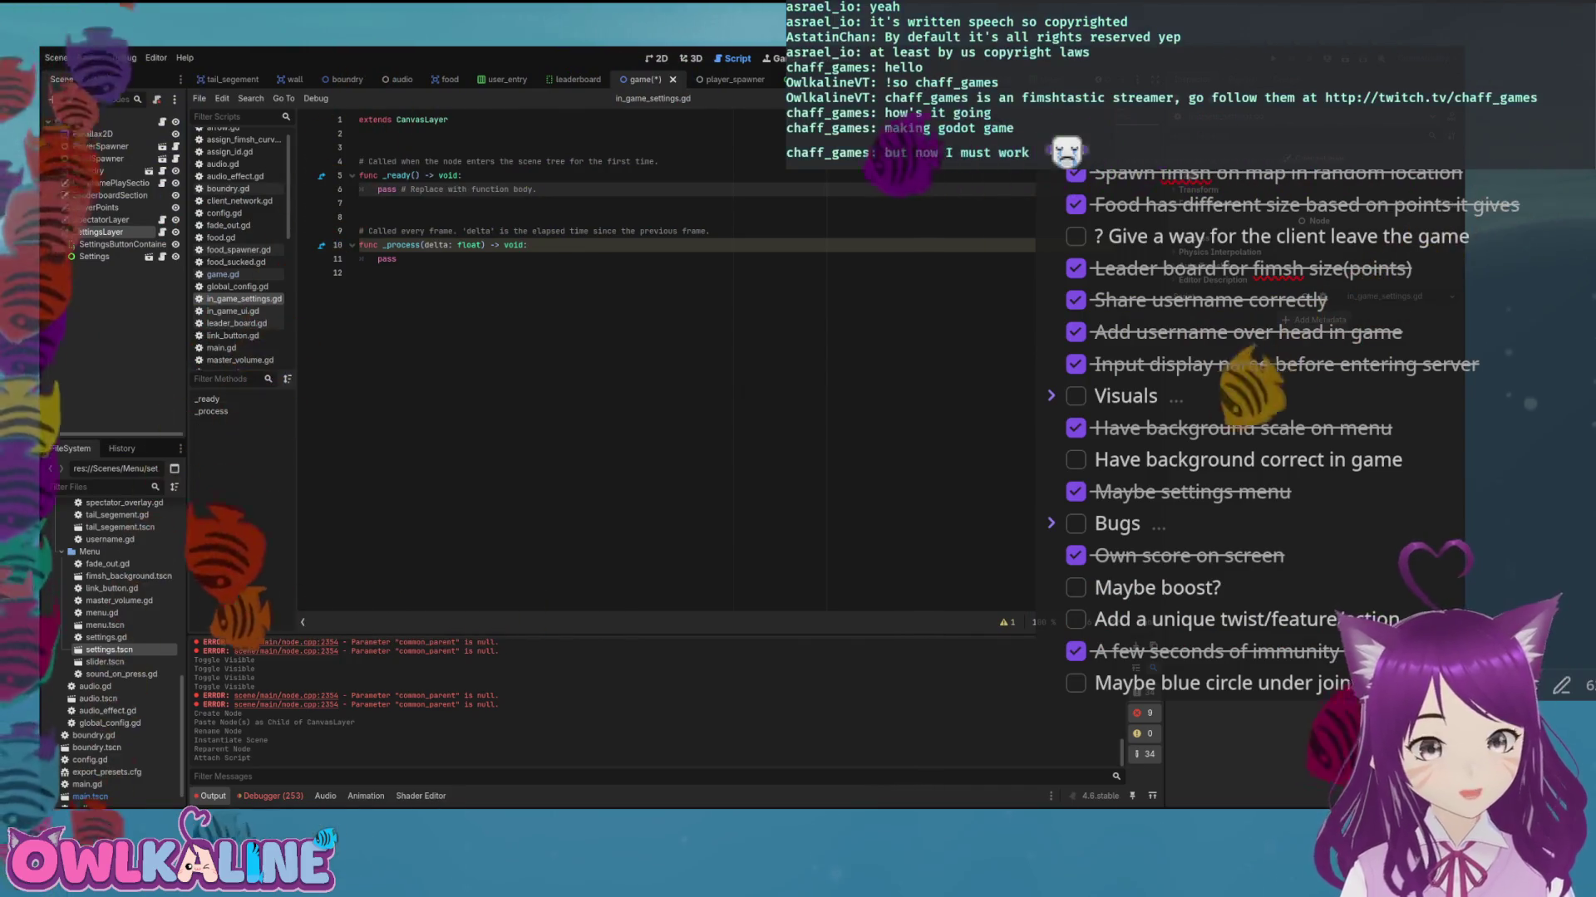
Step: Tidy the blank line between functions in in_game_settings.gd and save the script
click(365, 216)
key(BackSpace)
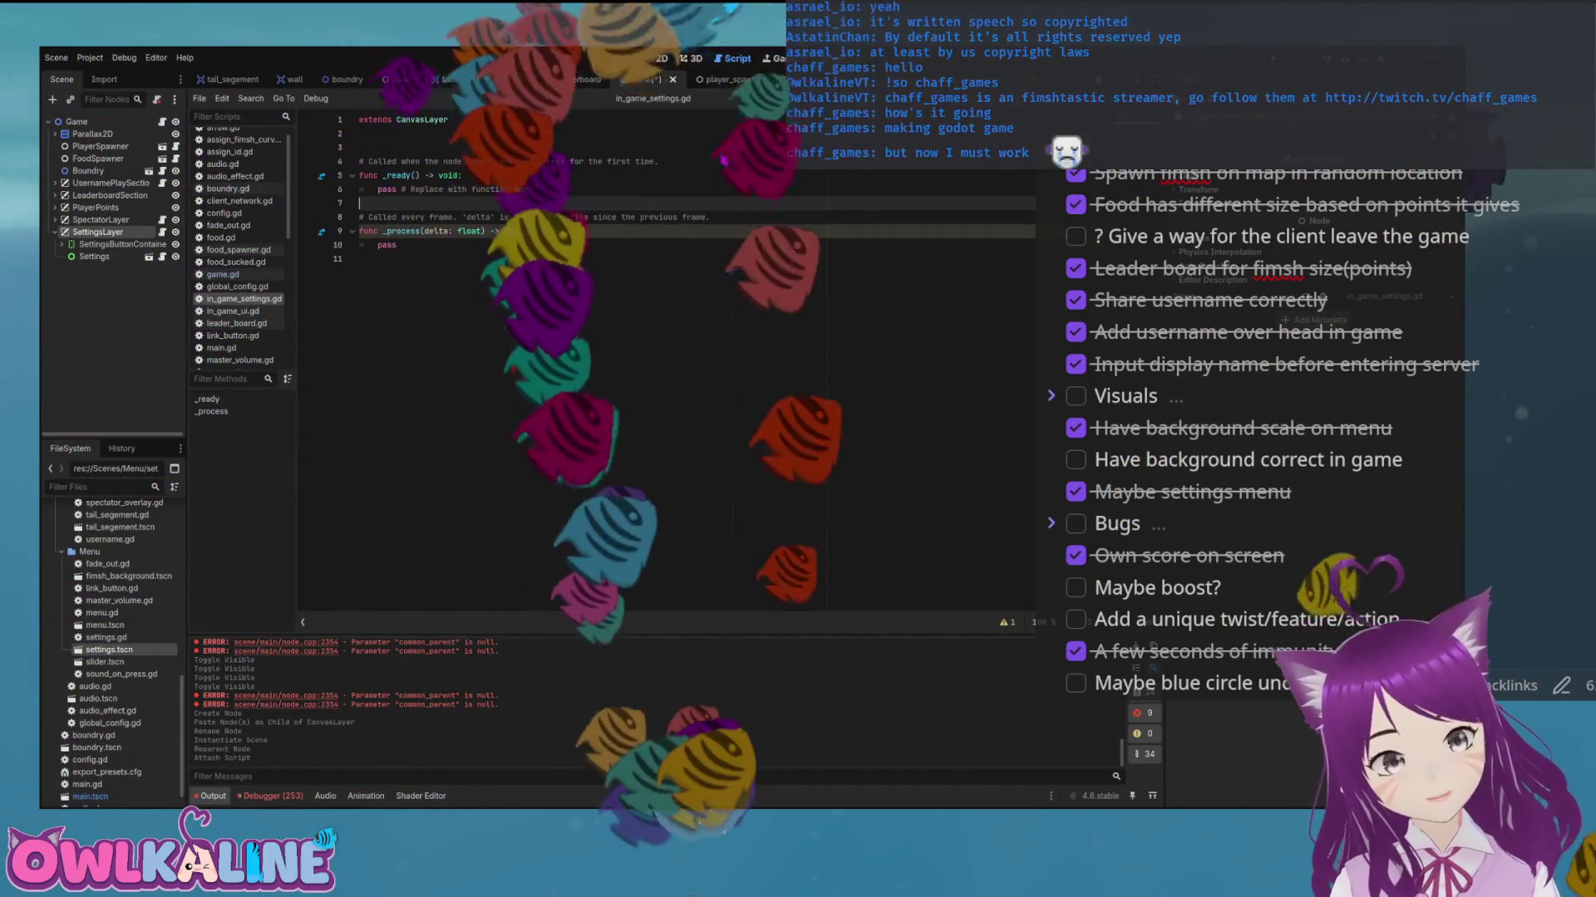
key(ctrl+z)
key(ctrl+s)
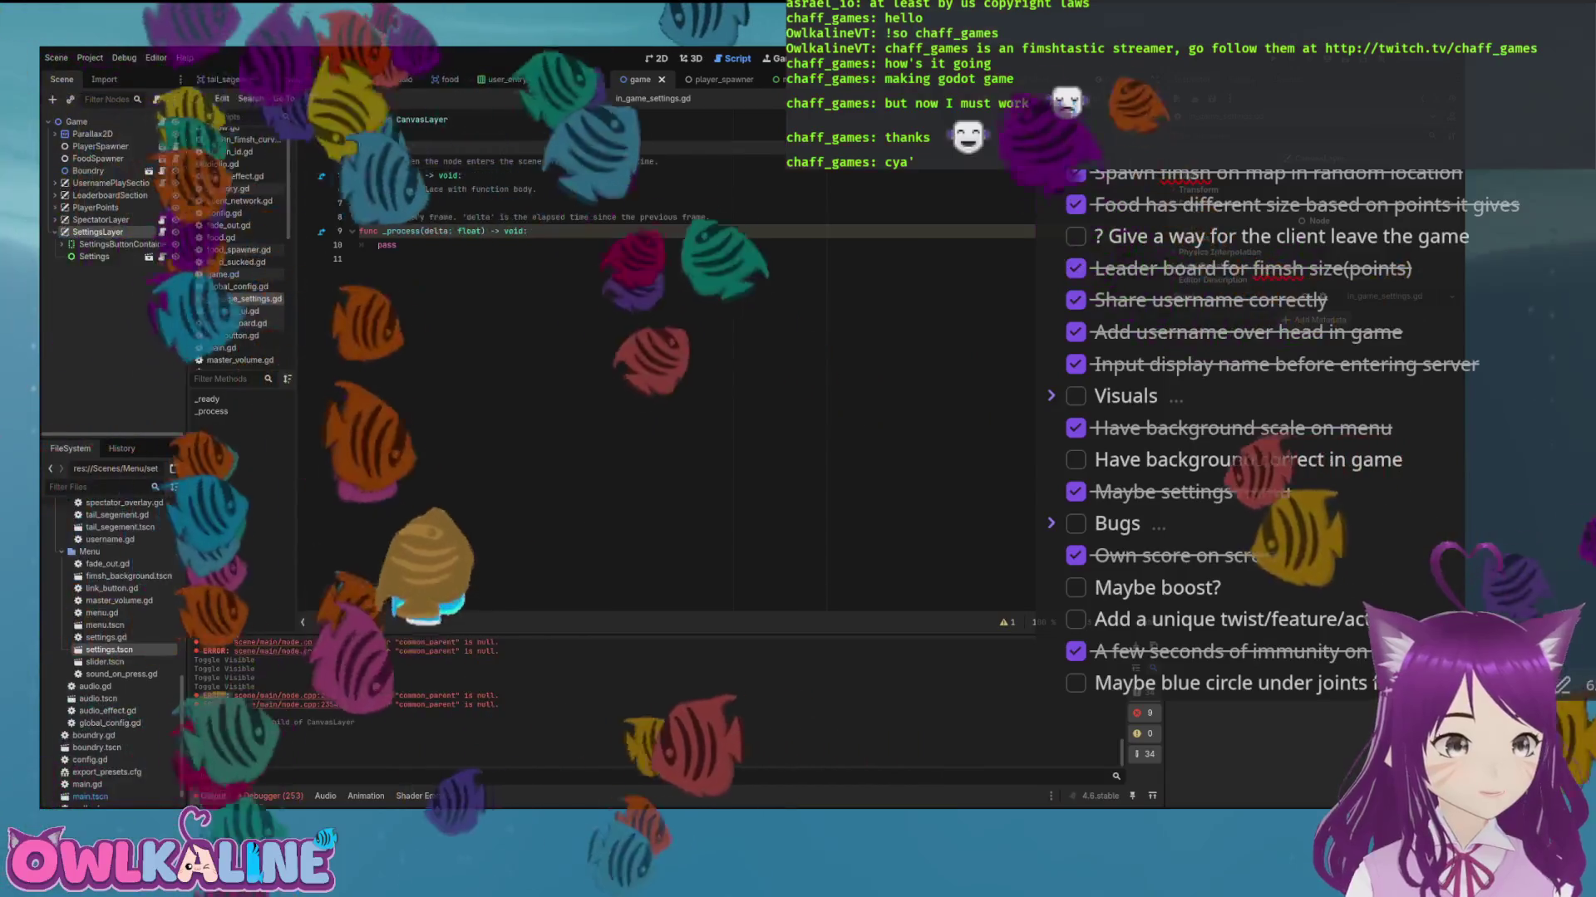
key(Return)
text(@export v)
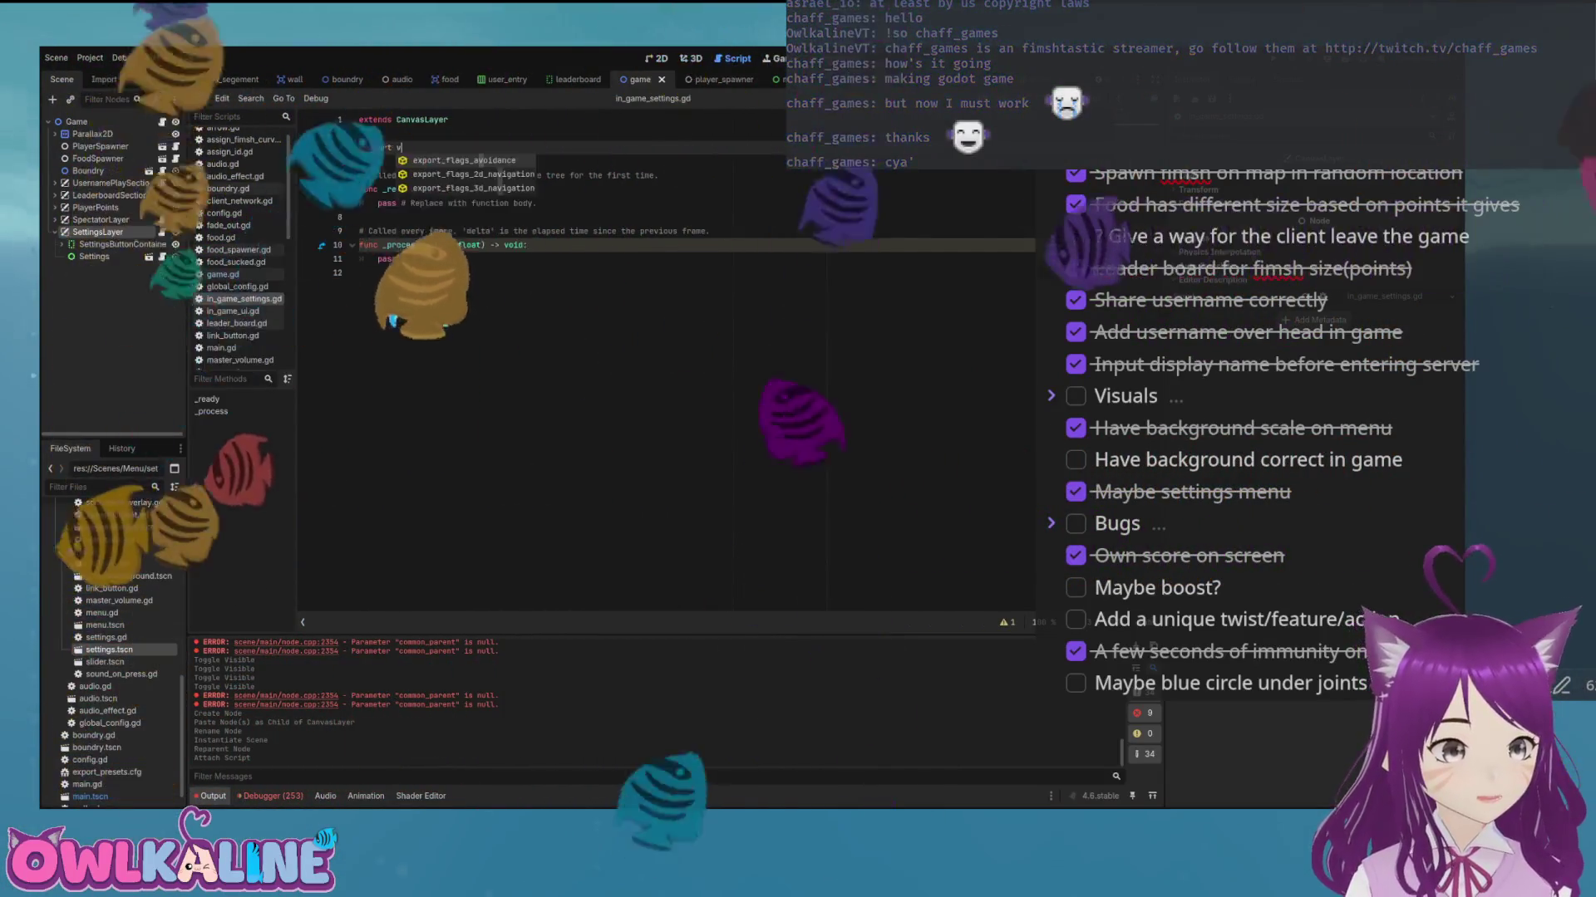
key(Return)
text(var : BaseButton;)
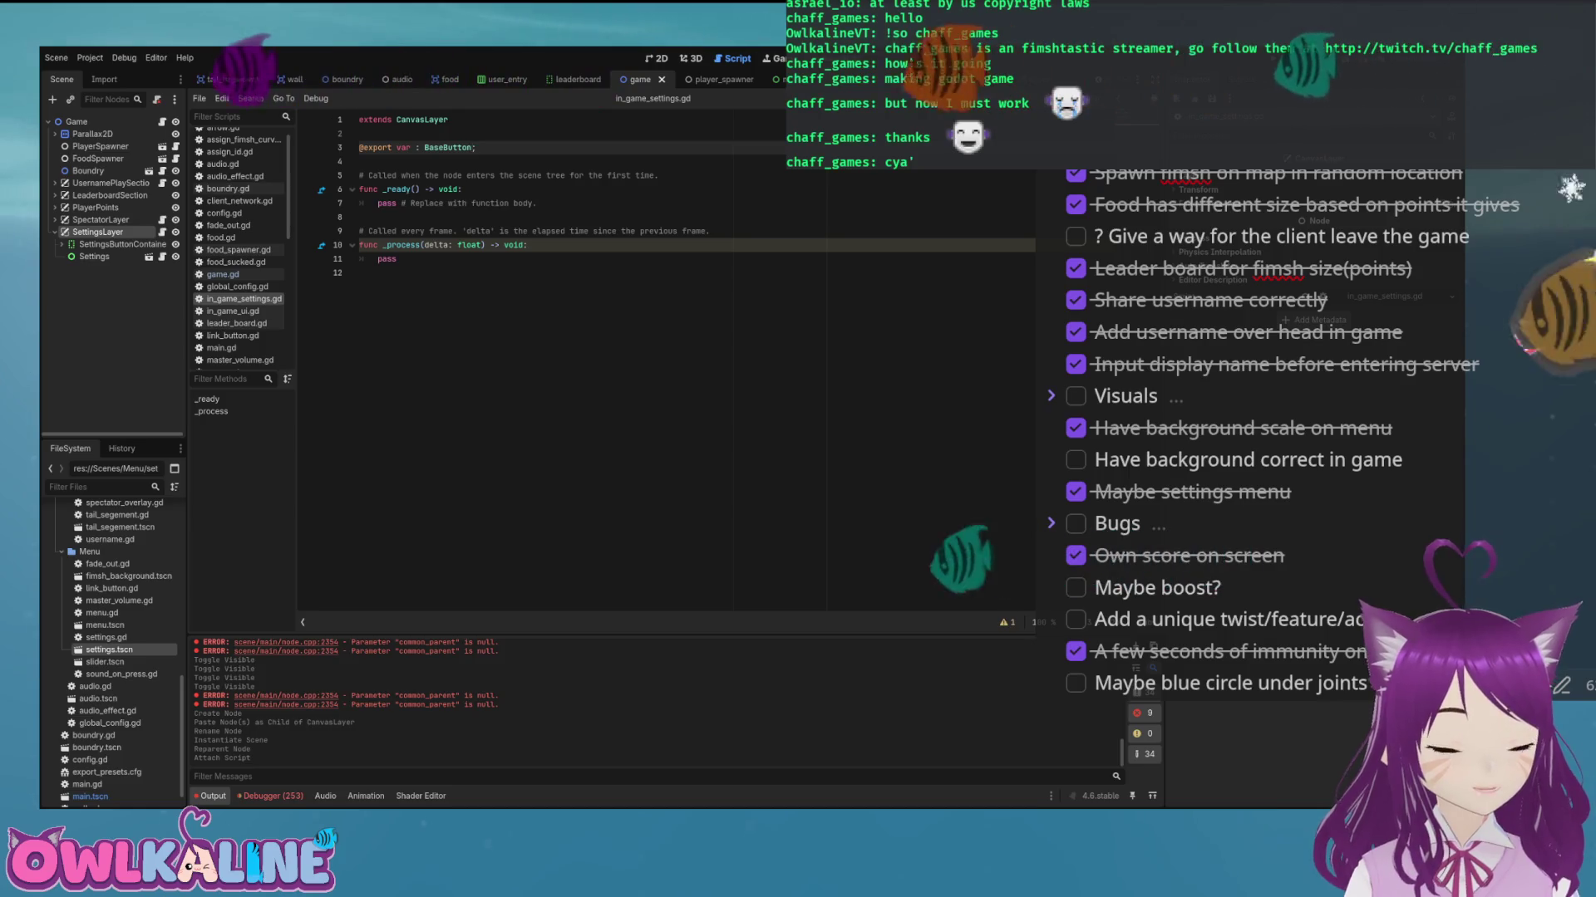
click(413, 148)
text(settings_)
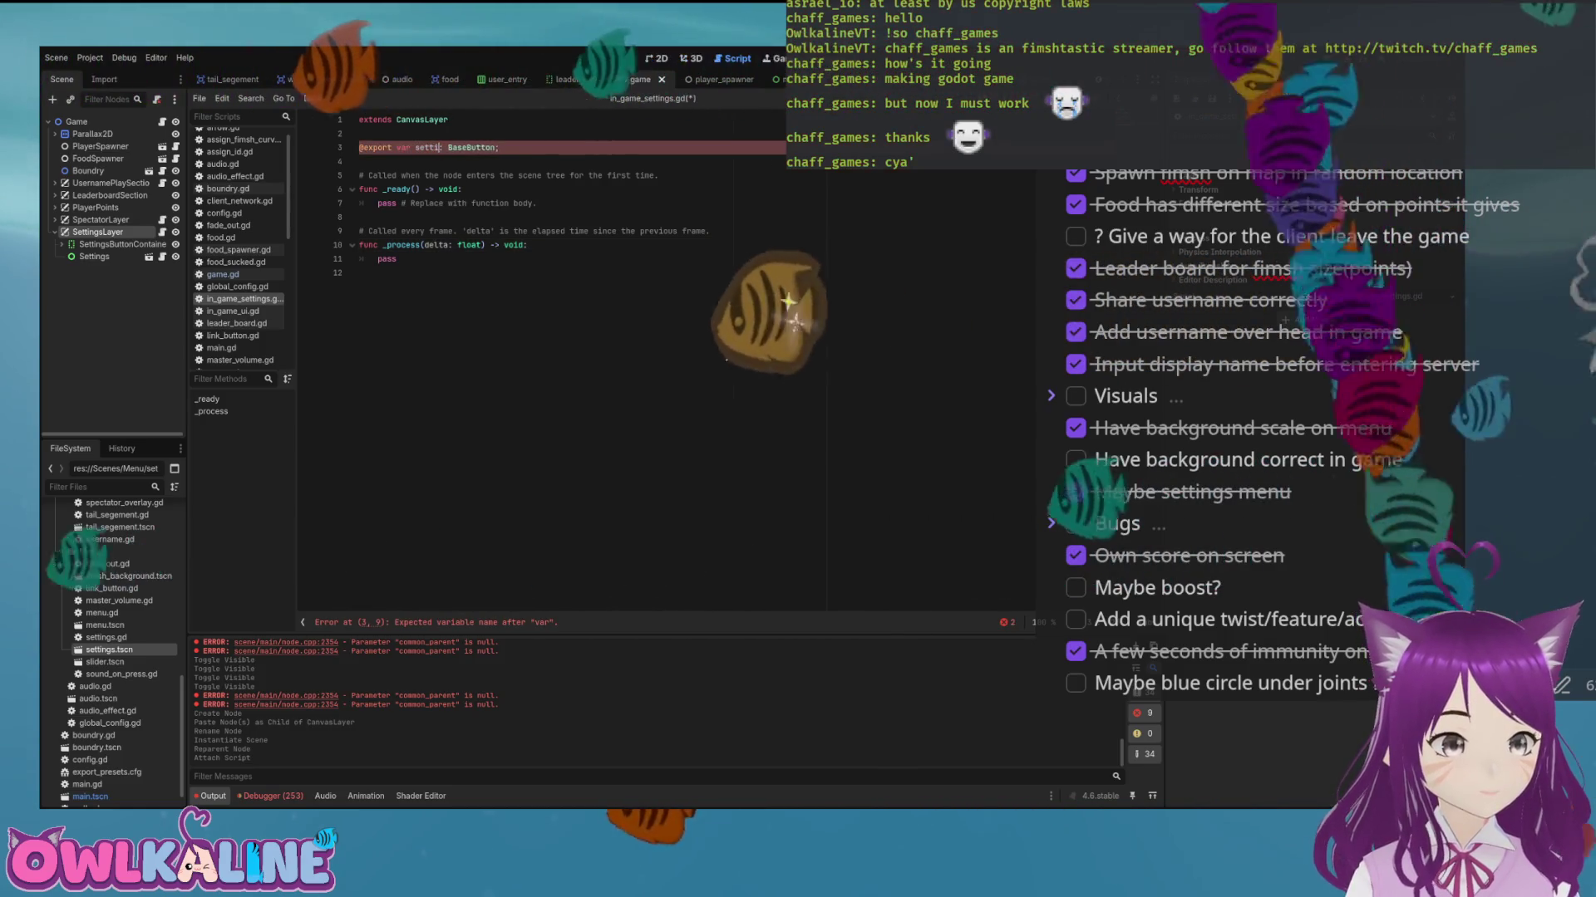
text(button)
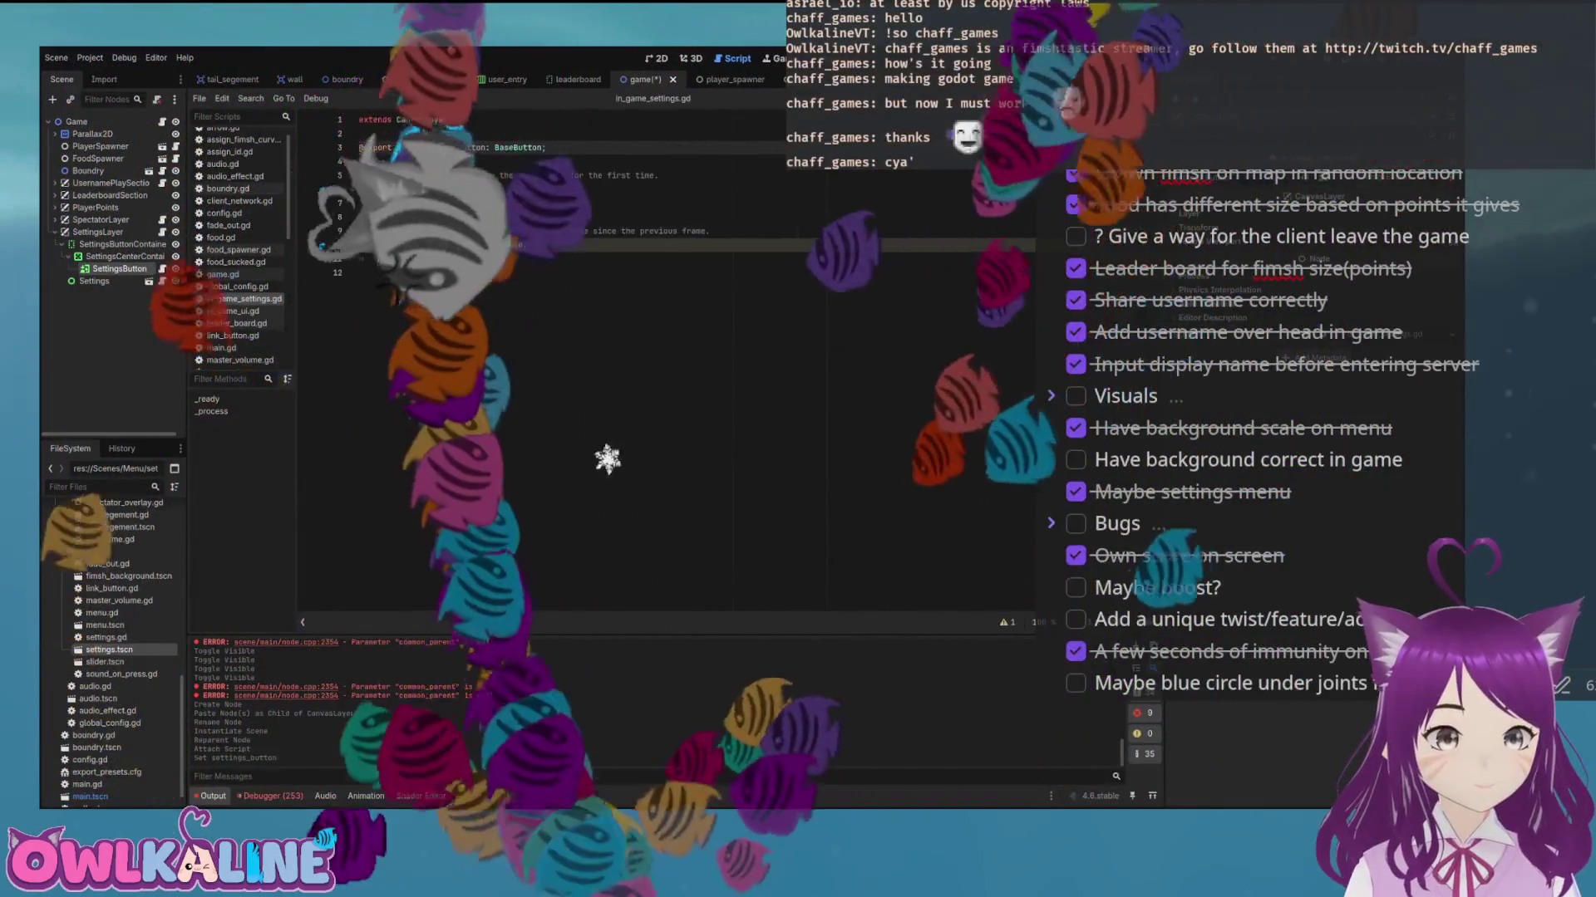
click(613, 217)
Step: Replace pass in _ready with settings_button.pressed.connect(show_settings) and start a show_settings function
key(shift+Up)
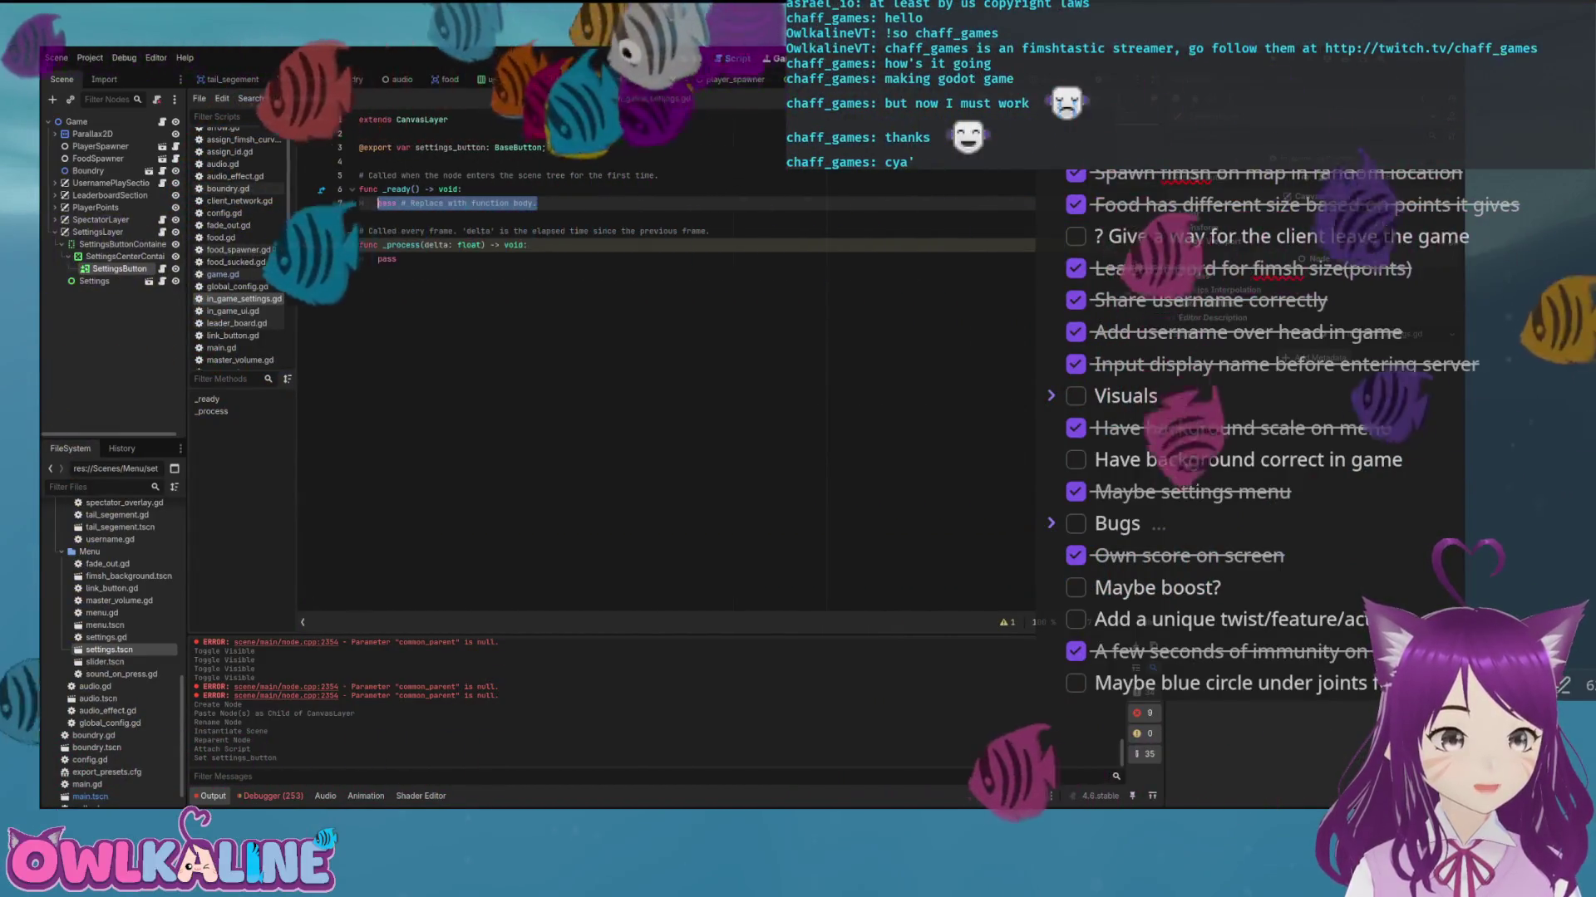
key(BackSpace)
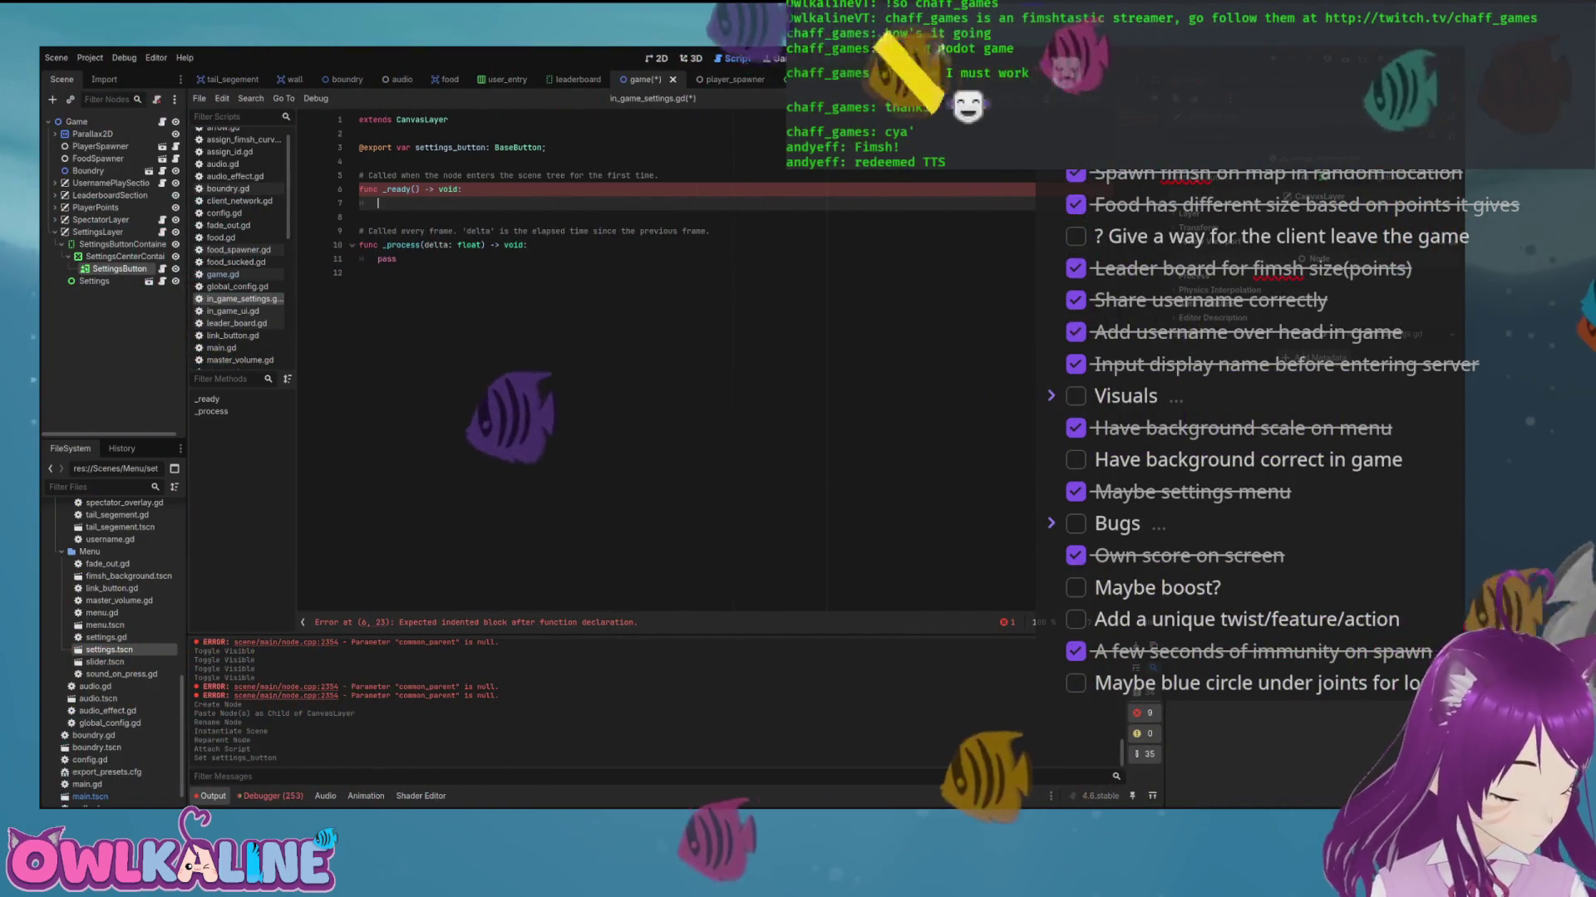
text(settings_button.)
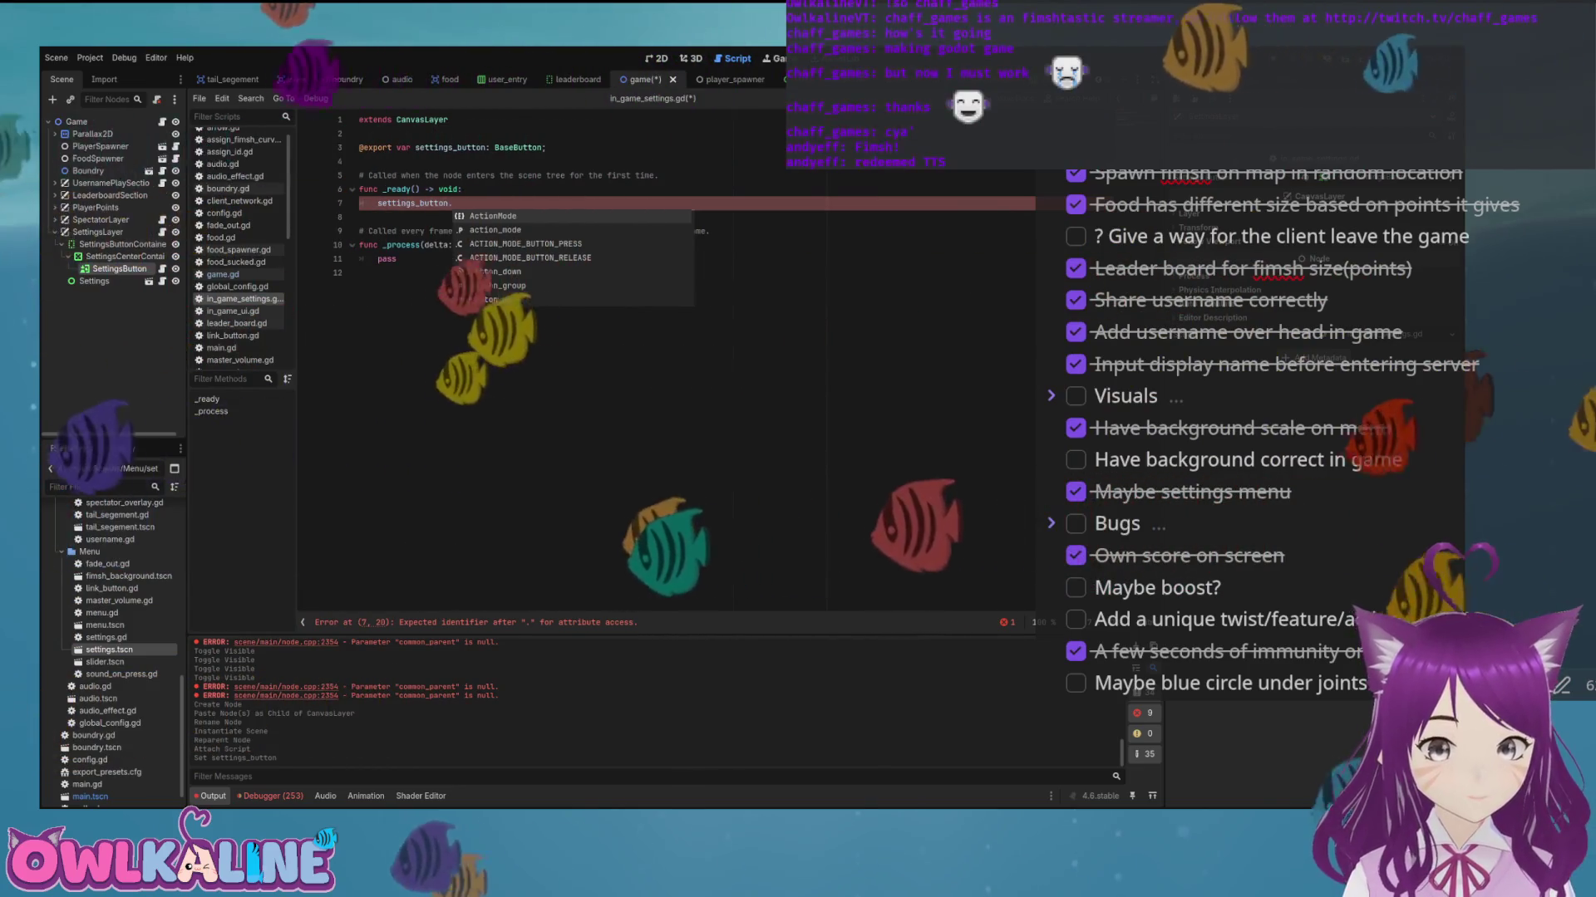
text(pressed.connect();)
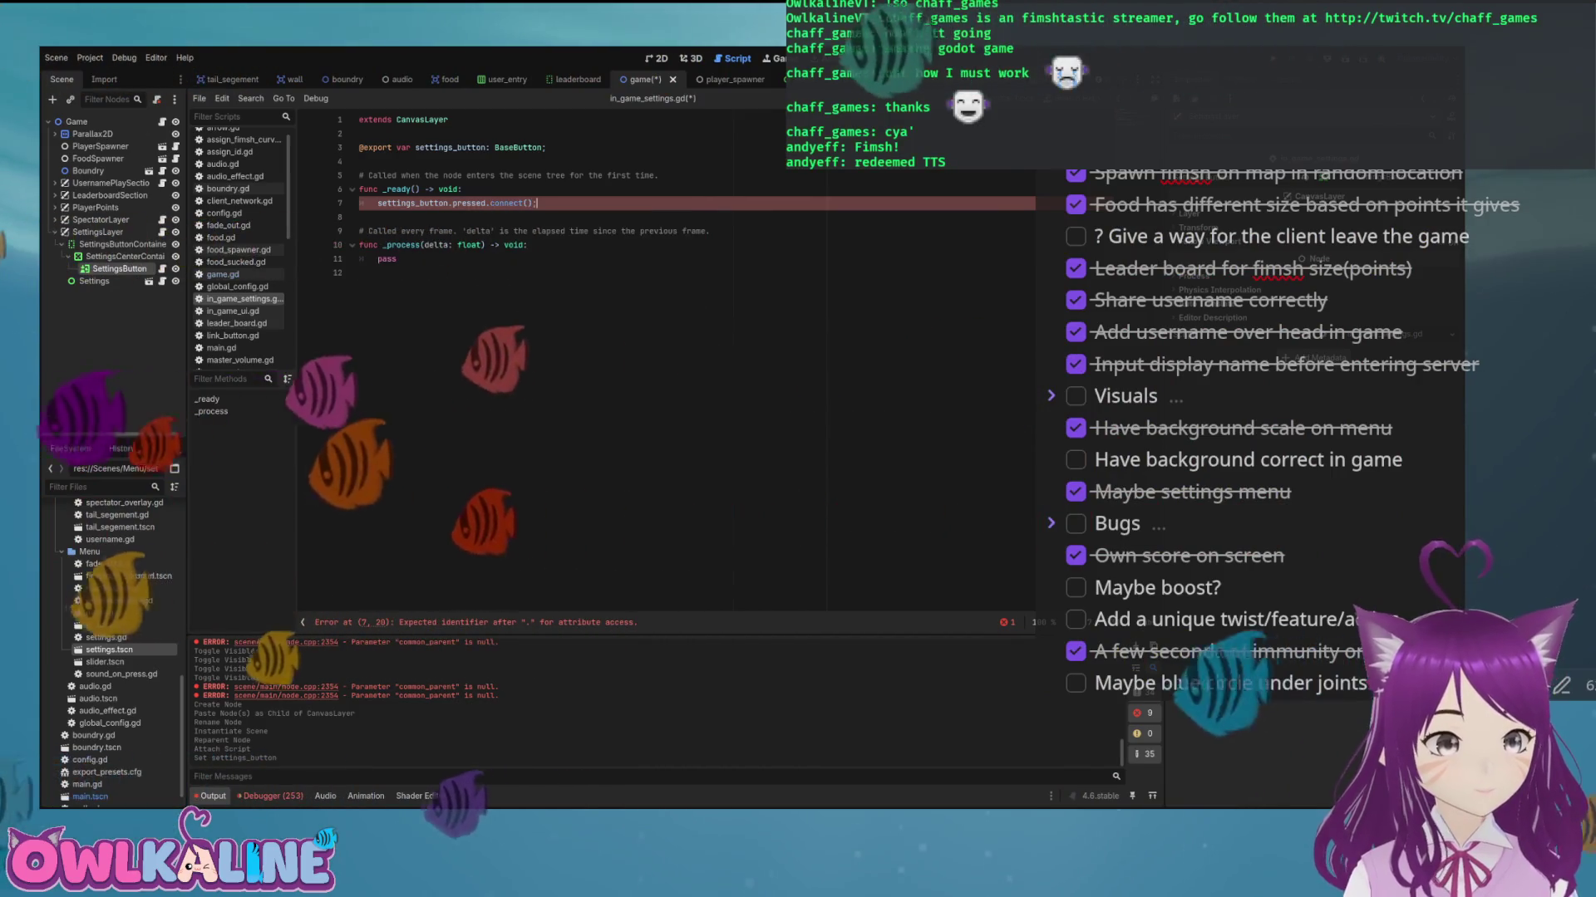
key(Left)
key(Left)
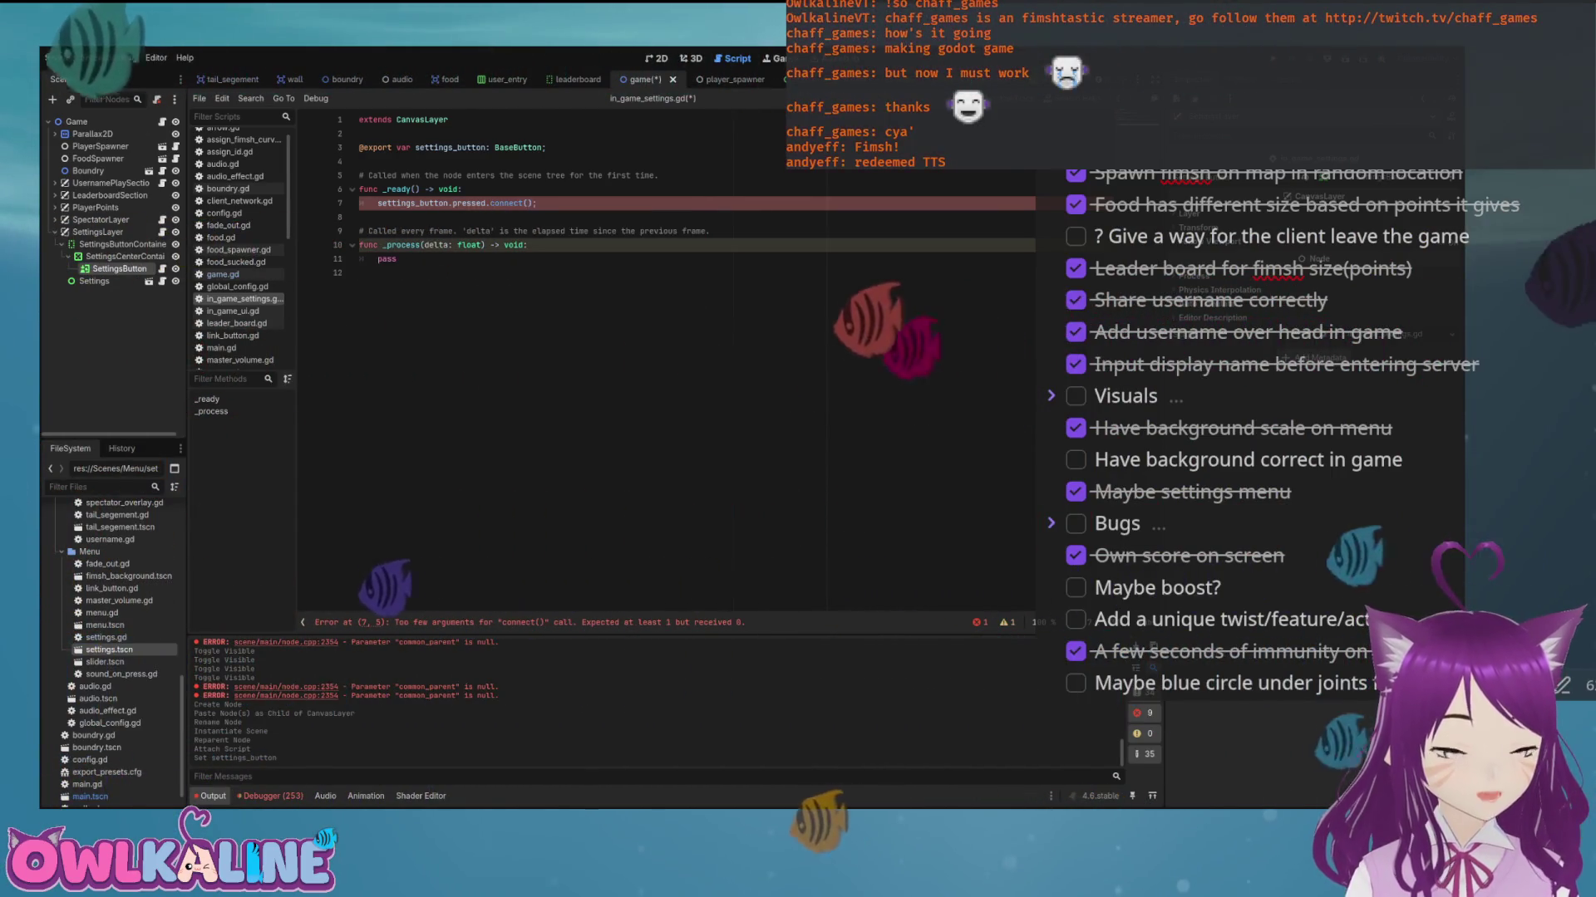
text(show)
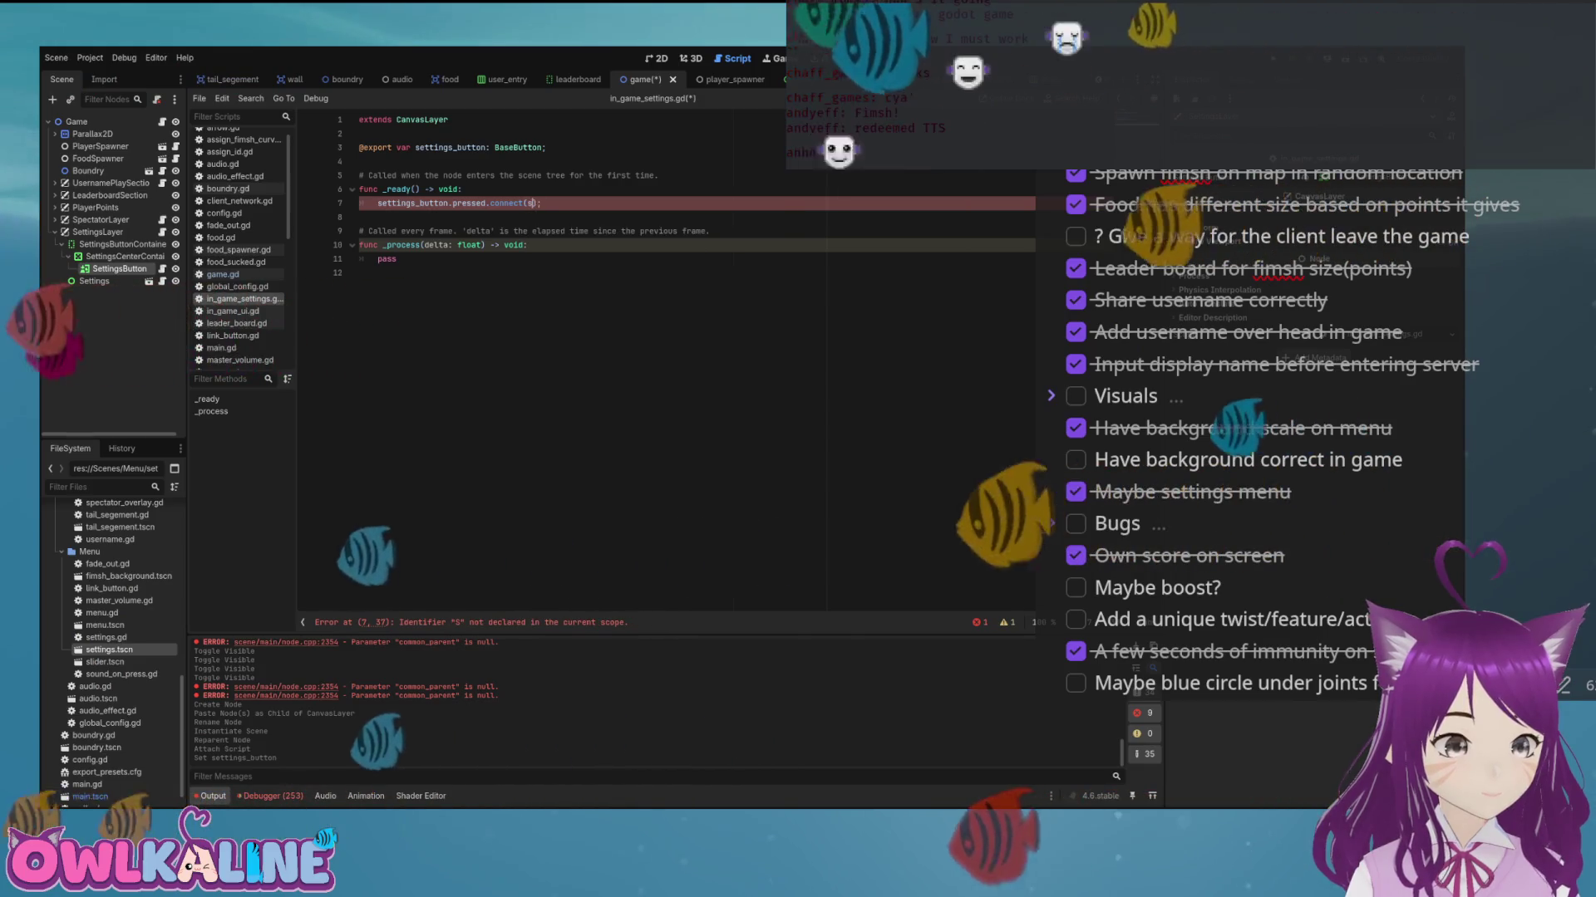
text(_)
key(Return)
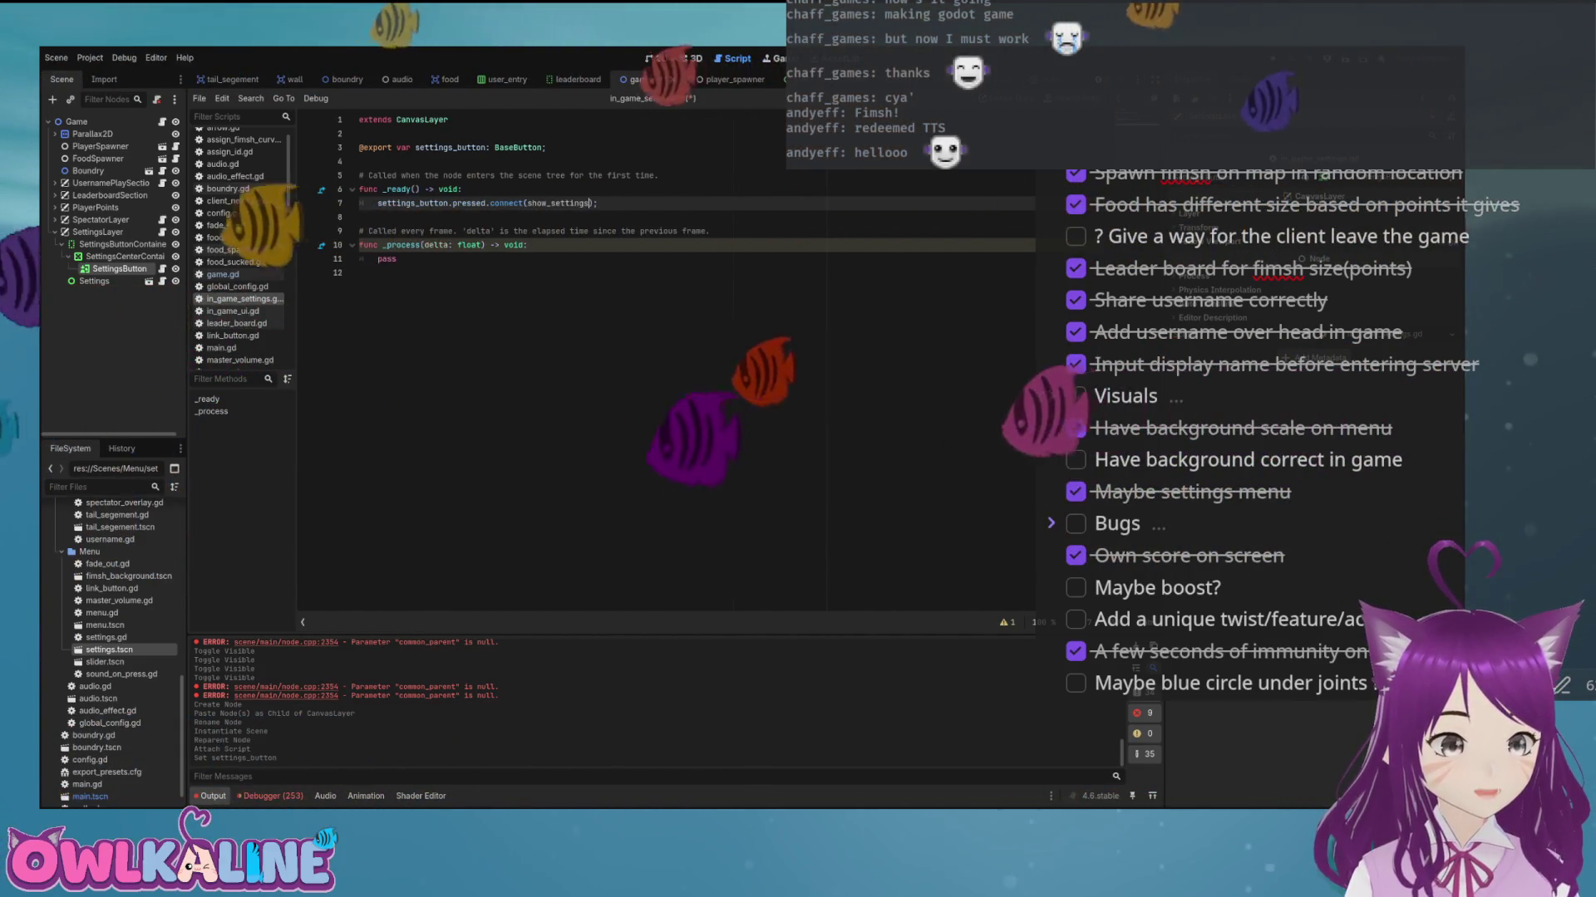
key(Return)
key(Return)
key(BackSpace)
text(func s)
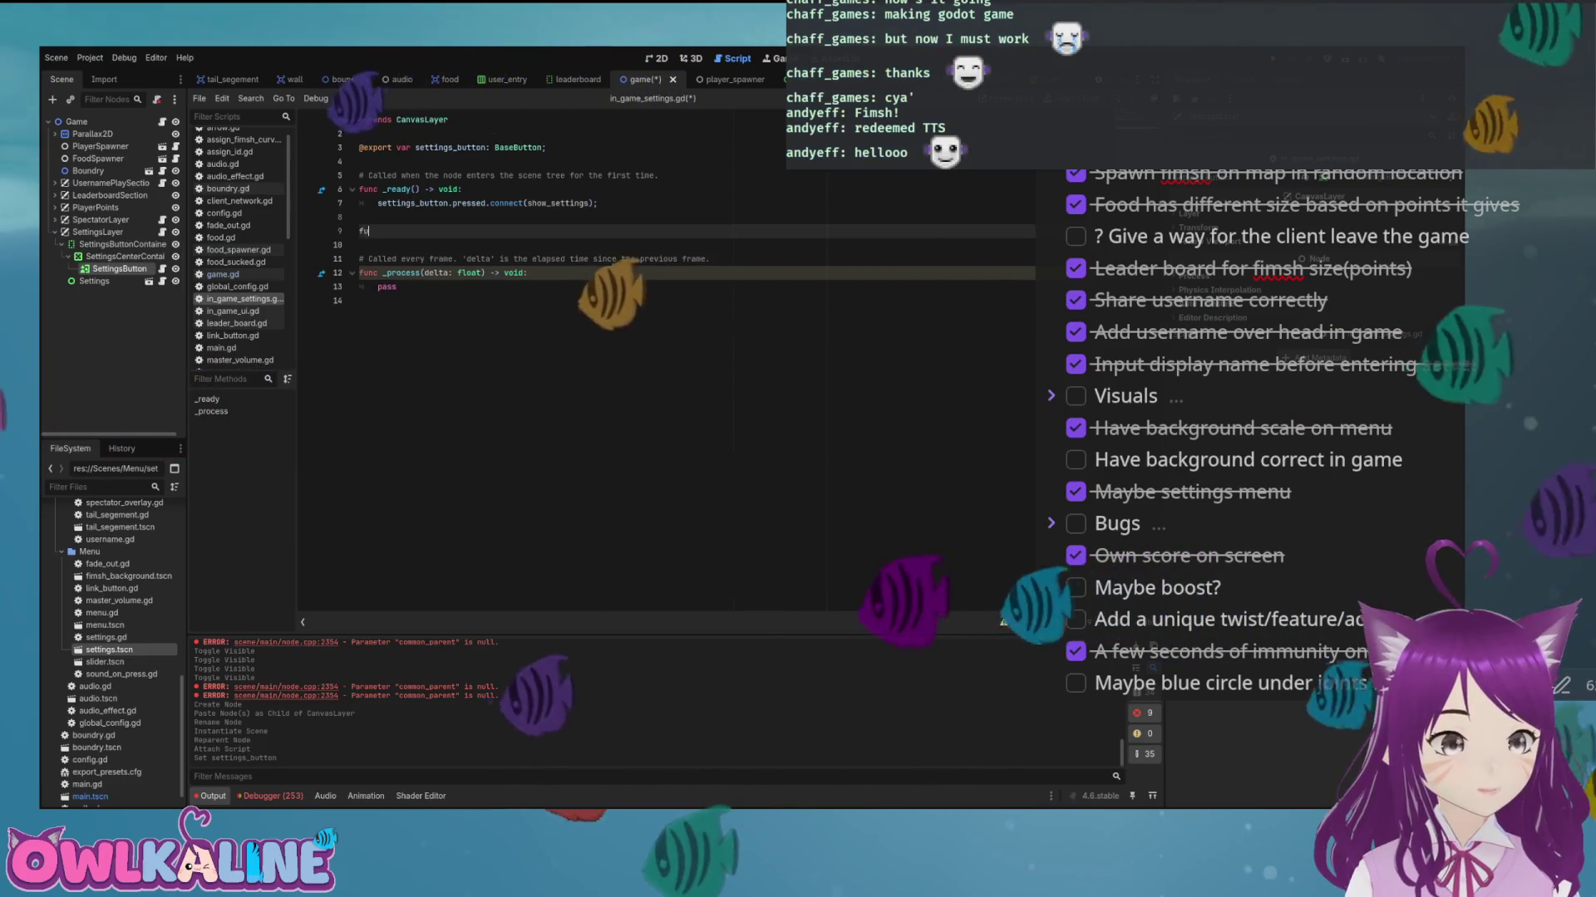
text(how_settings())
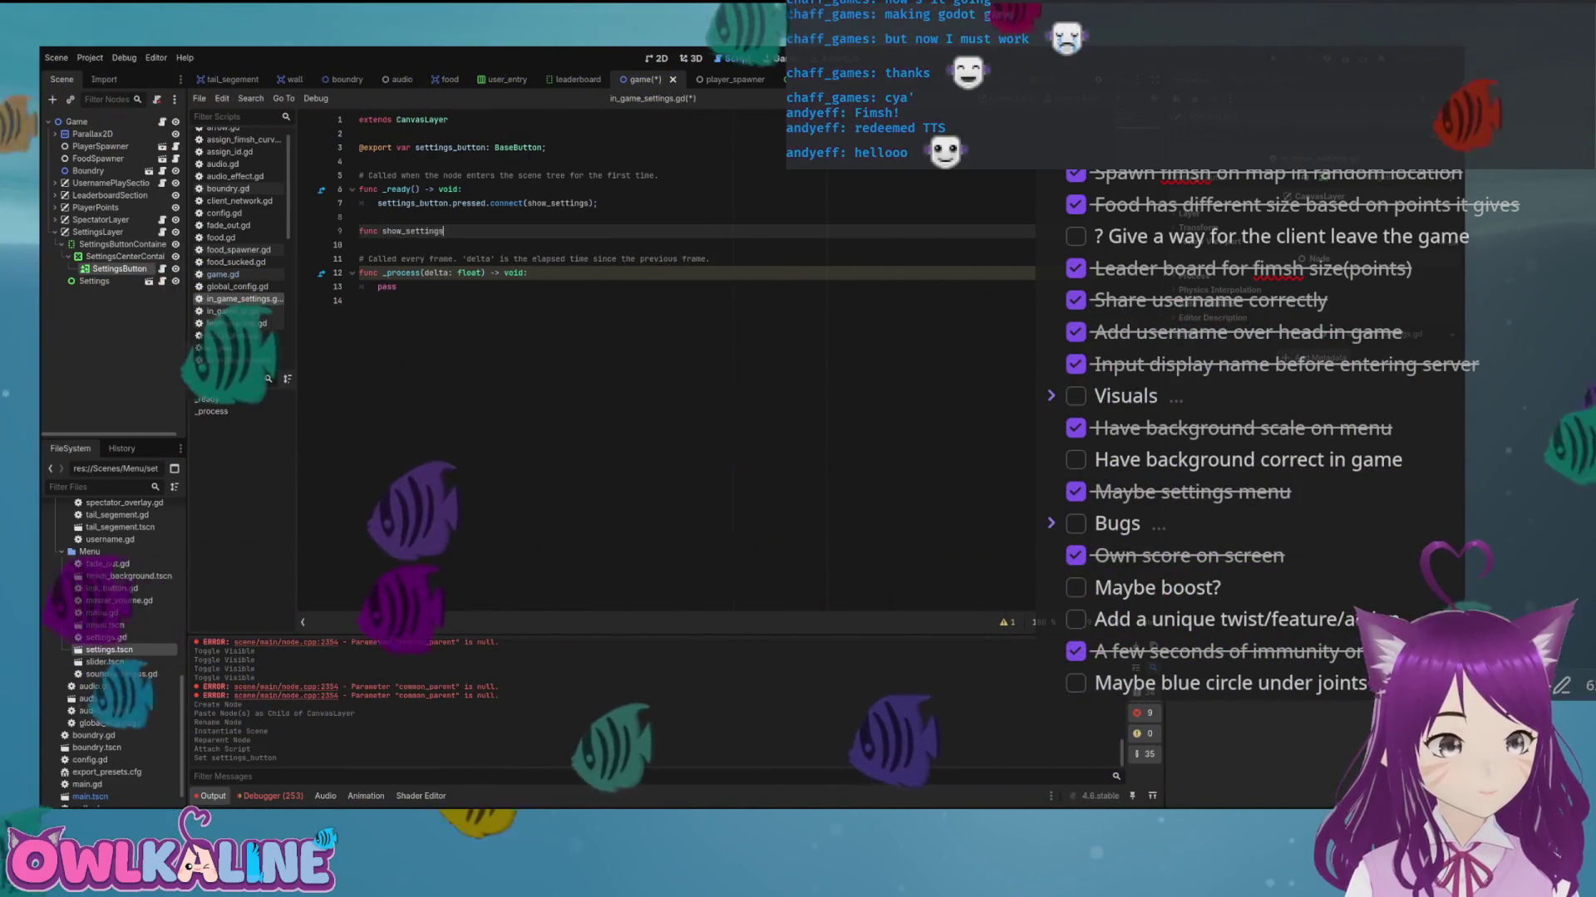
text(:)
Step: Stub show_settings with pass, add a settings_menu export line below settings_button, and save
key(Return)
click(371, 176)
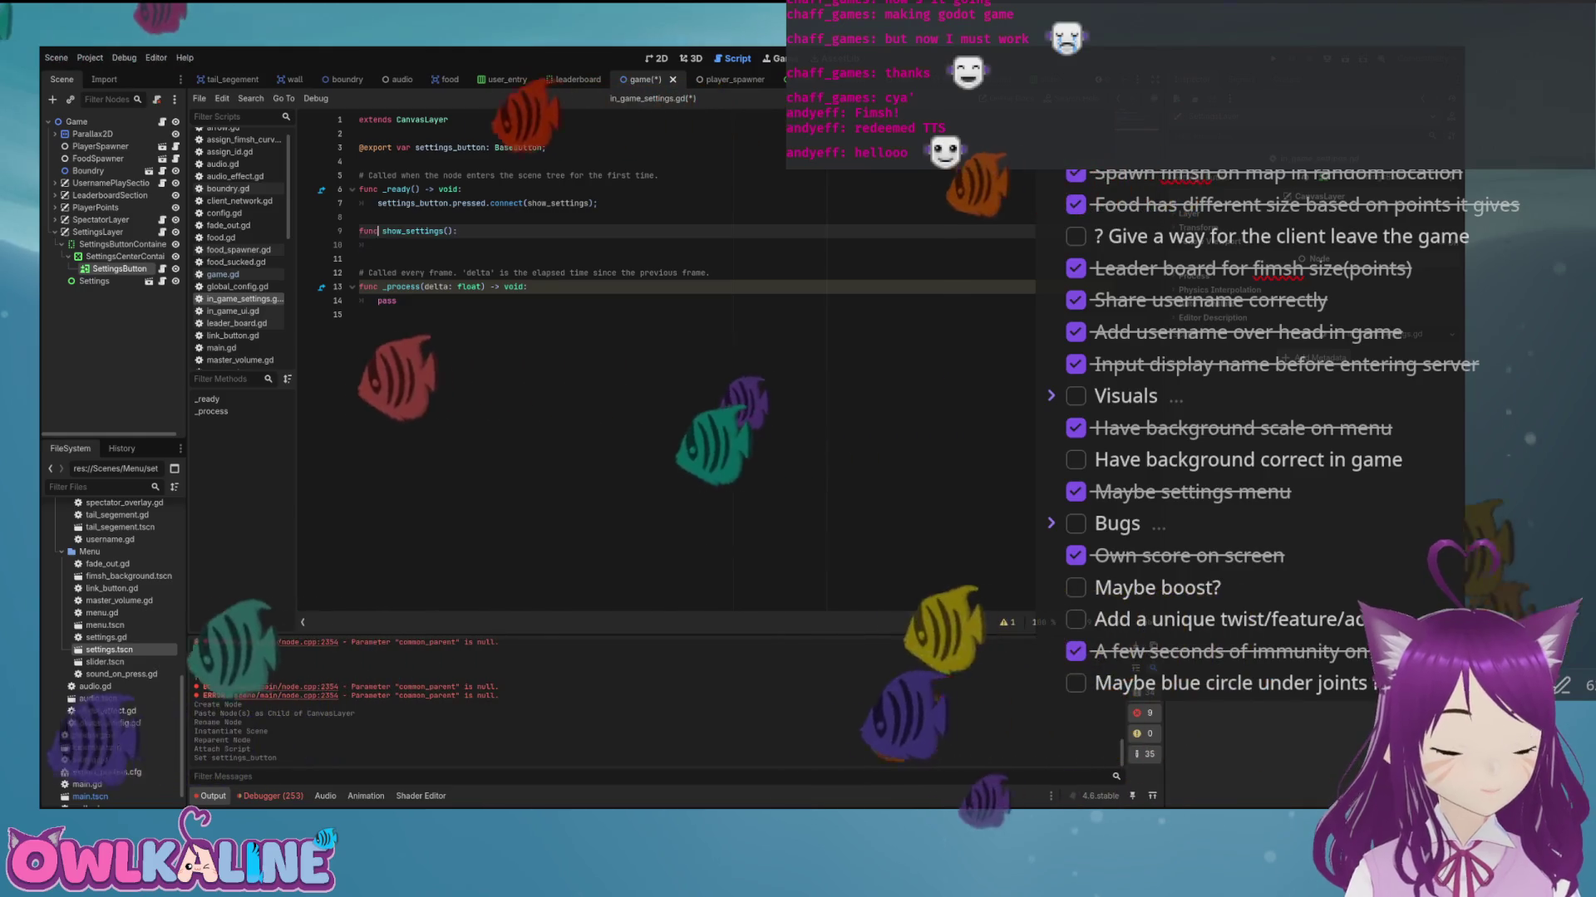
click(548, 147)
key(Return)
text(@epoxrt va)
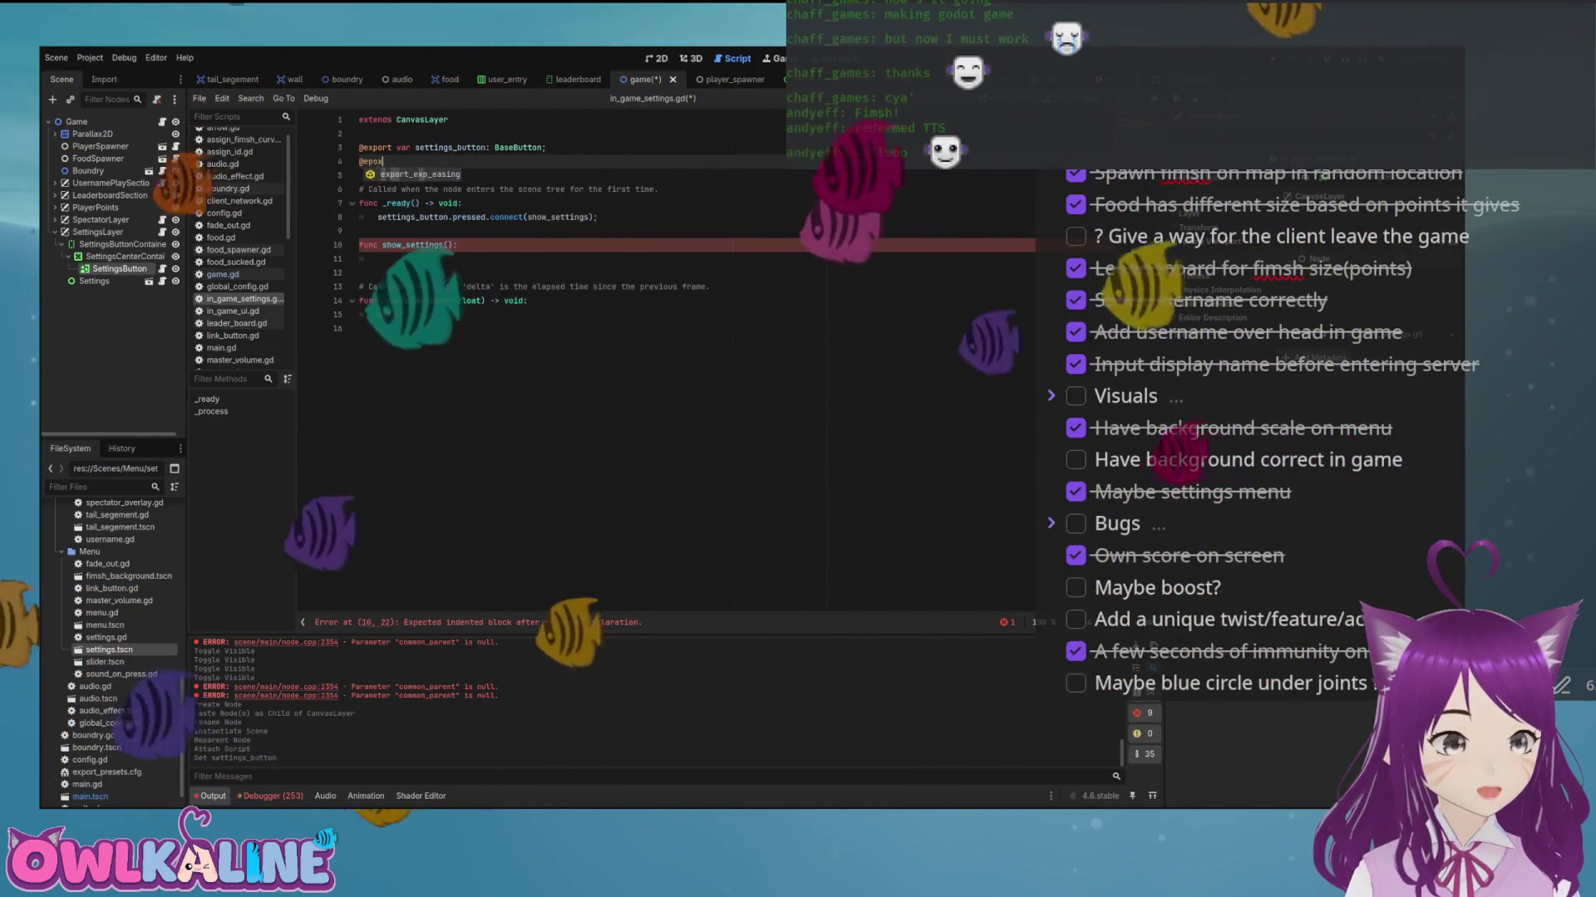
text(r settings_men)
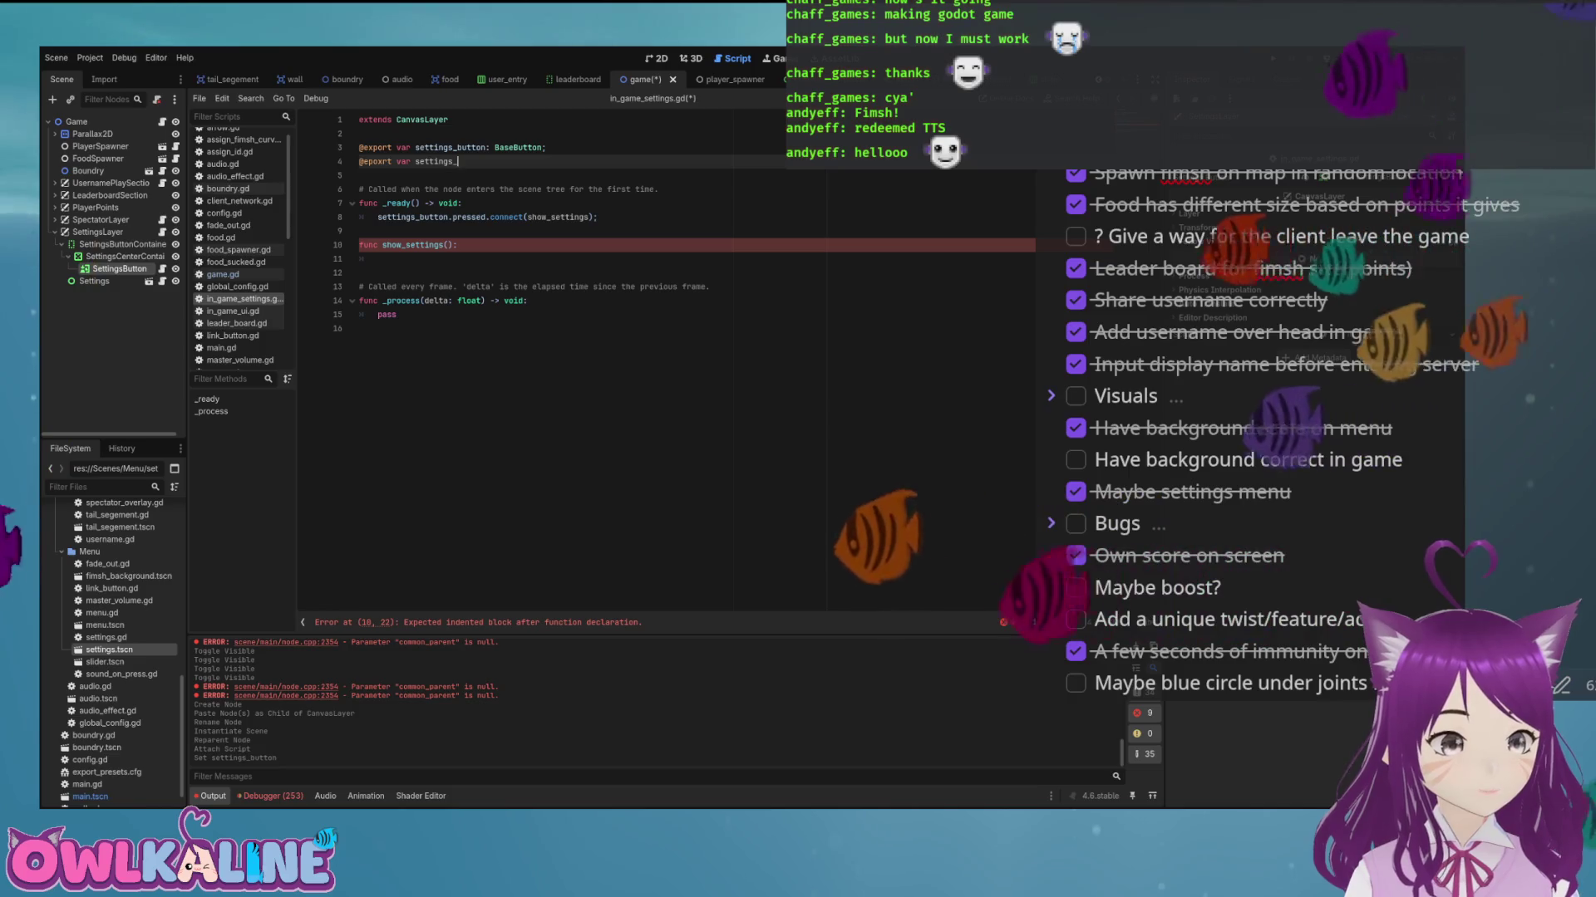
text(u: Set)
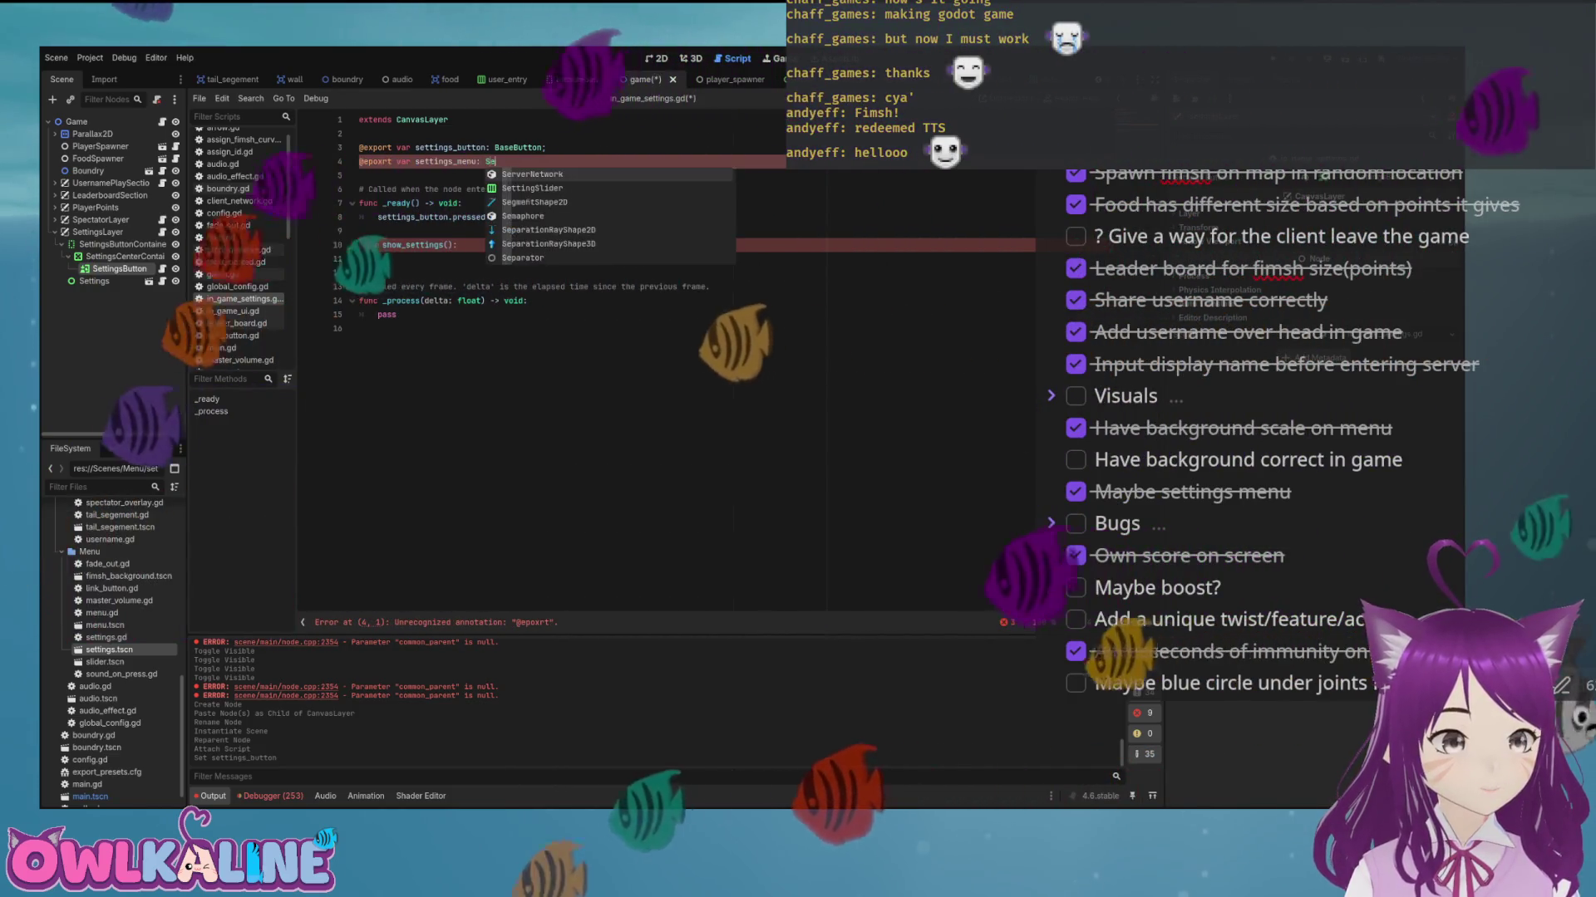
text(tingsM)
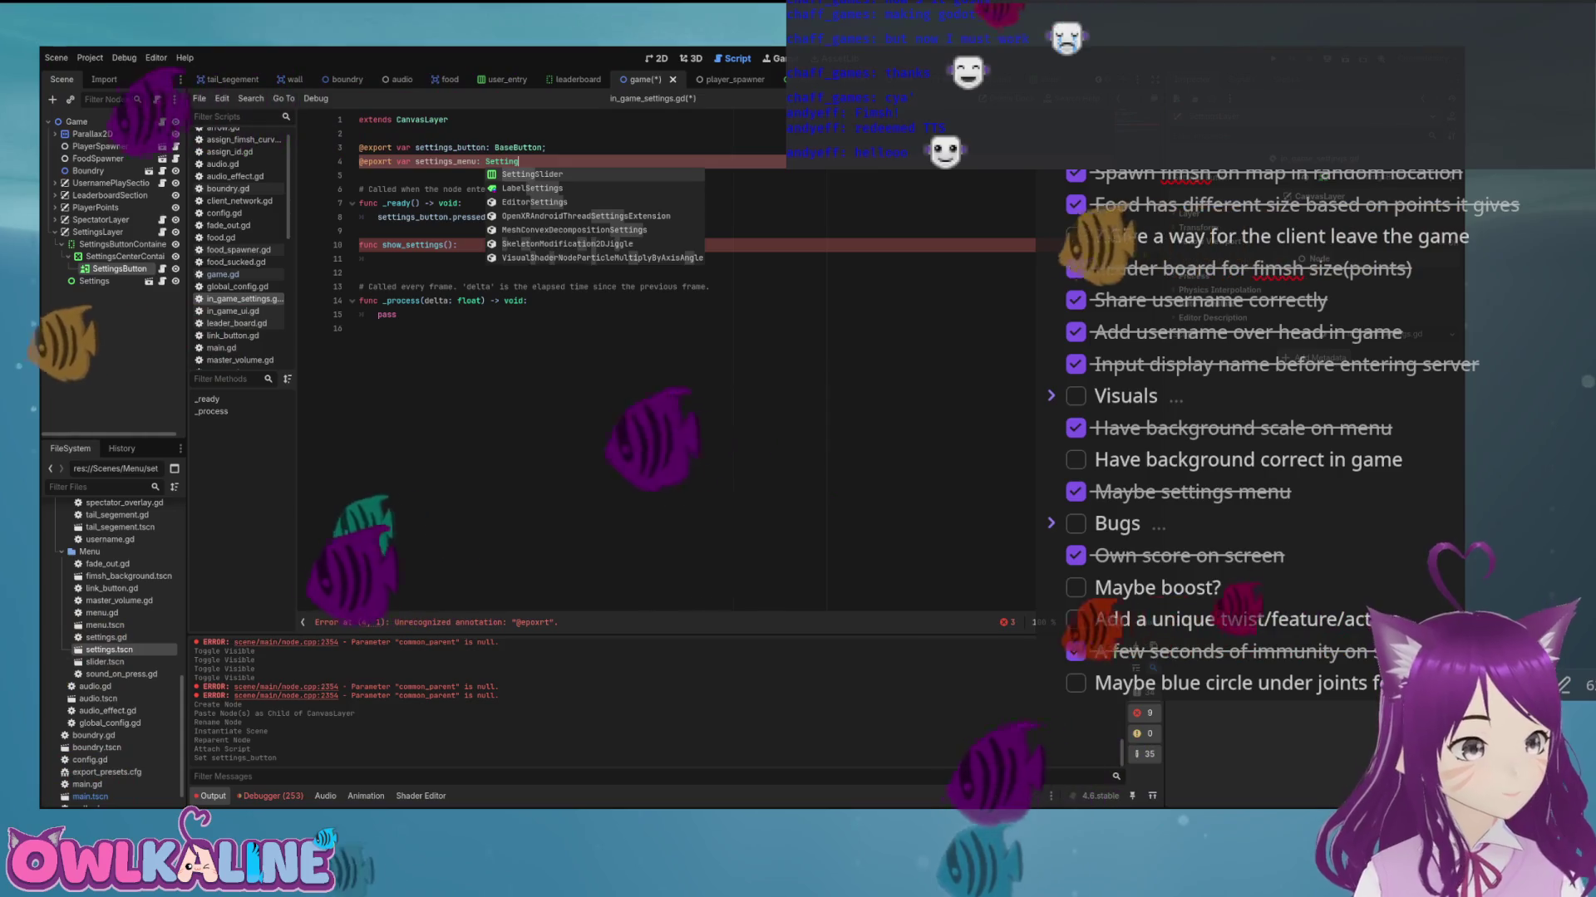
key(BackSpace)
key(BackSpace)
text(M)
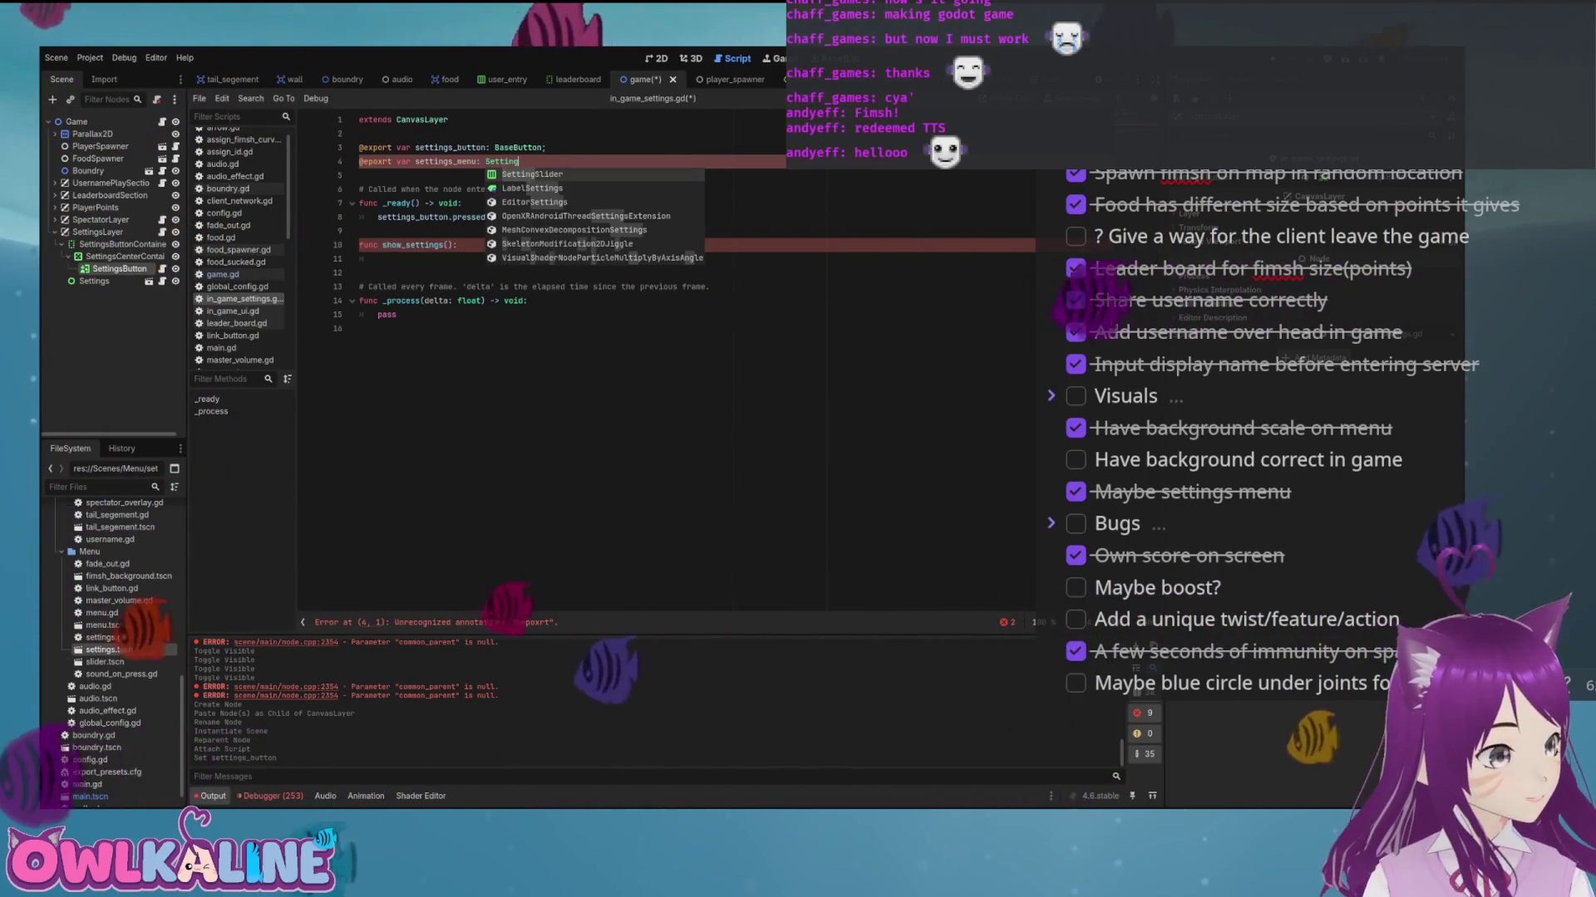
click(378, 259)
text(p)
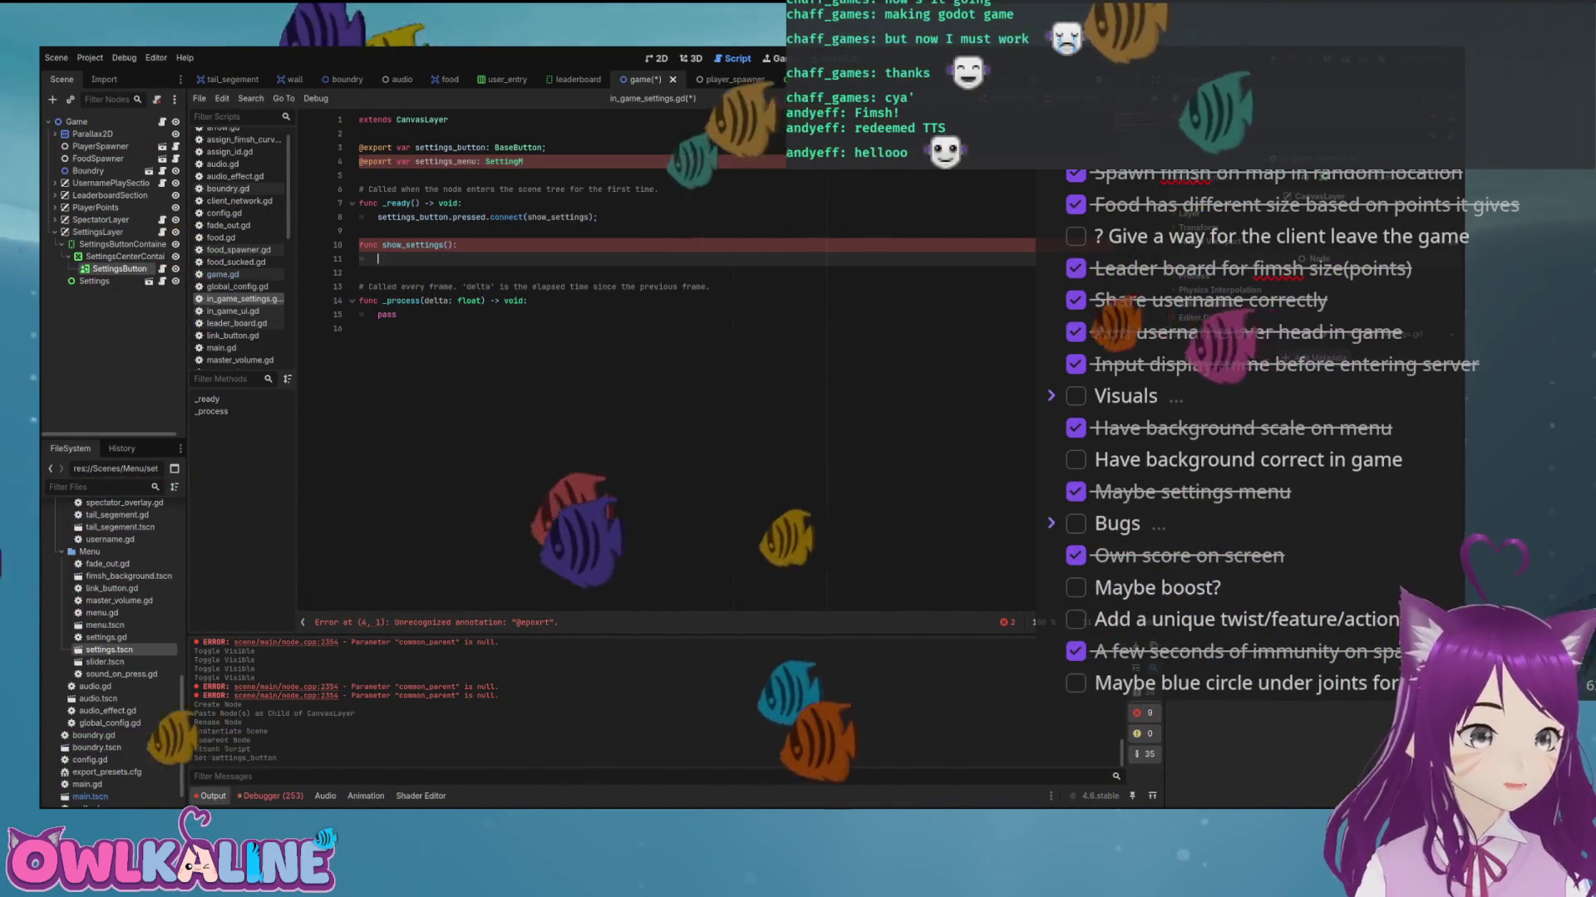
text(ass;)
key(ctrl+s)
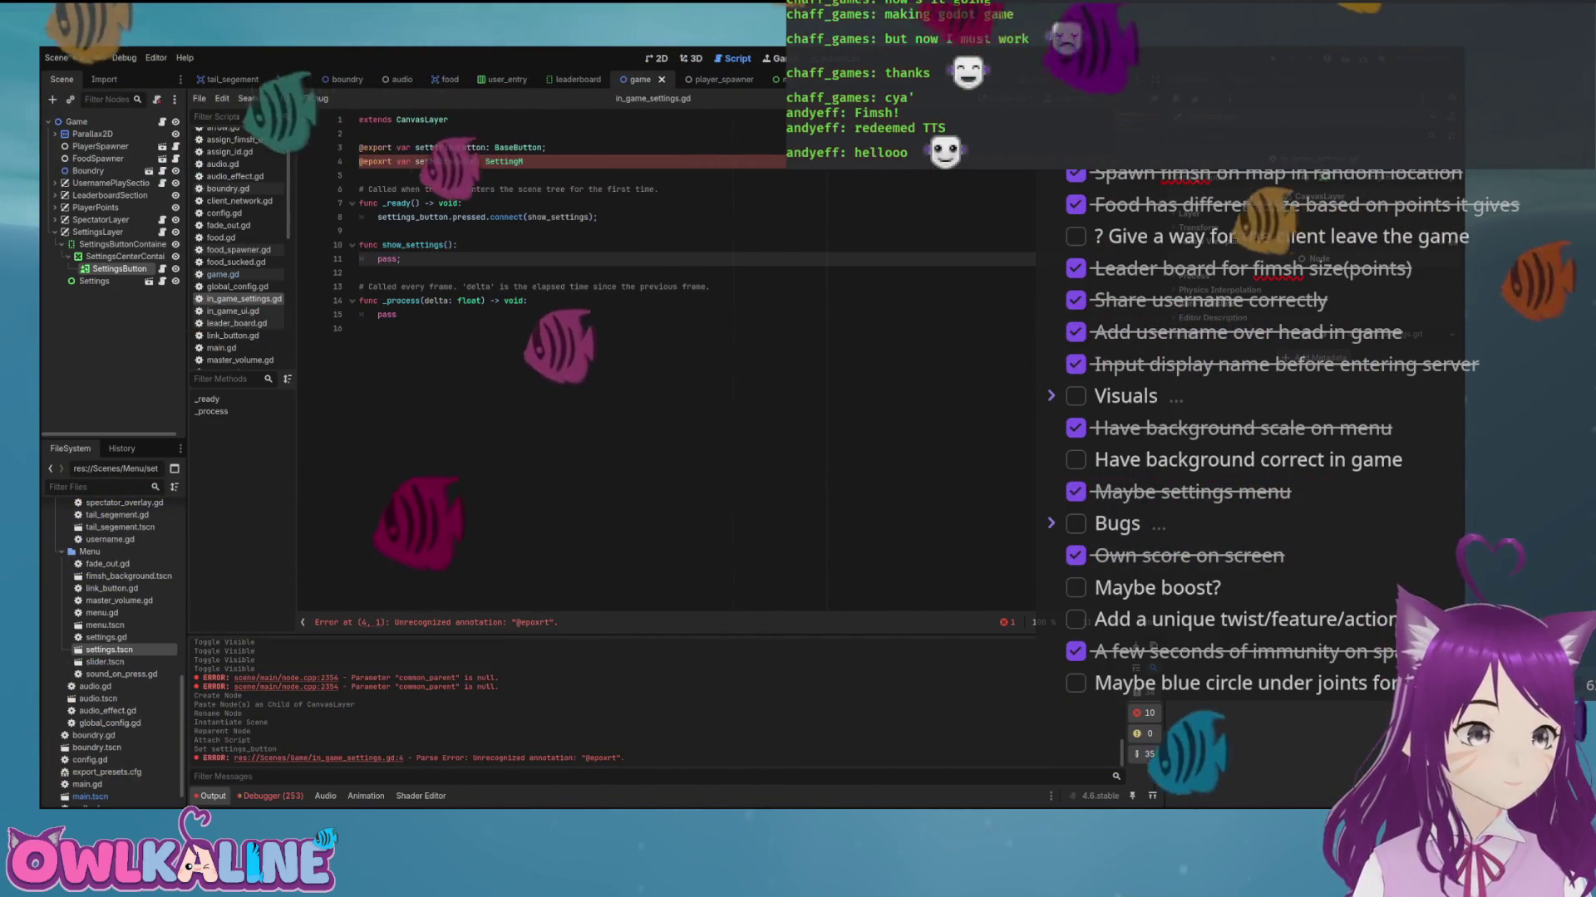
Step: Look over the Settings scene layout and other open scenes, then return to settings.gd
key(alt+Left)
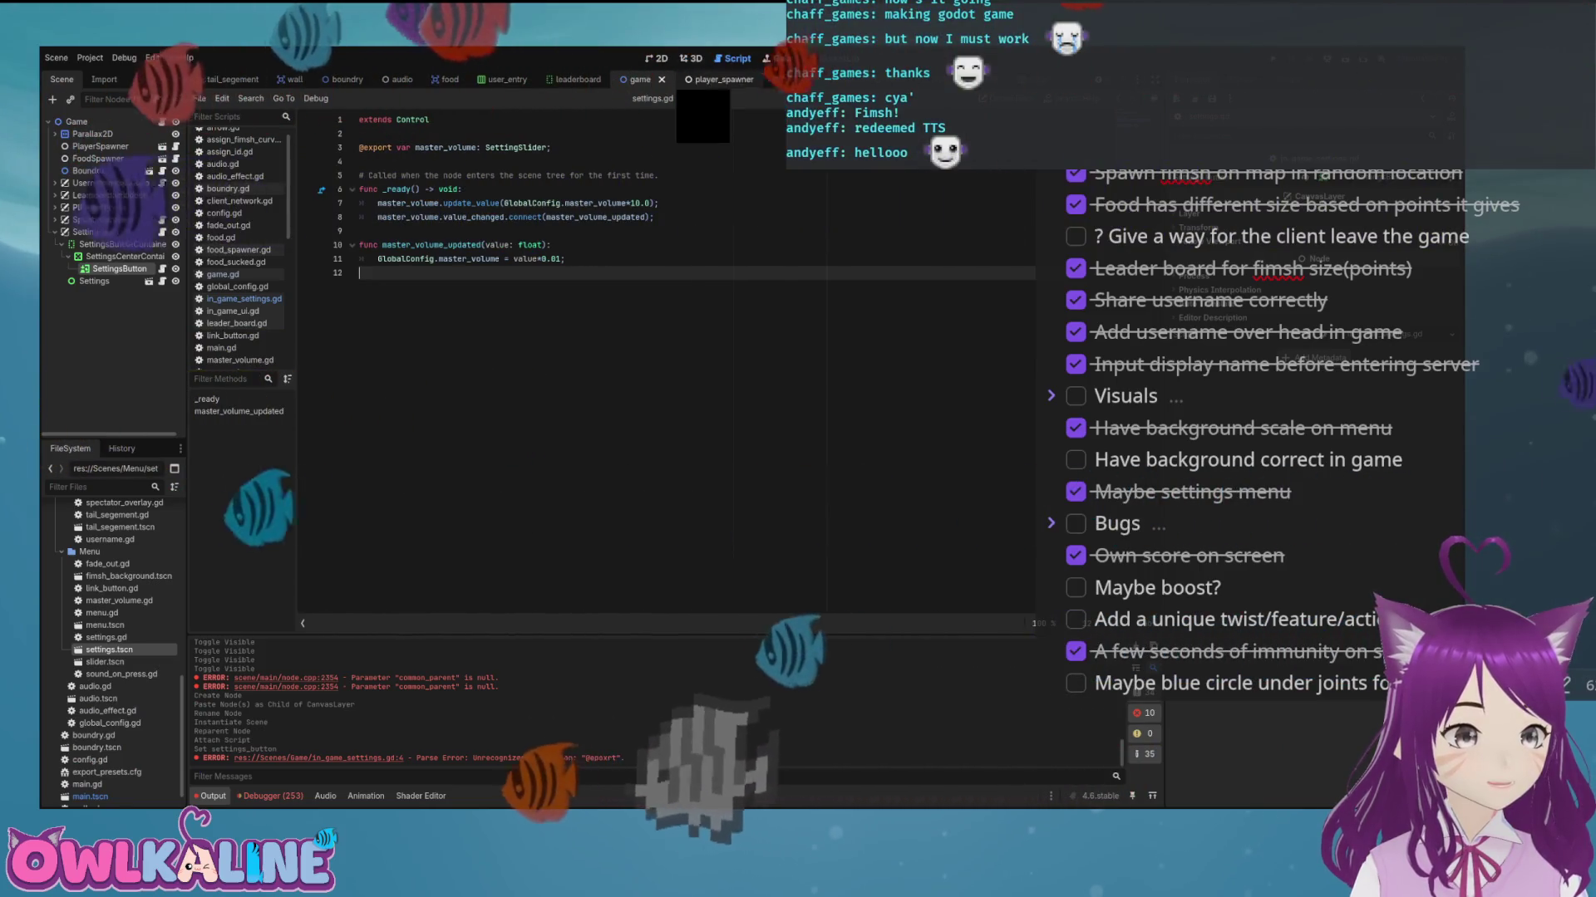
key(ctrl+Tab)
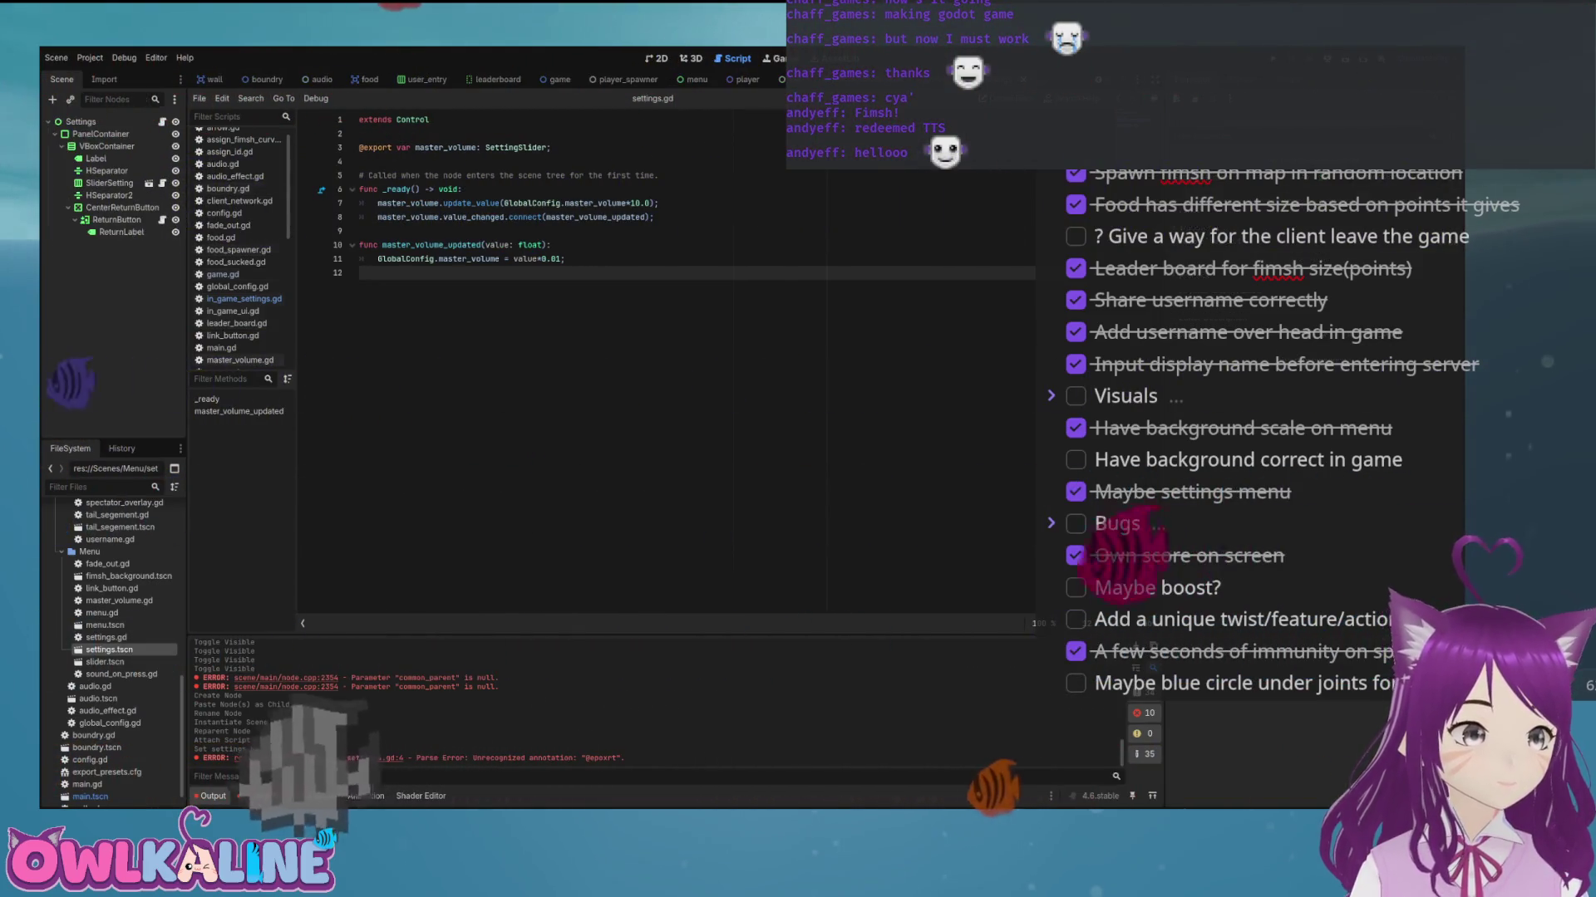
click(479, 245)
key(ctrl+F1)
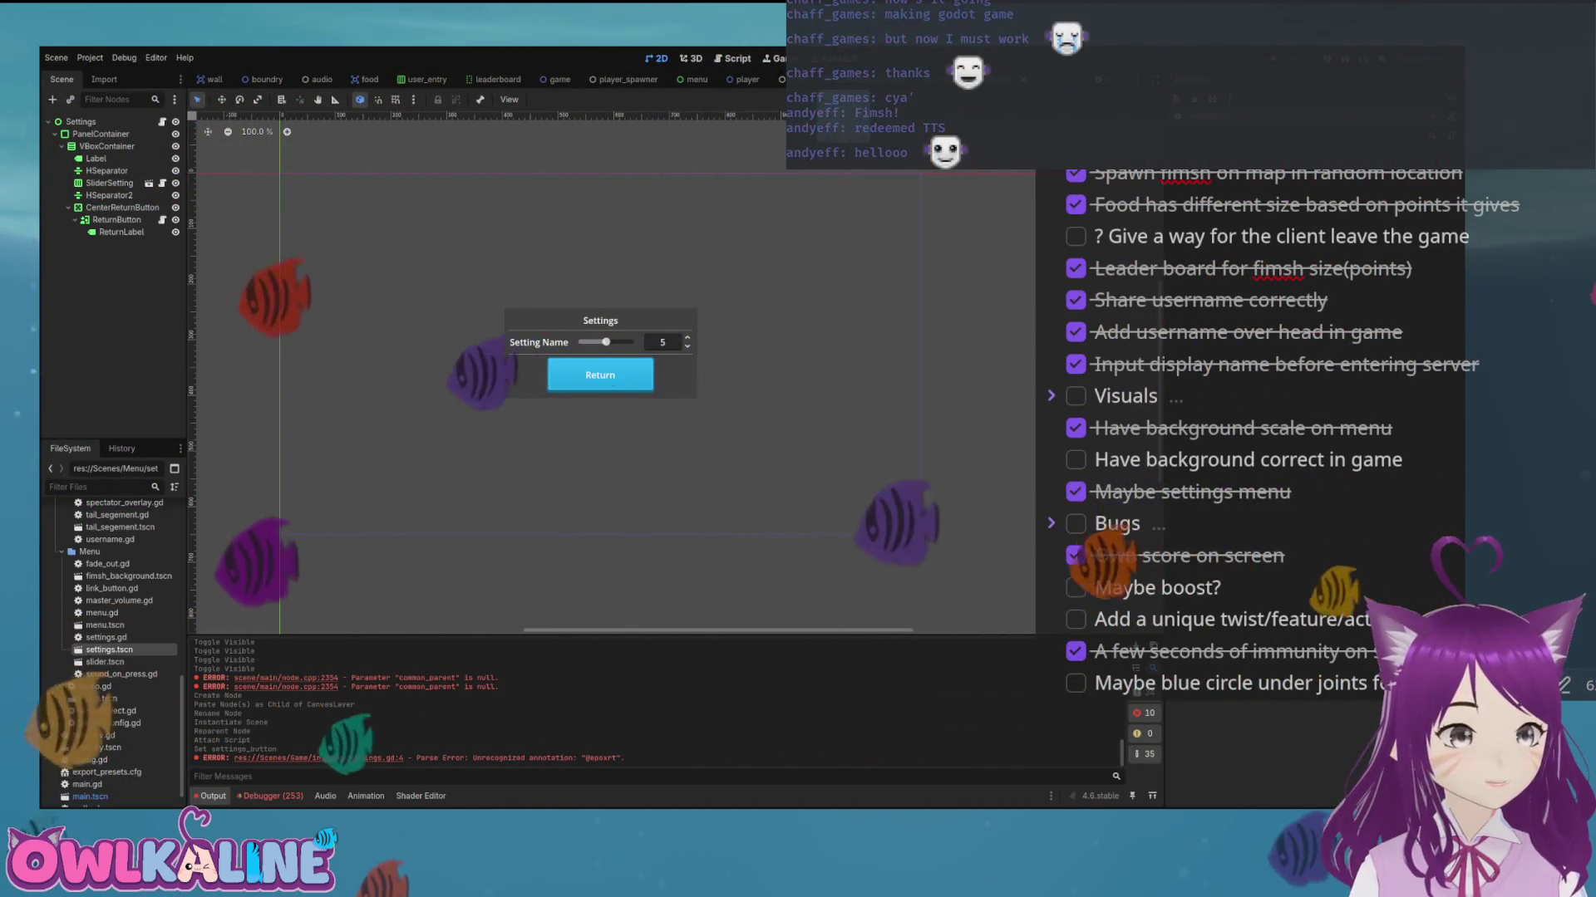
key(ctrl+Tab)
key(ctrl+Tab)
key(ctrl+Tab)
key(ctrl+shift+Tab)
key(ctrl+Tab)
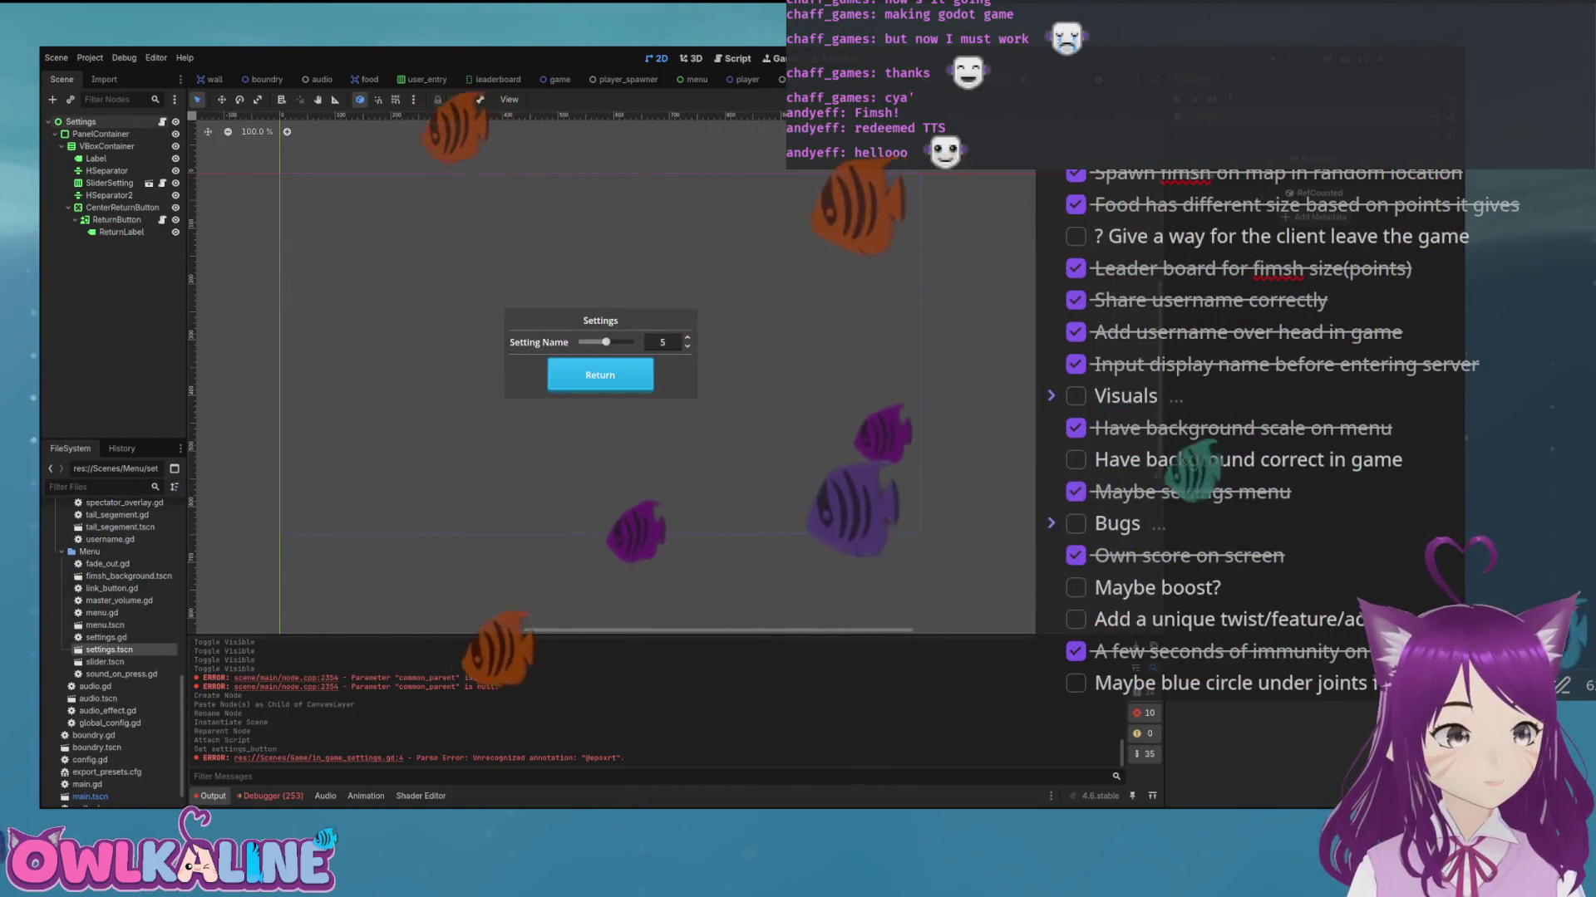
key(ctrl+F3)
Step: Add 'class_name SettingsMenu' at the top of settings.gd and save it
click(359, 119)
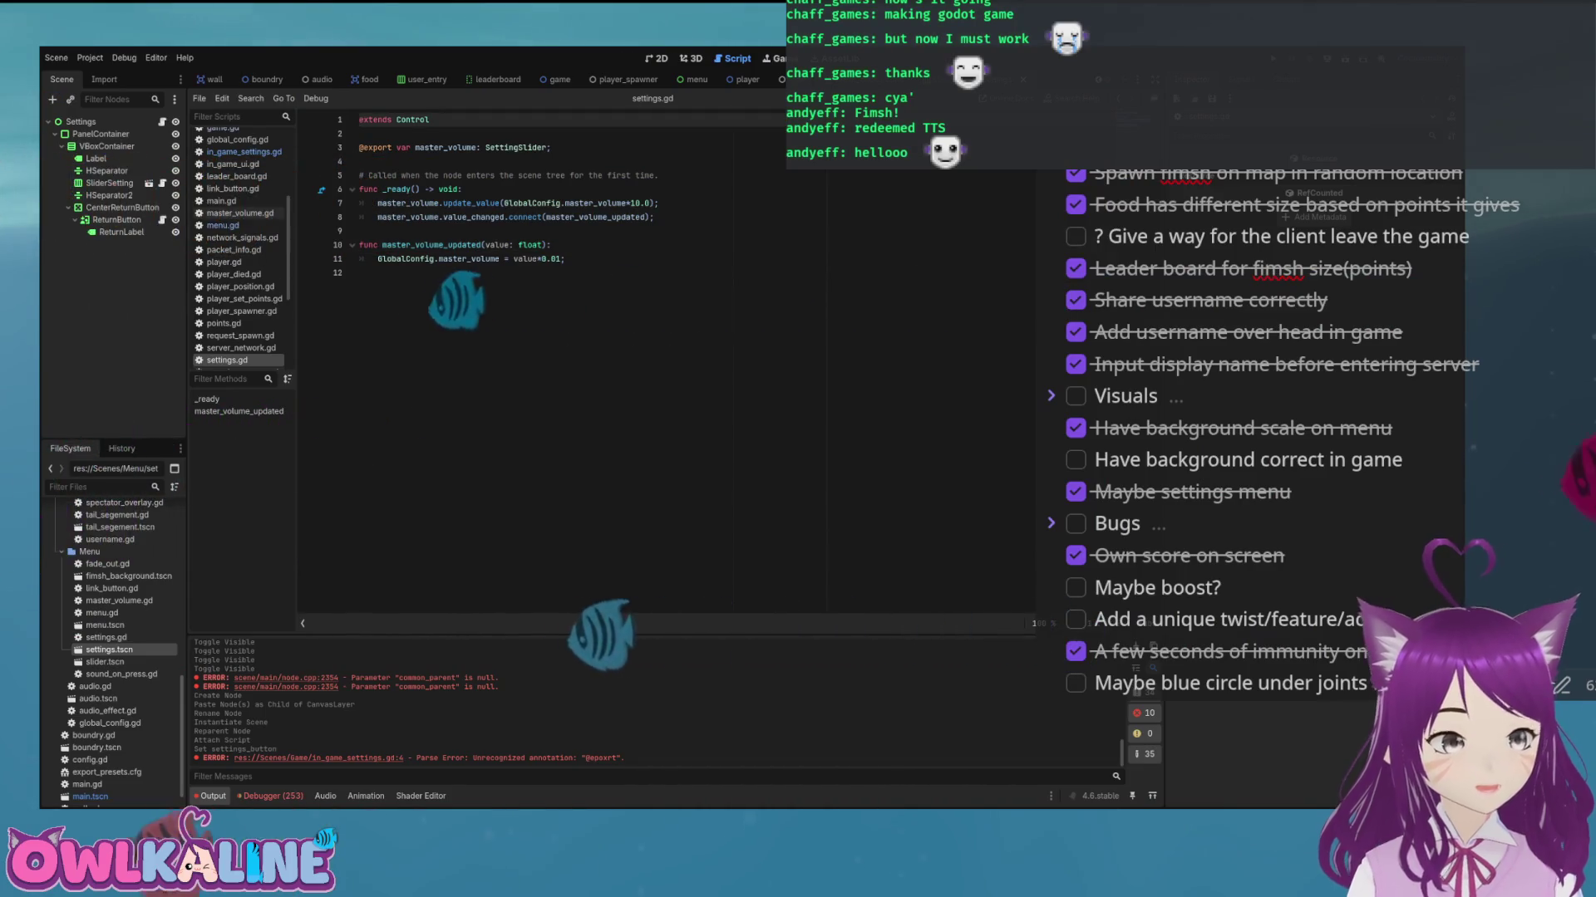
text(class_)
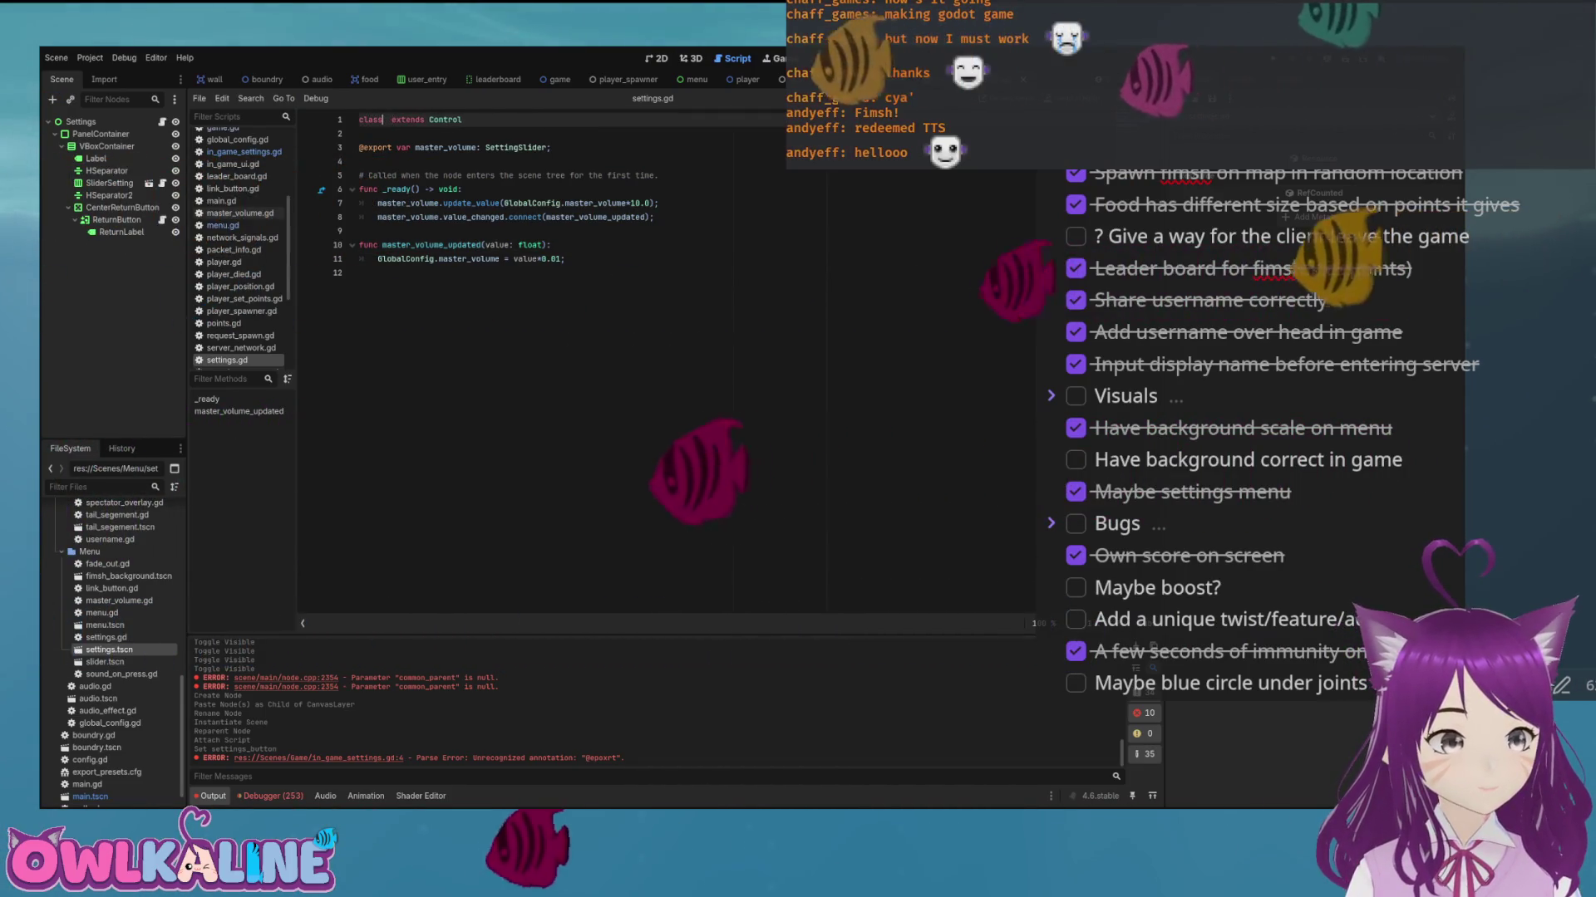
text(name Setting)
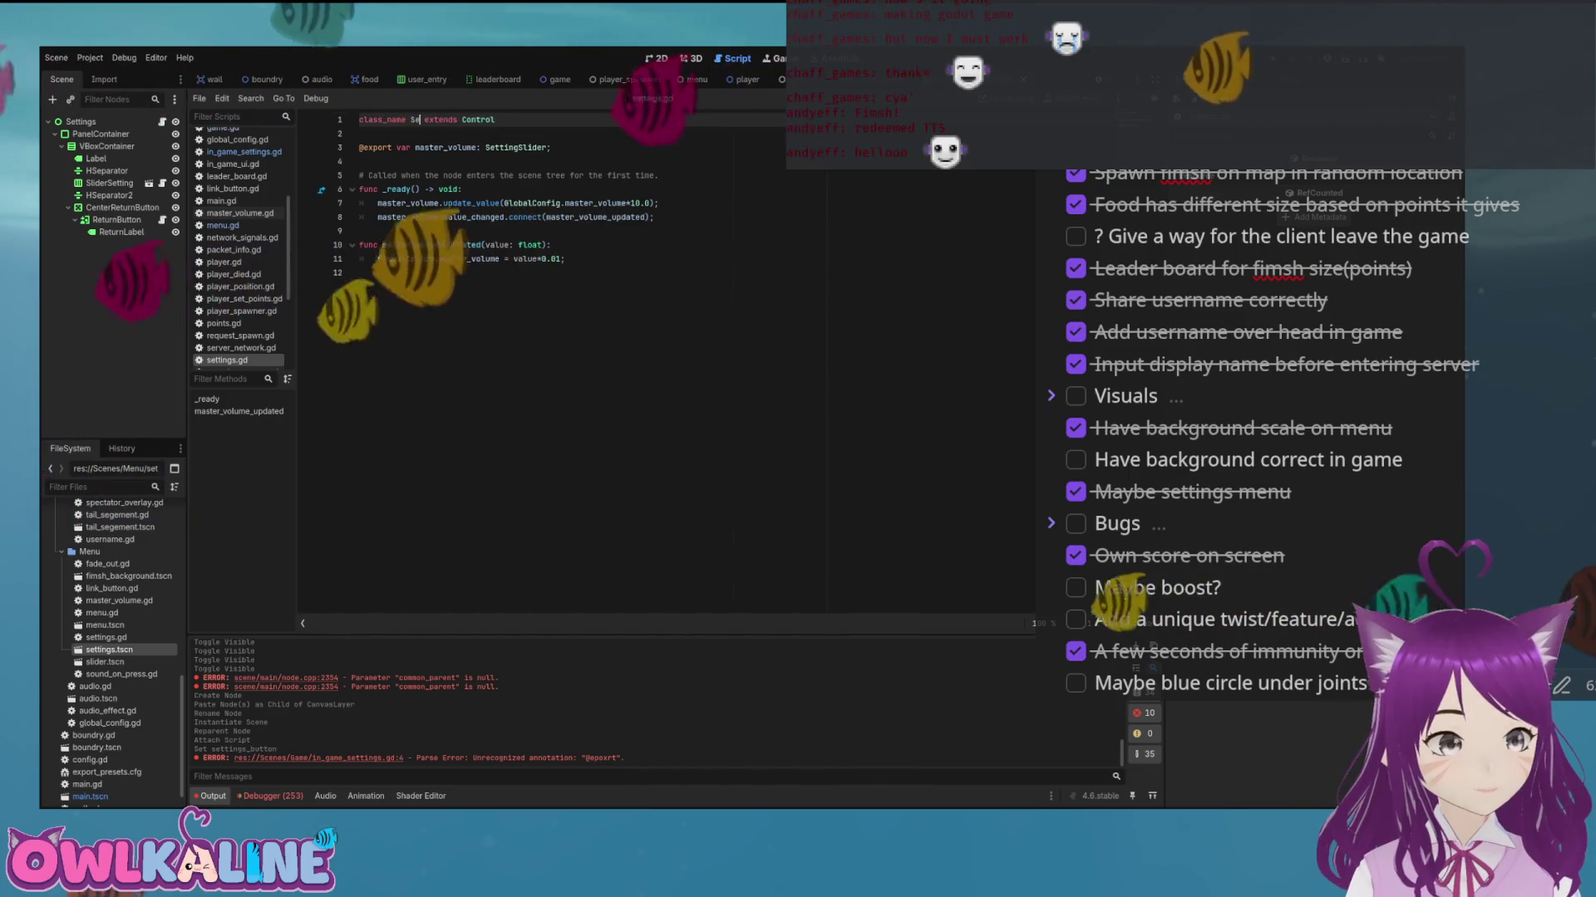
text(sMenu)
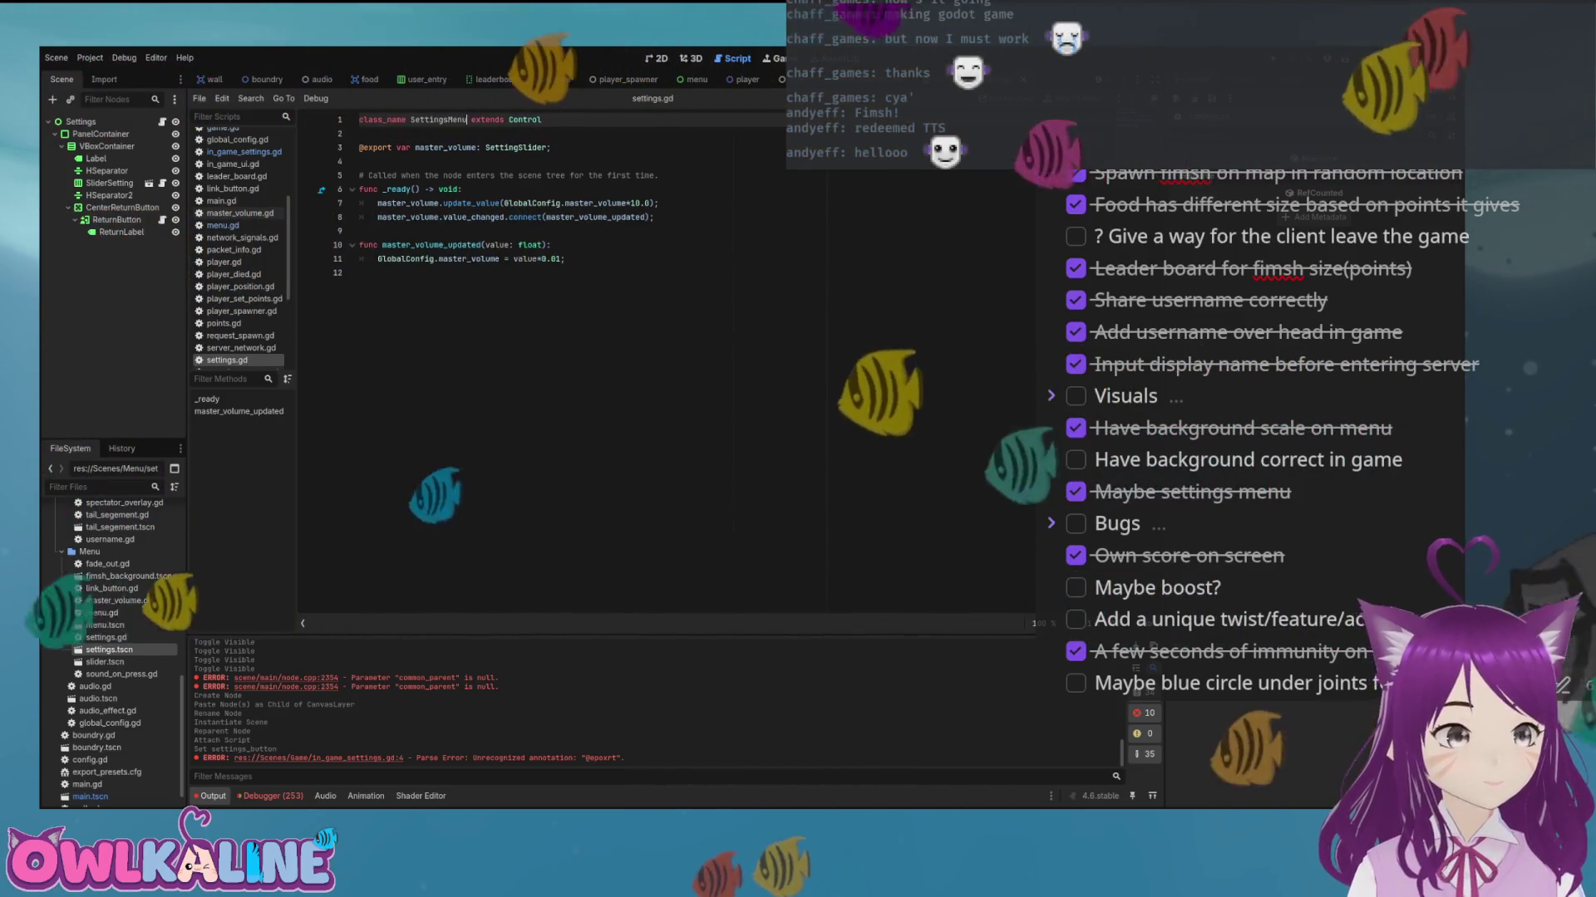
click(661, 203)
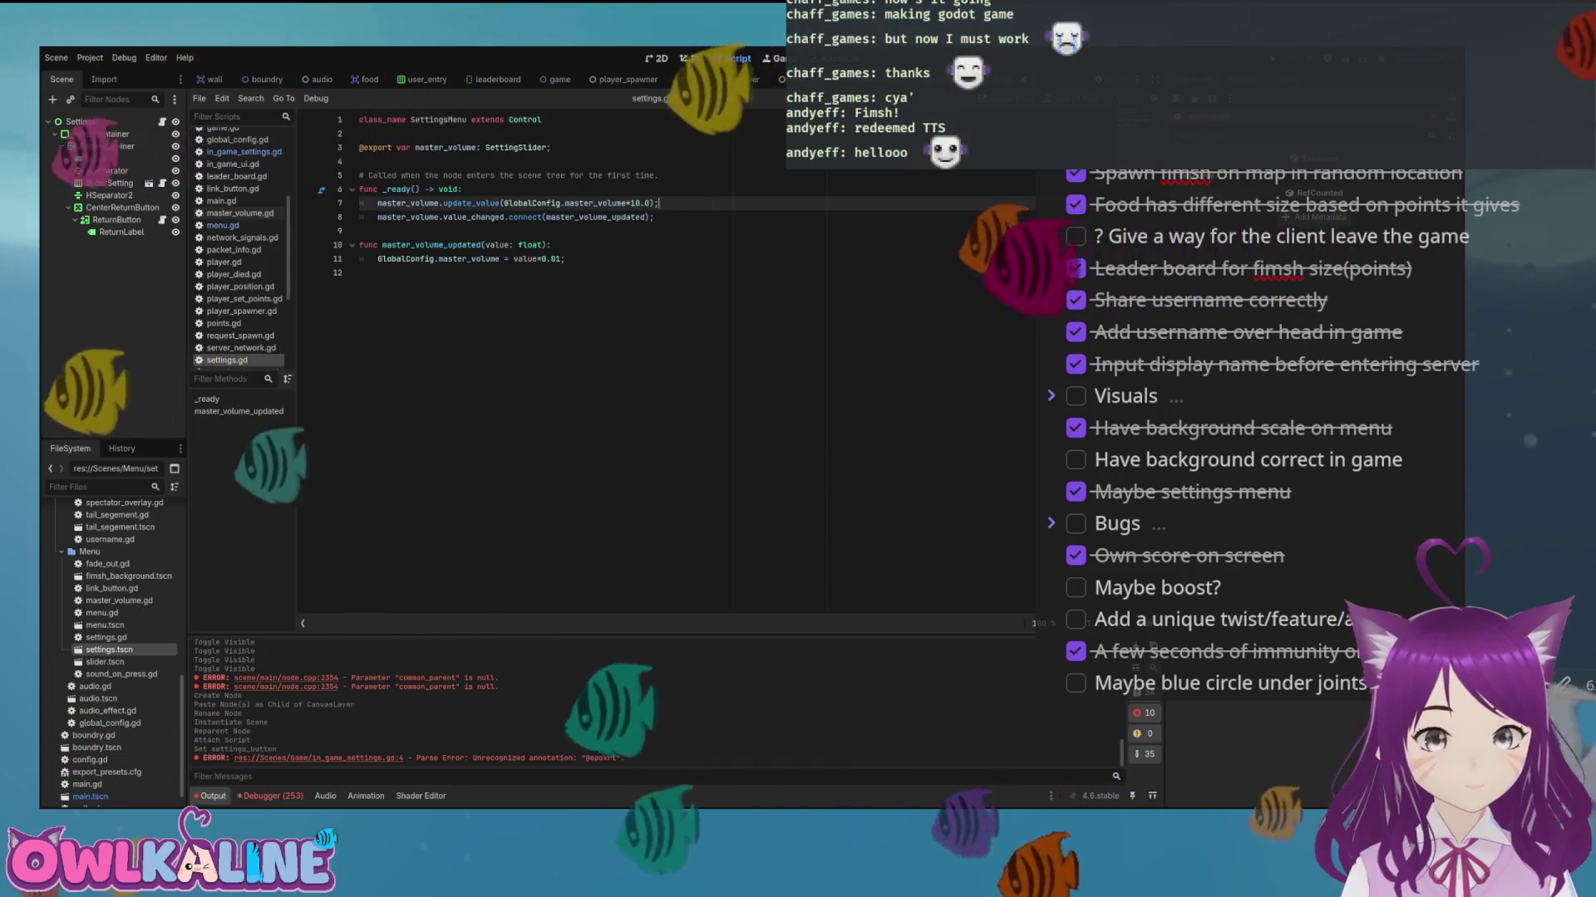
click(551, 147)
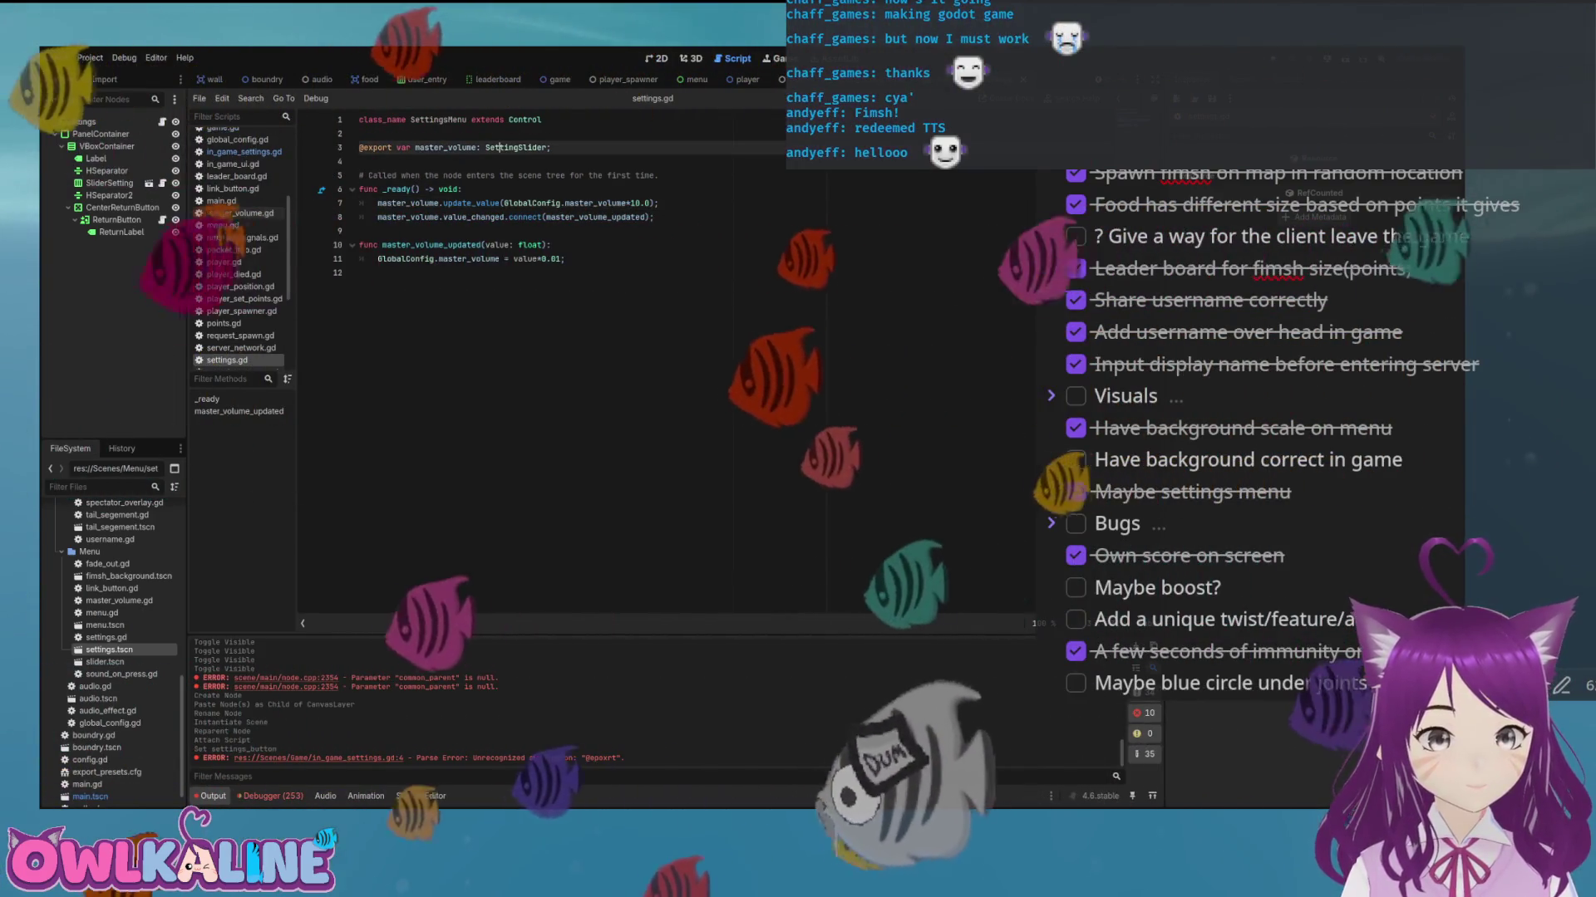
click(360, 161)
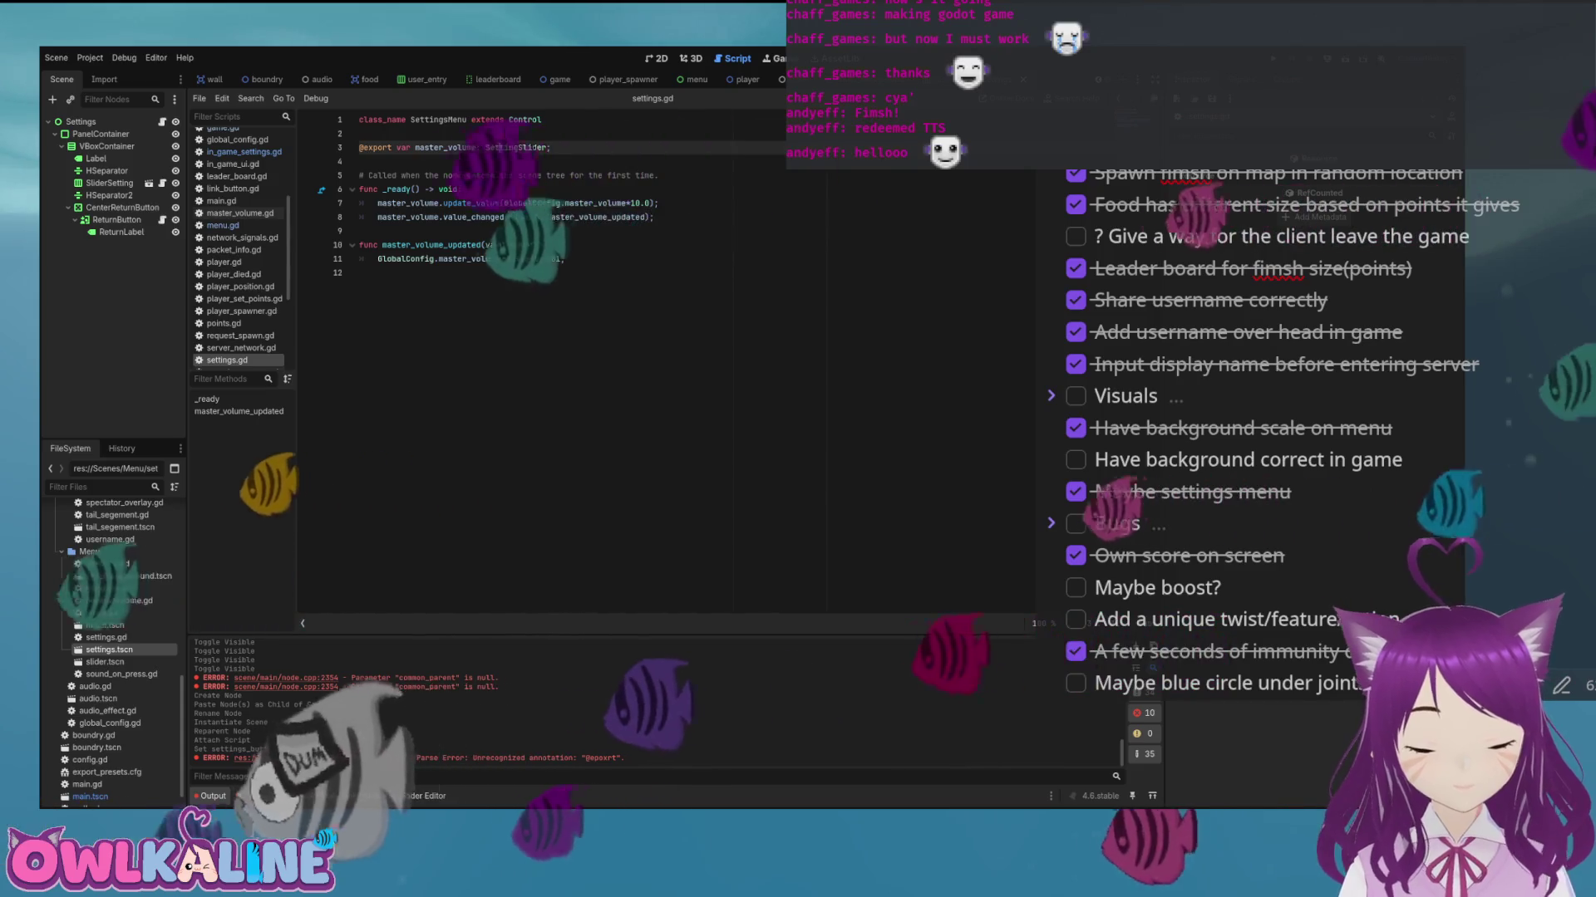
key(ctrl+s)
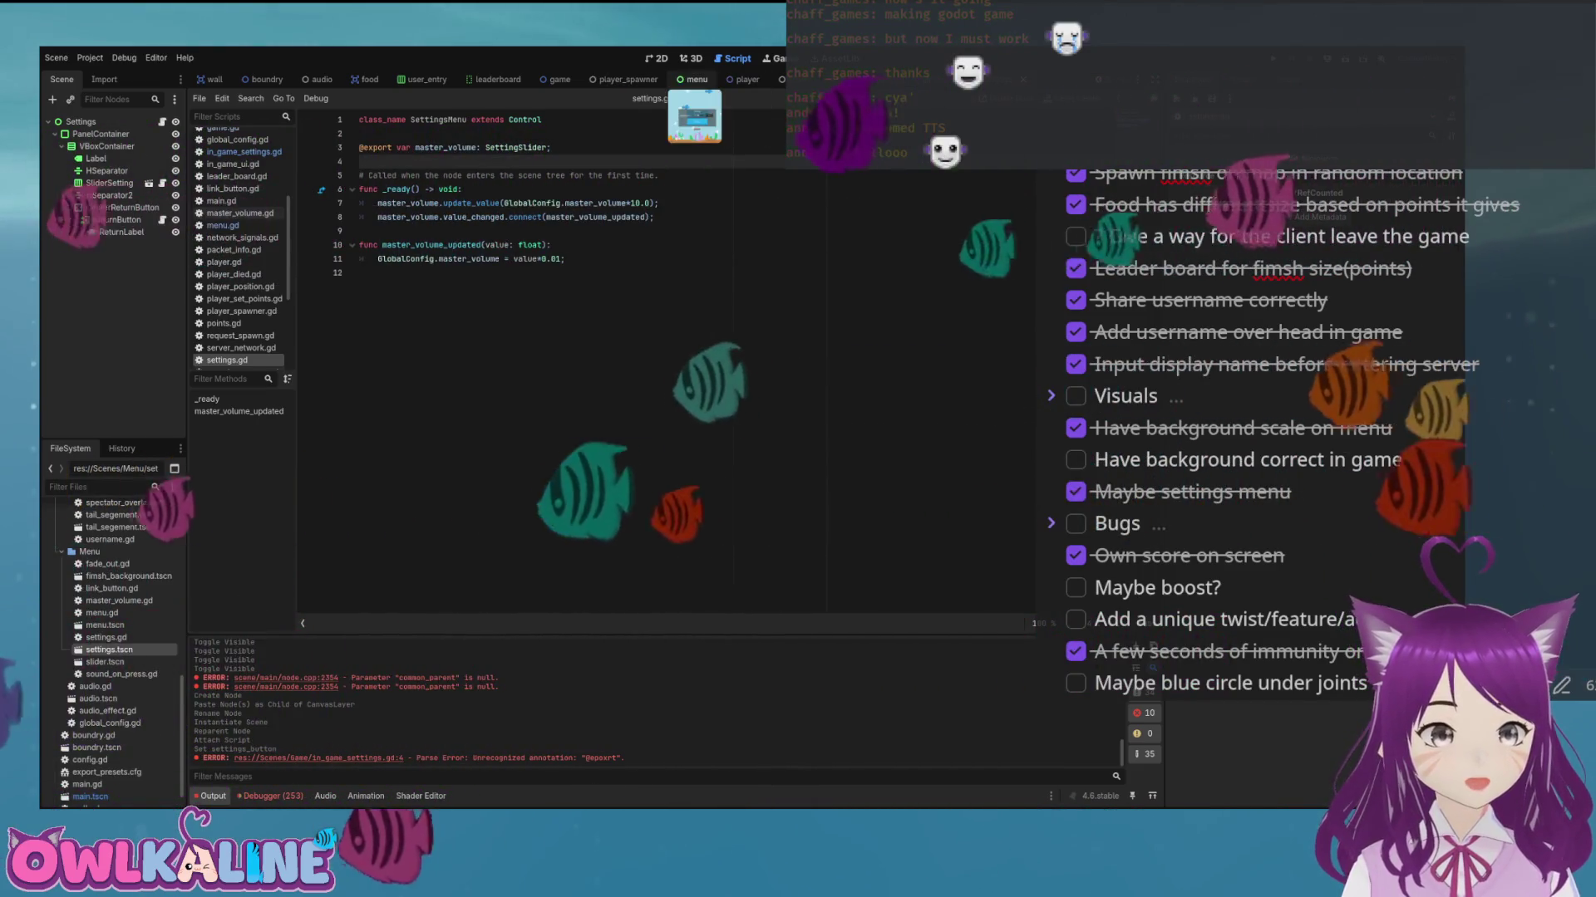
key(ctrl+Tab)
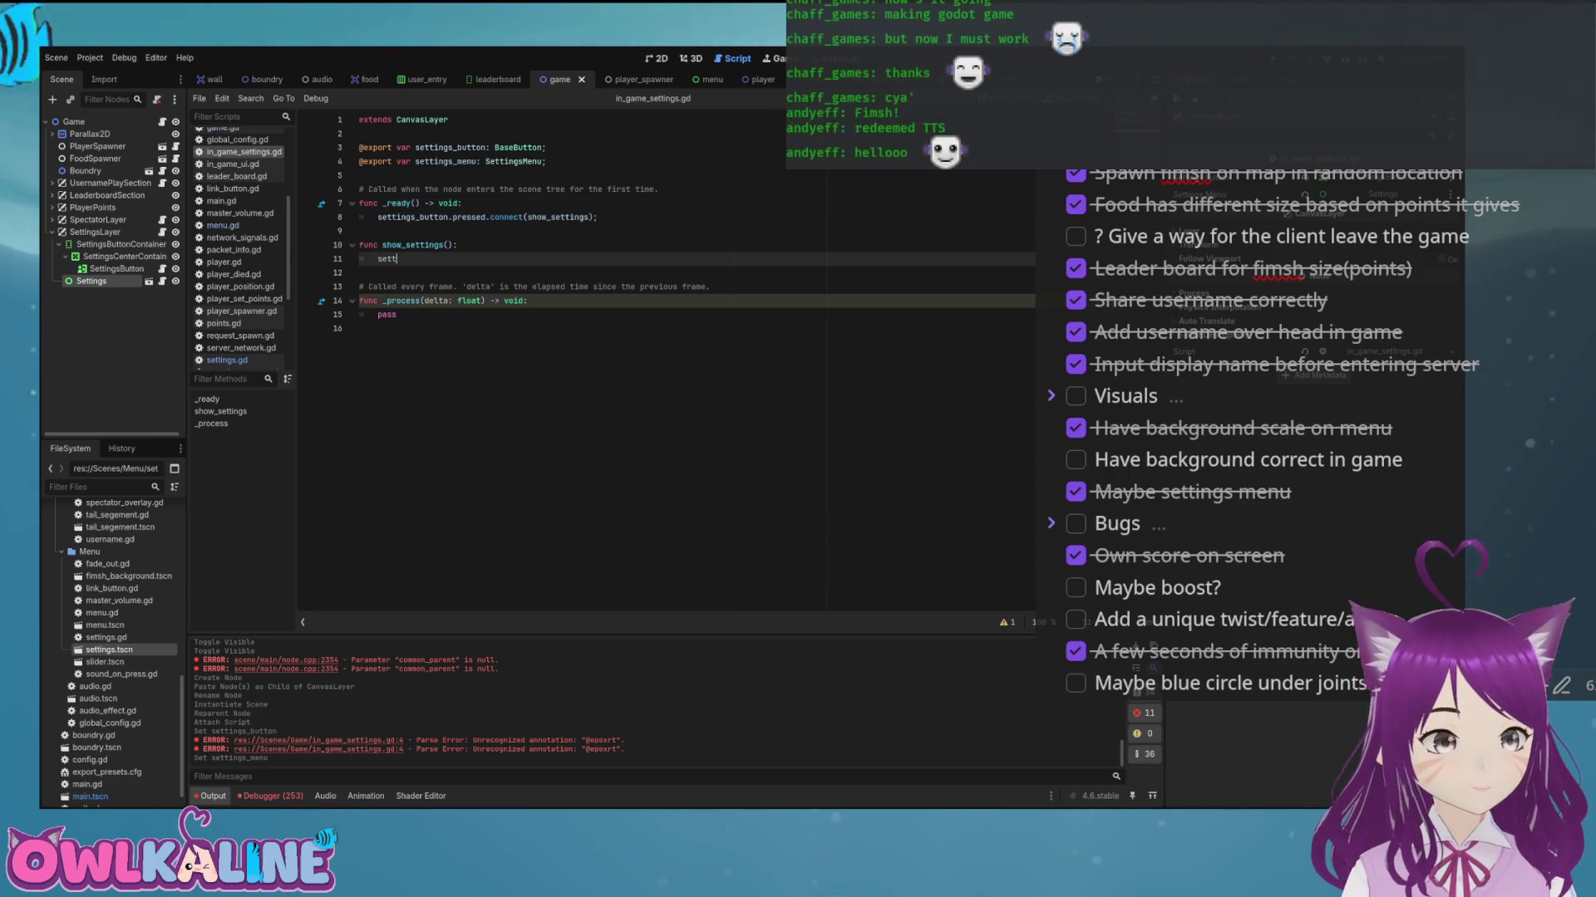
Step: Make show_settings call settings_menu.show(), then view the Settings scene in 2D
key(BackSpace)
text(.show();)
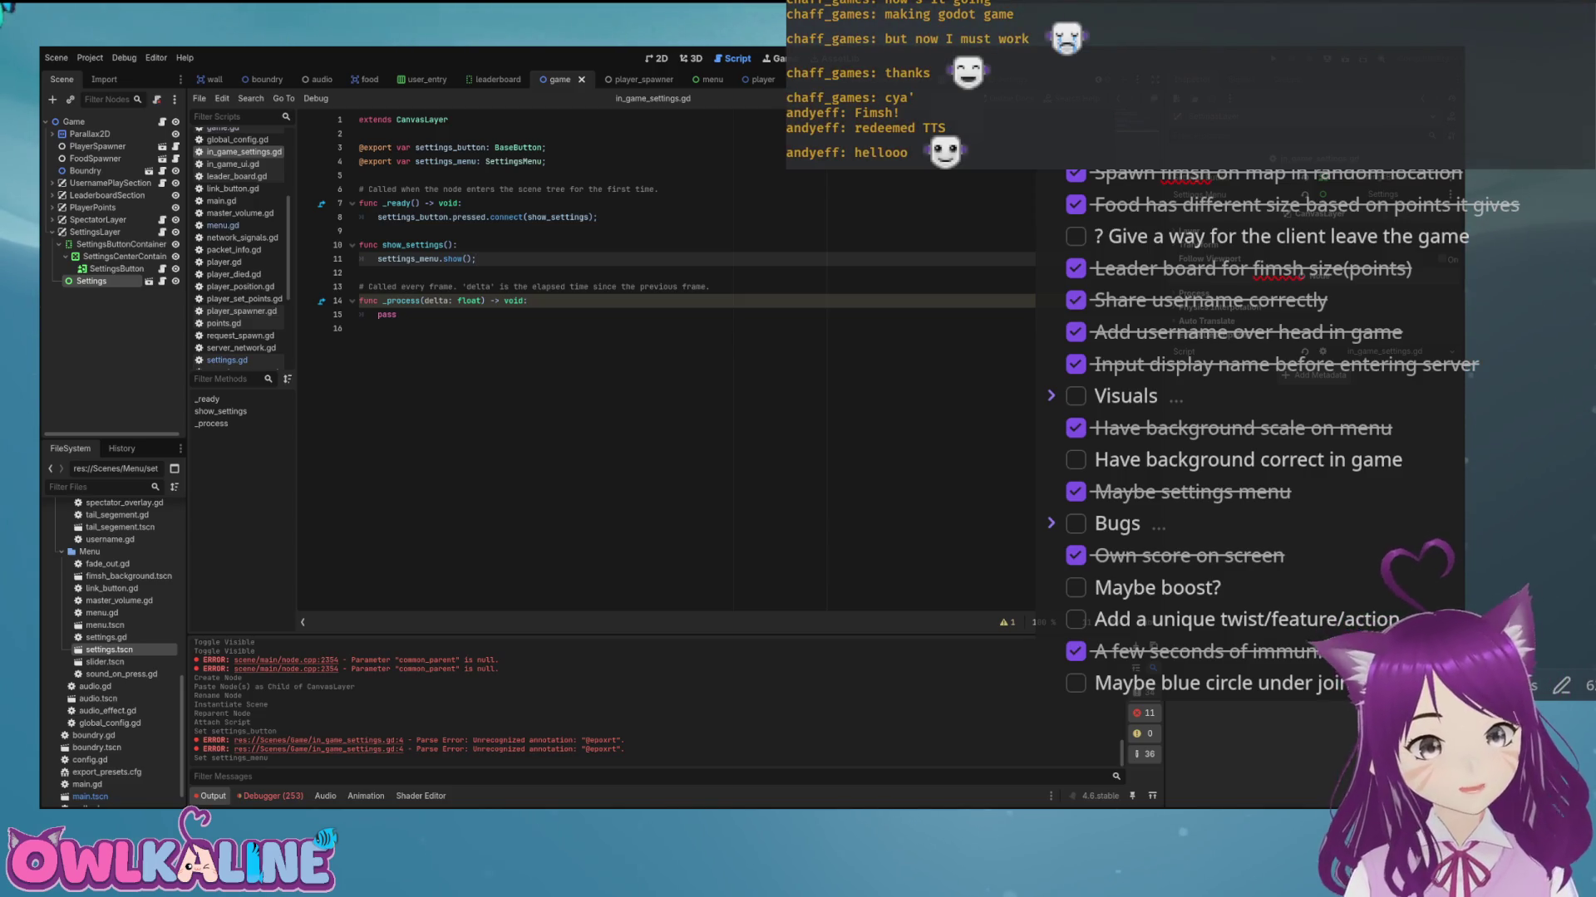
key(ctrl+F1)
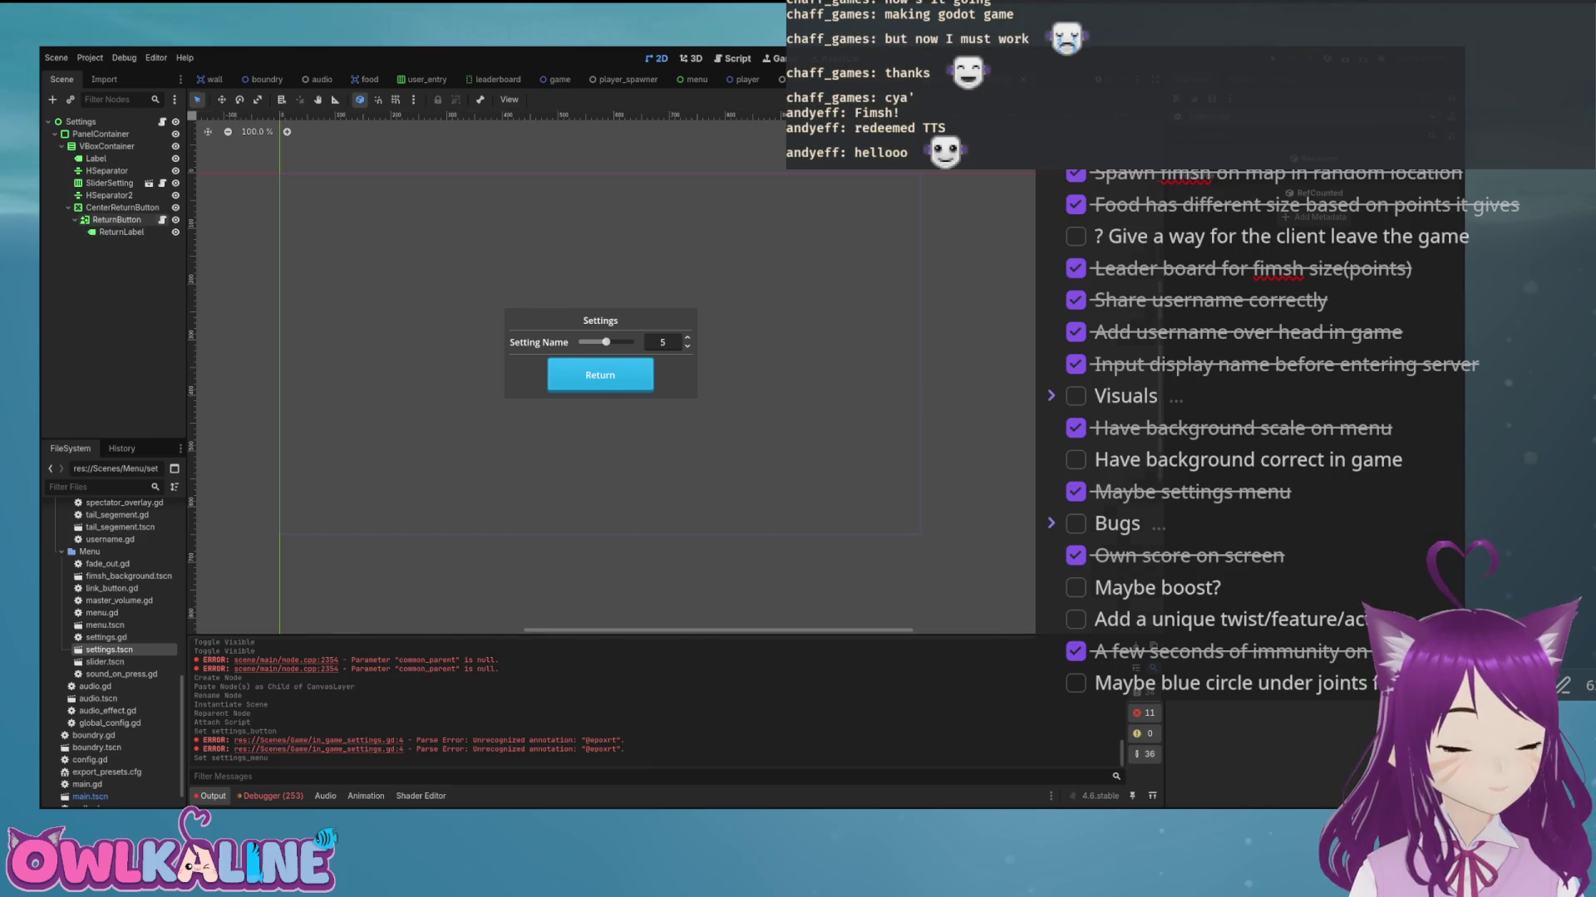
Step: Check how sound_on_press.gd connects its pressed signal, then open settings.gd
key(ctrl+F3)
scroll(665, 366, down, 2)
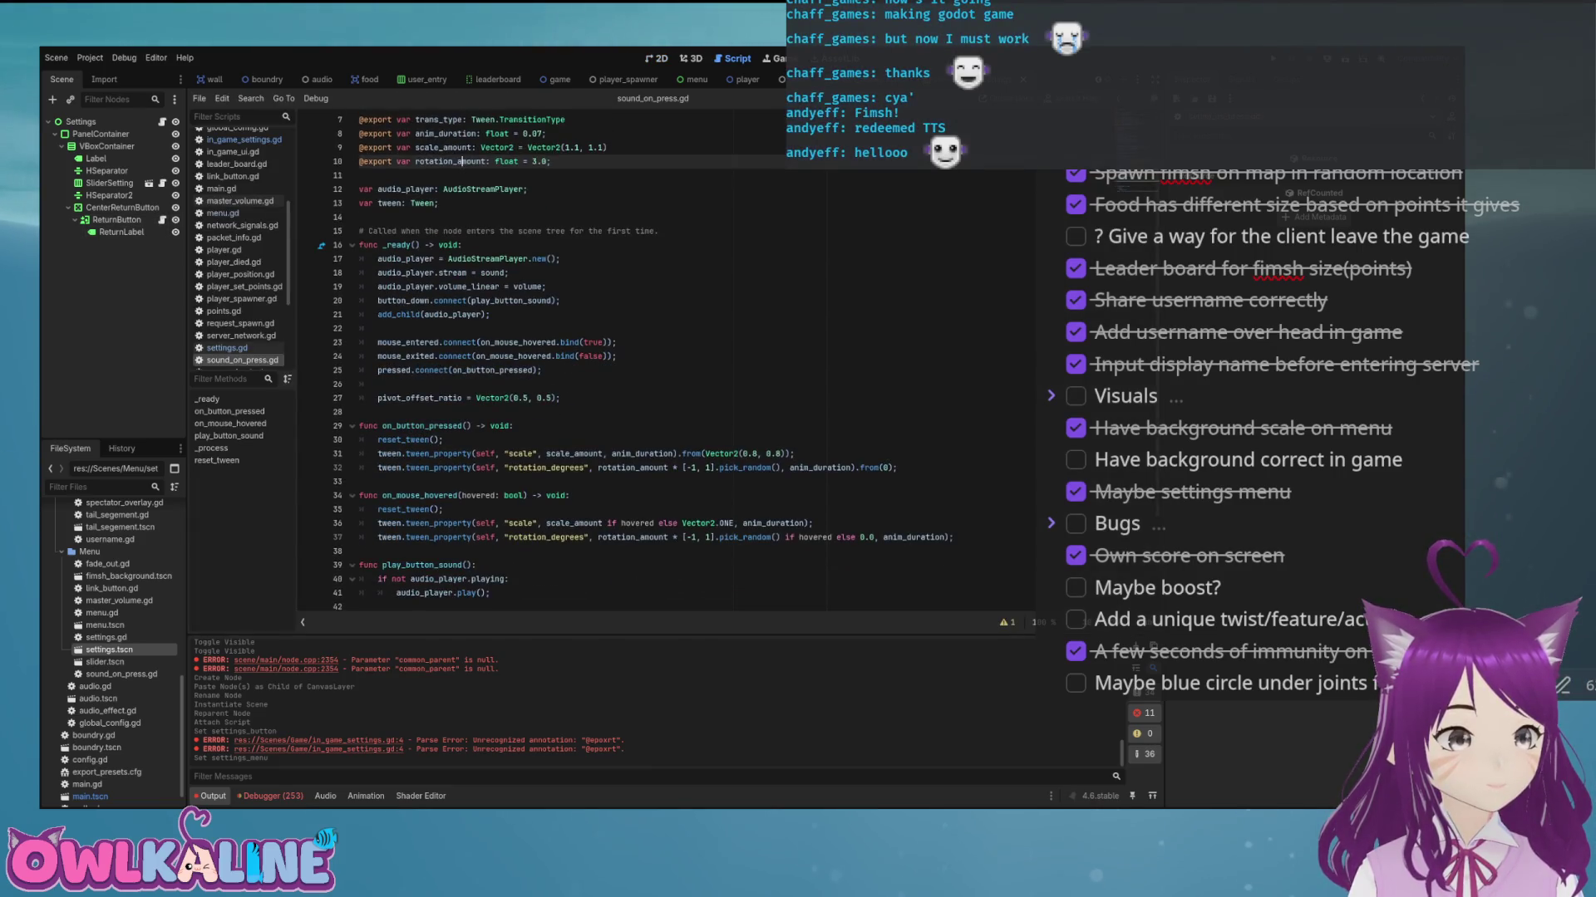
click(213, 448)
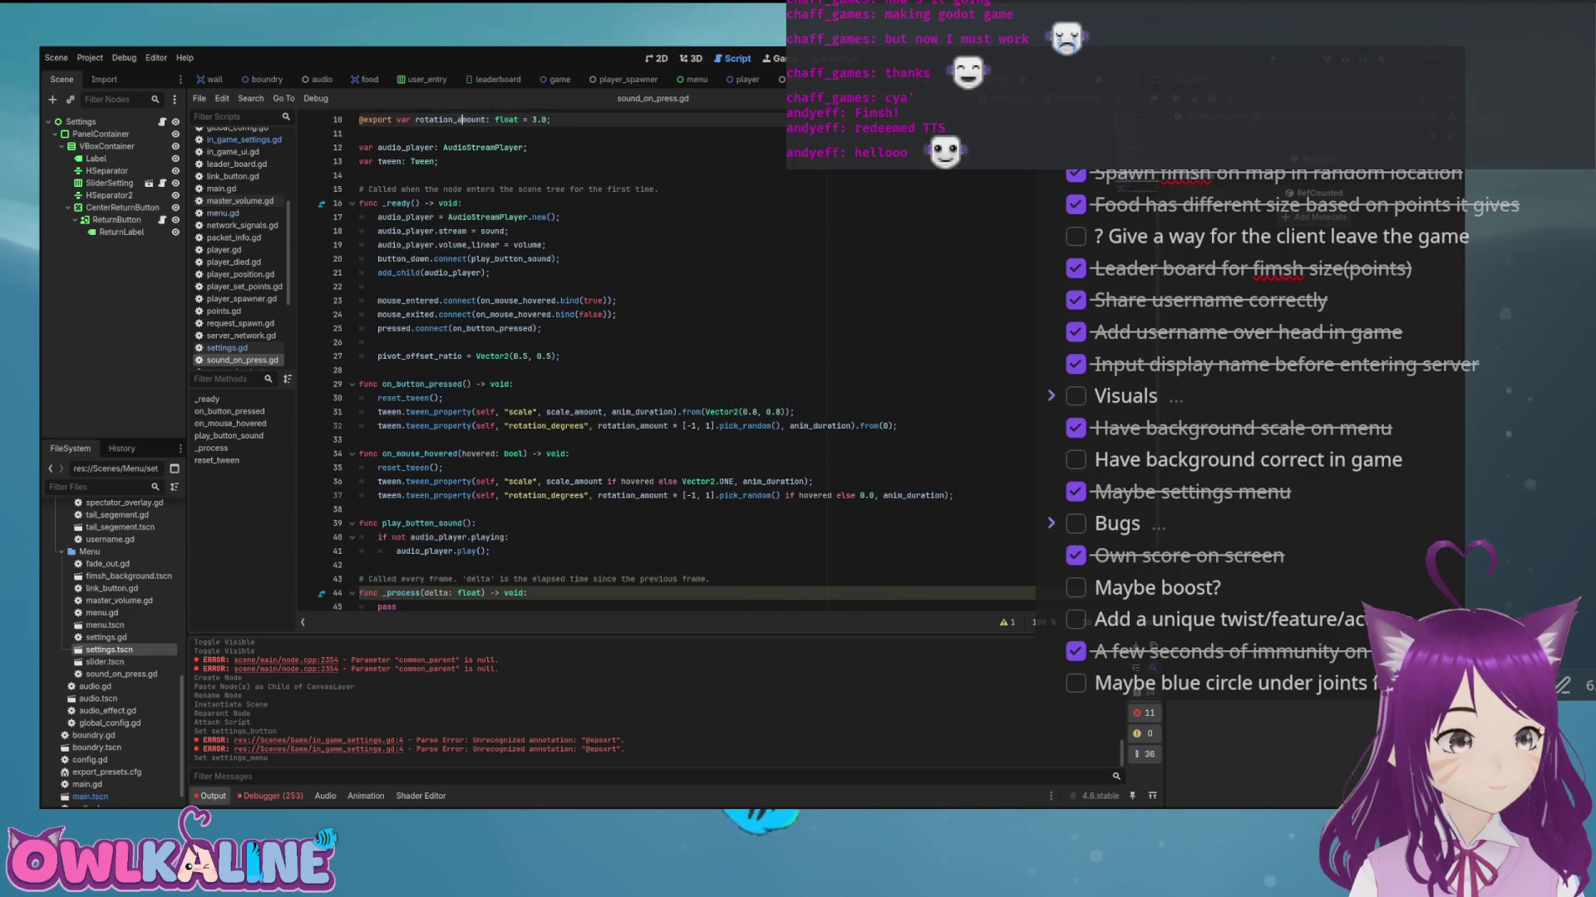
double_click(492, 328)
scroll(492, 328, down, 2)
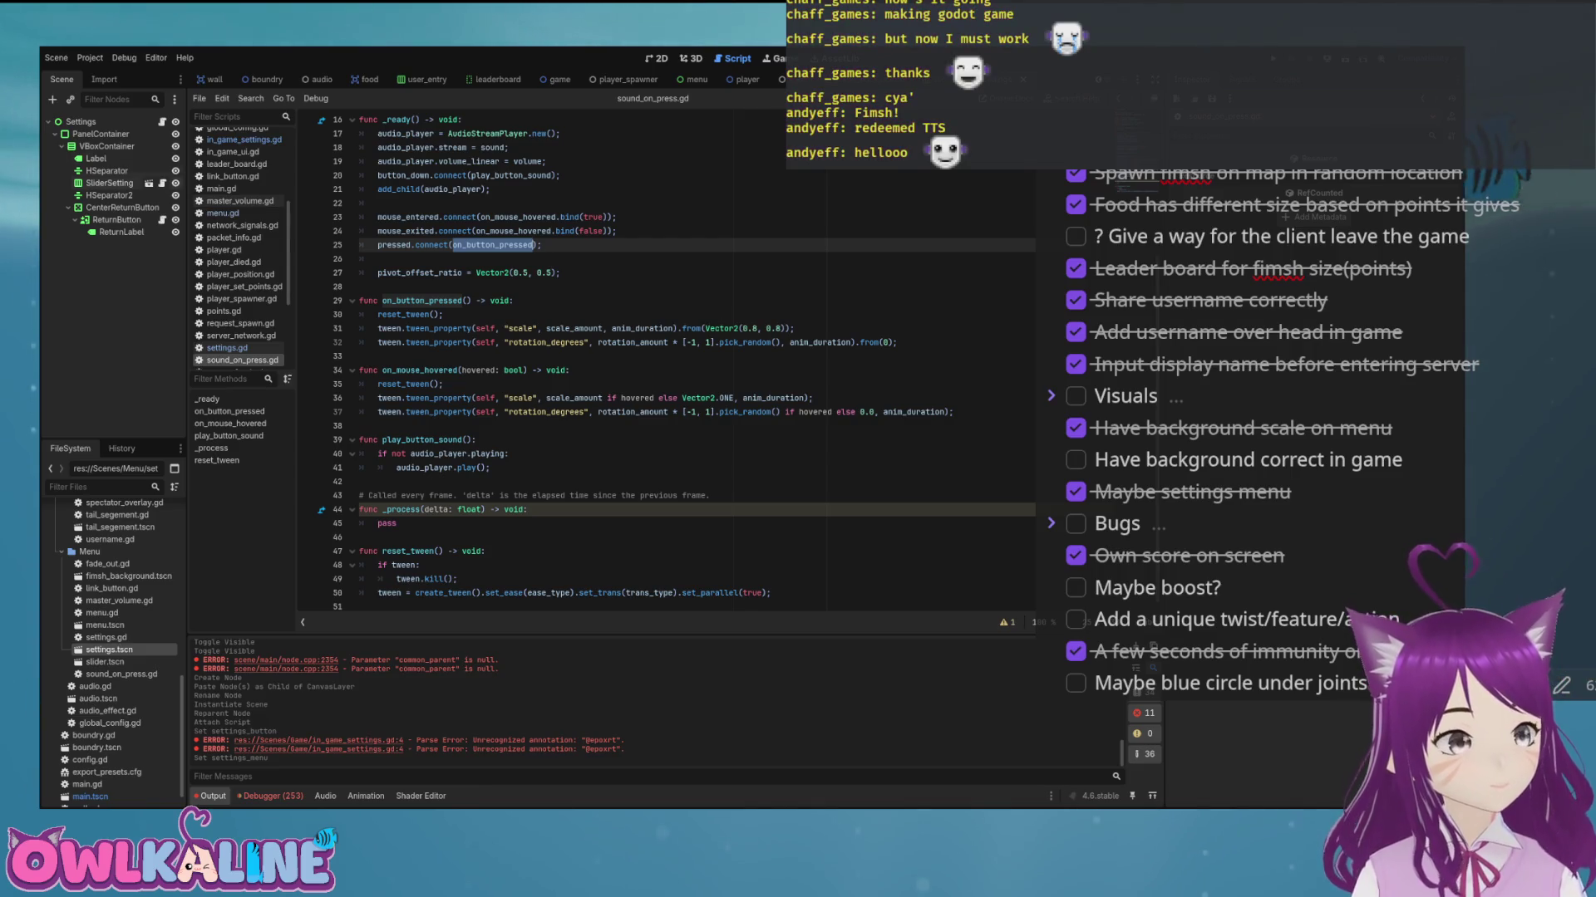
click(227, 347)
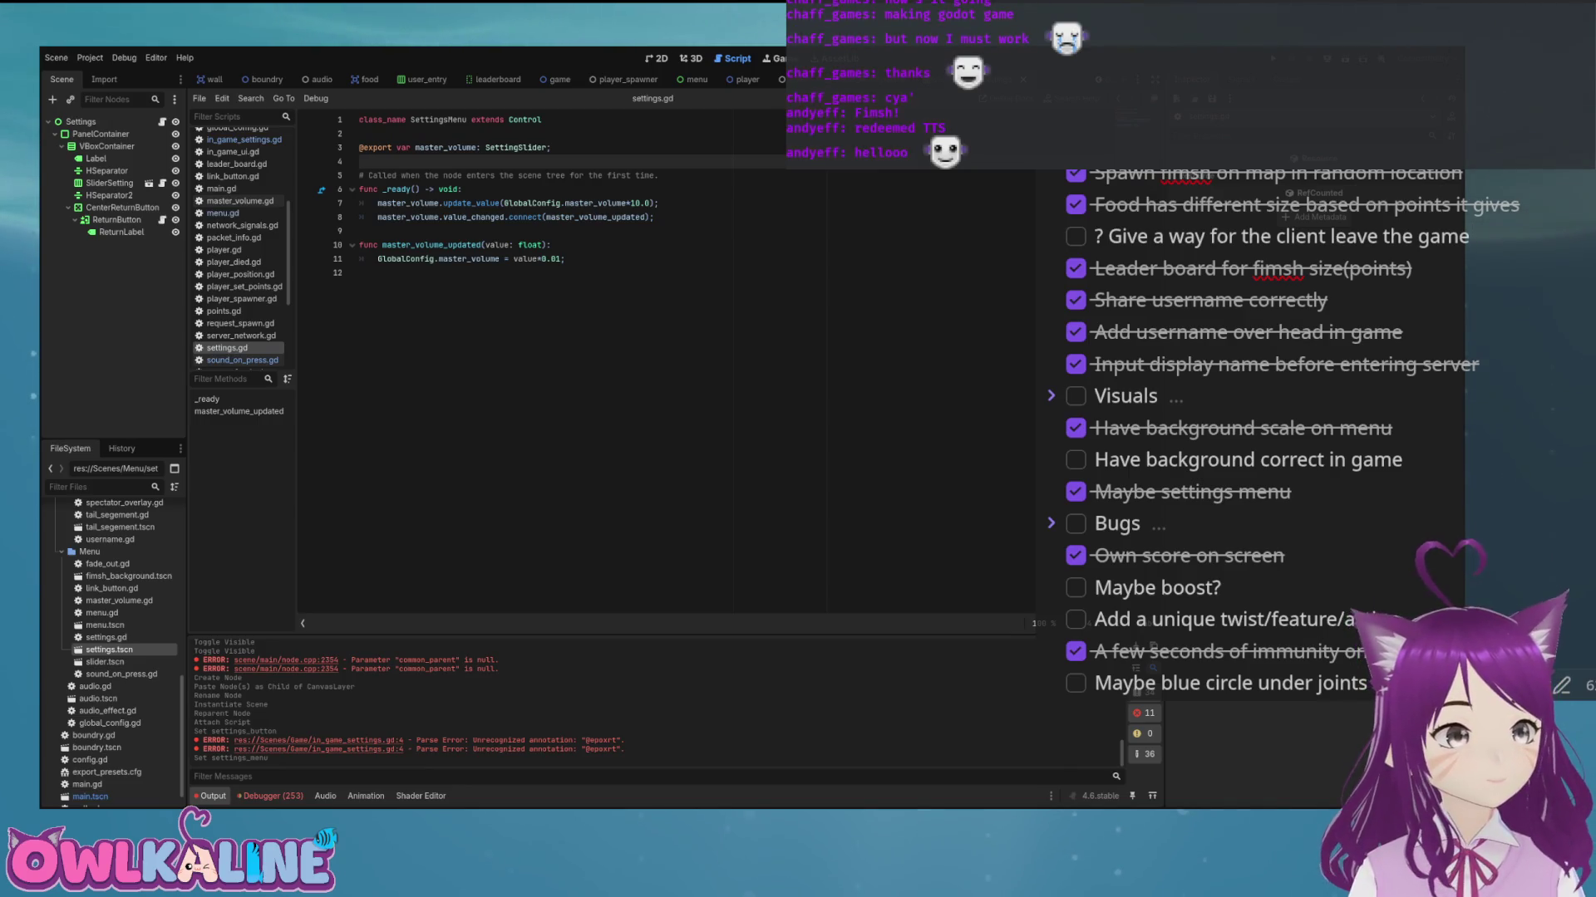
key(Return)
key(Return)
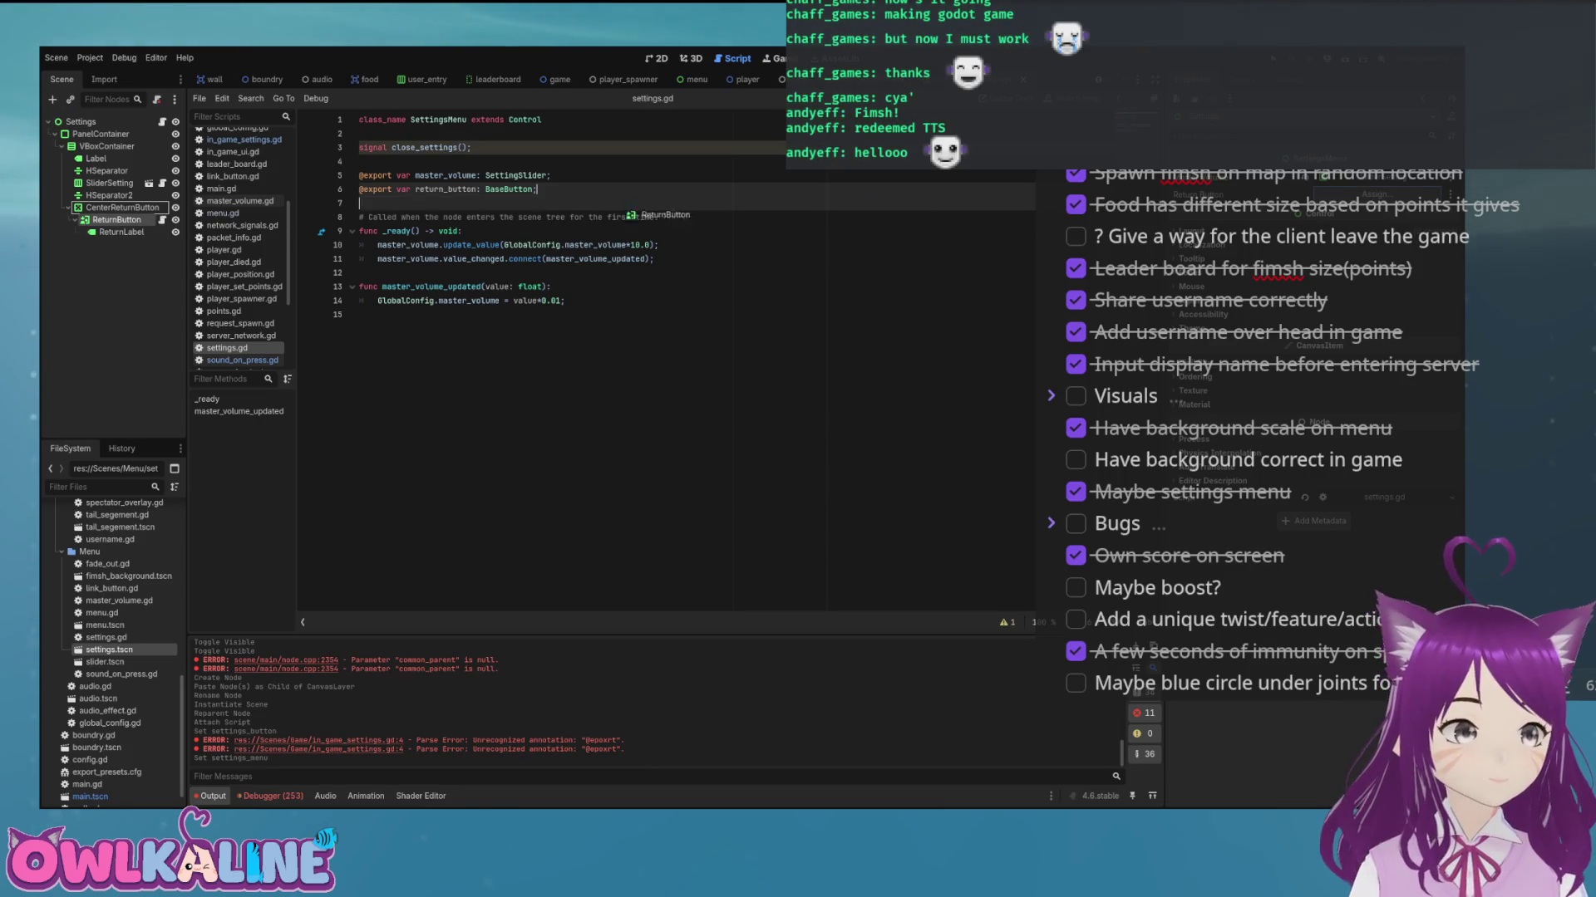
Step: Connect the return button's pressed signal to a new emit_close_settings_signal() that emits close_settings, and save
click(552, 175)
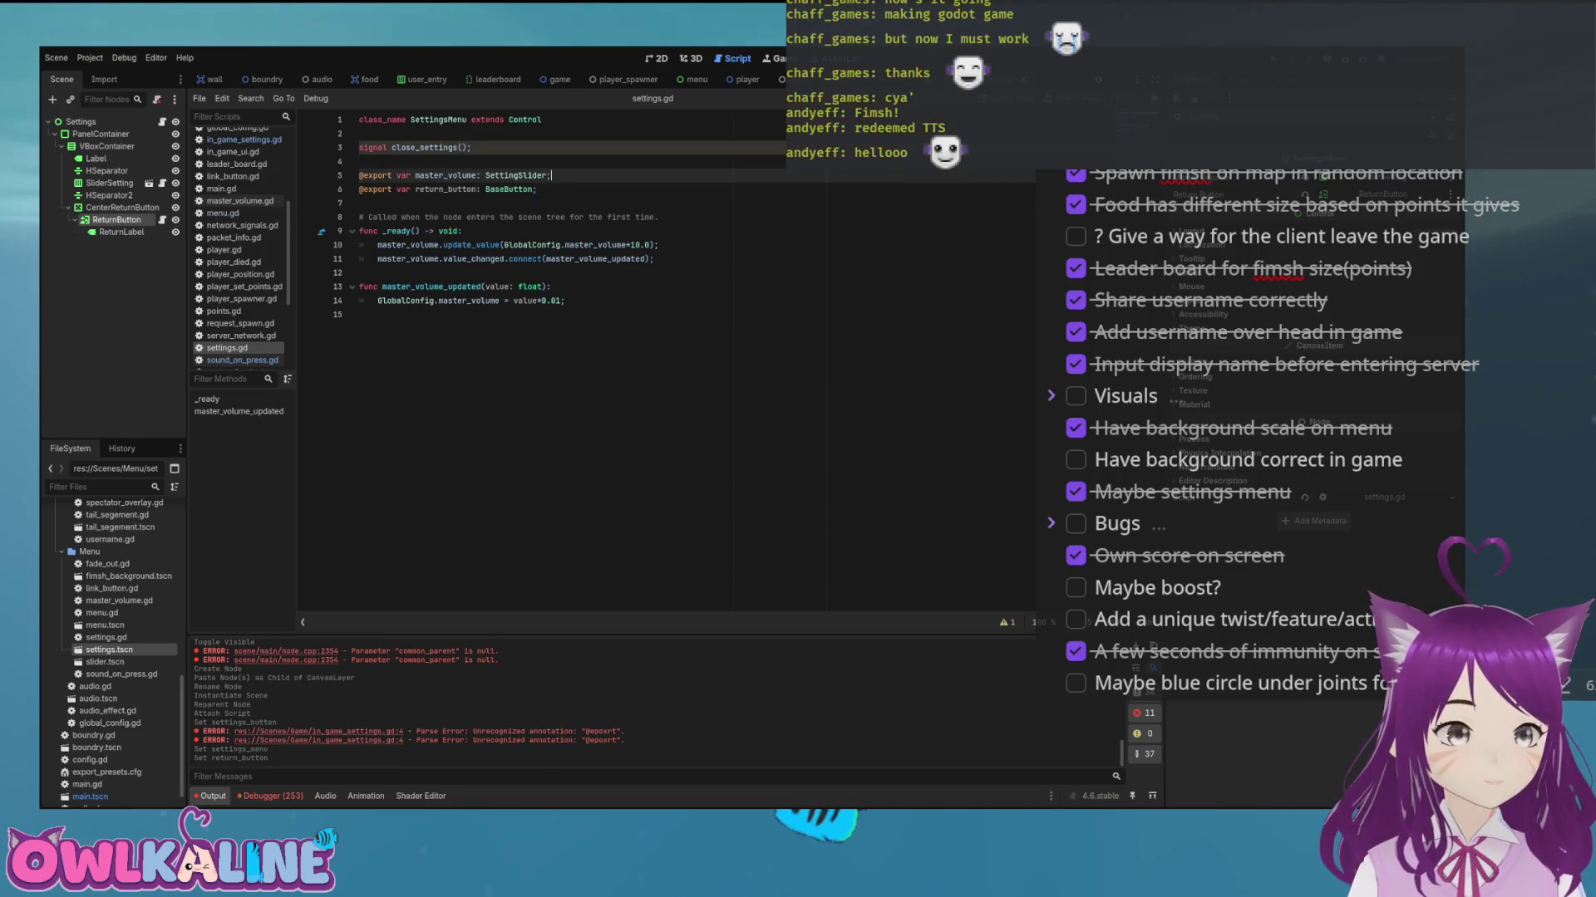
key(Return)
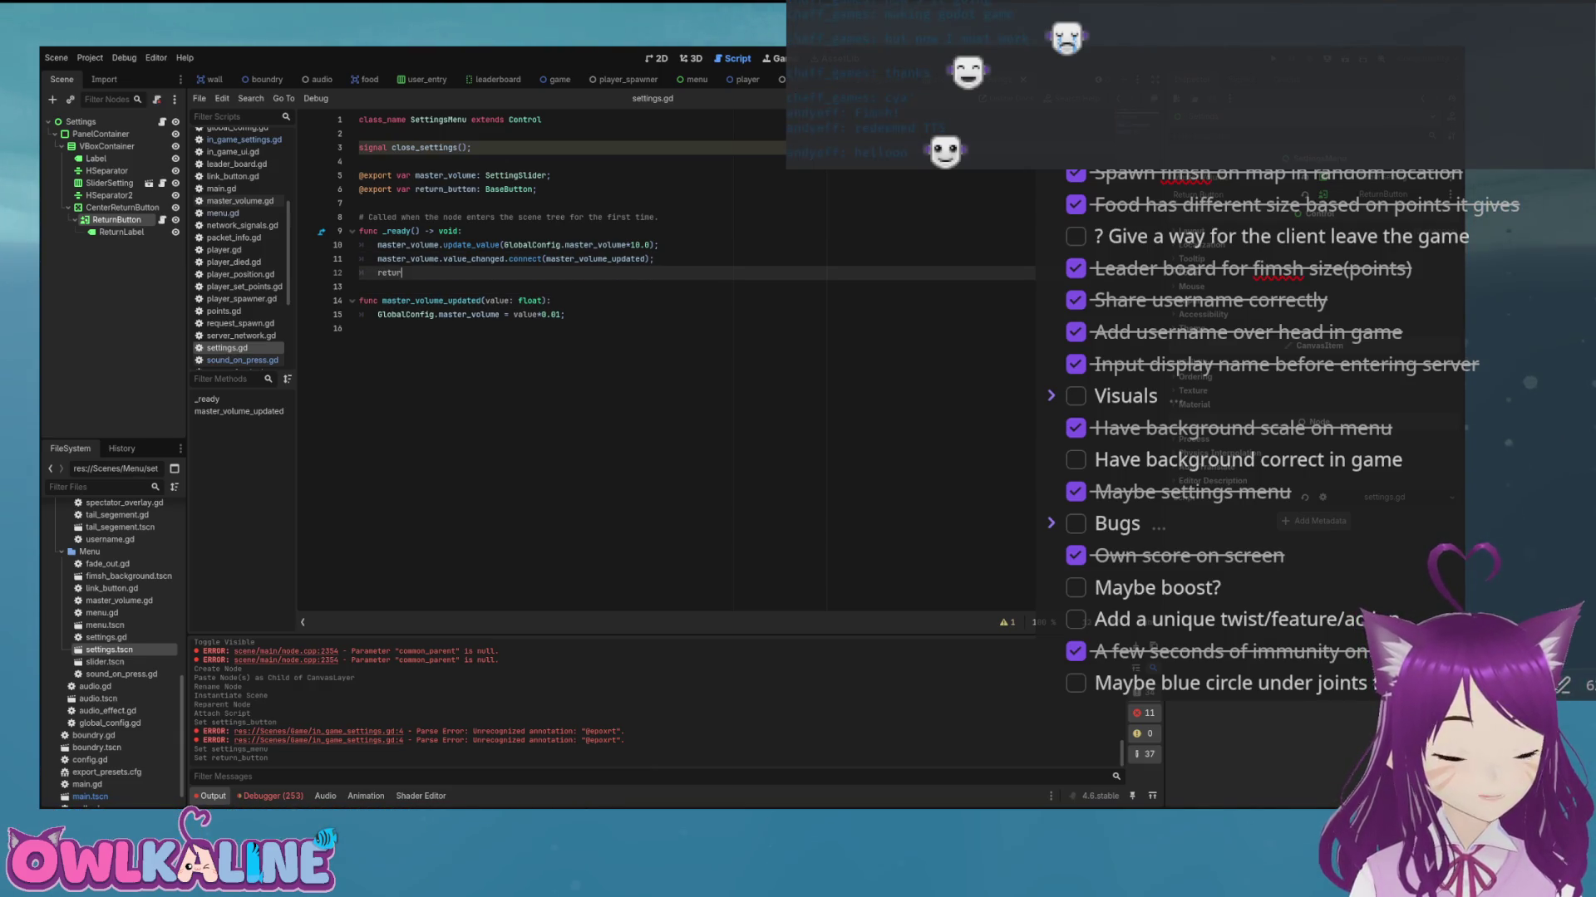
text(pressed.e)
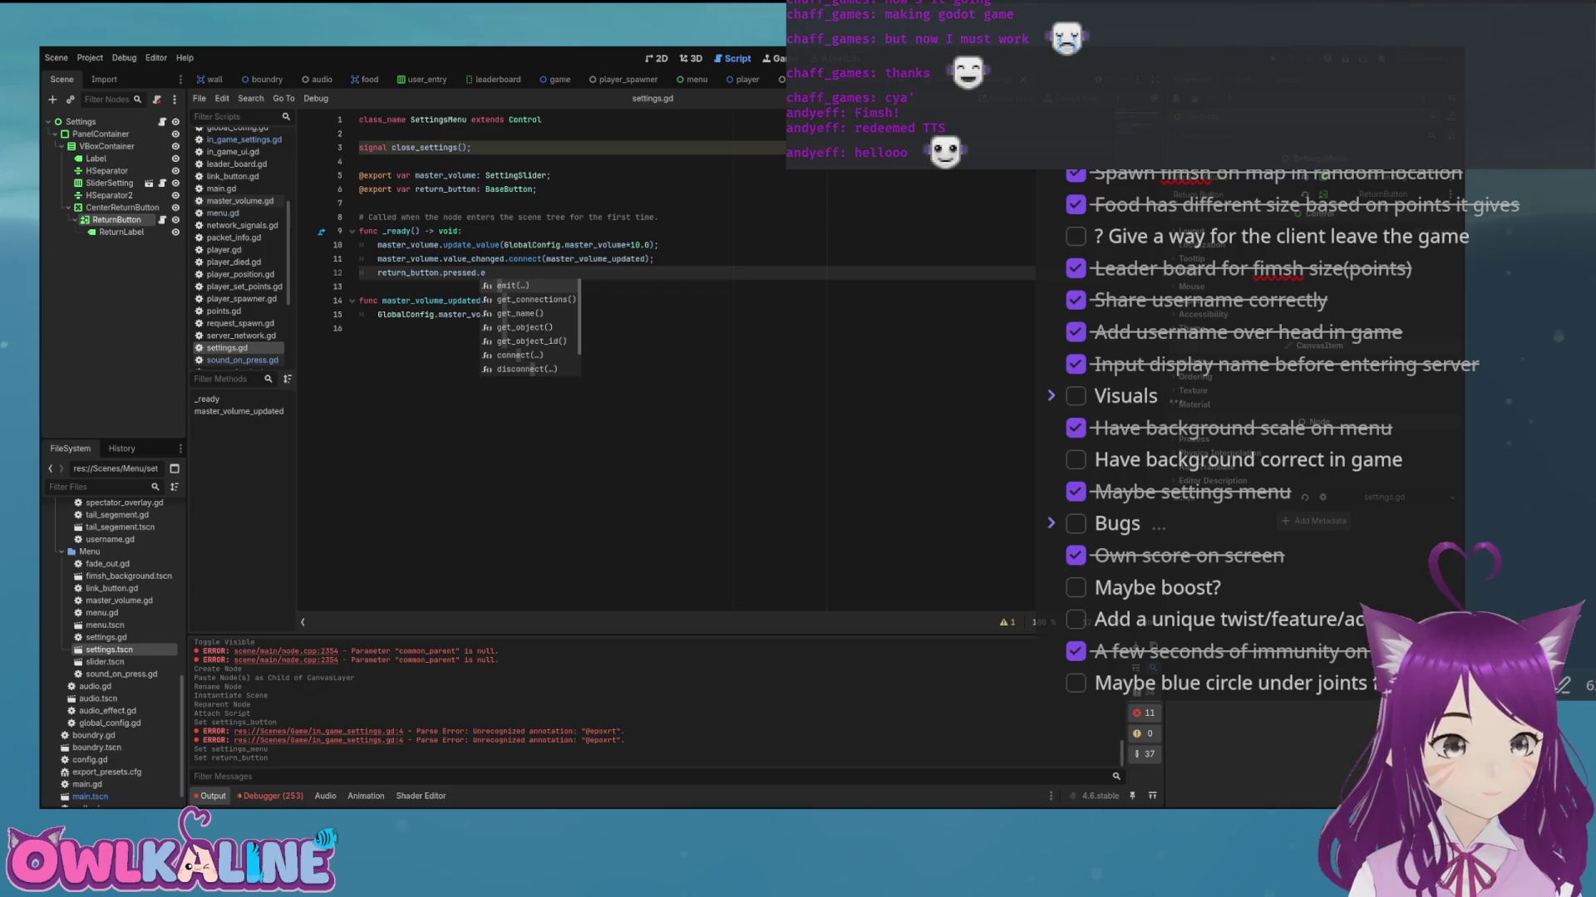
text(connect(emit_close_settings_s)
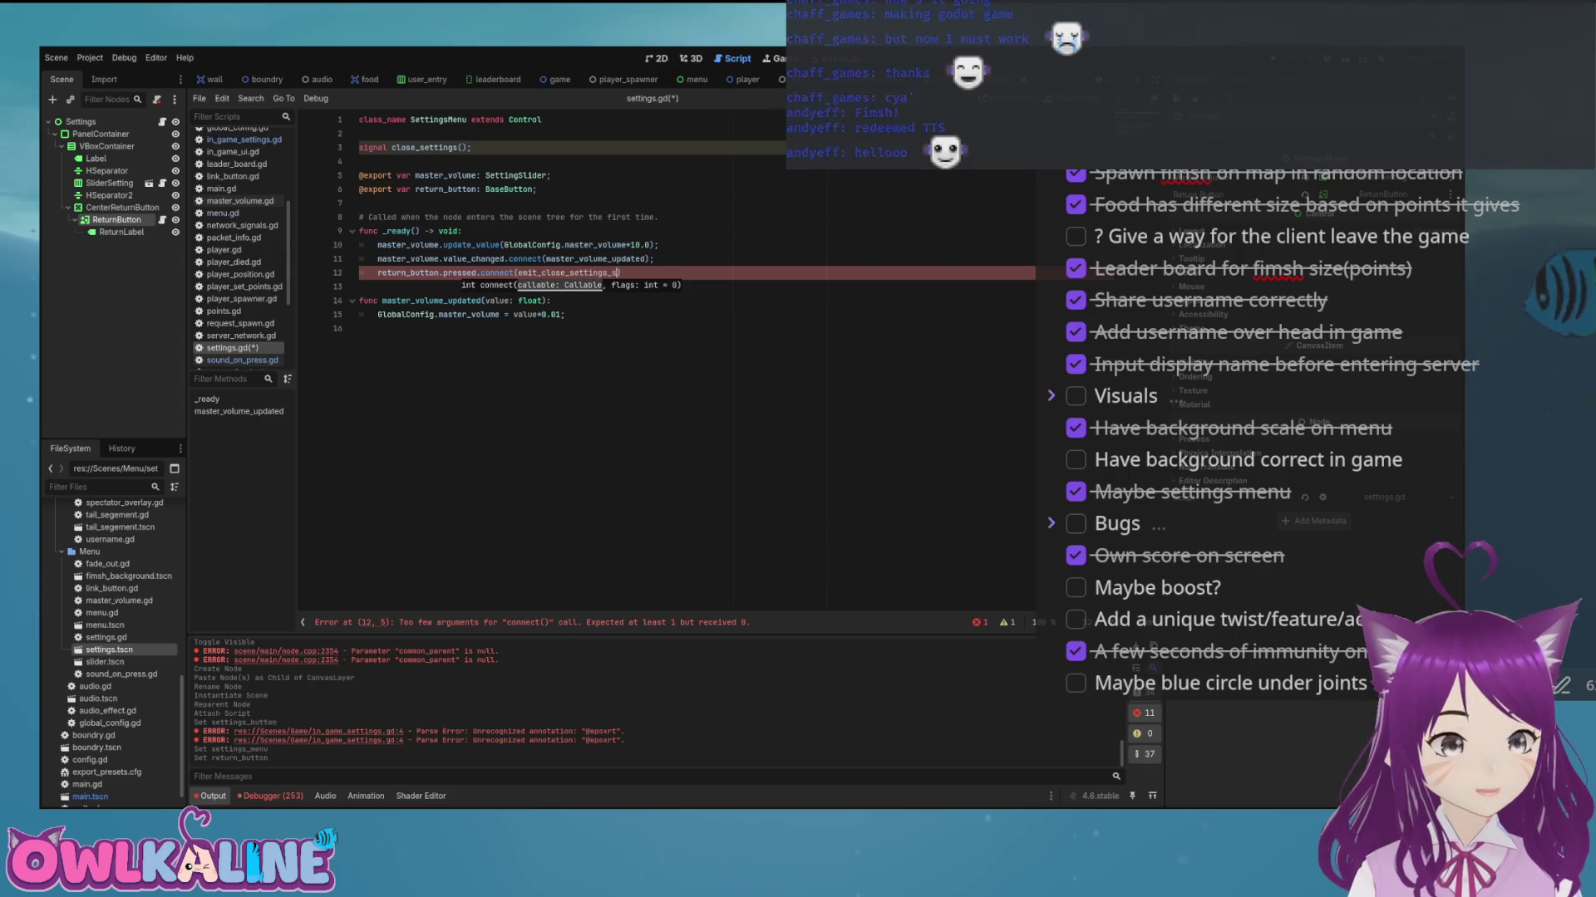
key(Return)
key(Return)
key(Up)
text(emit_close_set)
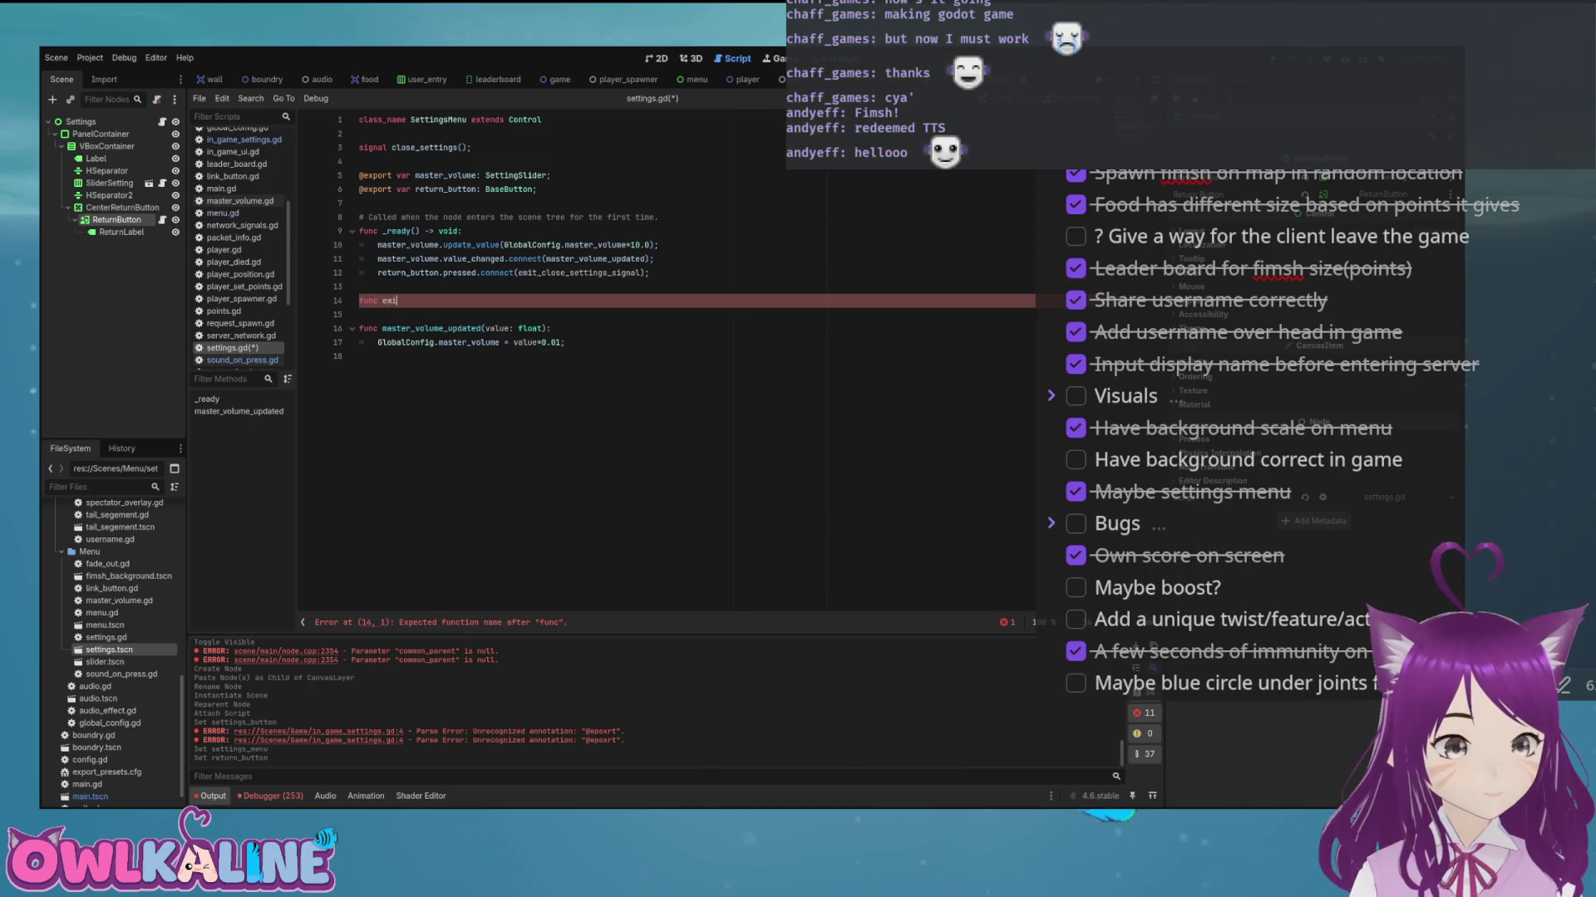
text(tings_signal())
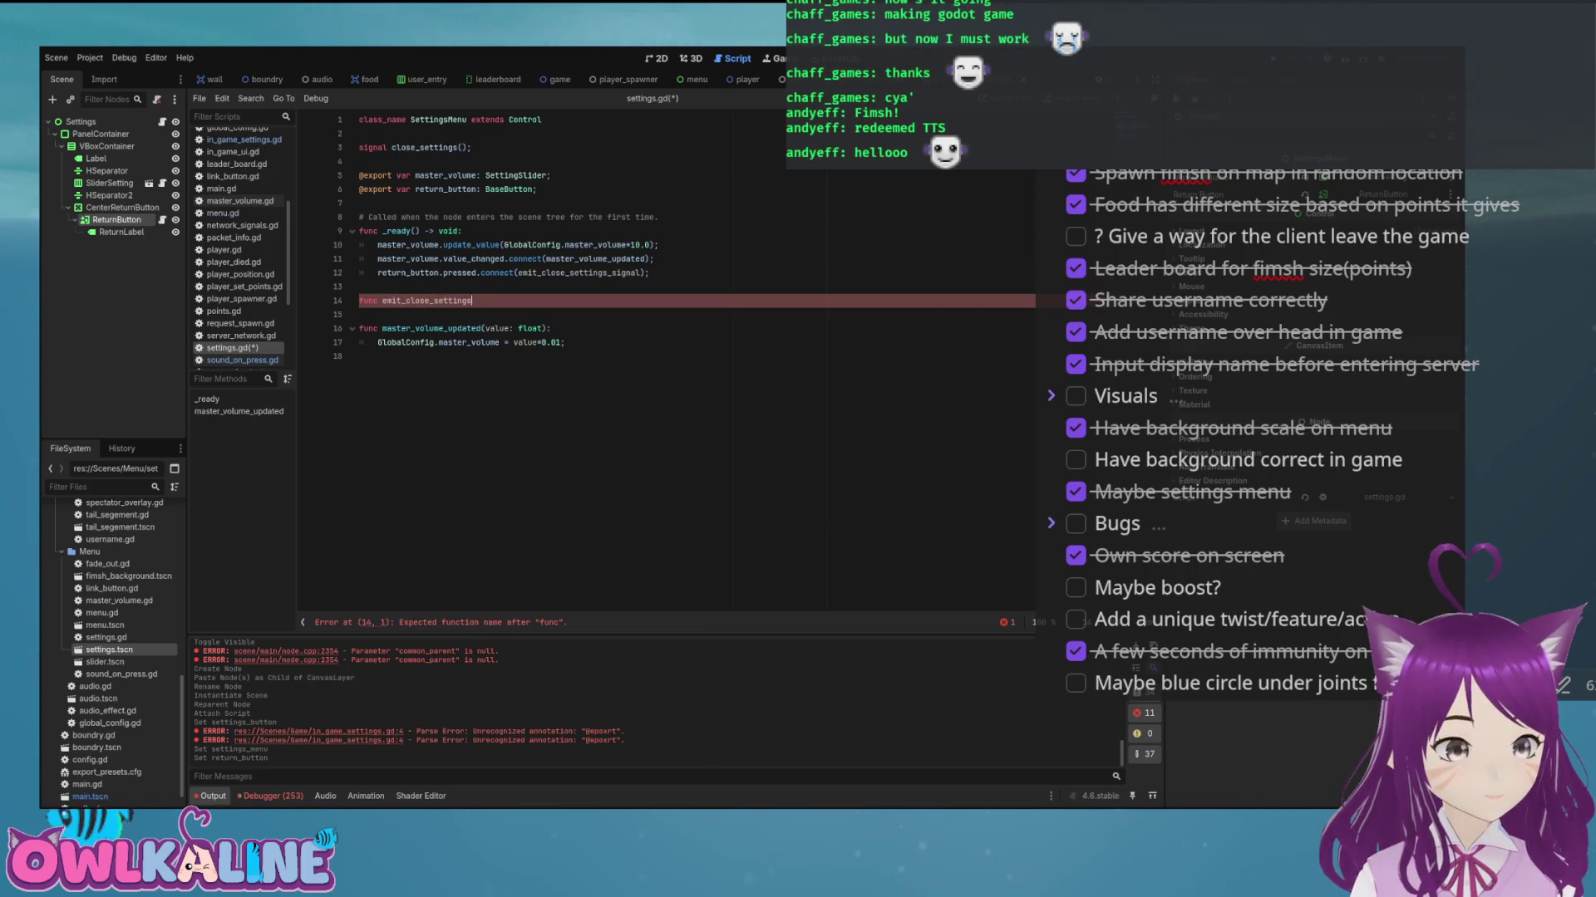
text(:)
key(Return)
text(close)
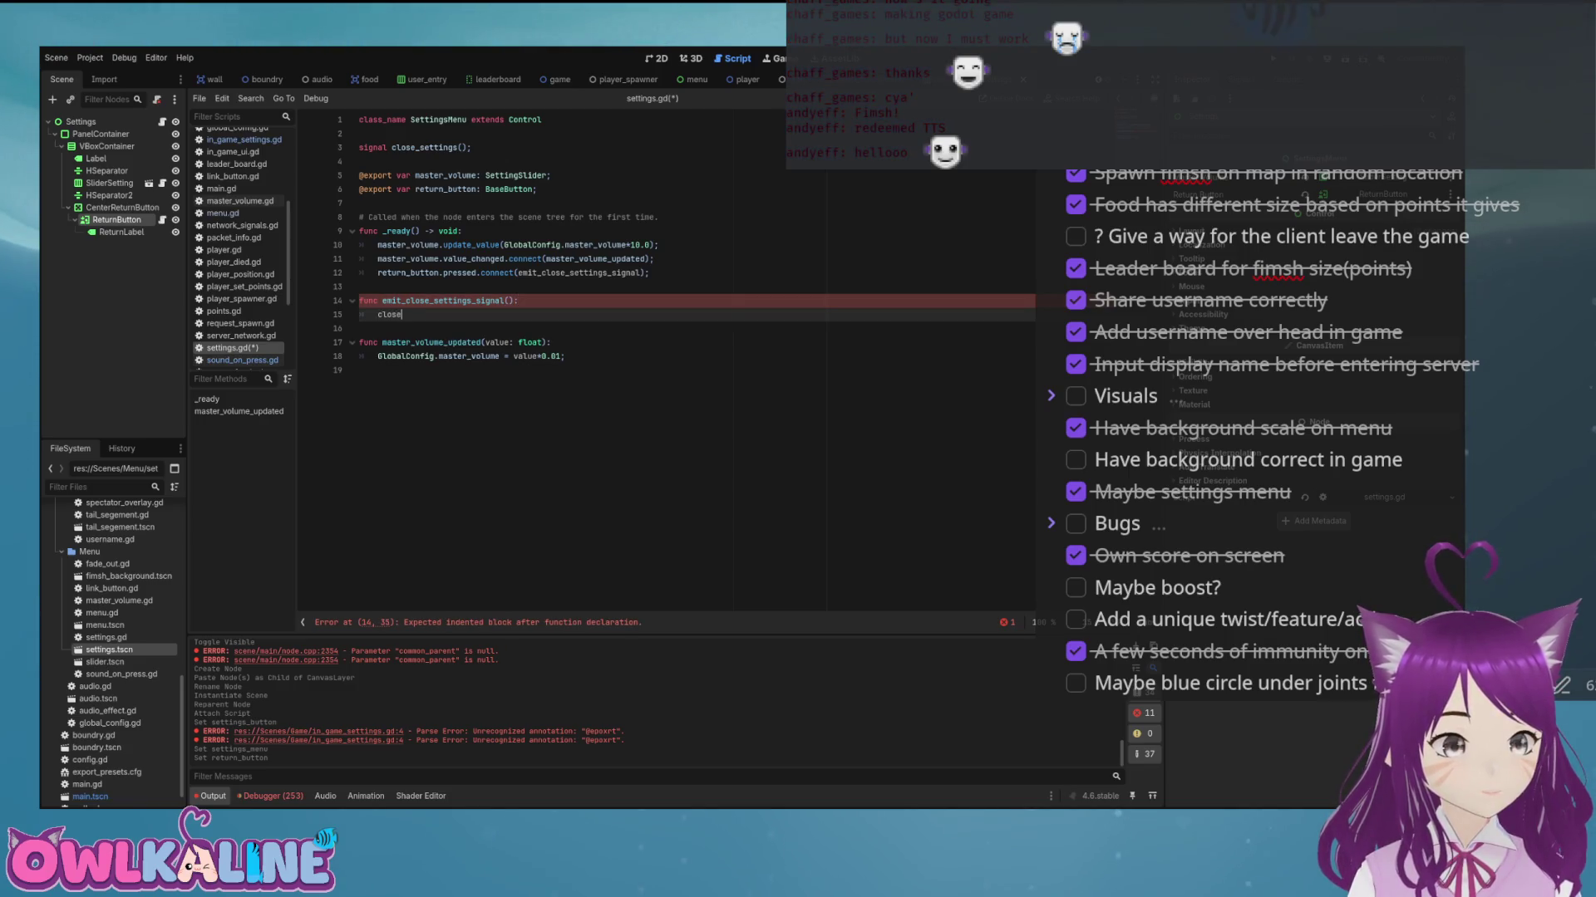
text(_settings.emit();)
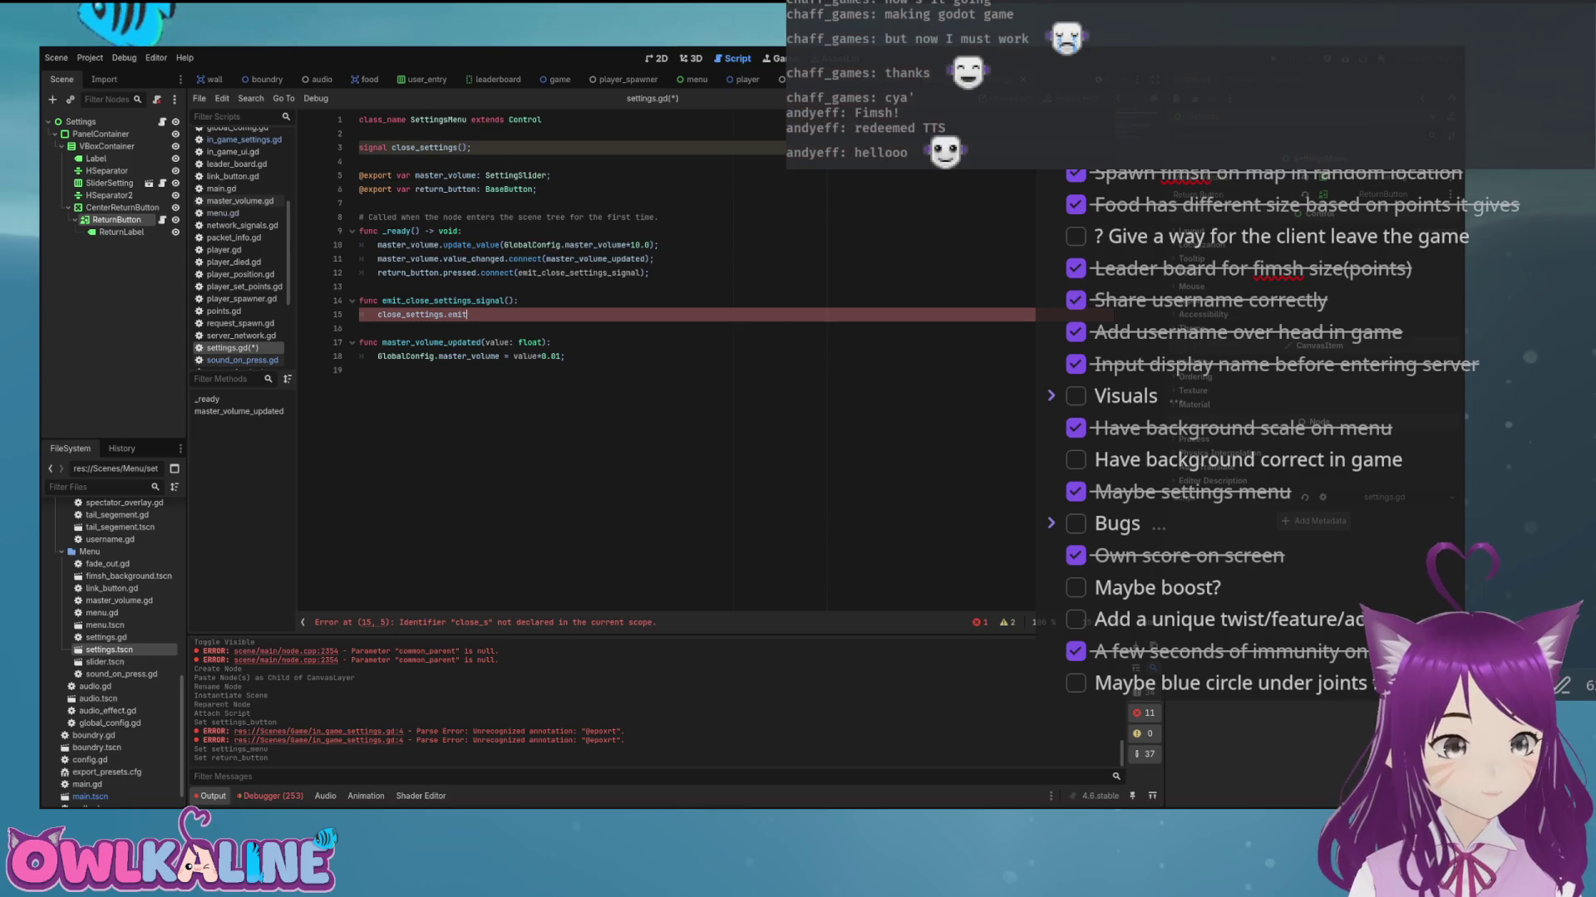
key(ctrl+s)
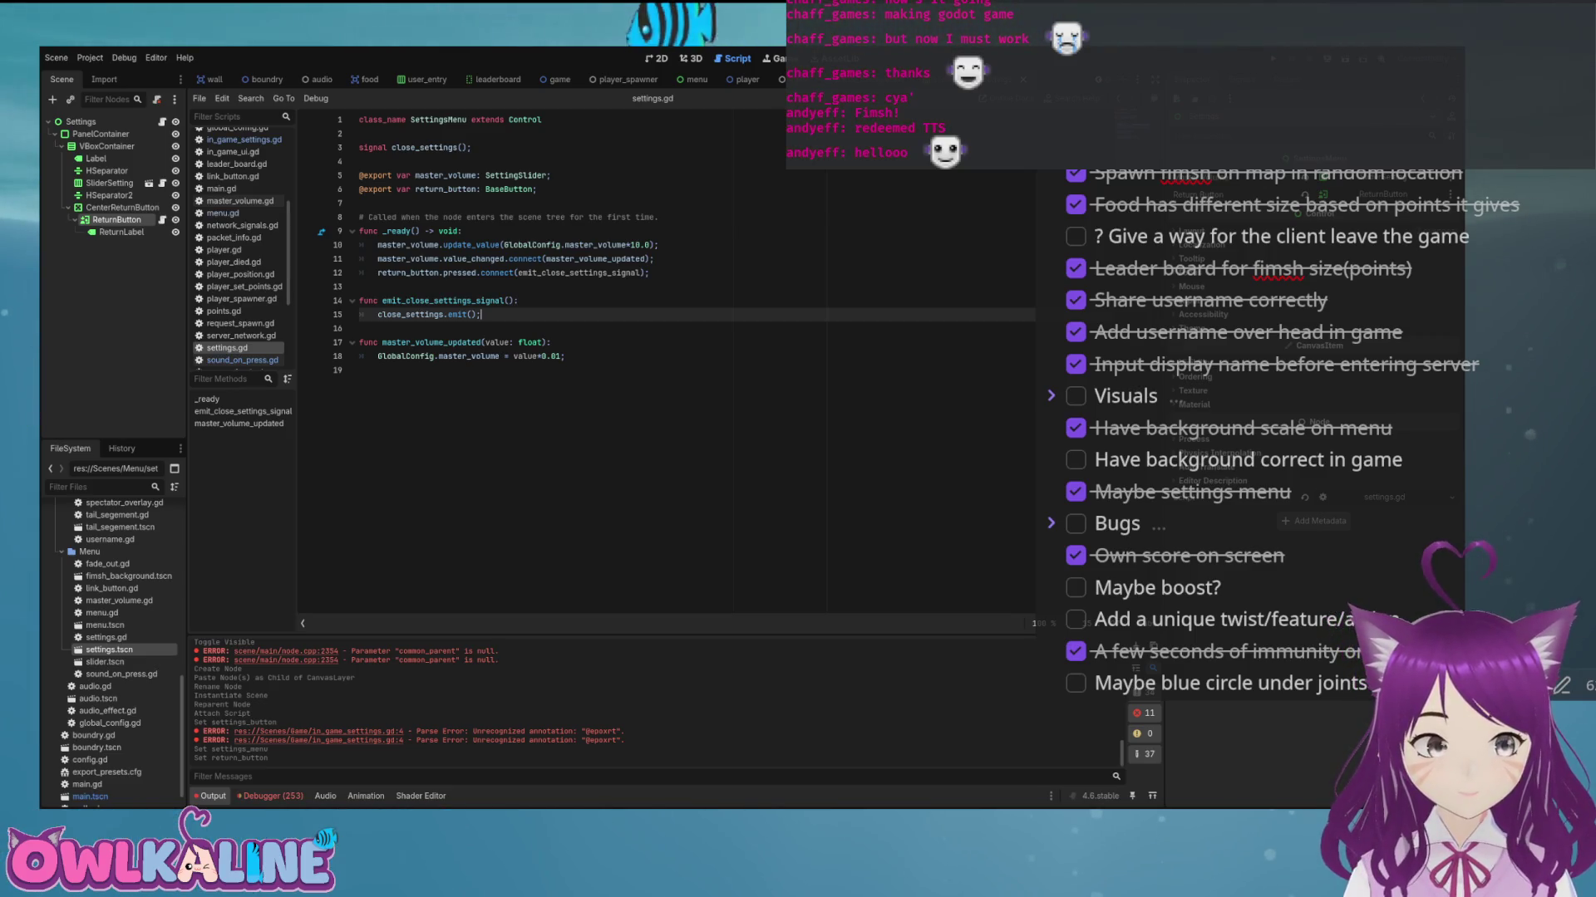
click(560, 79)
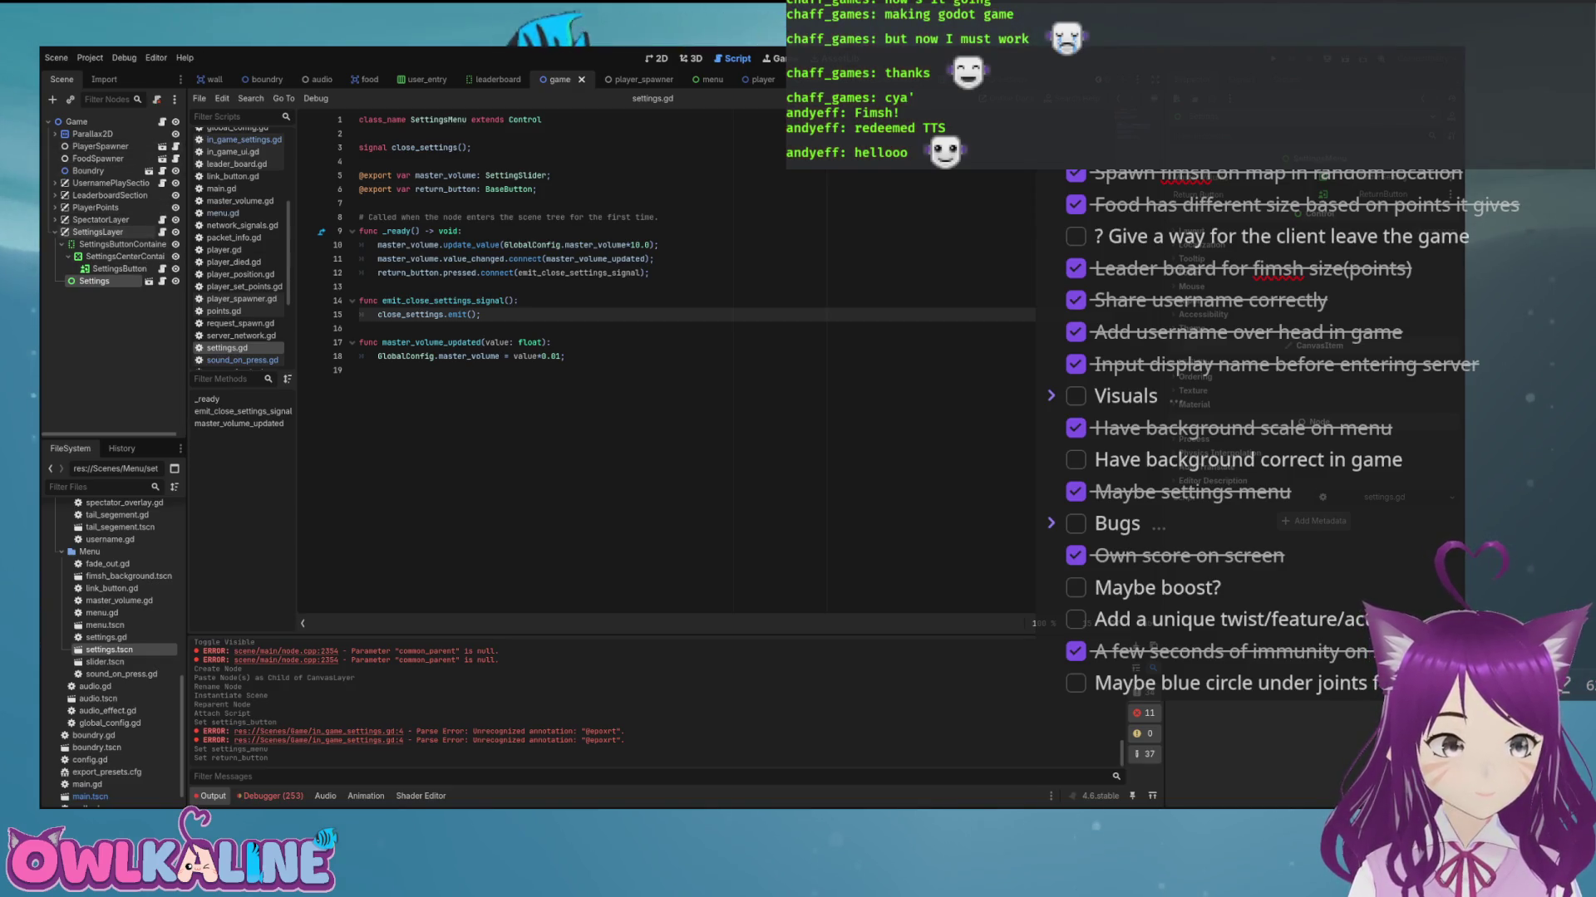
Step: In in_game_settings.gd's _ready, connect the settings menu's close_settings signal to close_settings
click(242, 139)
key(Up)
key(Up)
key(Up)
click(598, 217)
key(Return)
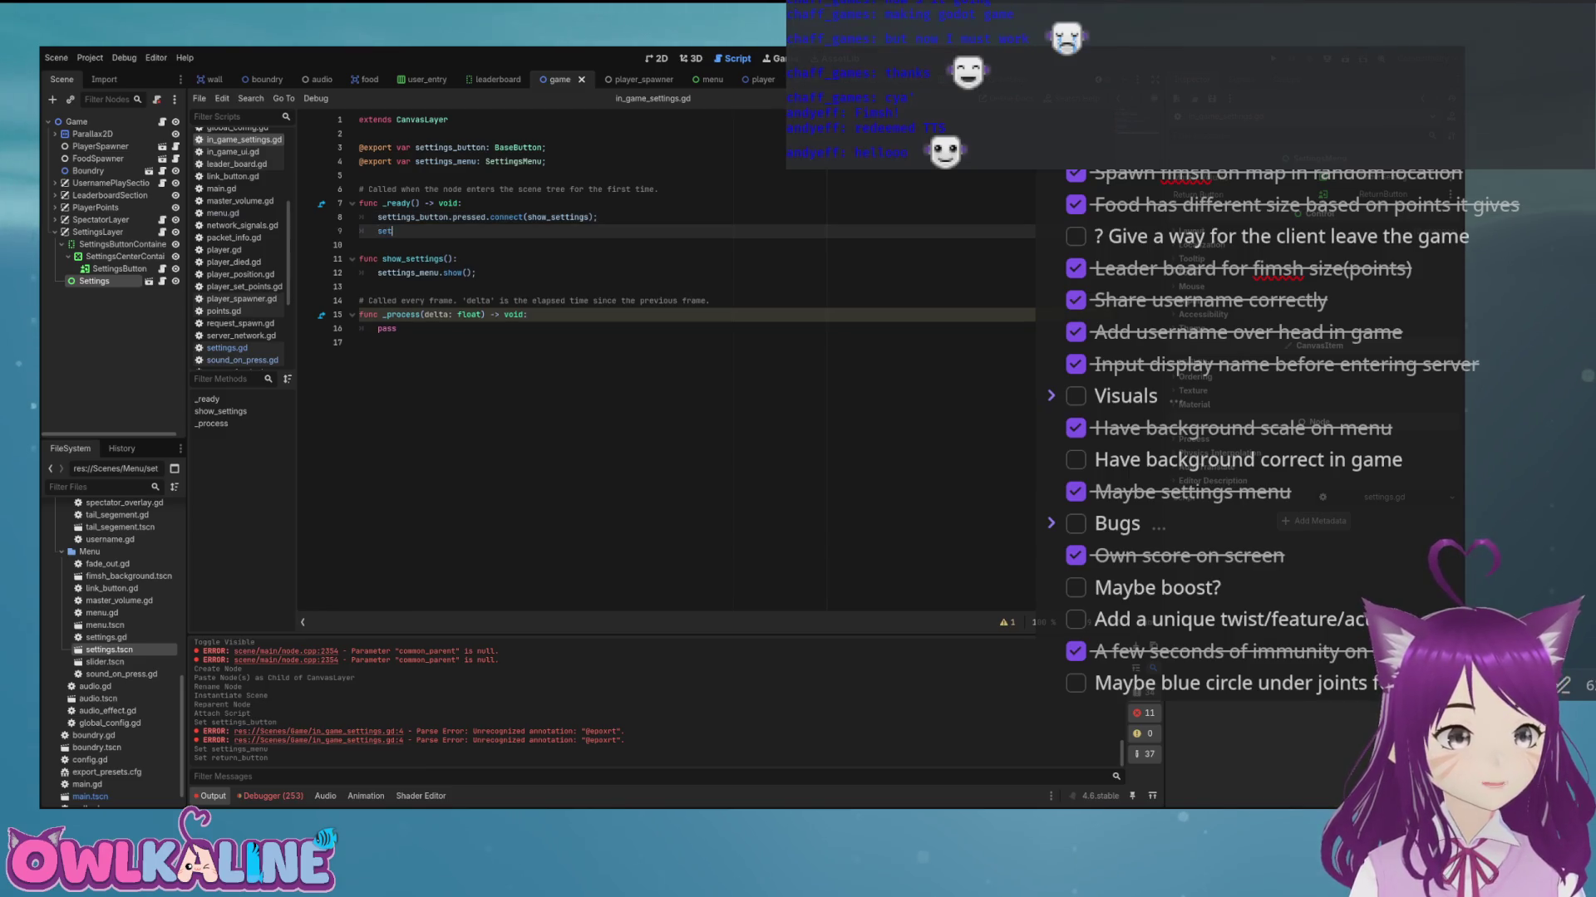
text(s_menu.)
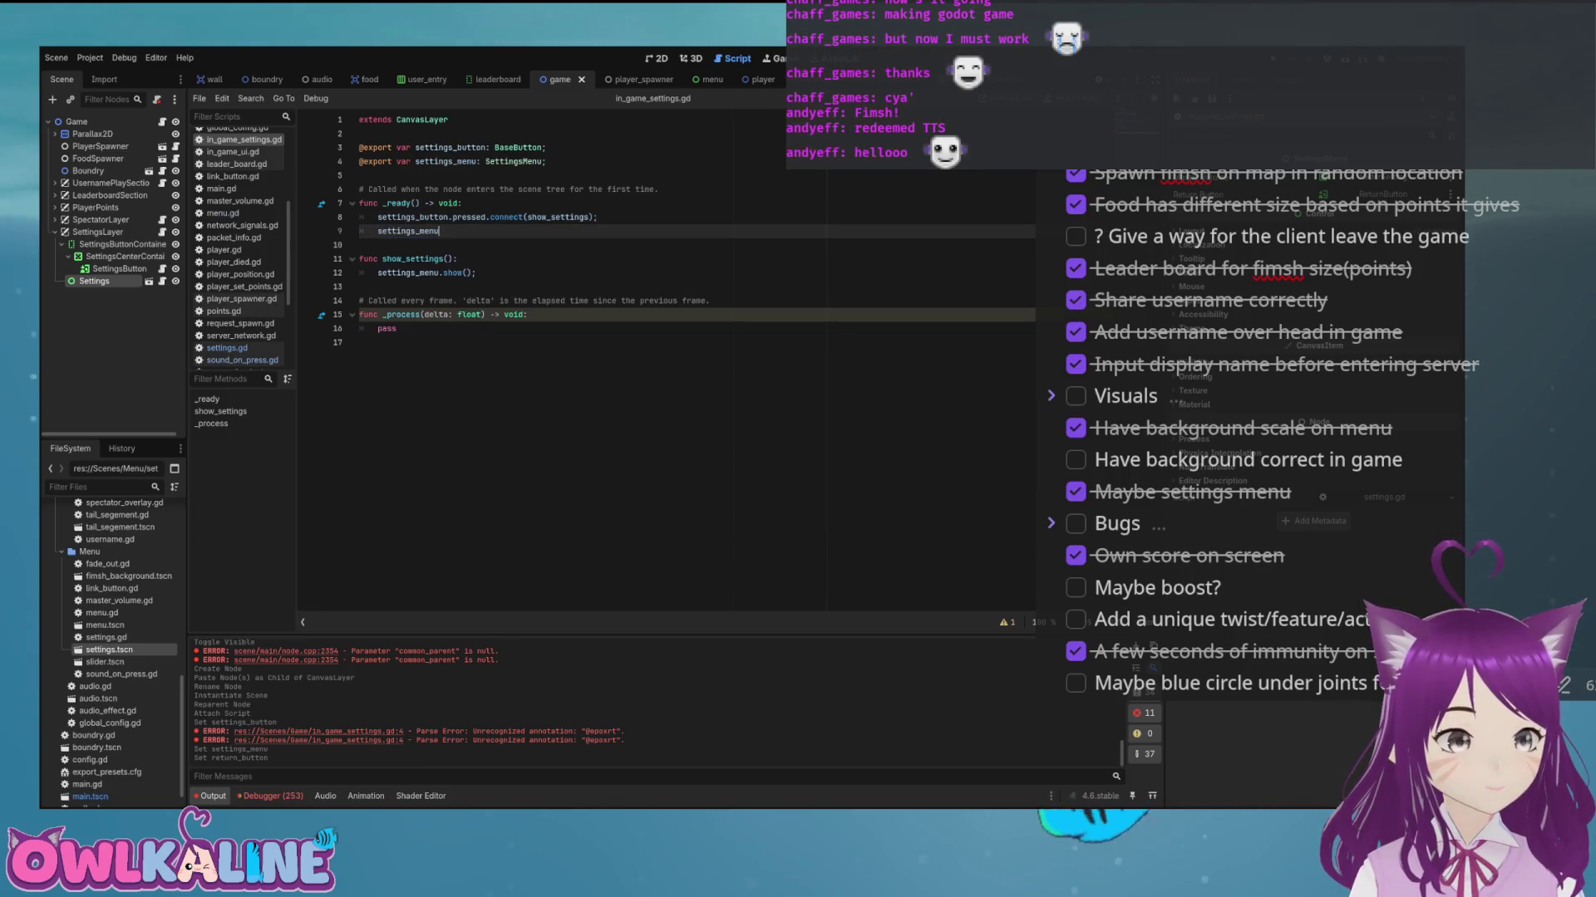
text(close_settings.connect(c)
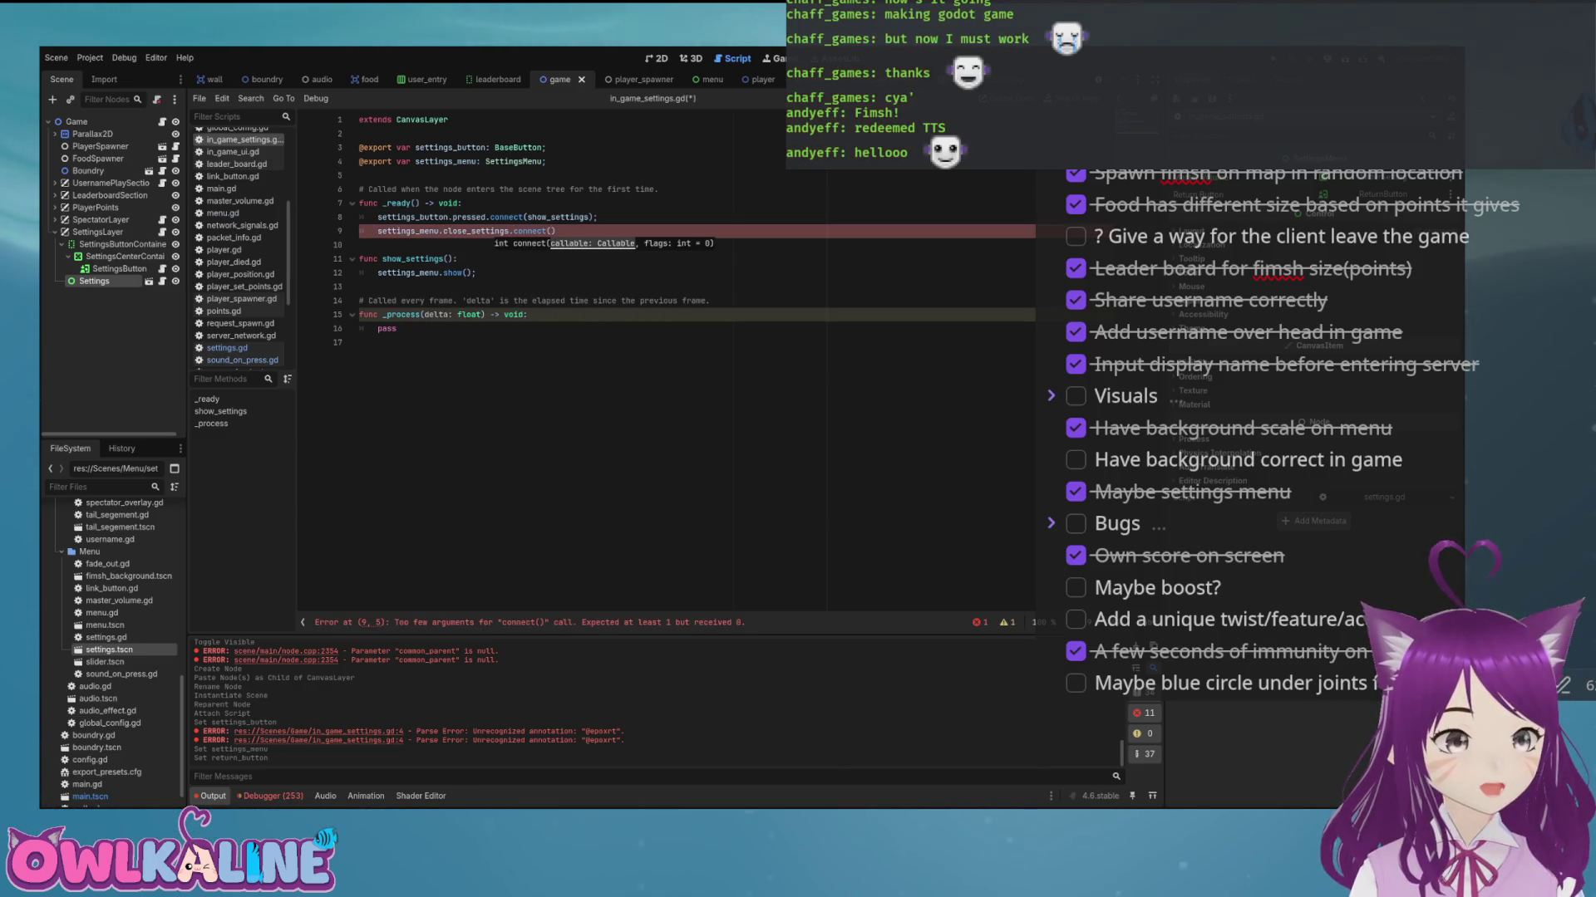
text(lose_settings))
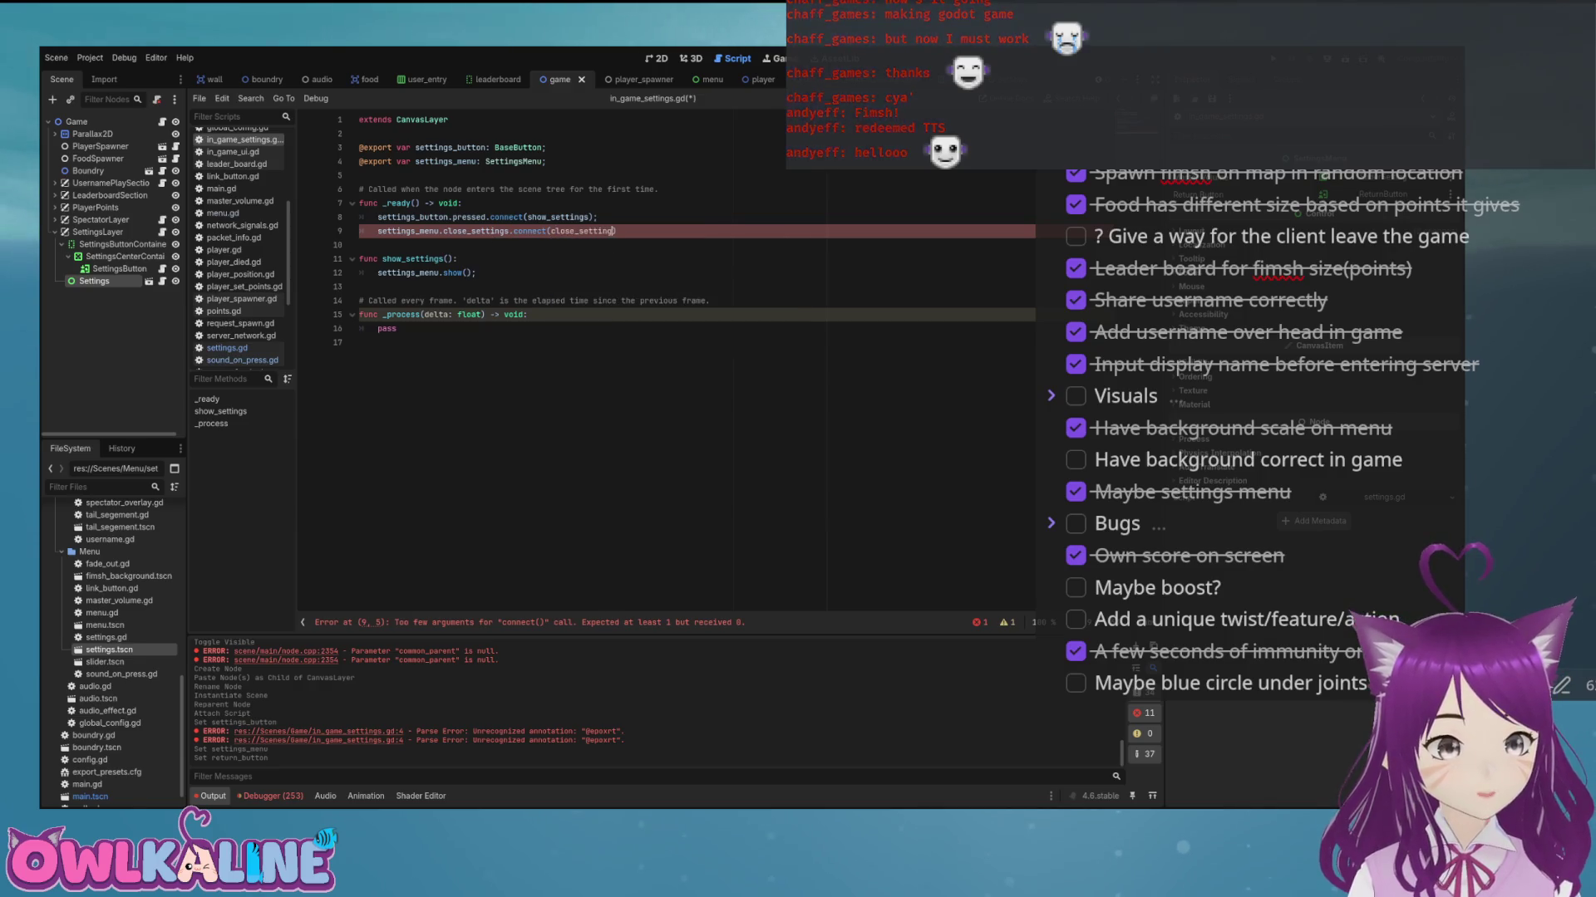
text(;)
key(Down)
key(Down)
key(Down)
Step: Write a close_settings() function that calls settings_menu.hide()
key(Return)
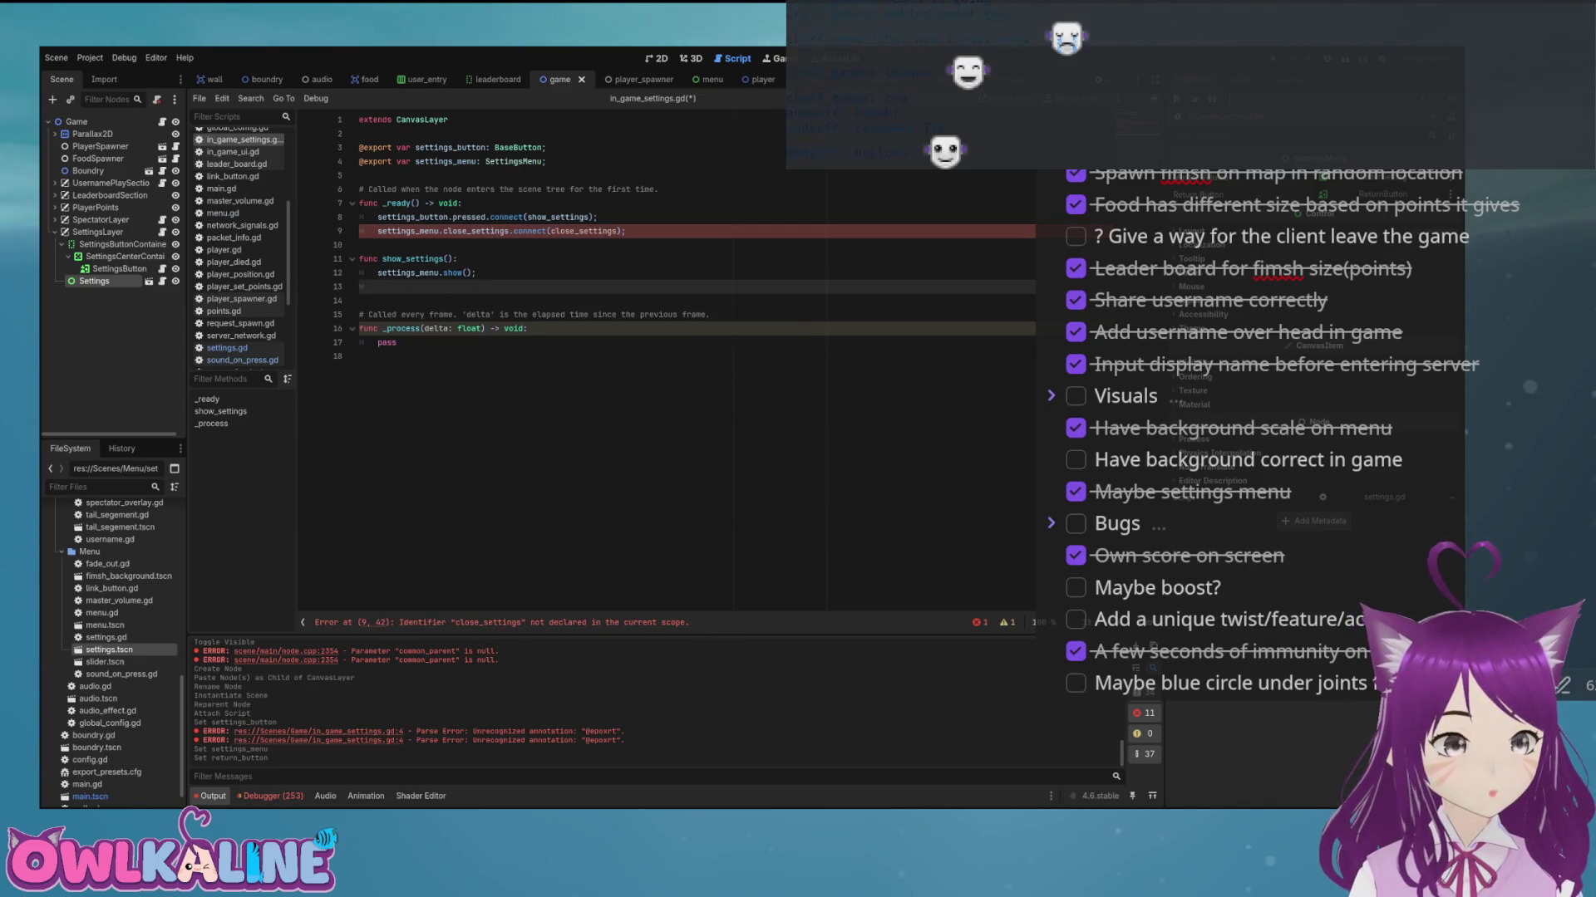
key(Return)
text(func close_set)
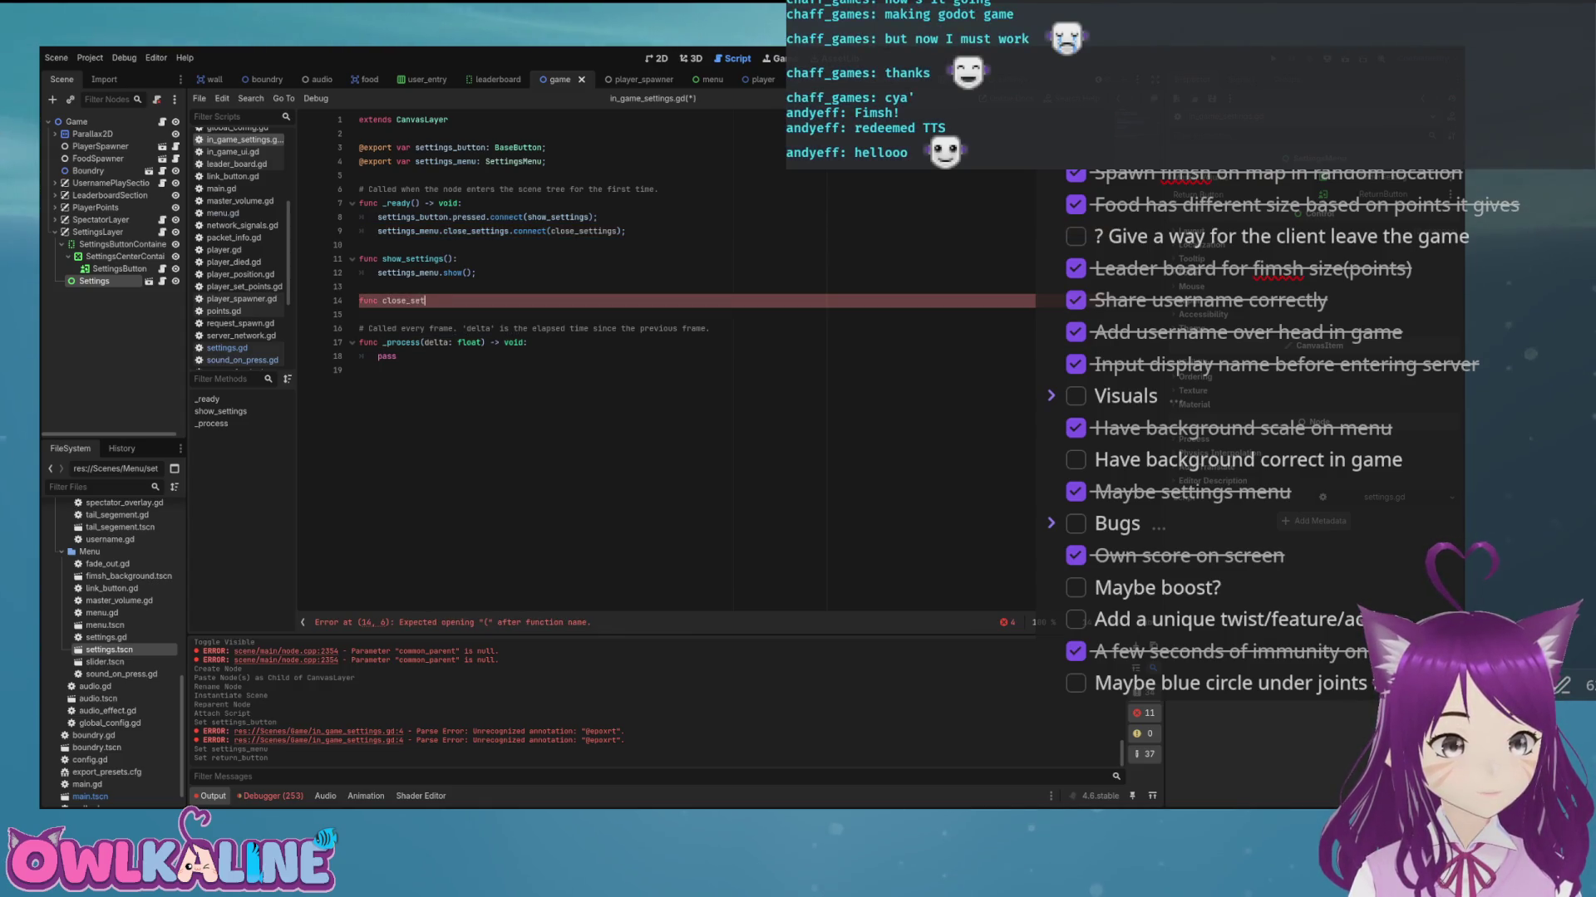
text(:)
key(Return)
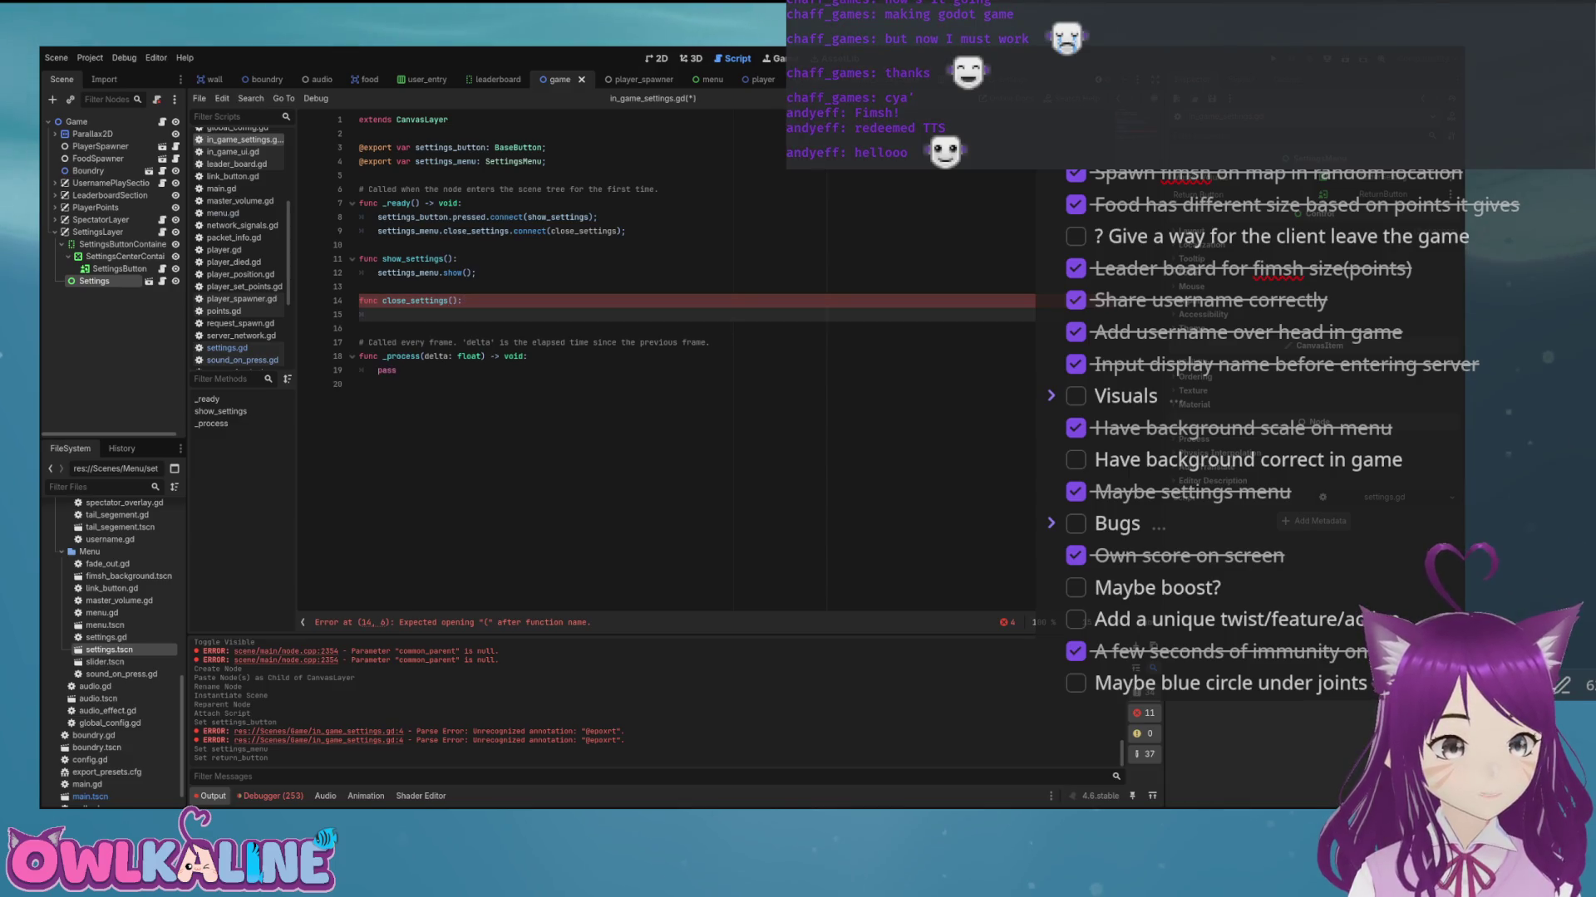
text(ng)
key(Return)
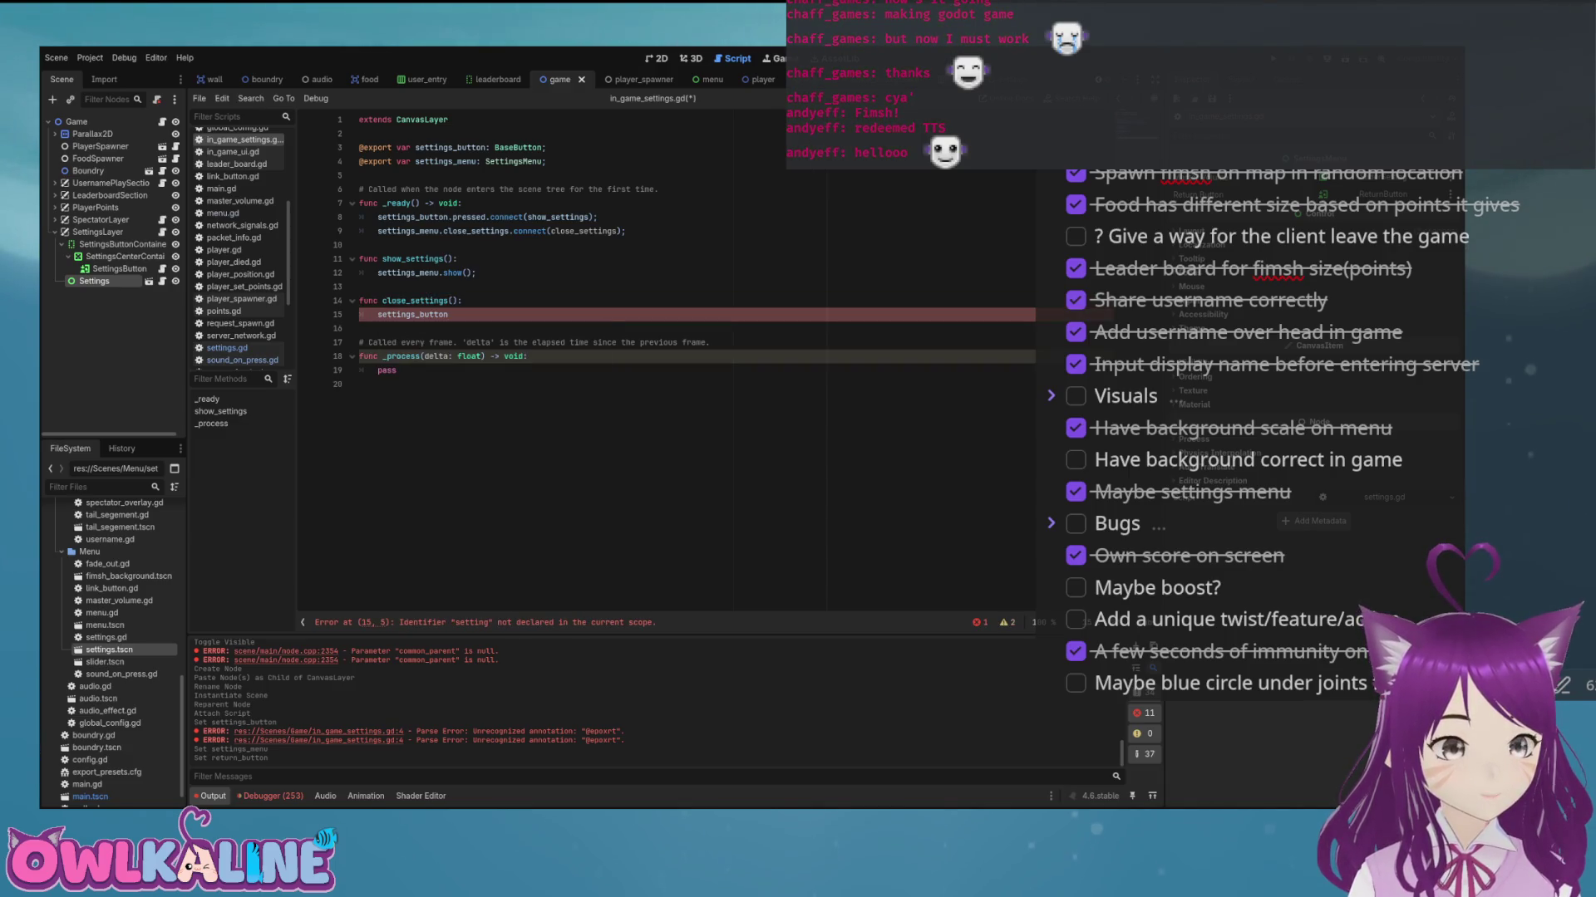
key(Return)
text(.hi)
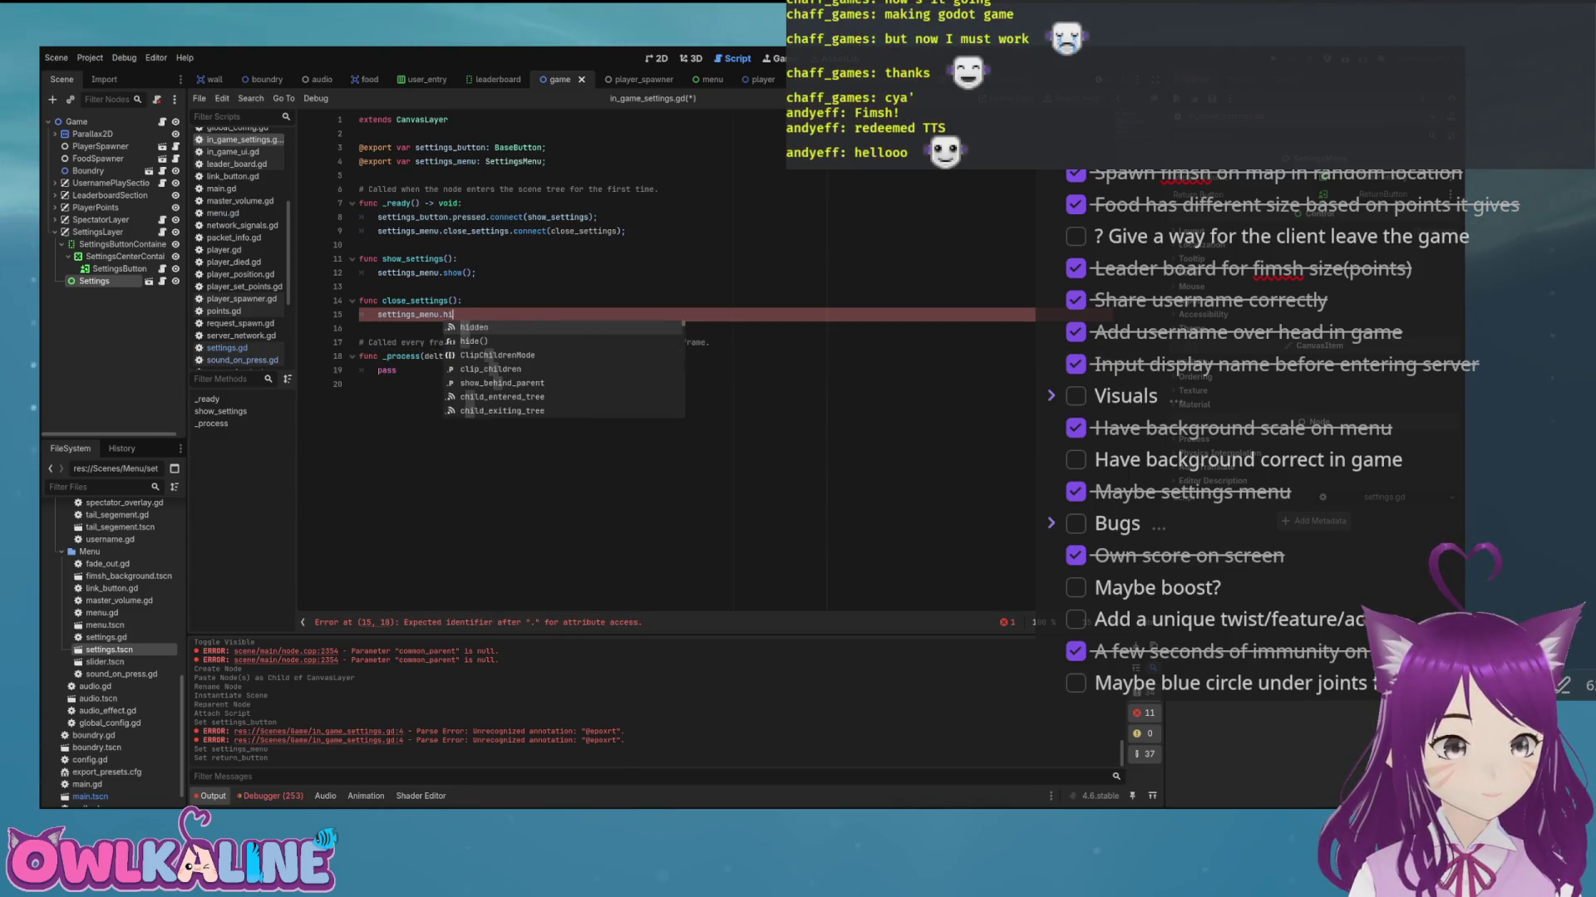
key(Return)
text(;)
key(Return)
key(ctrl+s)
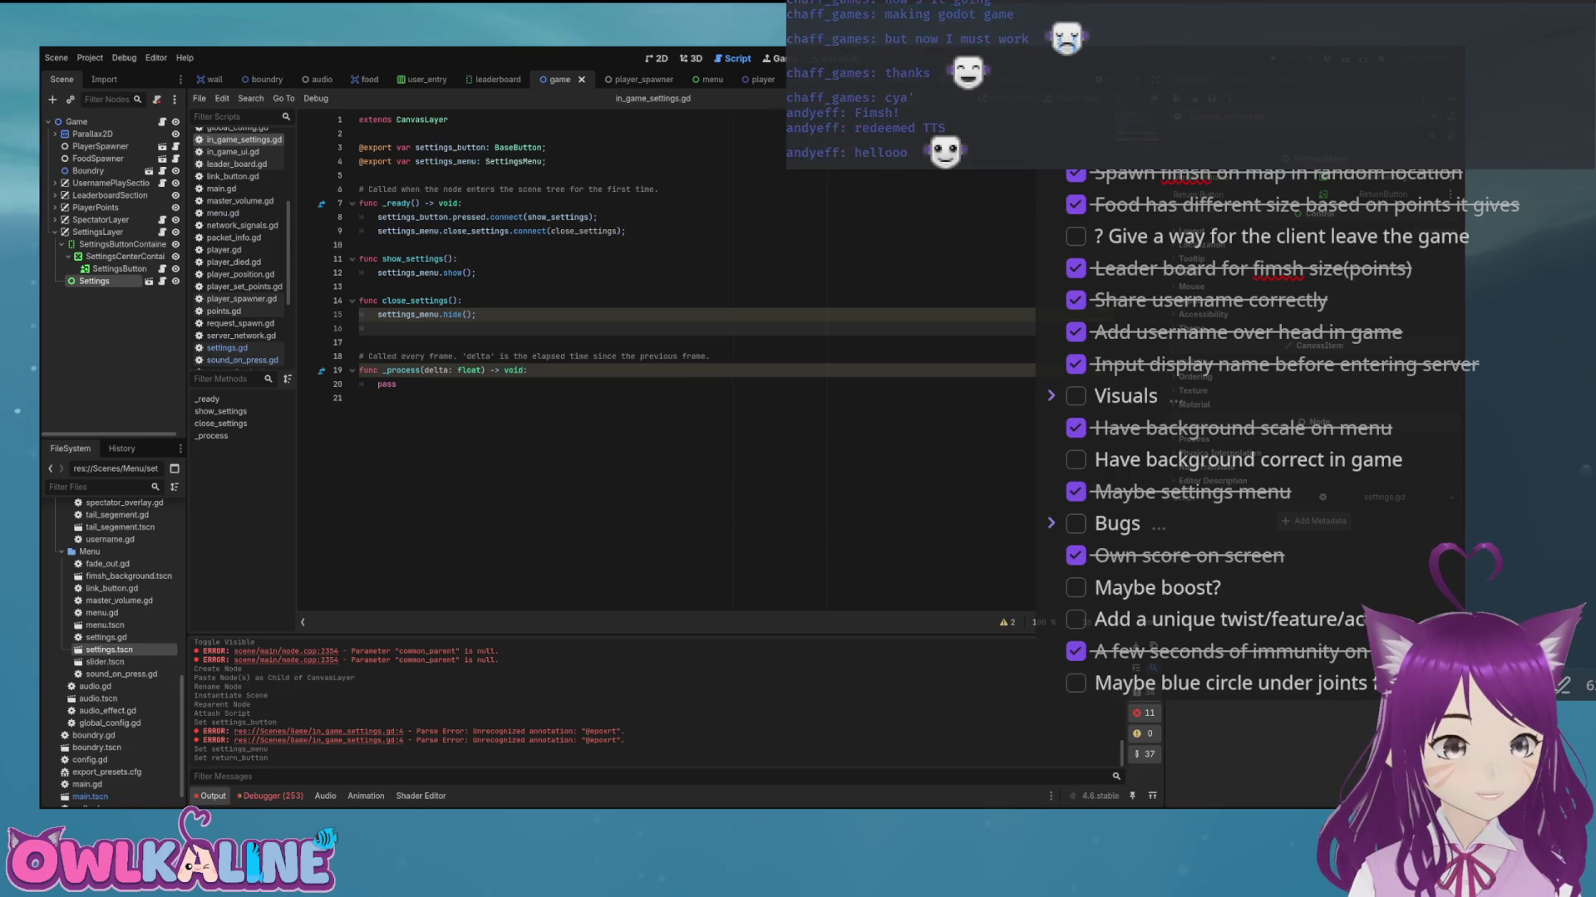
key(Tab)
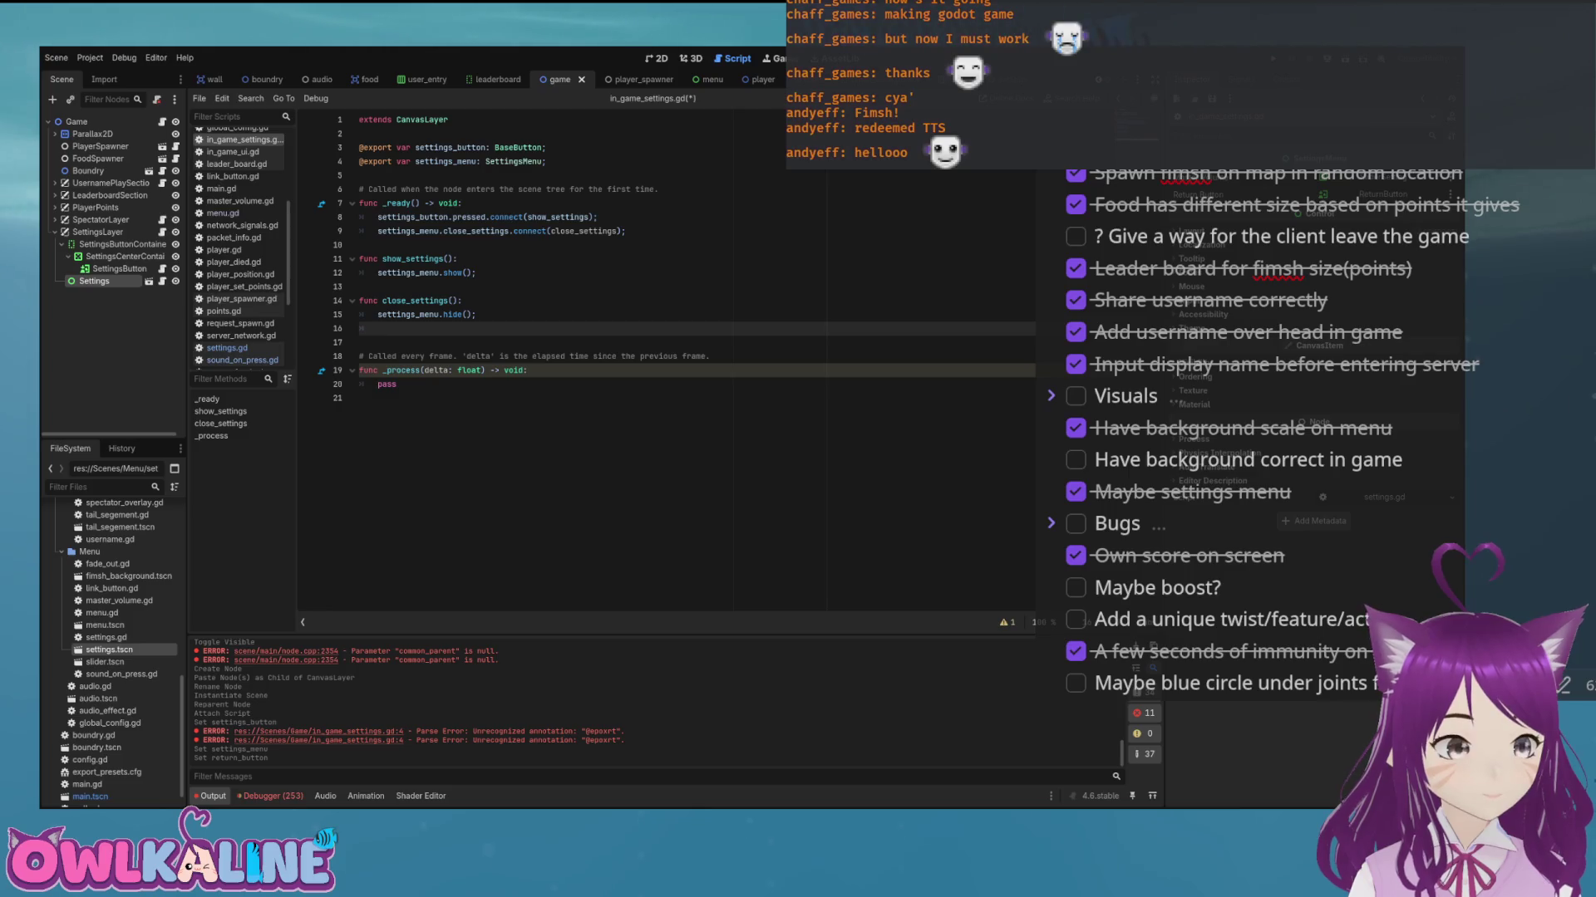
click(62, 245)
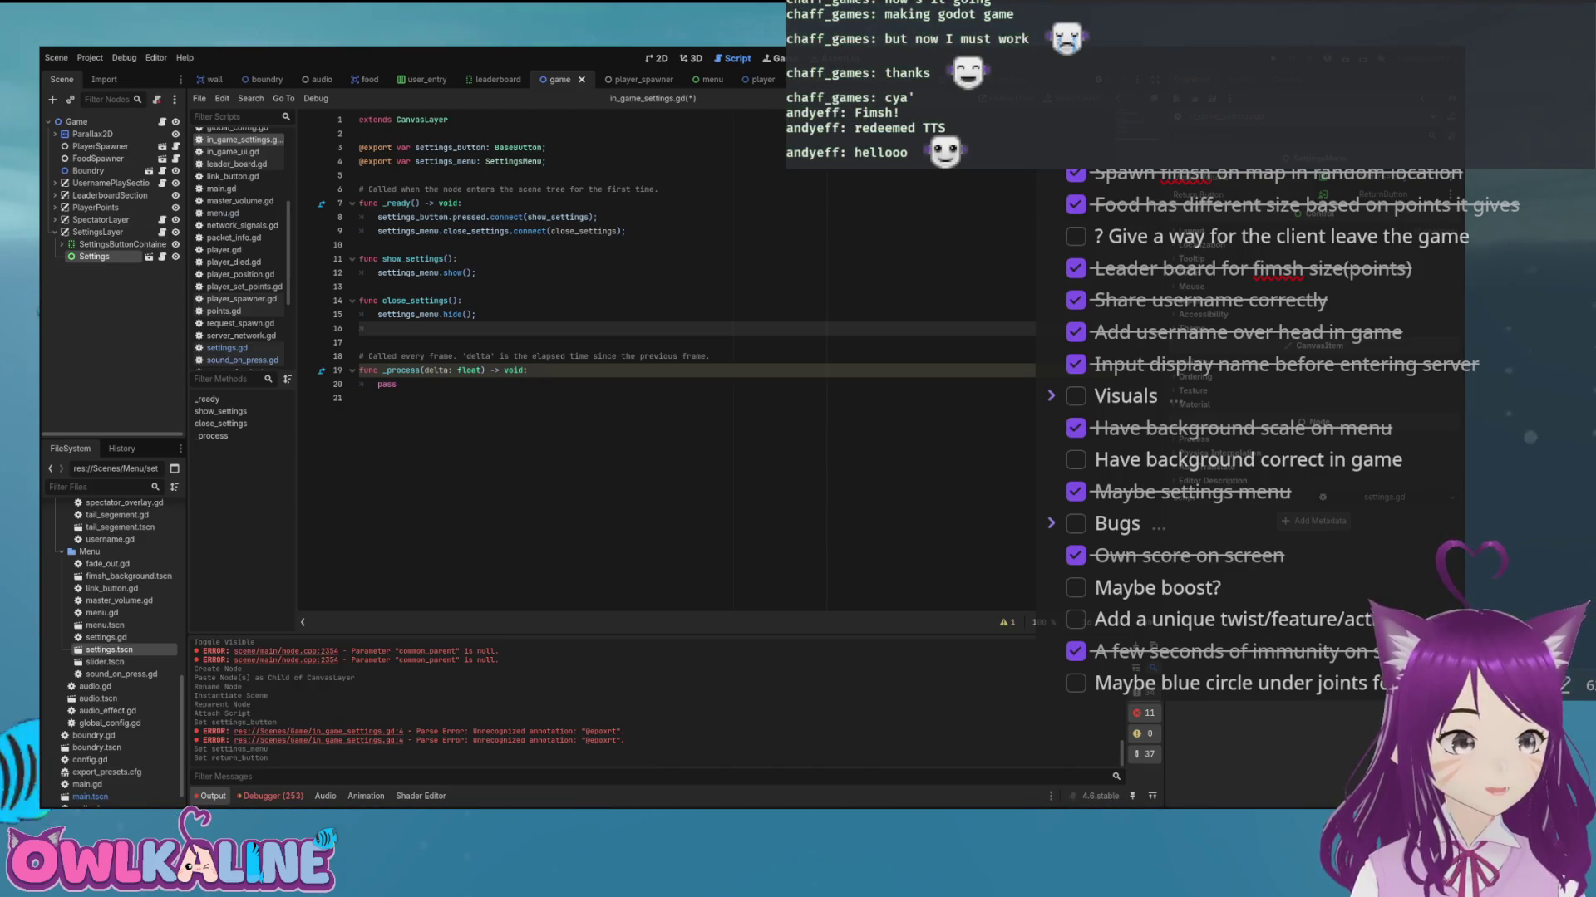
Step: Add settings_button.hide() to show_settings
double_click(450, 147)
click(476, 273)
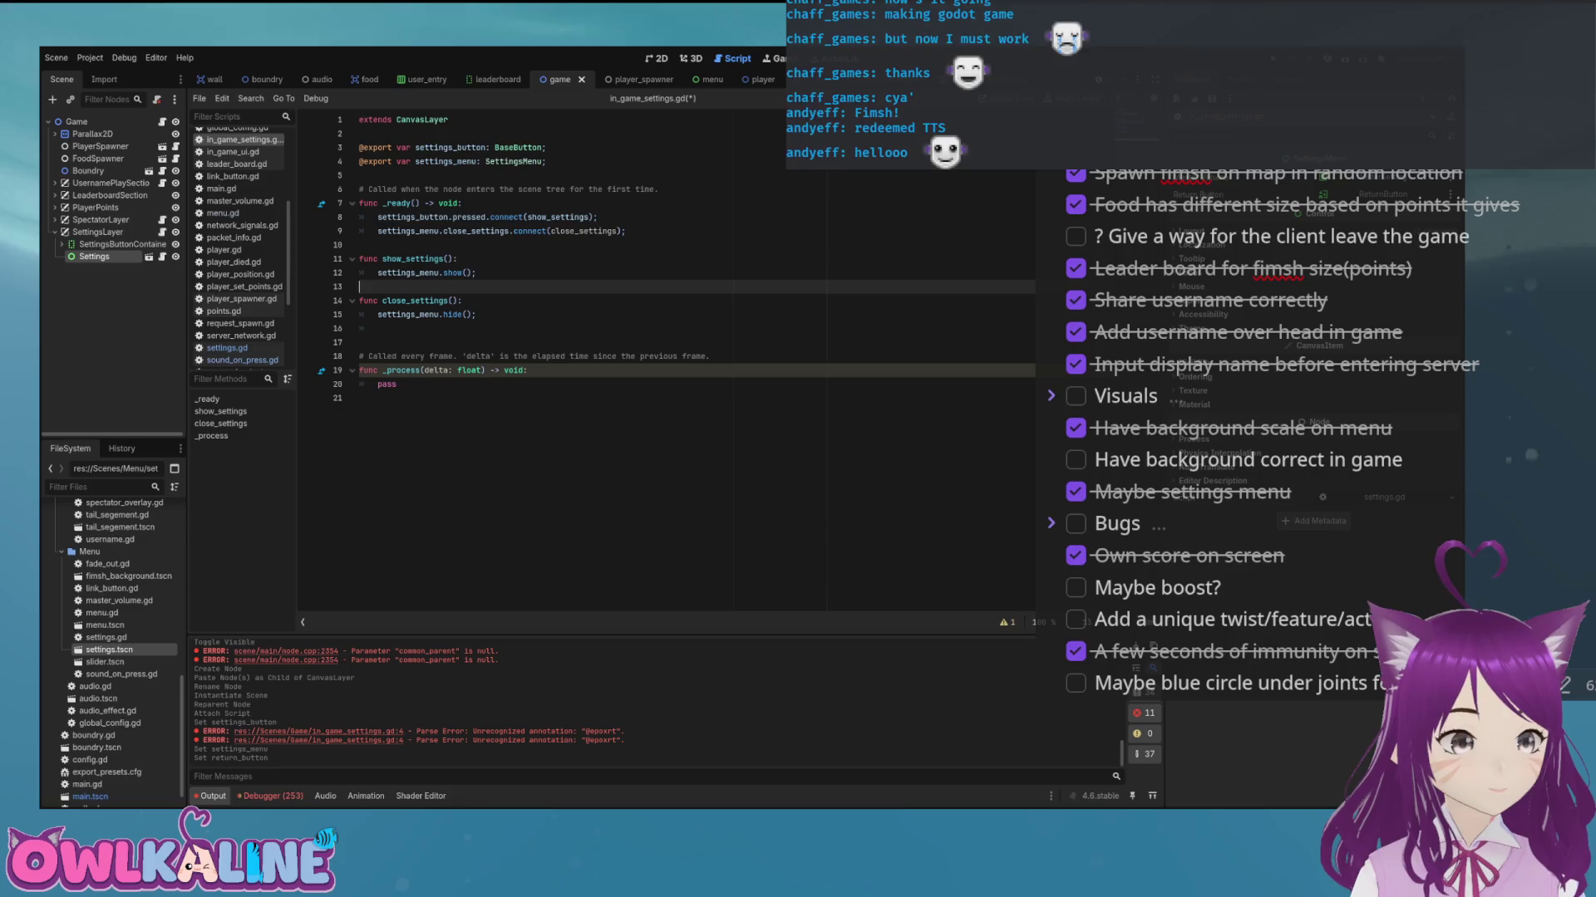
key(Return)
text(settings_button.hi)
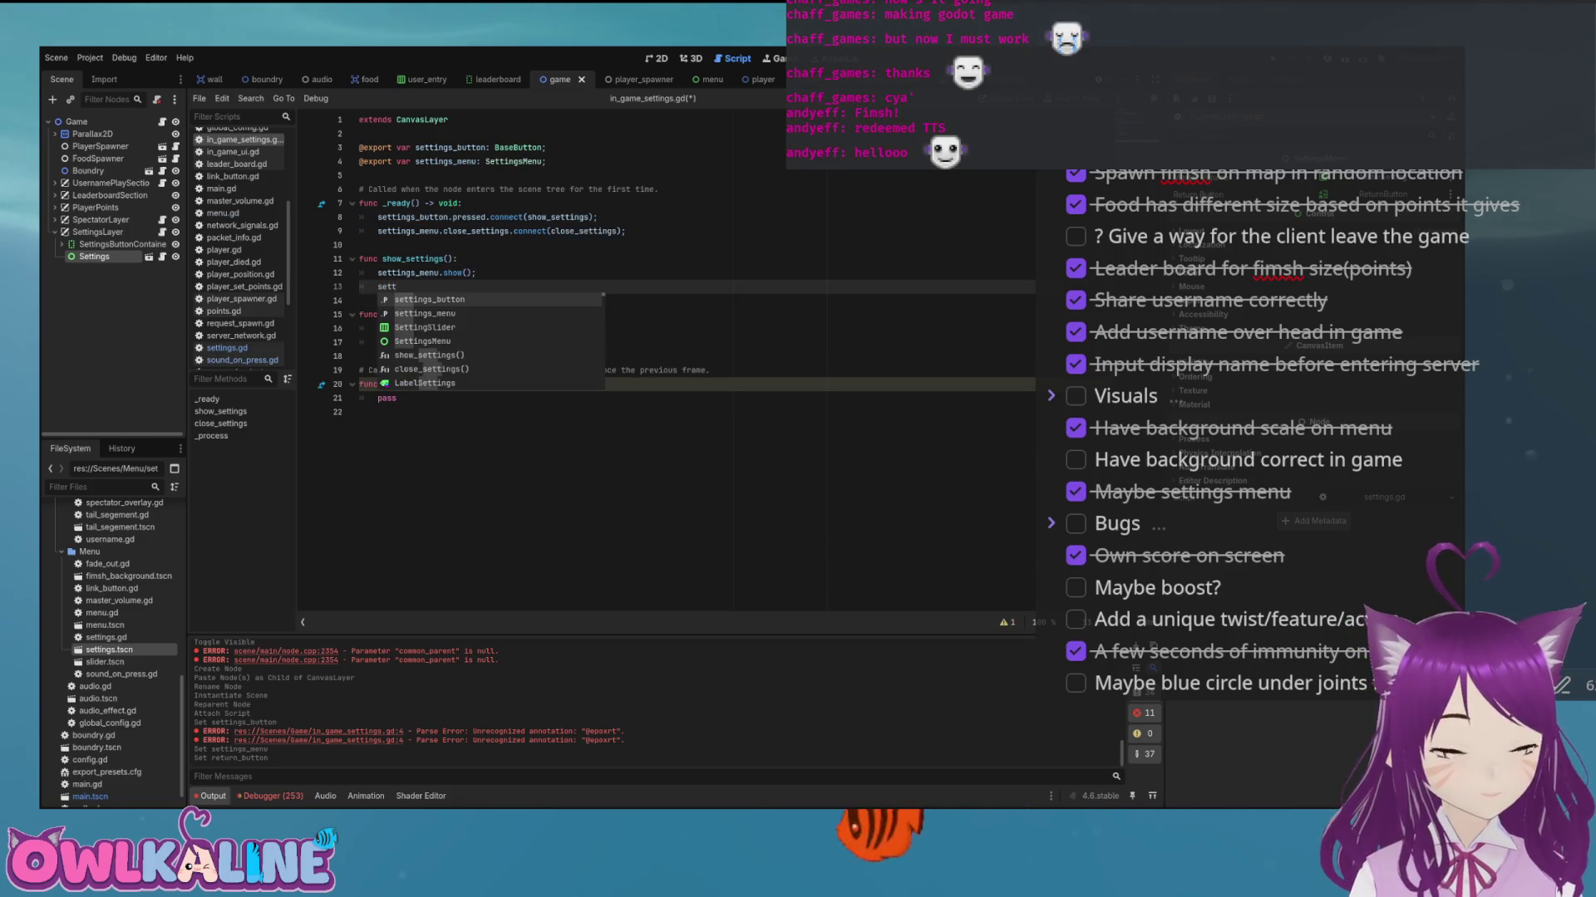
text(de)
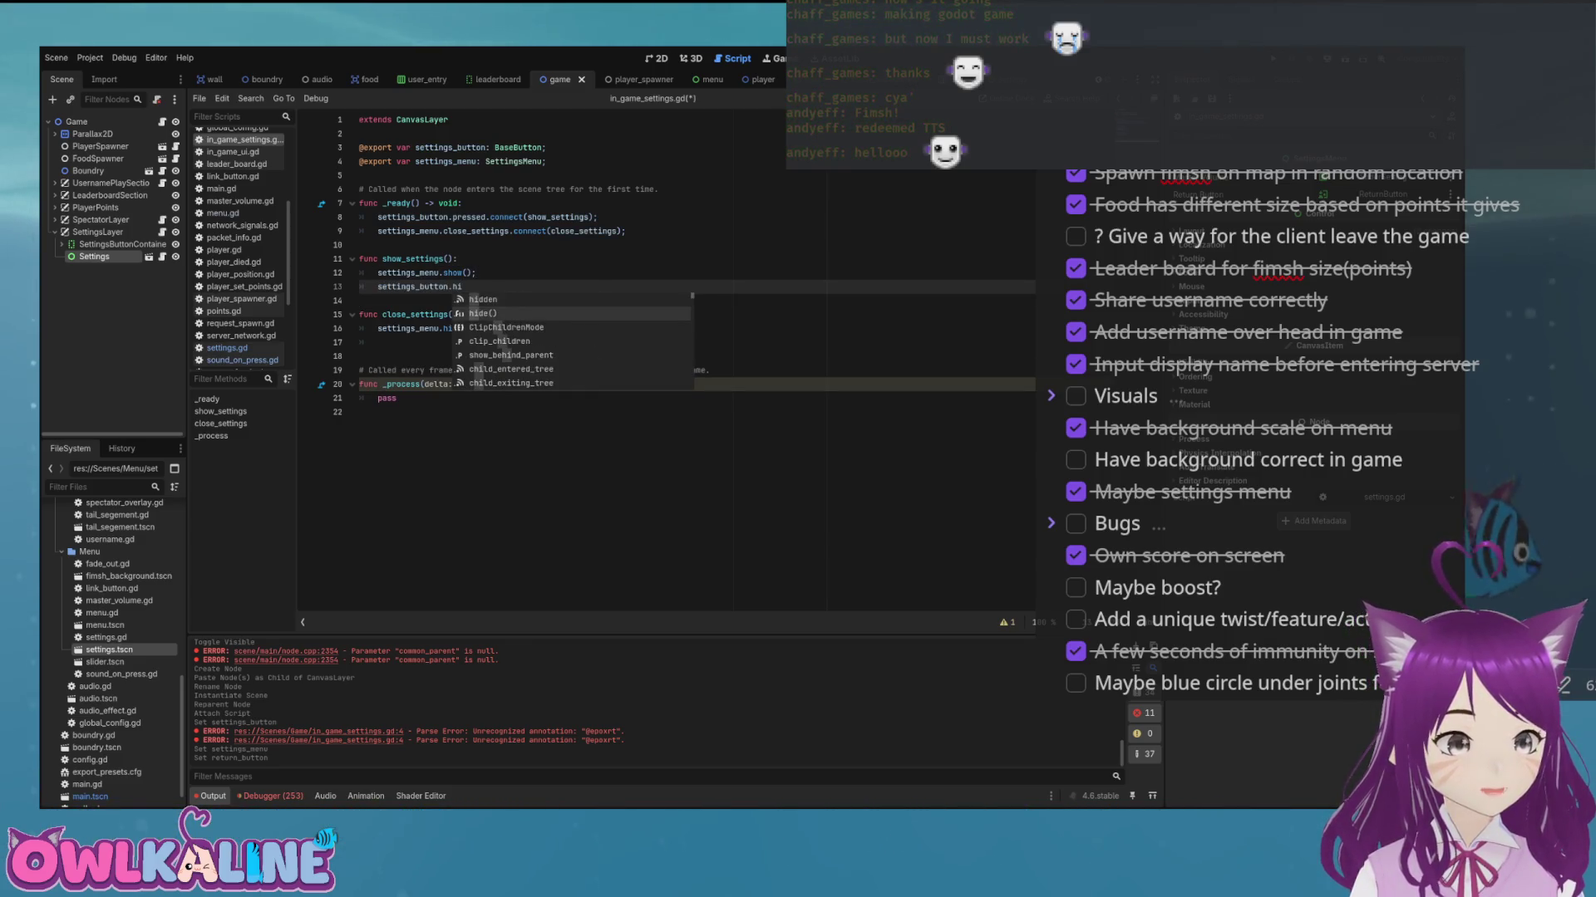
key(Return)
text(;)
Step: Add settings_button.show() to close_settings and save
key(ctrl+c)
key(Down)
key(Down)
key(Down)
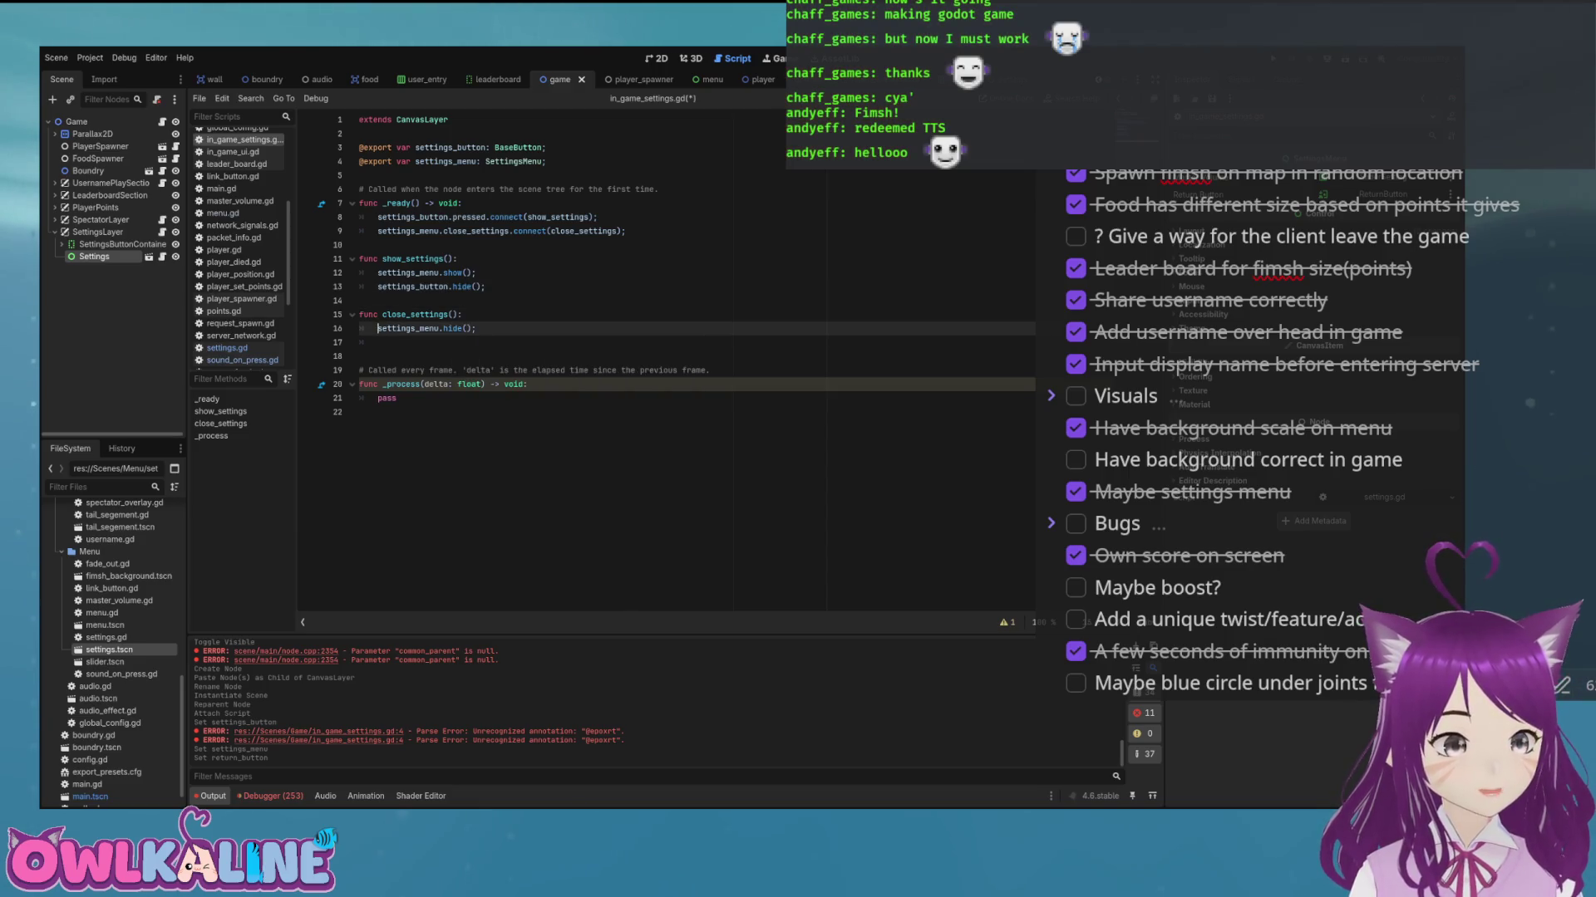
key(Return)
key(ctrl+v)
click(476, 342)
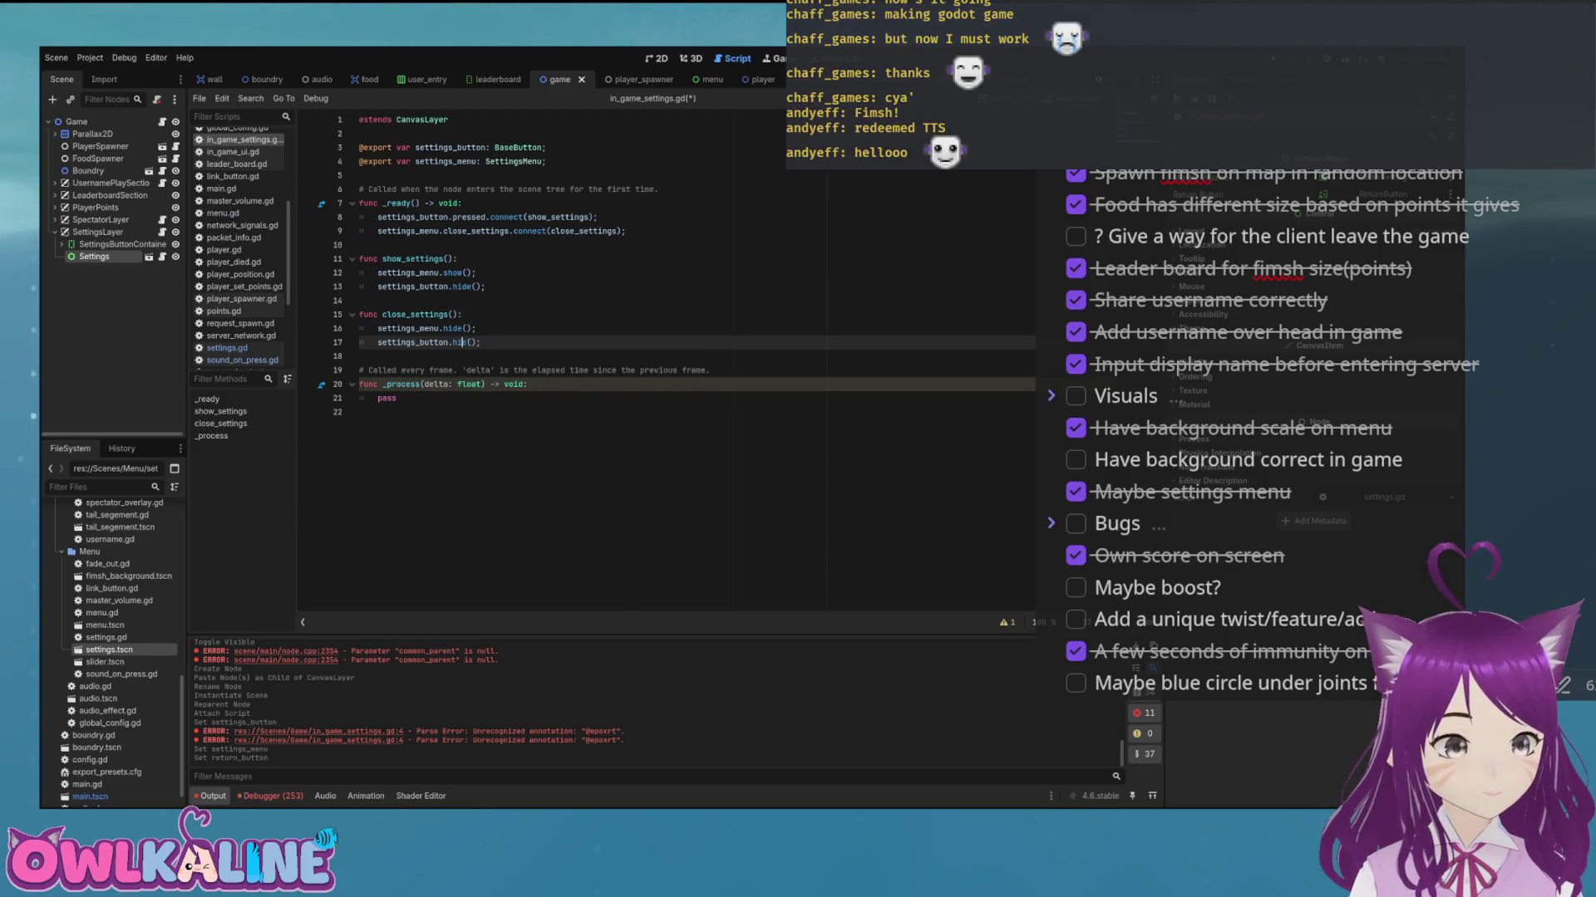
text(show)
key(ctrl+s)
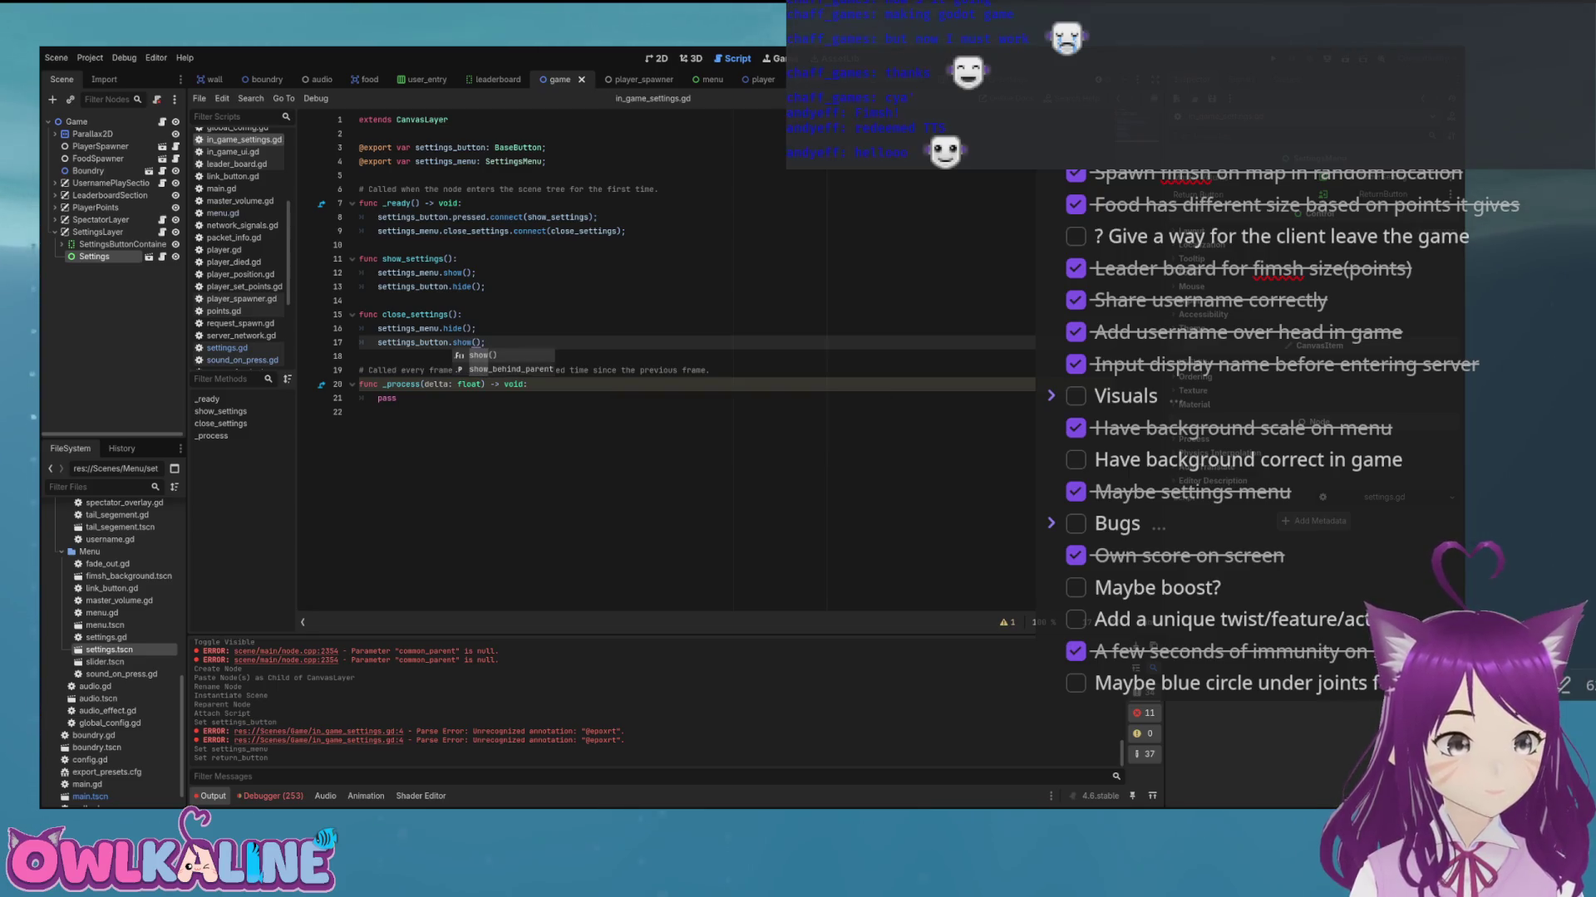
key(Escape)
Step: Delete the unused _process function, then select the MainMenu root in the menu scene
key(End)
key(shift+Down)
key(shift+Down)
key(shift+Down)
key(BackSpace)
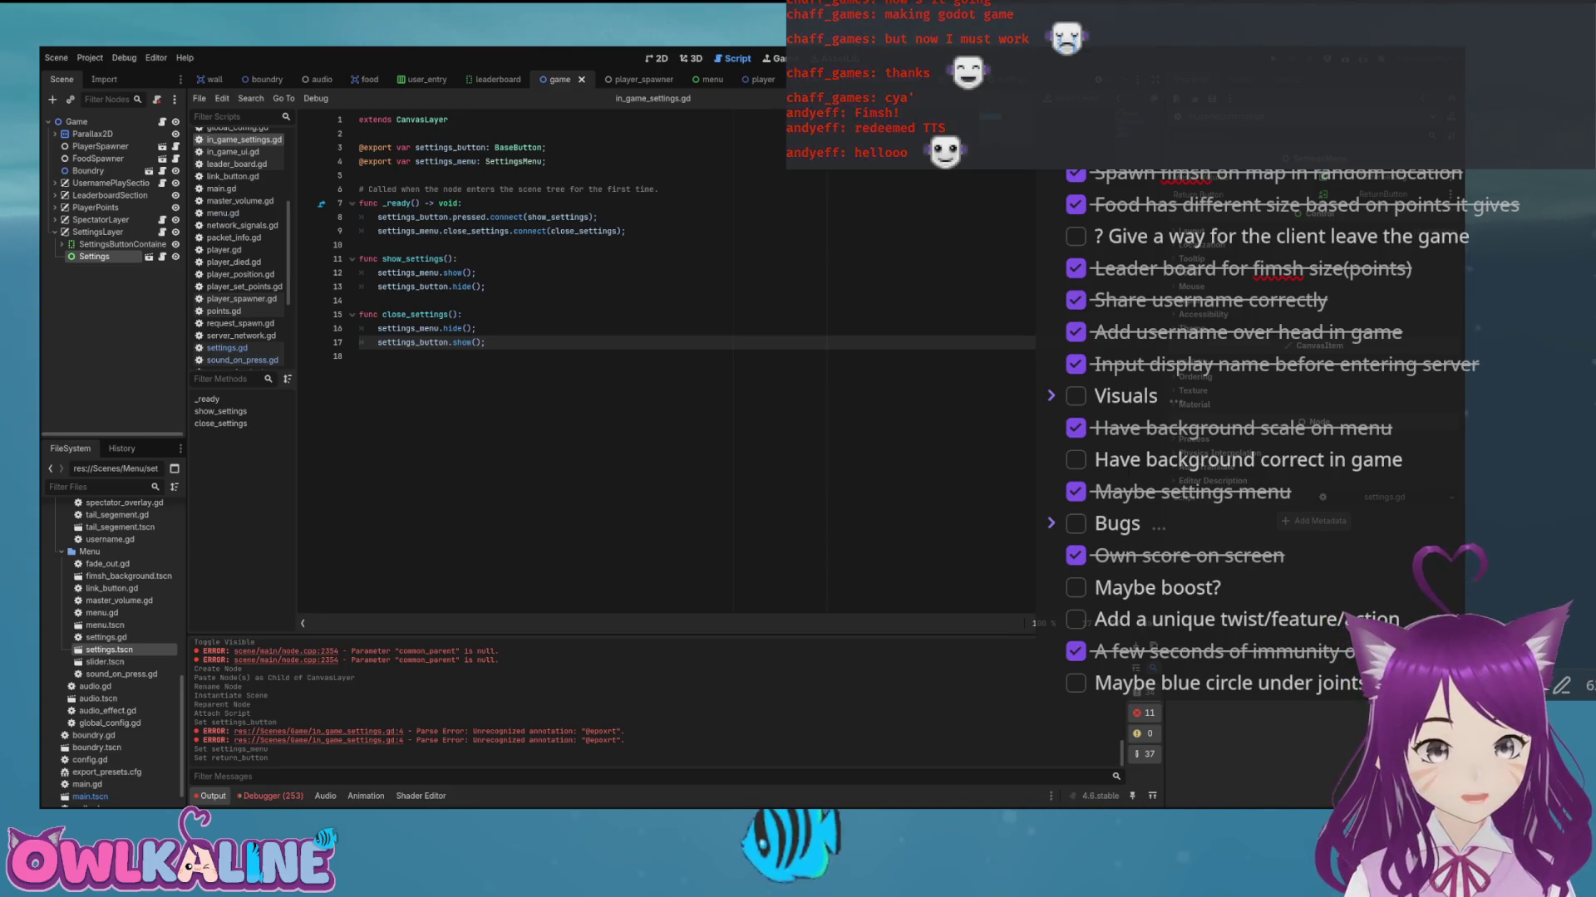
key(ctrl+Tab)
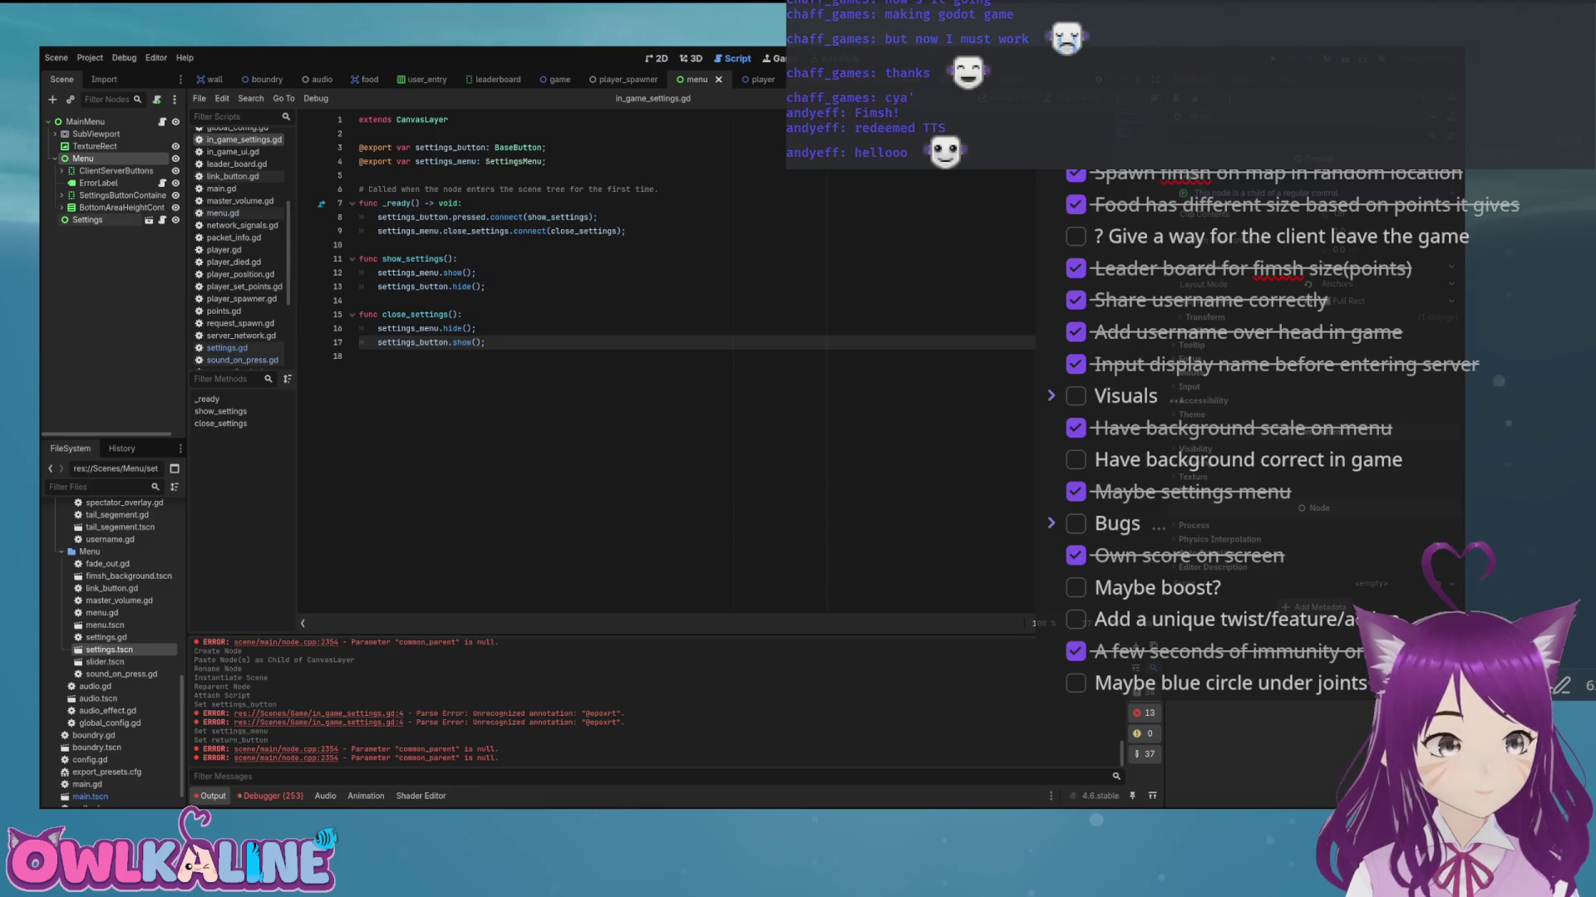
click(85, 122)
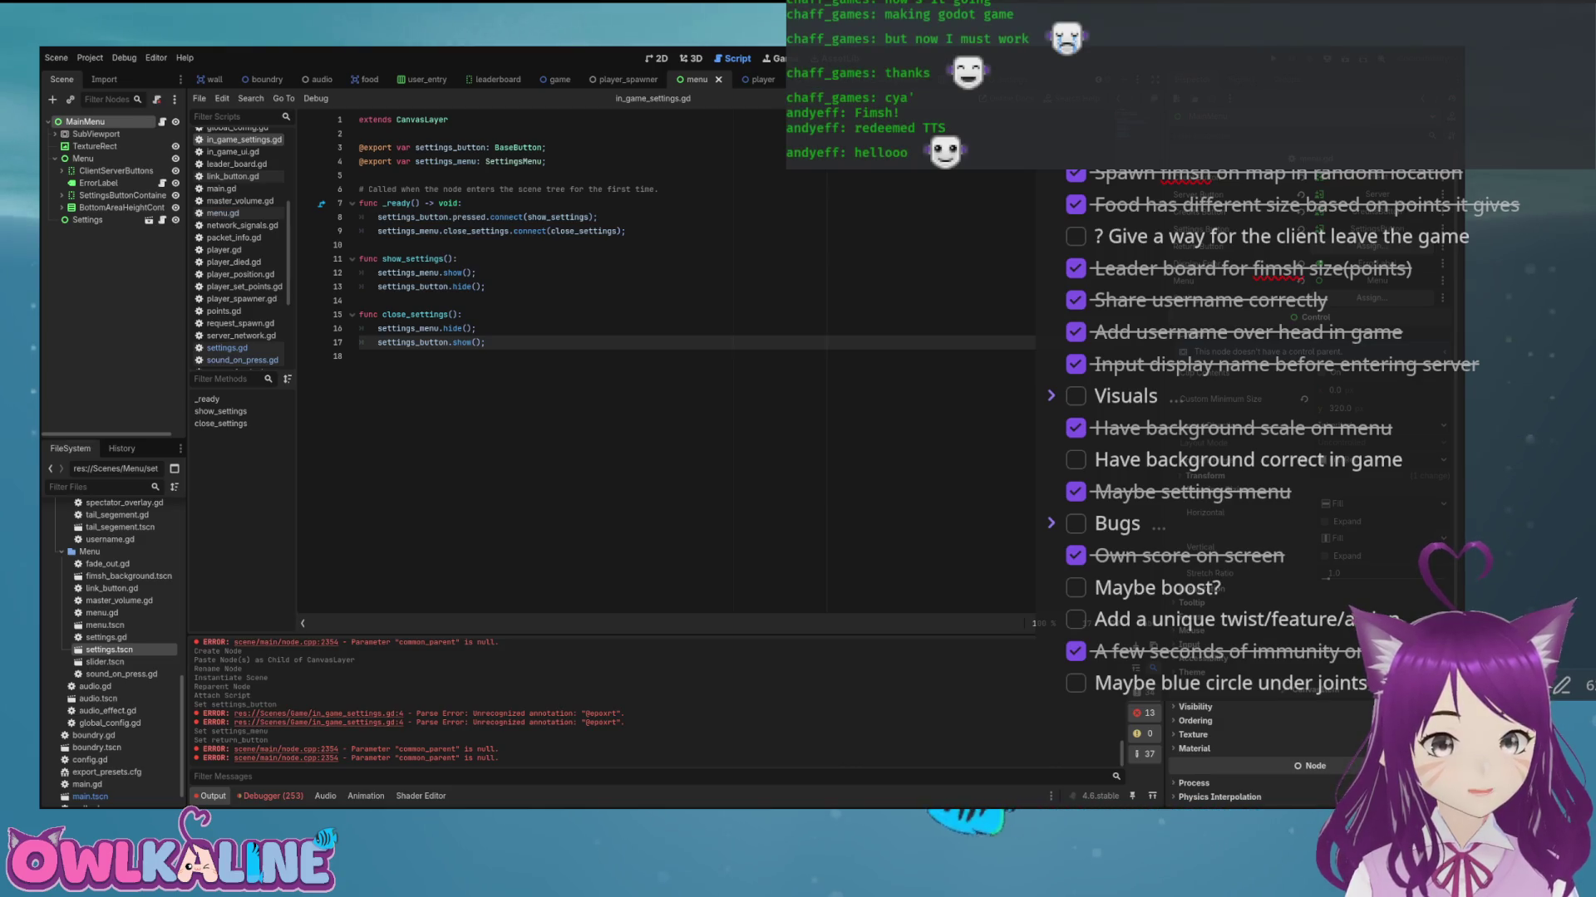
Step: In menu.gd, remove the return_button export, retype settings as SettingsMenu, and save
click(223, 212)
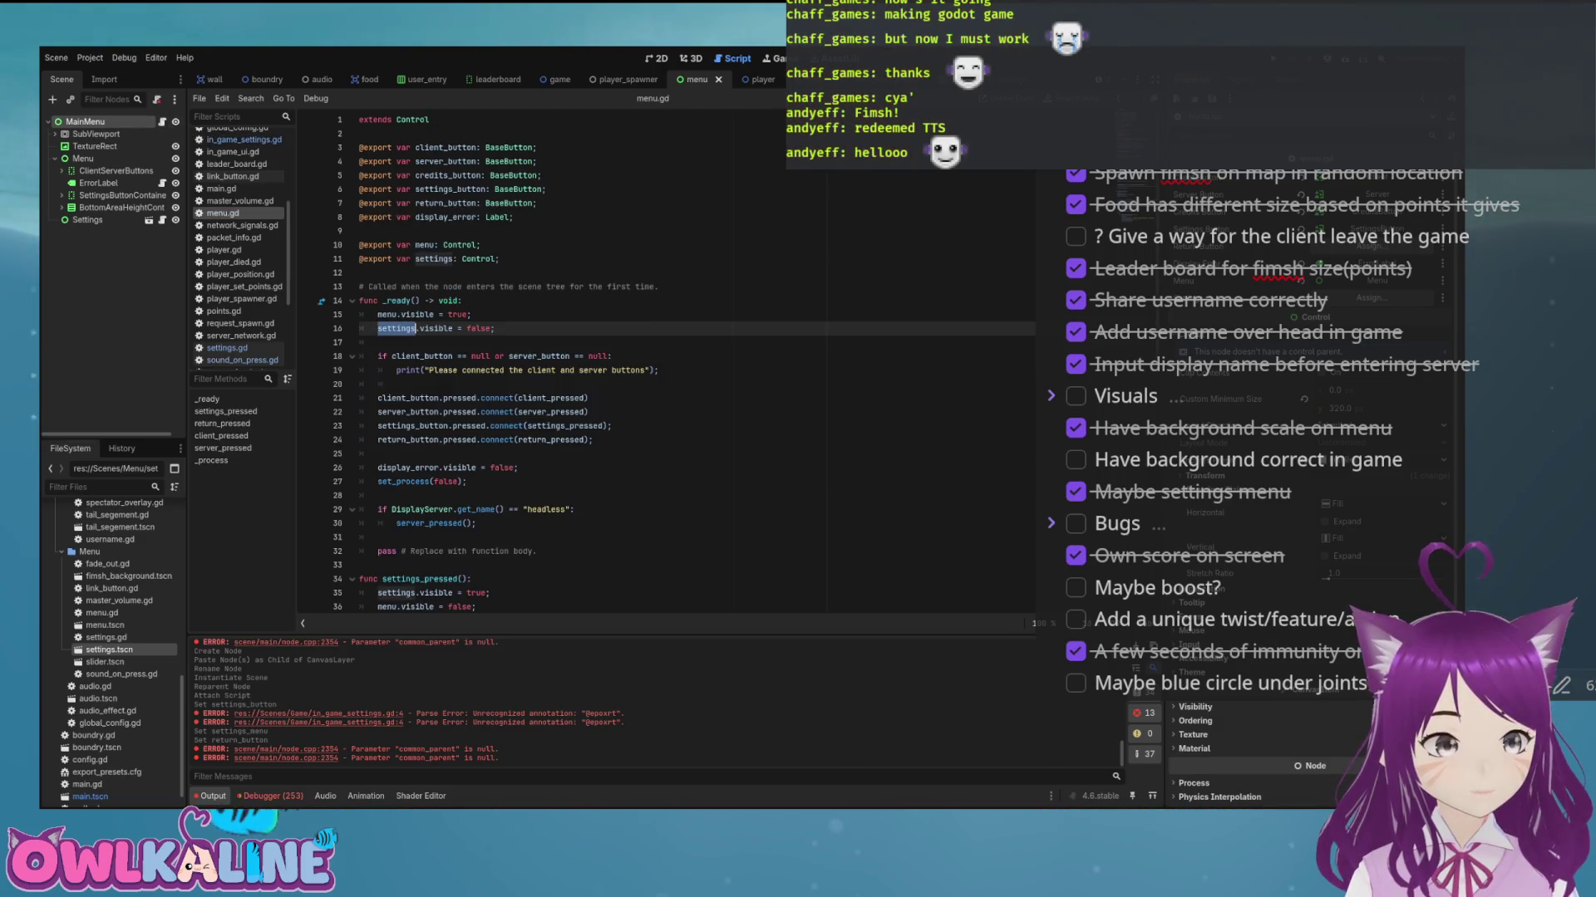
mouse_move(538, 203)
mouse_down()
mouse_move(359, 189)
mouse_move(359, 202)
mouse_up()
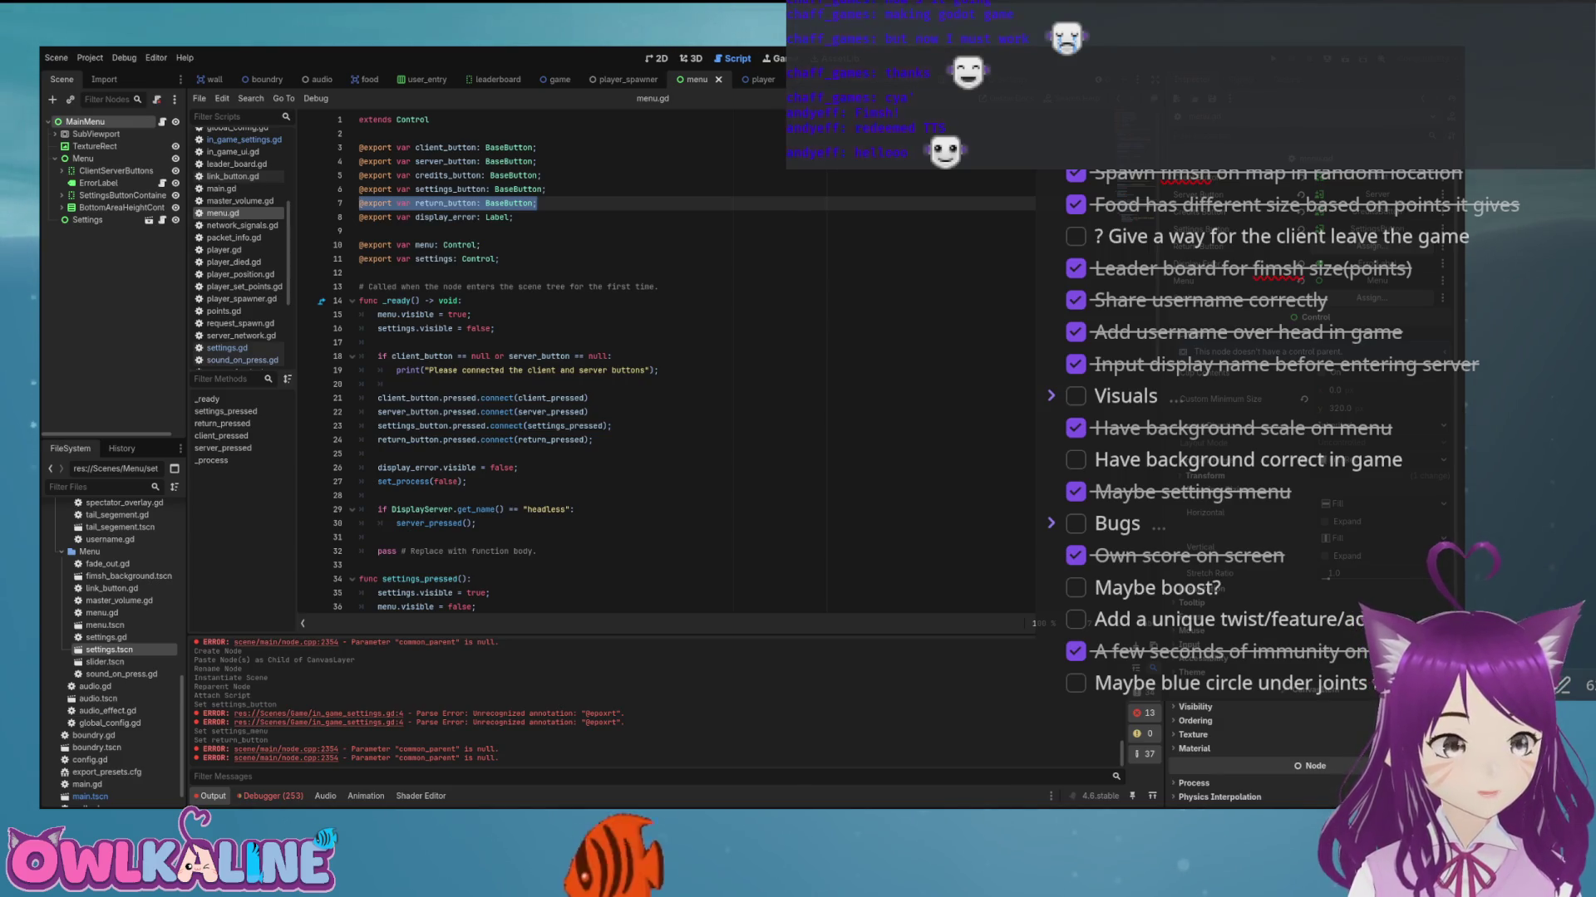
key(BackSpace)
key(BackSpace)
key(Down)
key(Down)
key(Down)
key(BackSpace)
key(BackSpace)
key(BackSpace)
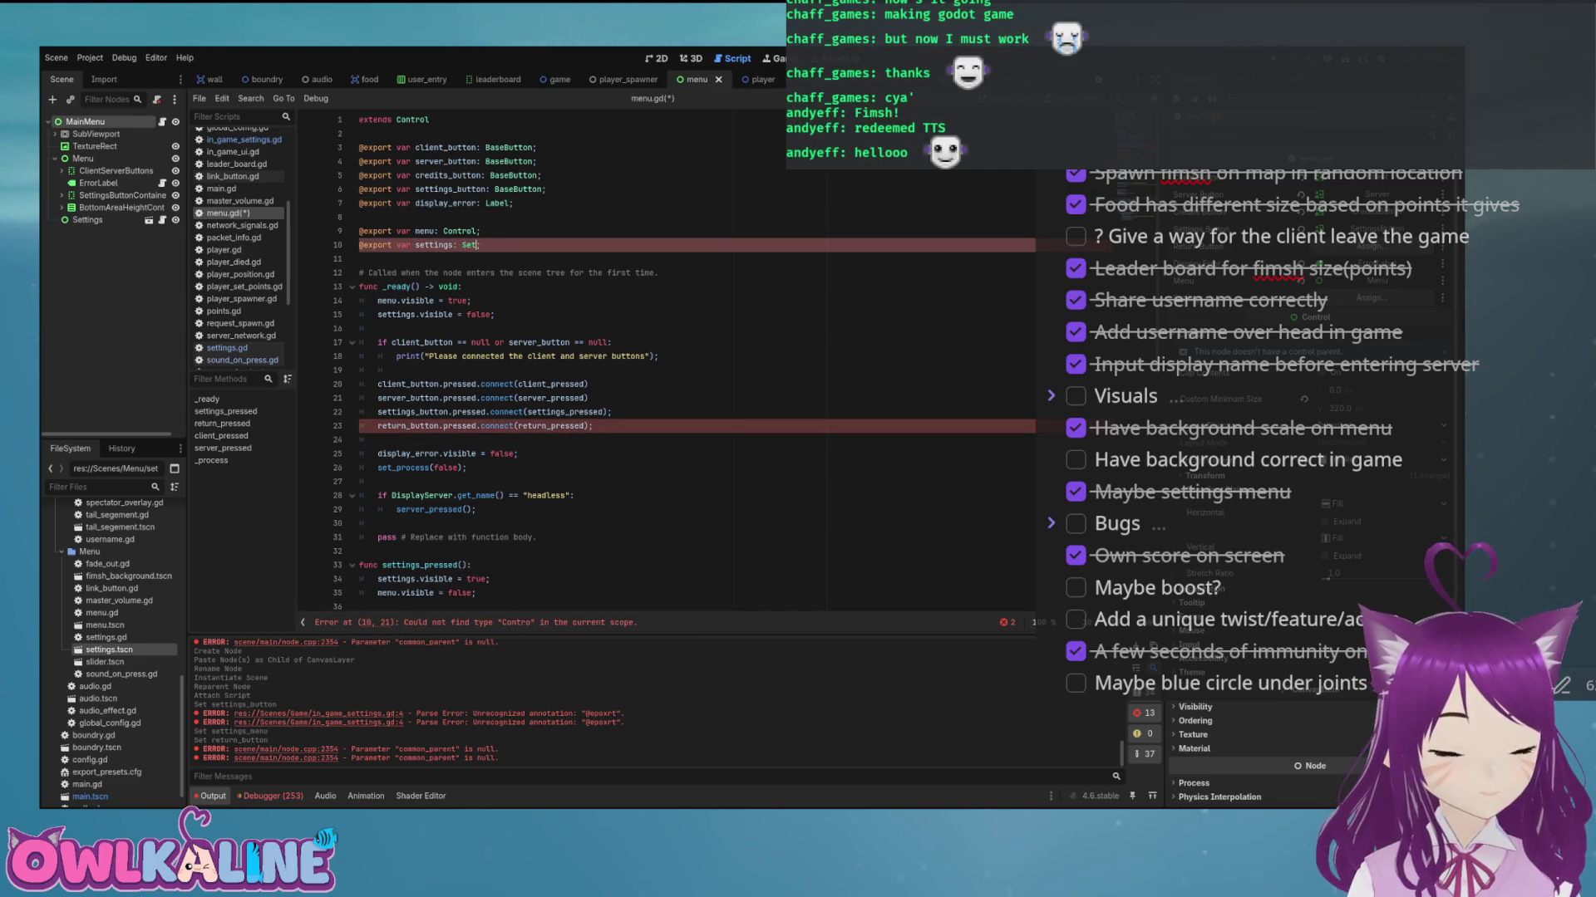
text(t)
key(Return)
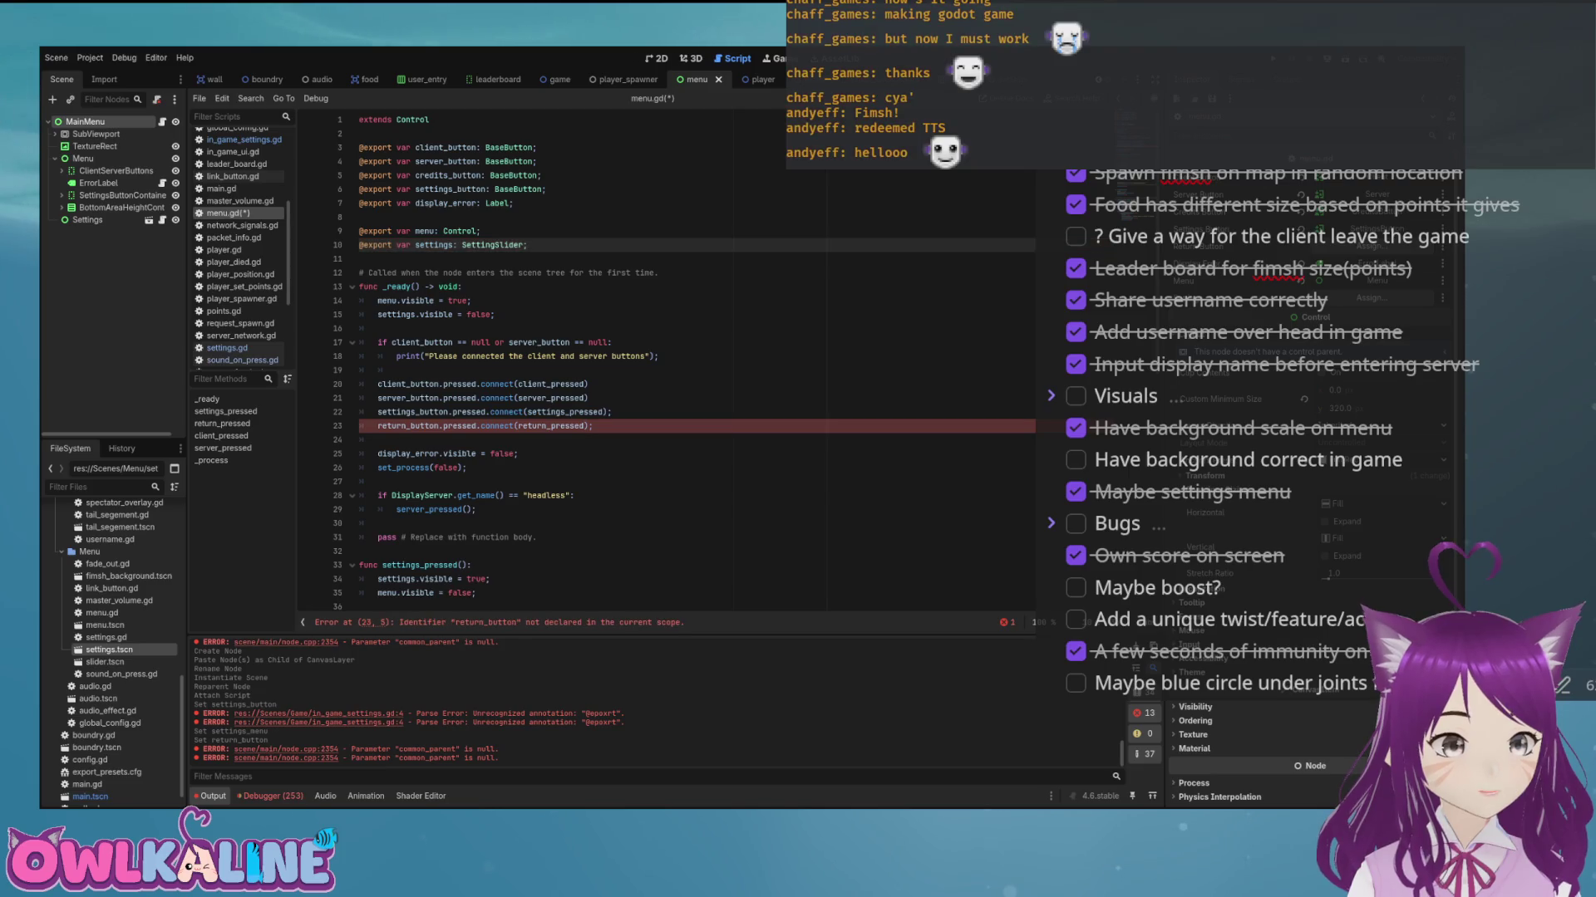
key(BackSpace)
key(BackSpace)
key(BackSpace)
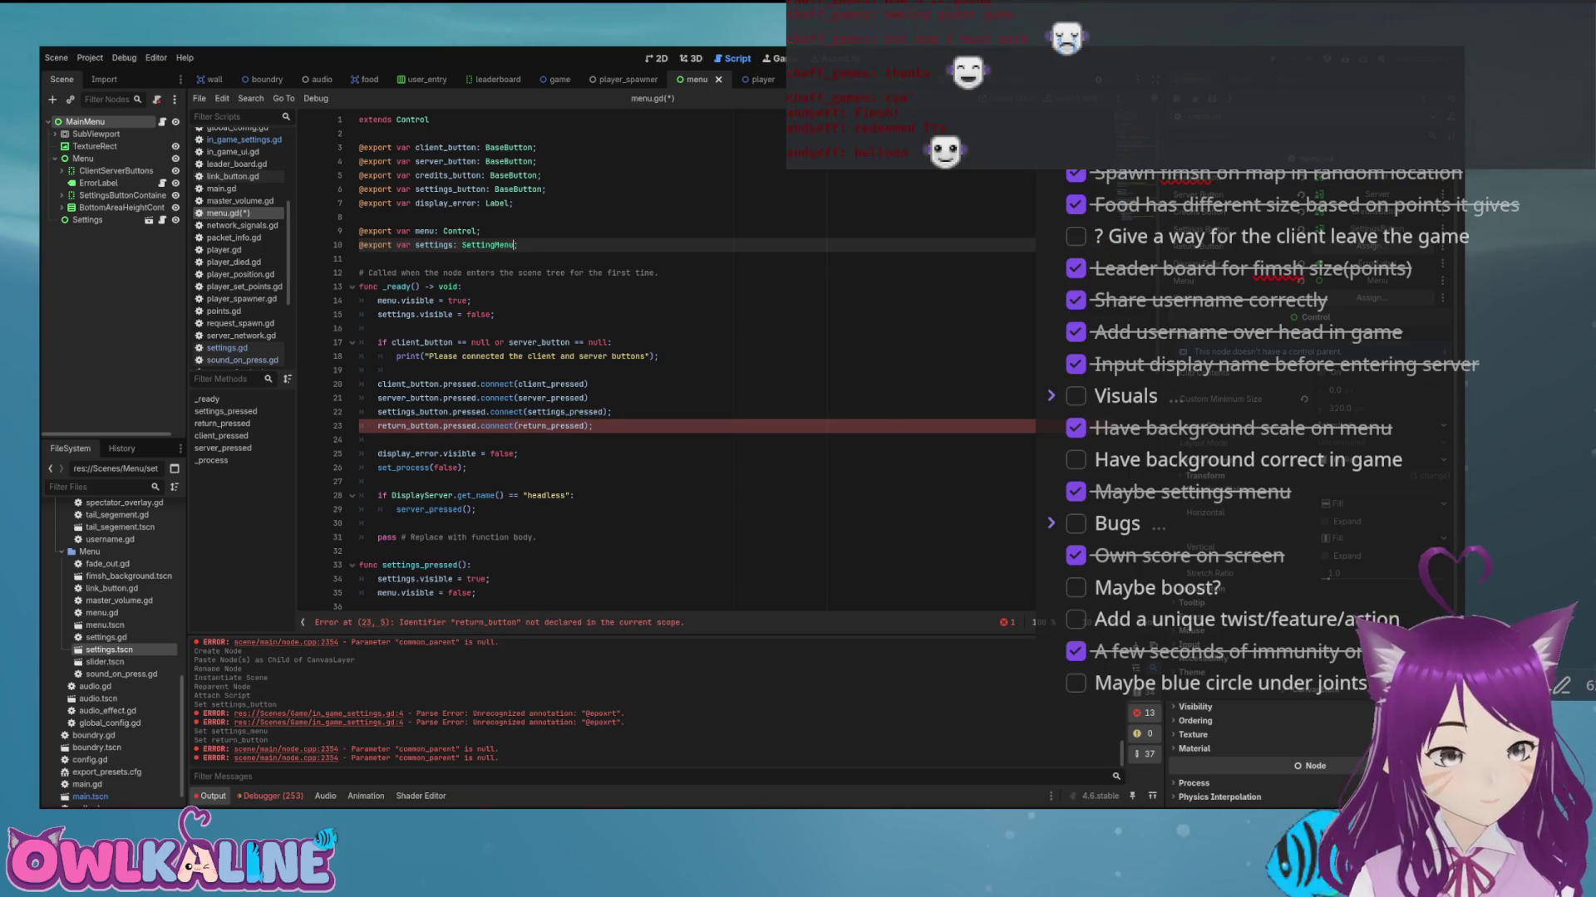
key(ctrl+s)
click(359, 217)
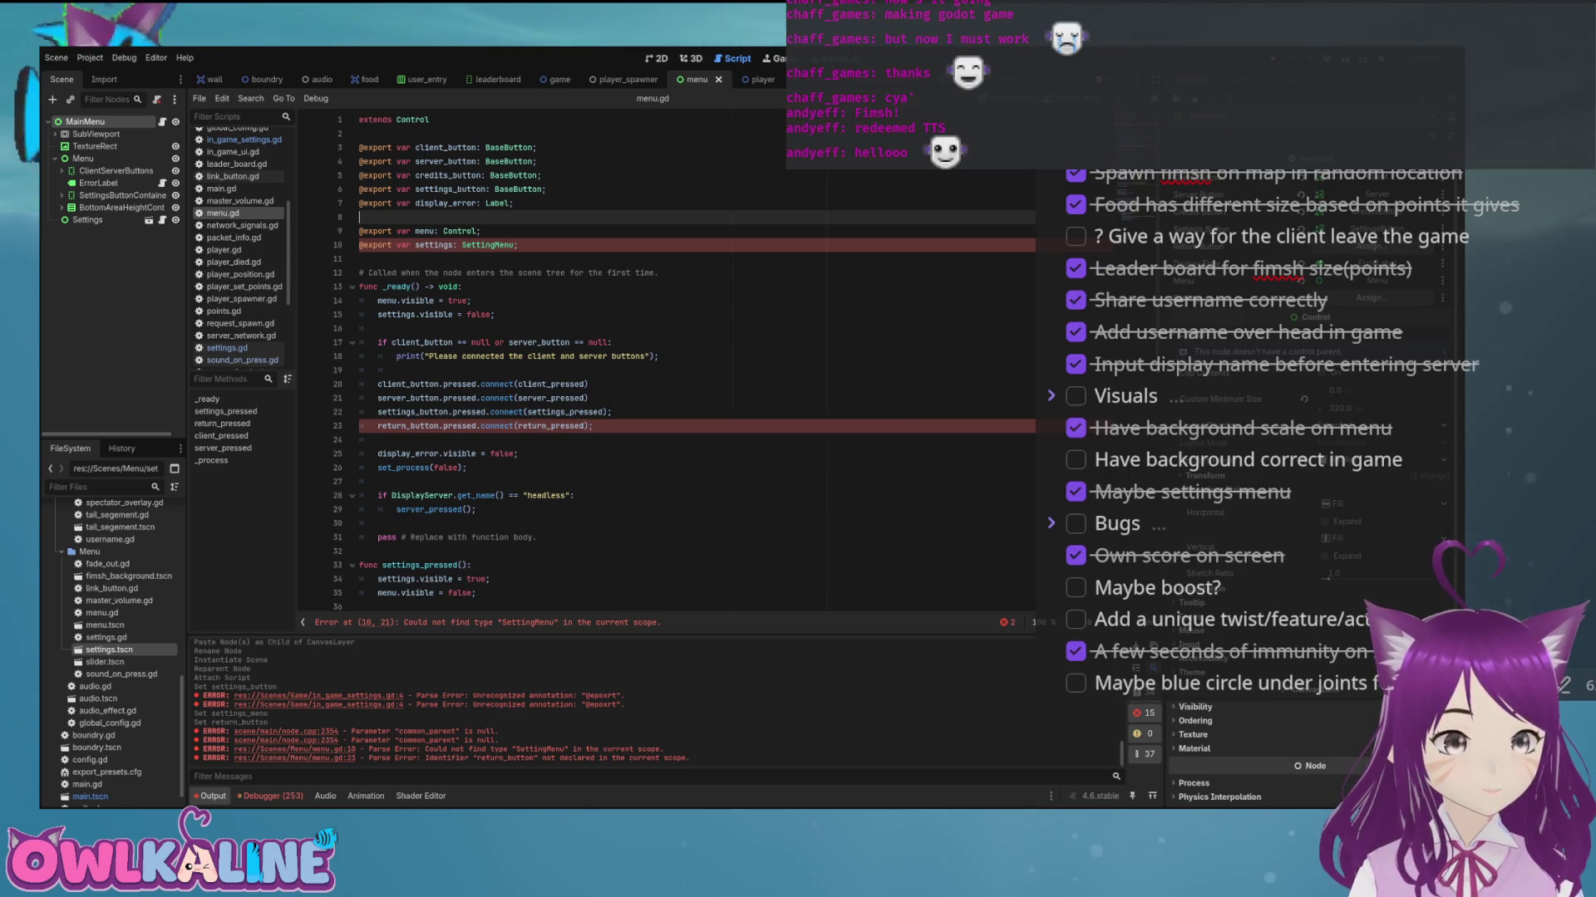
Step: Change line 23 to settings.close_settings.connect(return_pressed), save, and check the line 10 type error
double_click(407, 425)
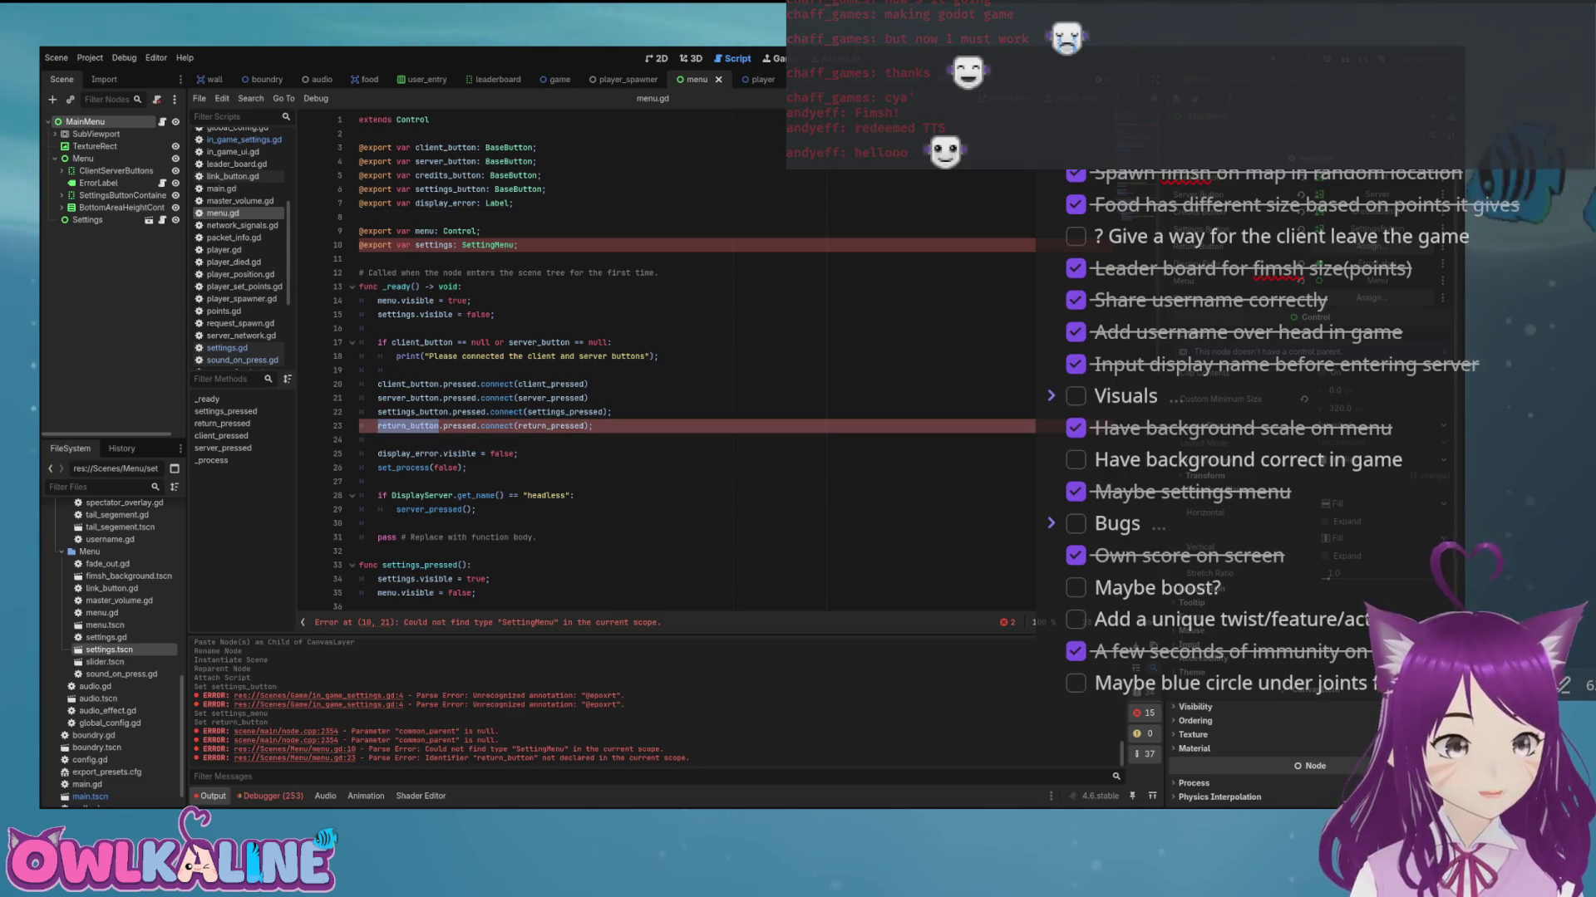
text(tings)
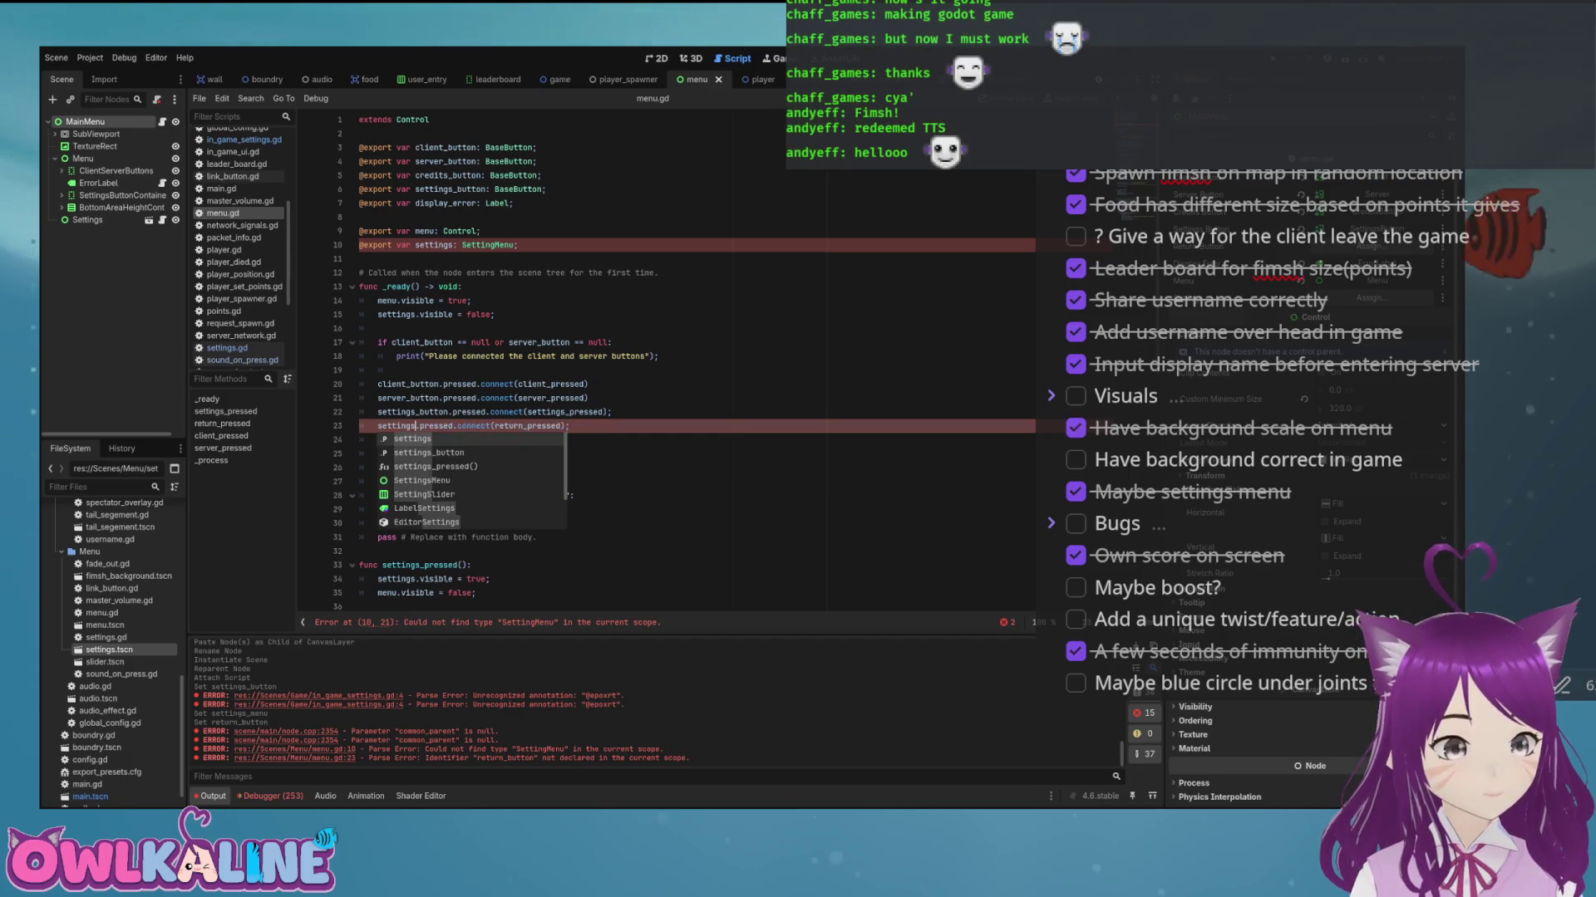
key(Right)
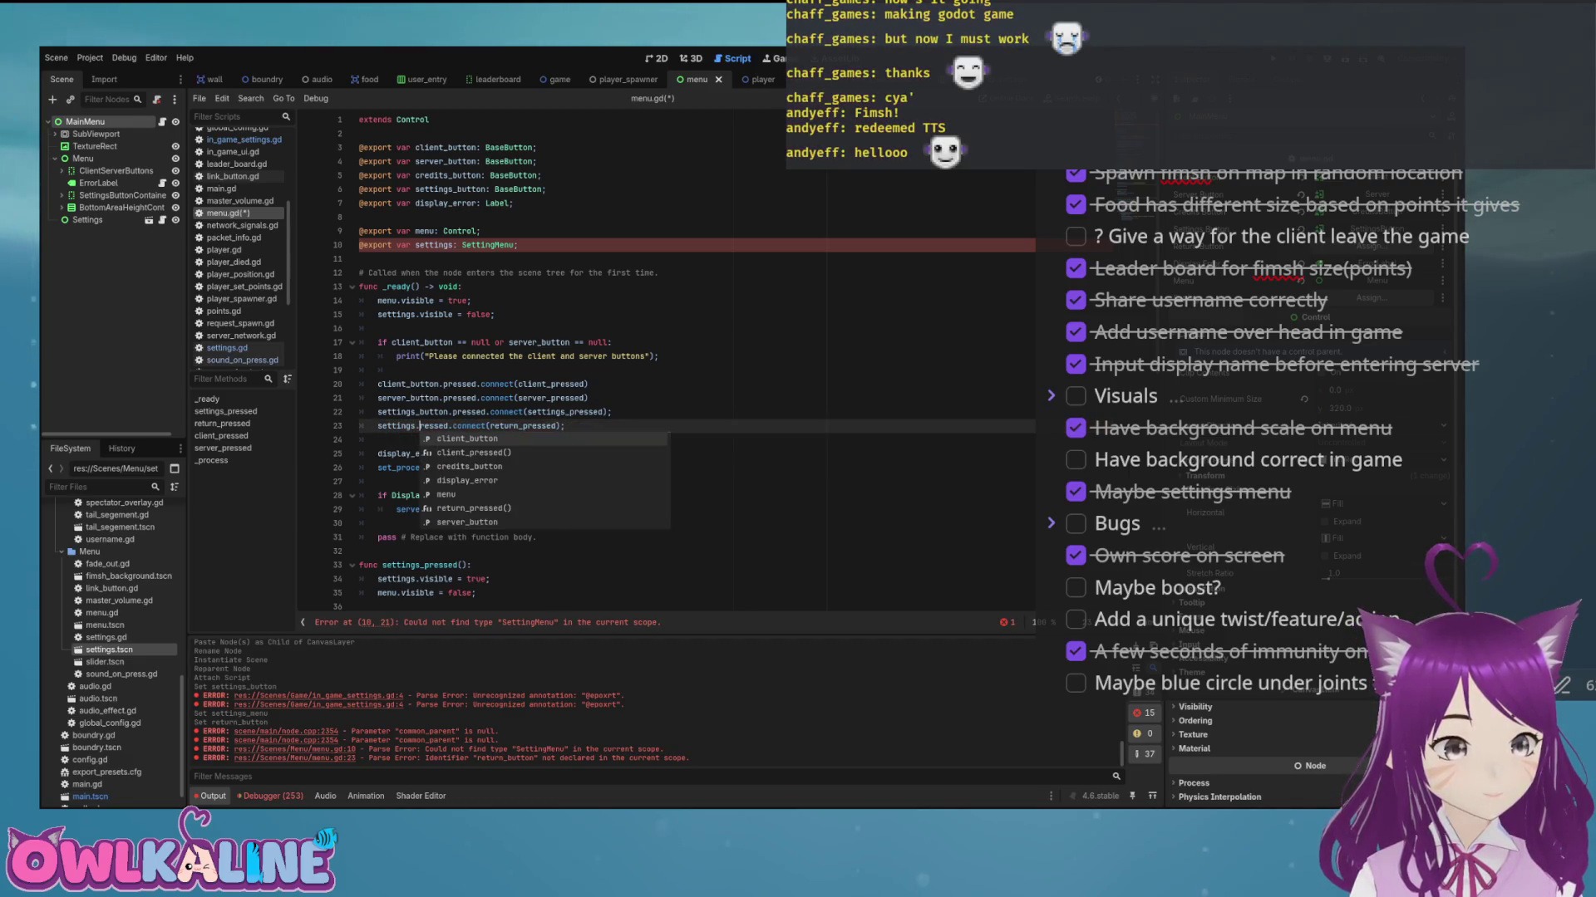
text(cl)
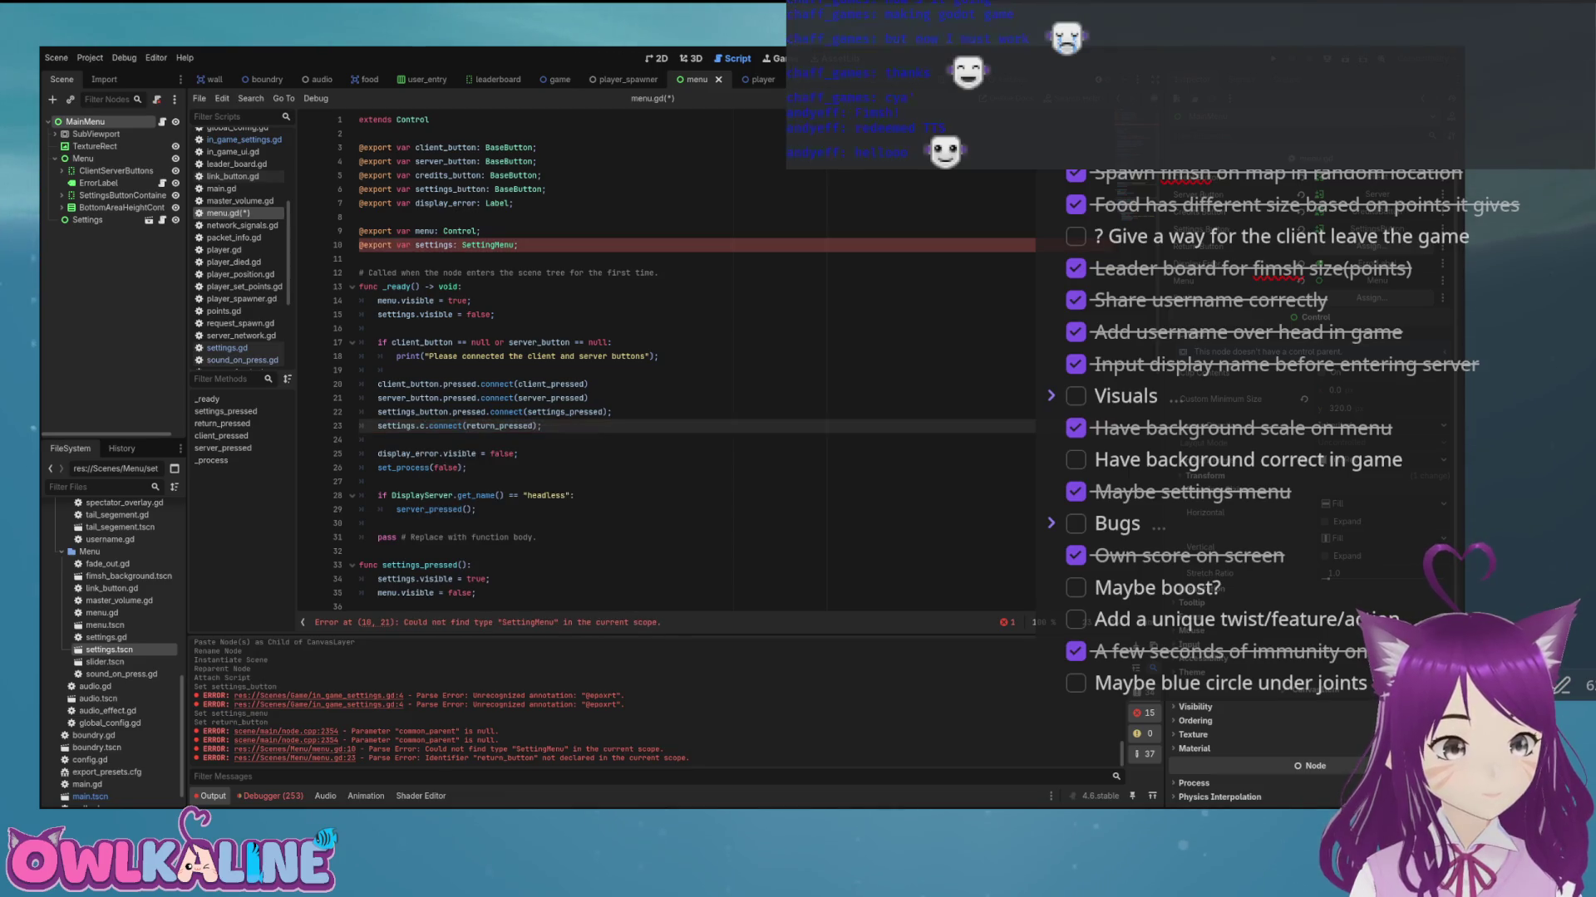
text(ose_settings)
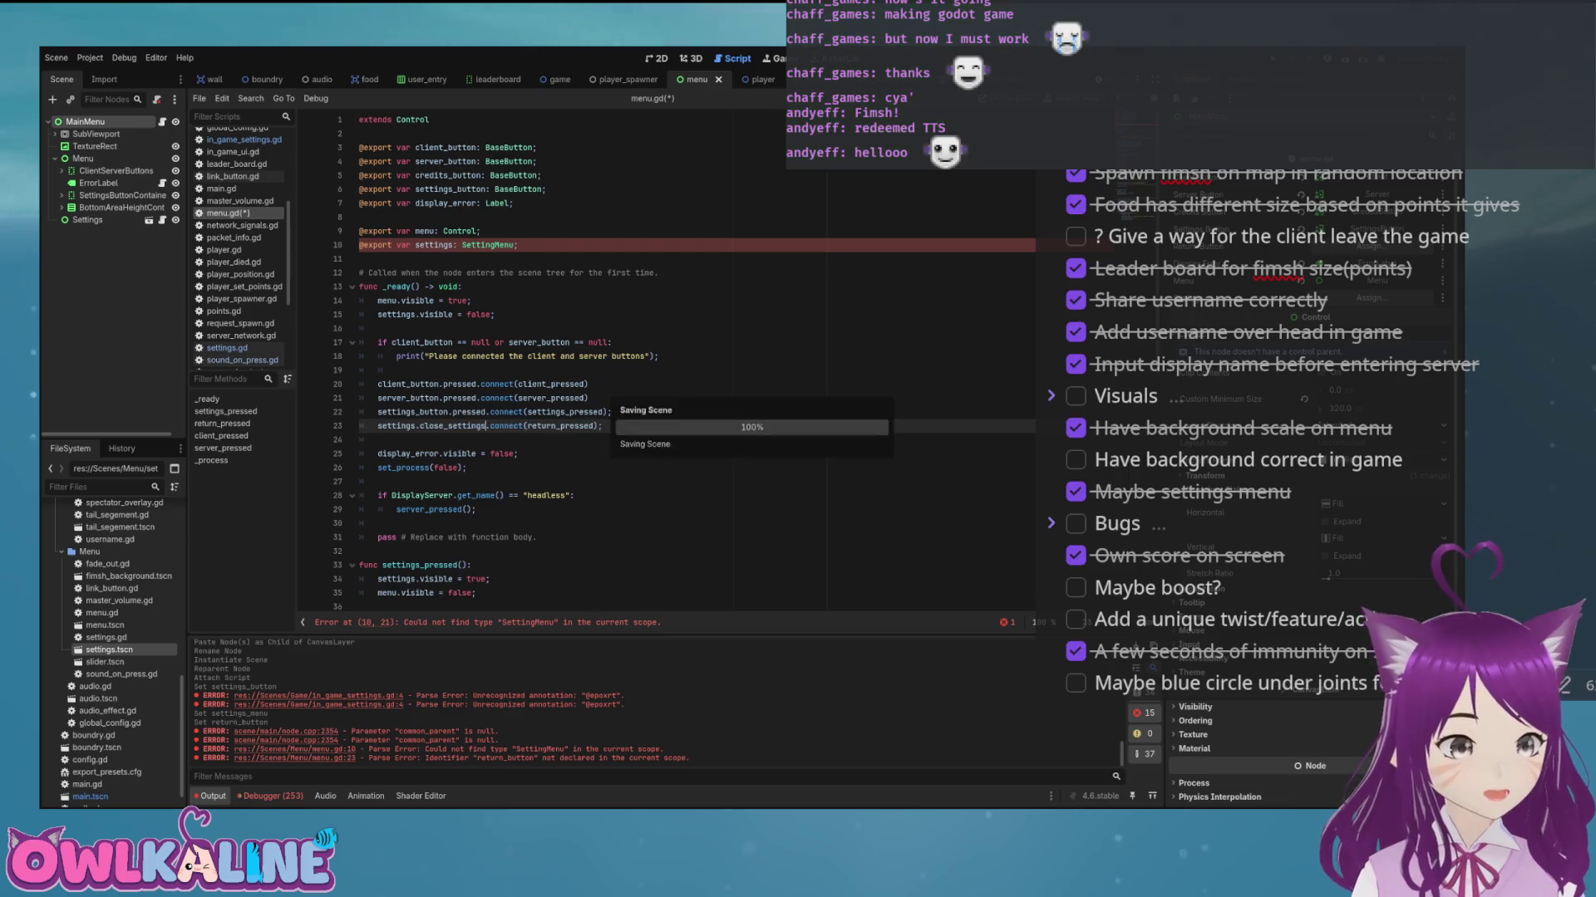
key(ctrl+s)
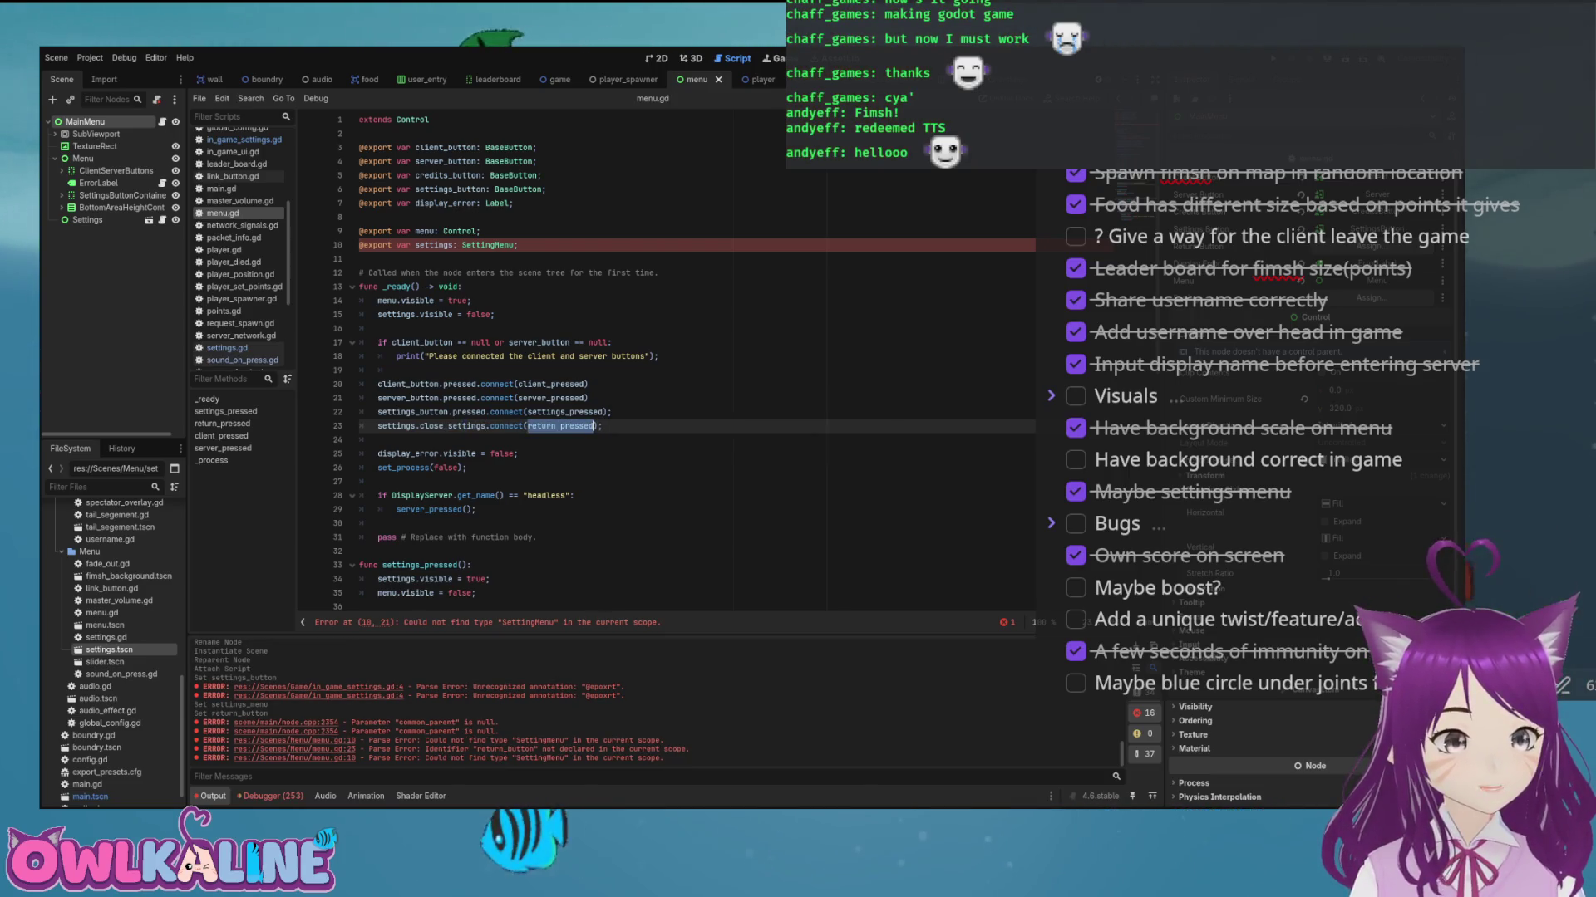
click(430, 245)
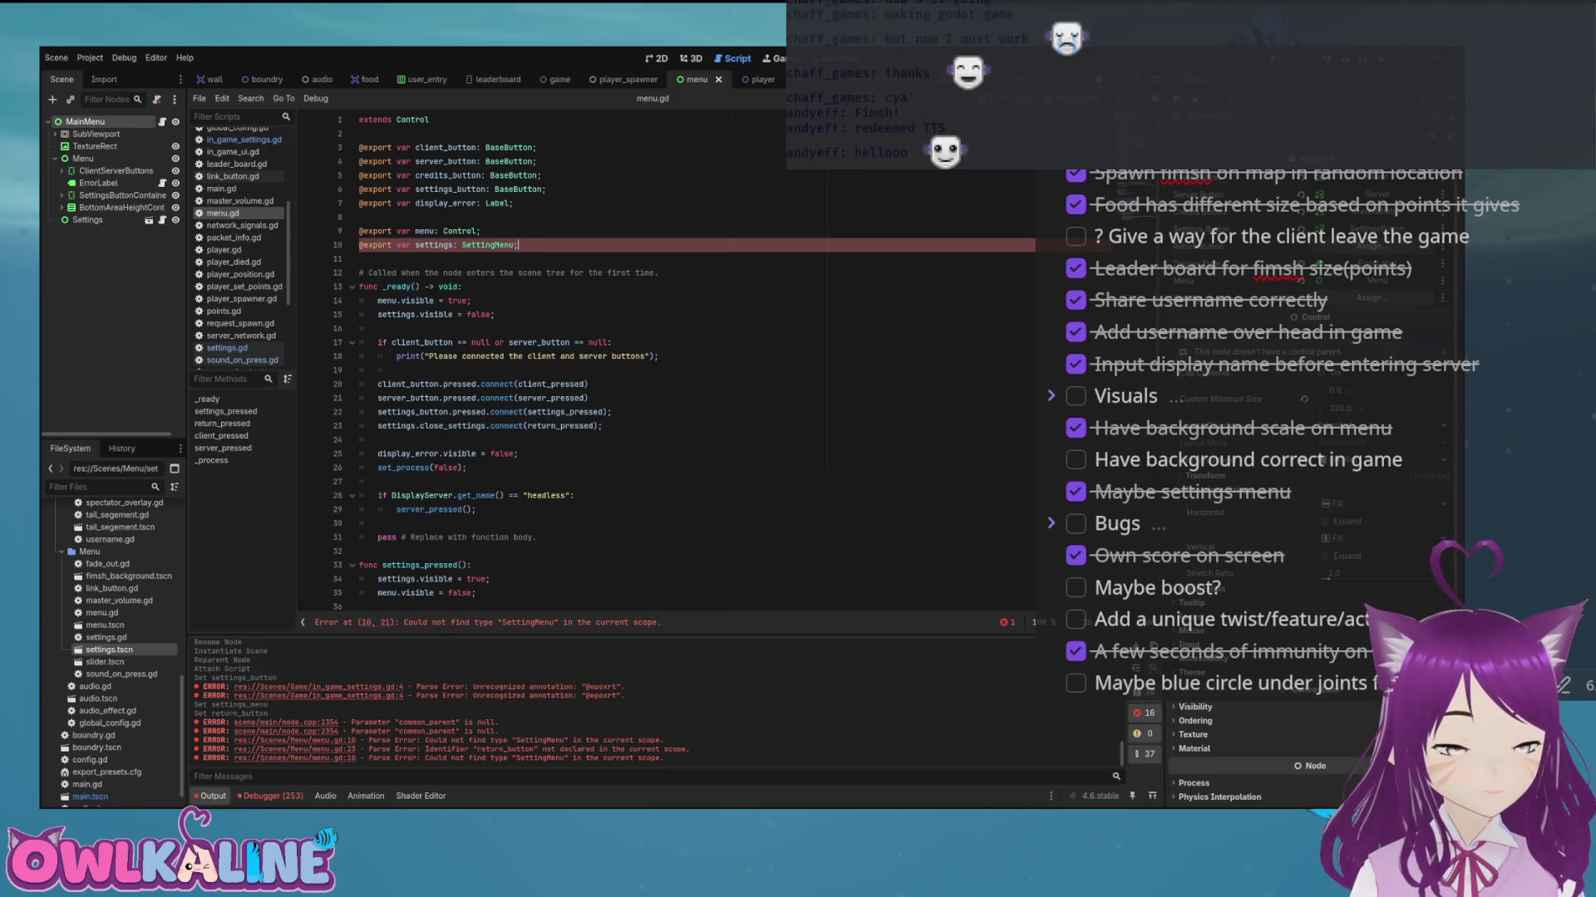
click(482, 231)
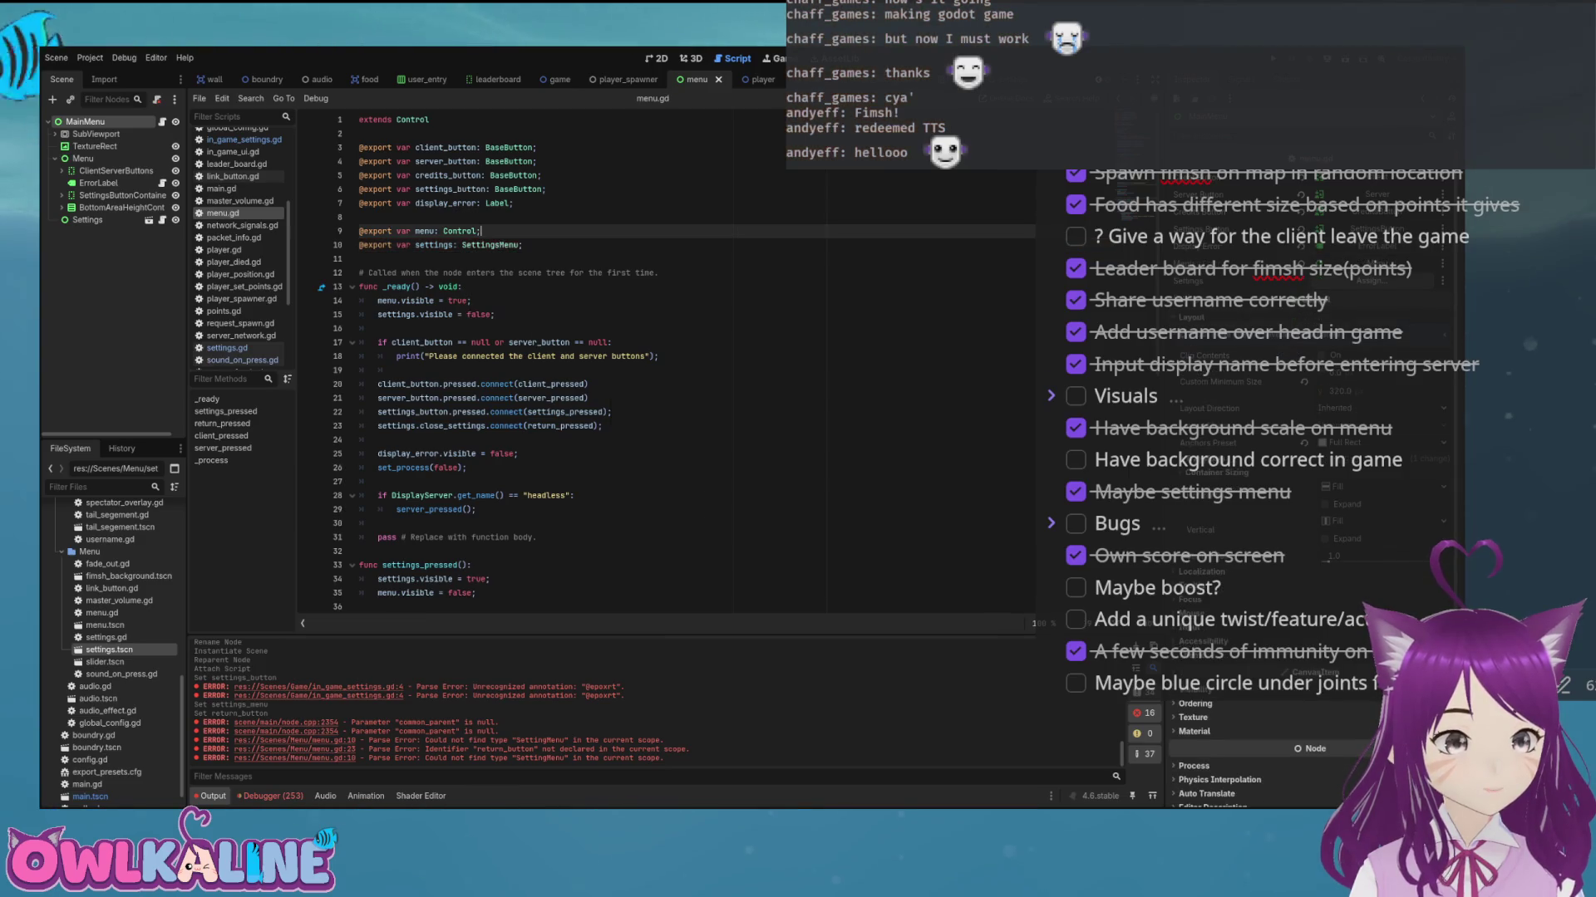
Step: Run the project with F5 to test the menu's settings wiring, stop it, and return to settings.gd
click(462, 287)
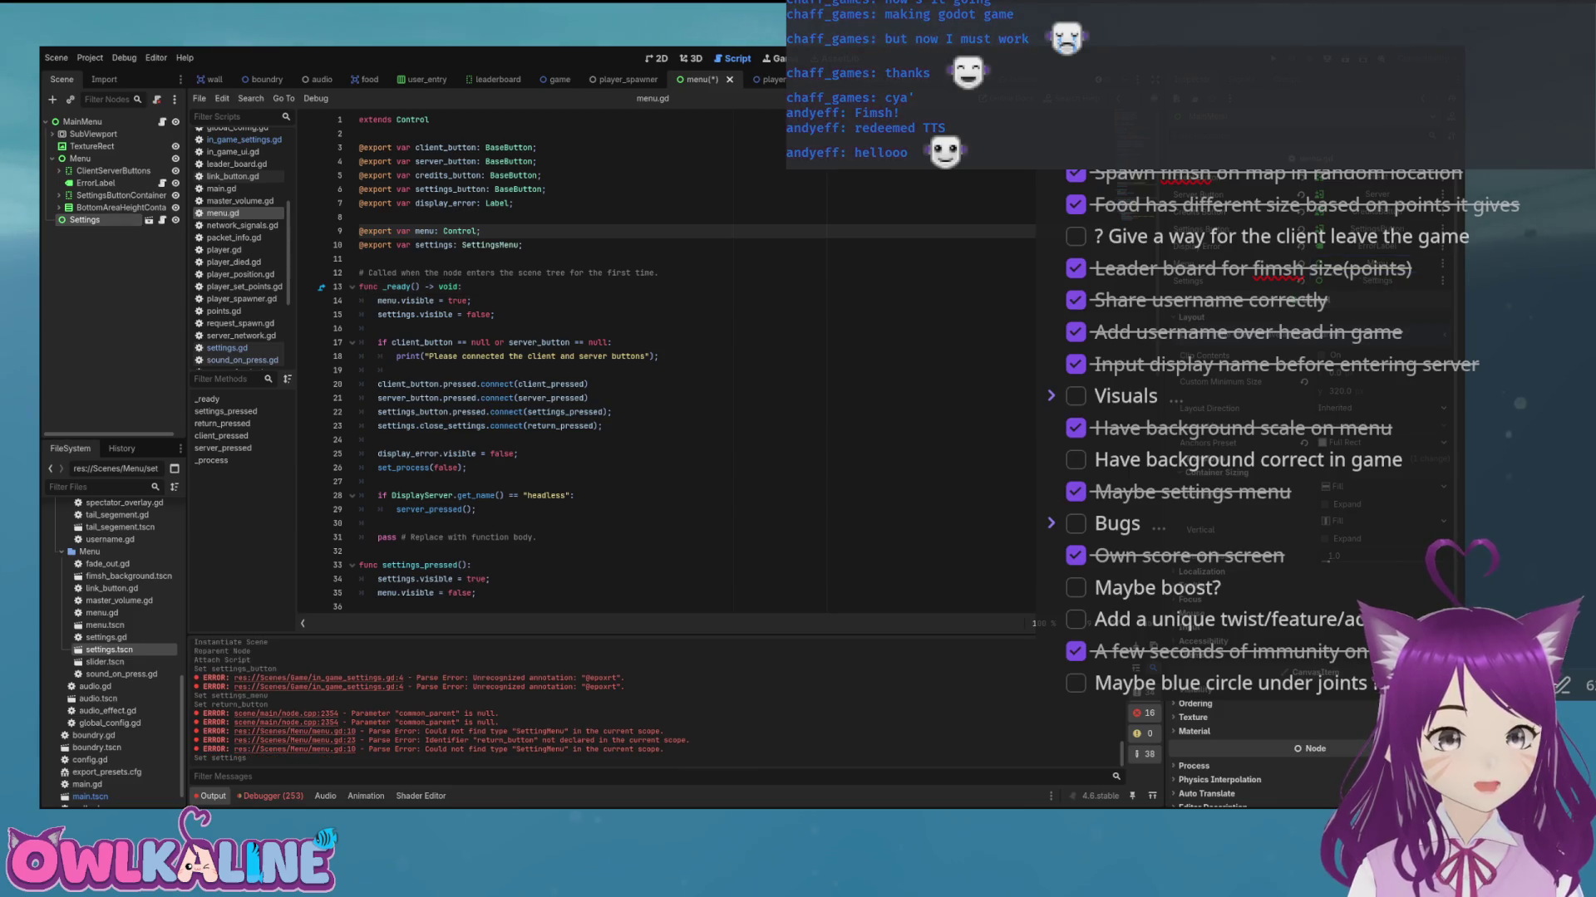
click(359, 217)
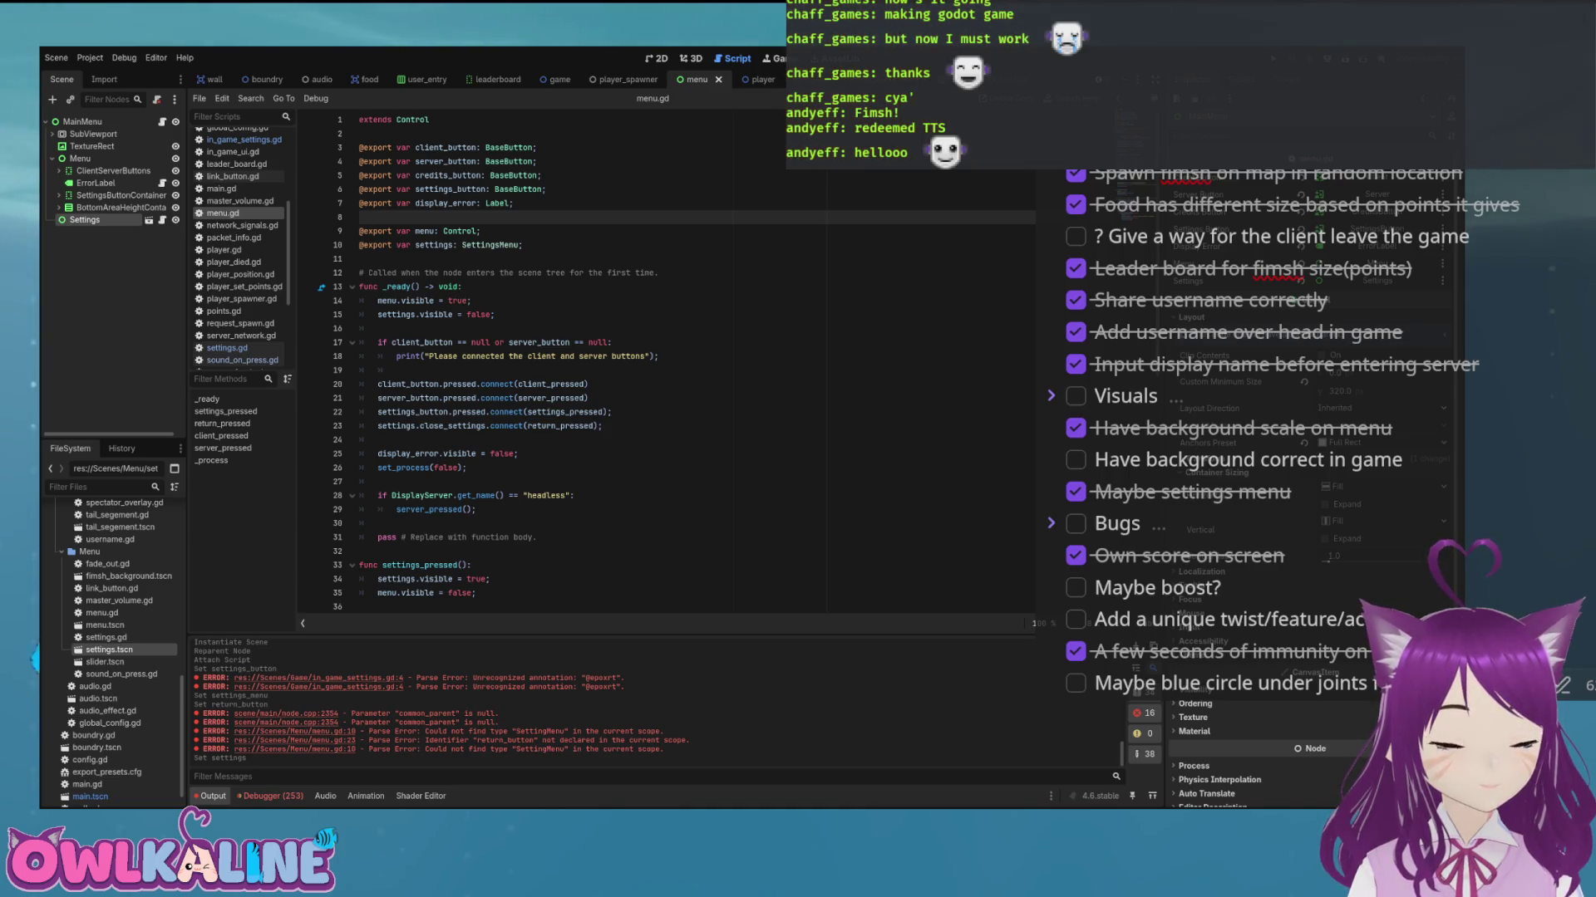
scroll(519, 361, down, 4)
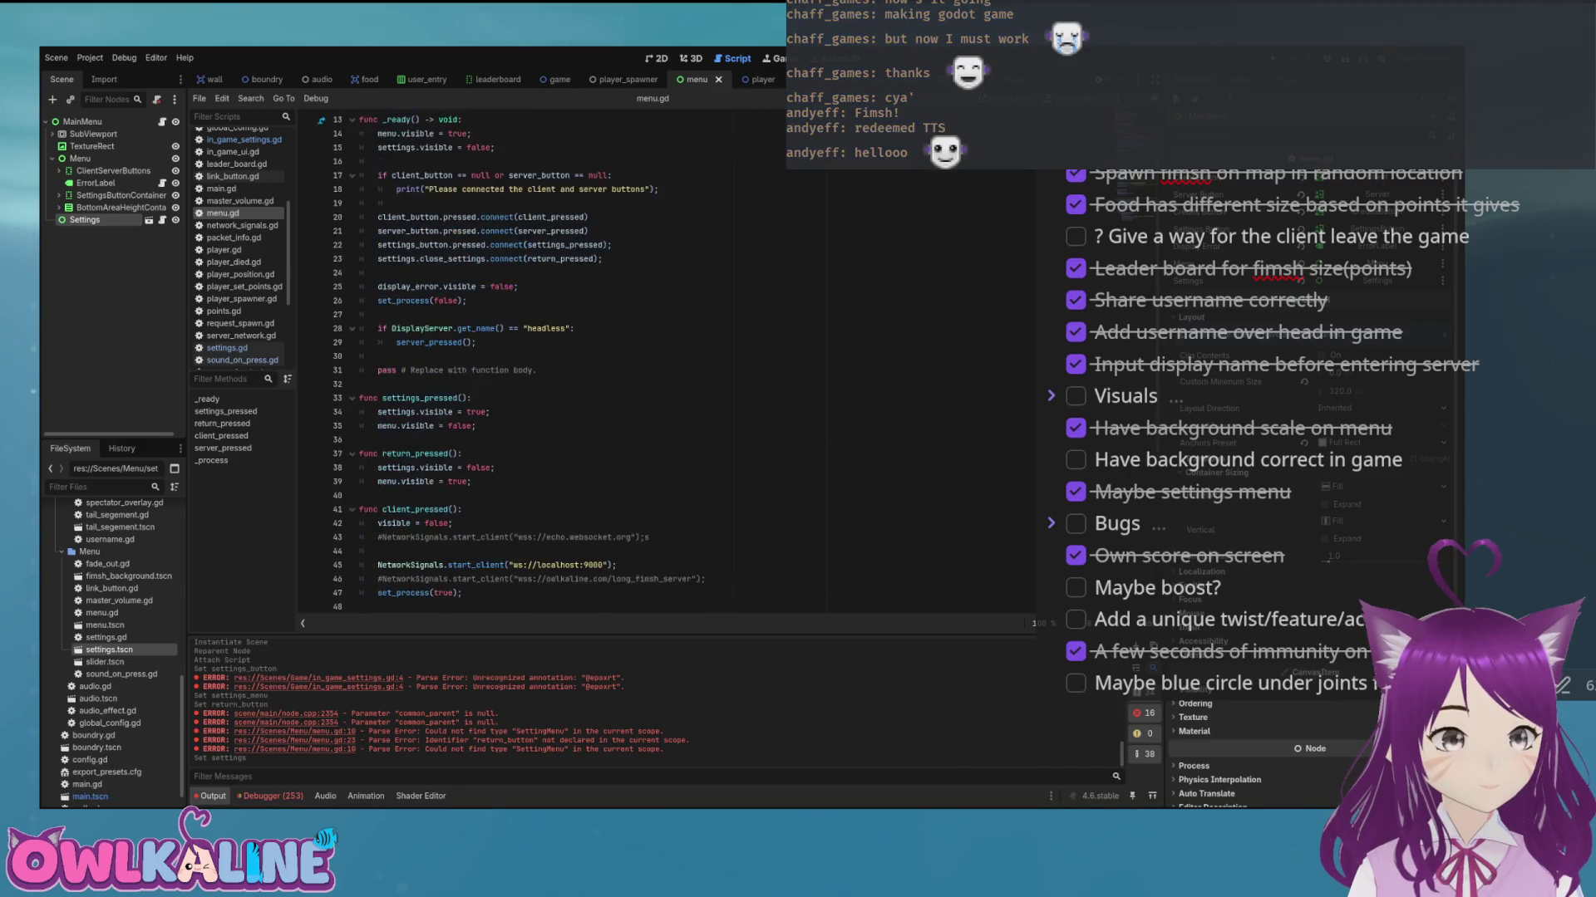
scroll(519, 362, up, 4)
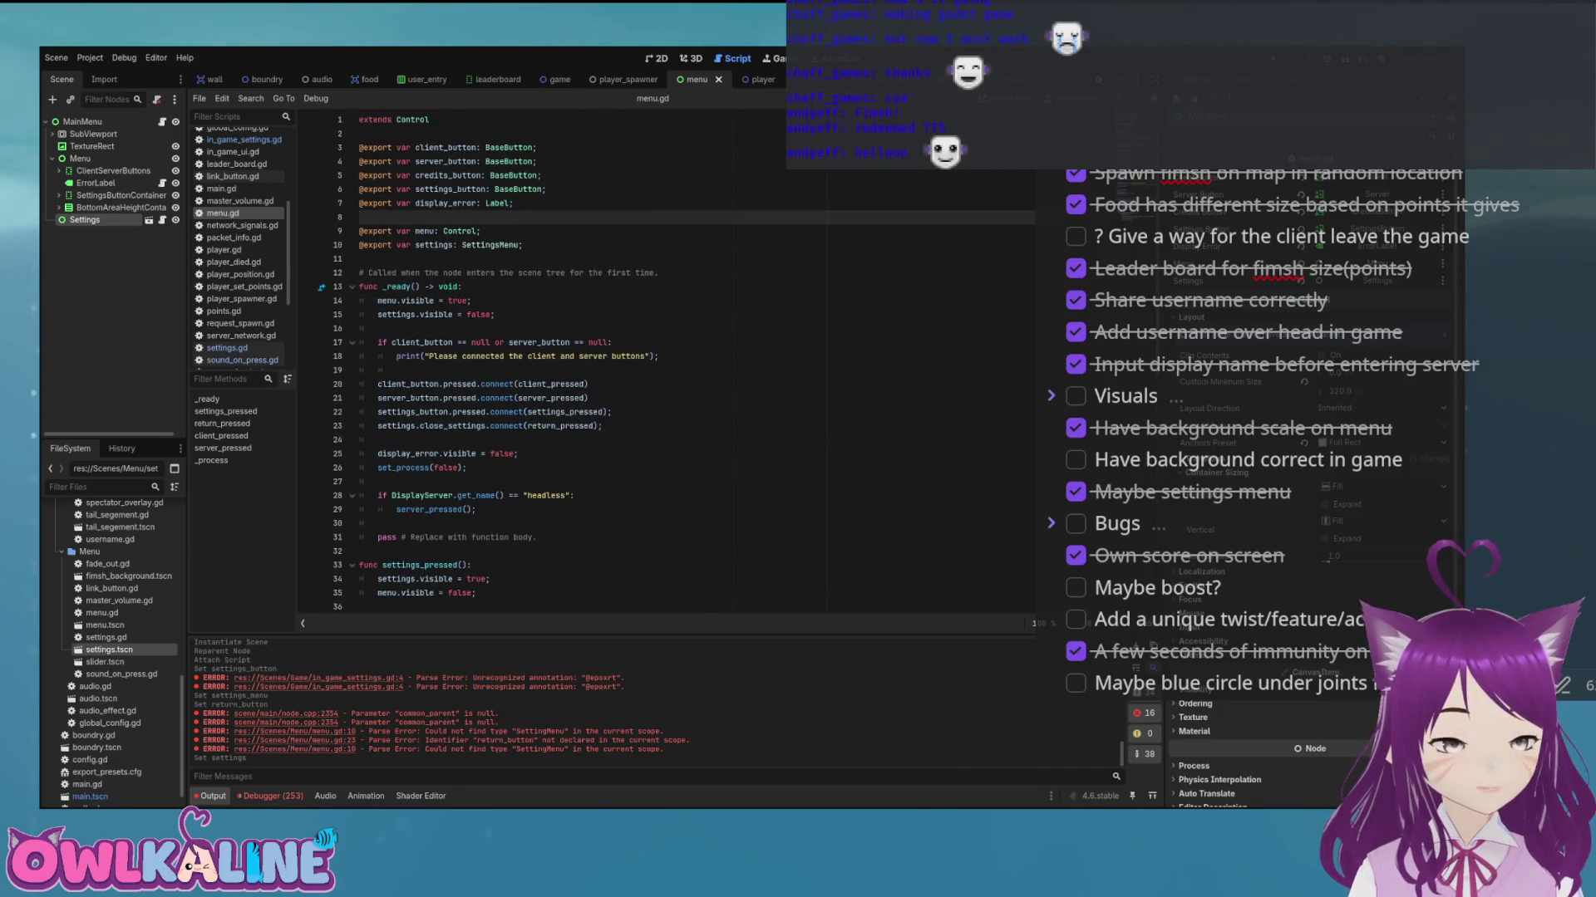
scroll(665, 361, down, 10)
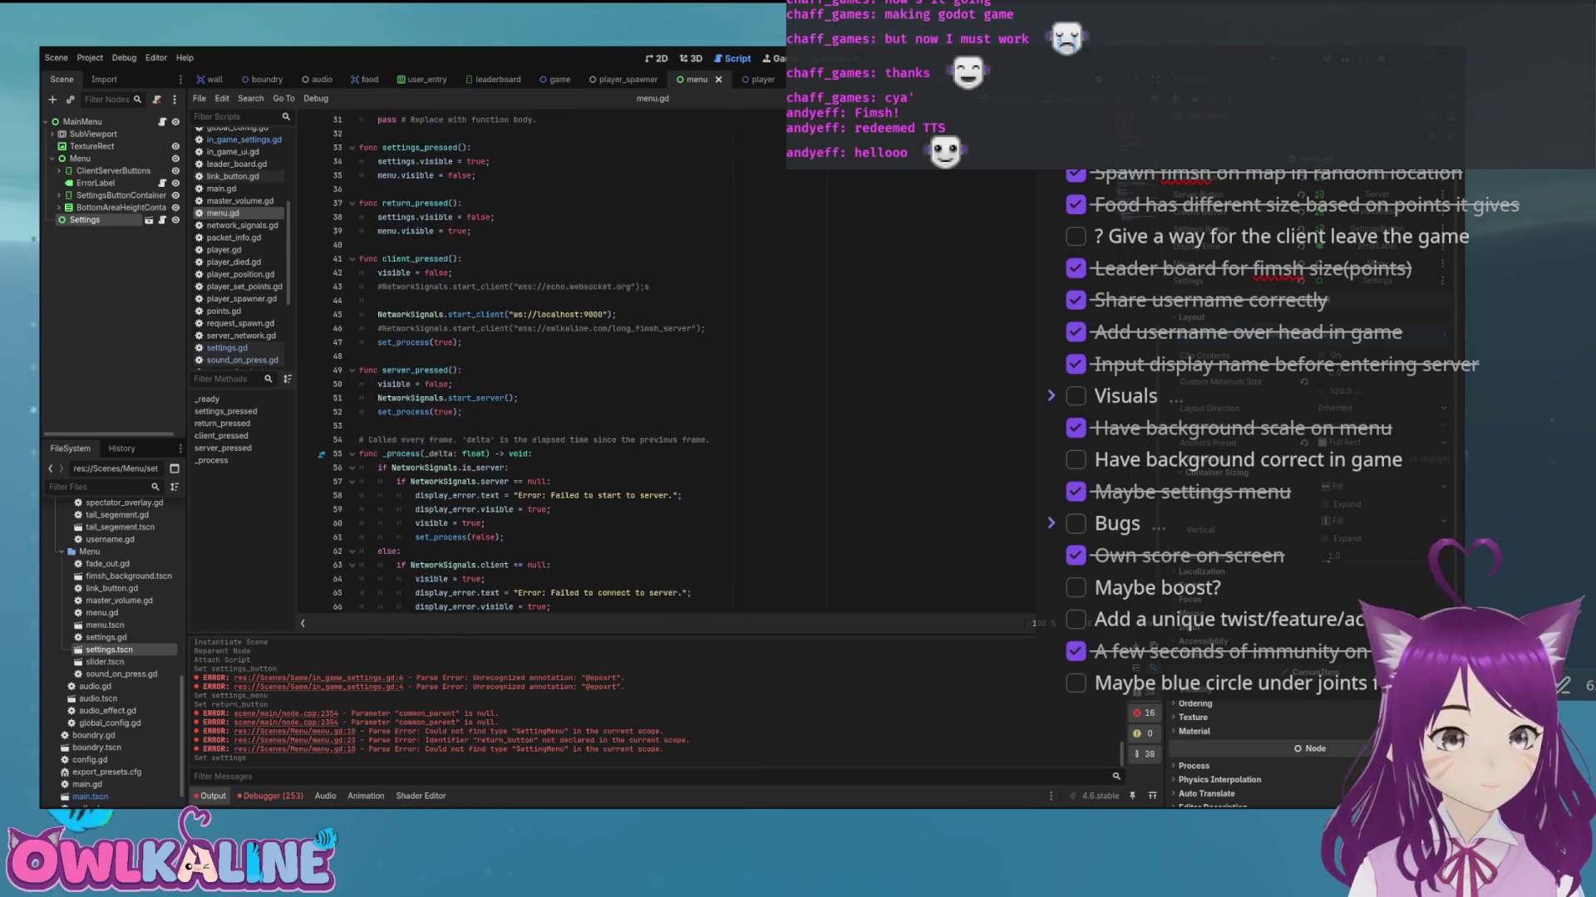
key(F5)
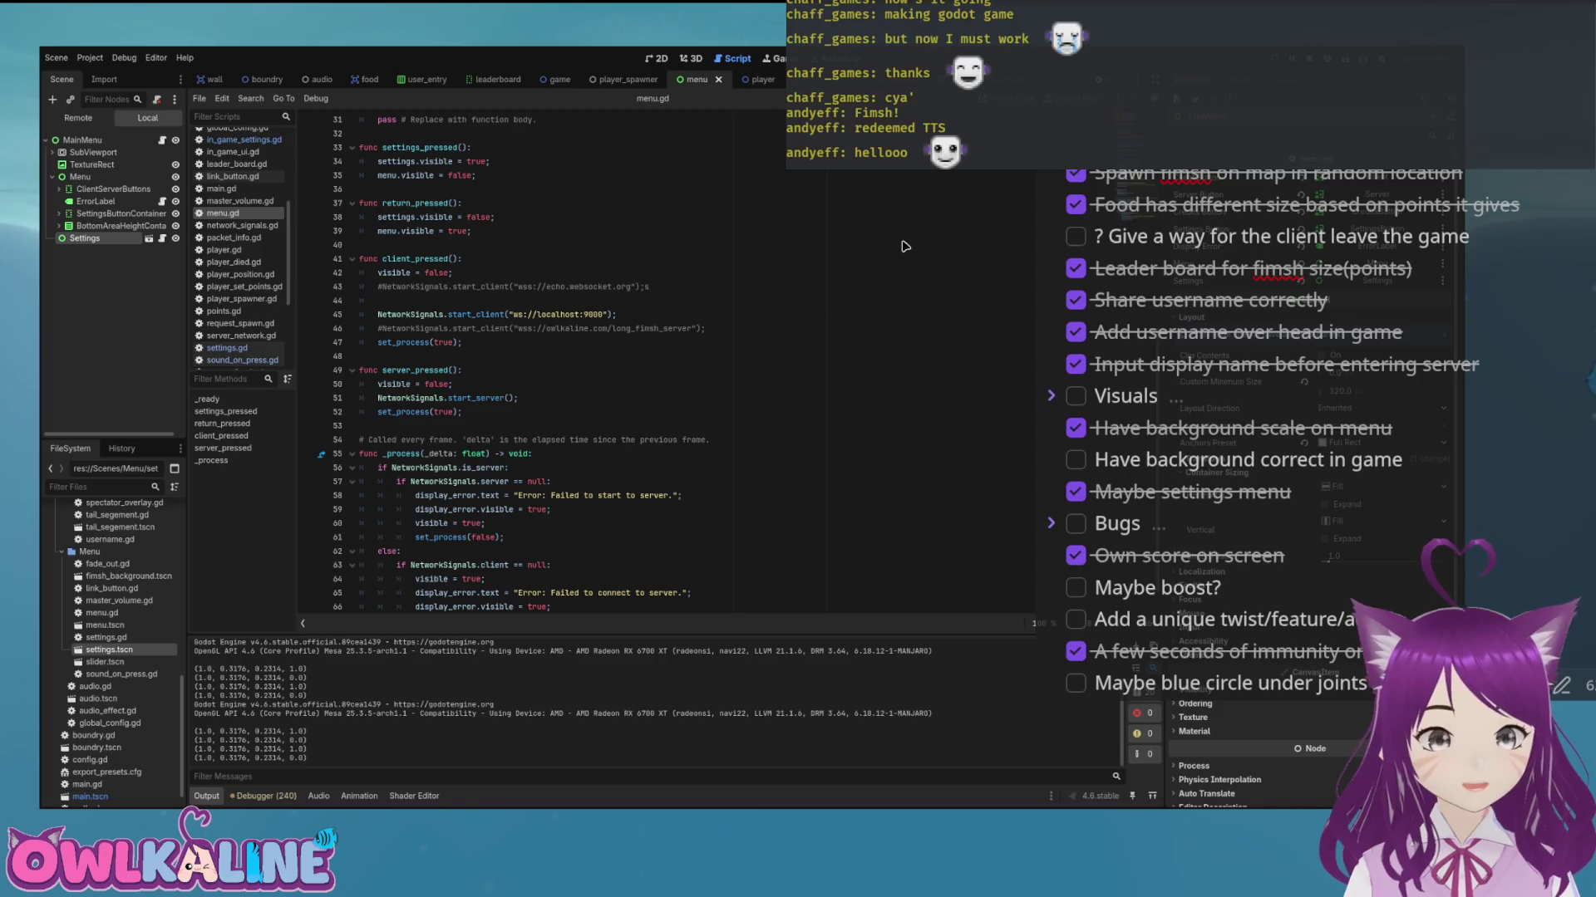
key(F8)
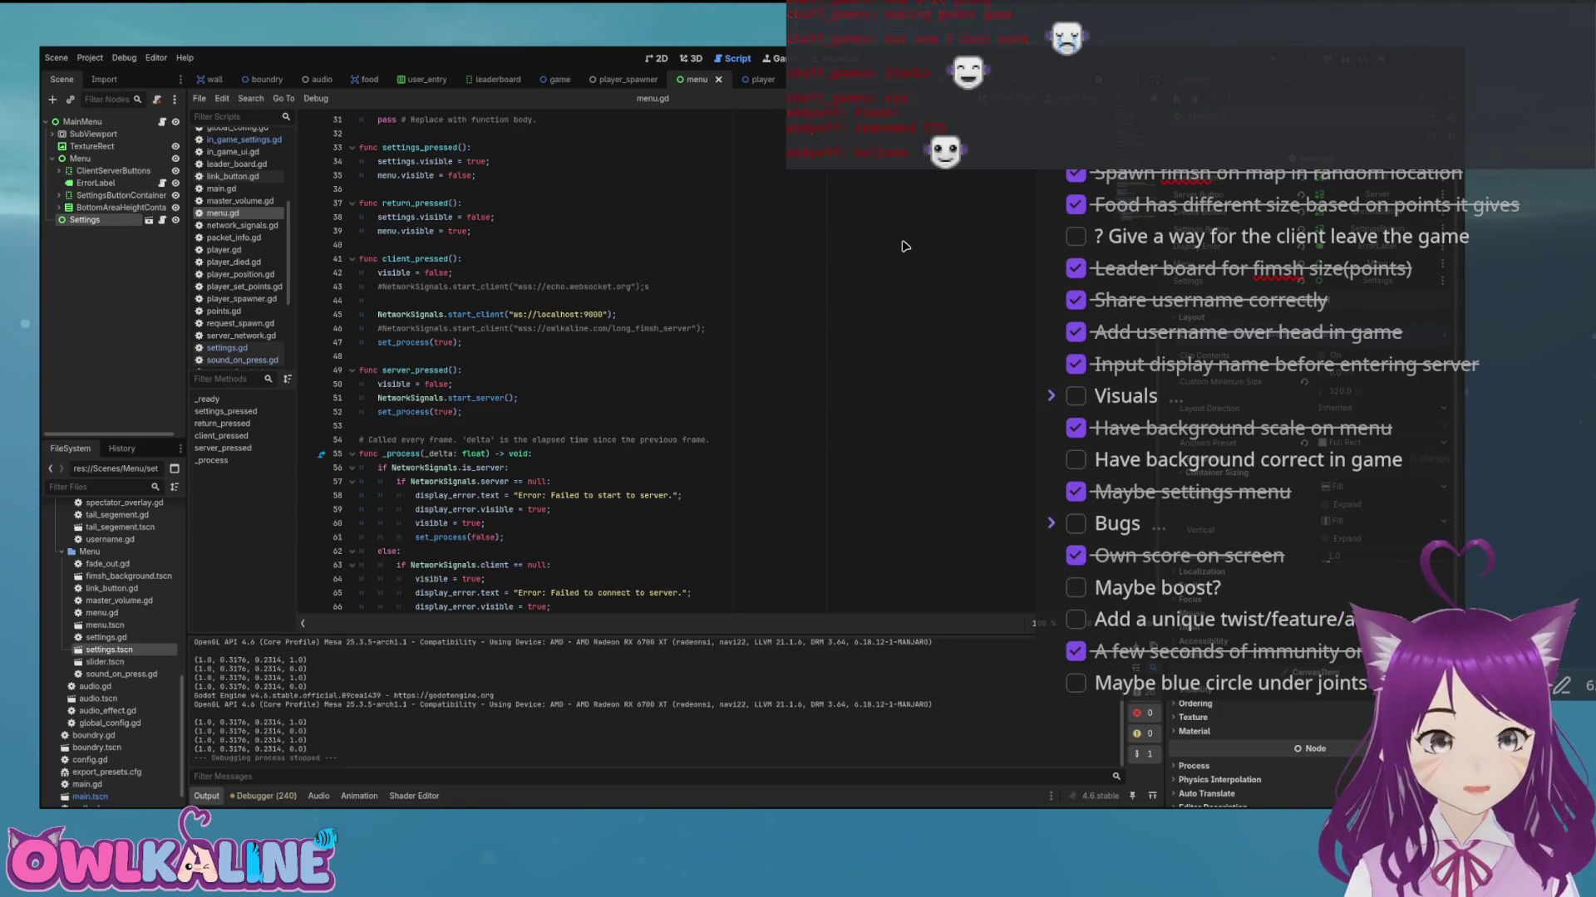
scroll(905, 246, up, 7)
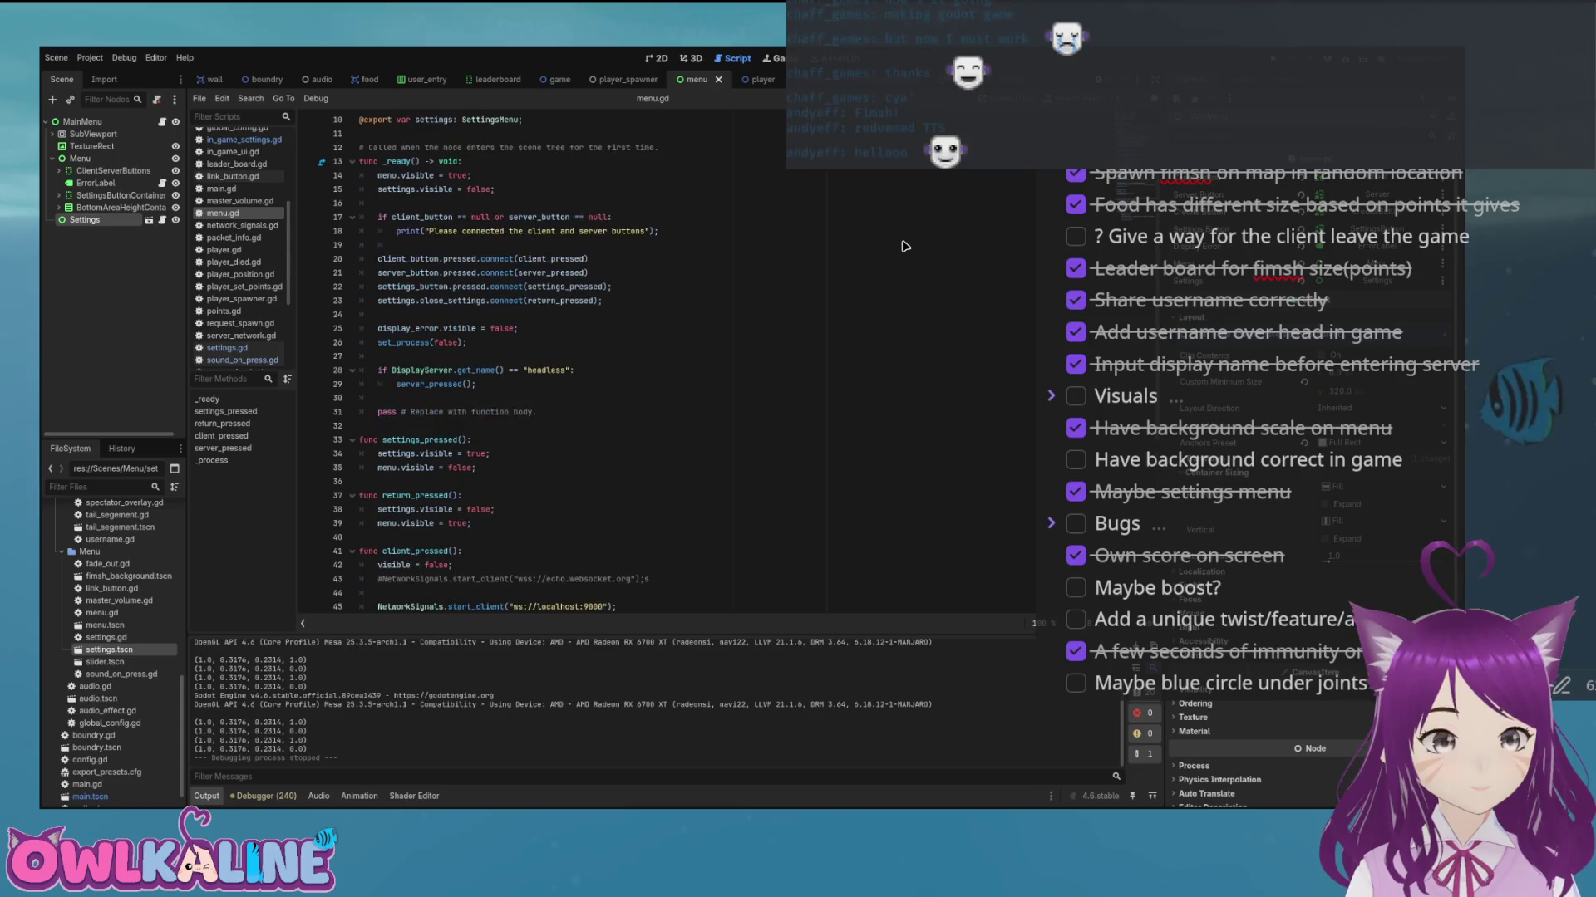
scroll(905, 246, up, 2)
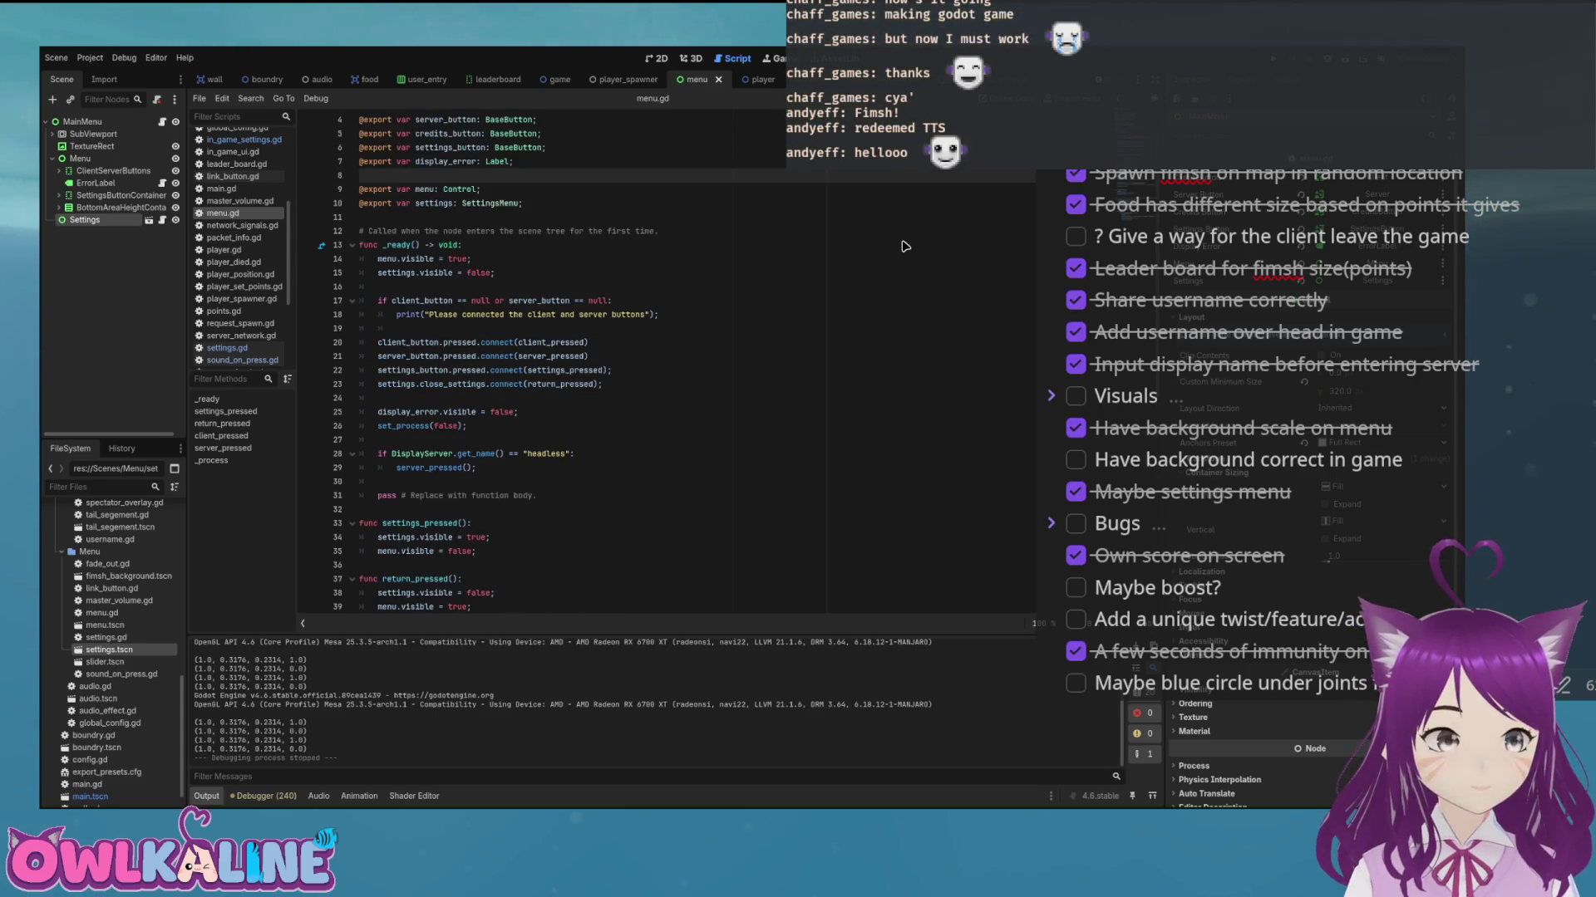
key(alt+Left)
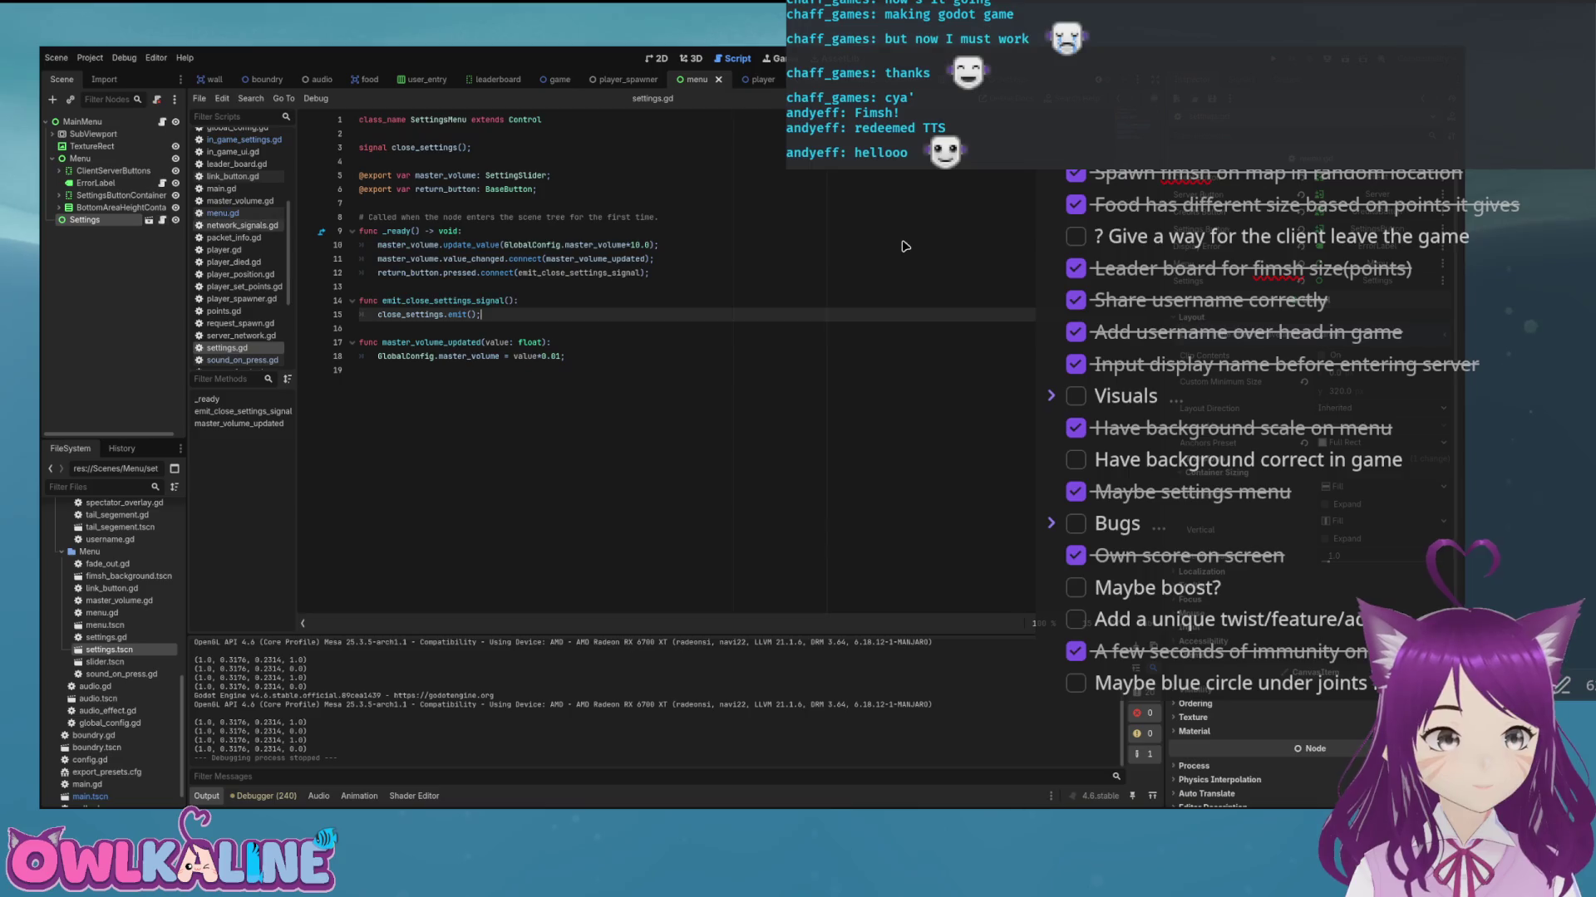
Step: Add visible = false; at the start of settings.gd's _ready, then run and stop the game
click(903, 238)
key(Return)
text(visib)
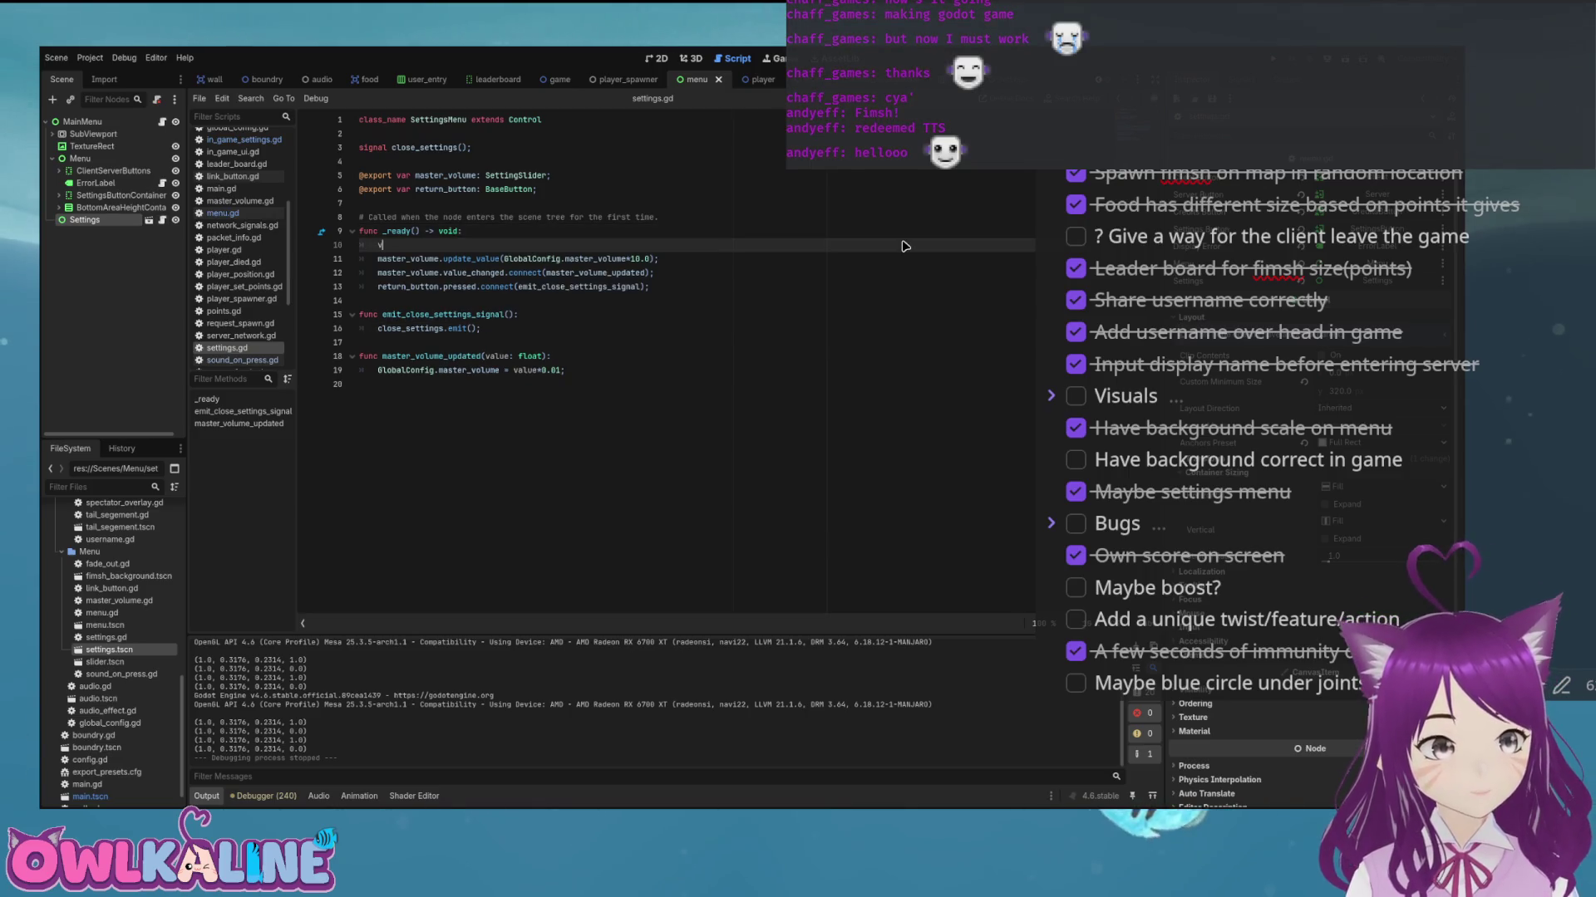
text(le = false;)
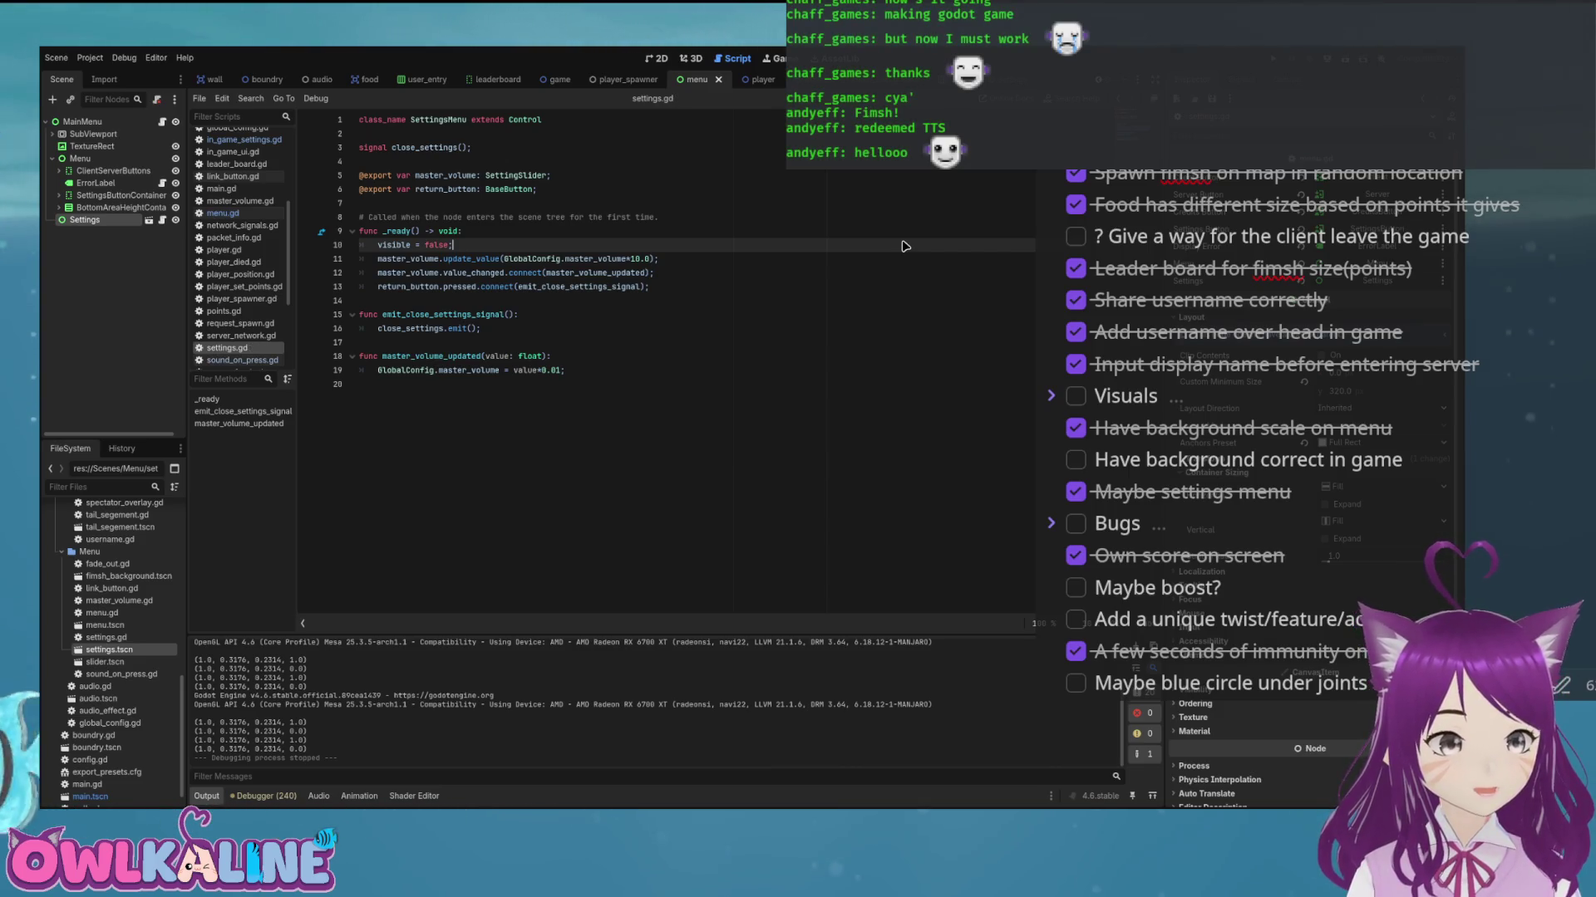
key(F5)
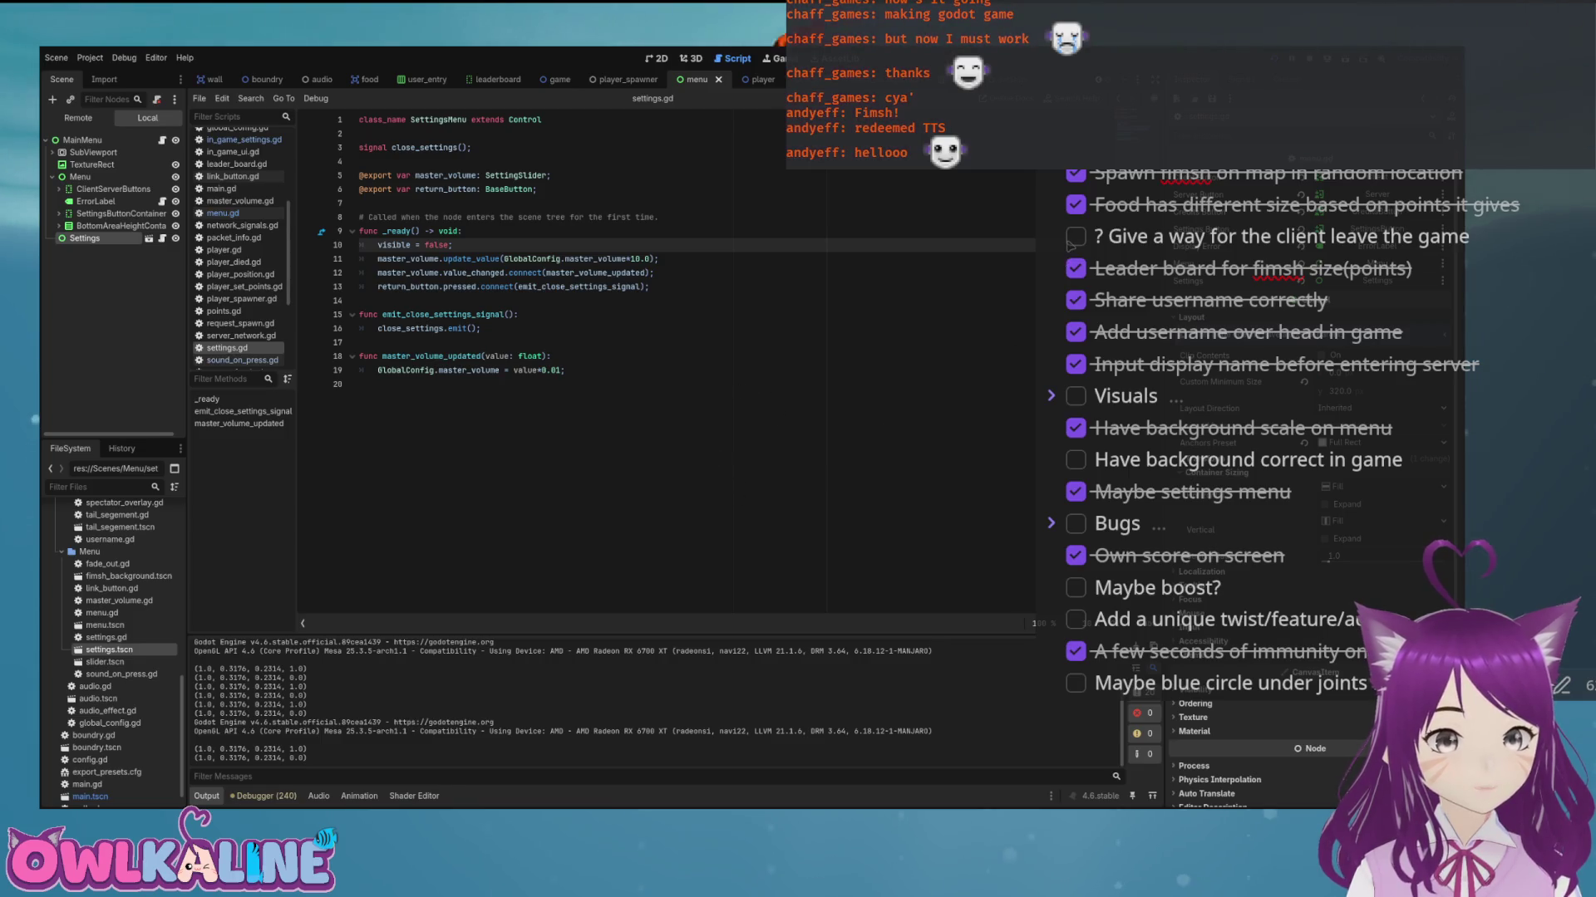
key(F8)
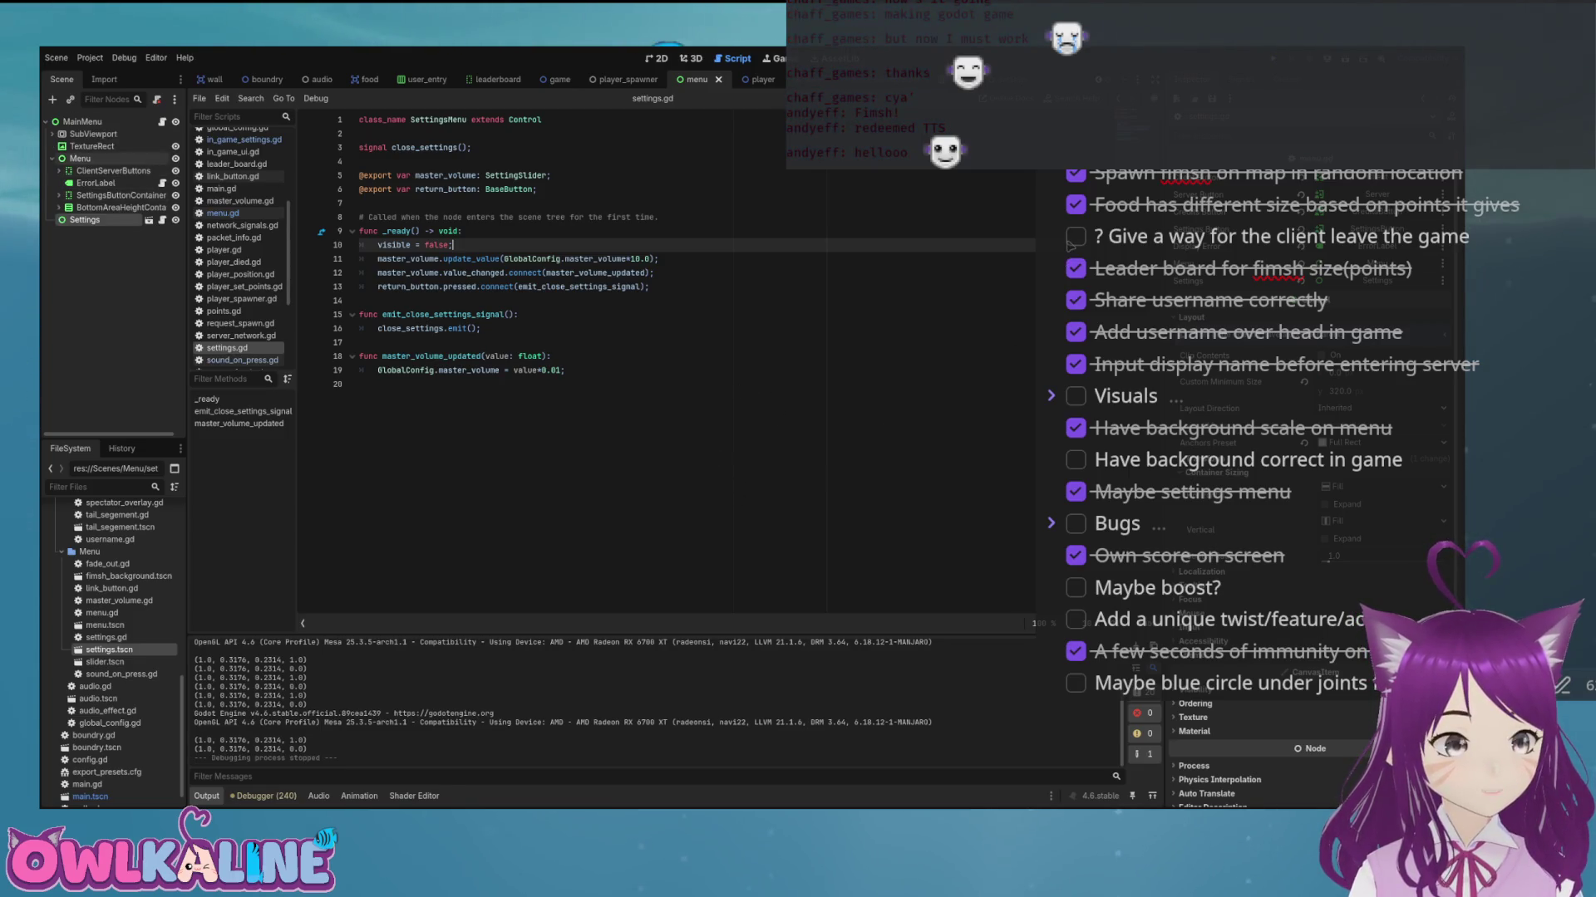
Step: Check settings_pressed and the menu reference in menu.gd, then view the menu scene in 2D
key(alt+Left)
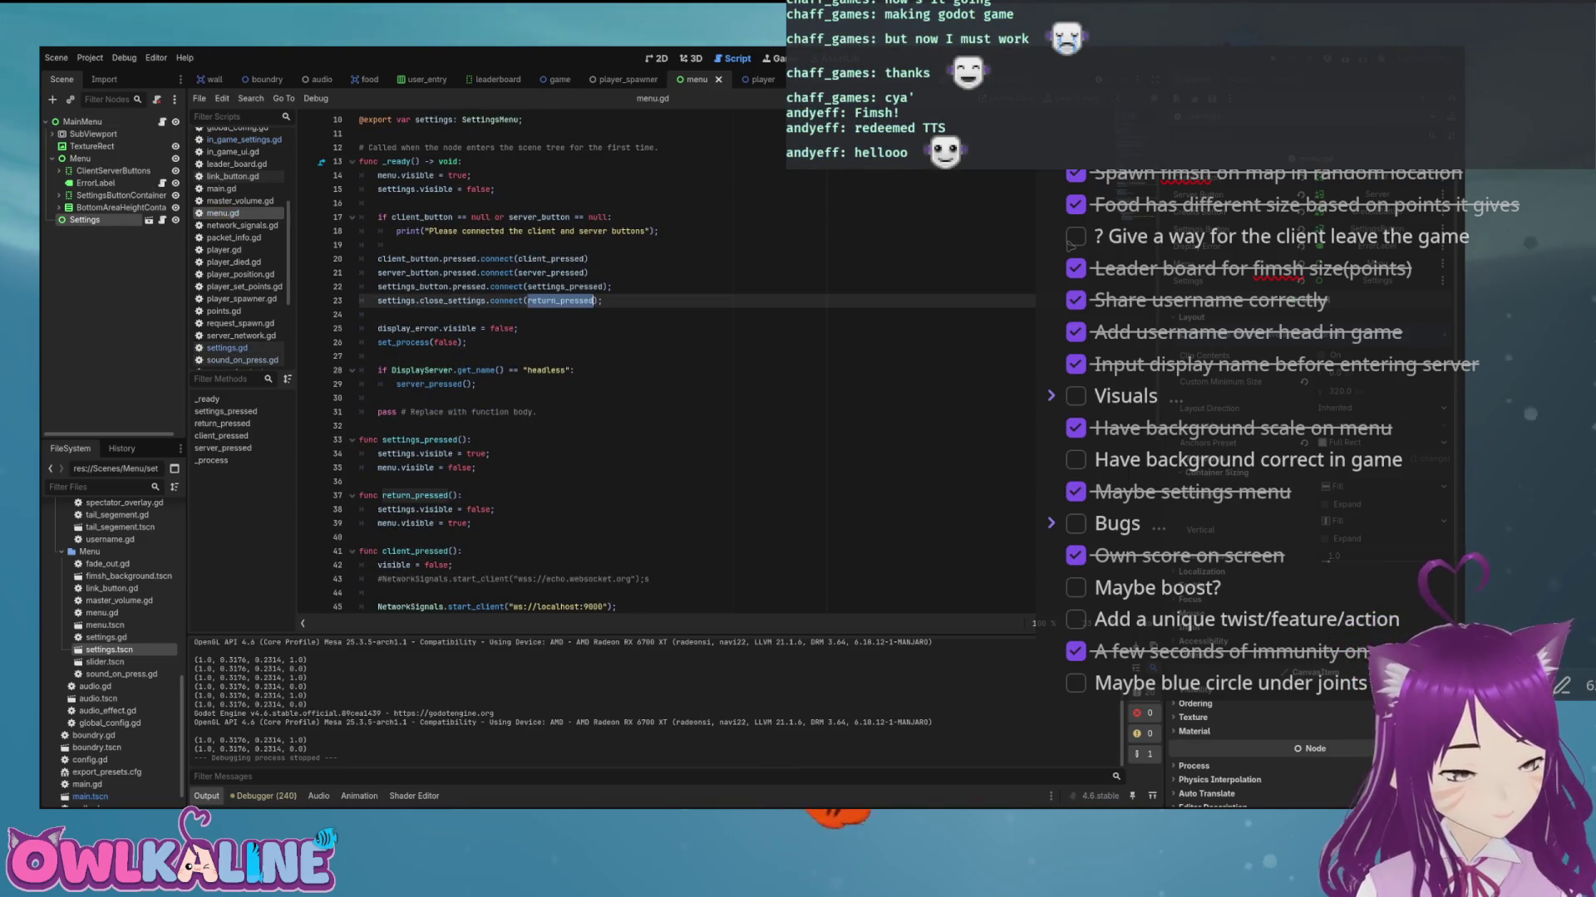
double_click(566, 286)
scroll(665, 366, down, 2)
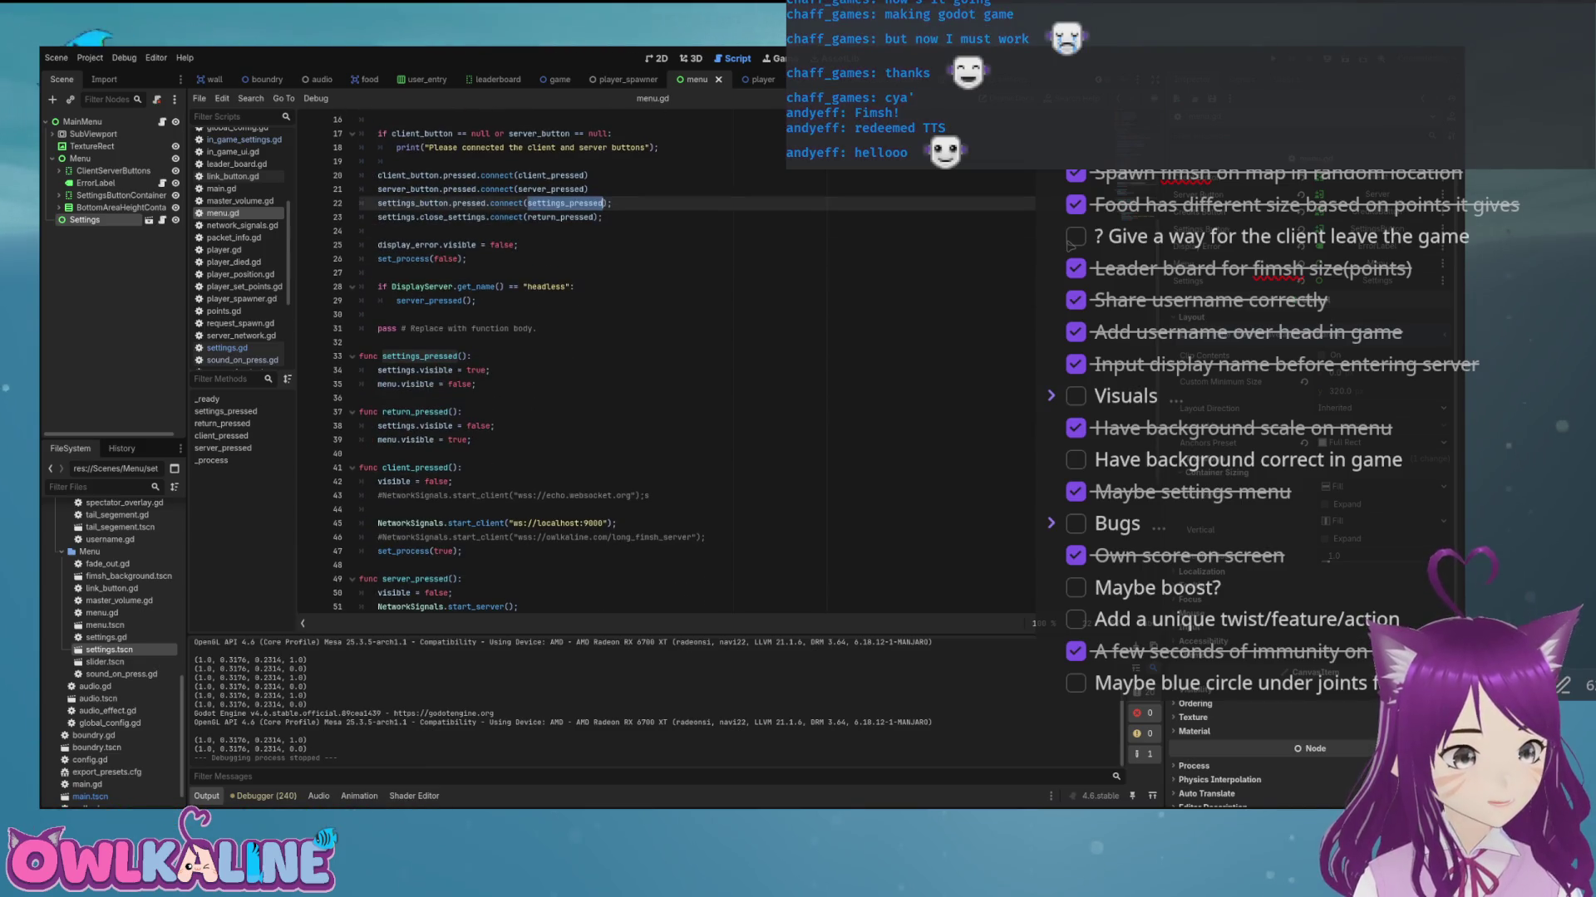
double_click(387, 384)
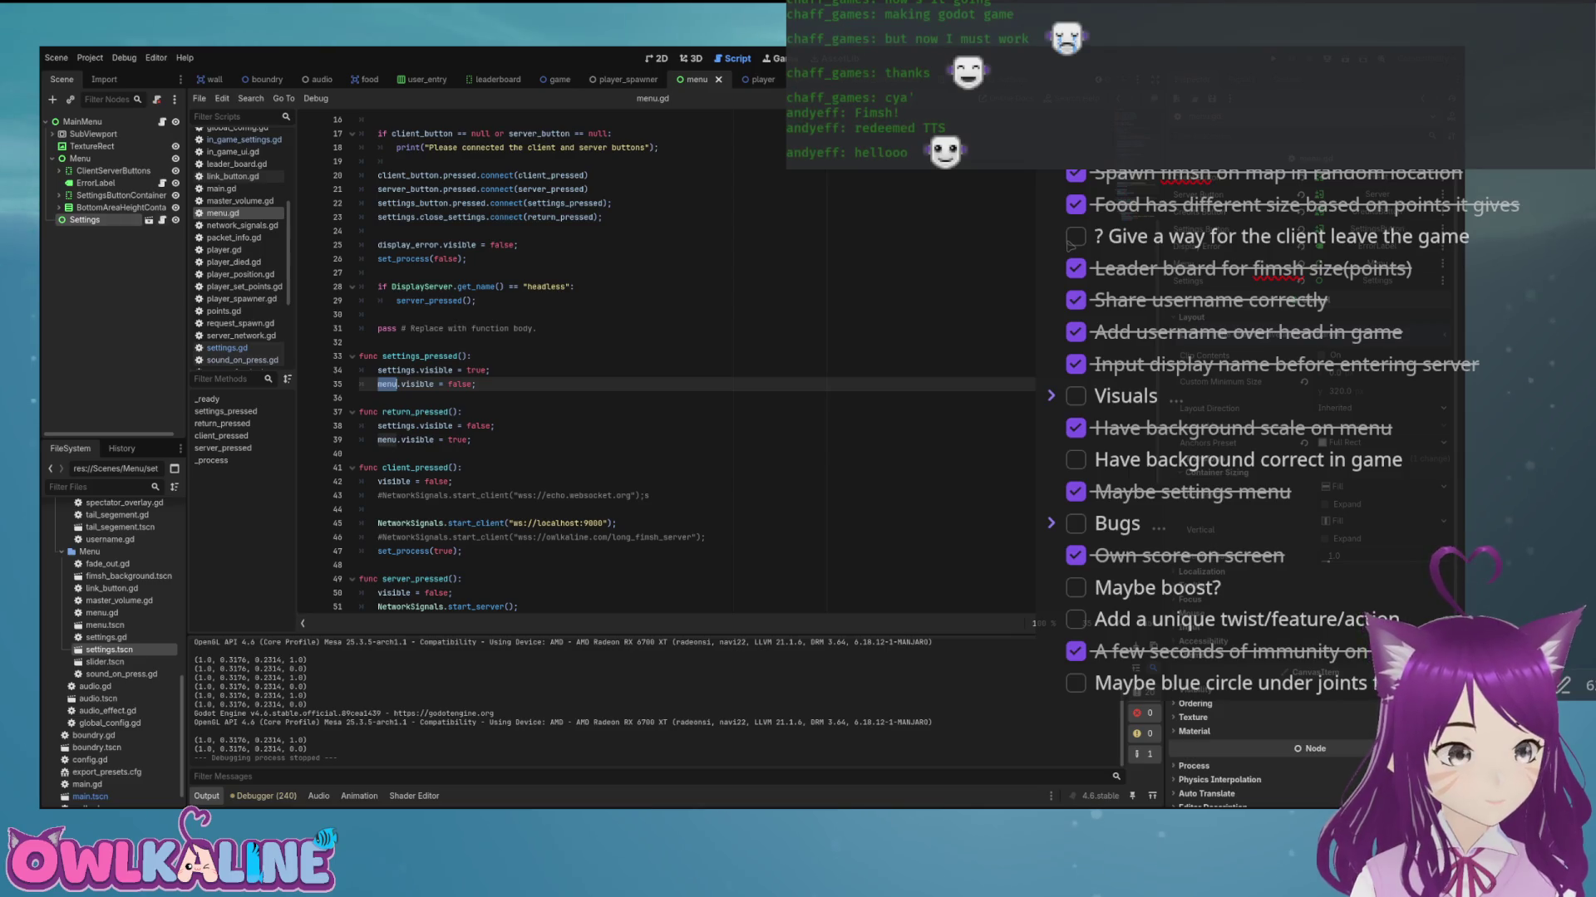
key(ctrl+F1)
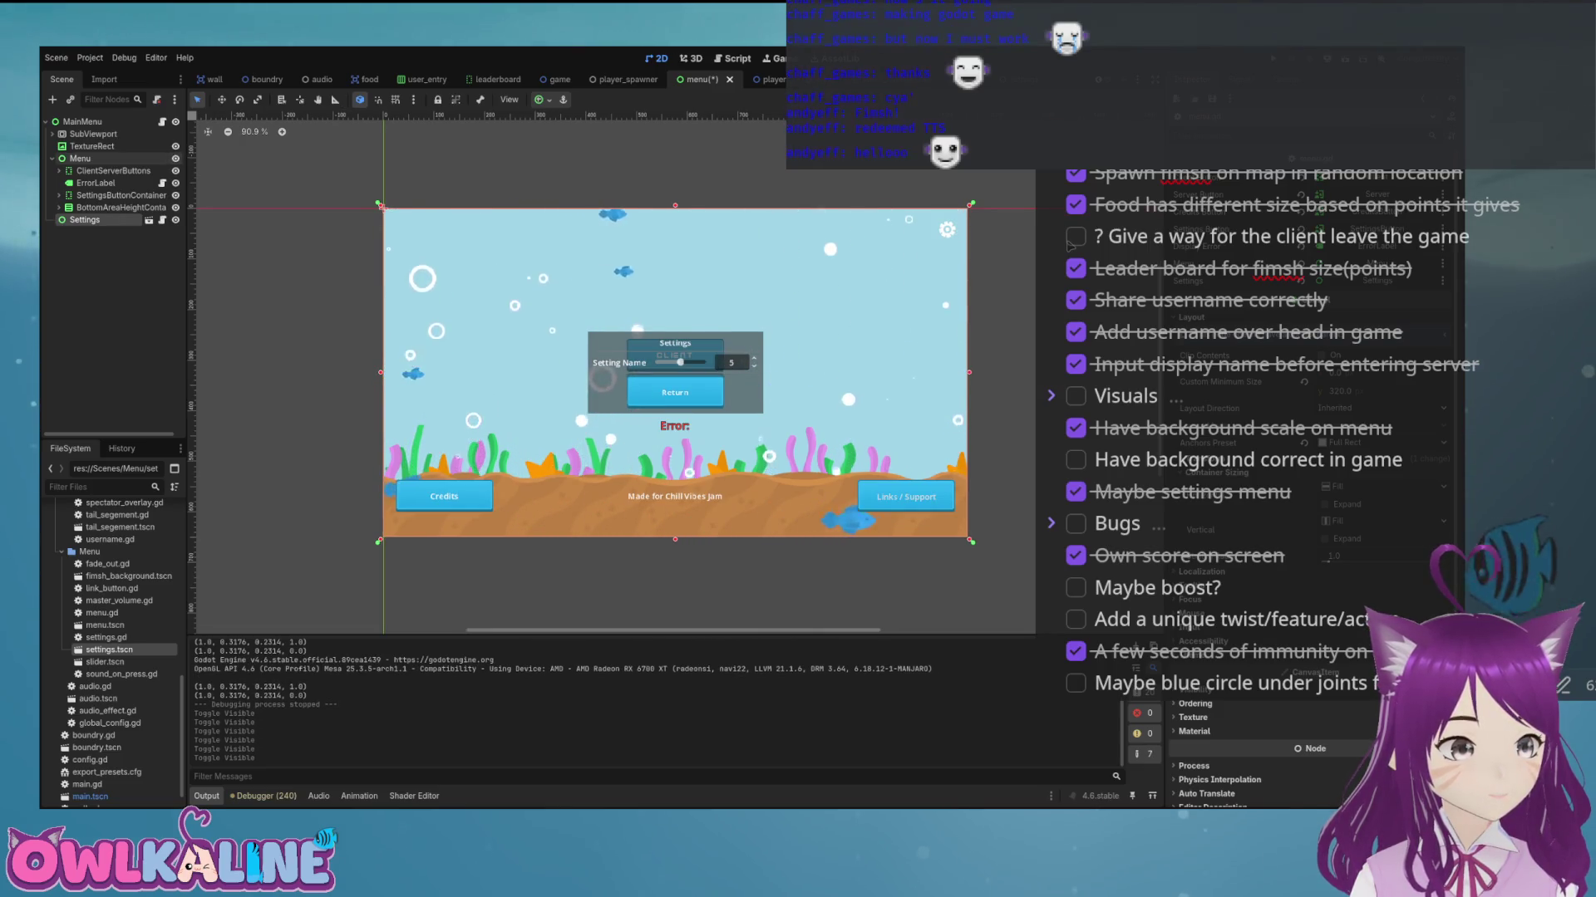
Step: Collapse the Menu node in the Scene dock and open MainMenu's menu.gd script
click(52, 158)
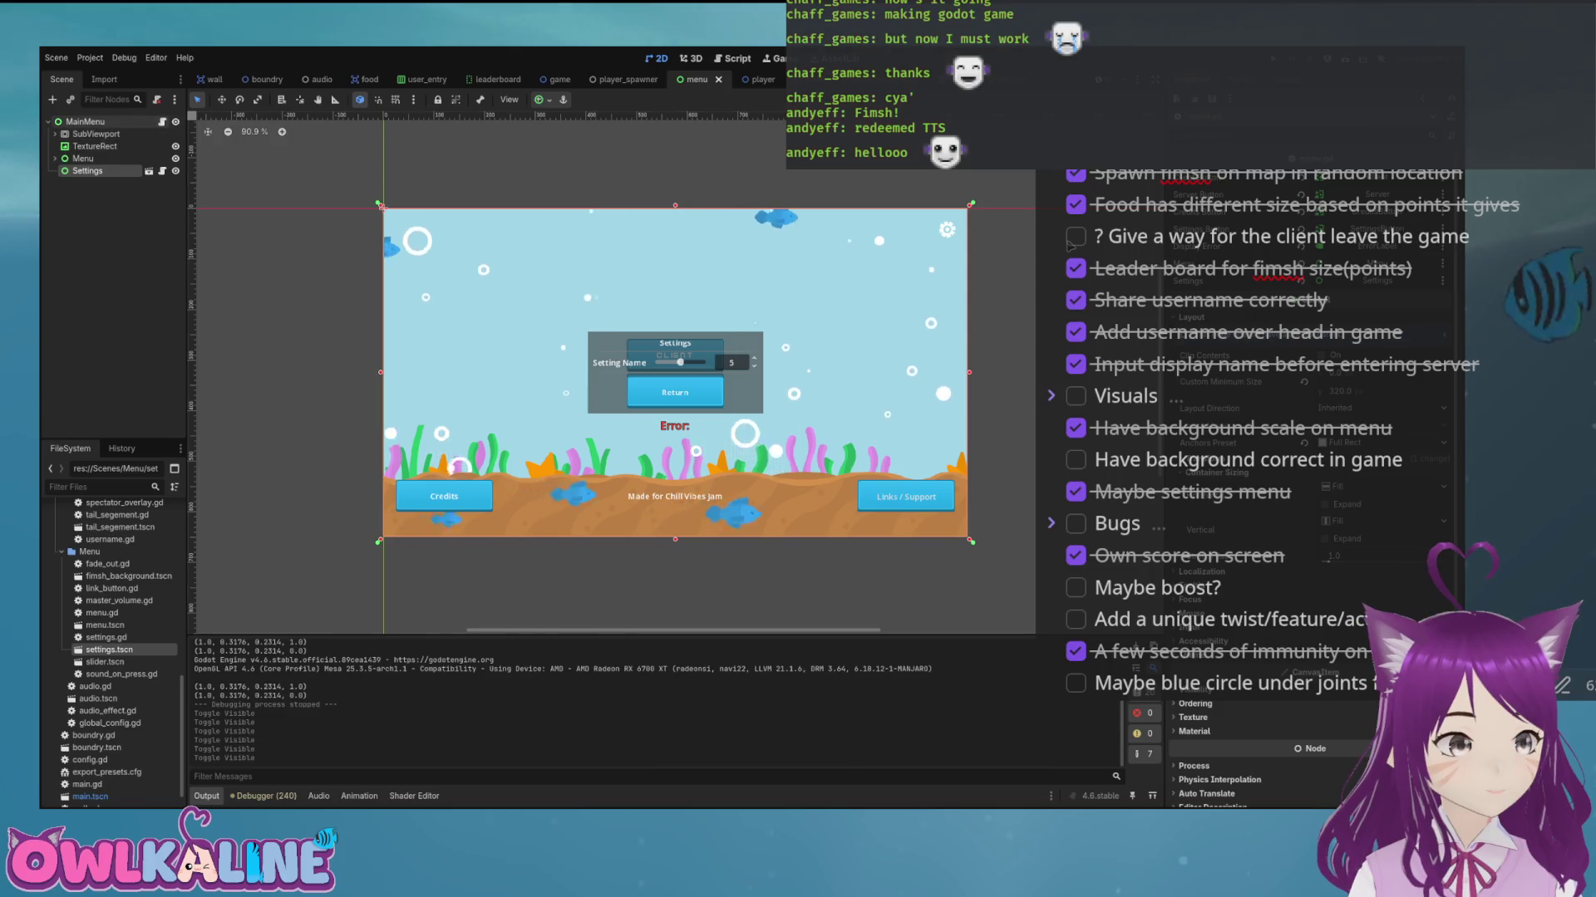
click(162, 121)
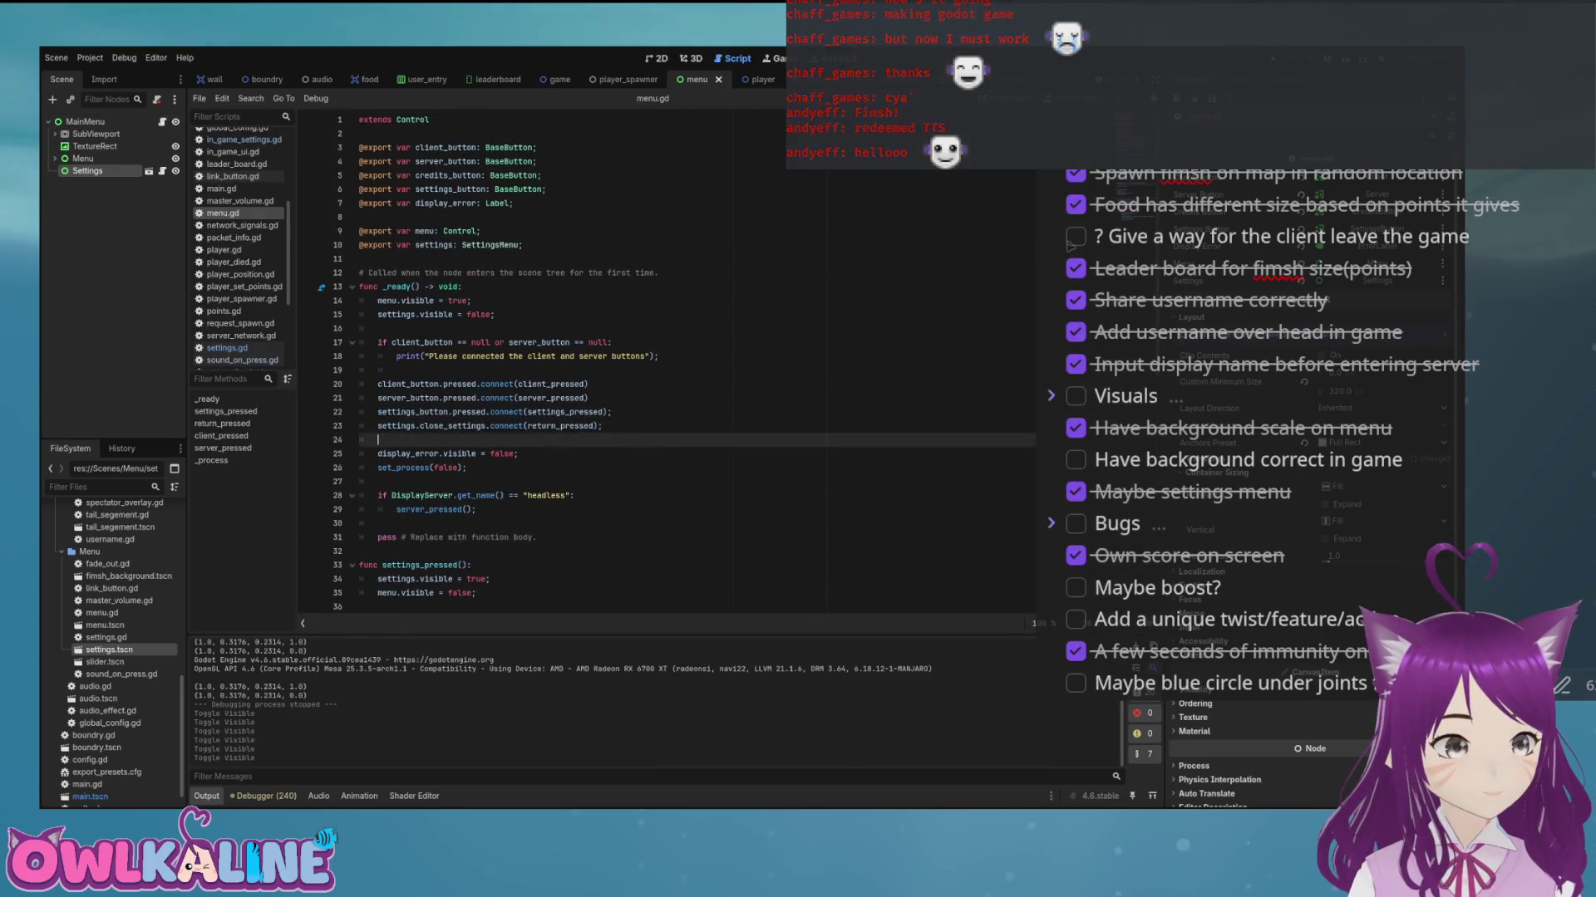
Step: Assign the Menu node to the menu variable on line 9 and test-run the project
double_click(425, 231)
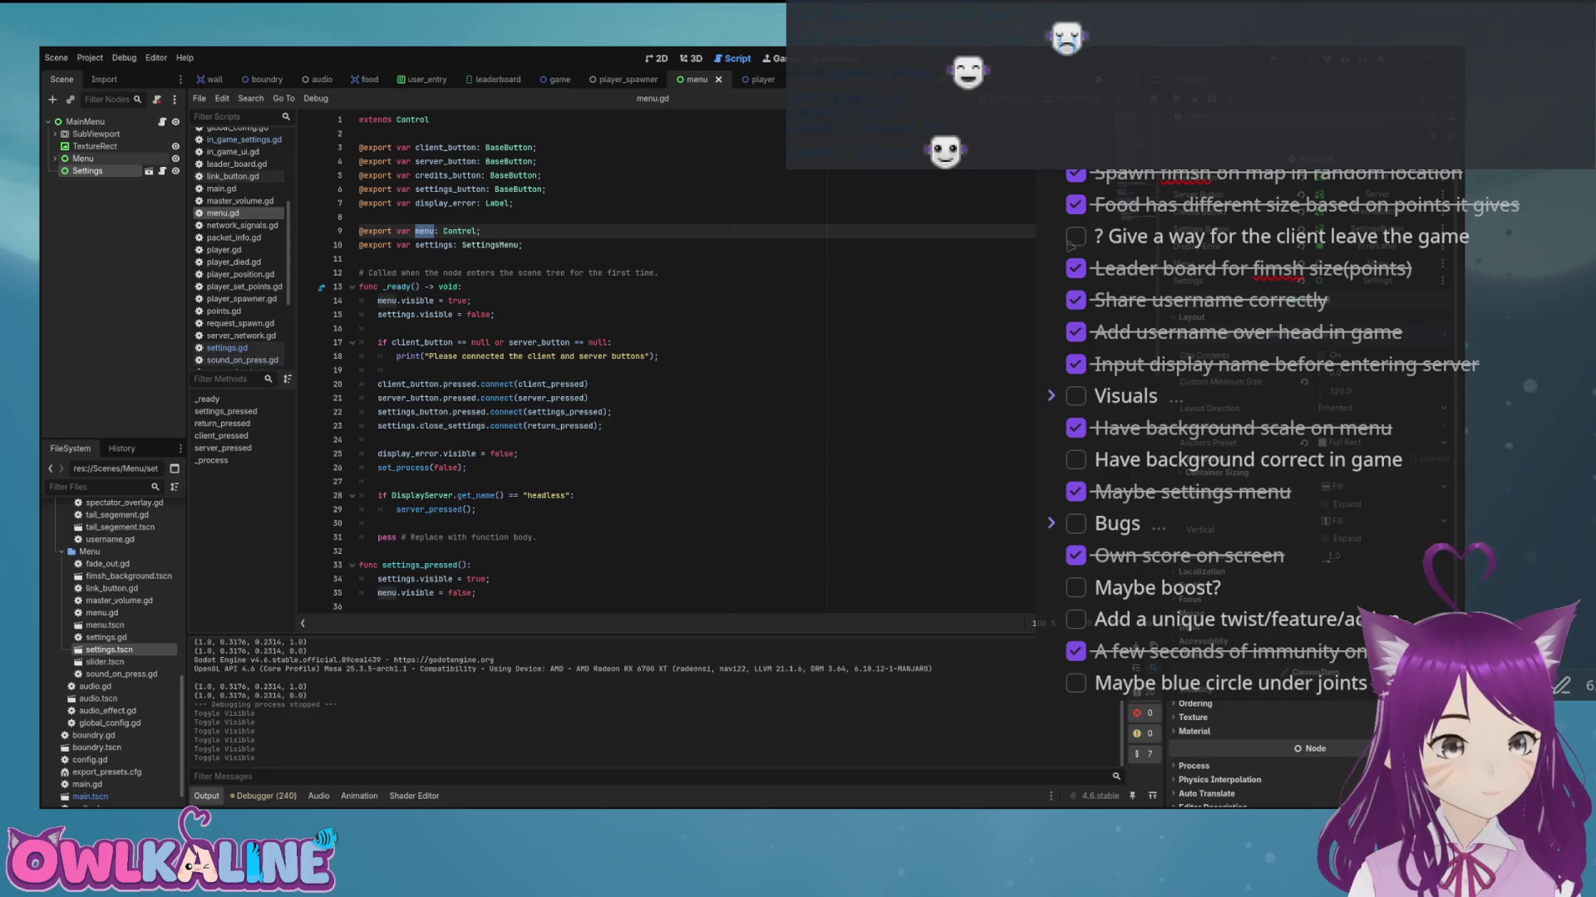
drag(408, 162, 407, 245)
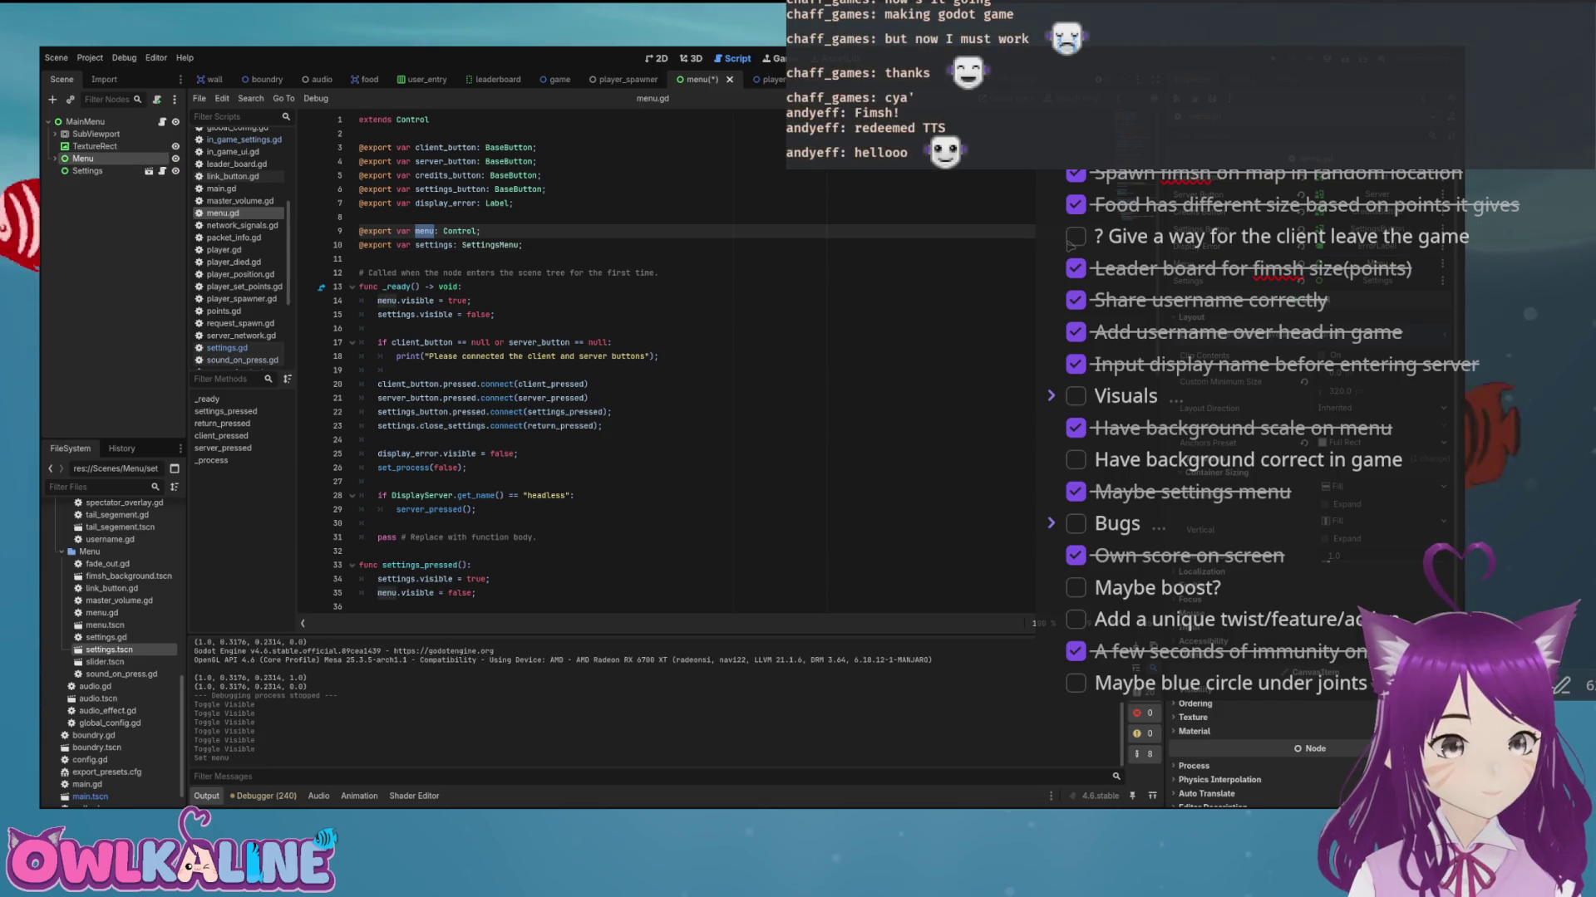
click(541, 175)
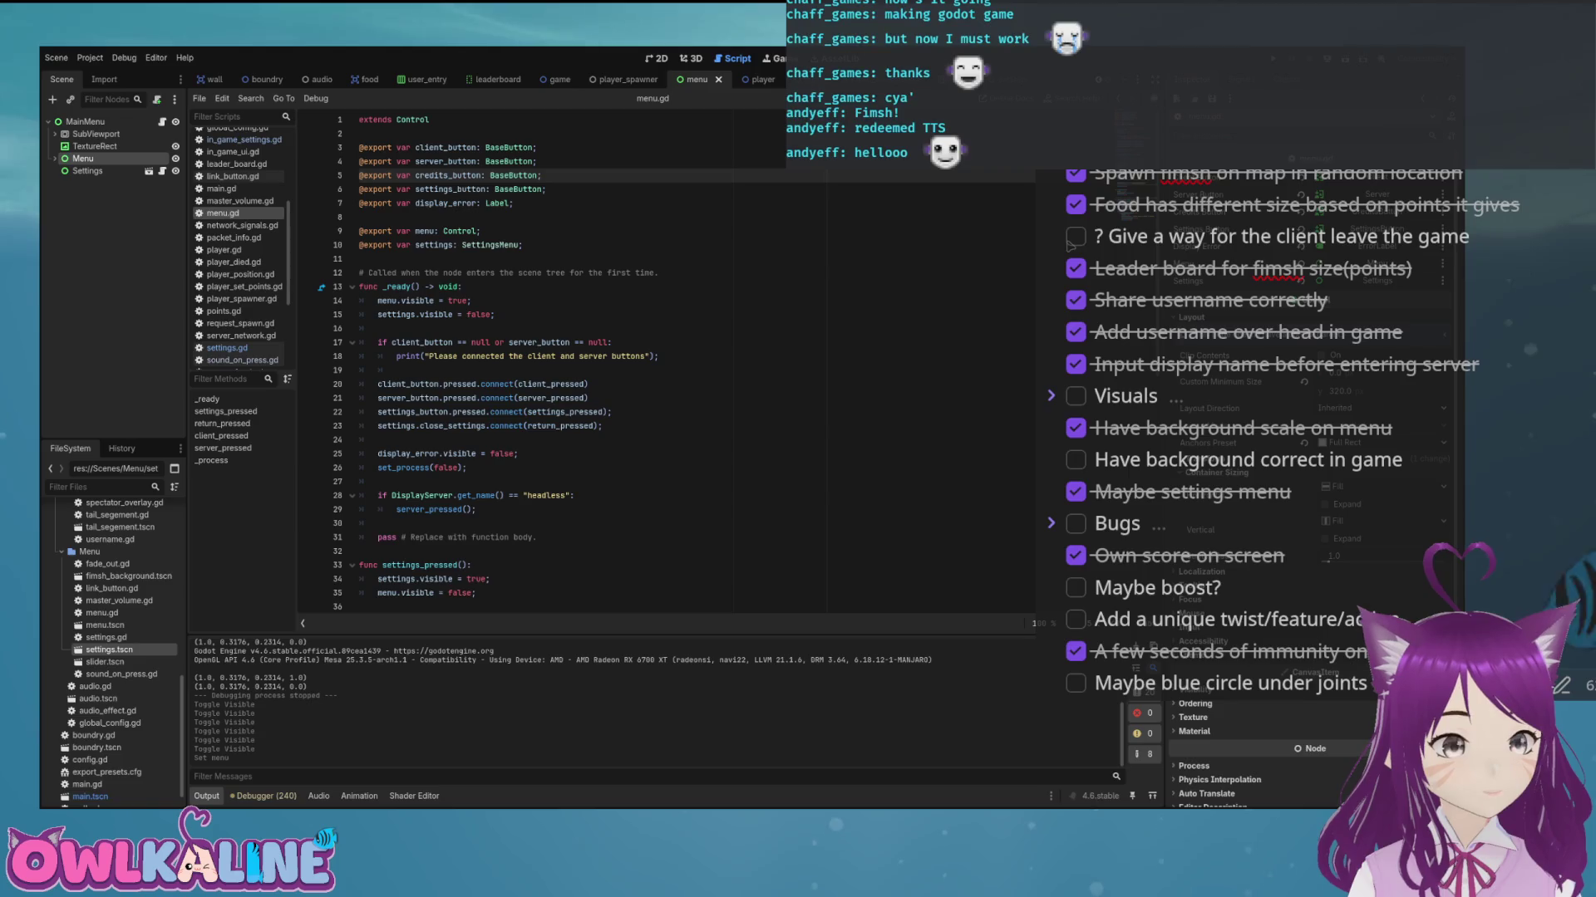
key(F5)
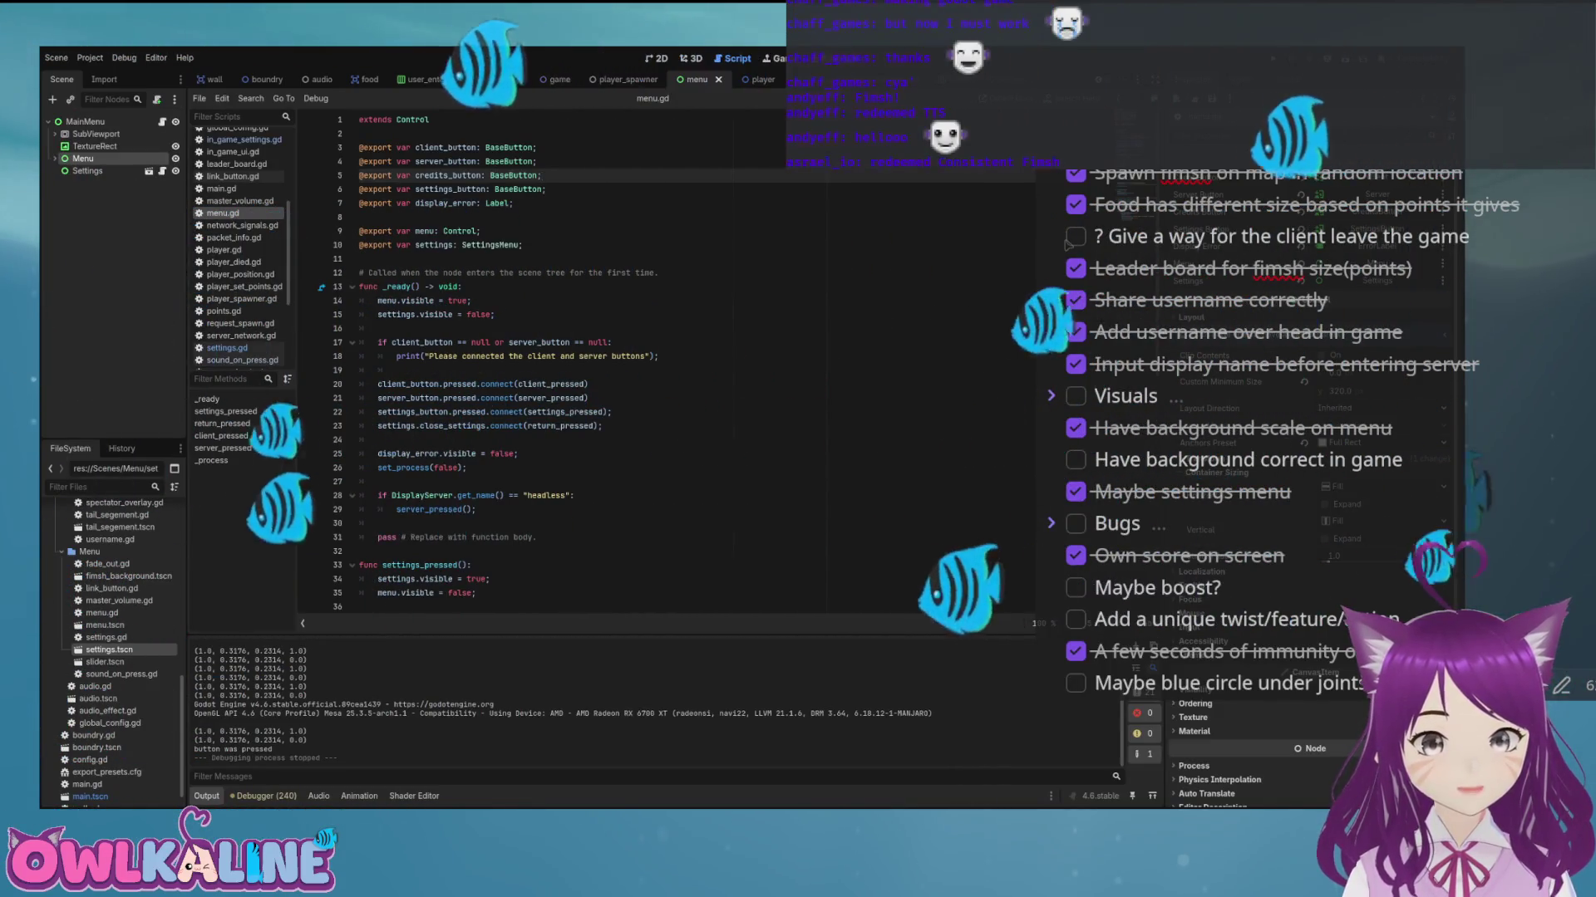
scroll(415, 249, down, 2)
Step: In settings_pressed, replace menu.visible = false with menu.hide()
click(415, 217)
drag(359, 216, 495, 231)
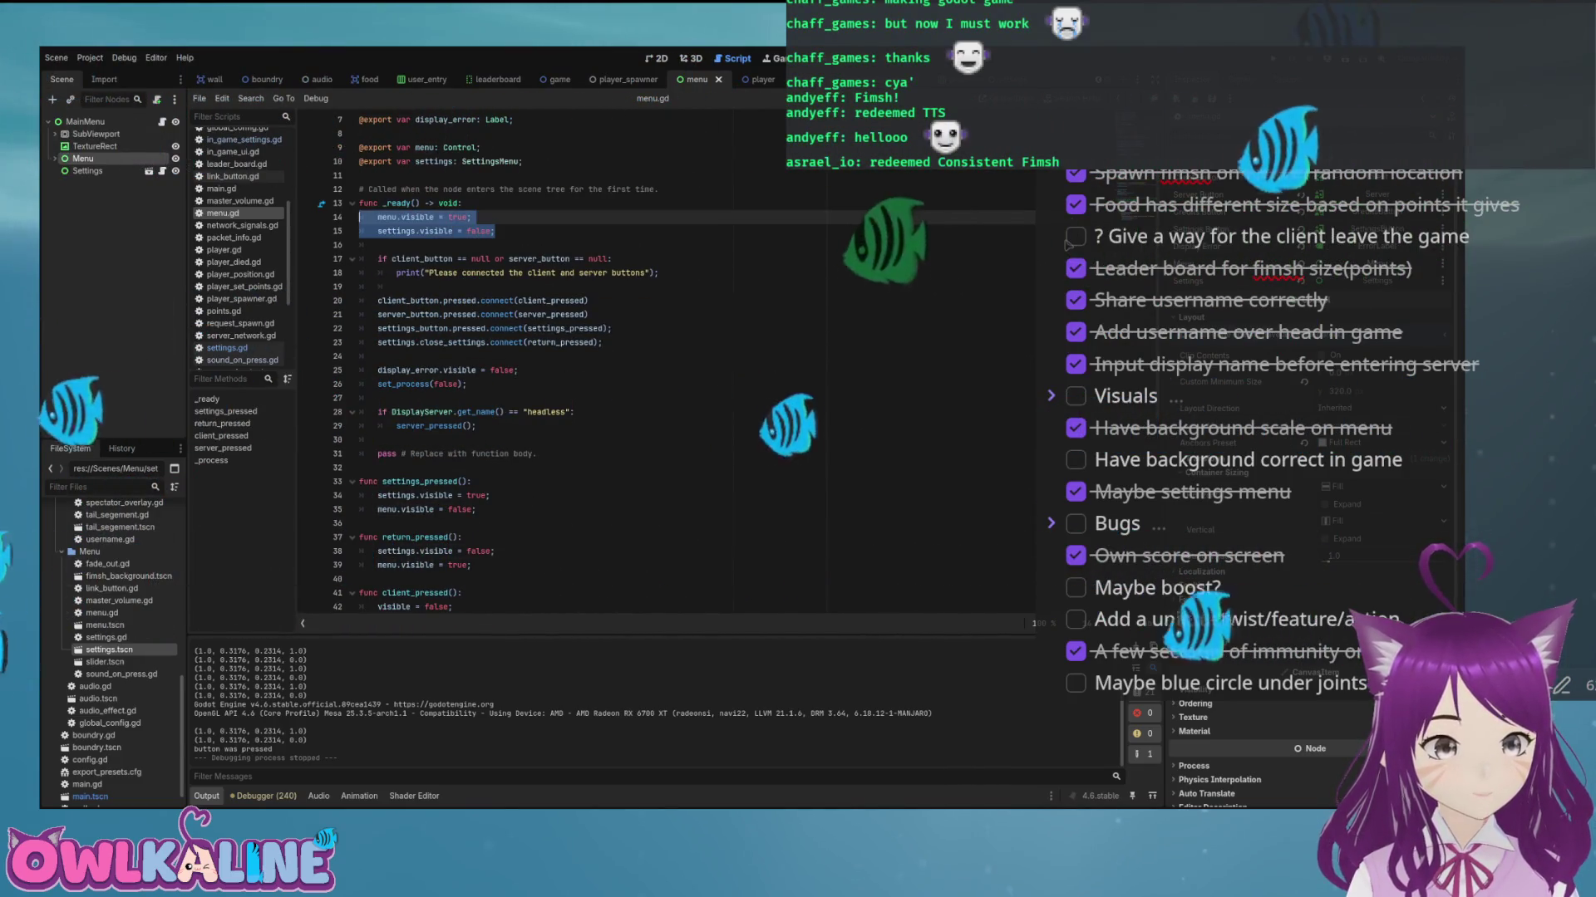
scroll(532, 365, down, 4)
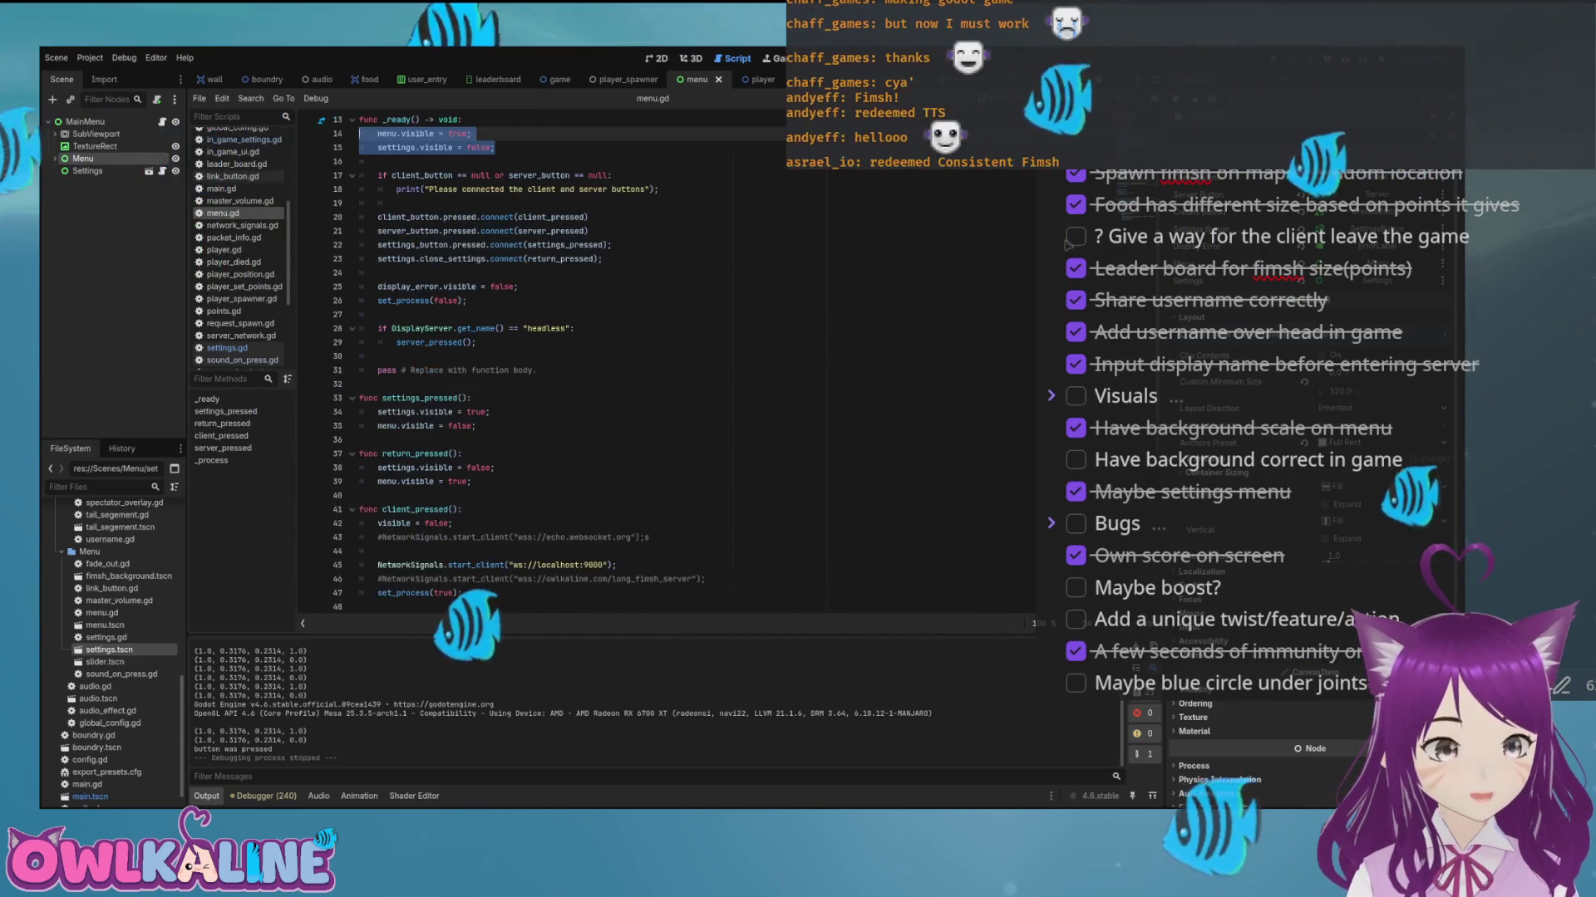
double_click(426, 315)
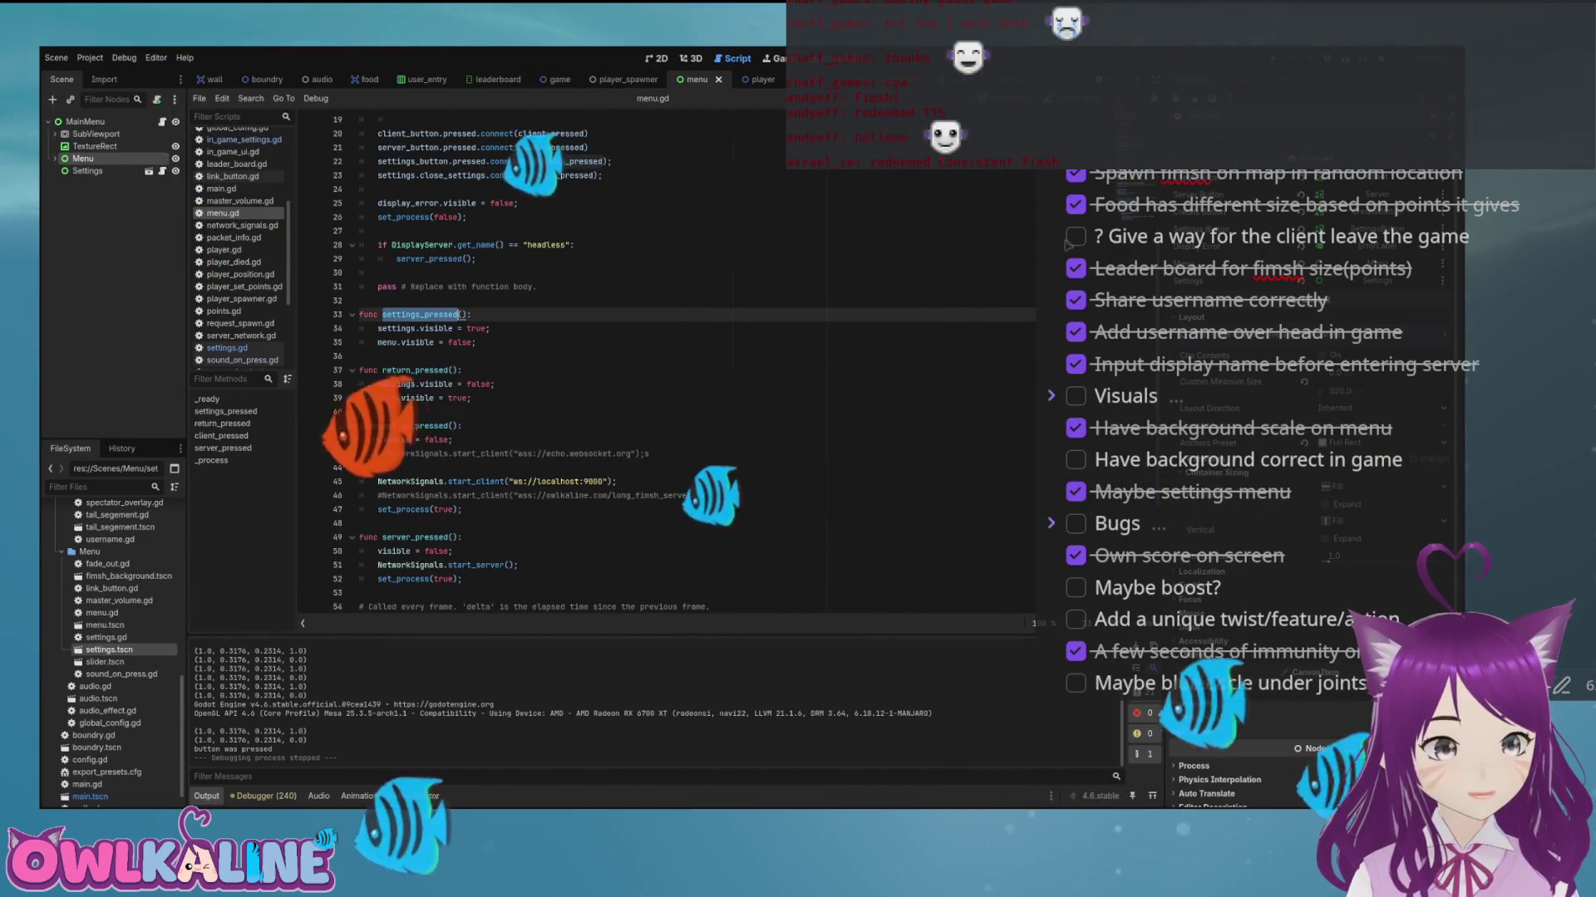
double_click(418, 343)
click(472, 314)
click(490, 328)
key(Return)
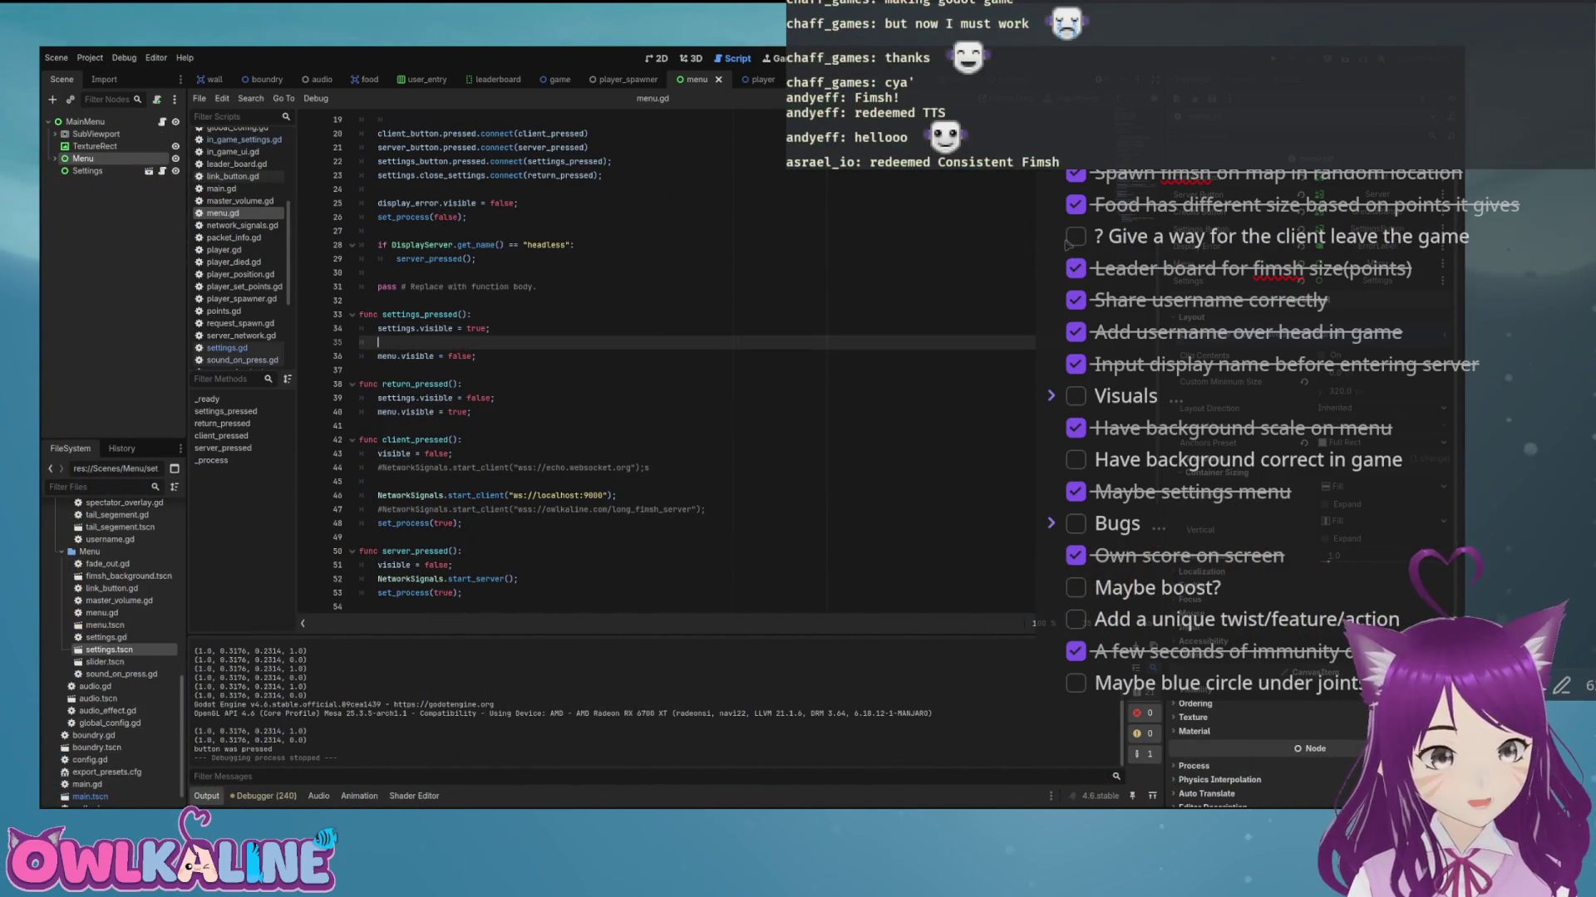
text(.hide())
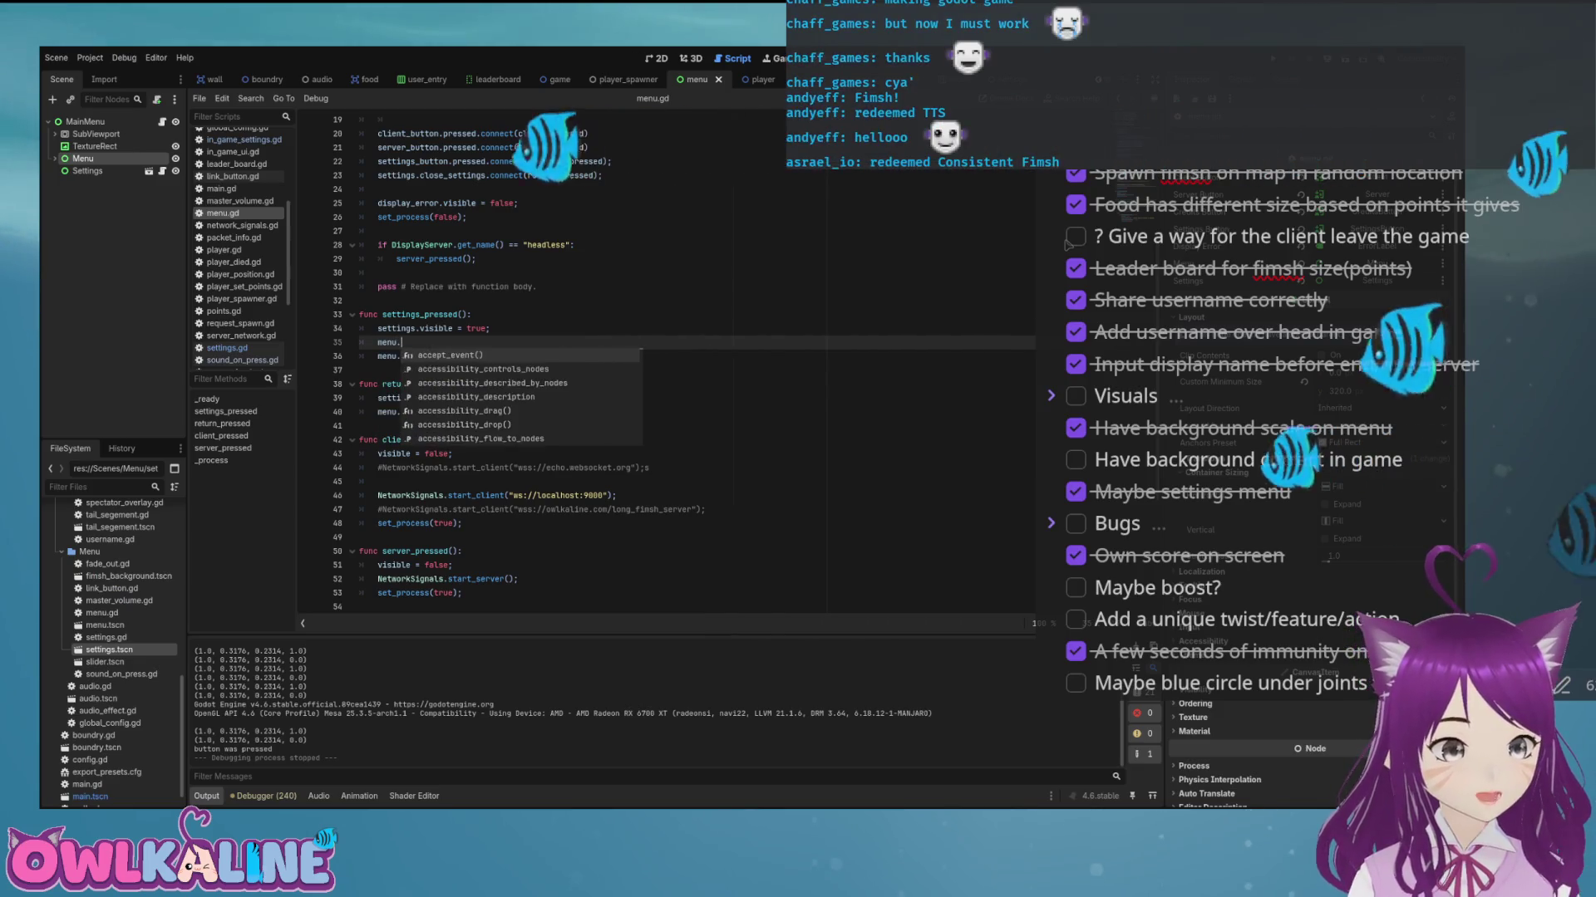
key(shift+Down)
key(shift+End)
key(Delete)
text(;)
Step: Switch to menu.show() in return_pressed and settings.show() in settings_pressed
key(Down)
key(Down)
key(Down)
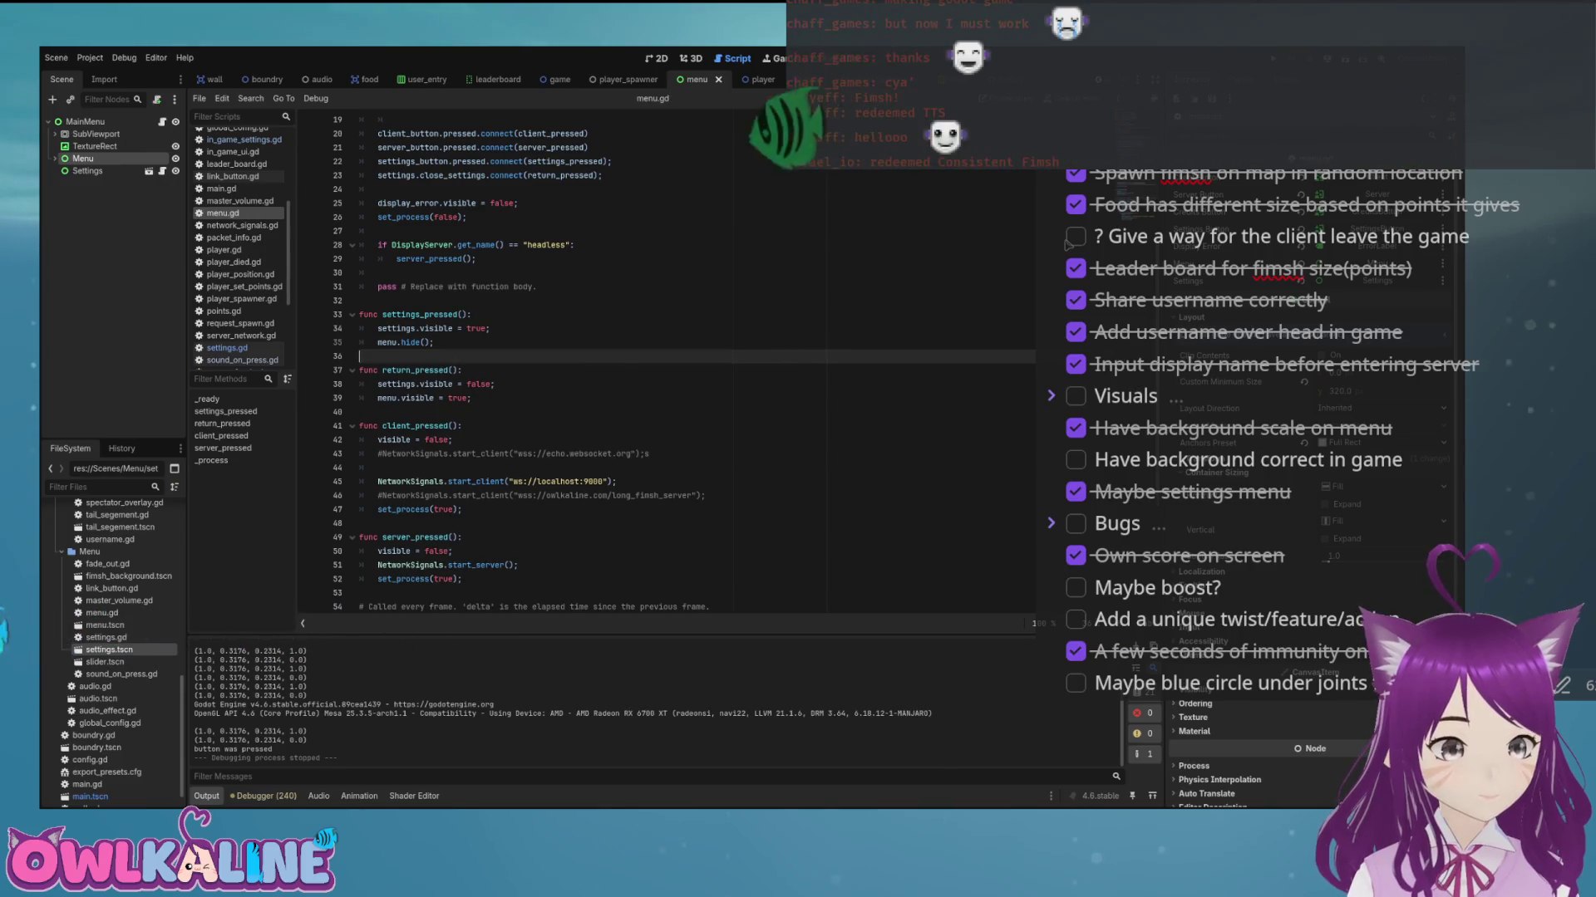
key(BackSpace)
key(BackSpace)
key(BackSpace)
text(sh)
key(Down)
key(Return)
text(;)
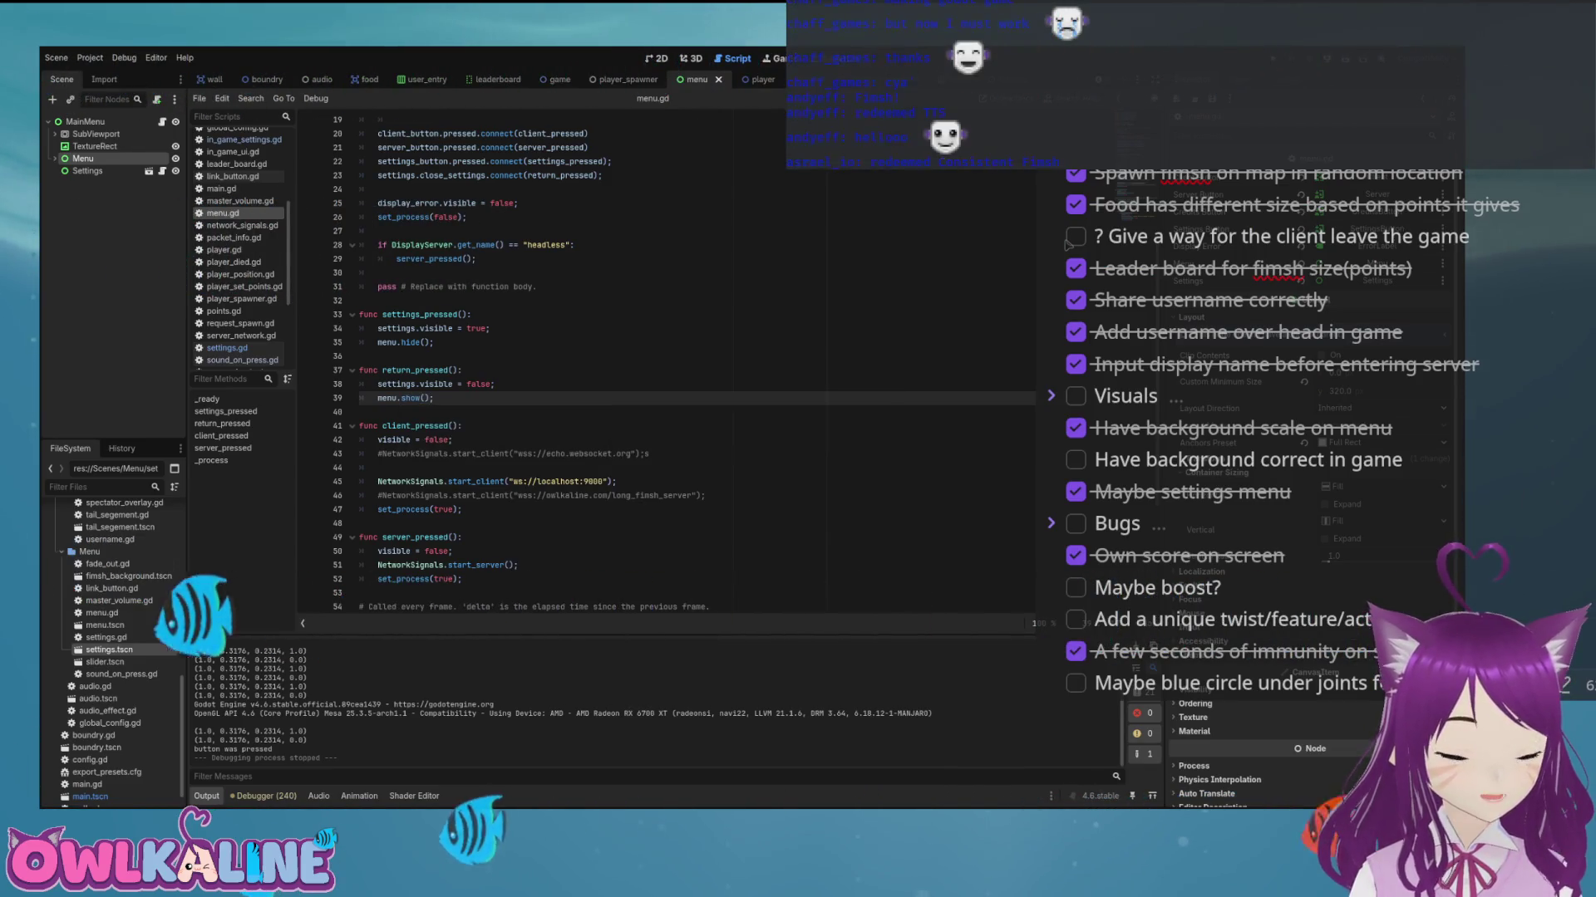
triple_click(432, 328)
text(settings.sh)
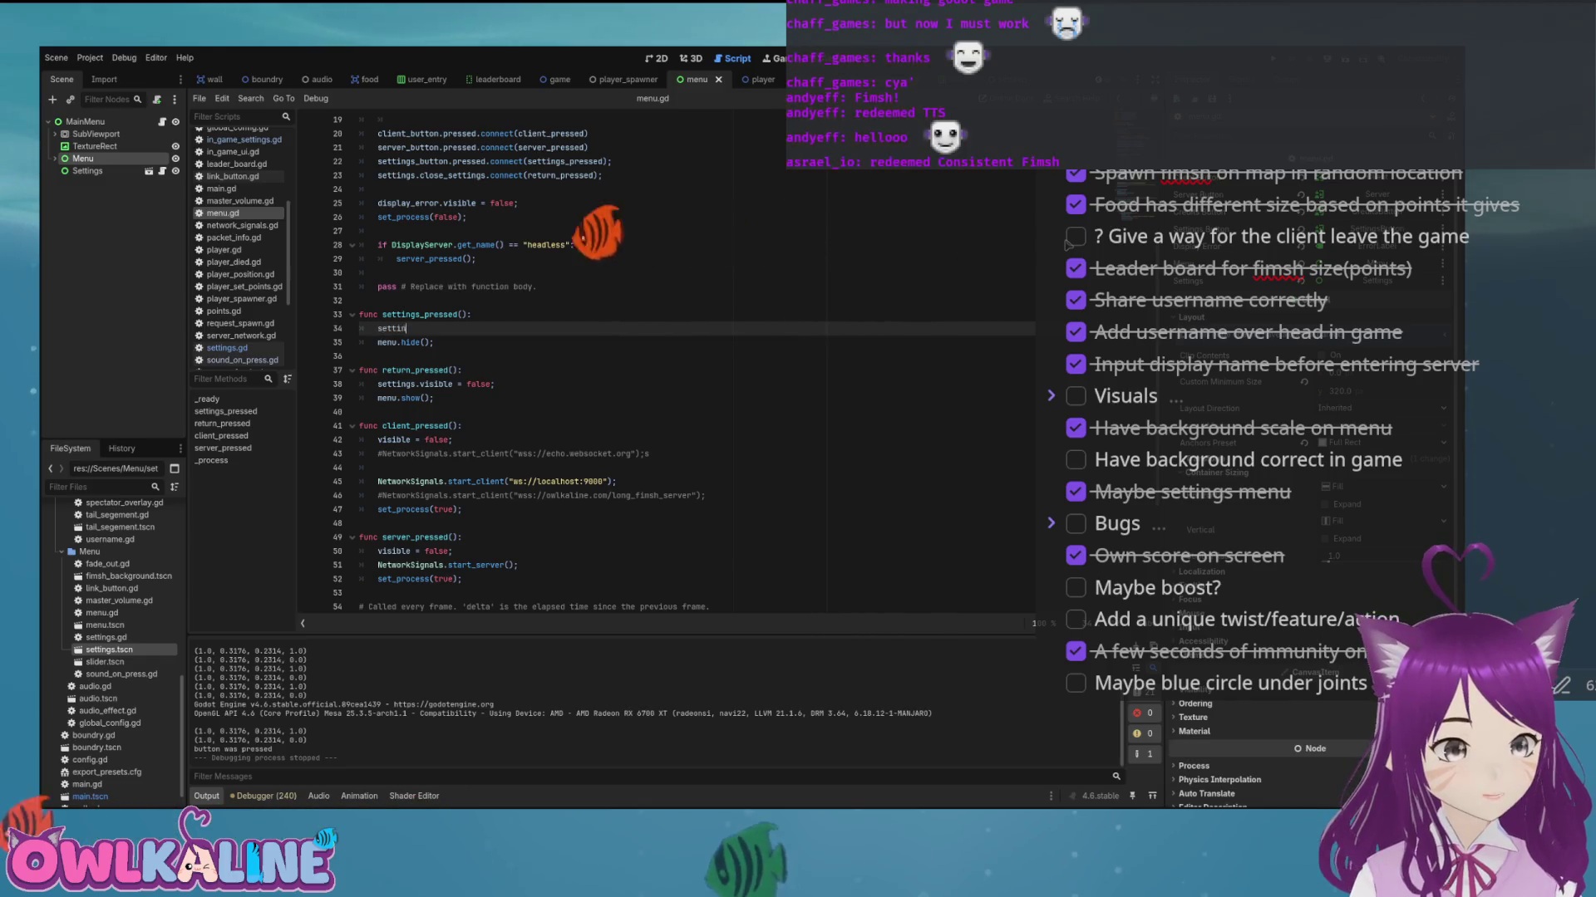
key(Down)
key(Return)
text(;)
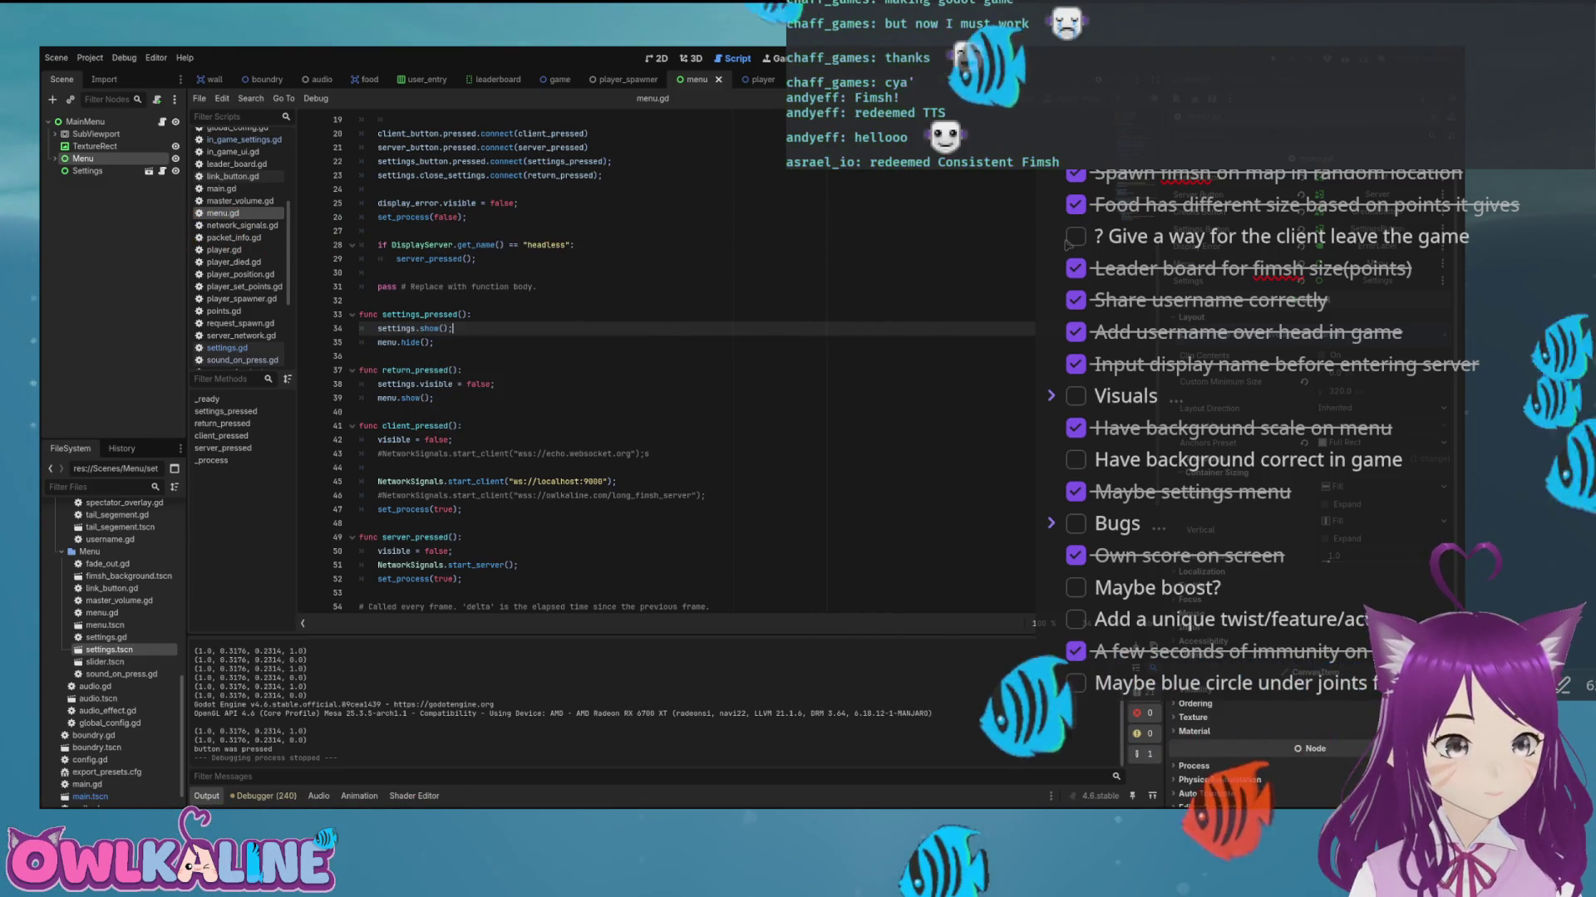
Step: Replace settings.visible = false in return_pressed with settings.hide(), save, and run the project
click(453, 384)
key(End)
key(BackSpace)
key(BackSpace)
key(BackSpace)
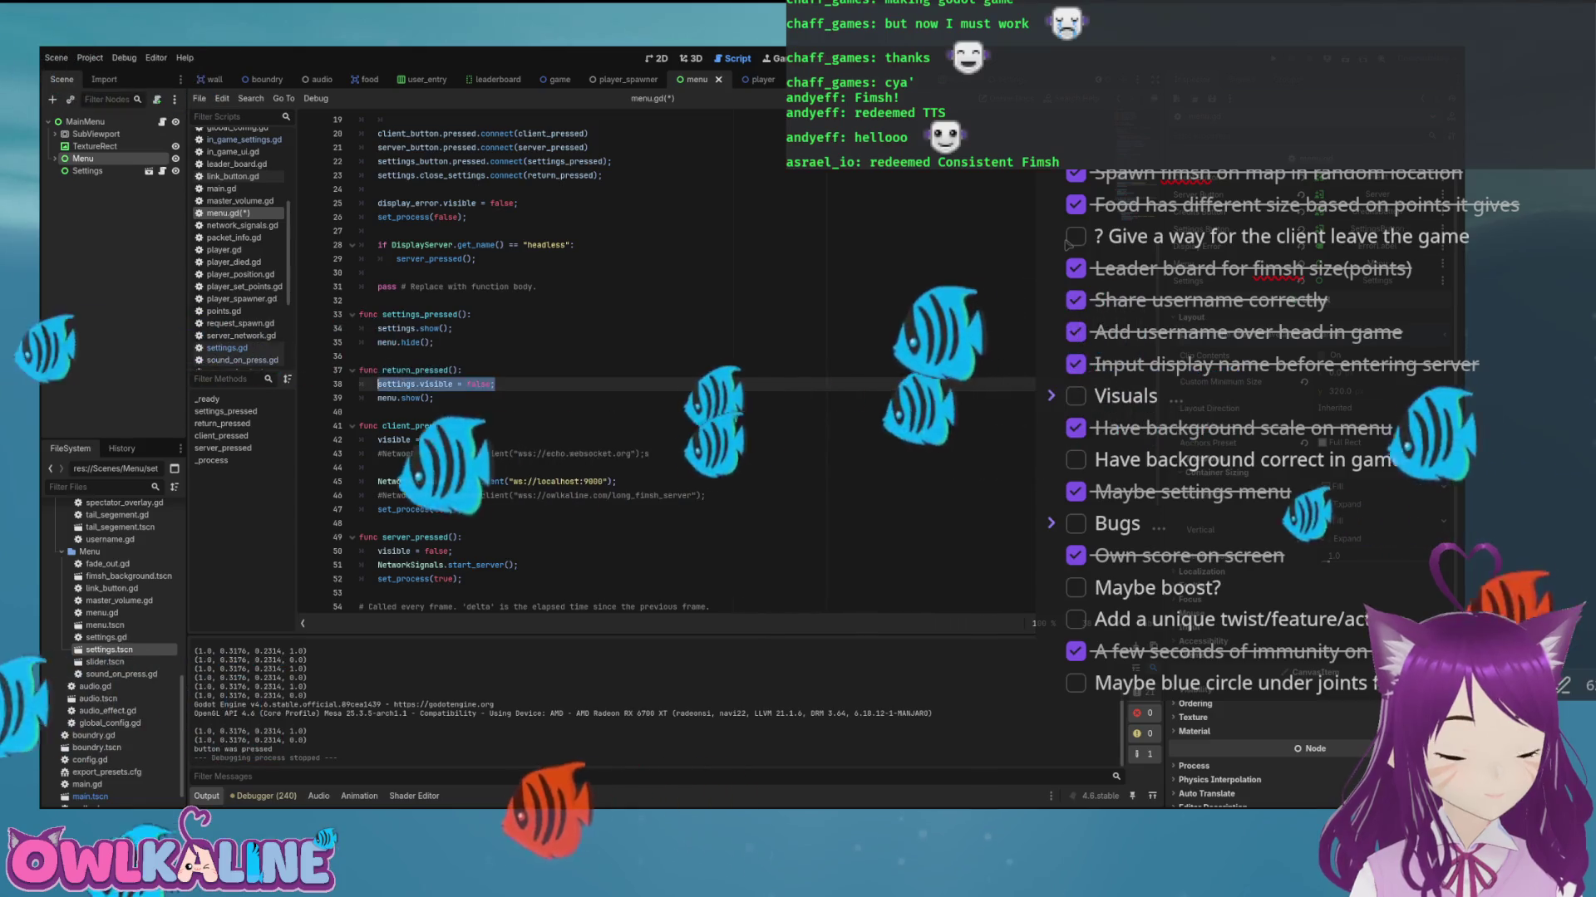
text(s.hi)
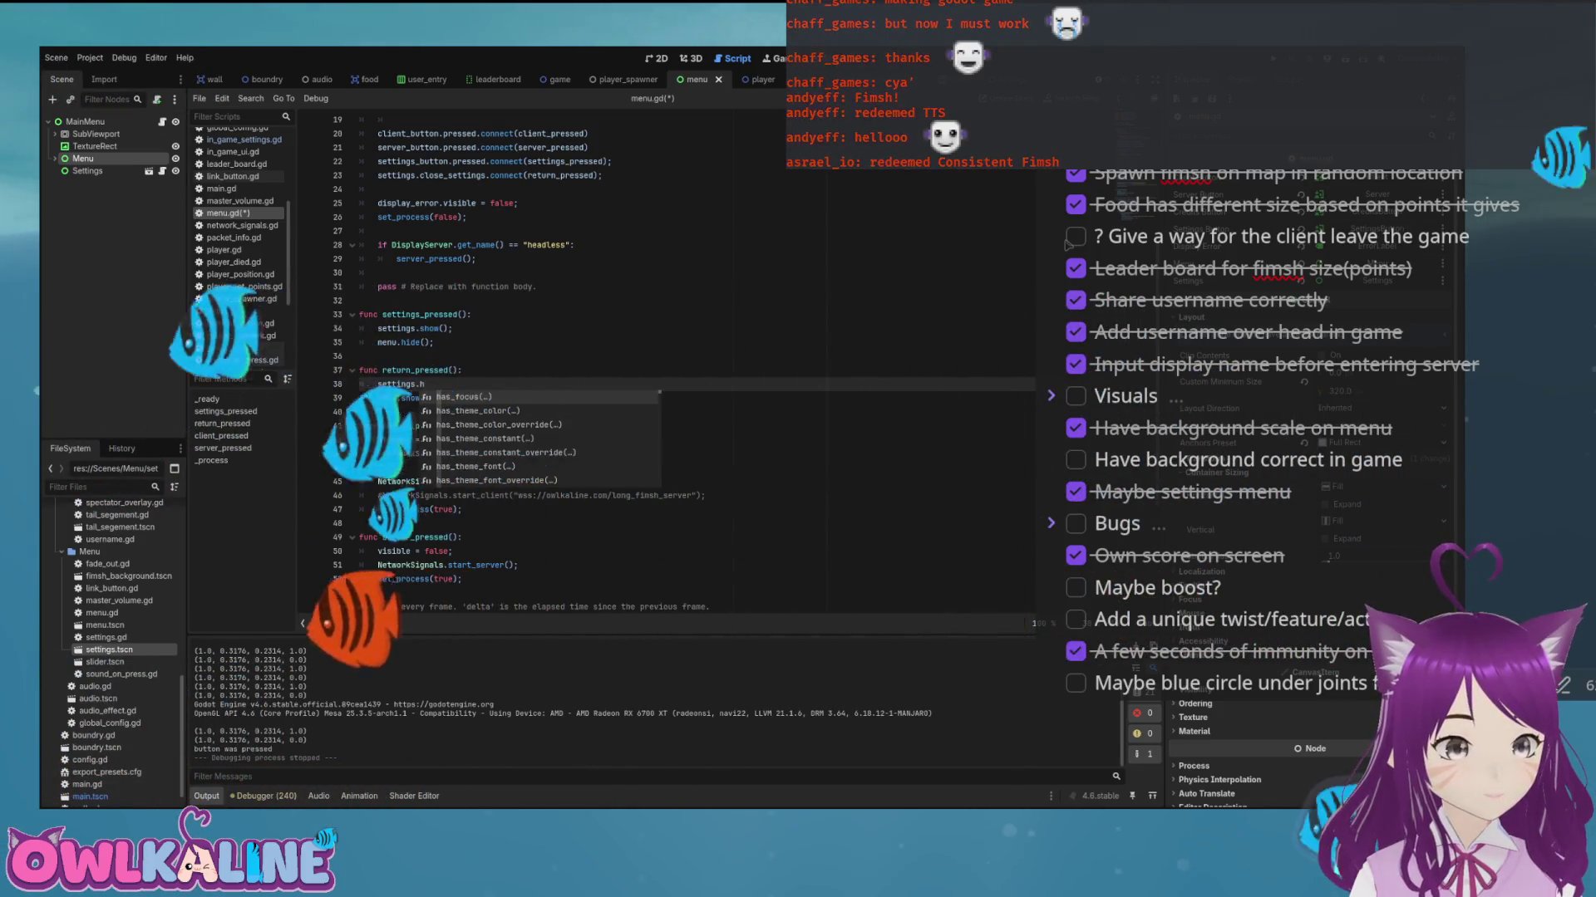
key(Return)
text(;)
key(ctrl+s)
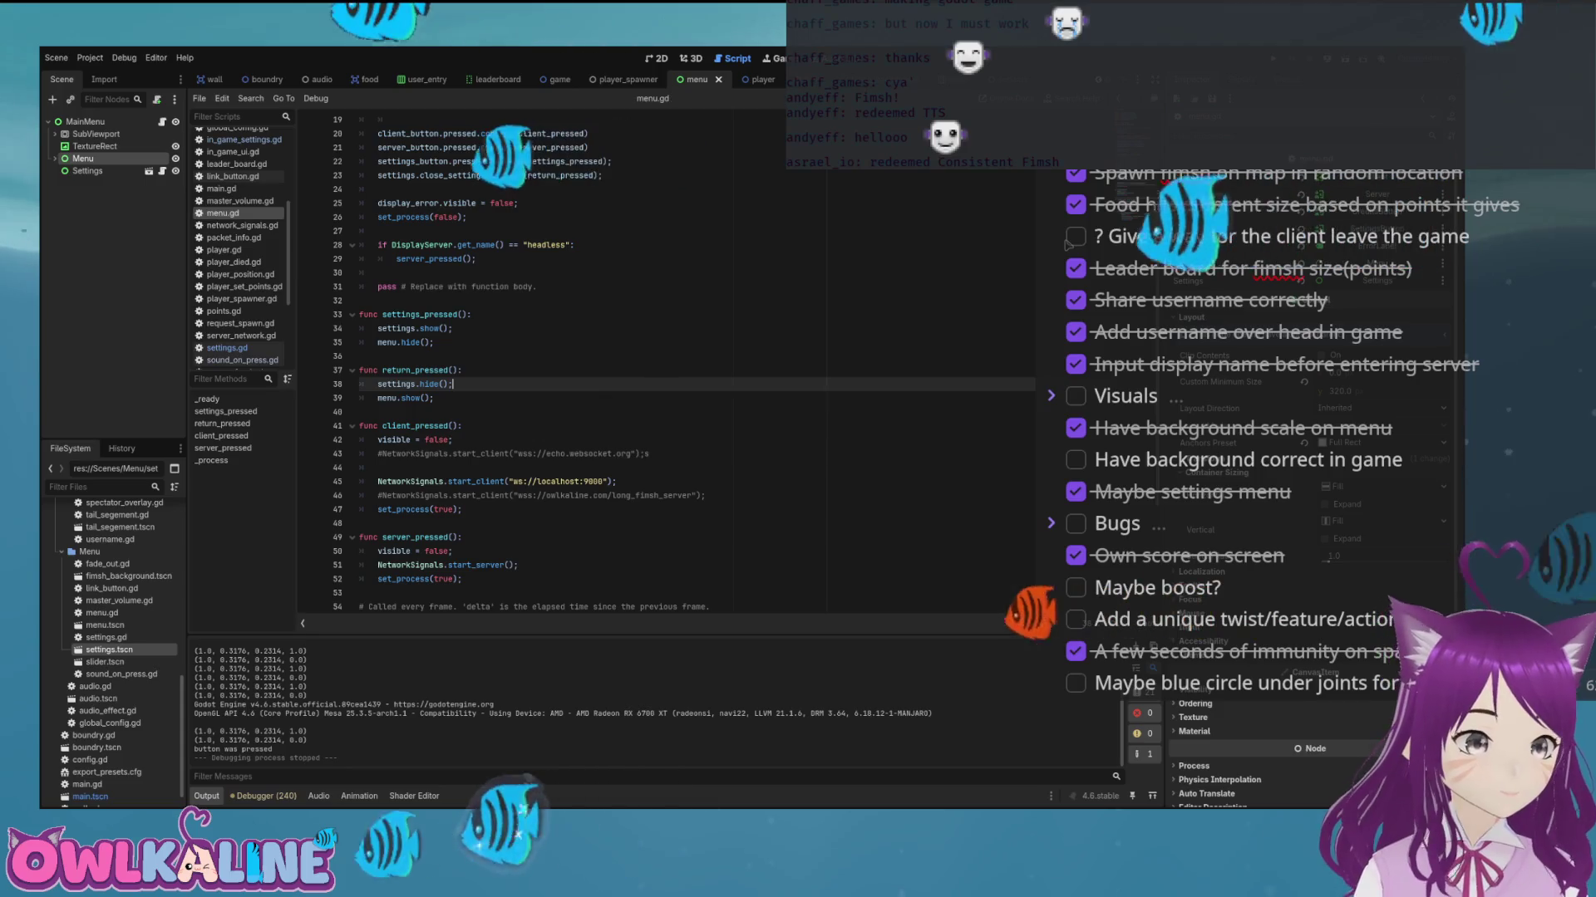
scroll(665, 365, down, 3)
scroll(665, 366, down, 2)
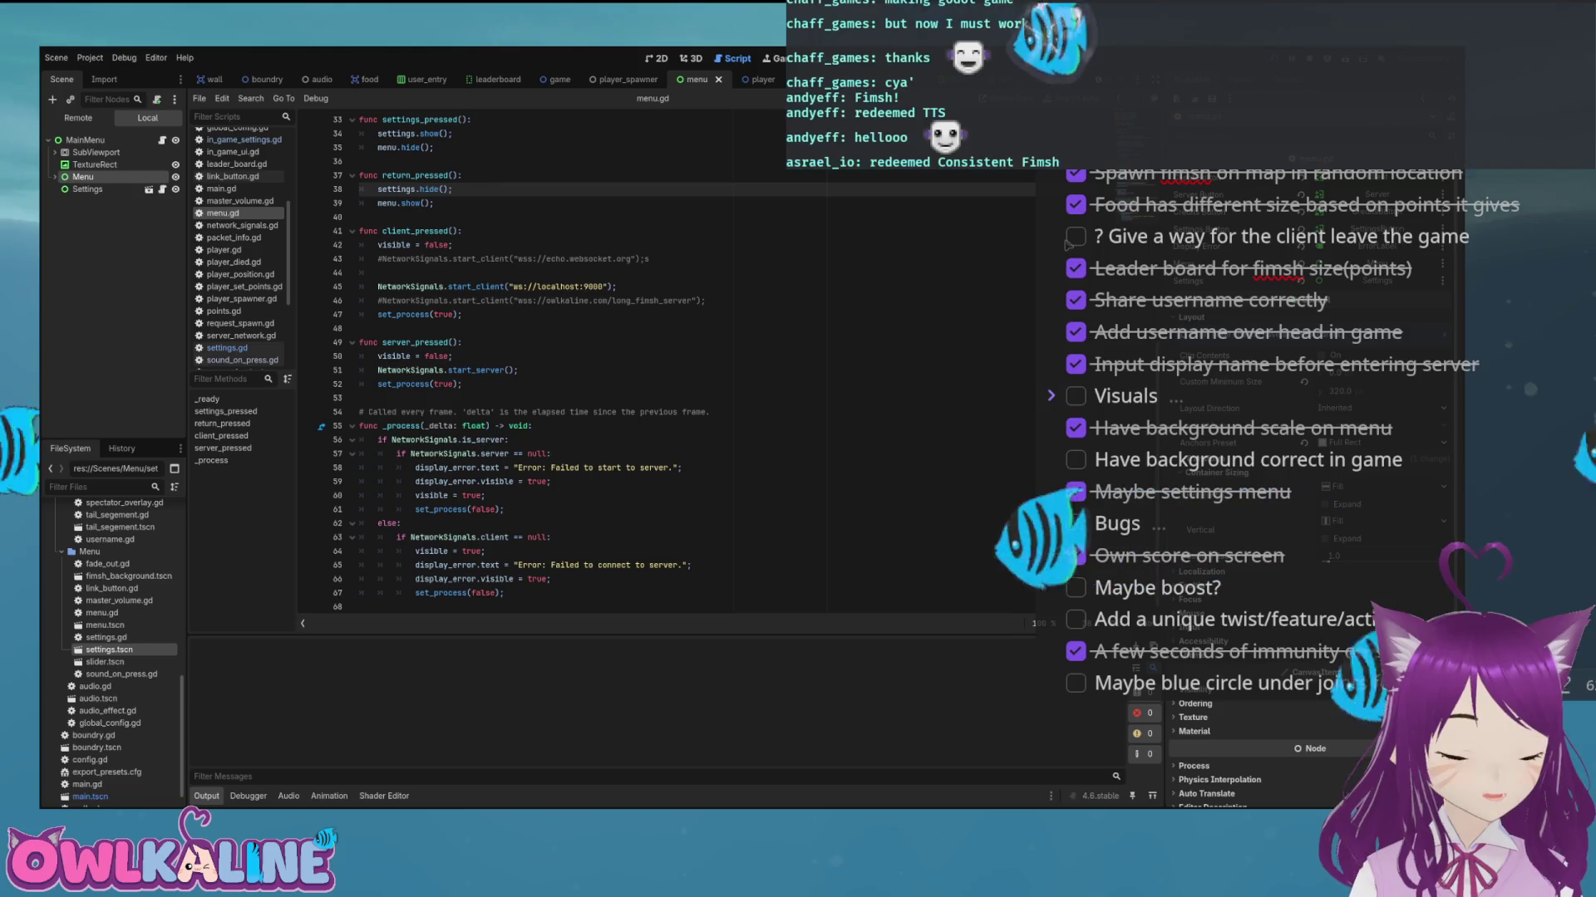
key(F5)
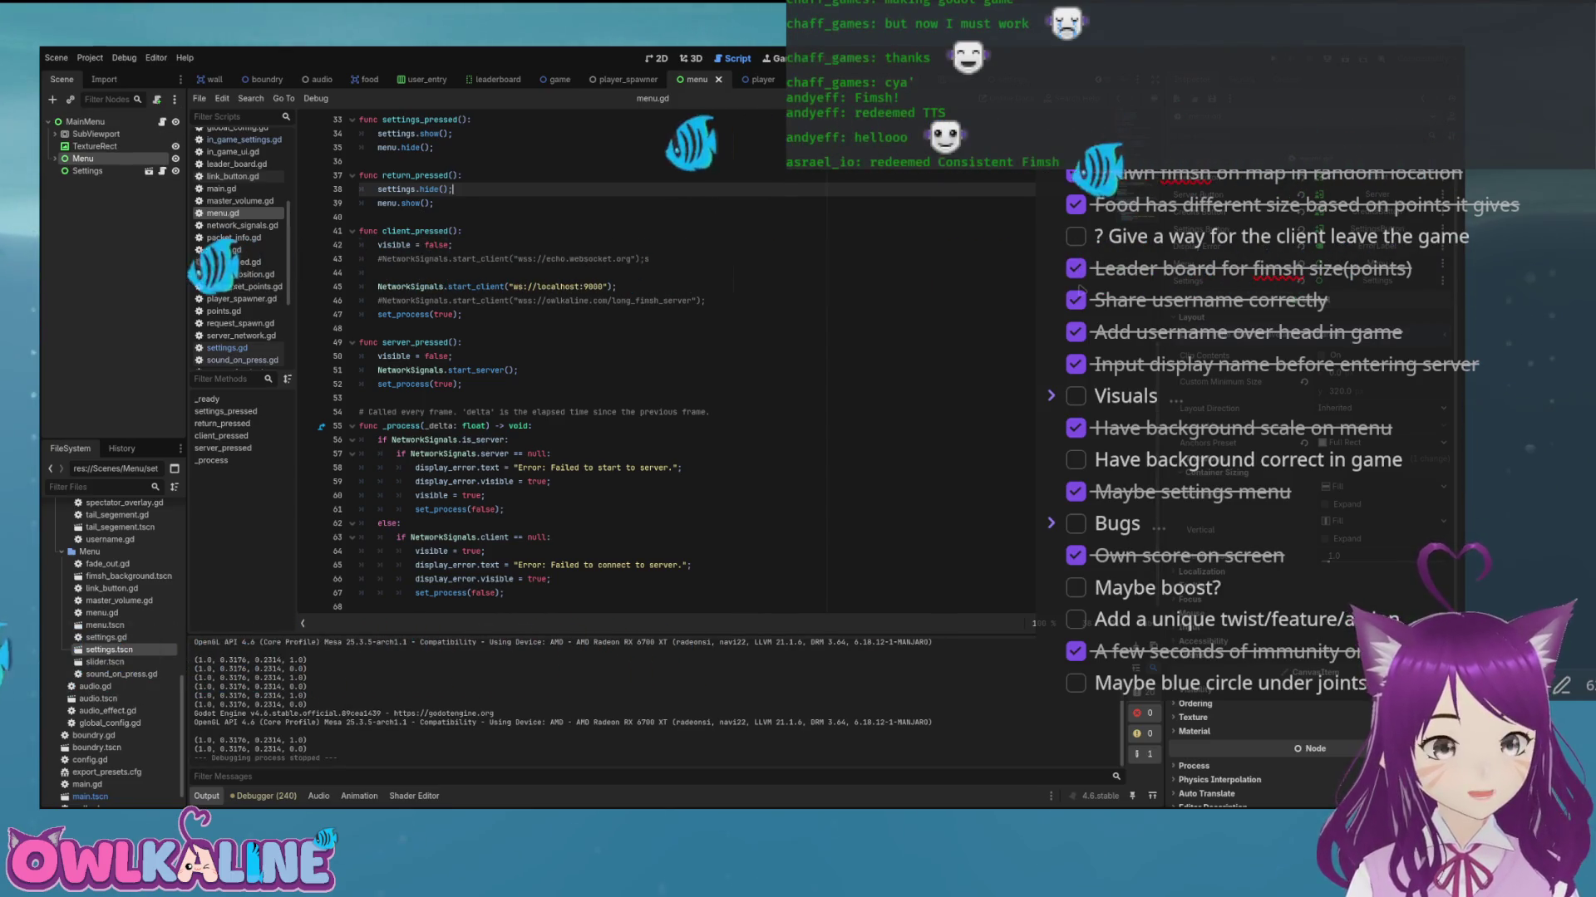
Step: Jump from the settings_button connect call to the settings_pressed function definition
scroll(664, 366, up, 5)
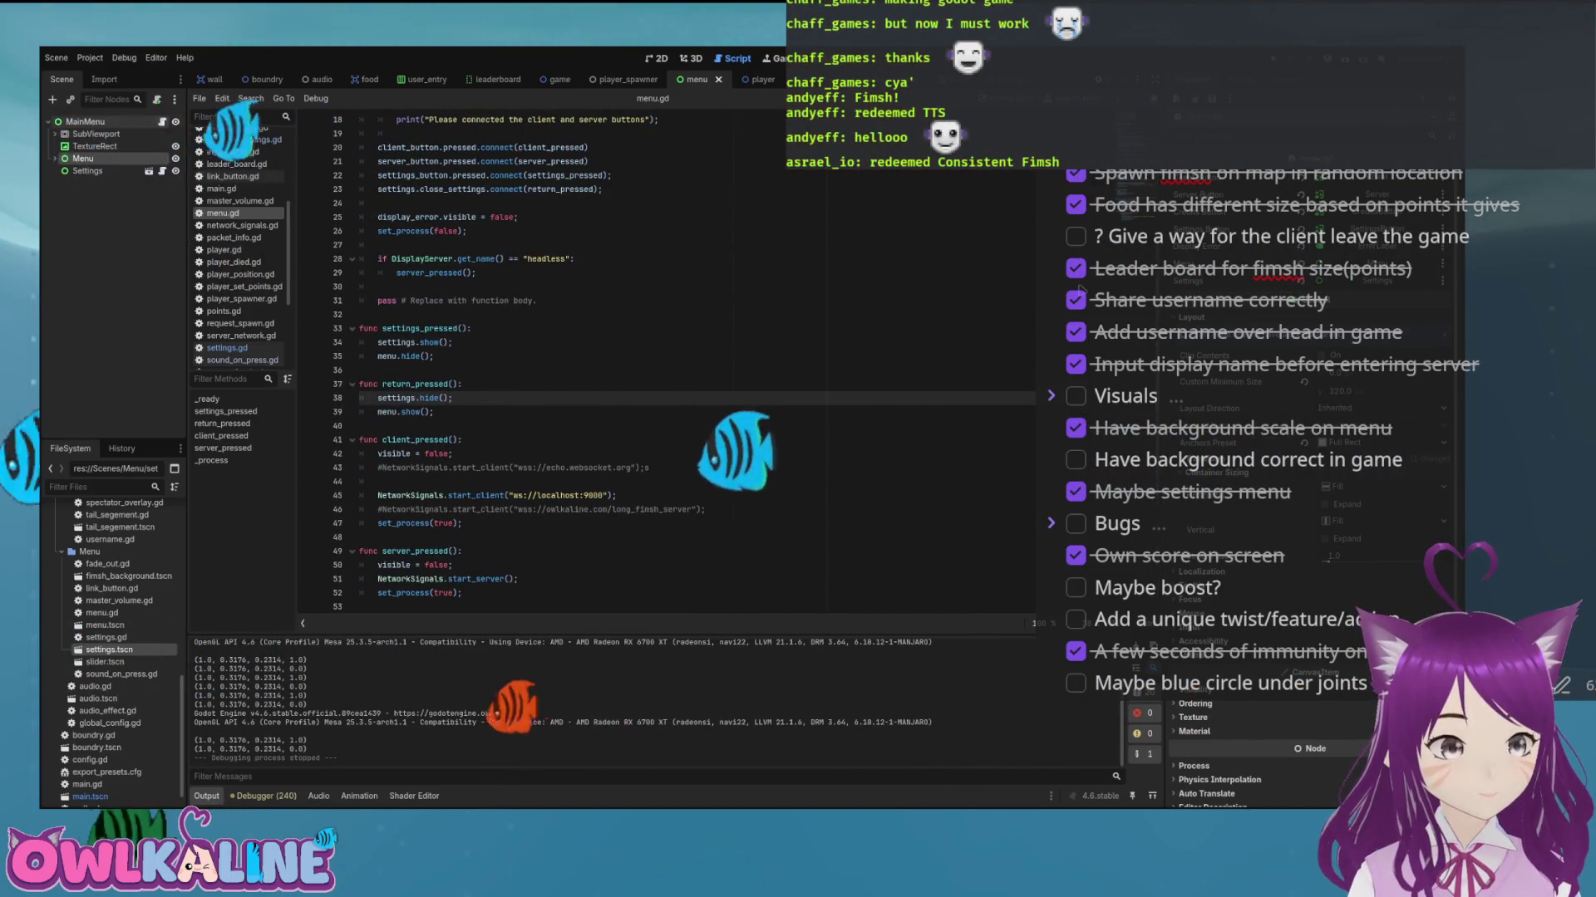
click(513, 258)
scroll(665, 366, up, 2)
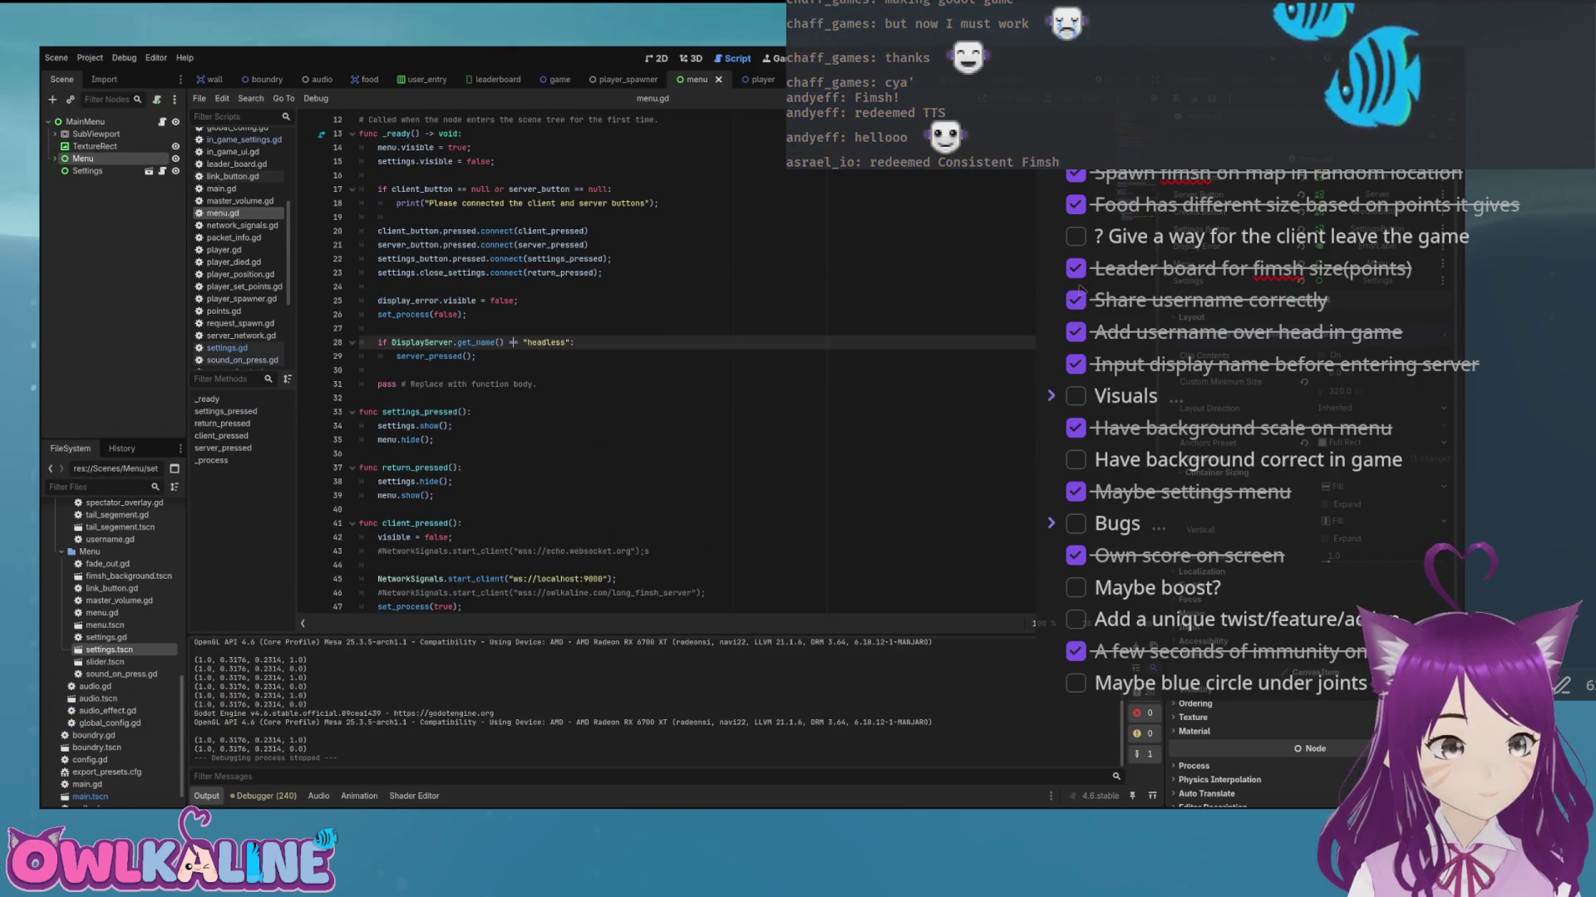
double_click(413, 258)
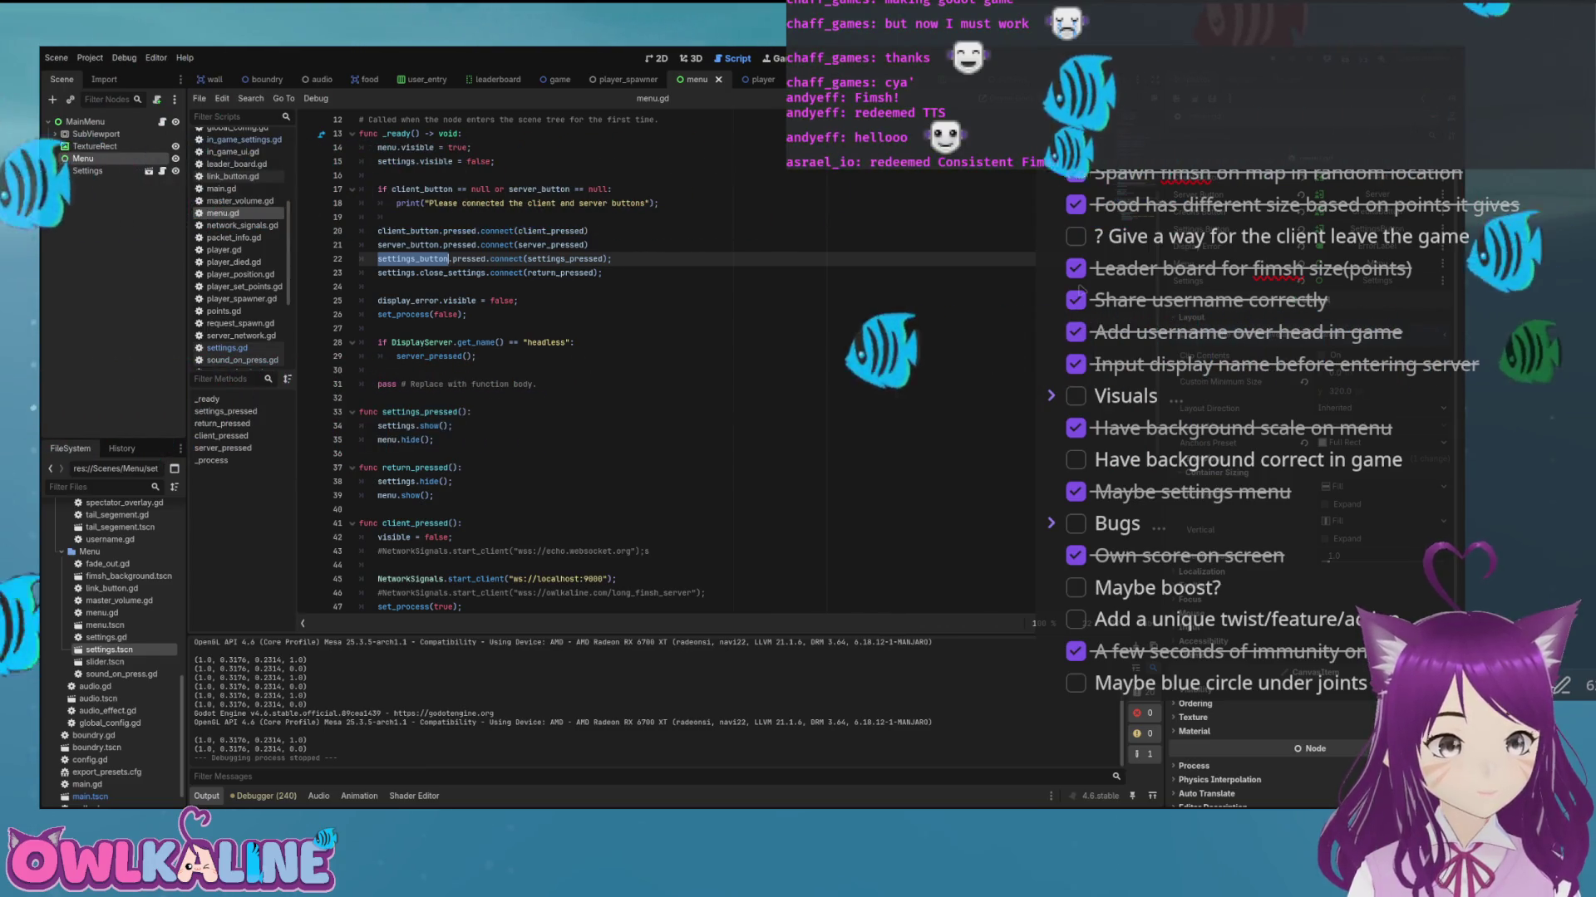
double_click(565, 258)
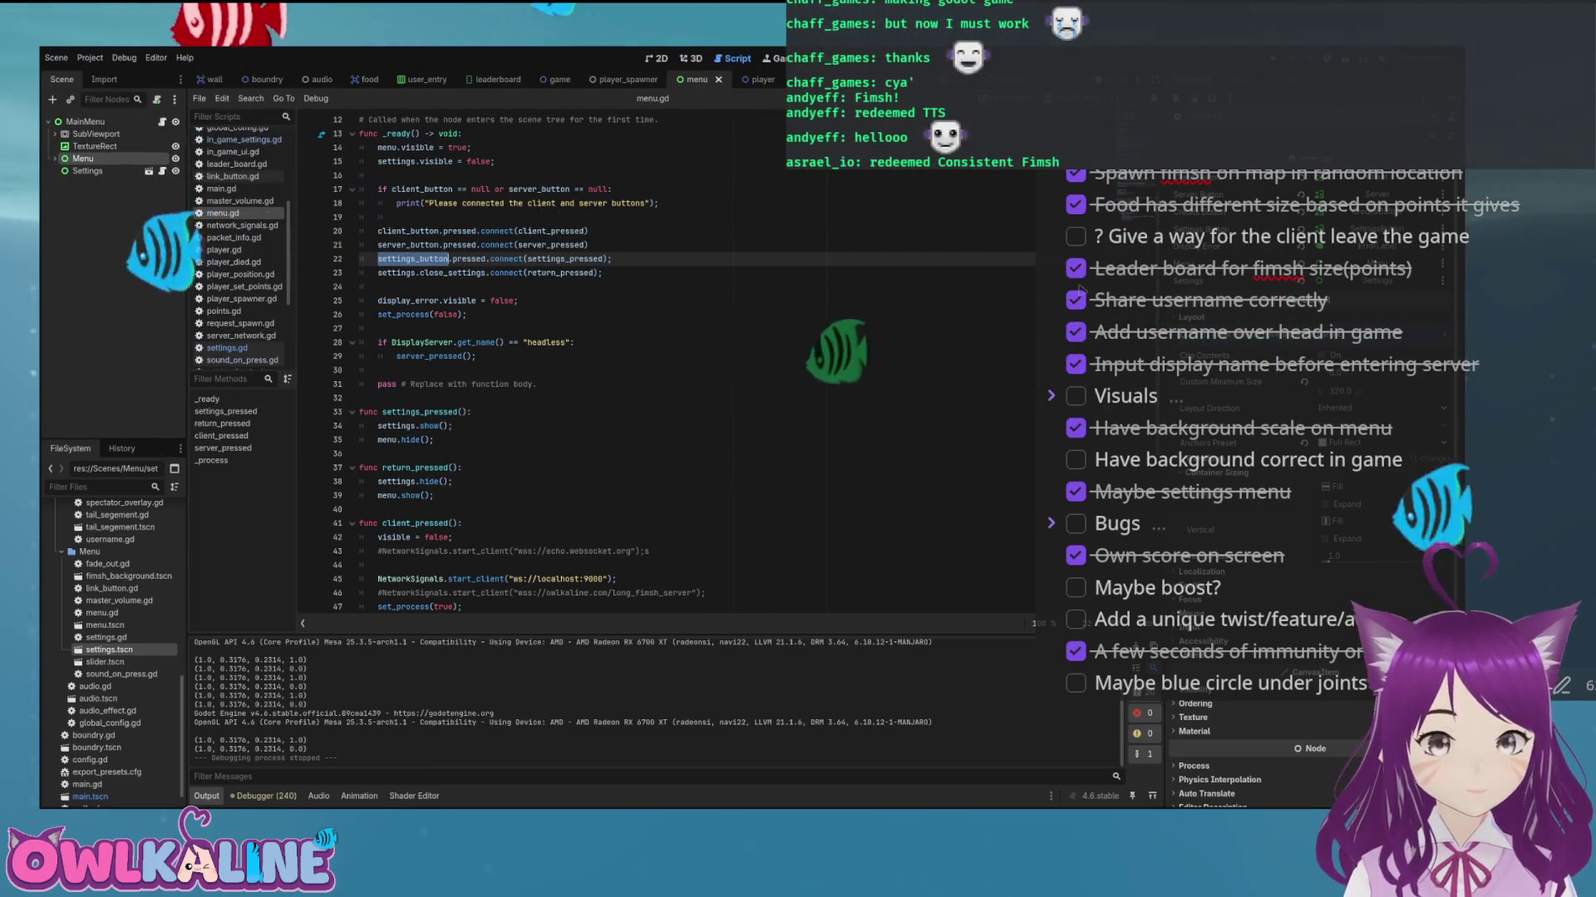
ctrl+click(565, 259)
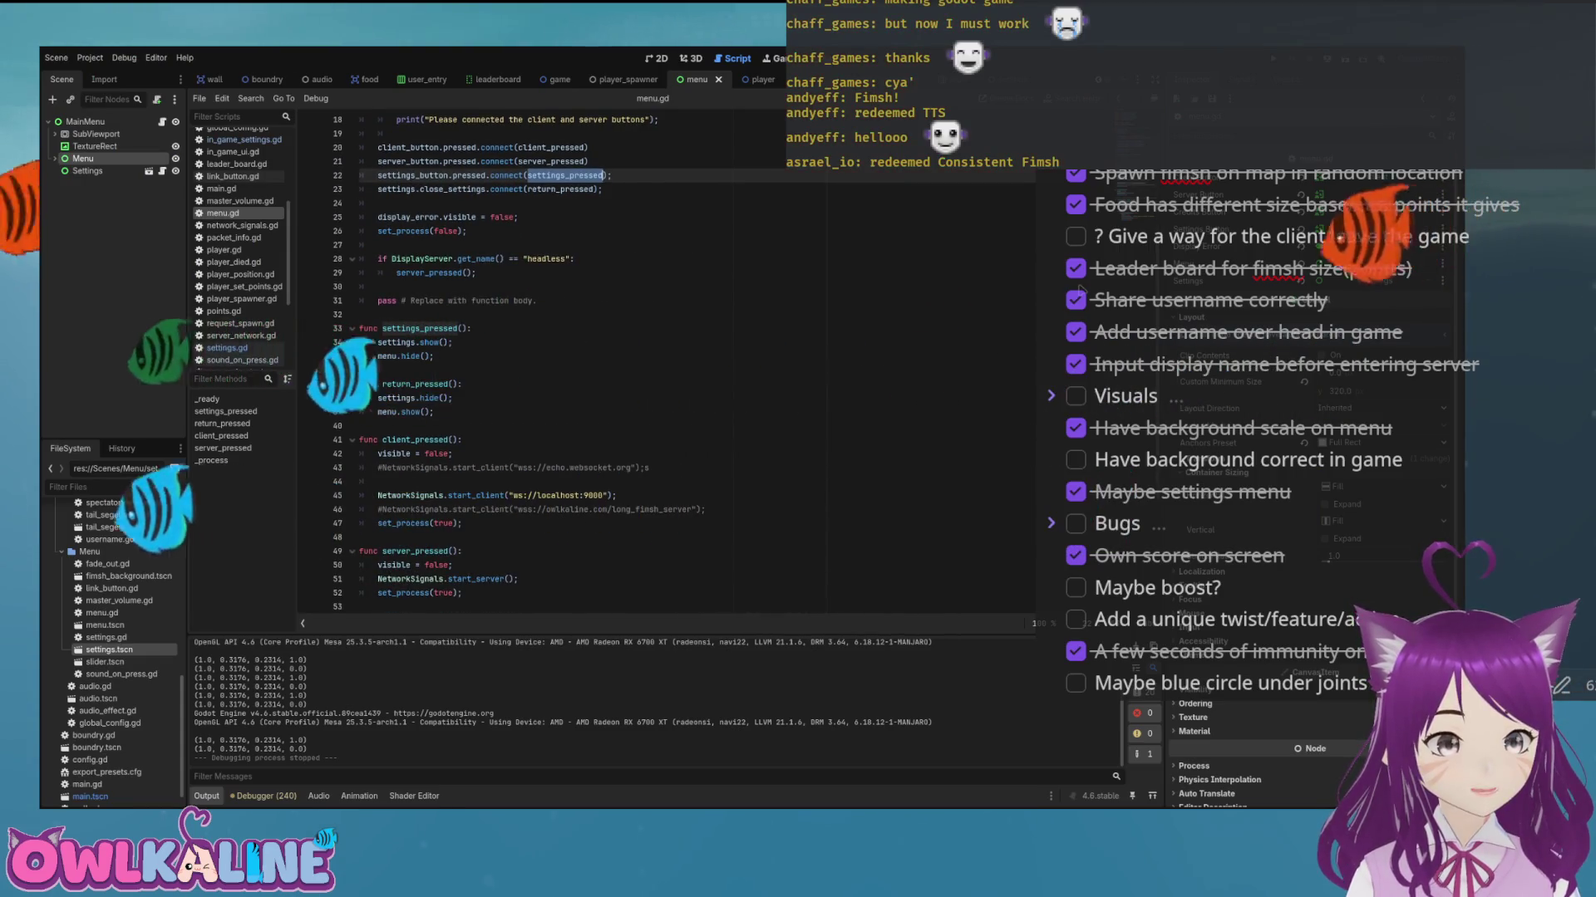
Step: Add push_warning("settings button pressed"); as settings_pressed's first line and run the project
key(Return)
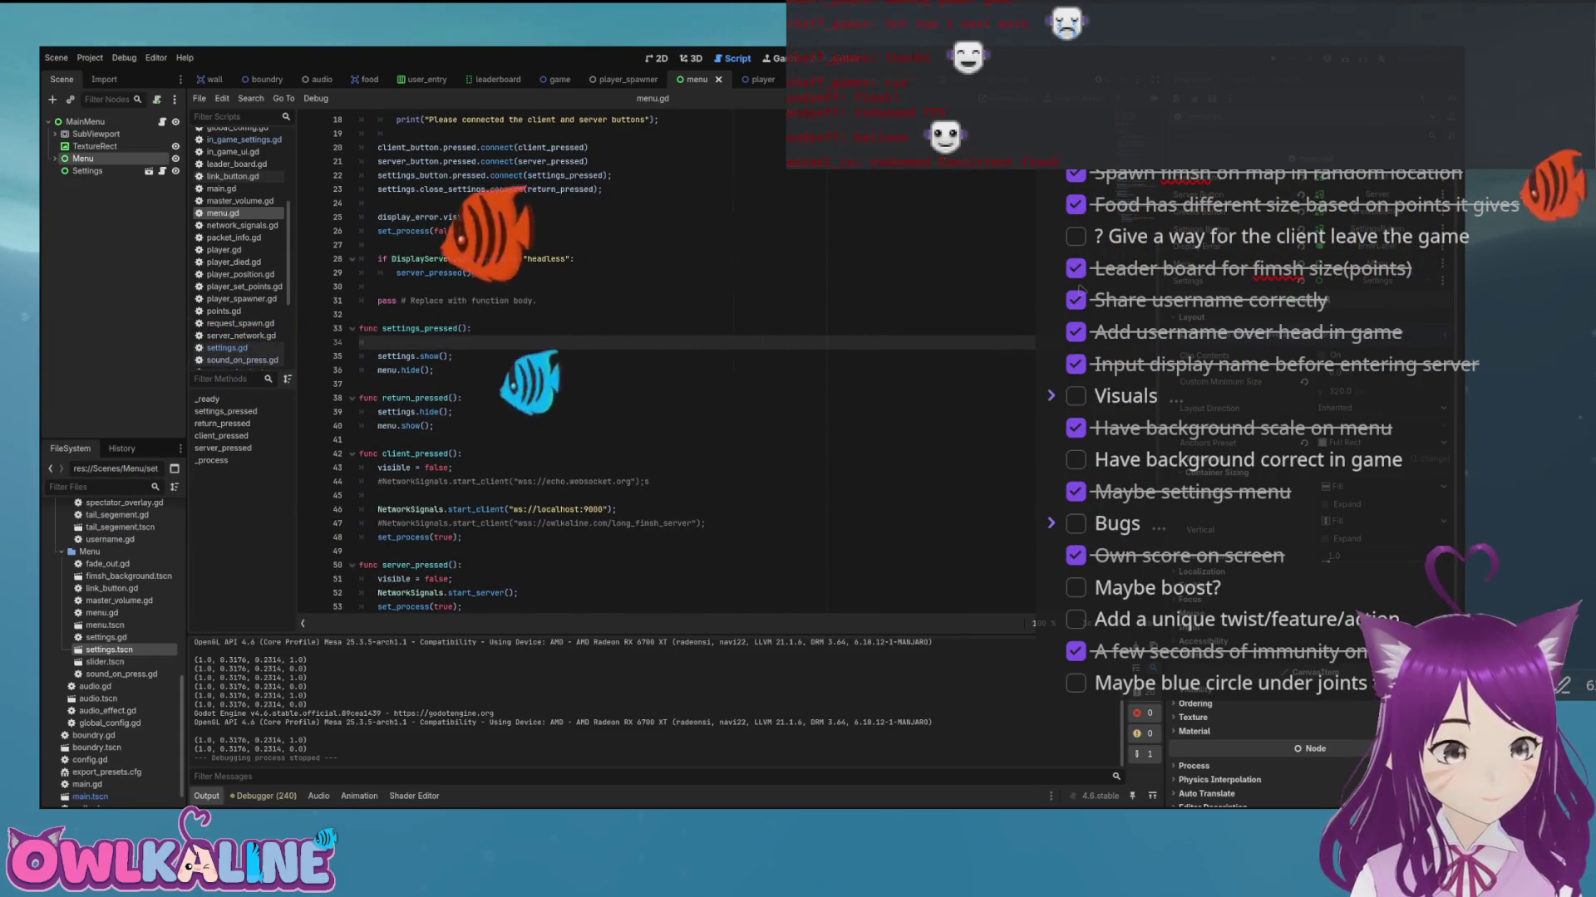
text(ps)
key(BackSpace)
text(ush_)
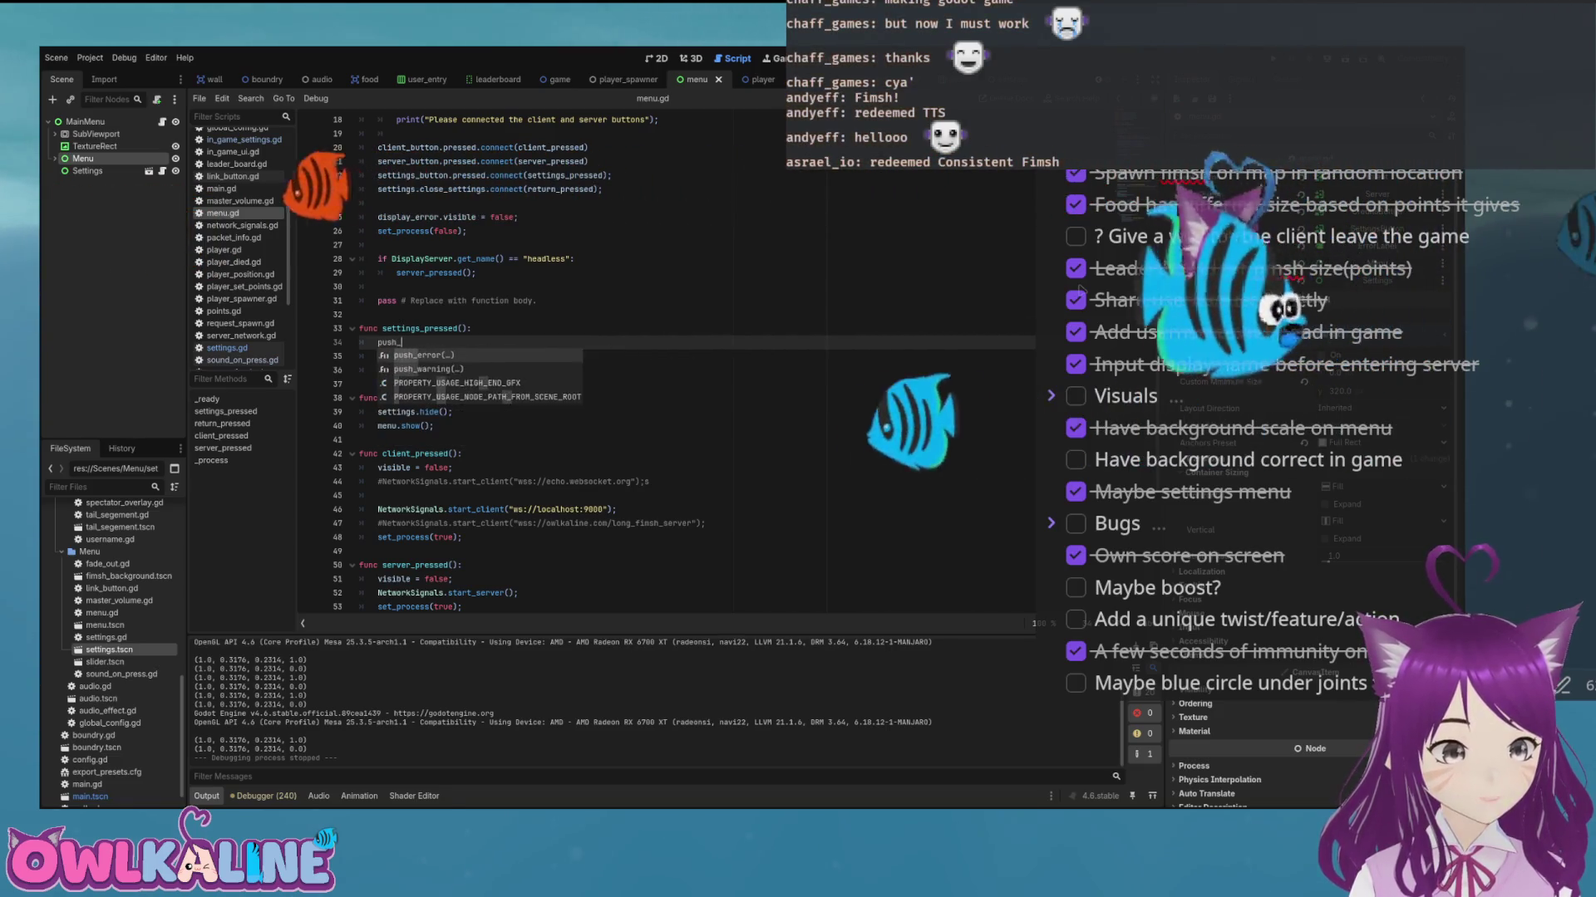
key(Down)
key(Return)
text("s)
text(ettings button presse)
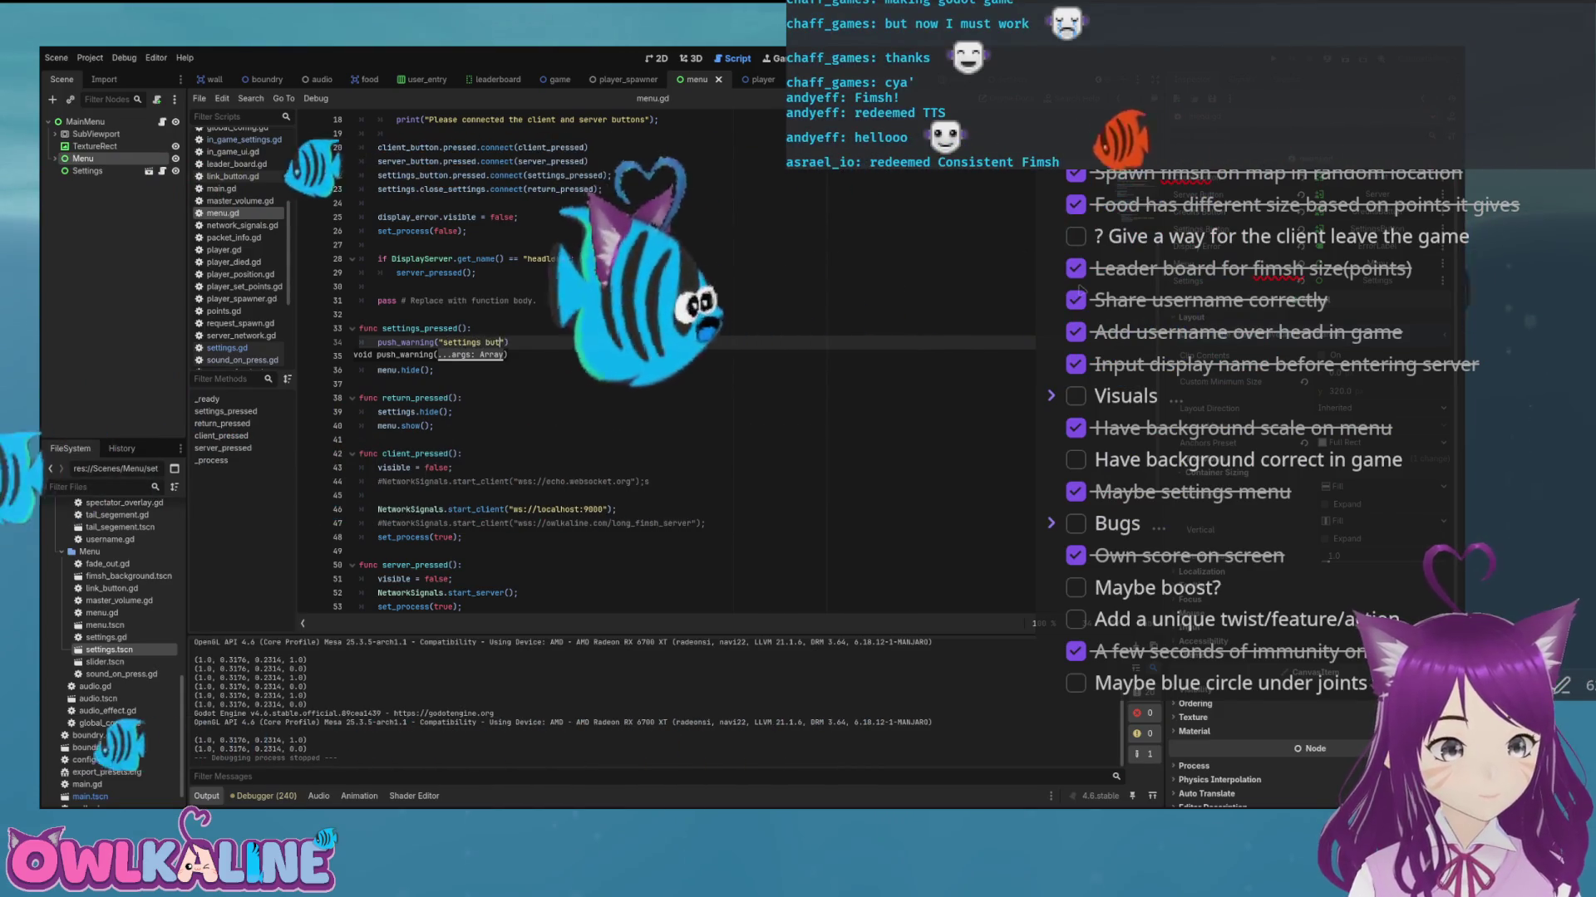
text(d");)
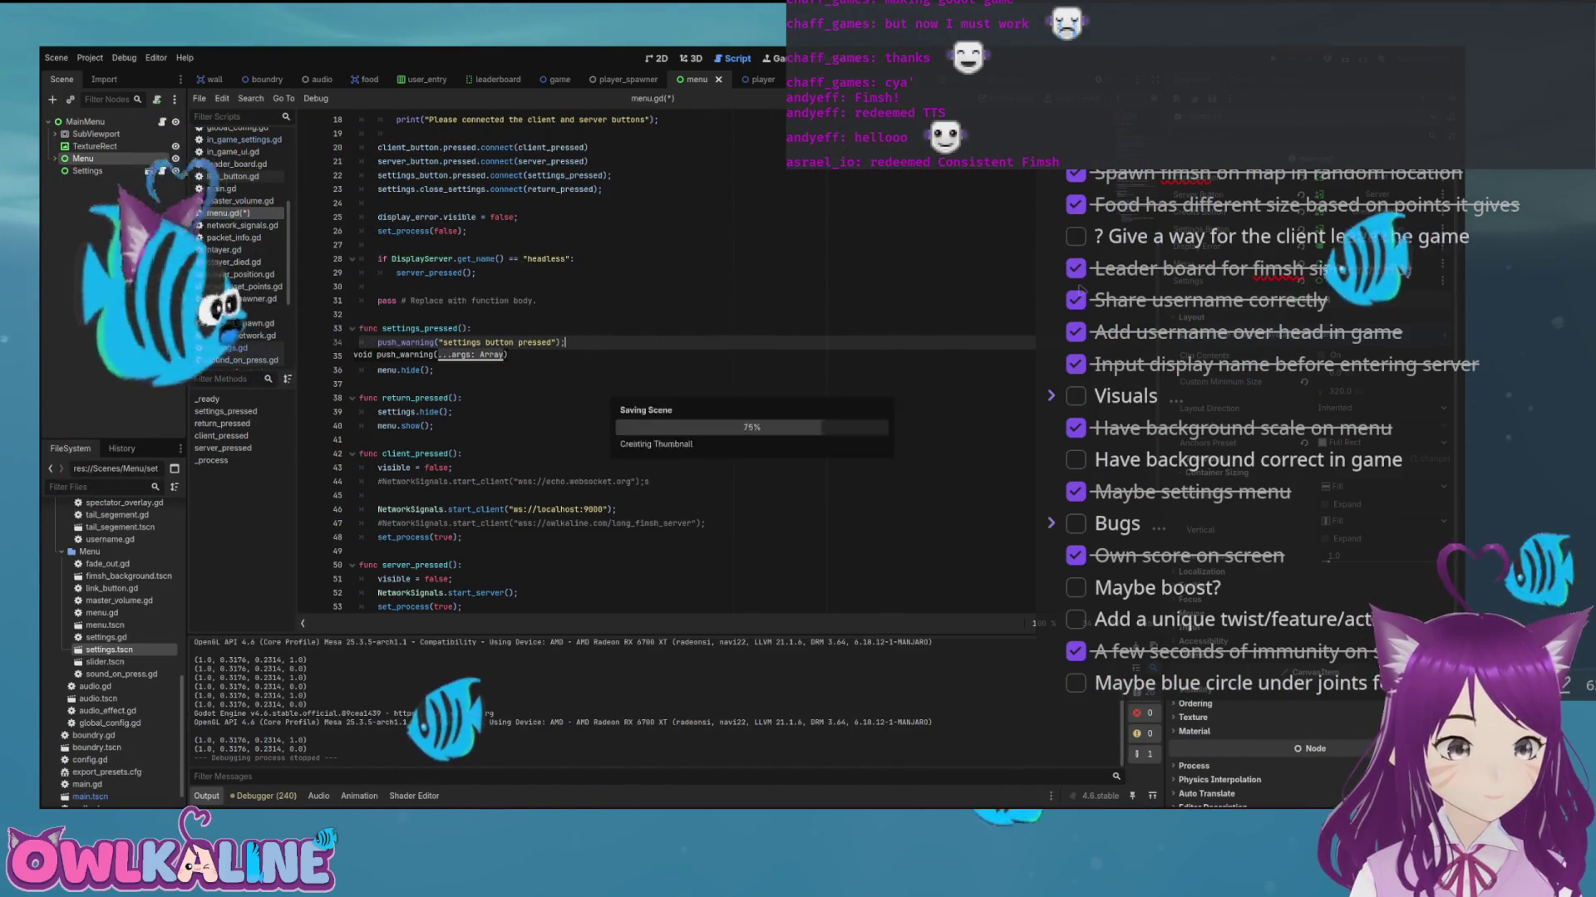
click(360, 314)
key(F5)
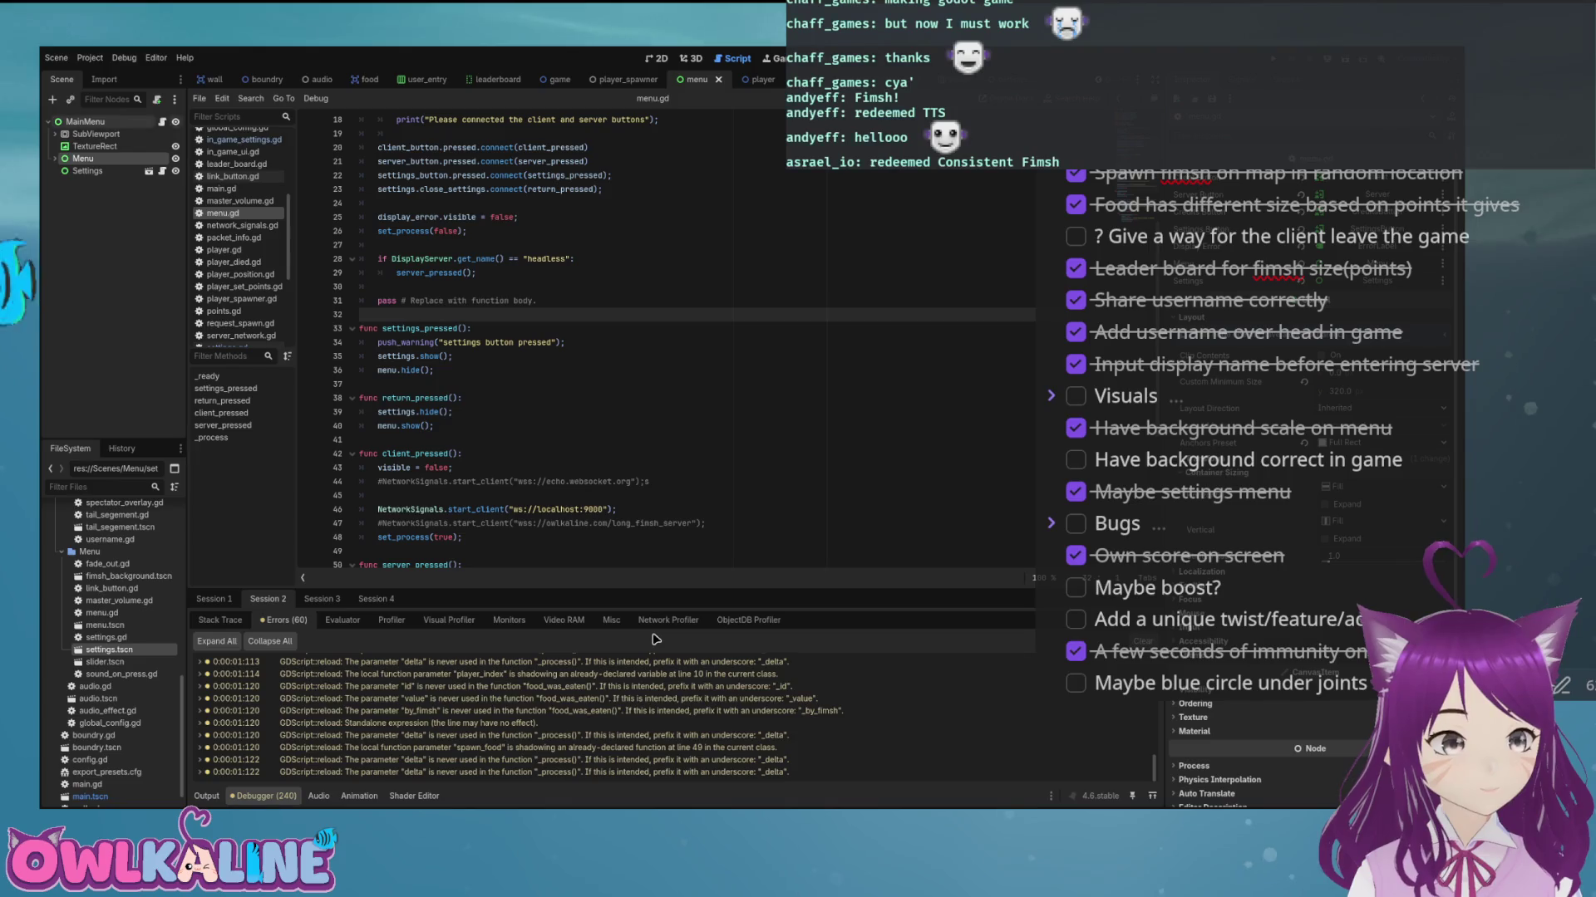
Step: Return to the MainMenu scene's 2D layout with its Settings panel
key(ctrl+F1)
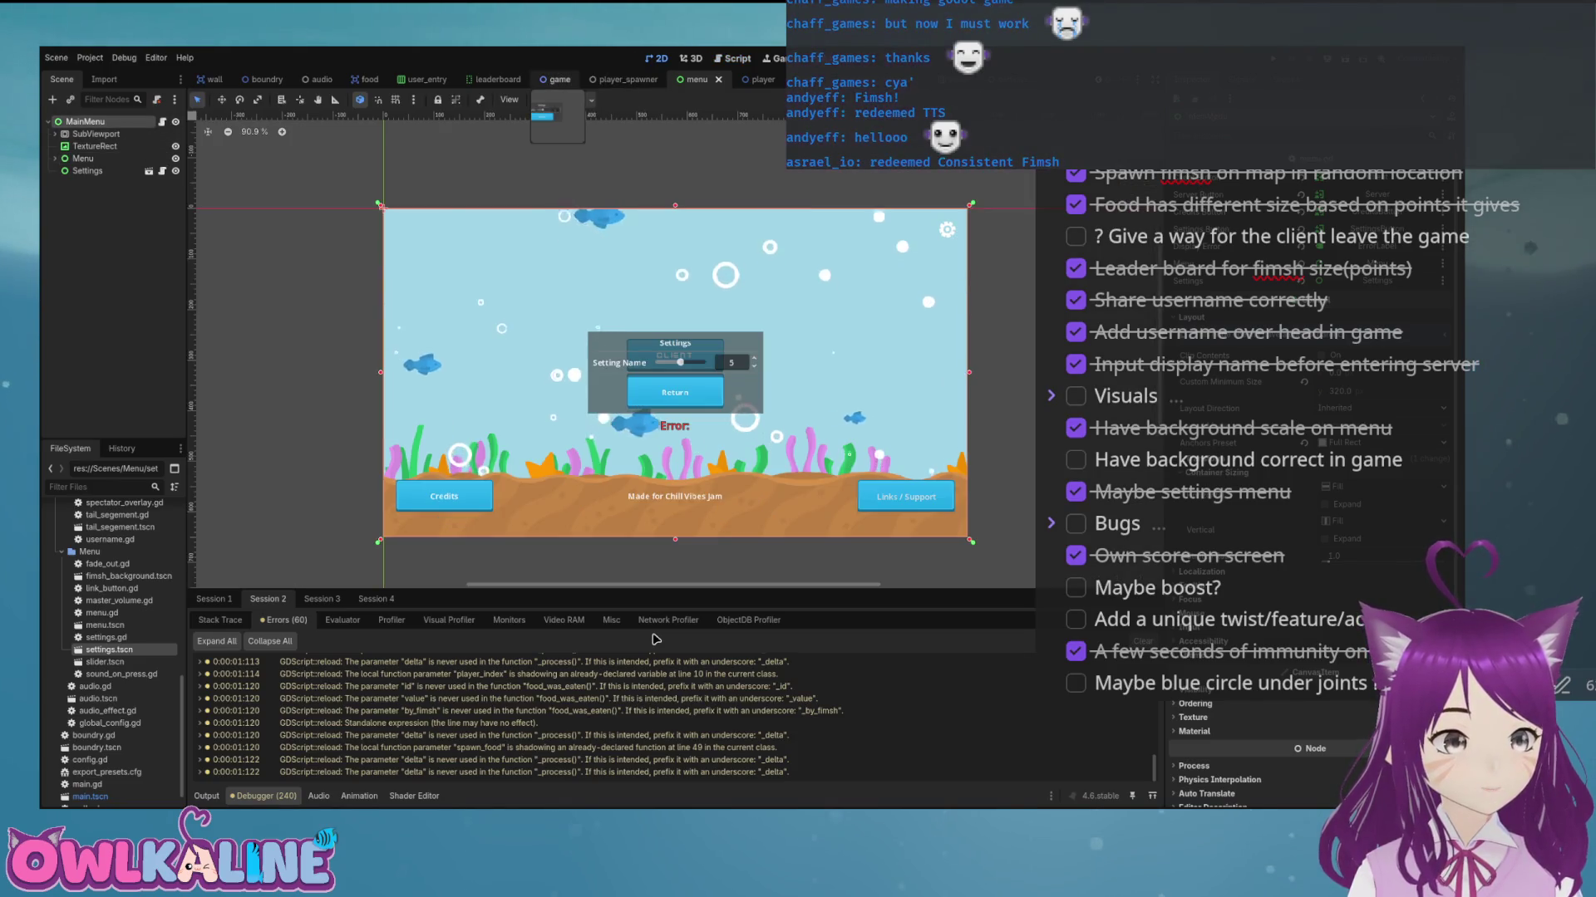
Step: Switch to the game scene and run the project from it
key(ctrl+shift+Tab)
key(ctrl+shift+Tab)
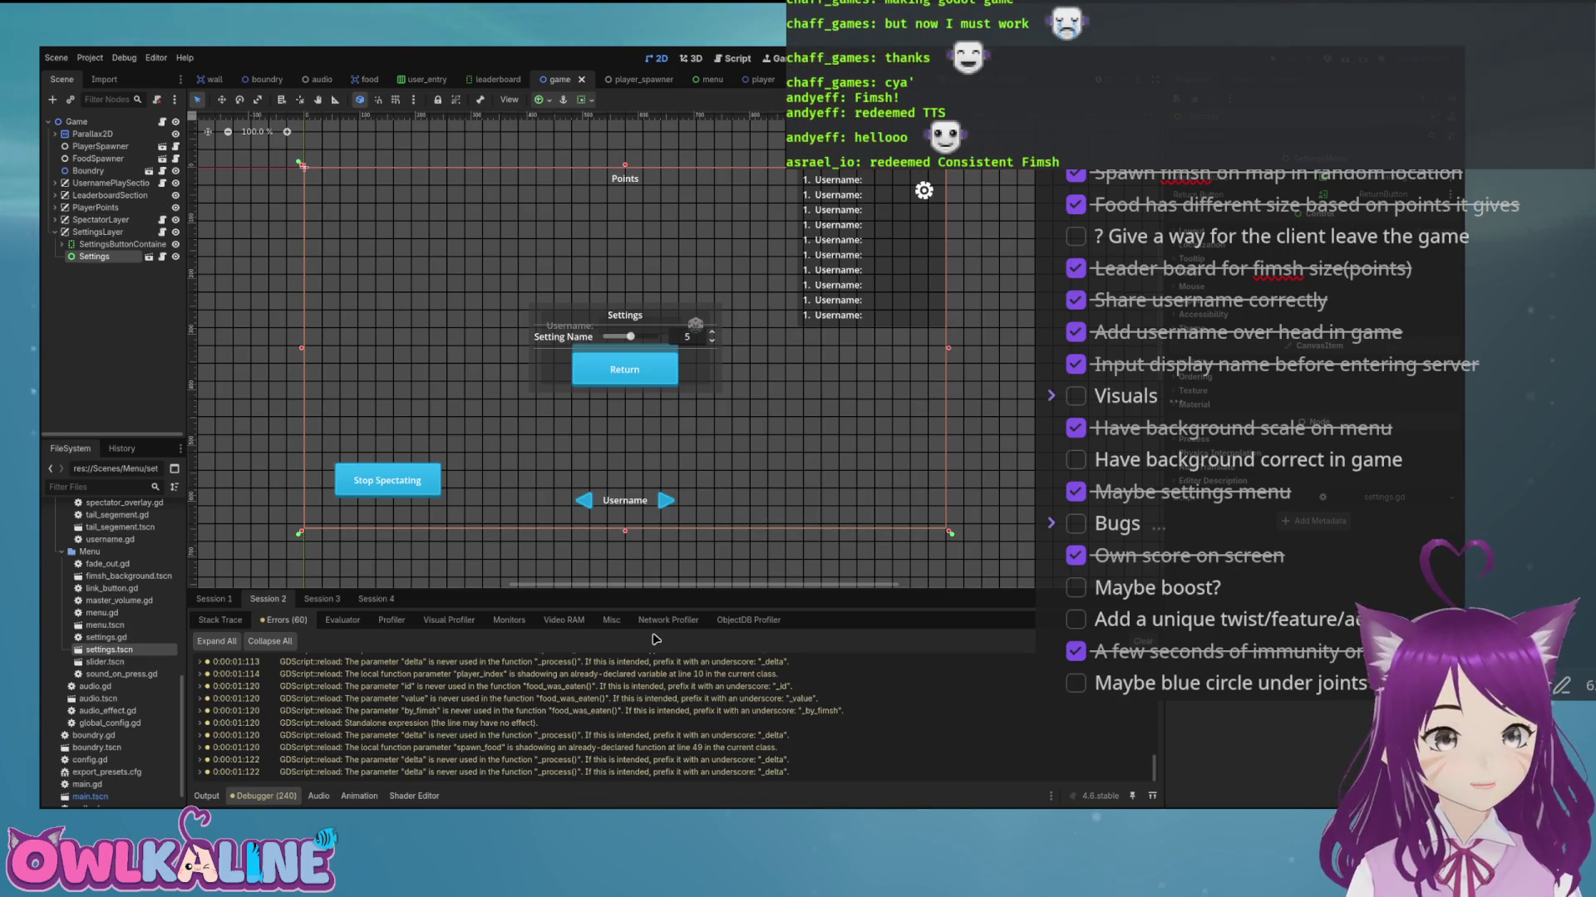
key(F5)
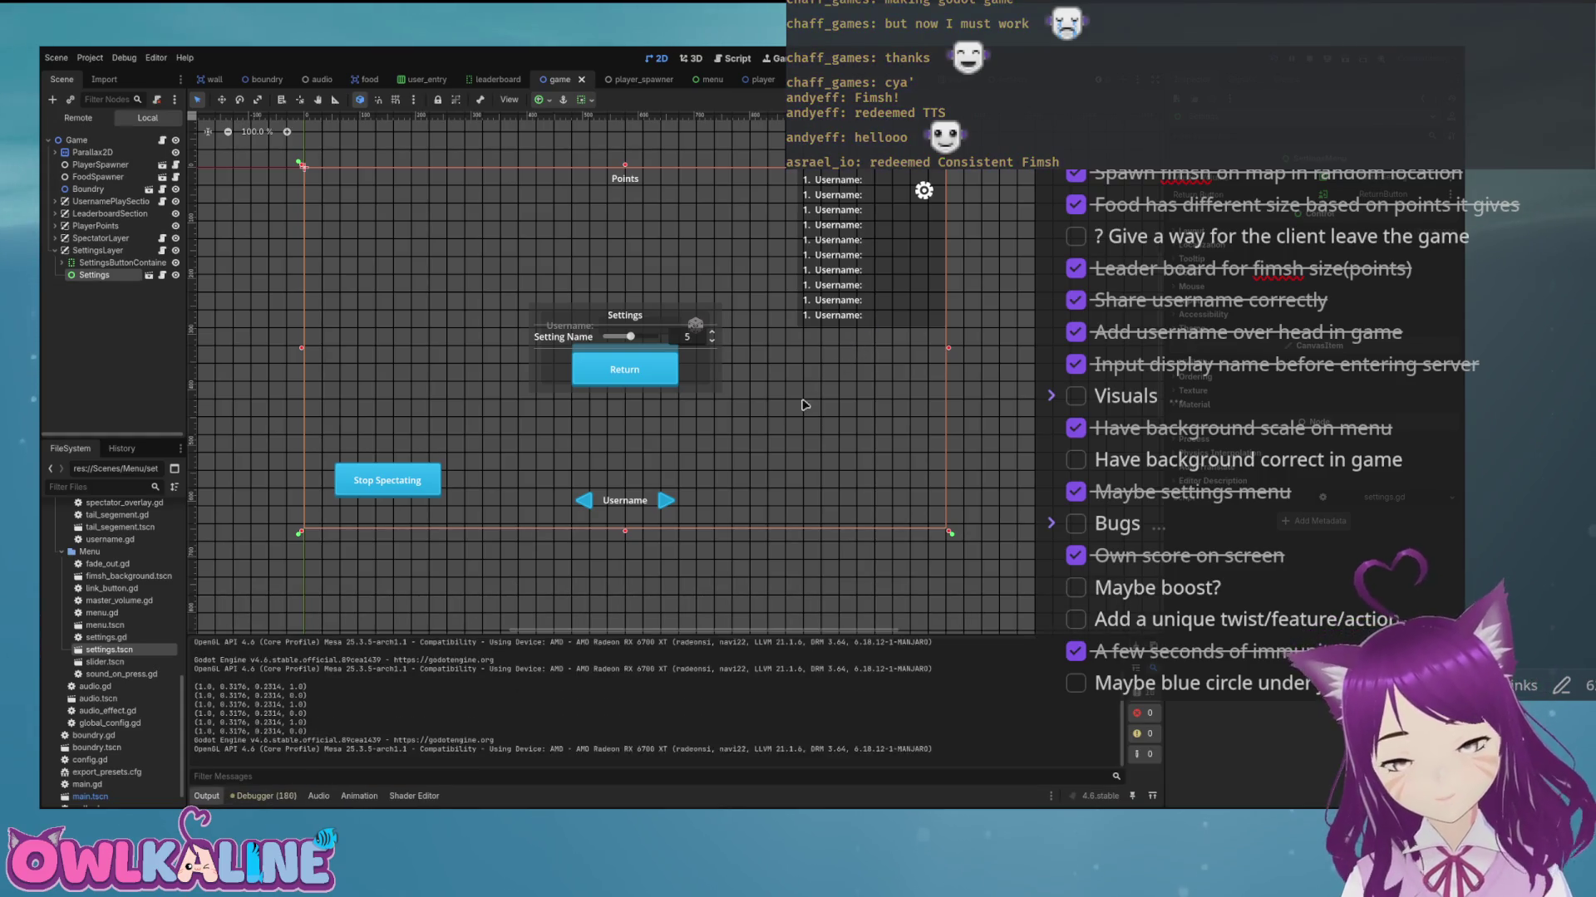
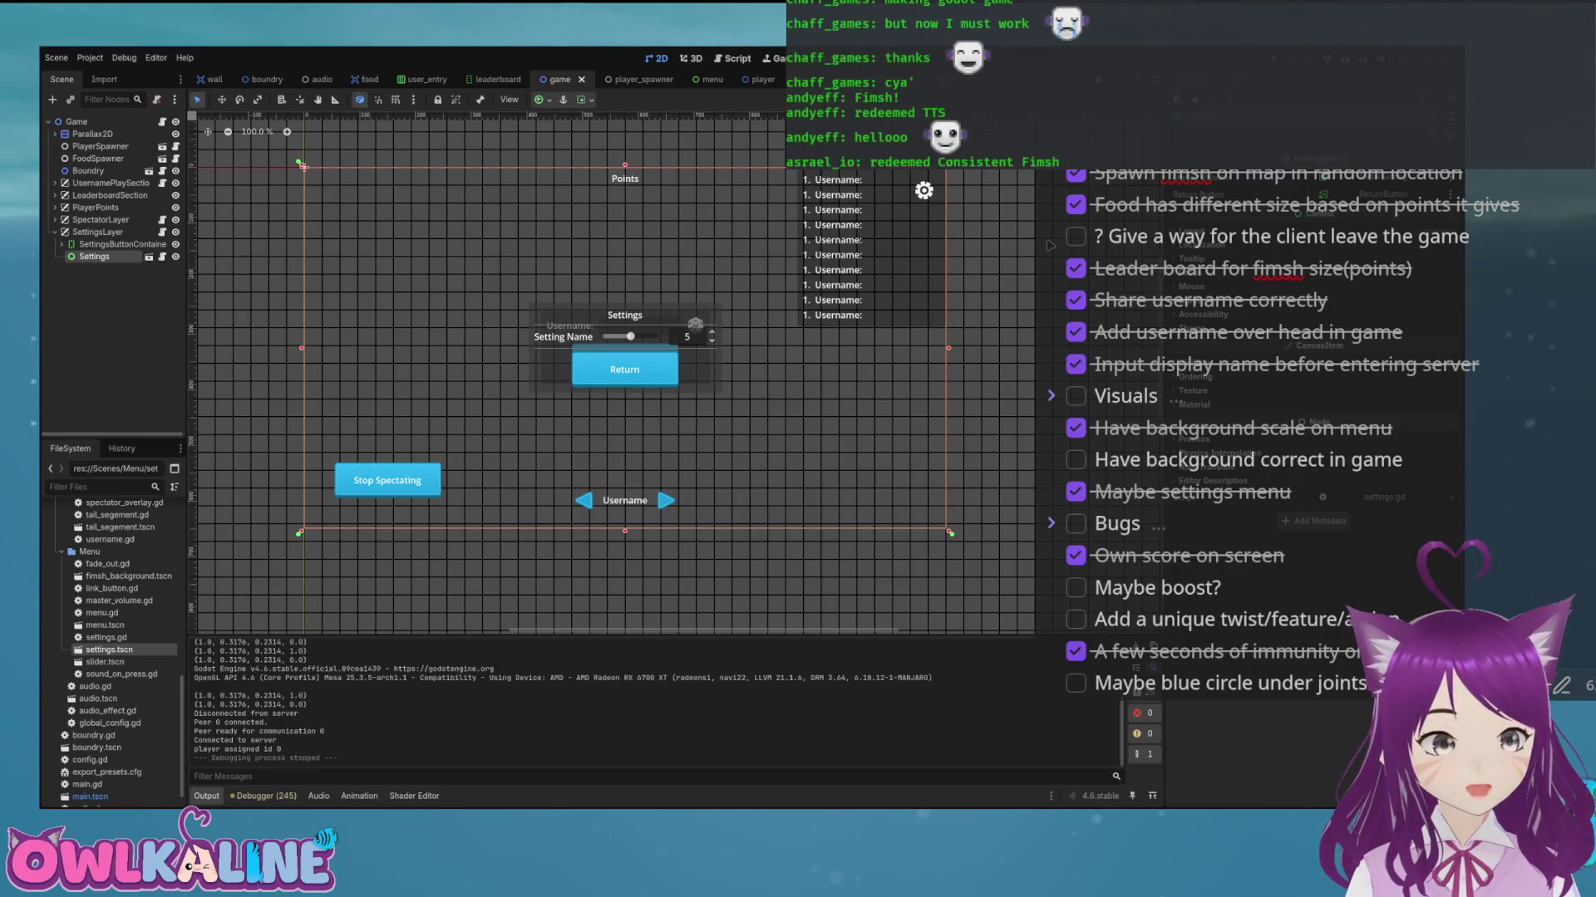
Step: Switch to the menu scene and open its menu.gd script
key(Up)
key(Up)
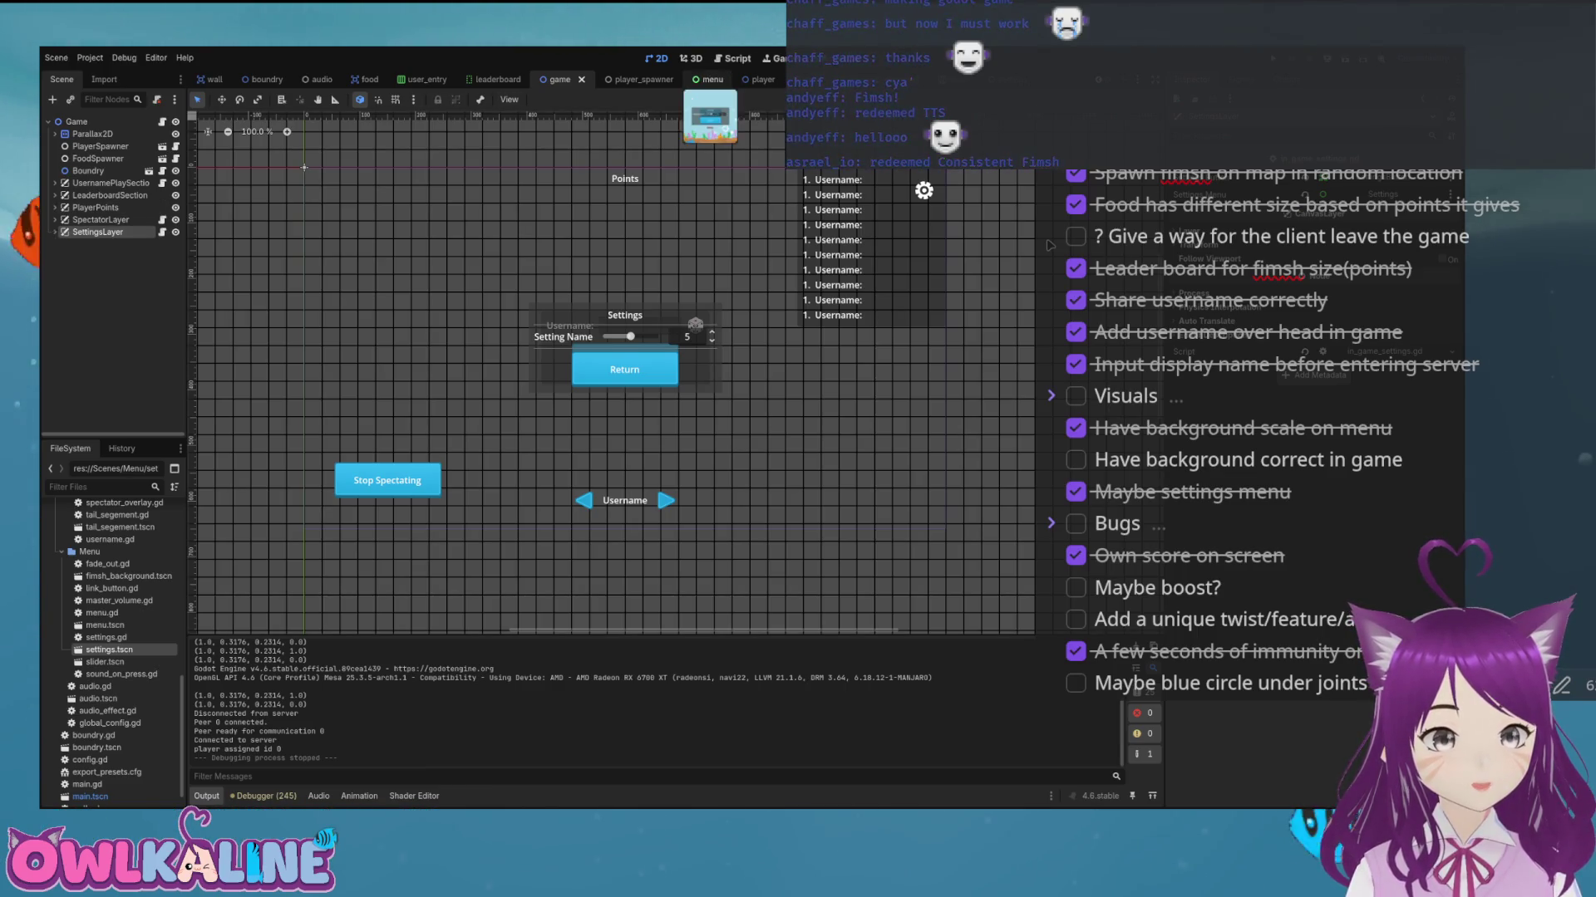
key(ctrl+Tab)
key(ctrl+Tab)
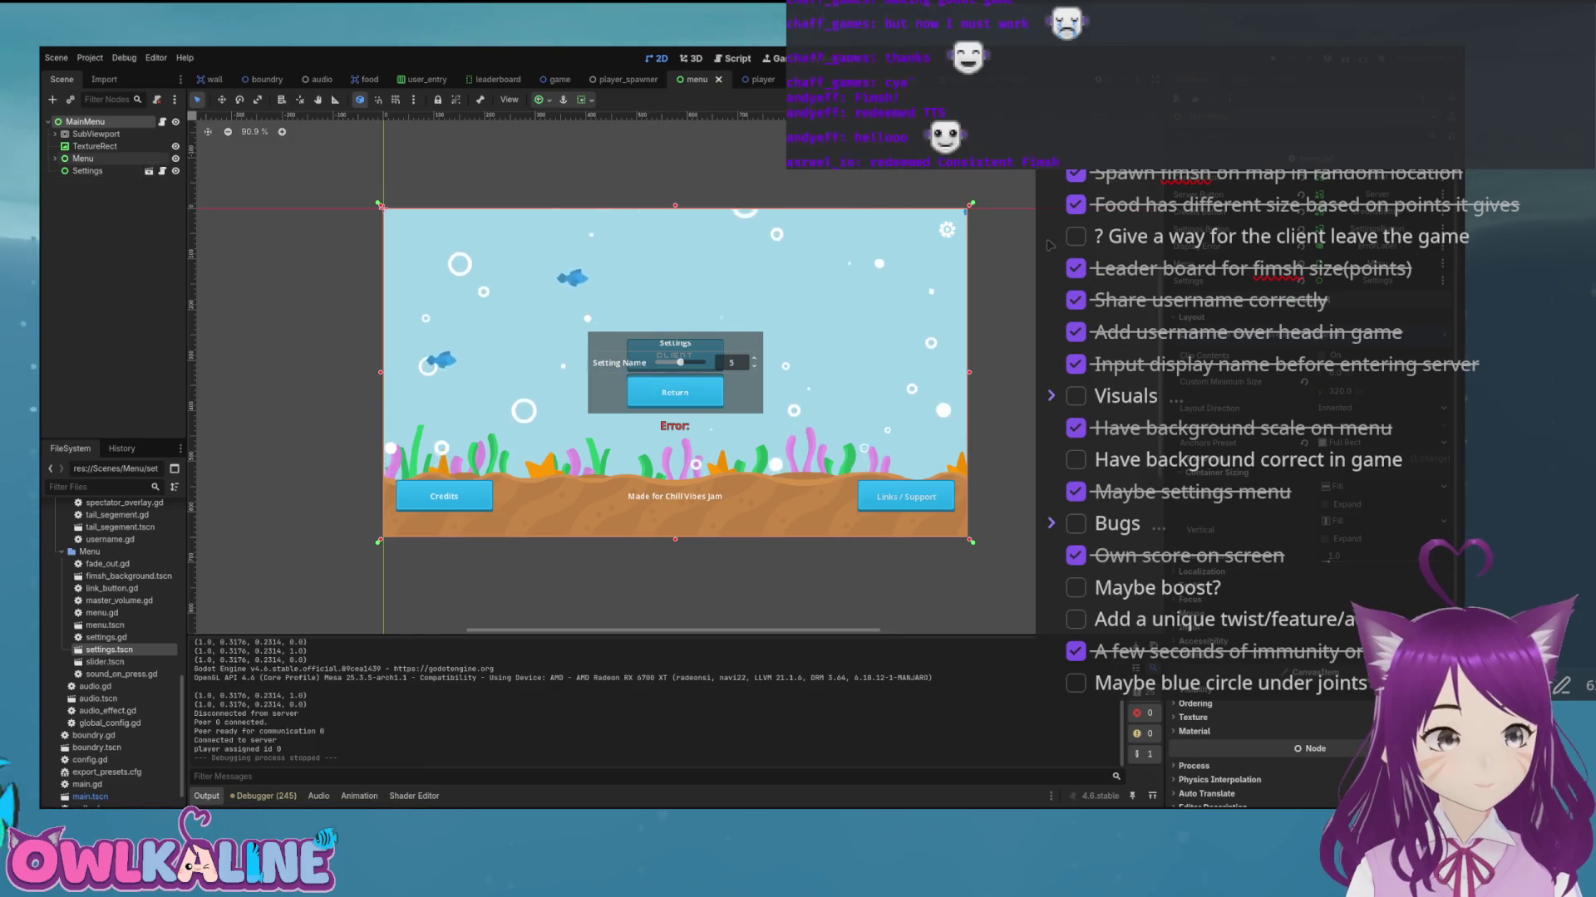
key(ctrl+F3)
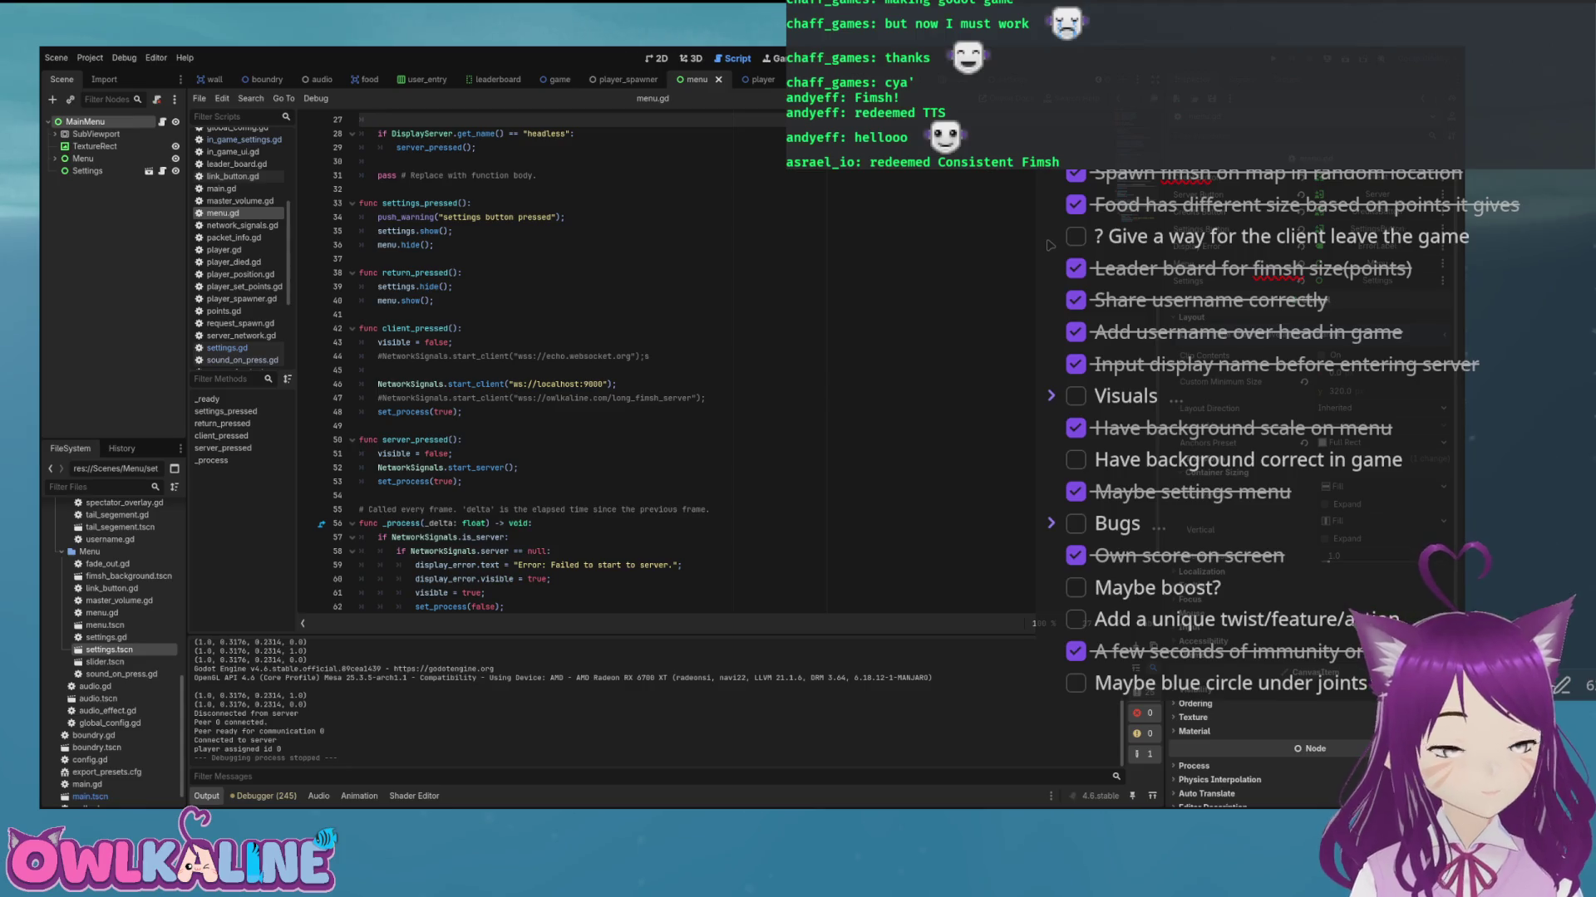
scroll(1049, 245, down, 2)
scroll(1049, 245, up, 3)
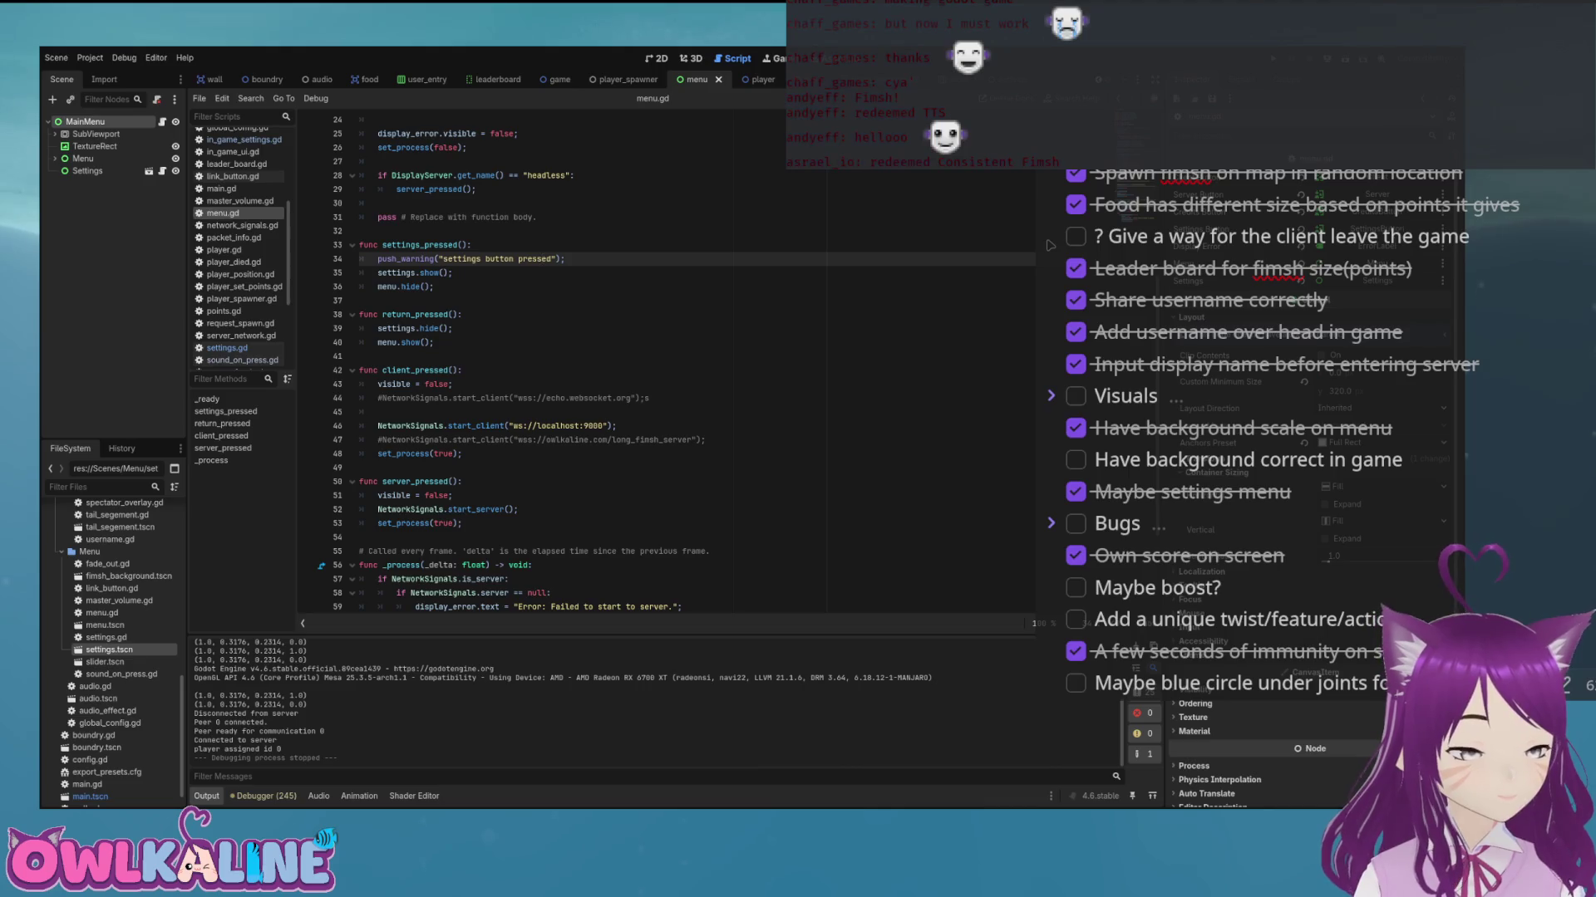
Step: Run the project, then go to the settings_pressed function in menu.gd
key(F5)
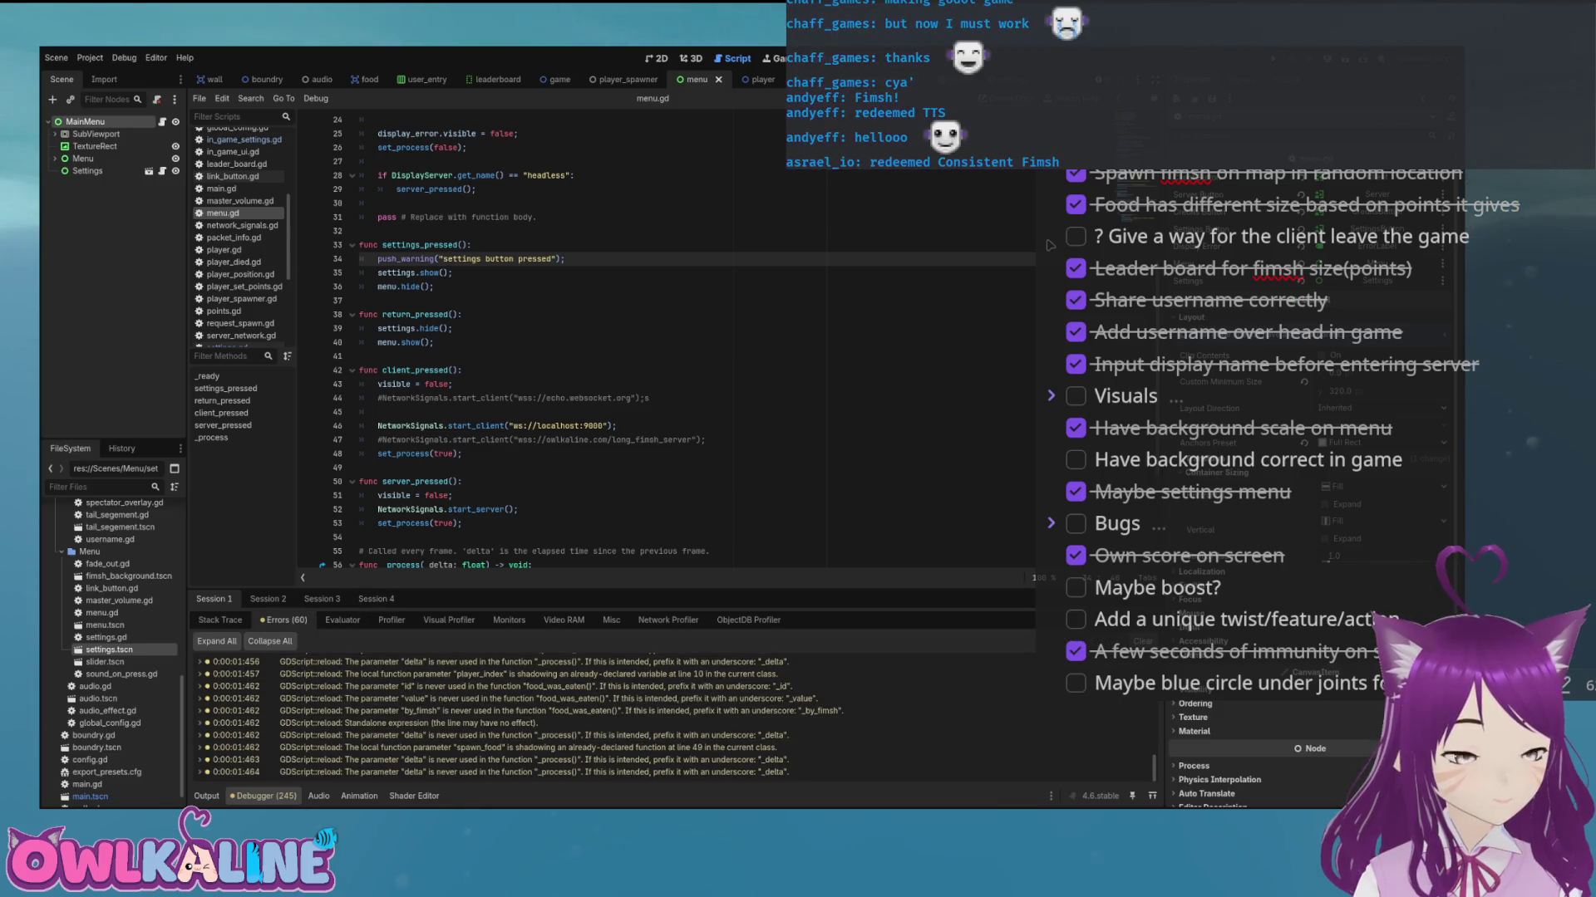
scroll(665, 723, down, 1)
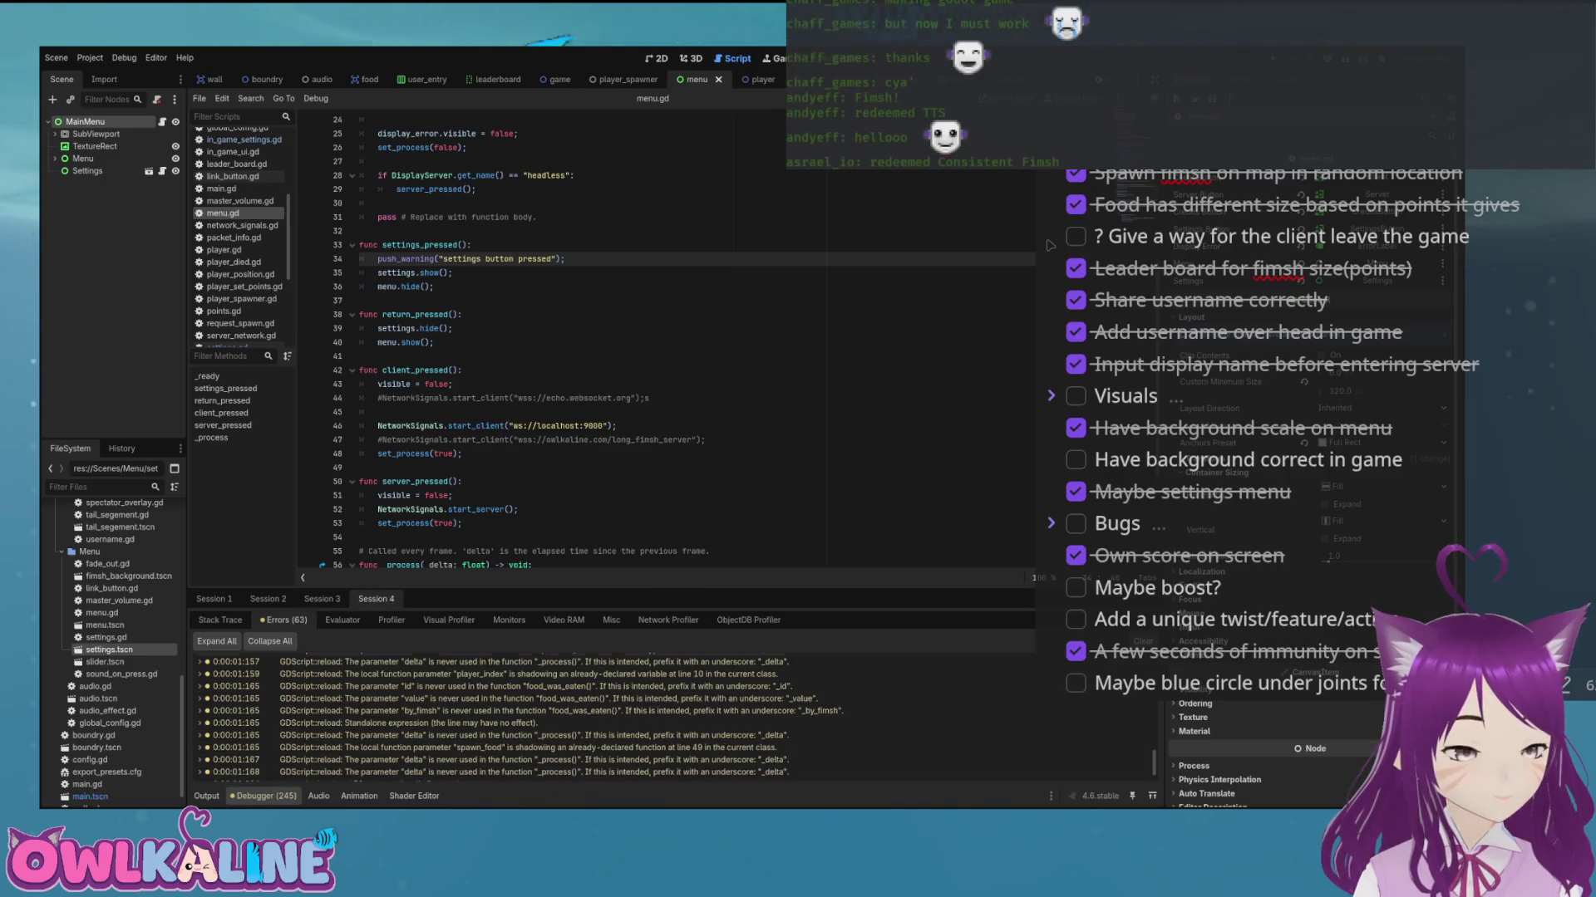
scroll(582, 710, down, 2)
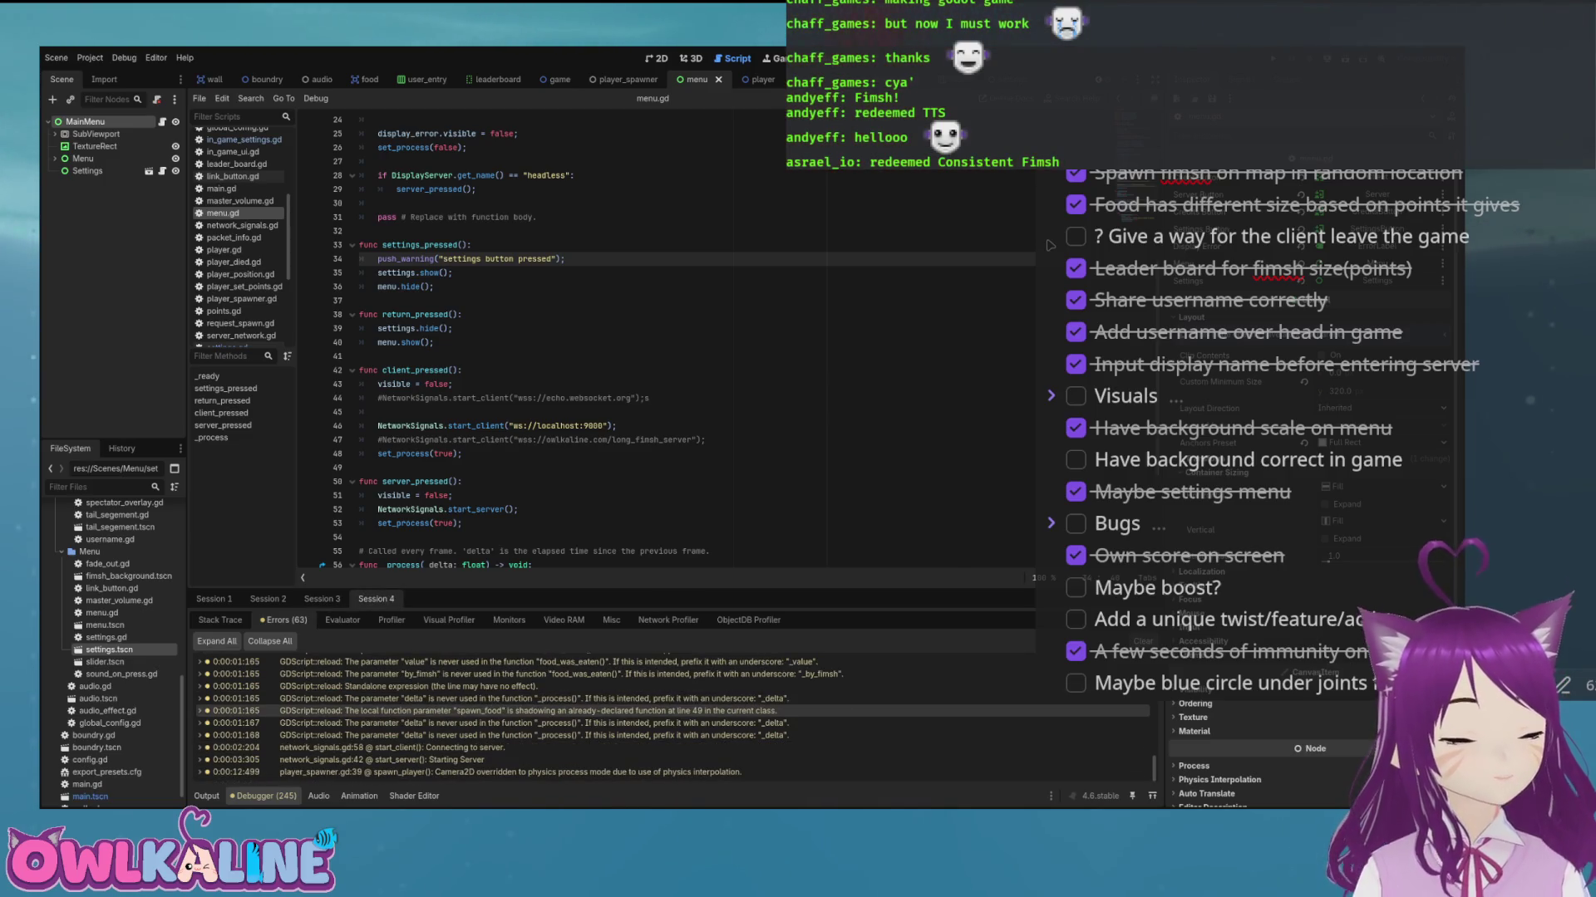
click(225, 388)
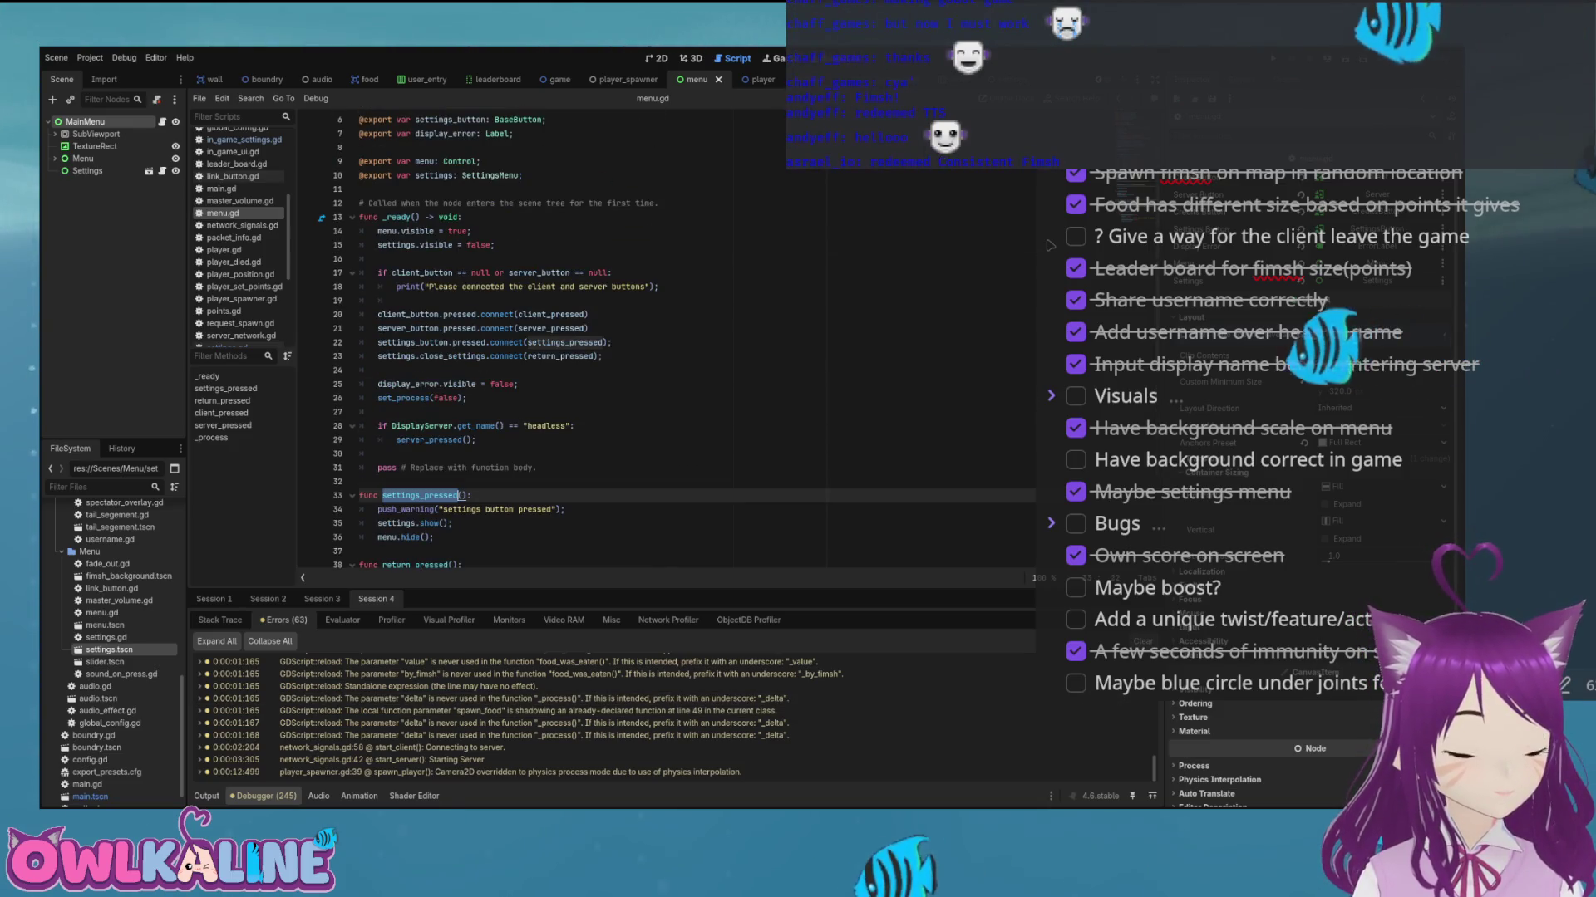
Step: Test-run the game to check the settings panel, then close the game window
key(alt+Left)
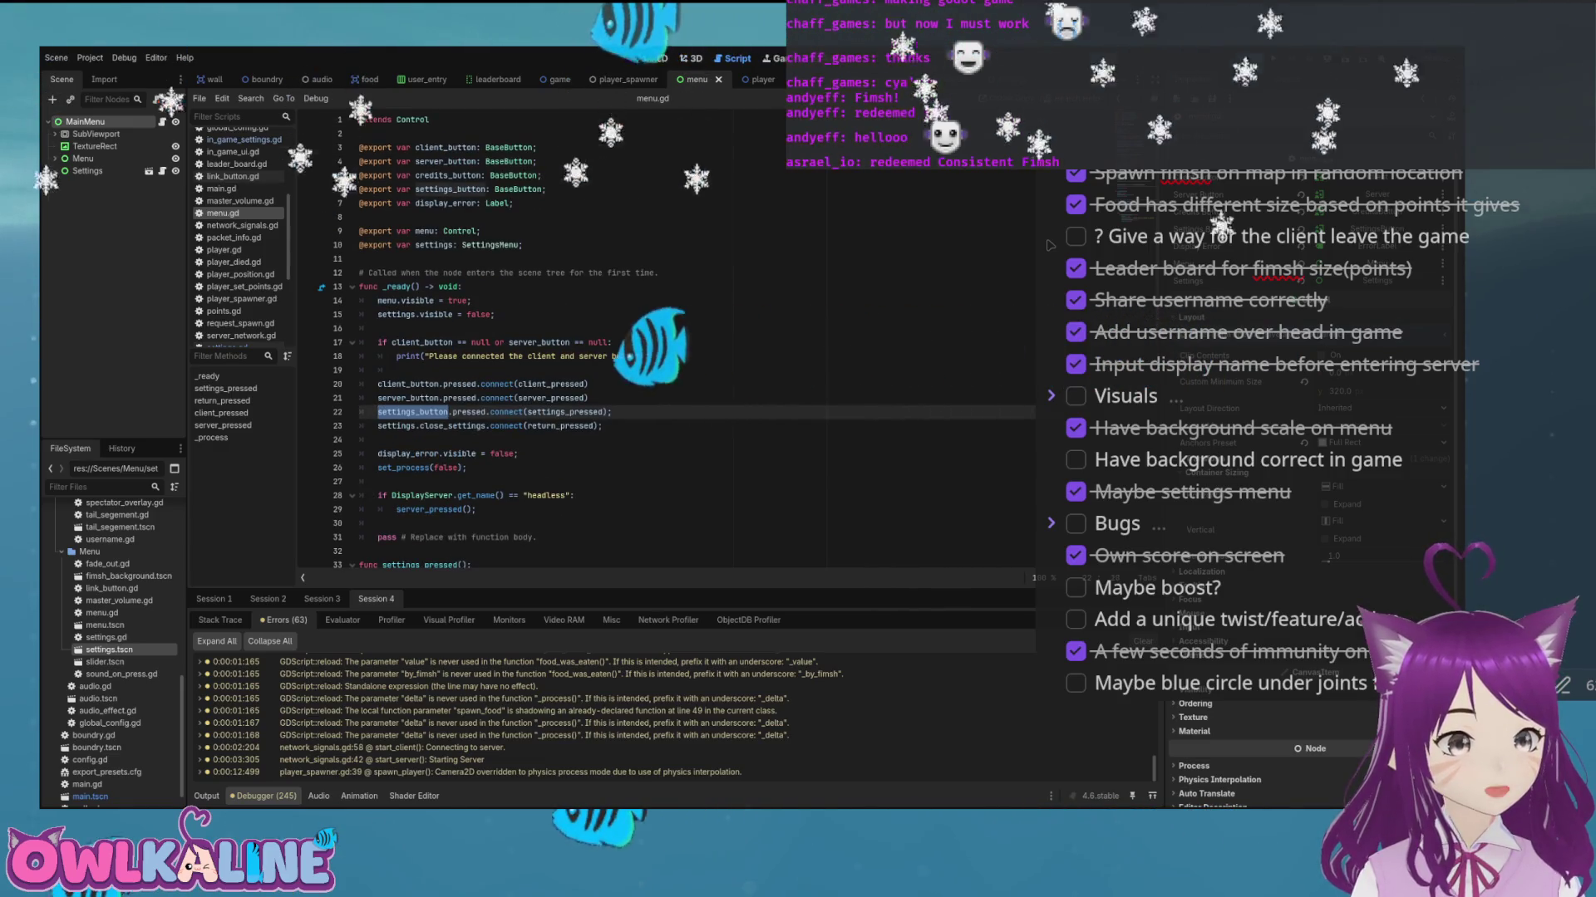
click(55, 158)
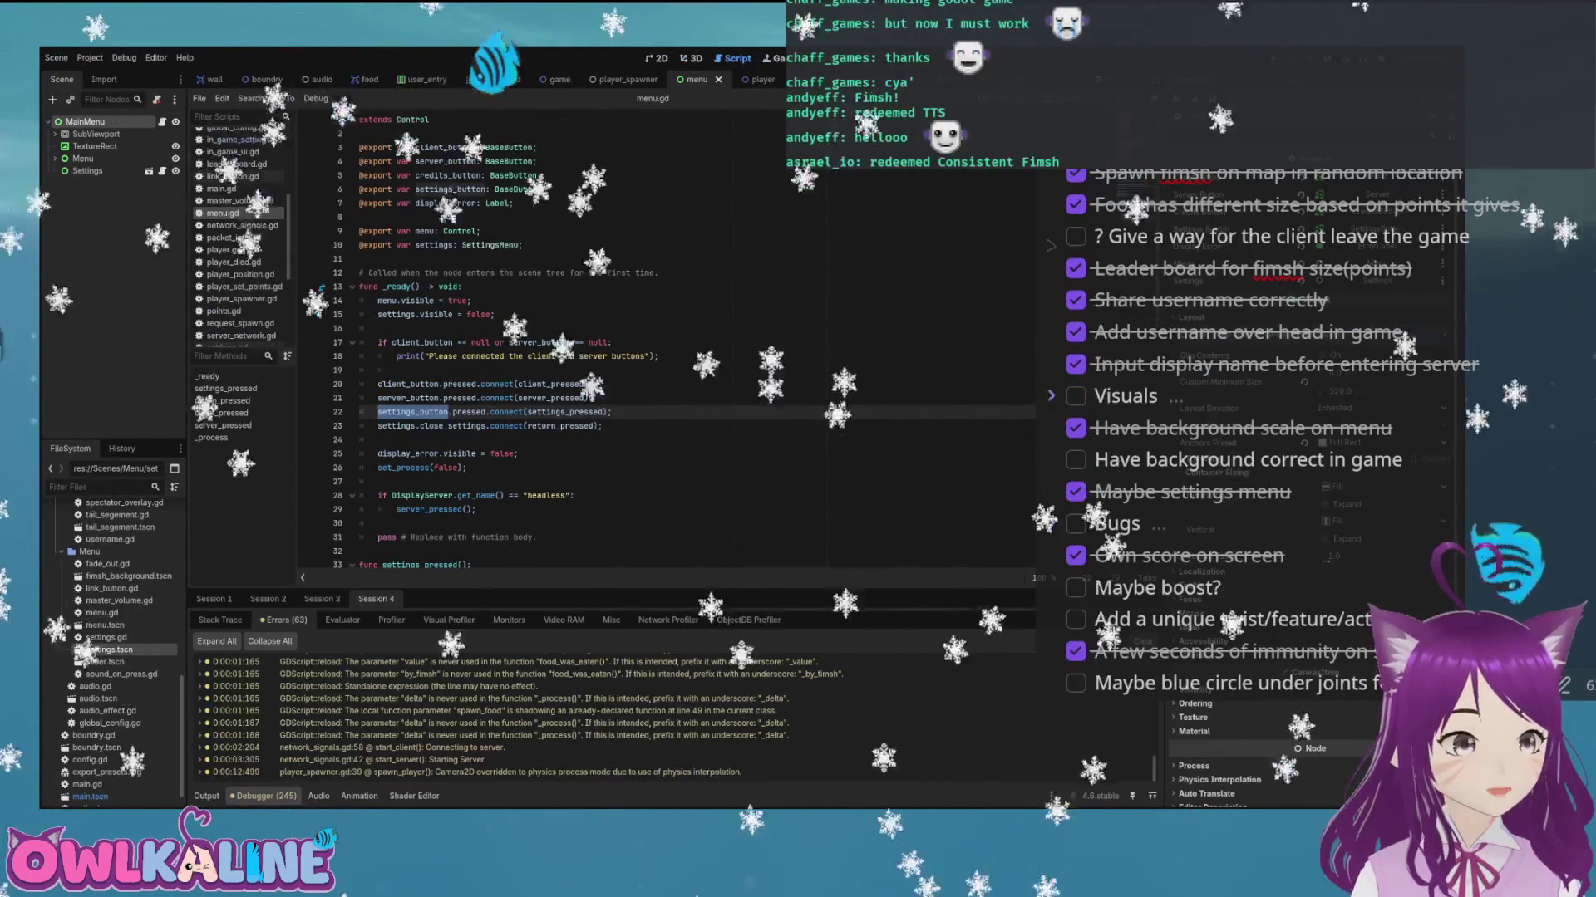
key(F5)
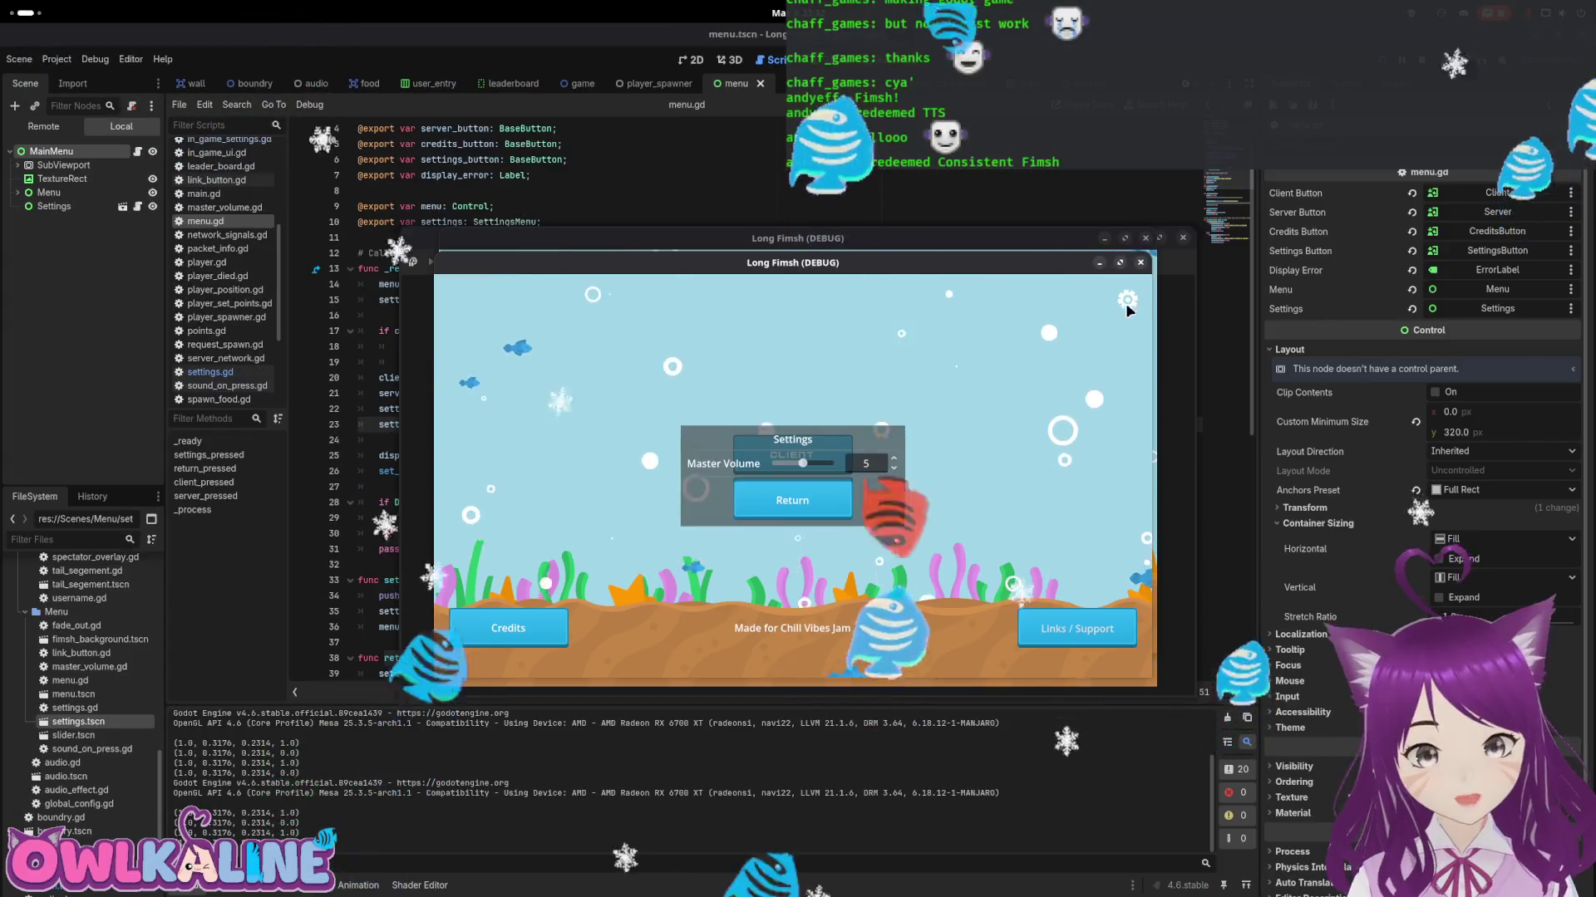
click(1140, 263)
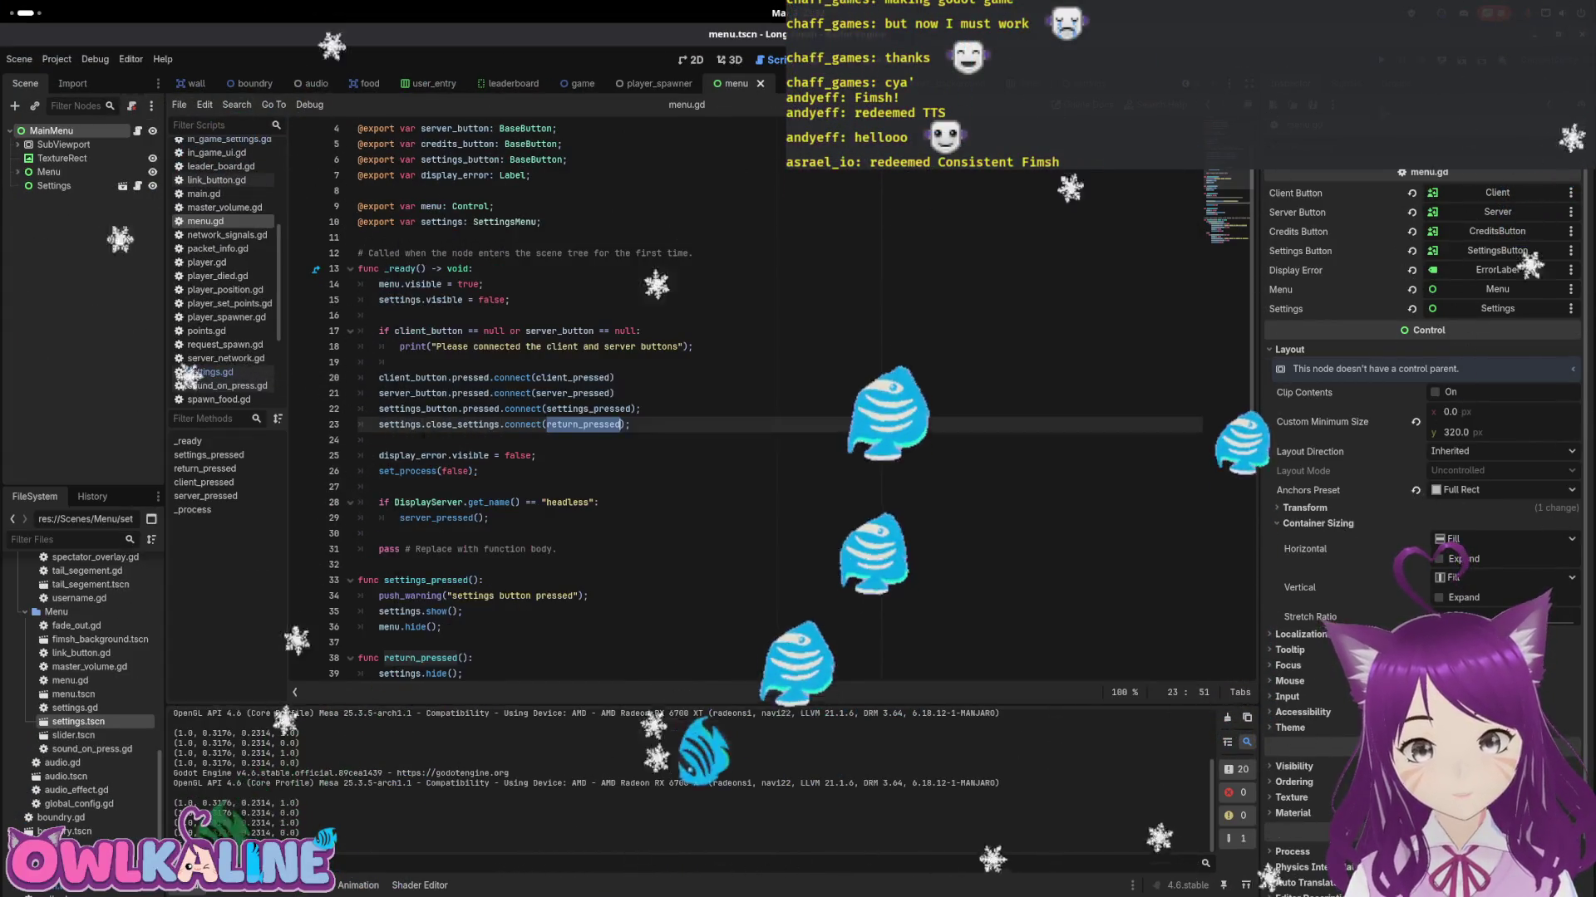
Step: Review the settings_pressed code in menu.gd and show Session 2's error list in the Debugger
mouse_move(405, 409)
mouse_down()
mouse_move(640, 409)
mouse_move(499, 392)
mouse_up()
click(423, 595)
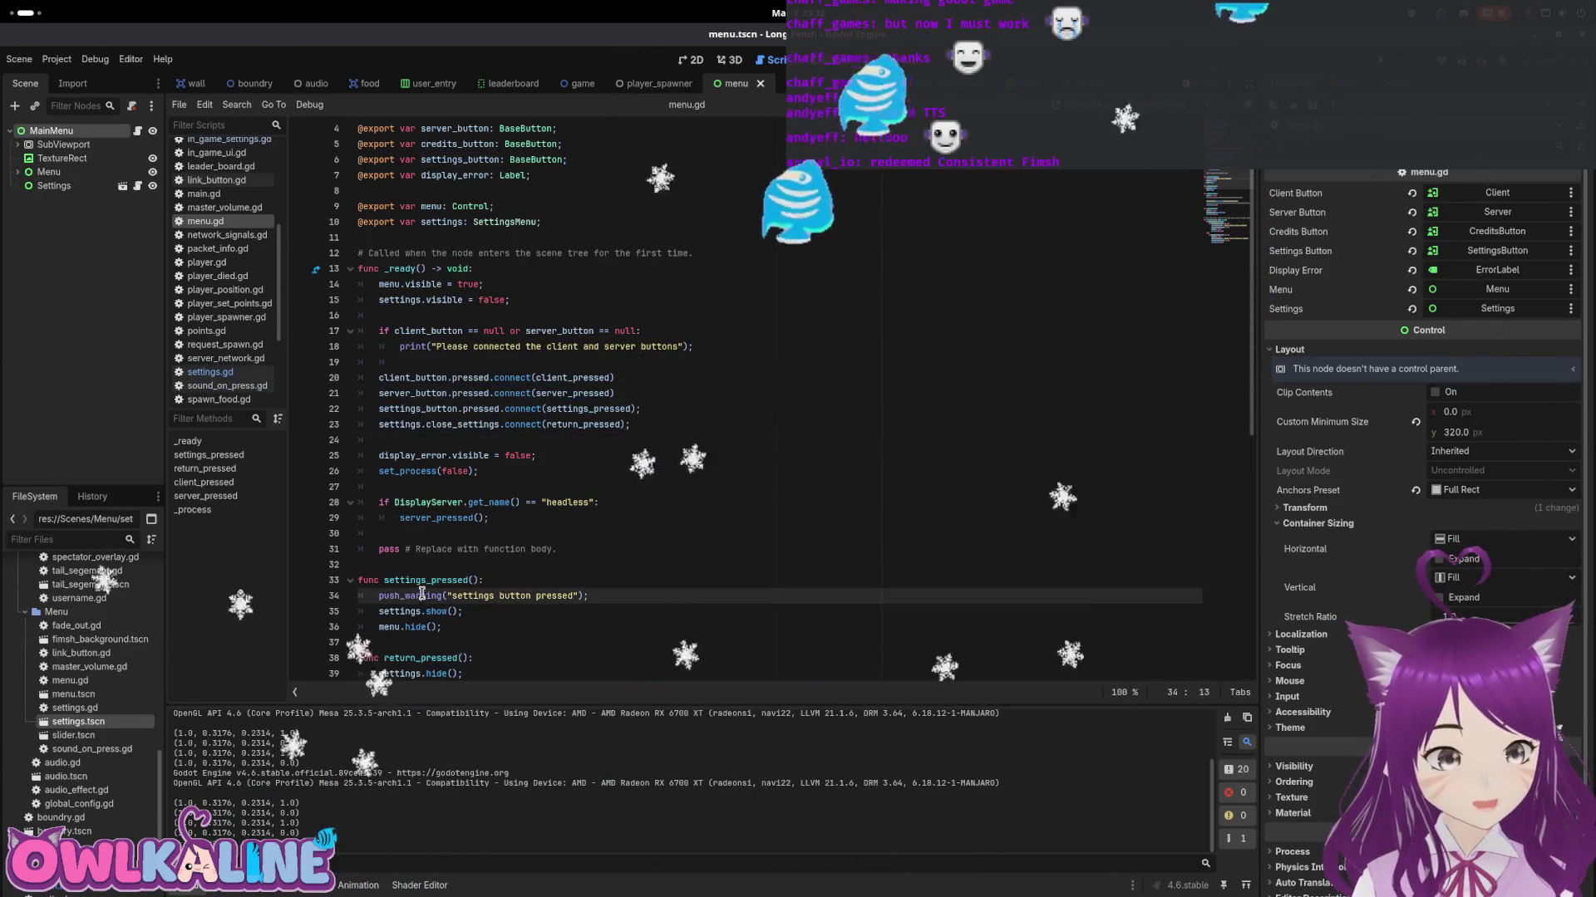
click(582, 407)
drag(443, 627, 405, 595)
scroll(495, 575, down, 3)
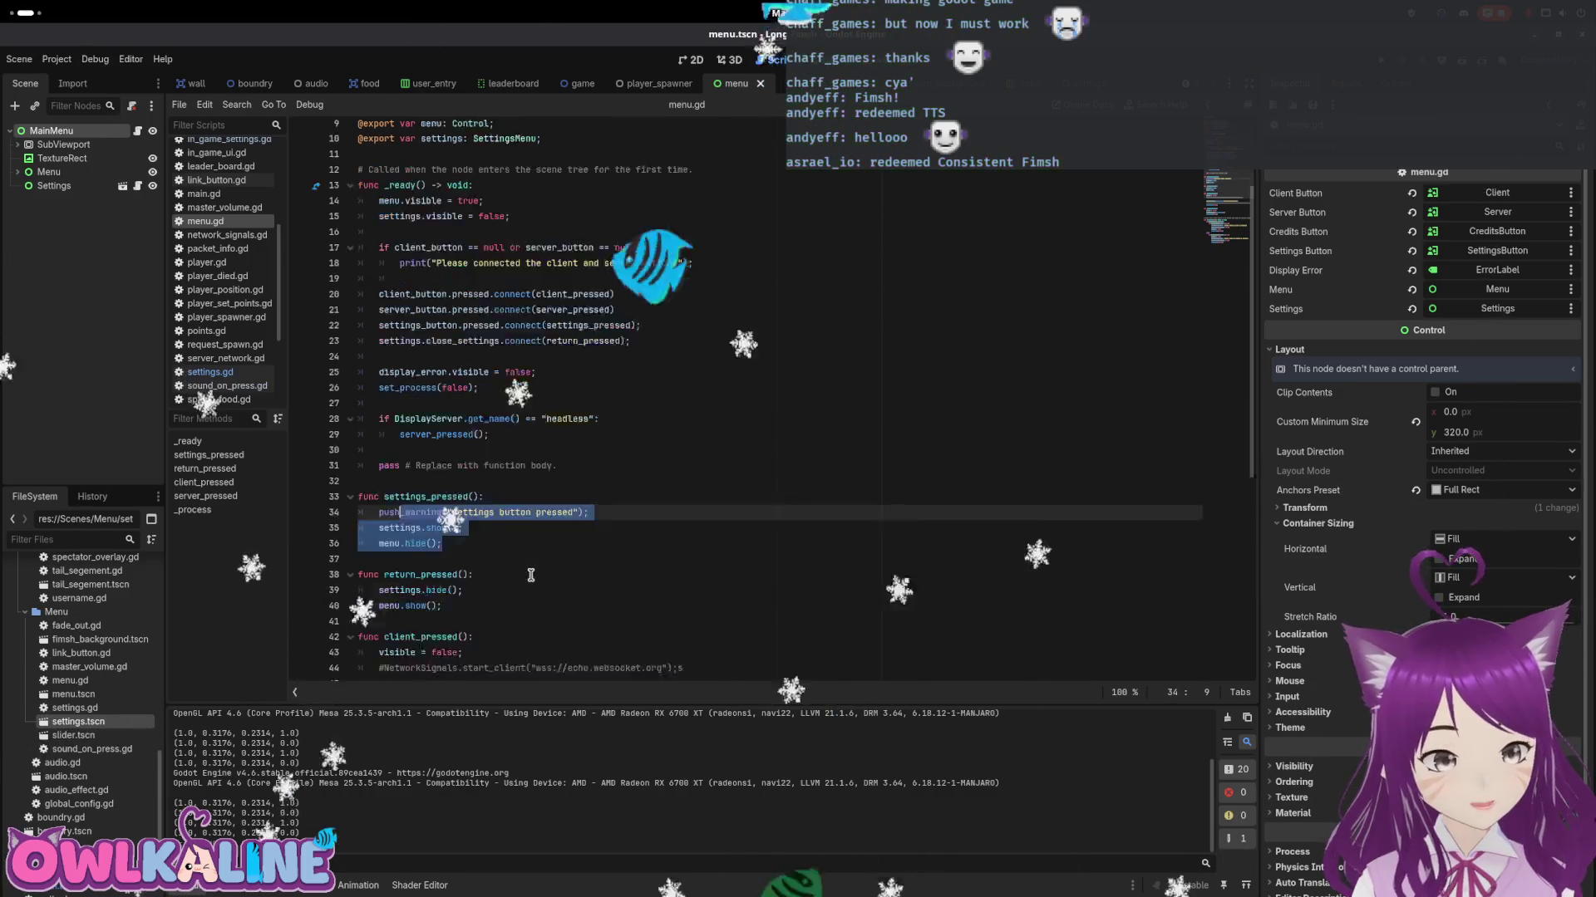
drag(451, 455, 557, 456)
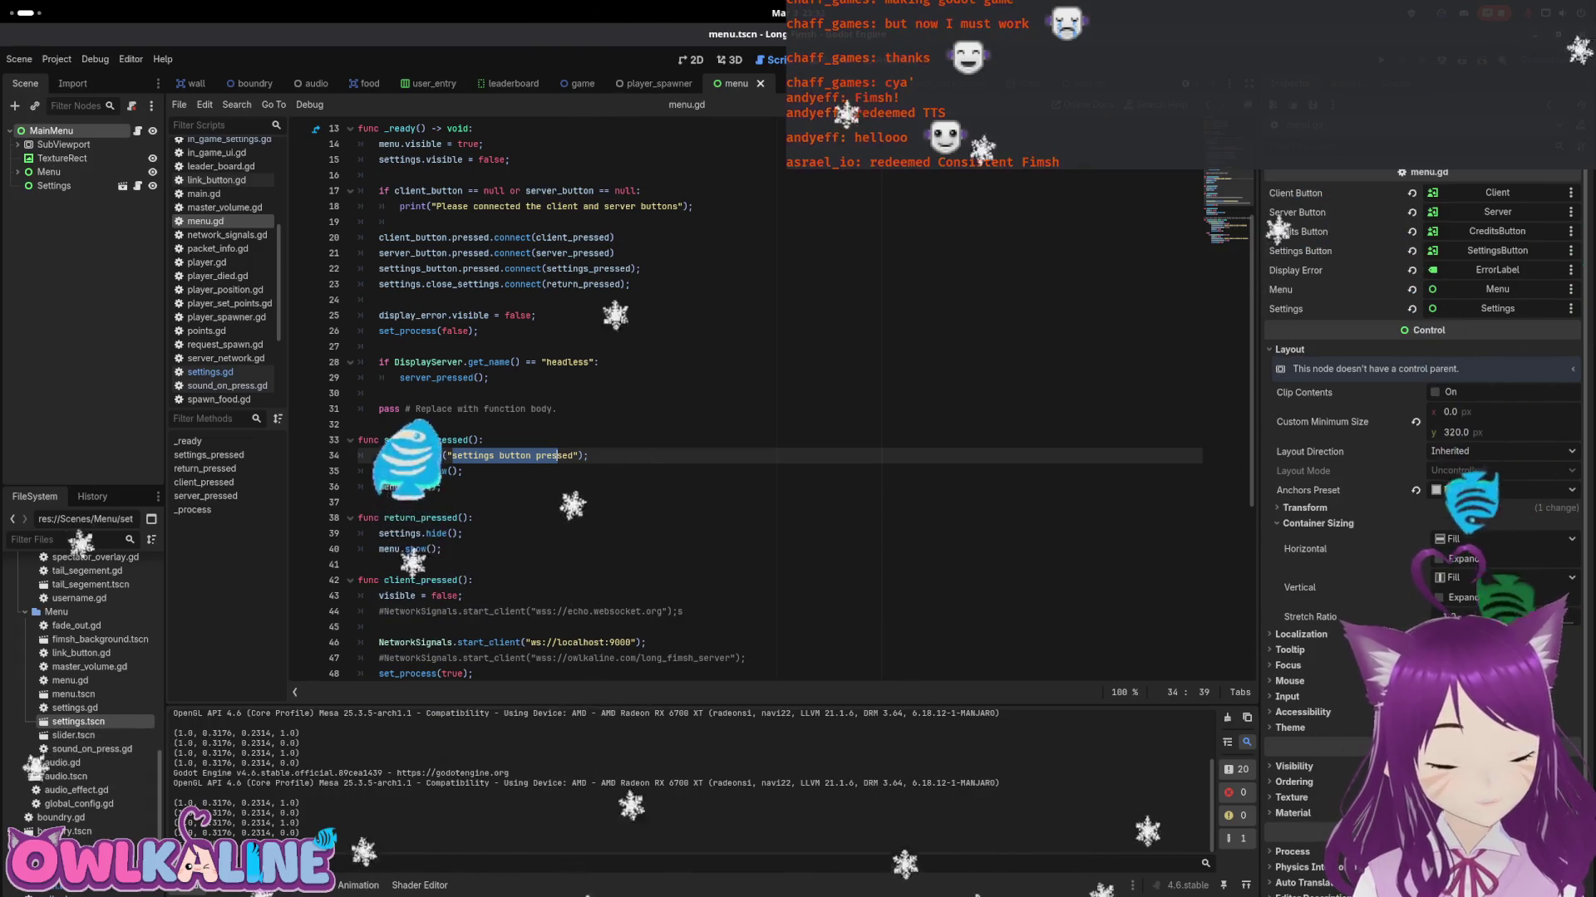
click(254, 885)
click(247, 665)
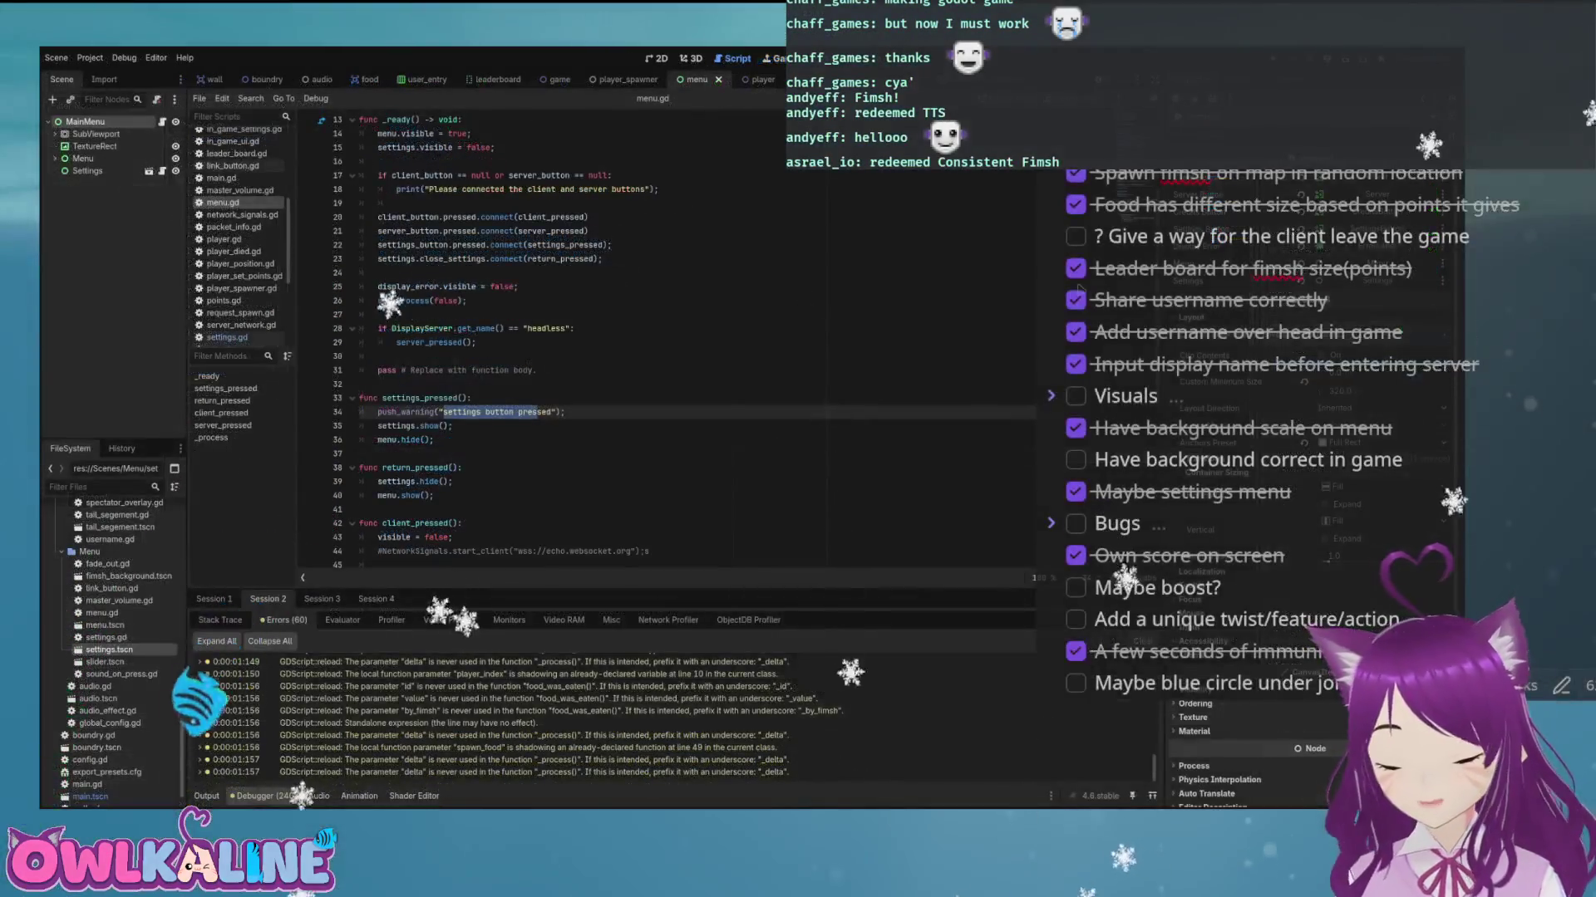
Step: Inspect Session 1's warnings and open the script behind a _delta warning
click(213, 598)
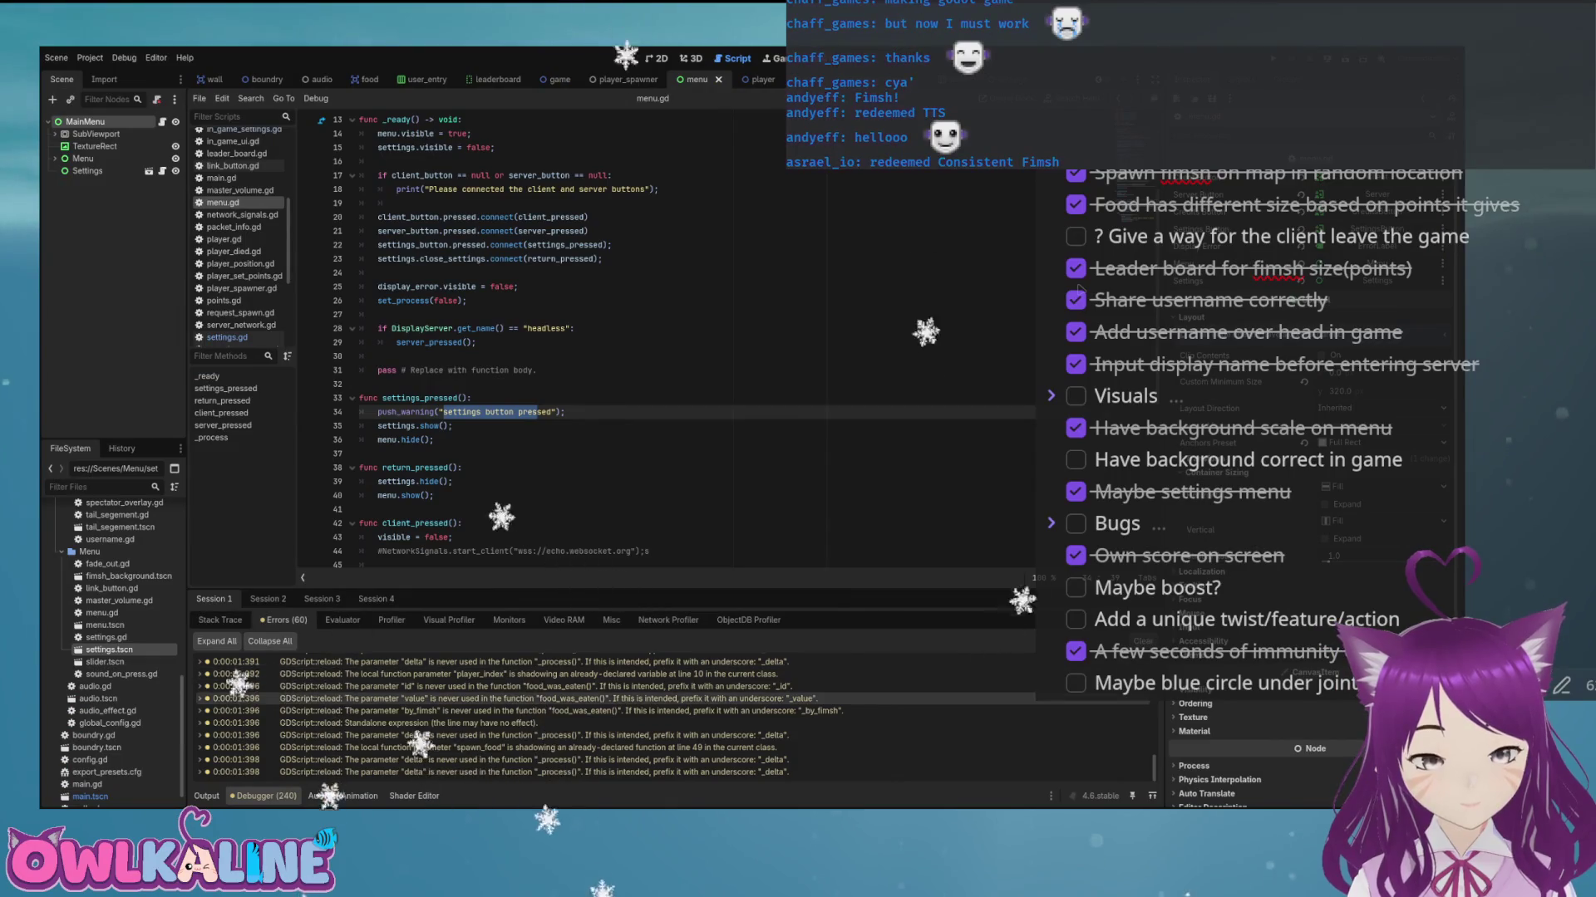
click(532, 747)
click(531, 772)
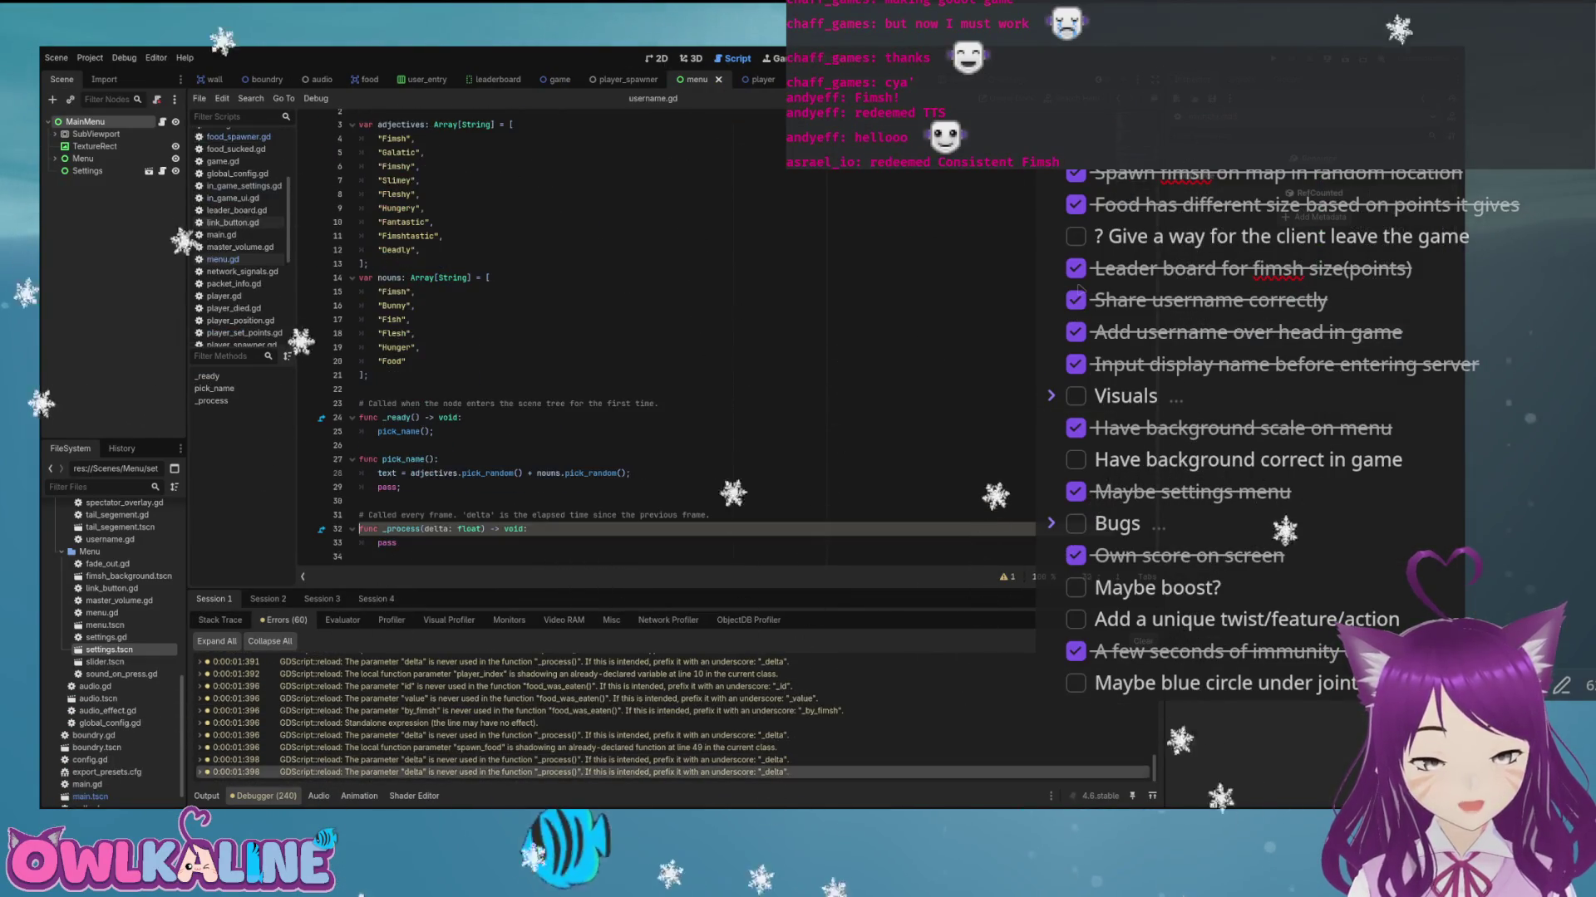
click(267, 598)
click(214, 598)
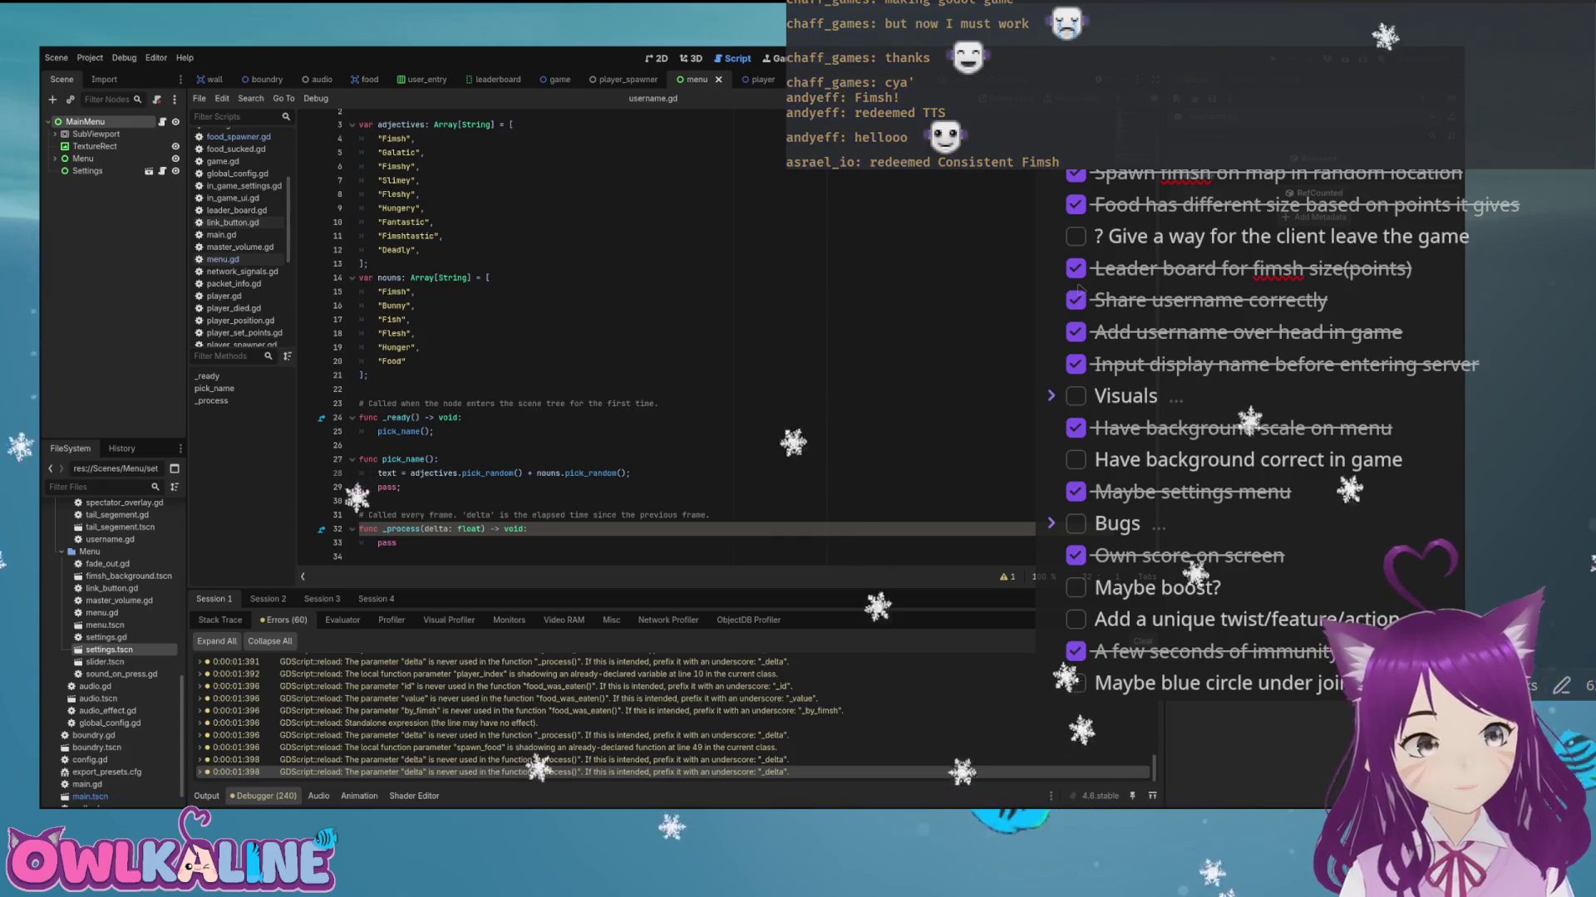
Step: Rerun and stop the project, review Sessions 2–4, and reopen menu.gd
key(F5)
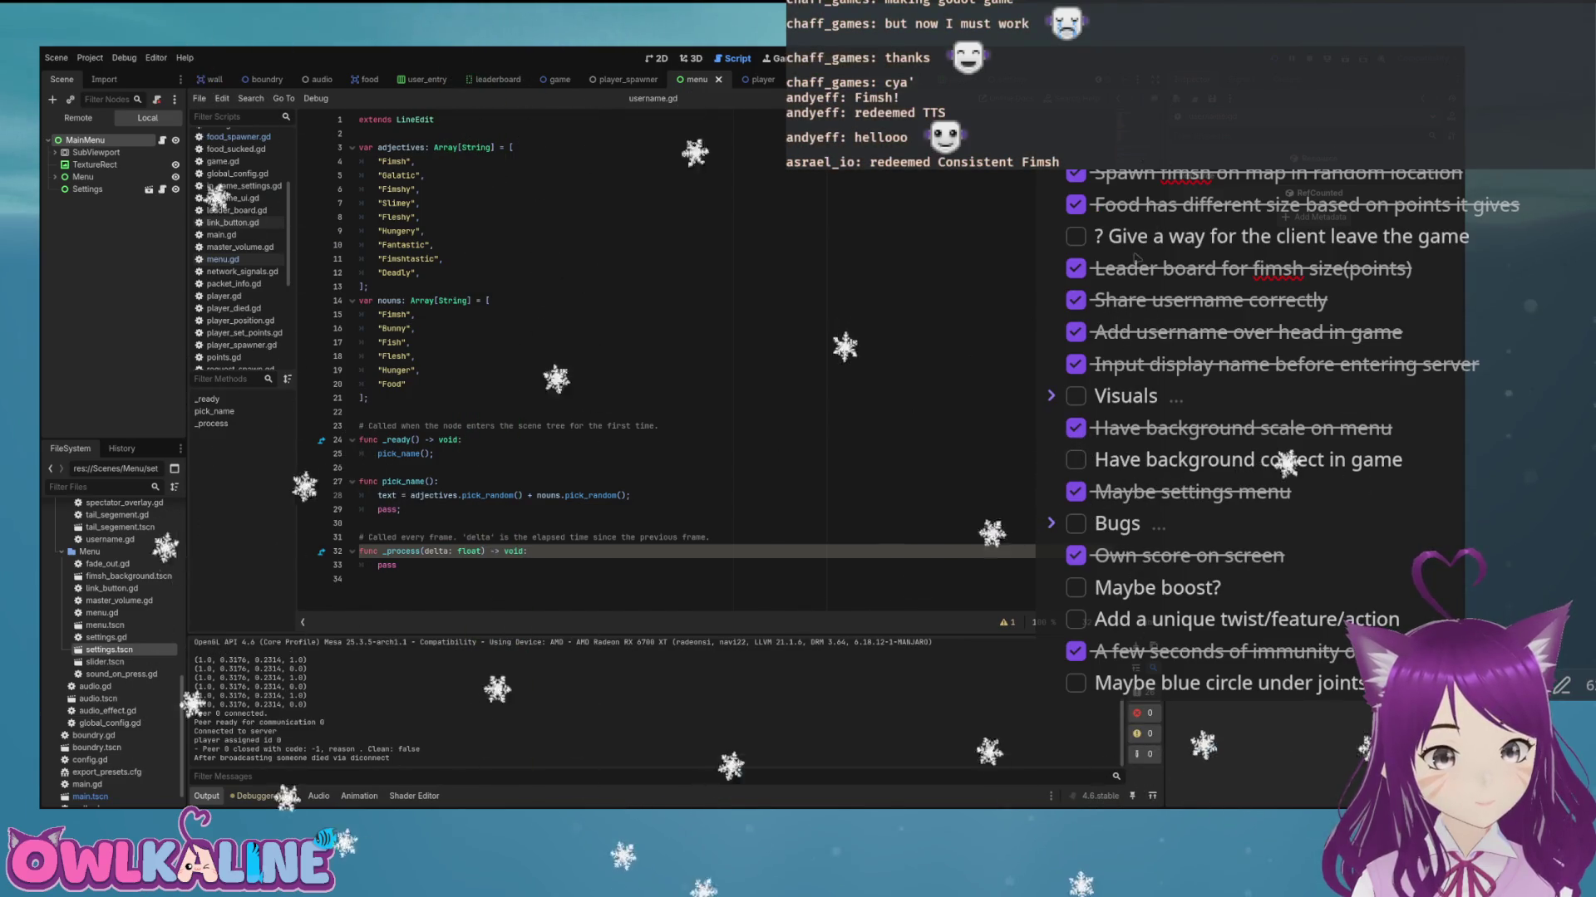
key(F8)
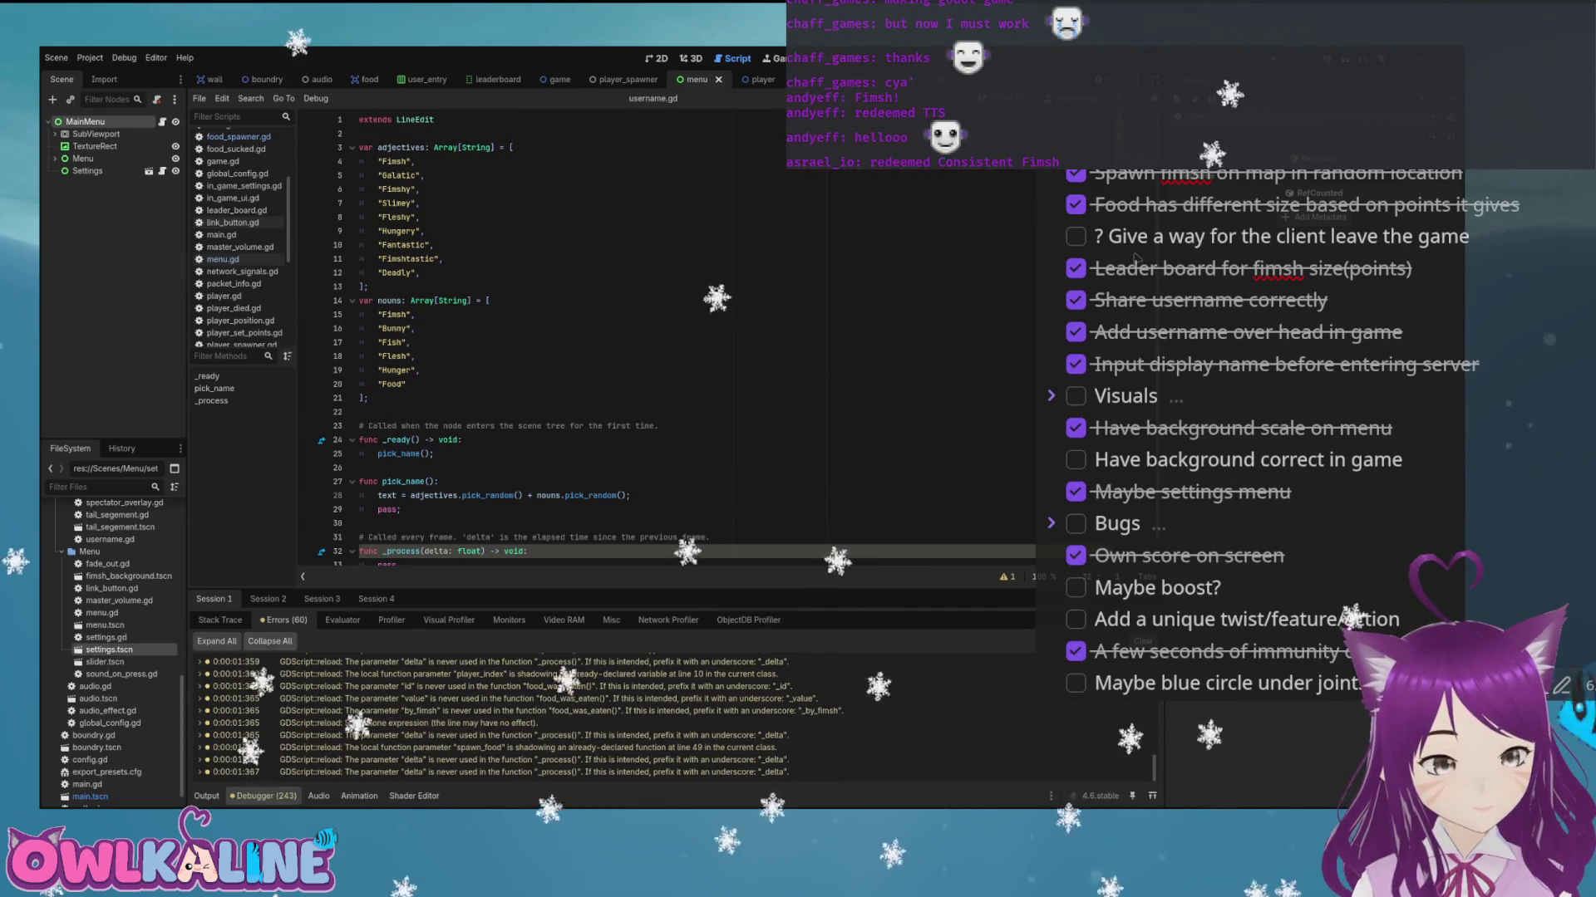
click(268, 599)
click(322, 600)
click(376, 599)
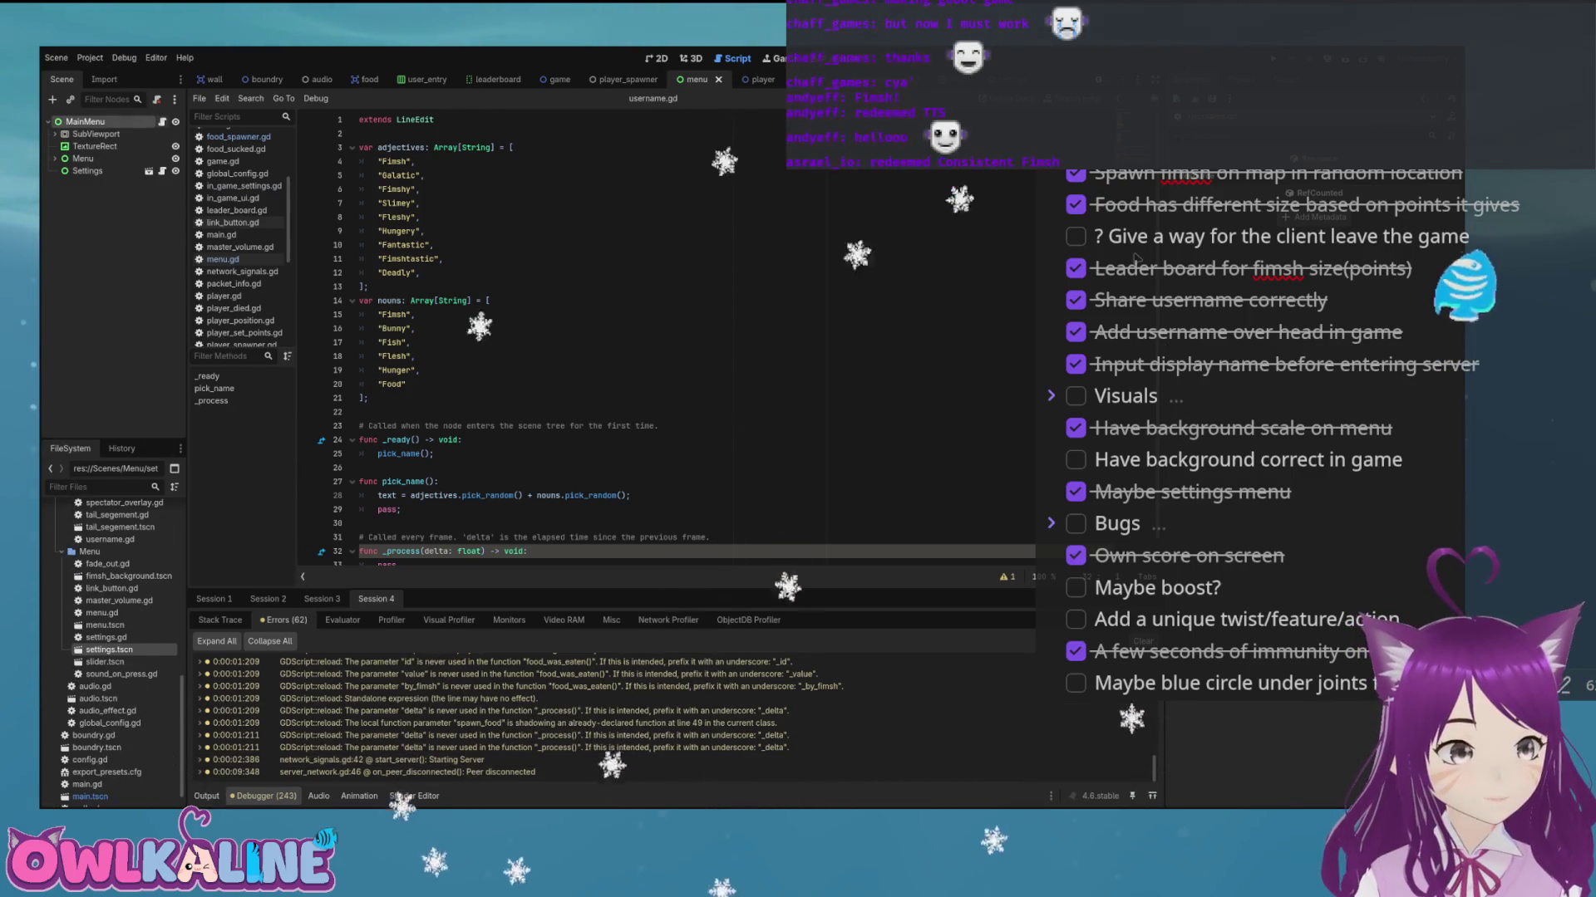
click(223, 260)
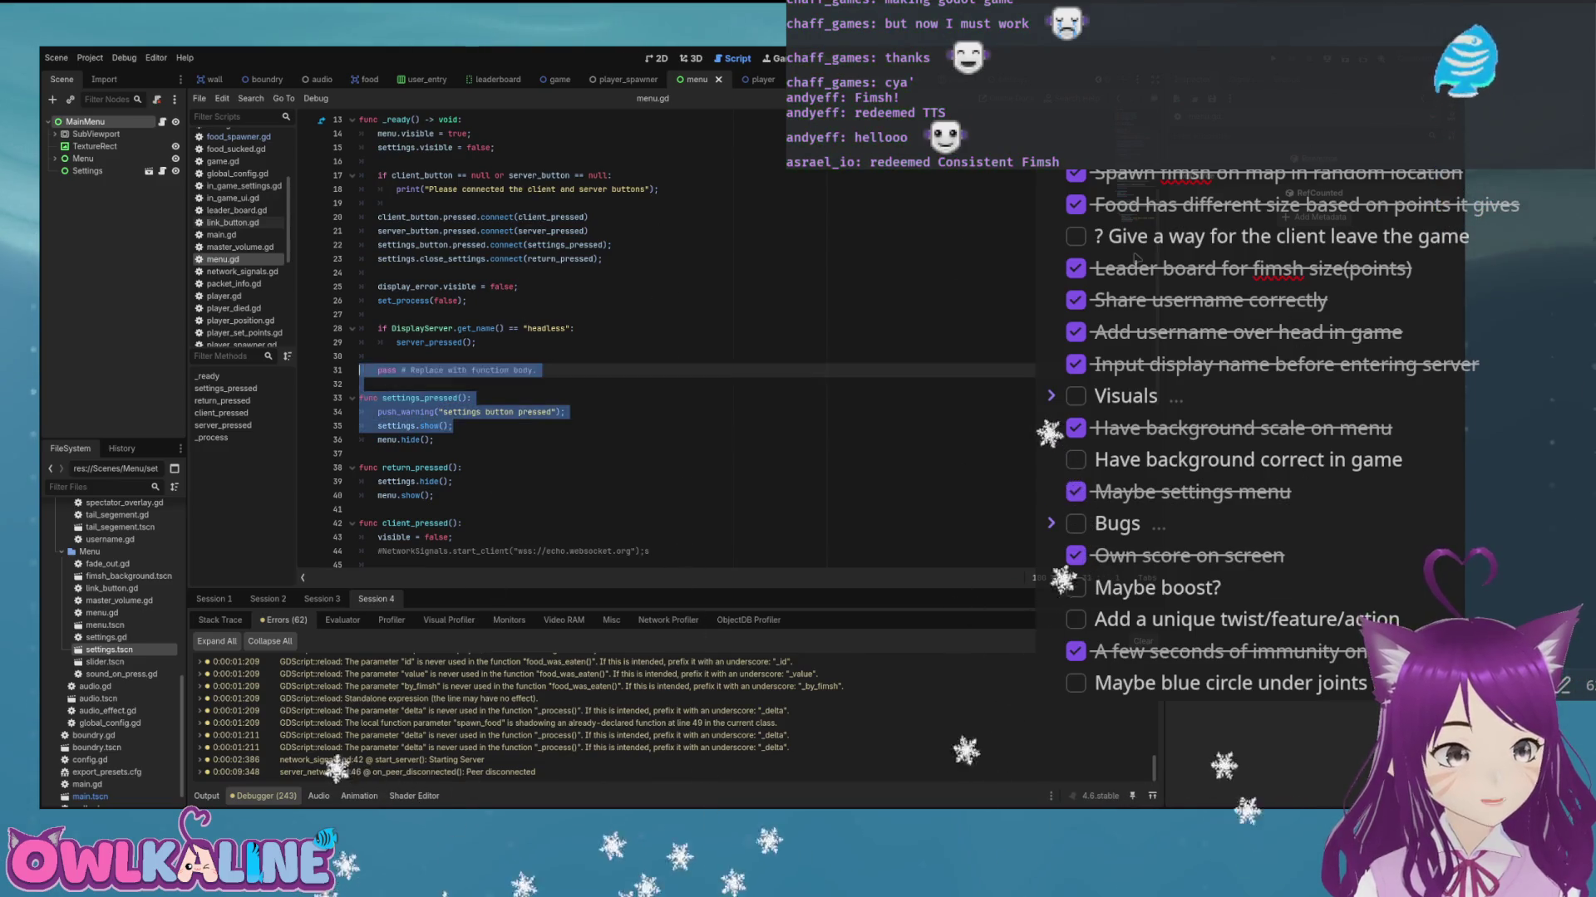
Step: Expand the Menu node, open sound_on_press.gd, and move to the player_spawner scene
click(551, 259)
click(464, 244)
scroll(582, 332, up, 4)
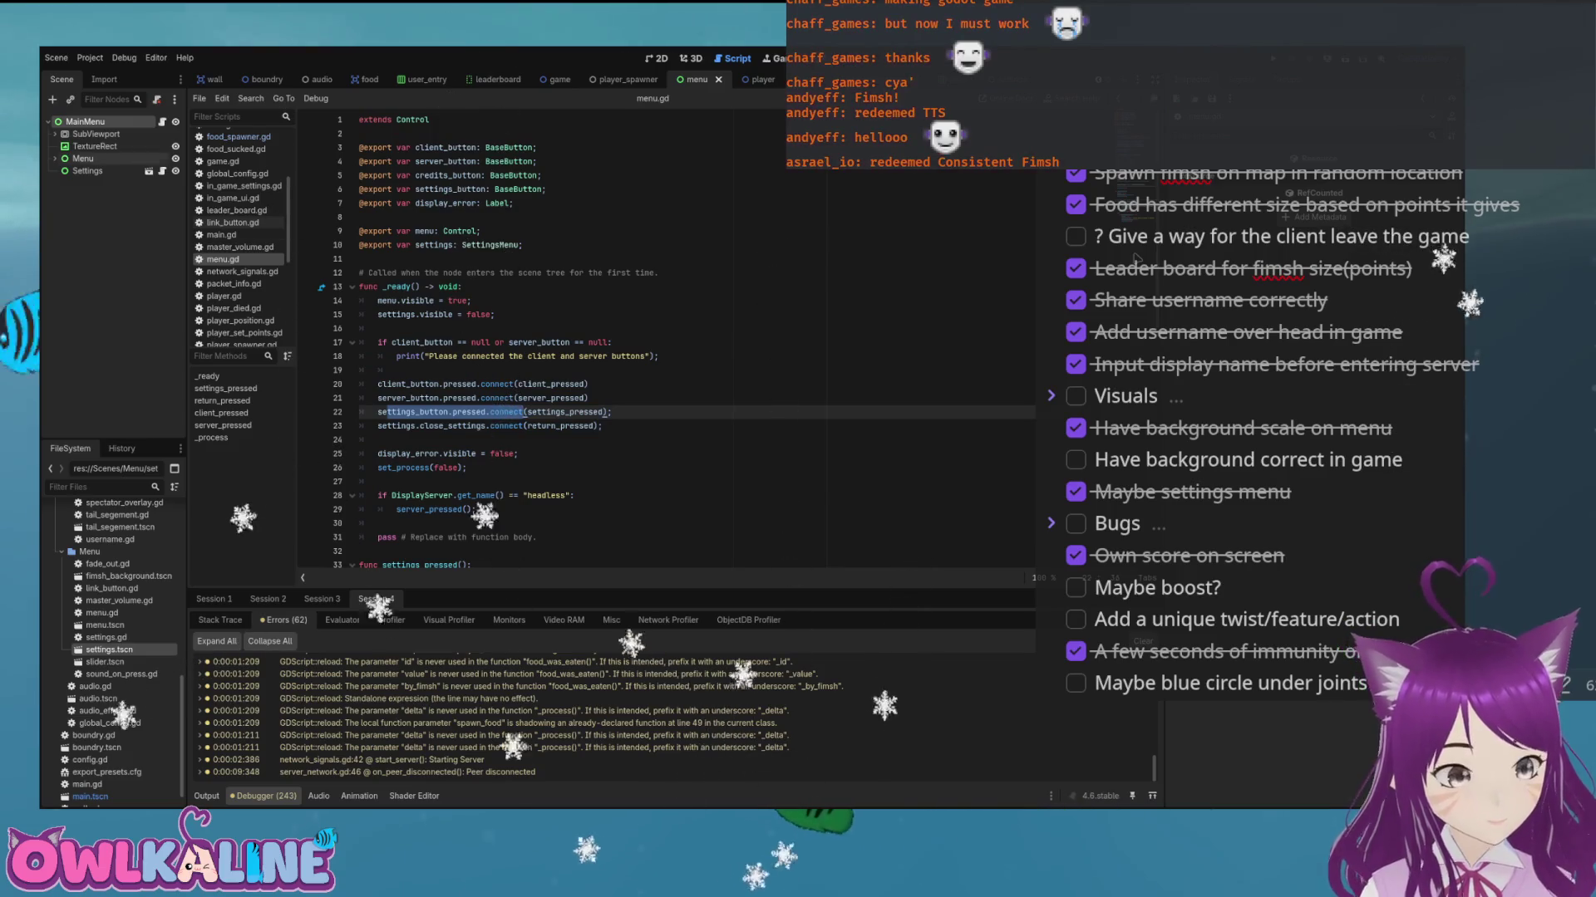
click(54, 158)
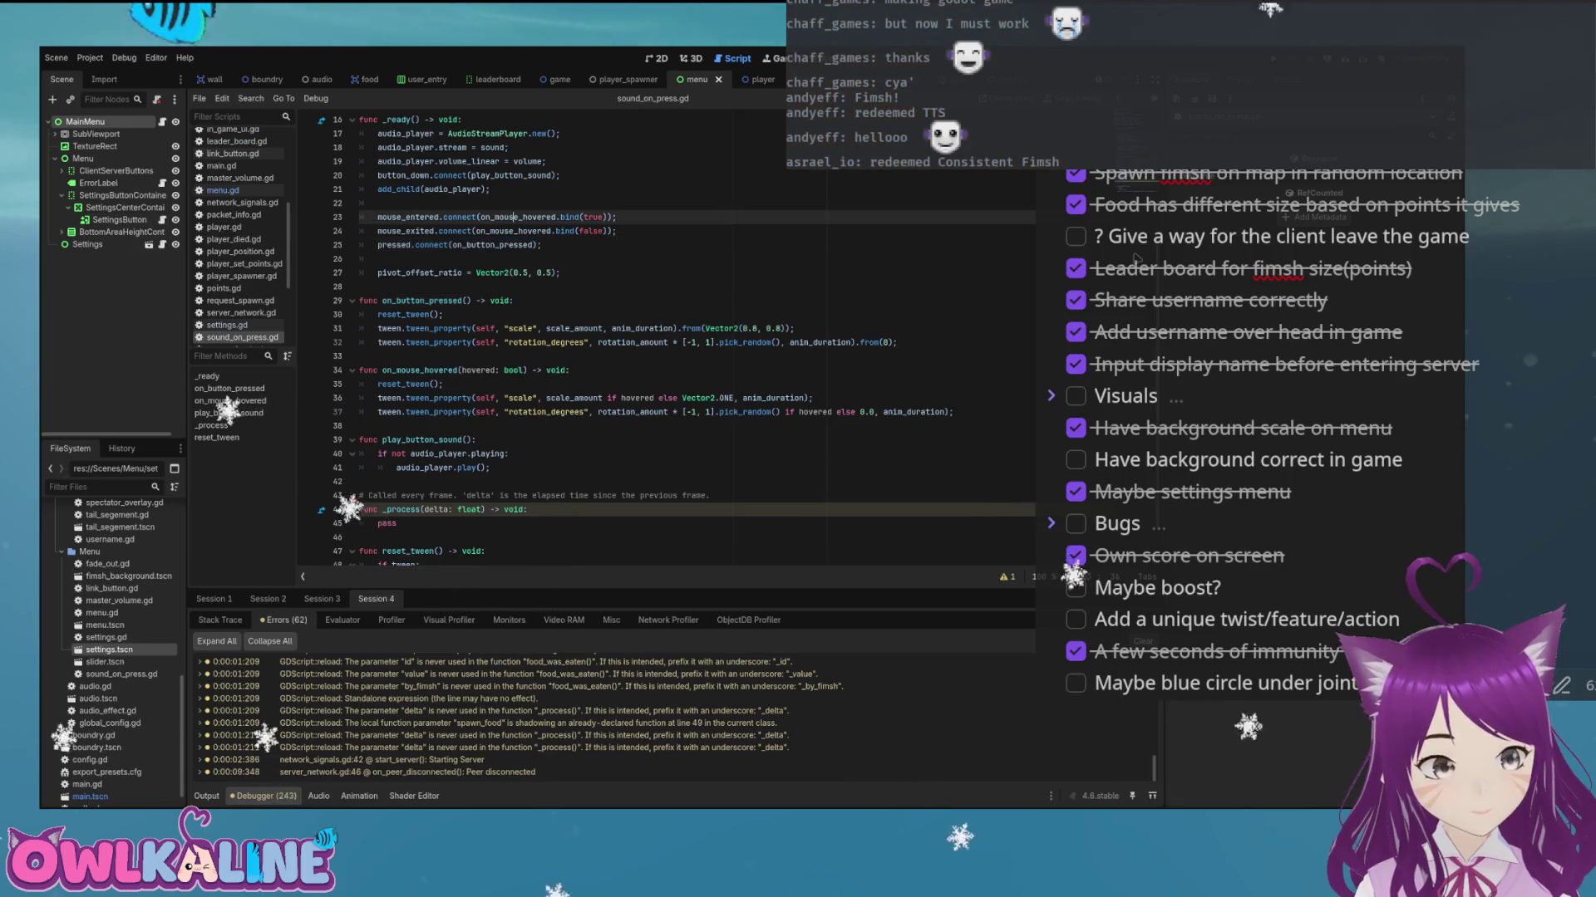
click(241, 337)
scroll(615, 332, down, 5)
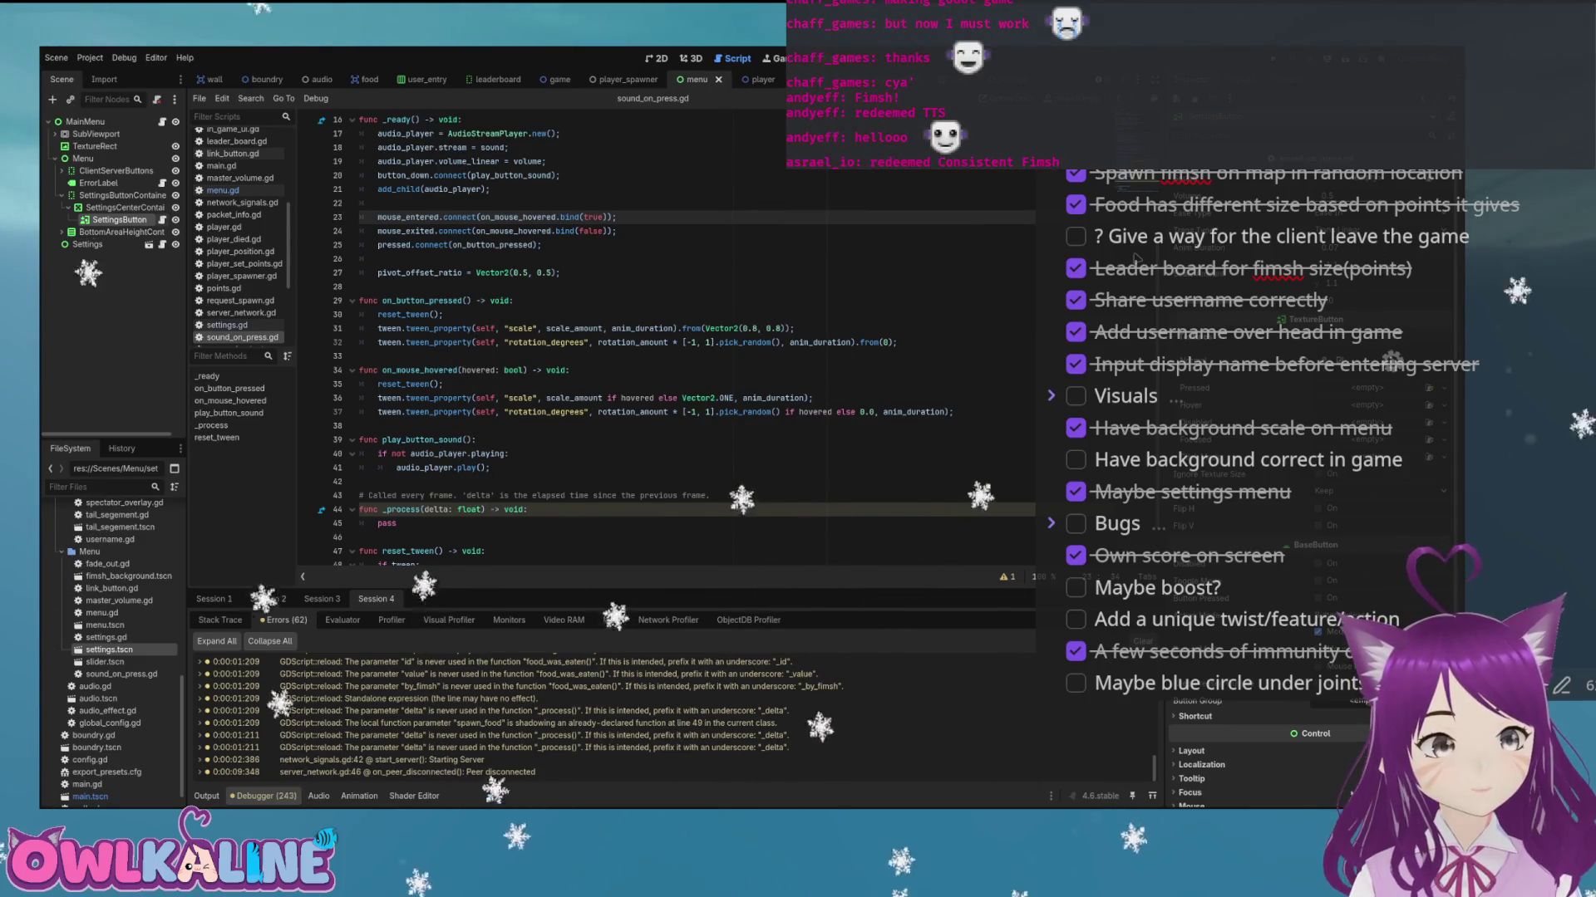
key(ctrl+shift+Tab)
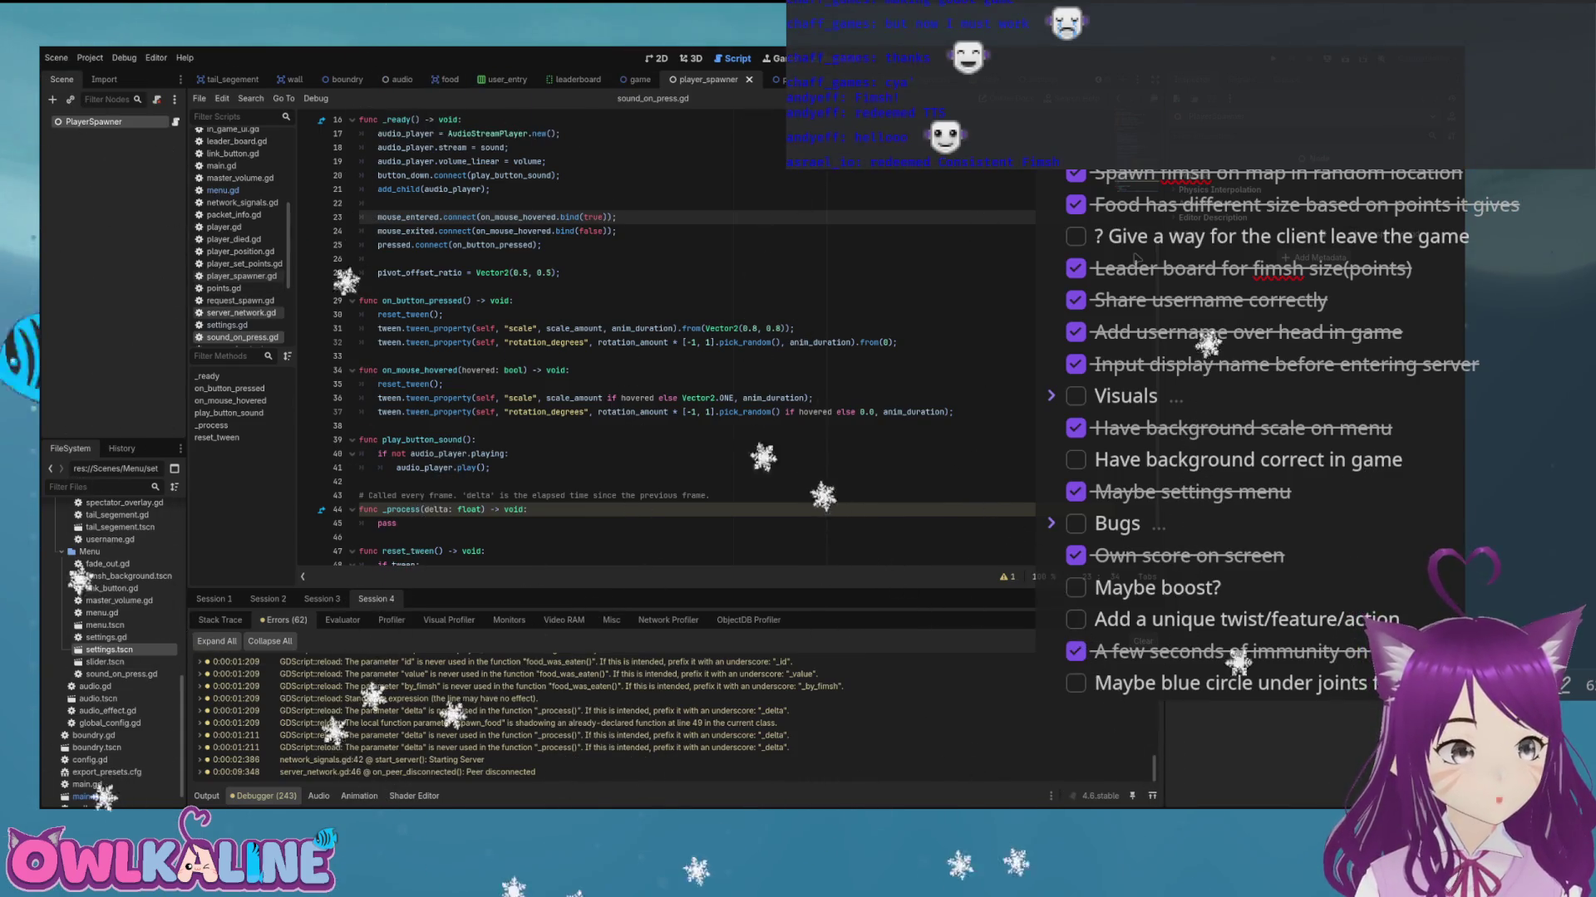
Step: Find the Menu folder in the FileSystem dock and open menu.tscn
scroll(239, 233, up, 5)
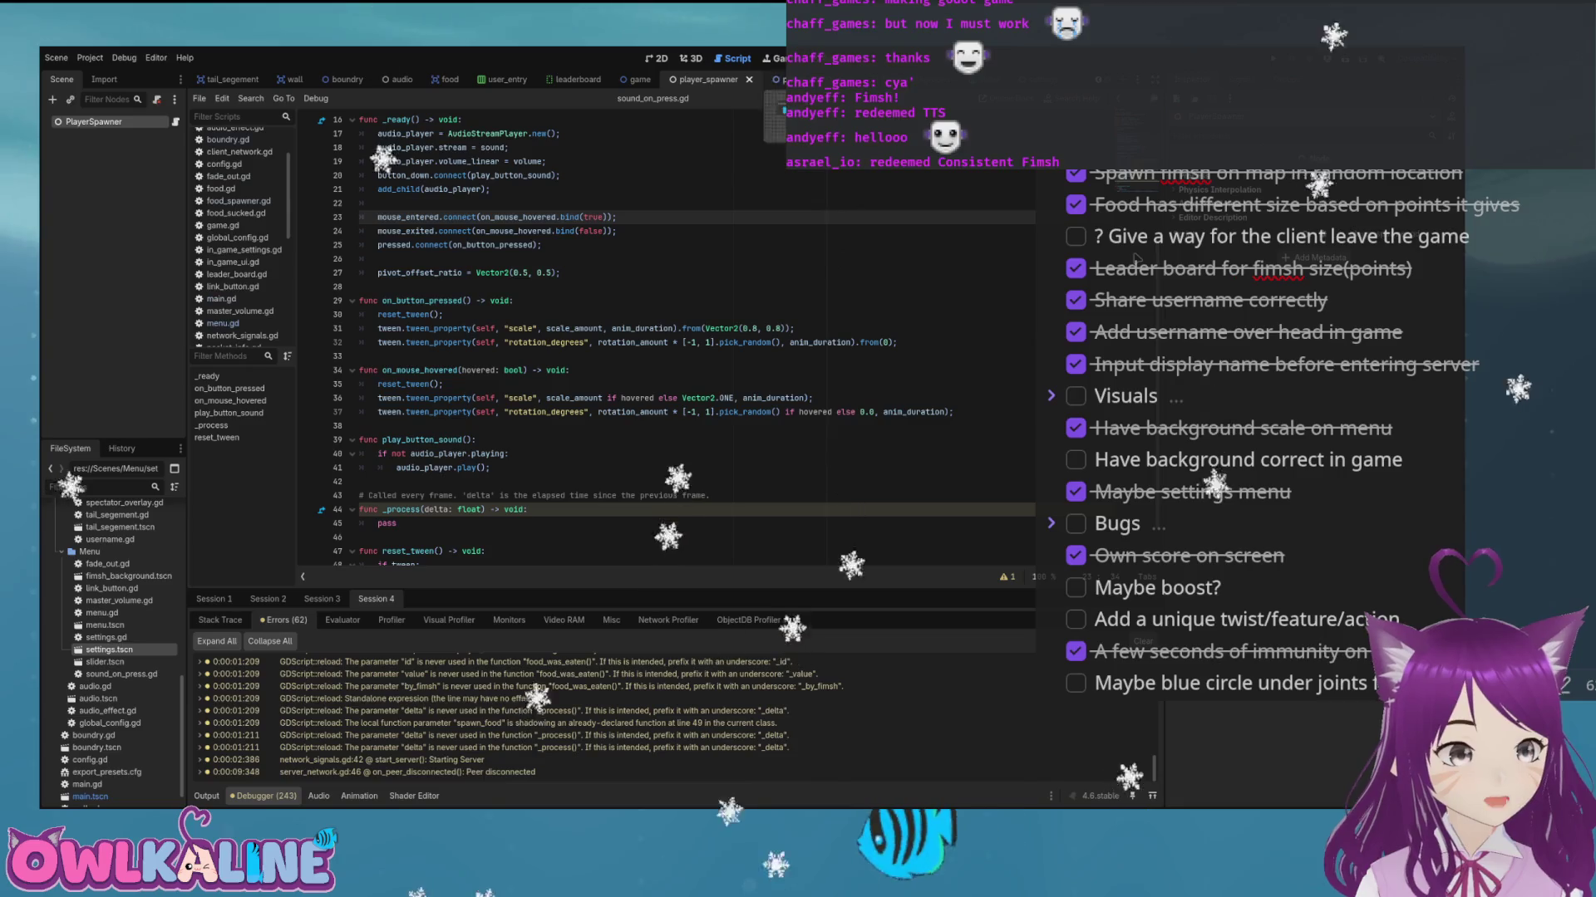
scroll(117, 648, up, 3)
scroll(116, 648, up, 10)
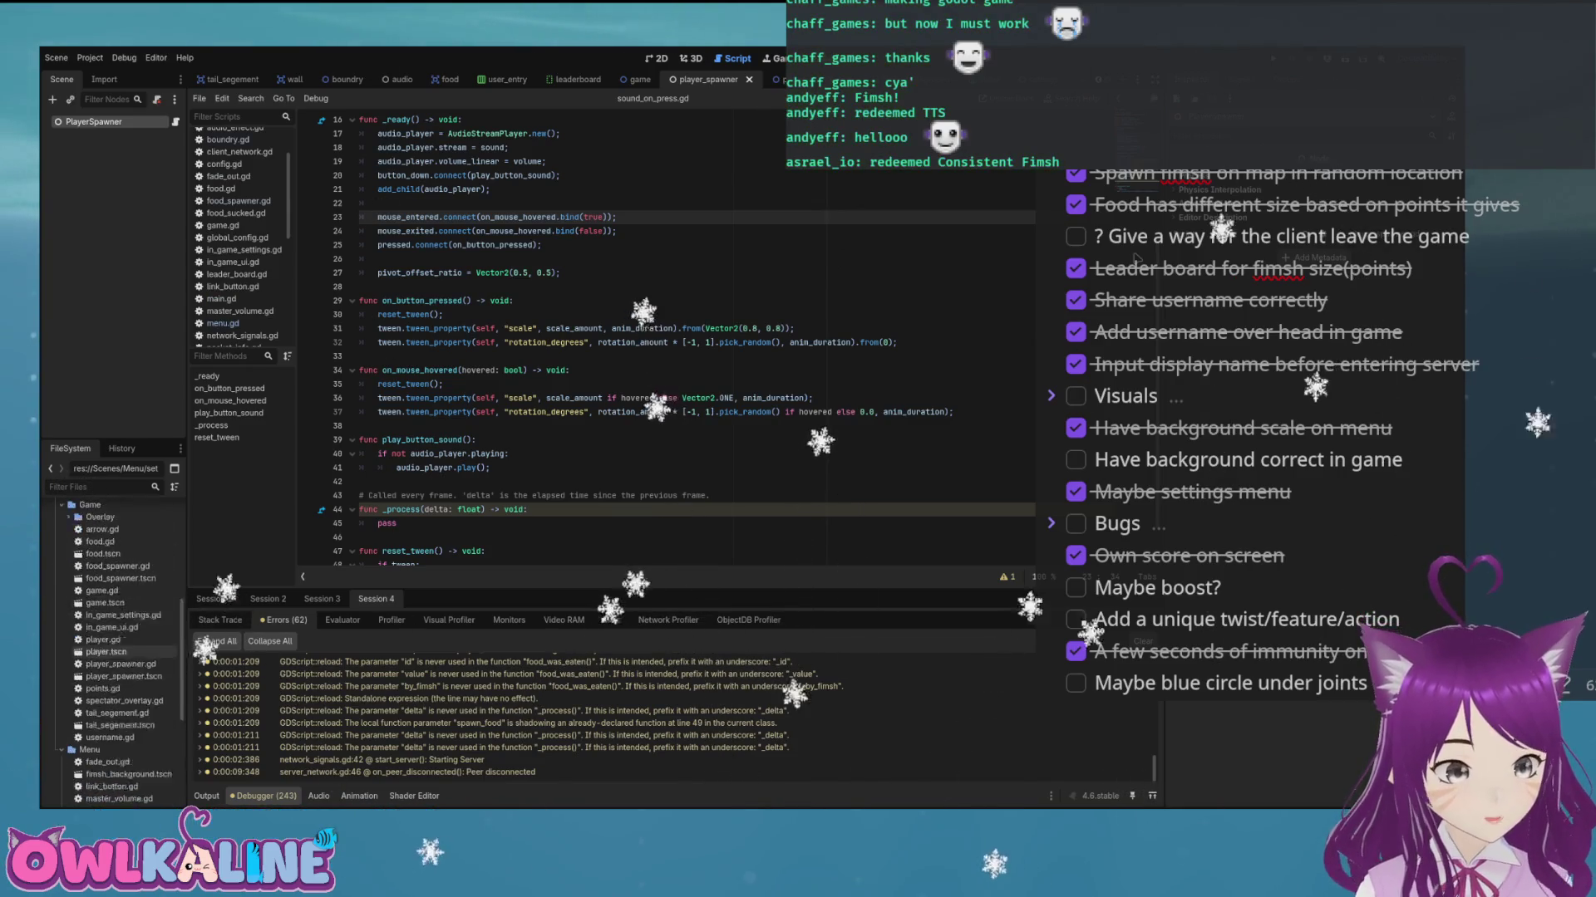
scroll(116, 648, down, 10)
scroll(116, 648, down, 5)
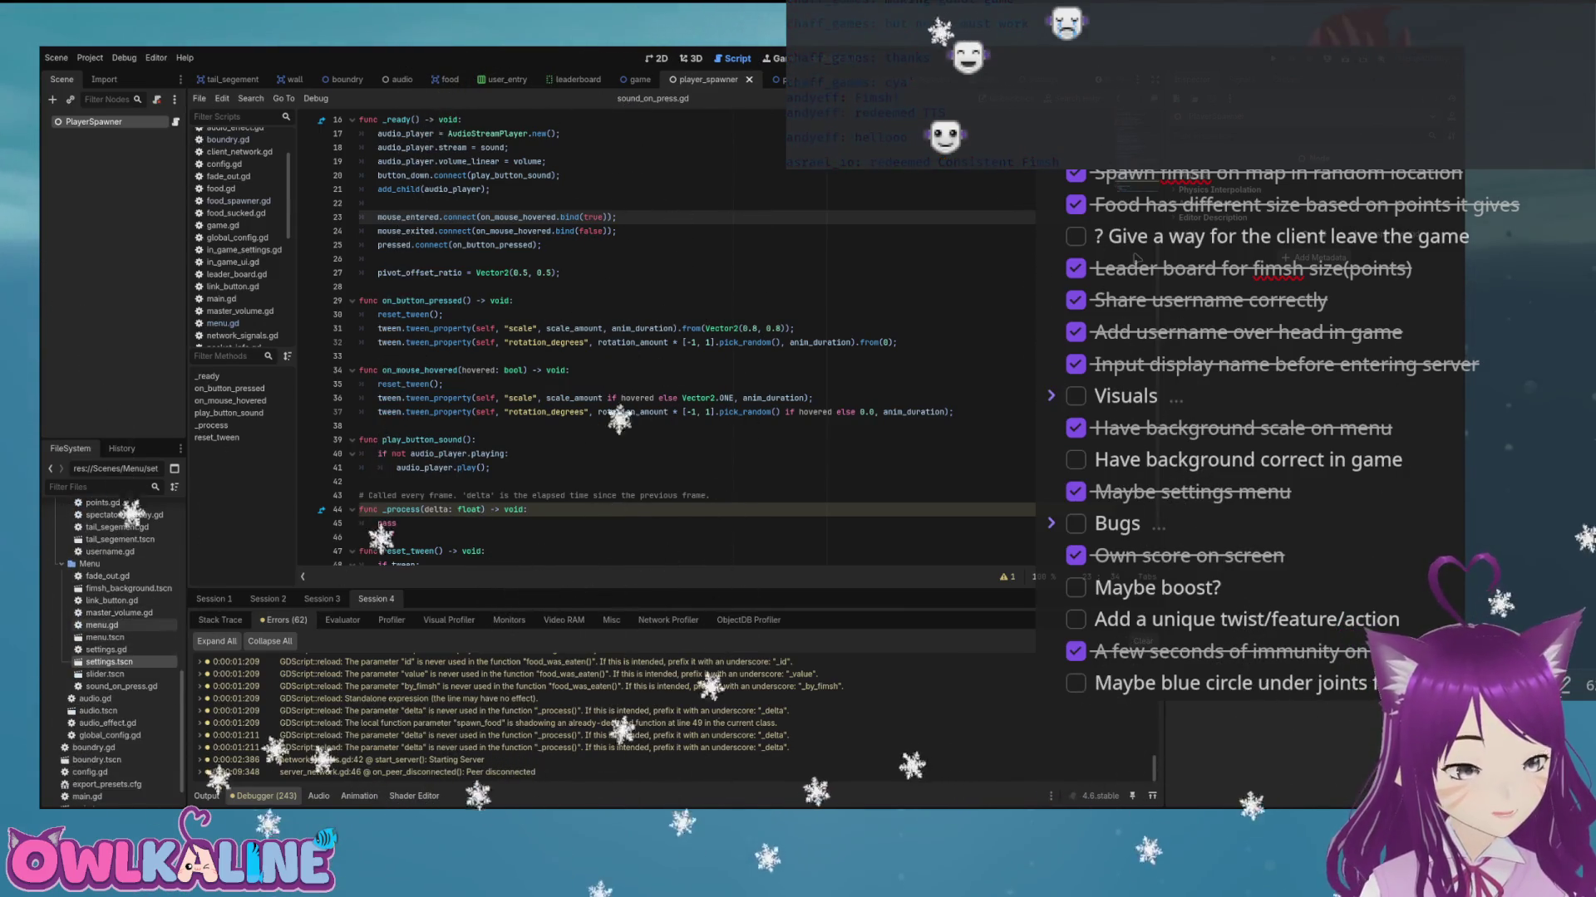
double_click(105, 637)
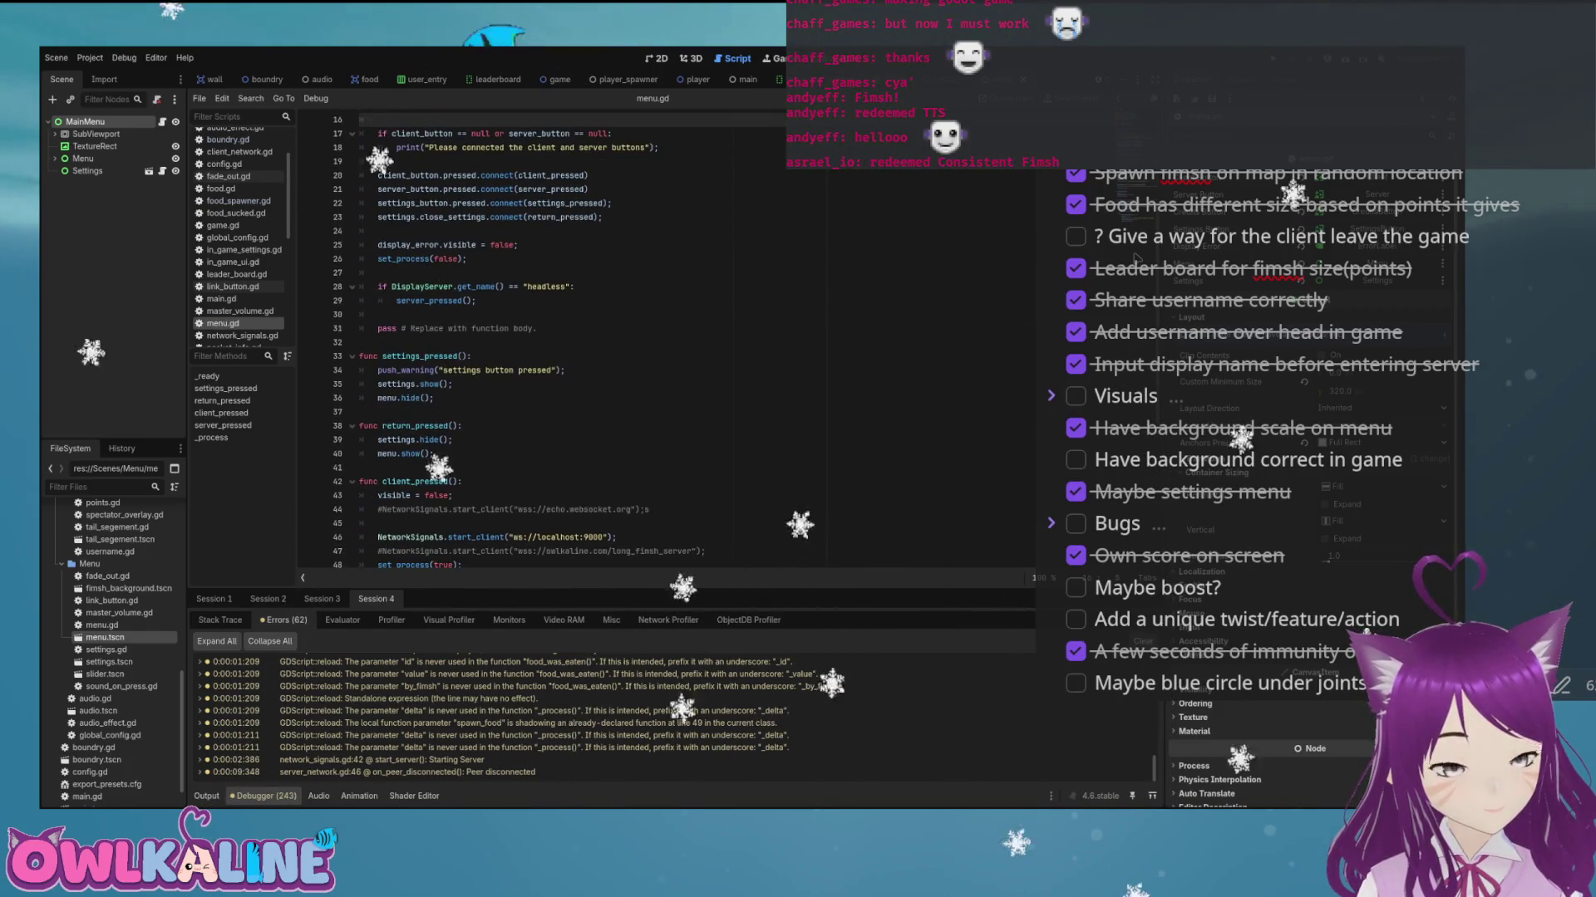
scroll(532, 341, down, 2)
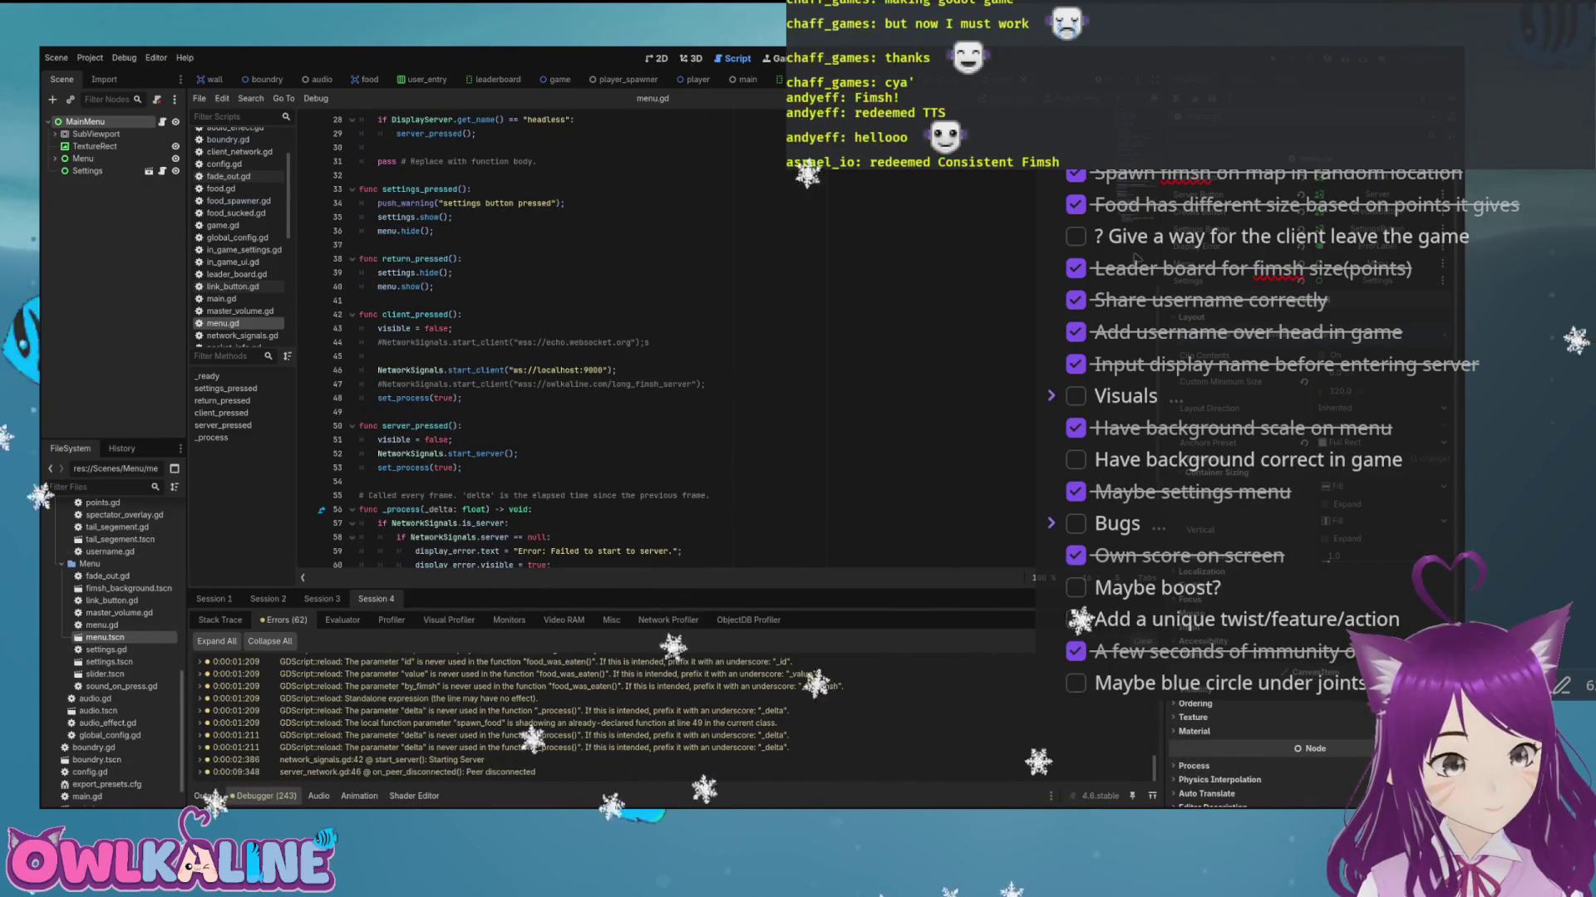
double_click(436, 328)
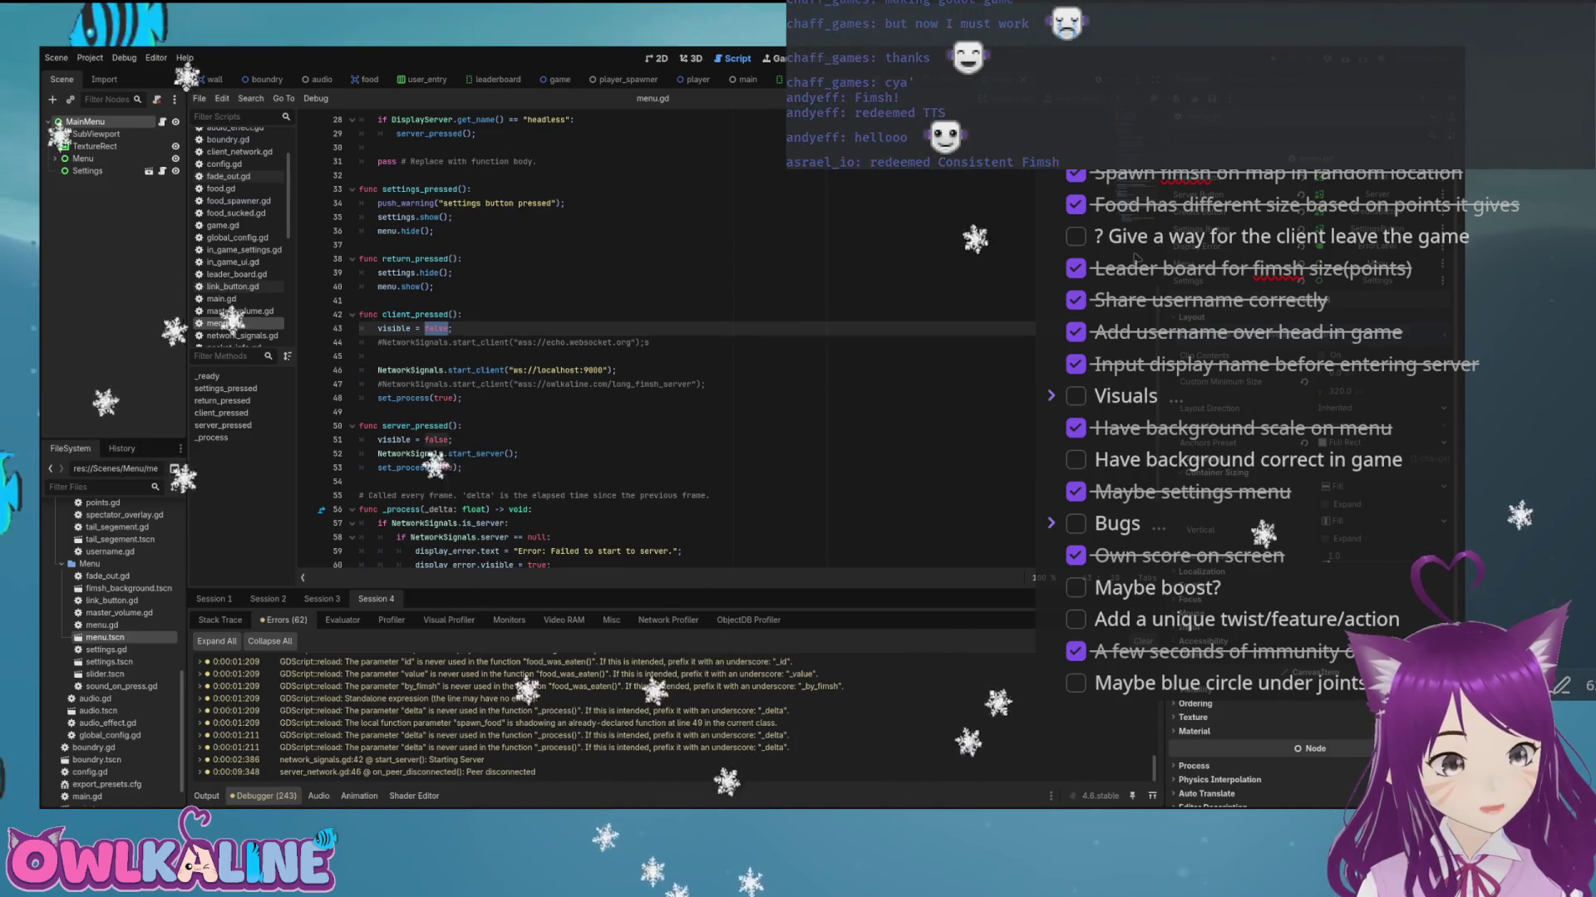
scroll(531, 341, down, 2)
scroll(531, 341, down, 1)
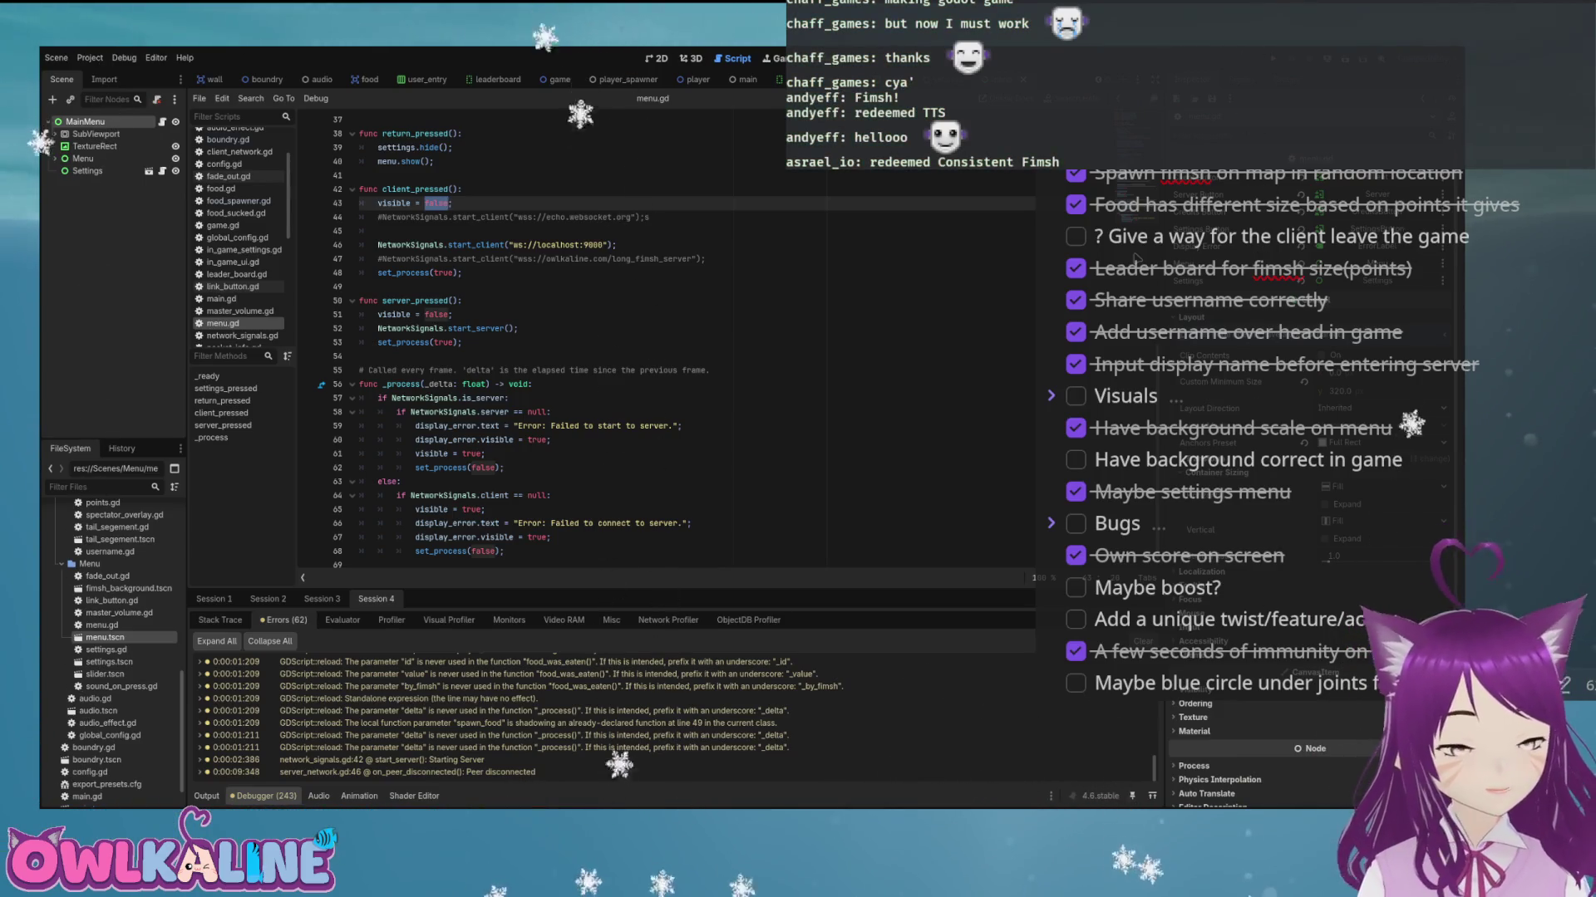
click(537, 537)
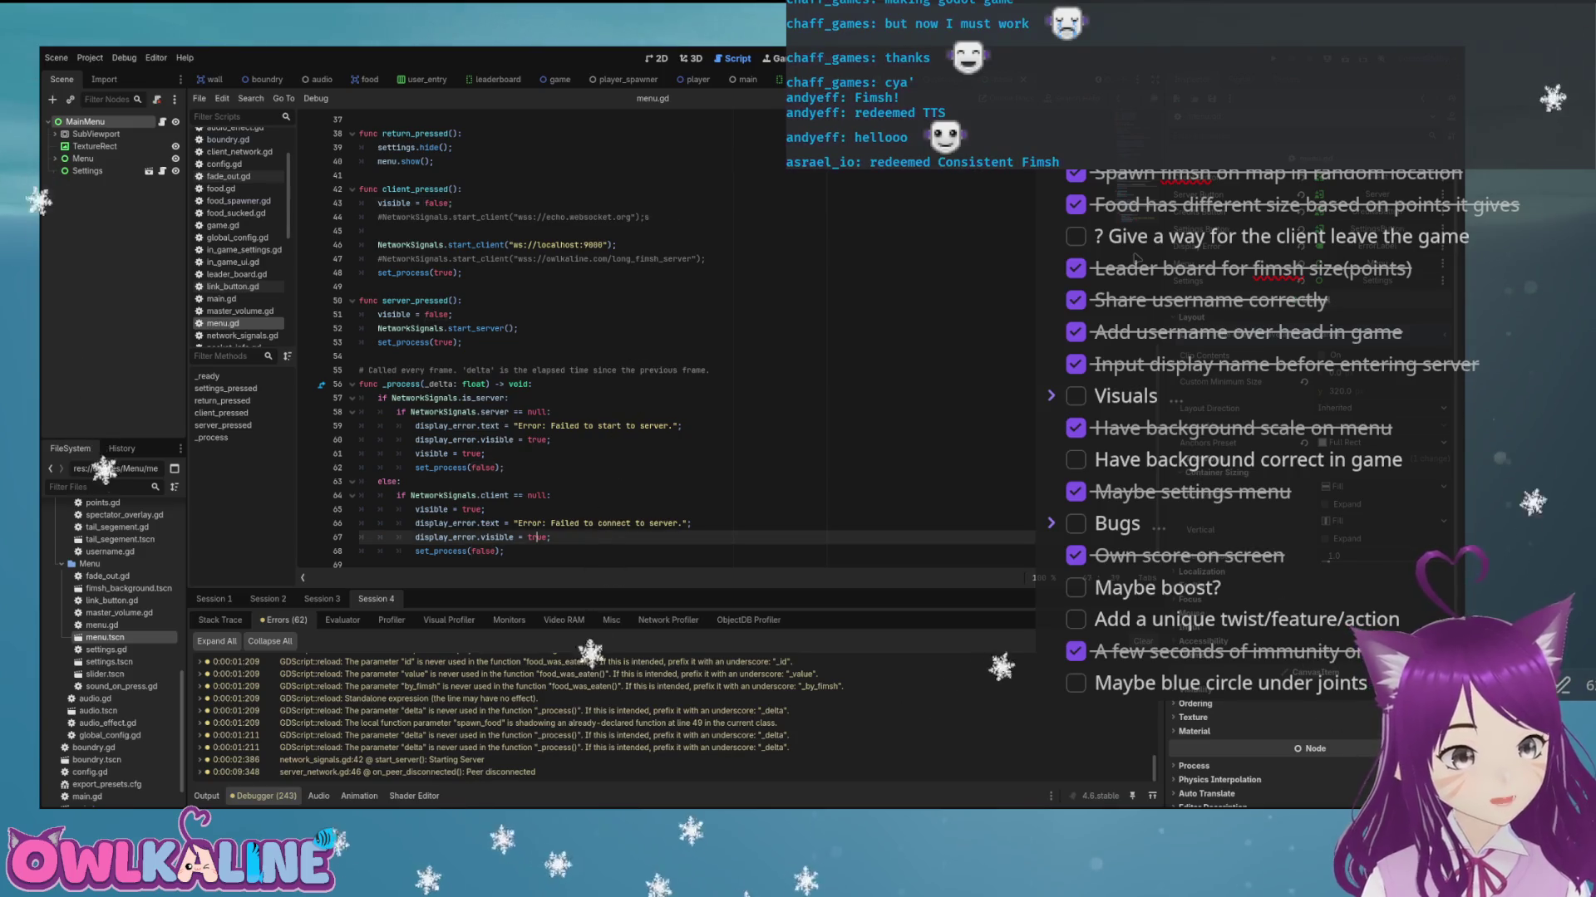
scroll(581, 340, up, 2)
scroll(582, 341, up, 3)
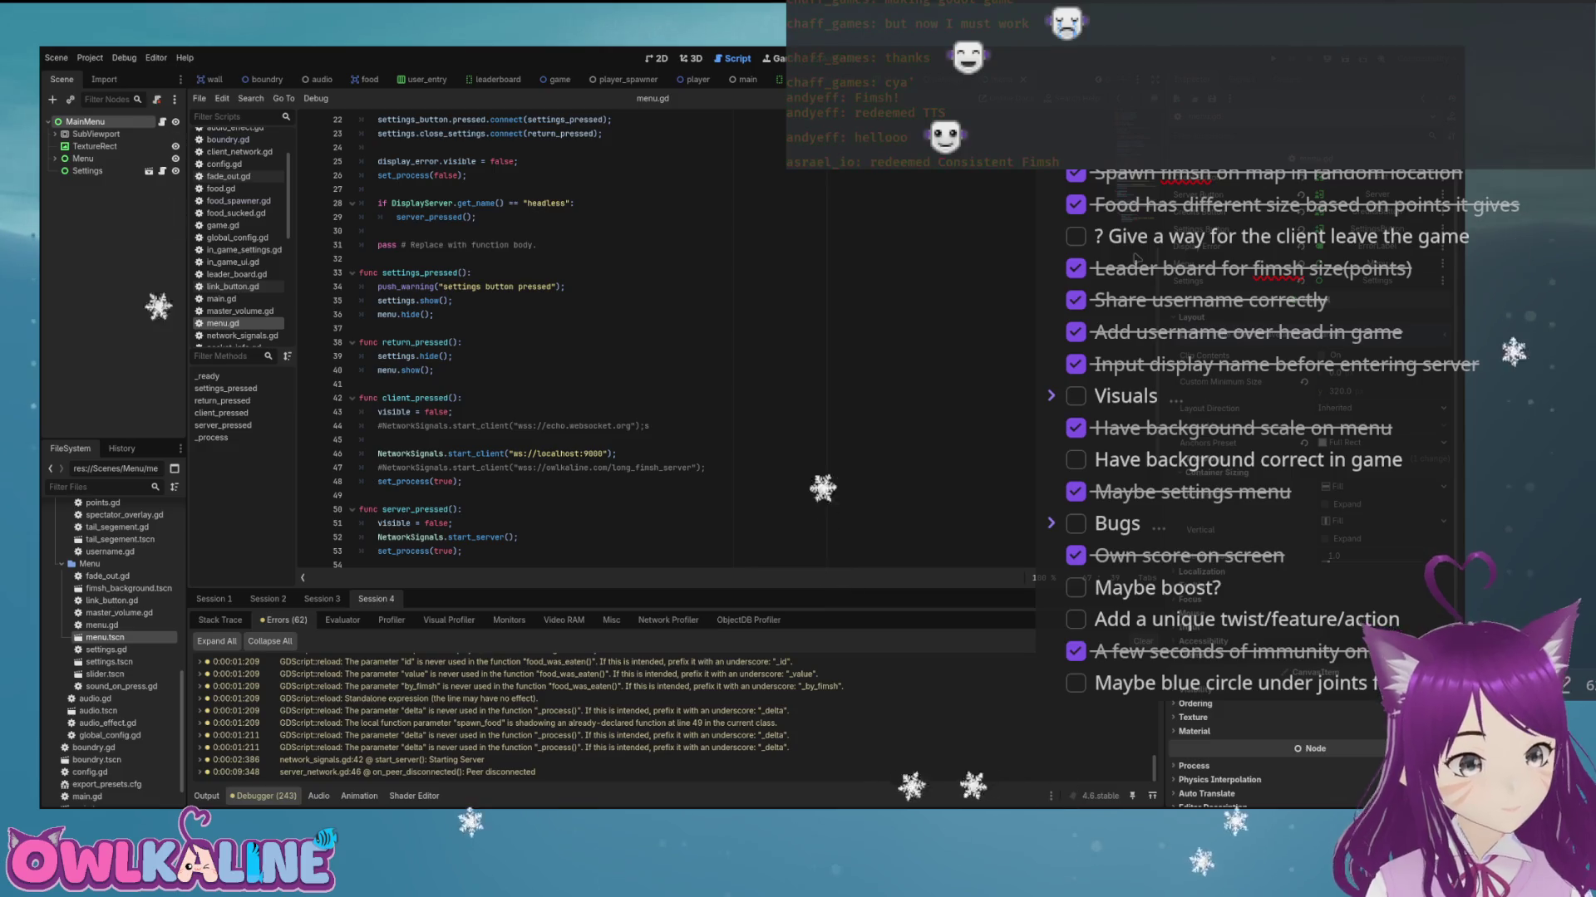
scroll(581, 341, up, 4)
scroll(582, 341, up, 3)
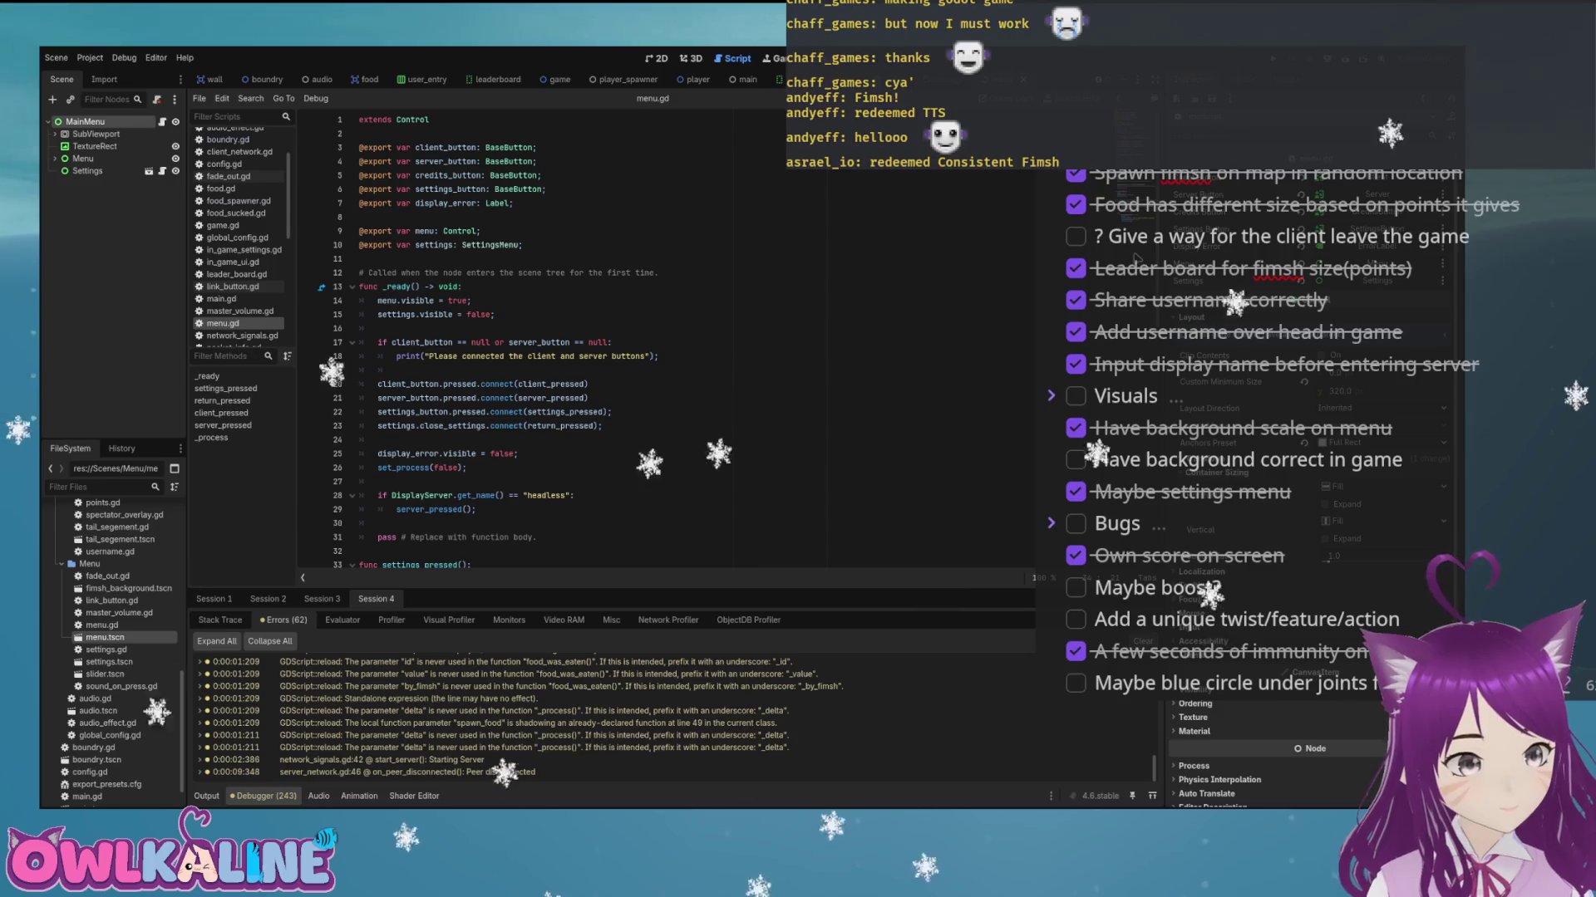
Step: Review the menu visibility lines in _ready and return_pressed, then test-run the game
click(405, 301)
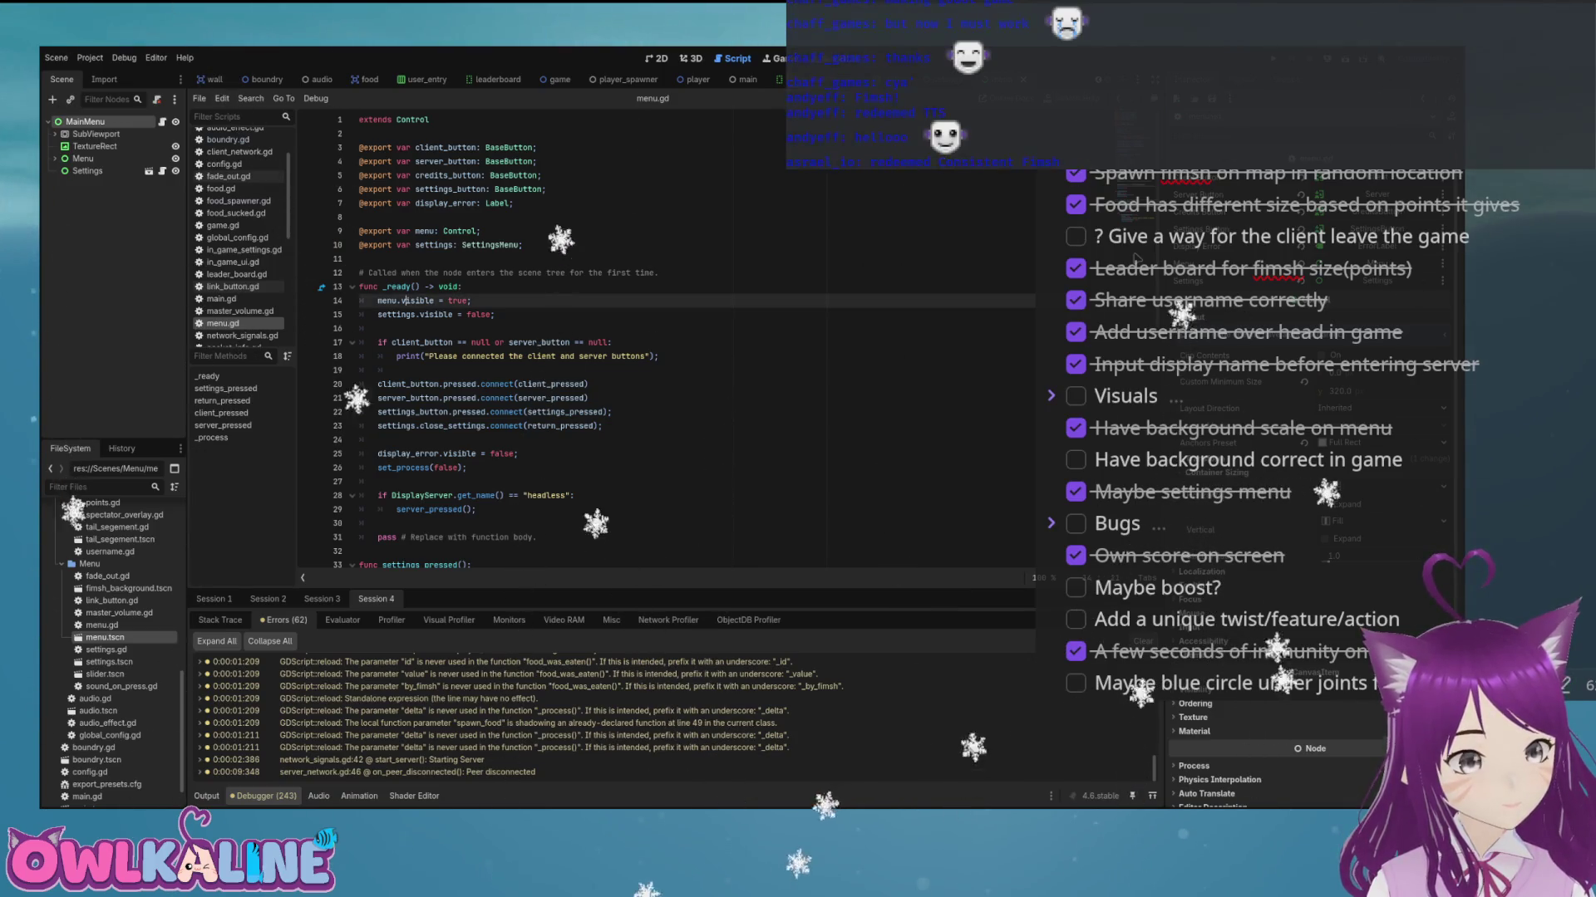
click(470, 314)
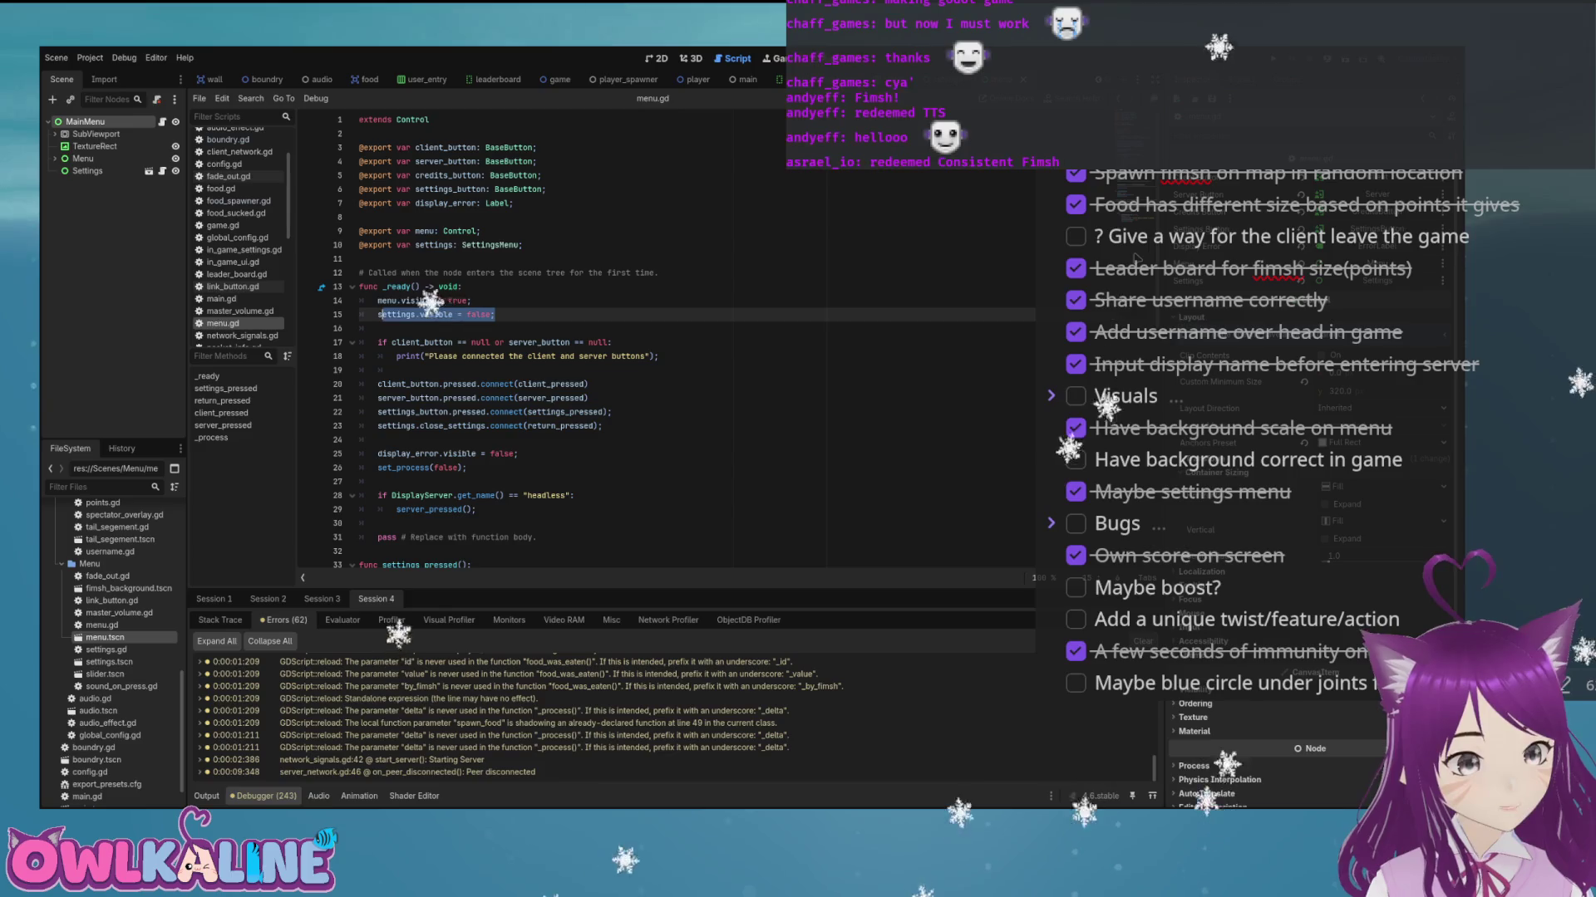
scroll(665, 341, down, 5)
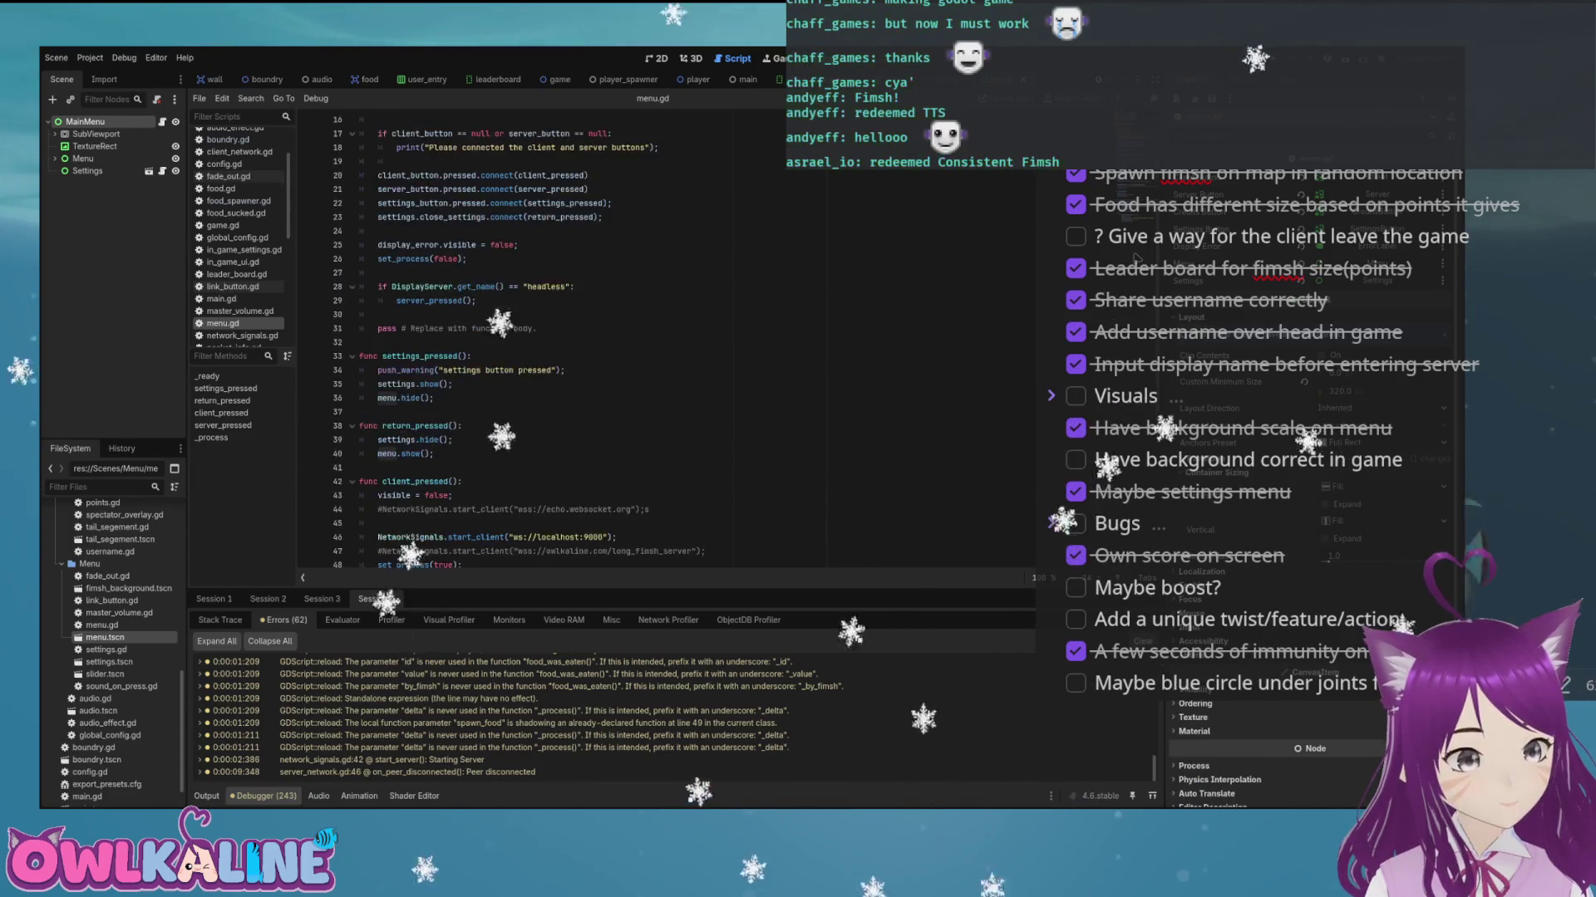
scroll(664, 341, down, 2)
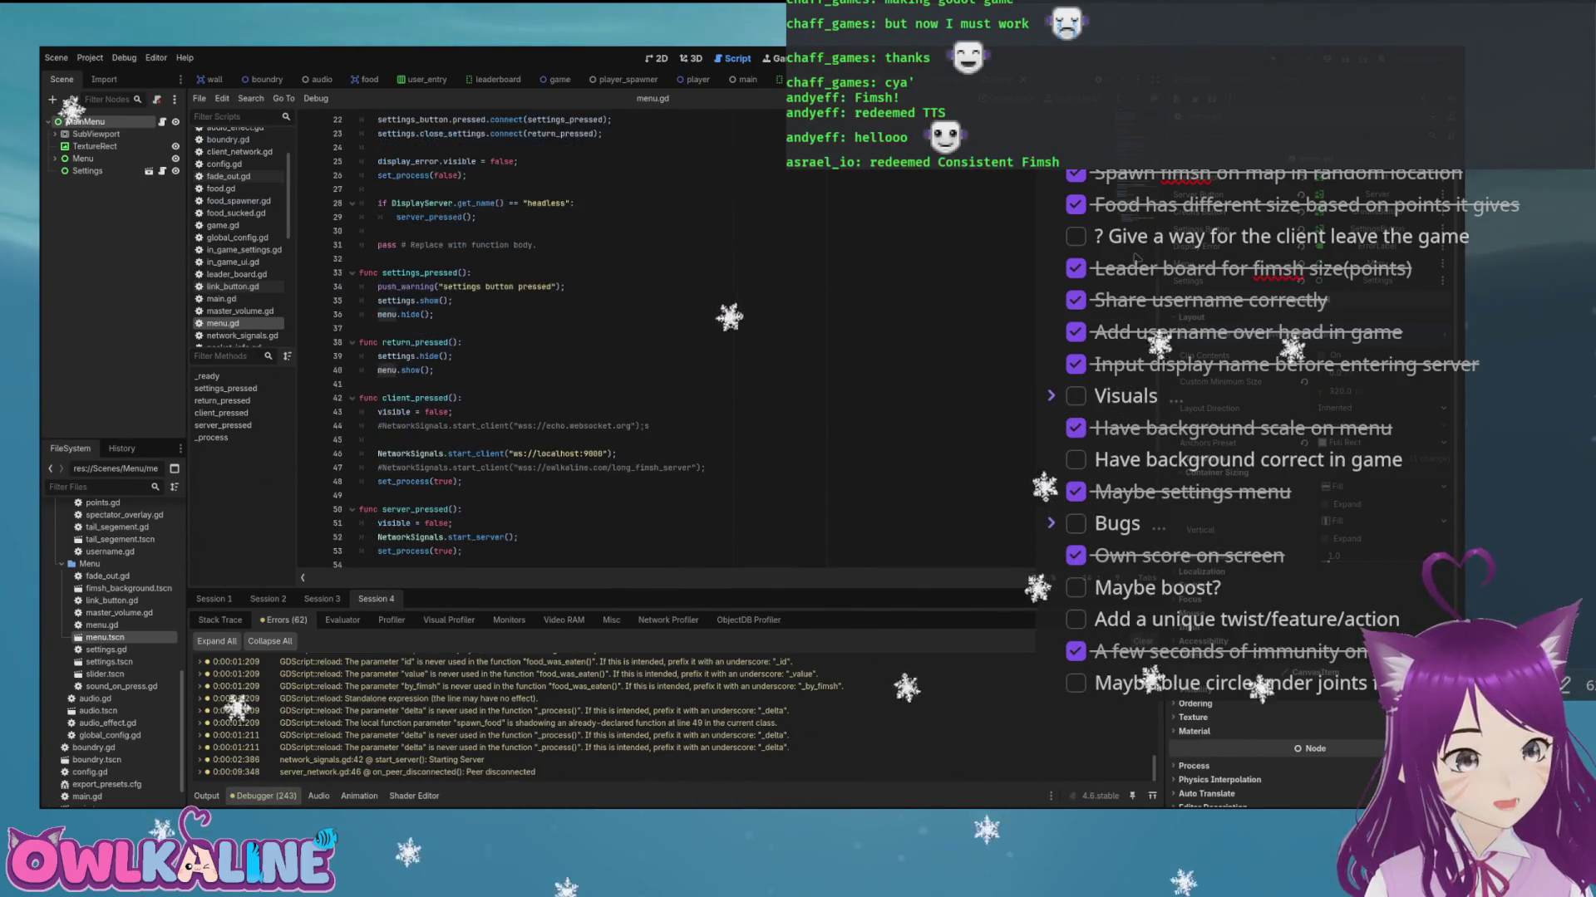
click(377, 370)
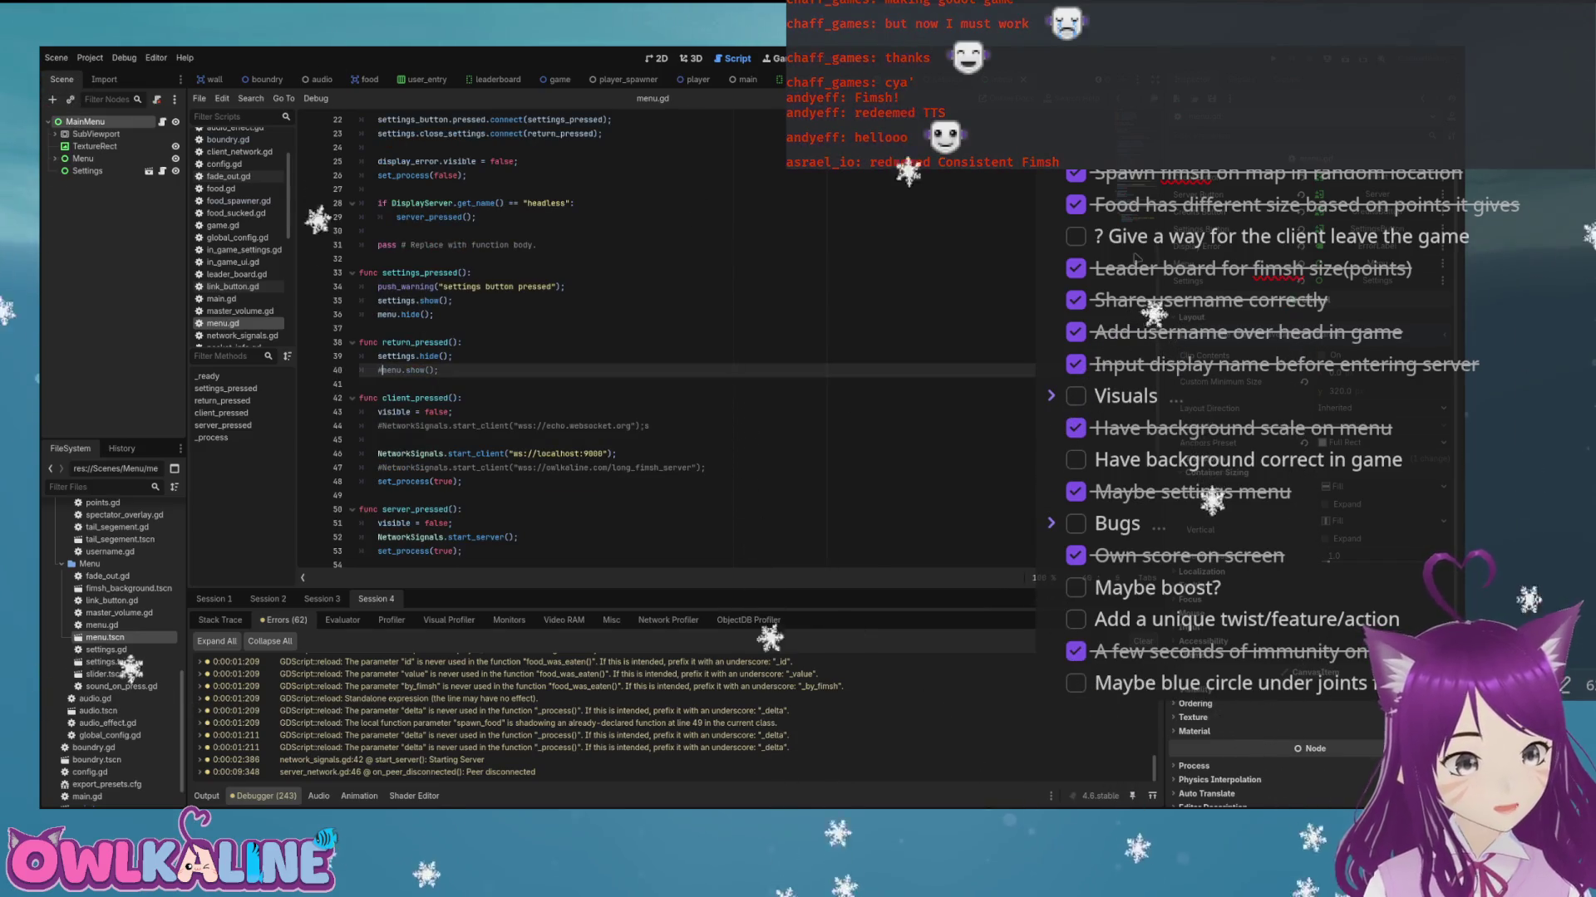
scroll(665, 341, up, 5)
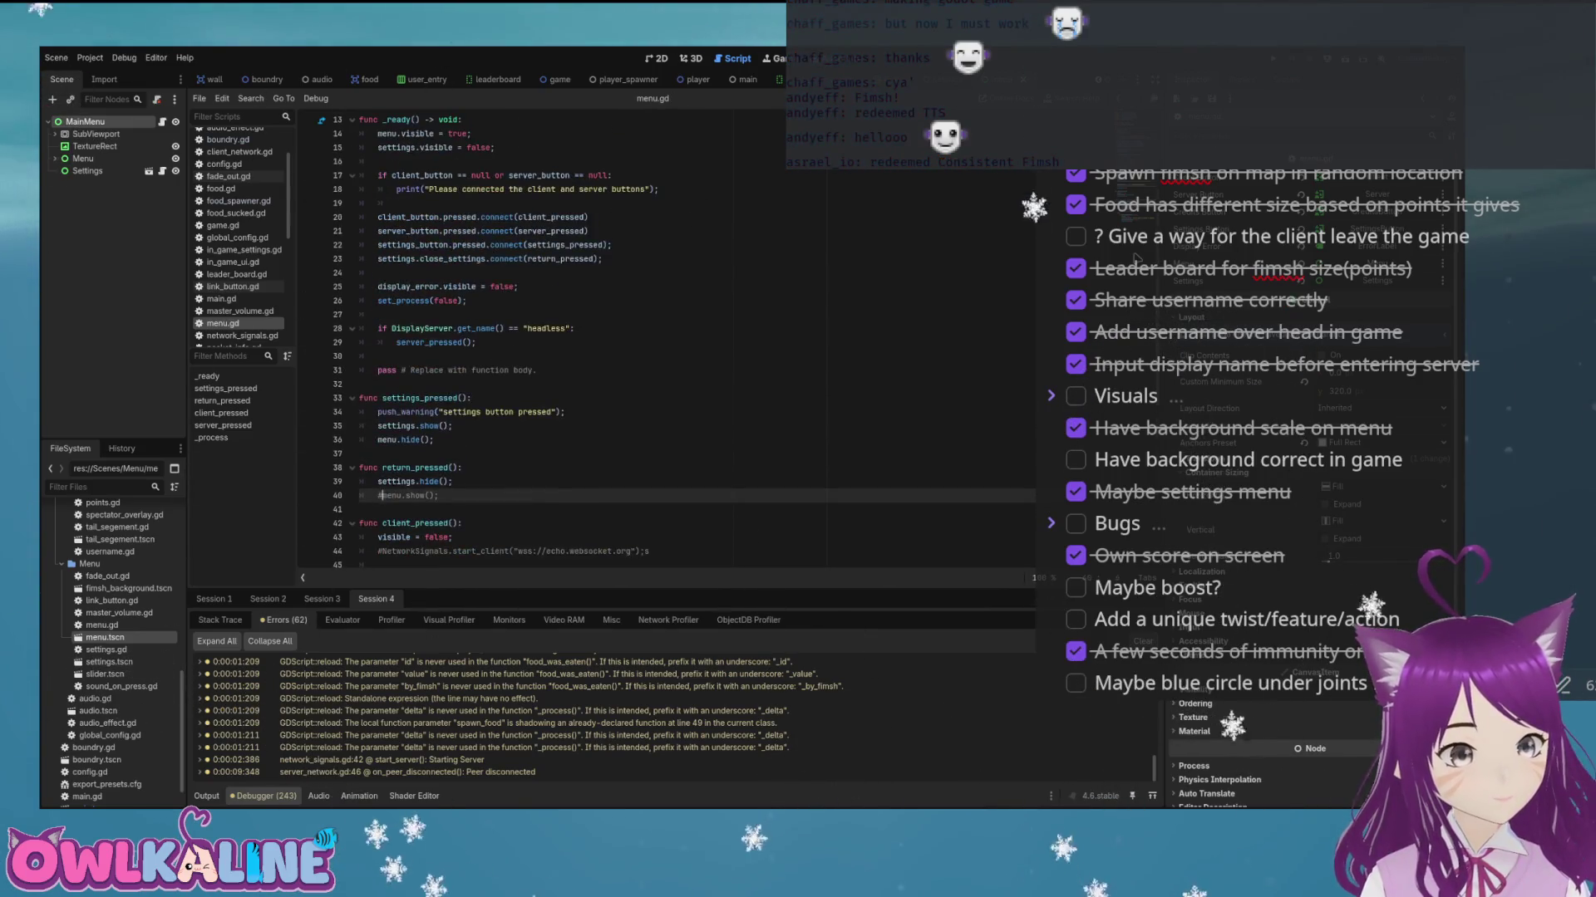
click(379, 217)
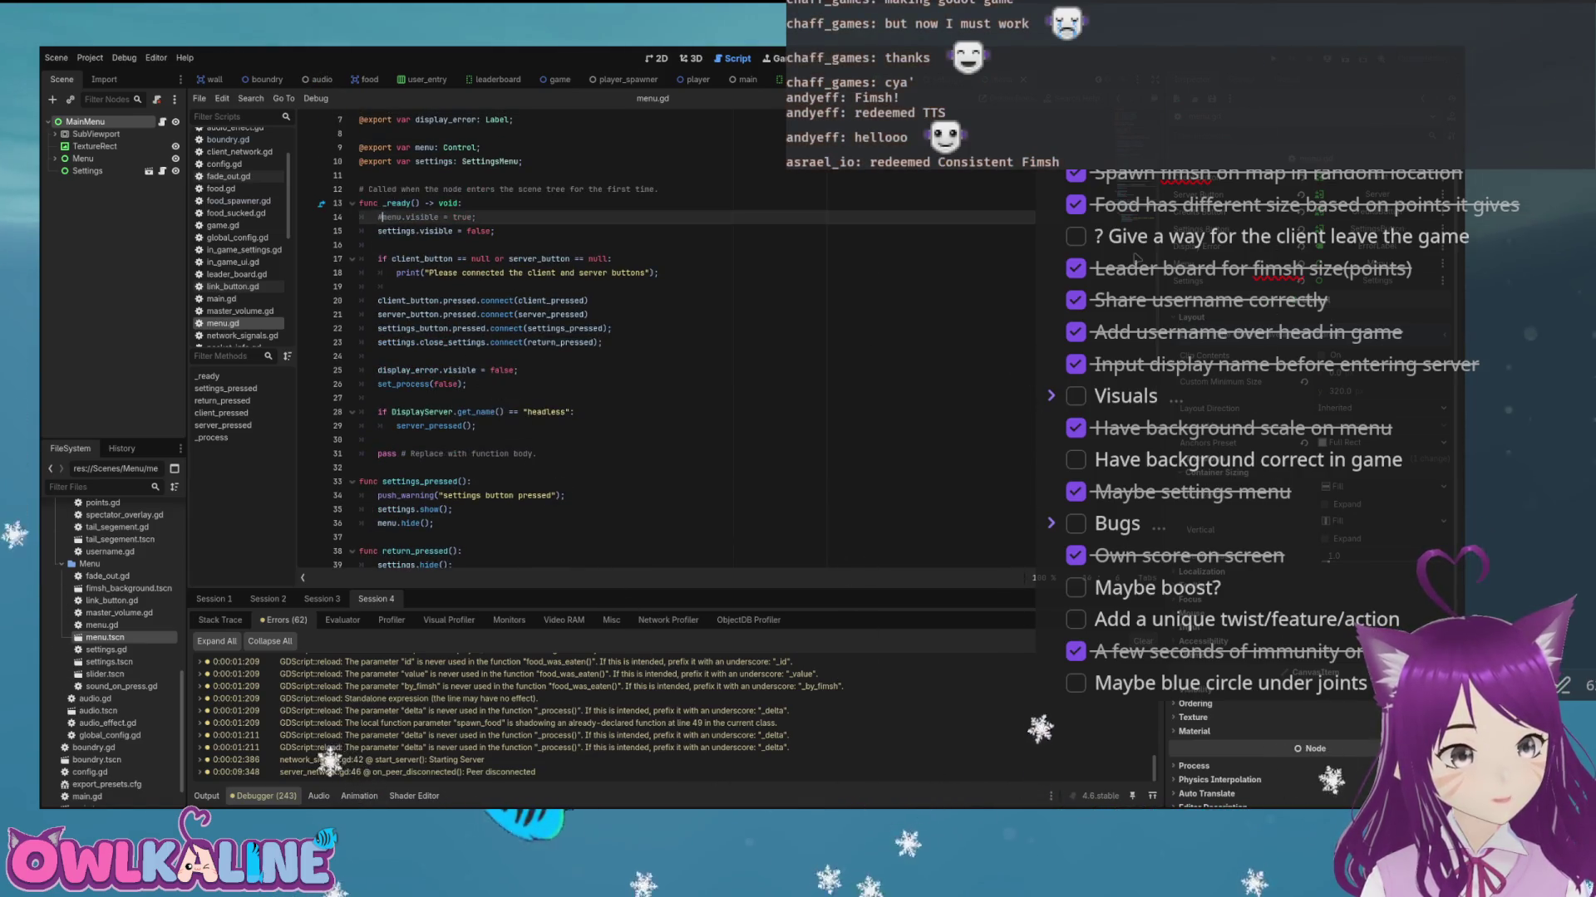
key(F5)
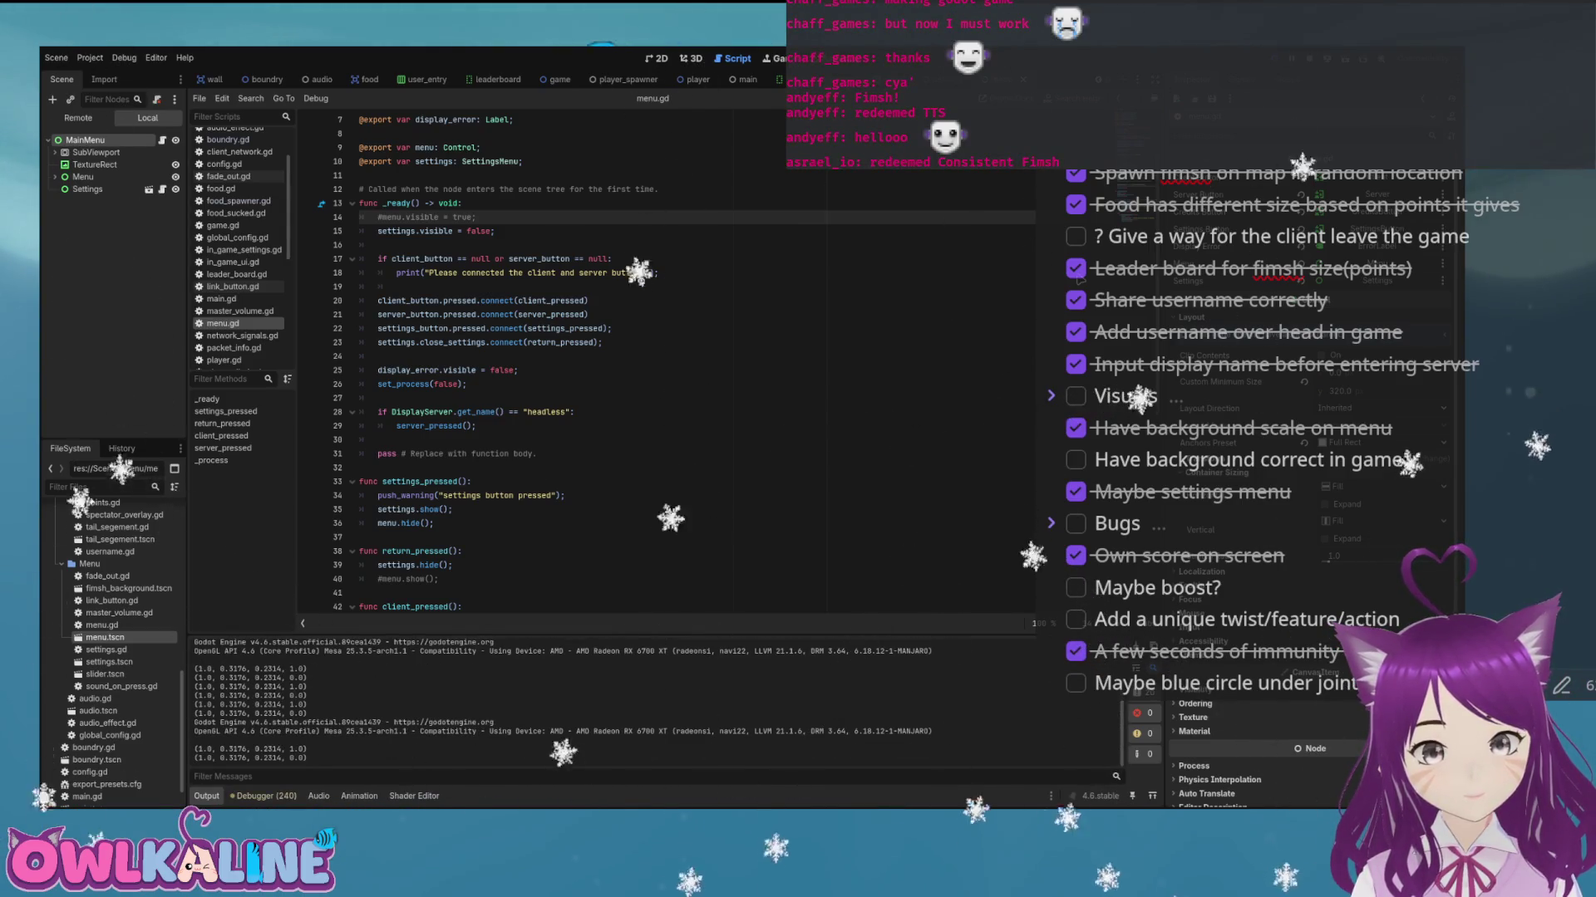
key(F8)
Step: Toggle the comment on the menu visibility line, then delete it and save menu.gd
key(ctrl+k)
key(Down)
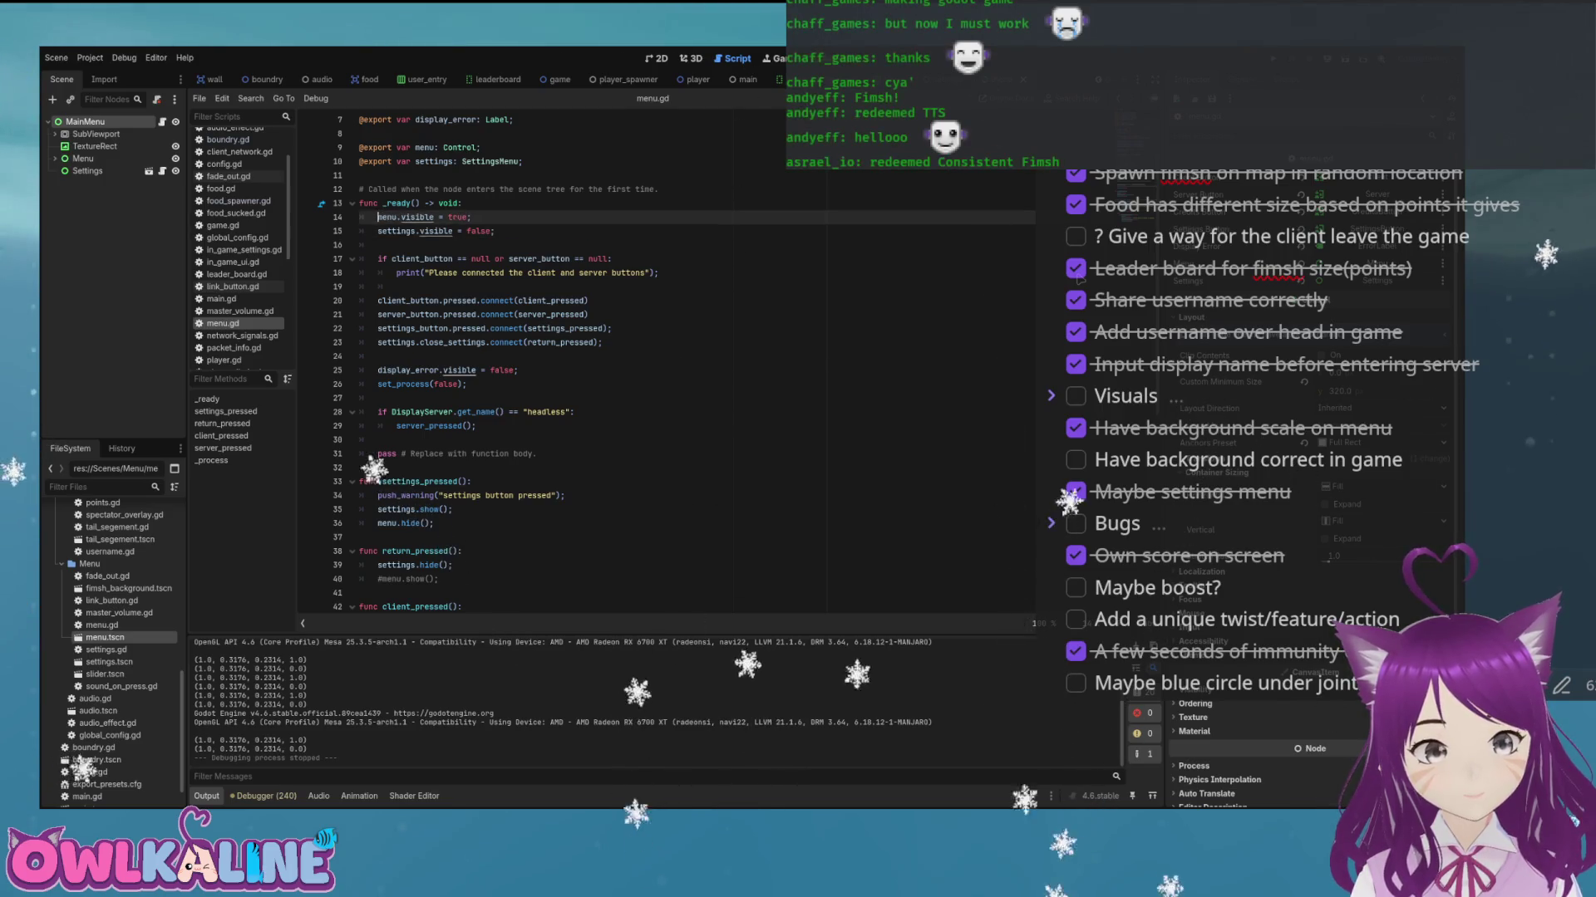
key(shift+Up)
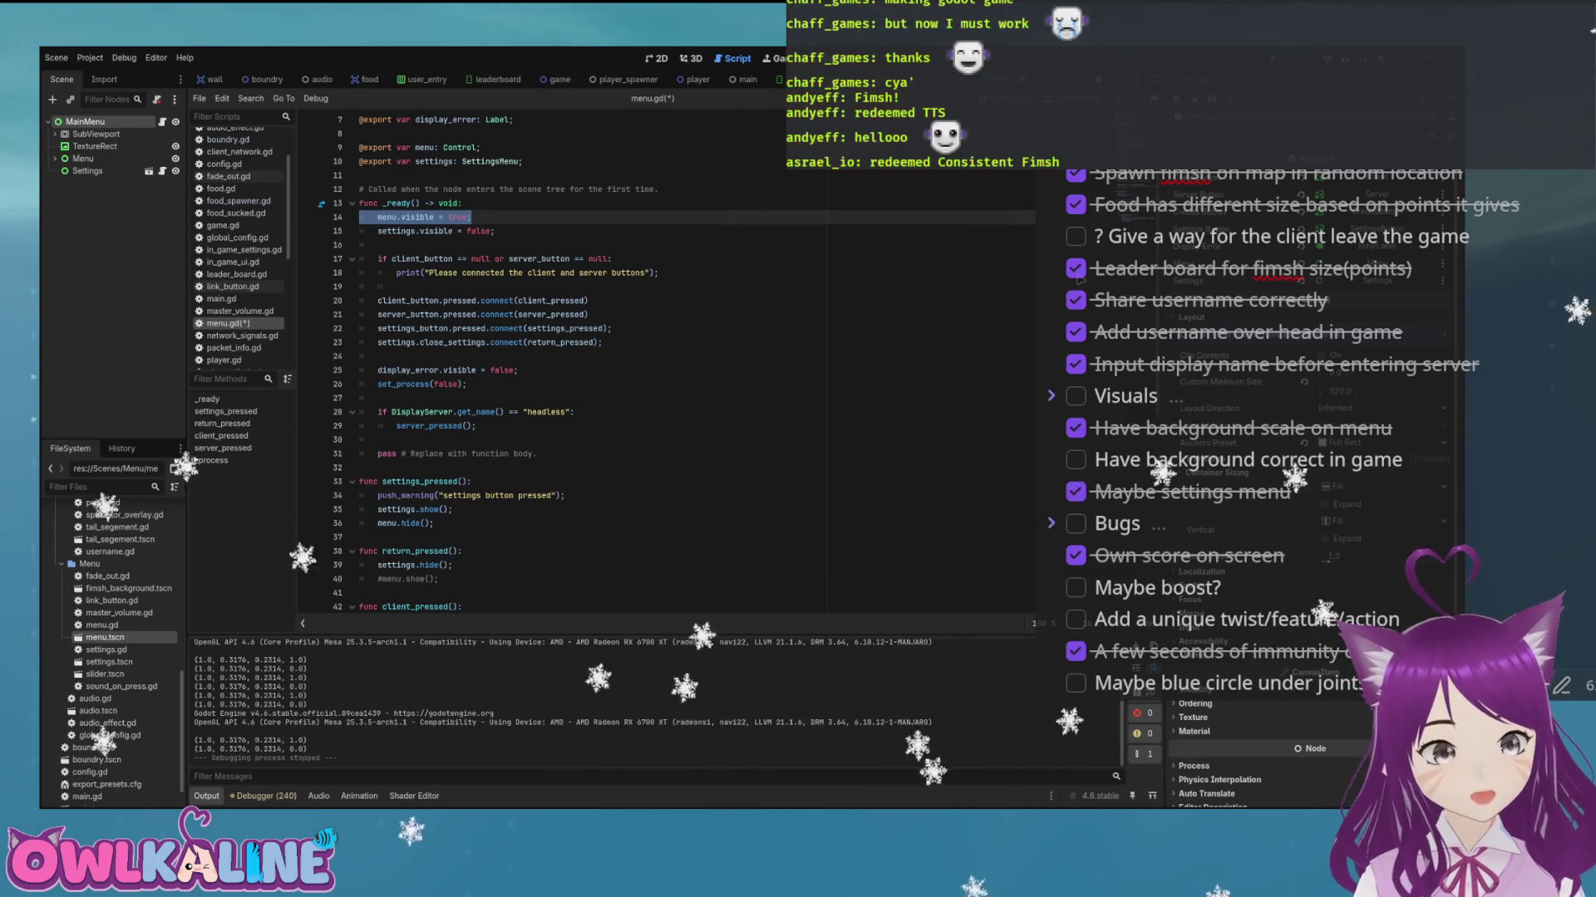
key(Delete)
key(ctrl+s)
Step: Test-run the game without that line, then undo to restore it
scroll(573, 365, down, 2)
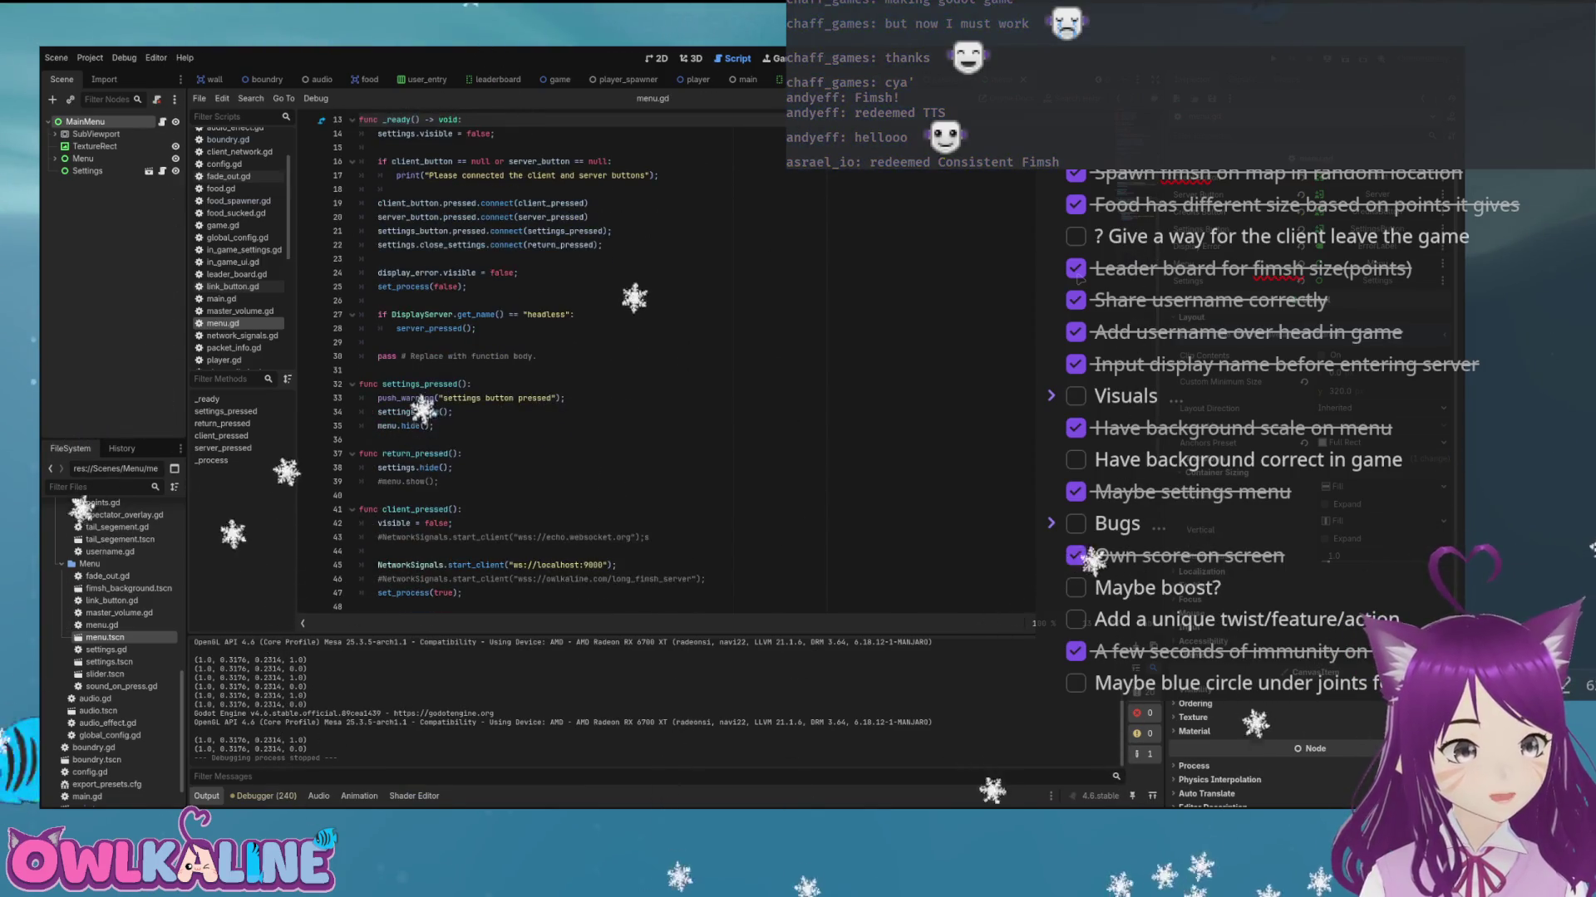
click(532, 481)
click(532, 369)
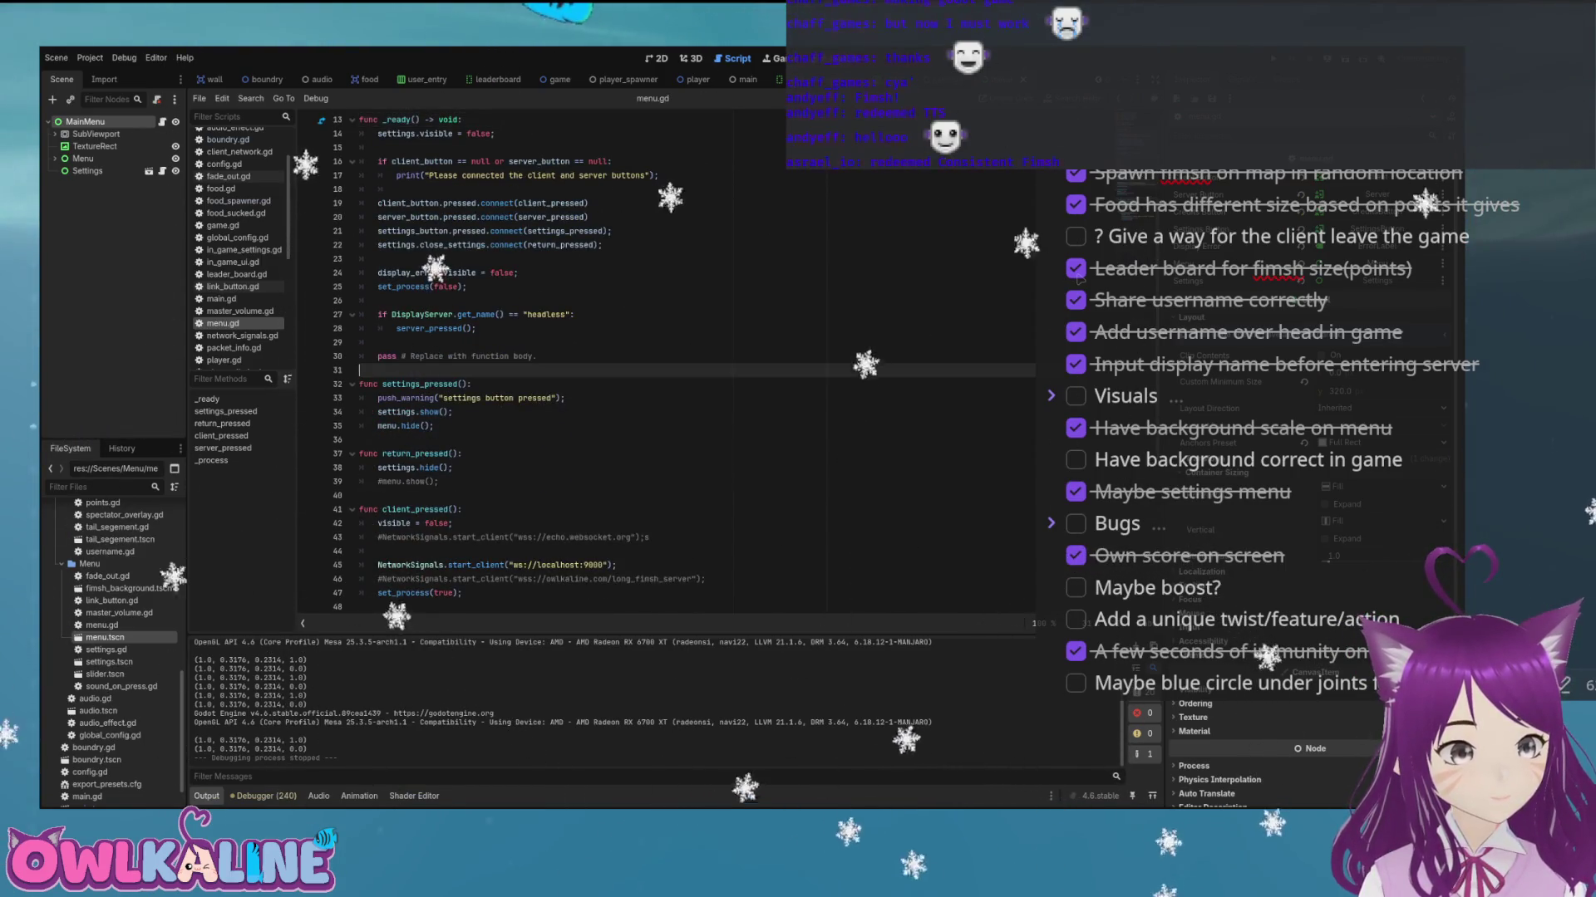
key(F5)
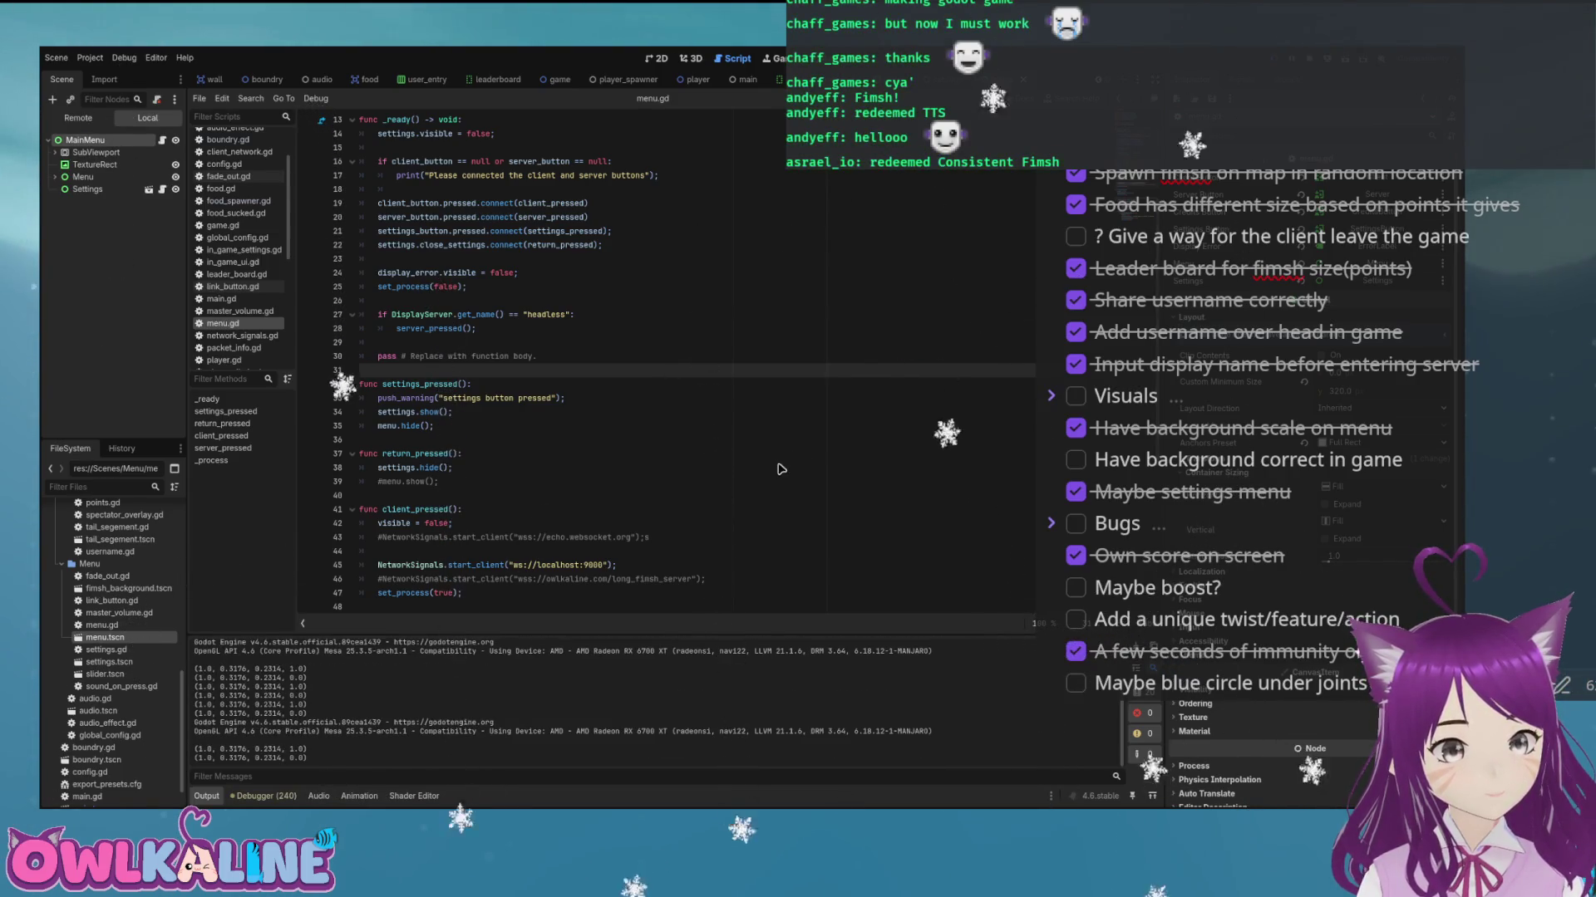
key(F8)
key(ctrl+z)
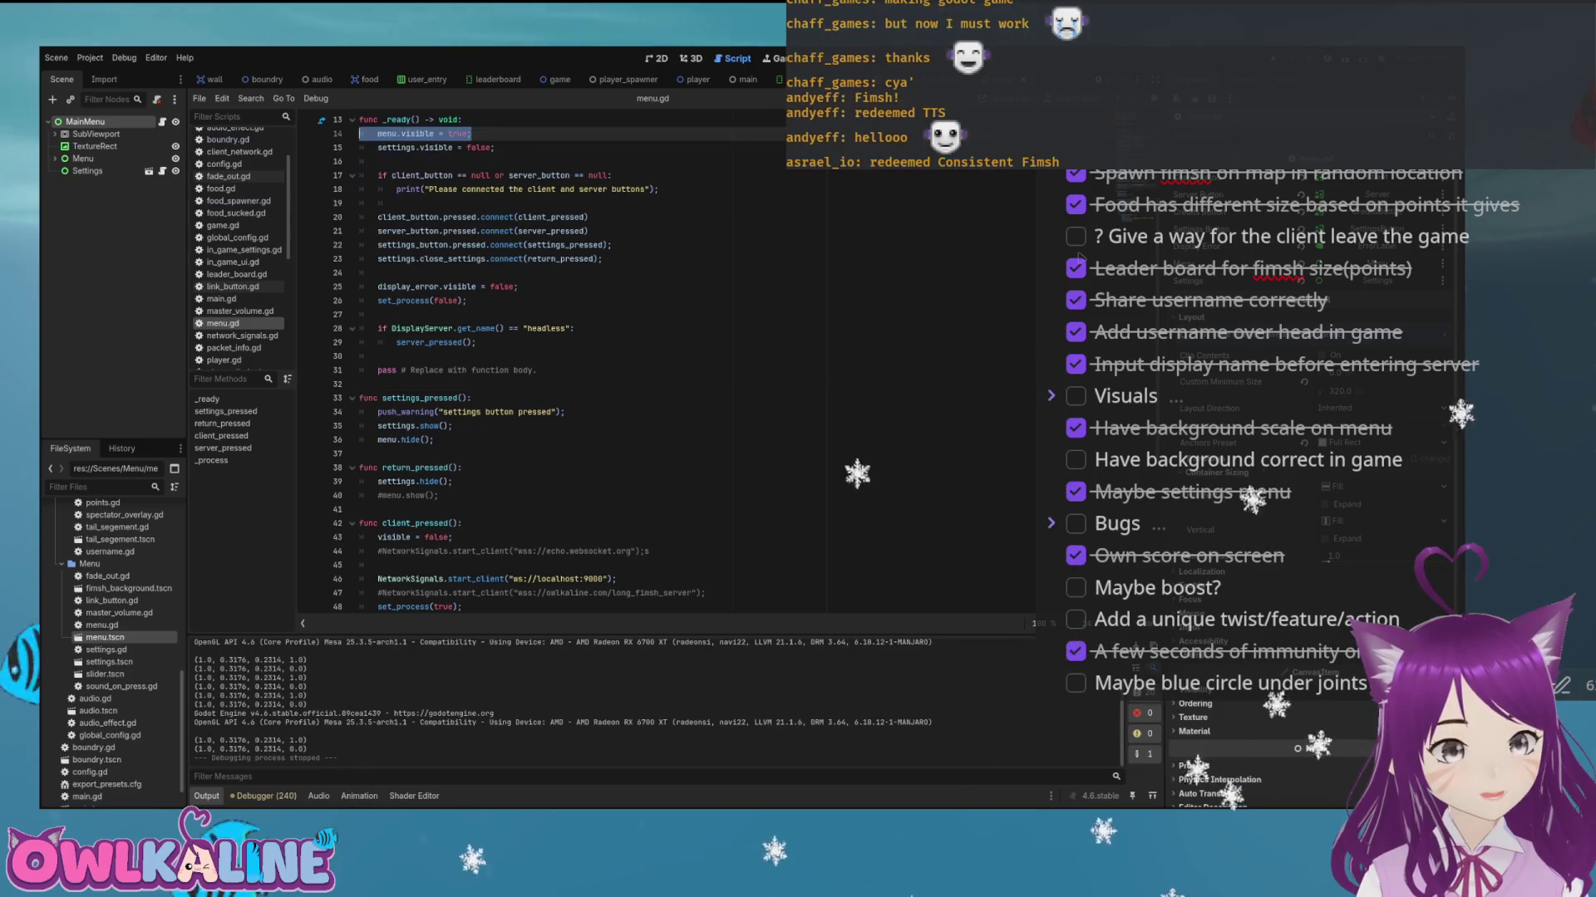
scroll(615, 391, up, 4)
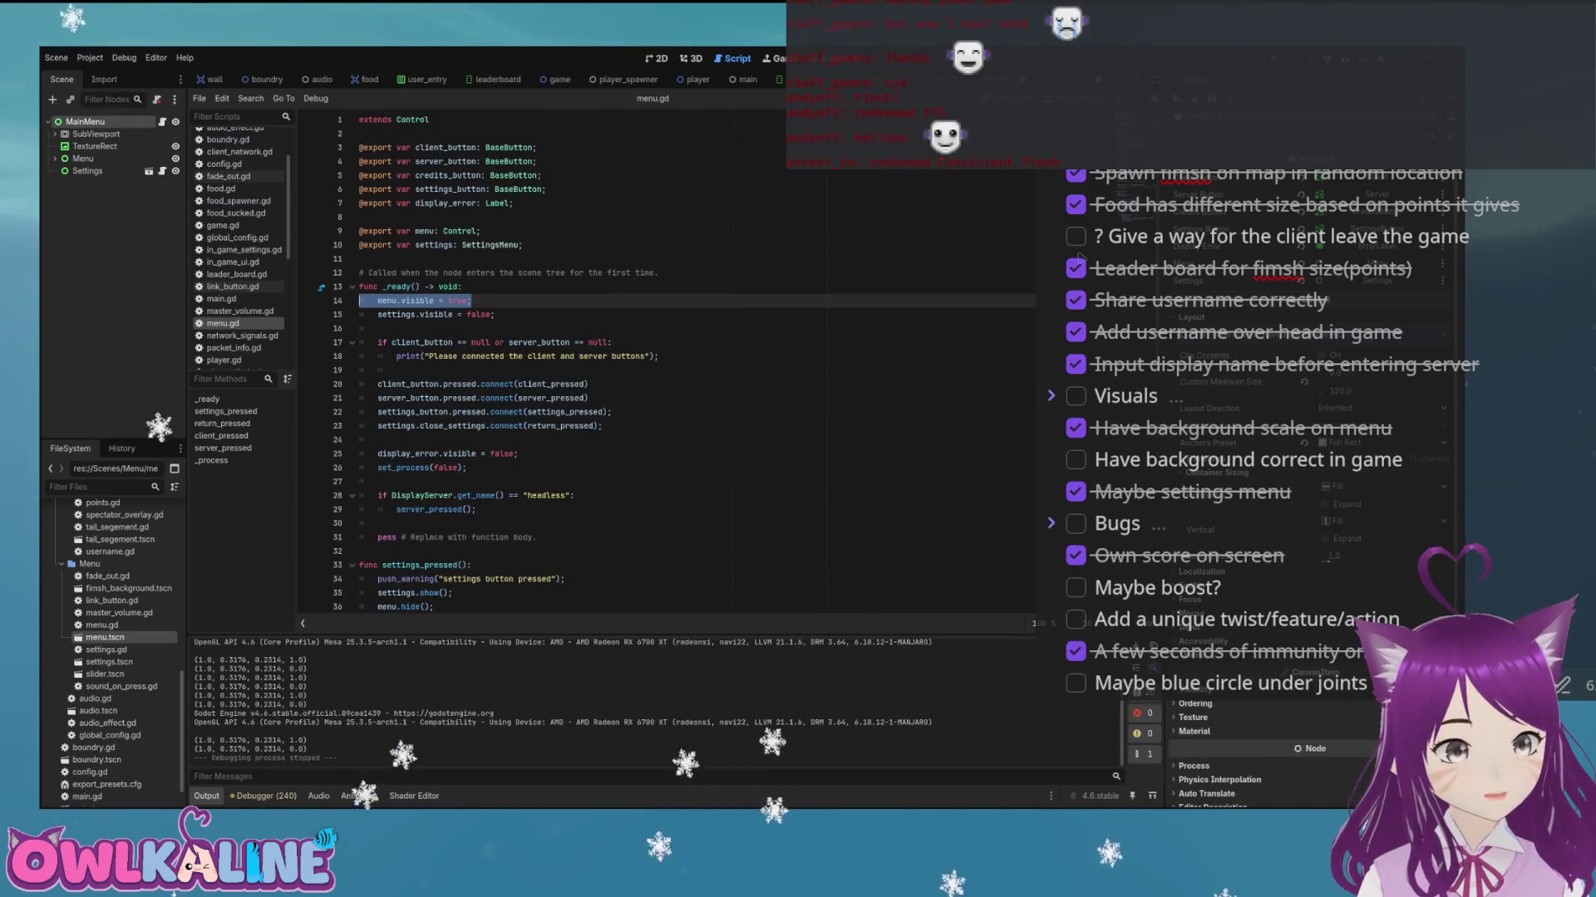
click(378, 329)
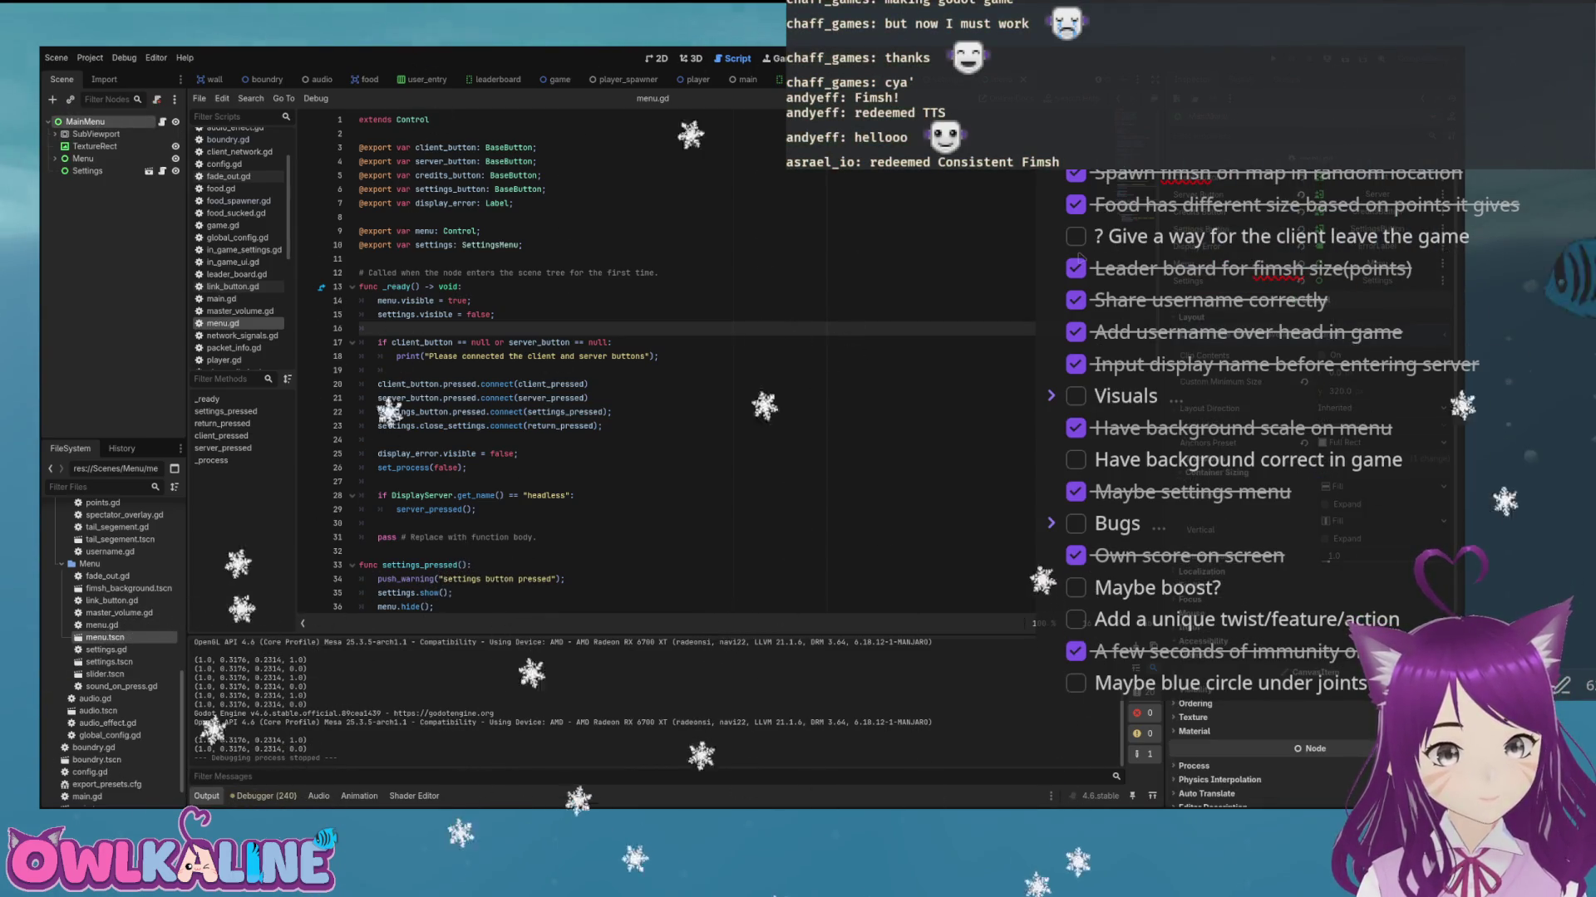
Step: Drag the Menu node into menu.gd as a reference and view the menu scene in 2D
drag(359, 231, 481, 231)
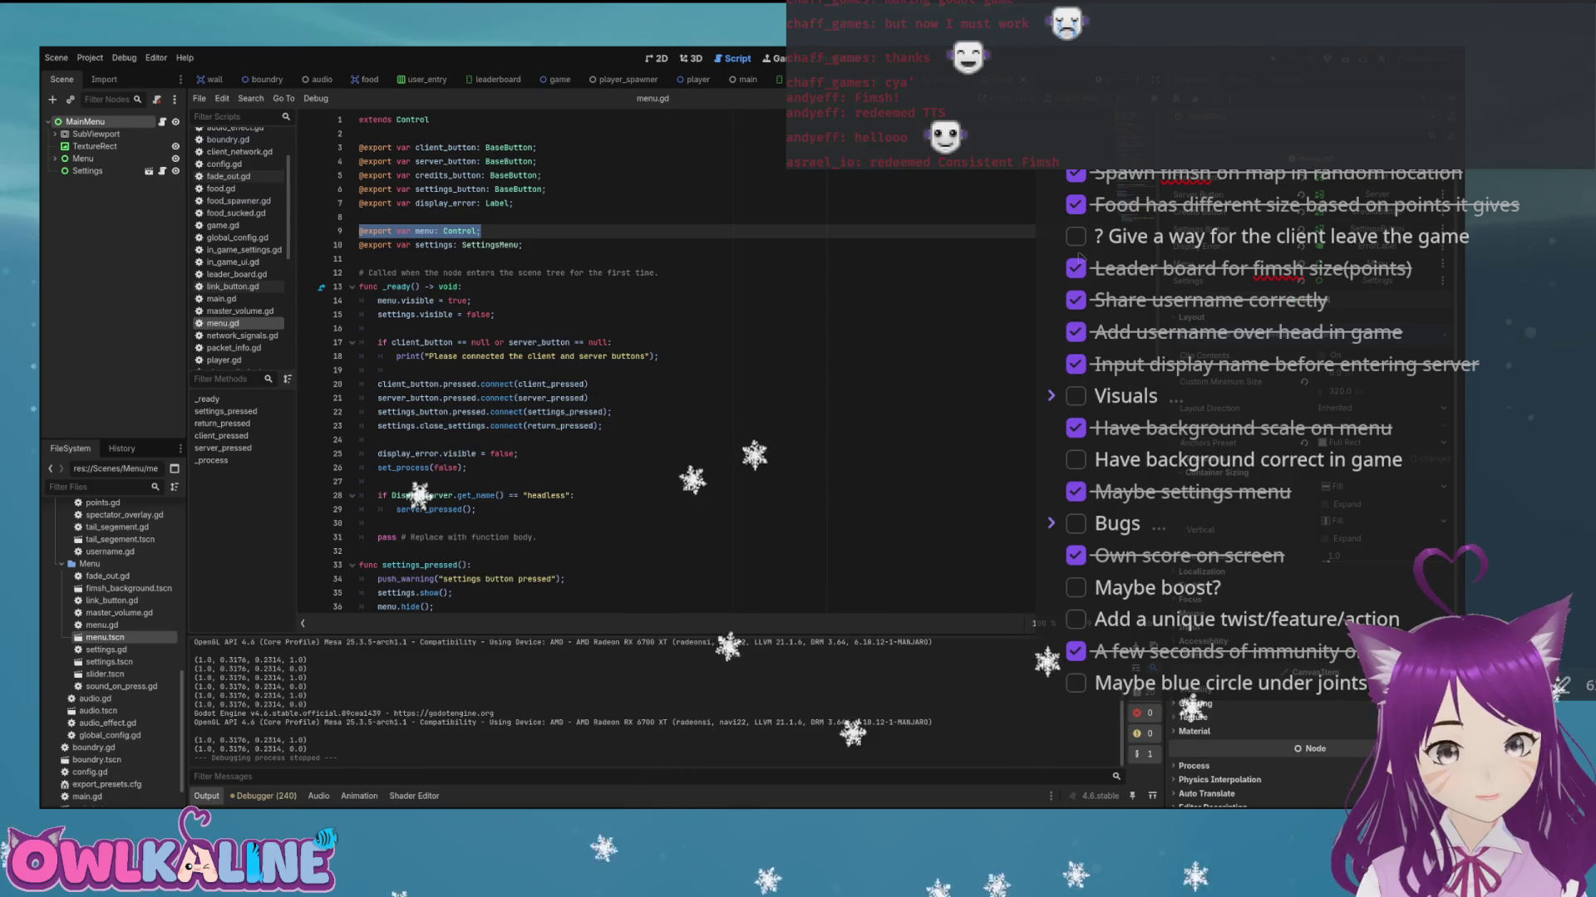
mouse_move(83, 158)
mouse_down()
mouse_move(260, 165)
mouse_move(462, 286)
mouse_up()
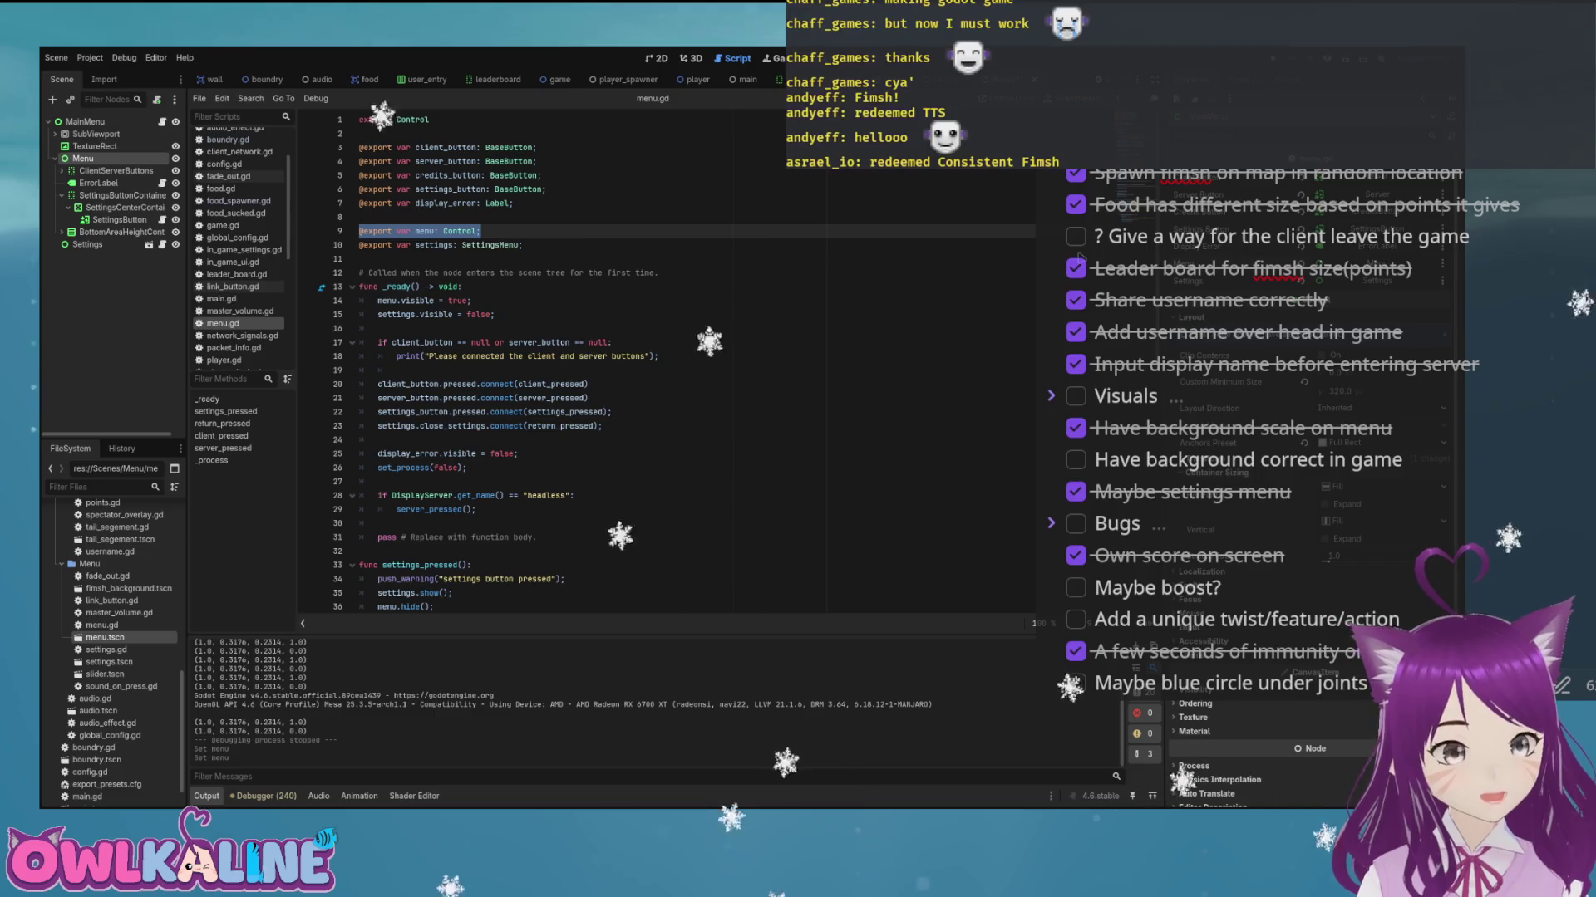
click(418, 231)
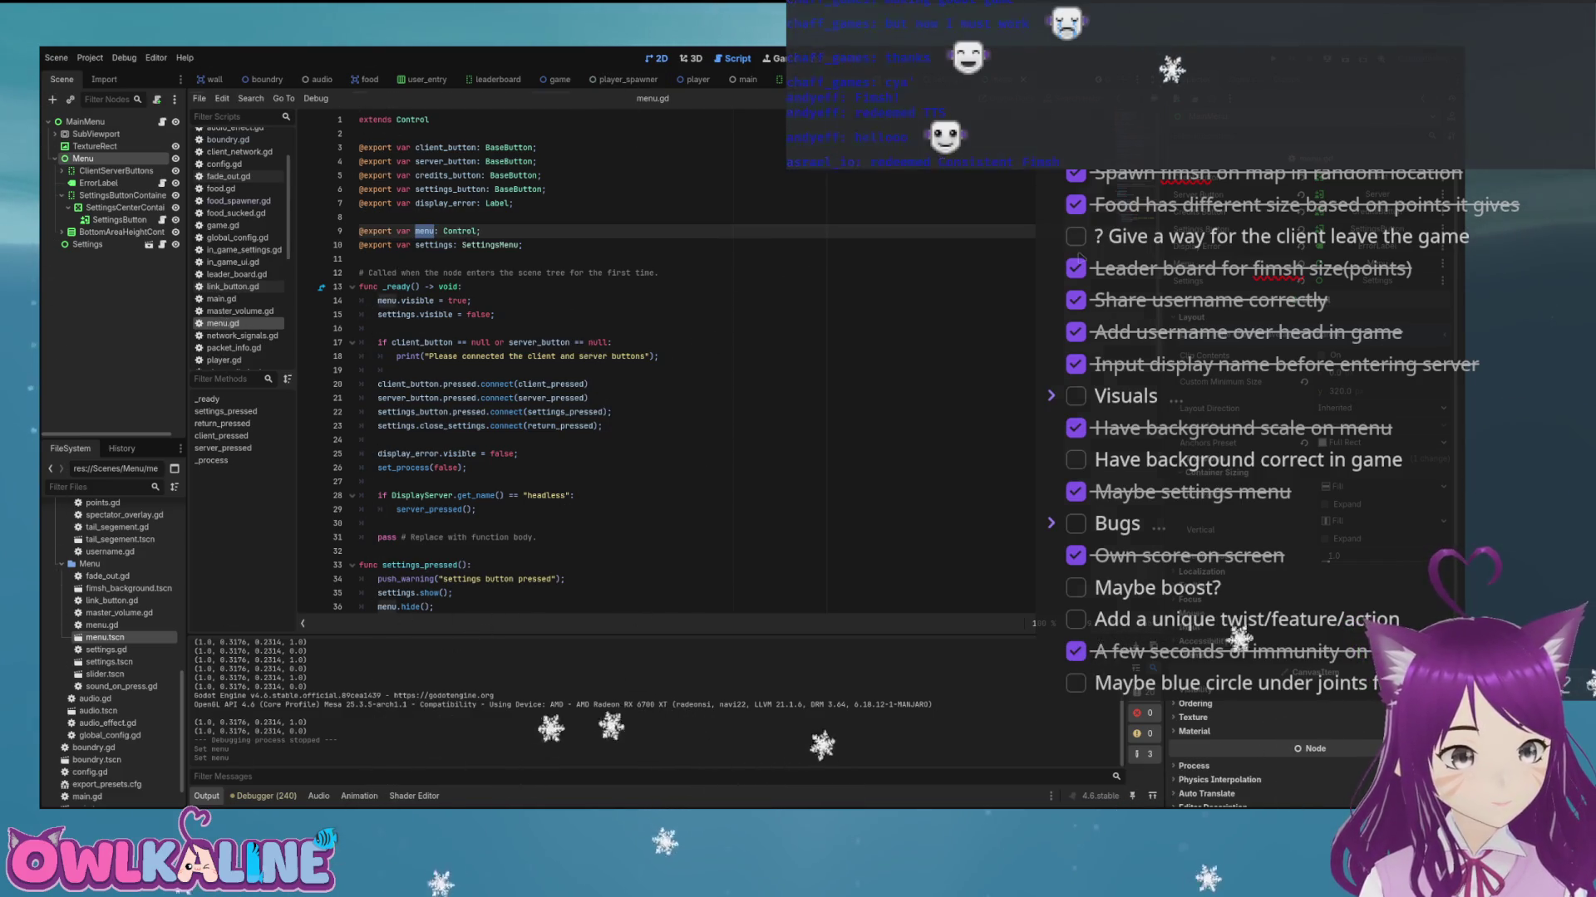
key(ctrl+F1)
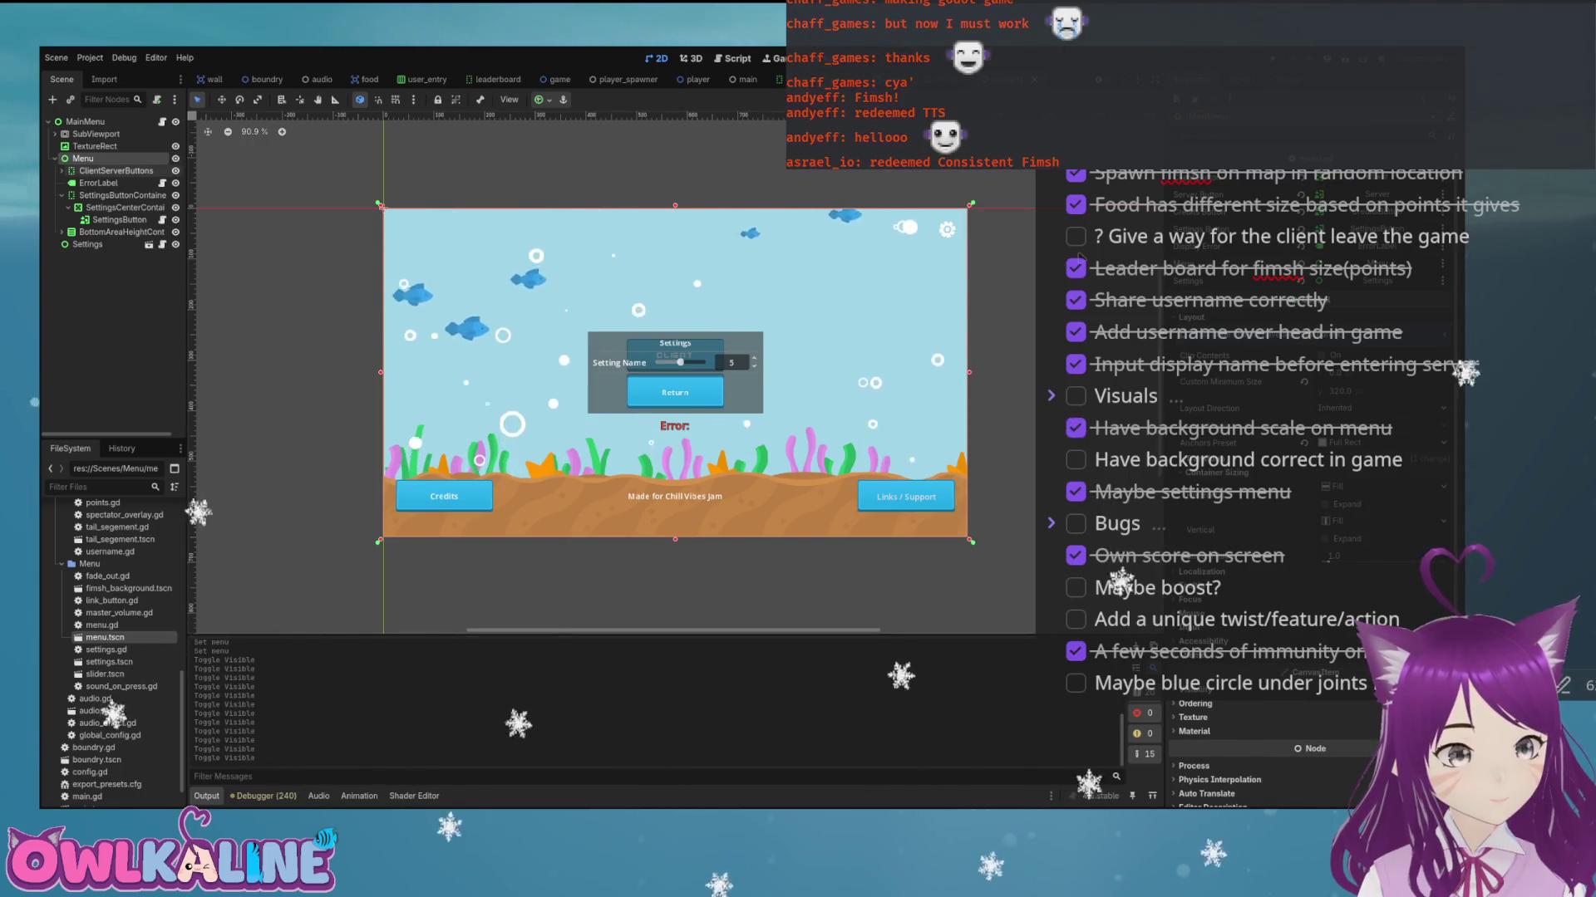
click(162, 121)
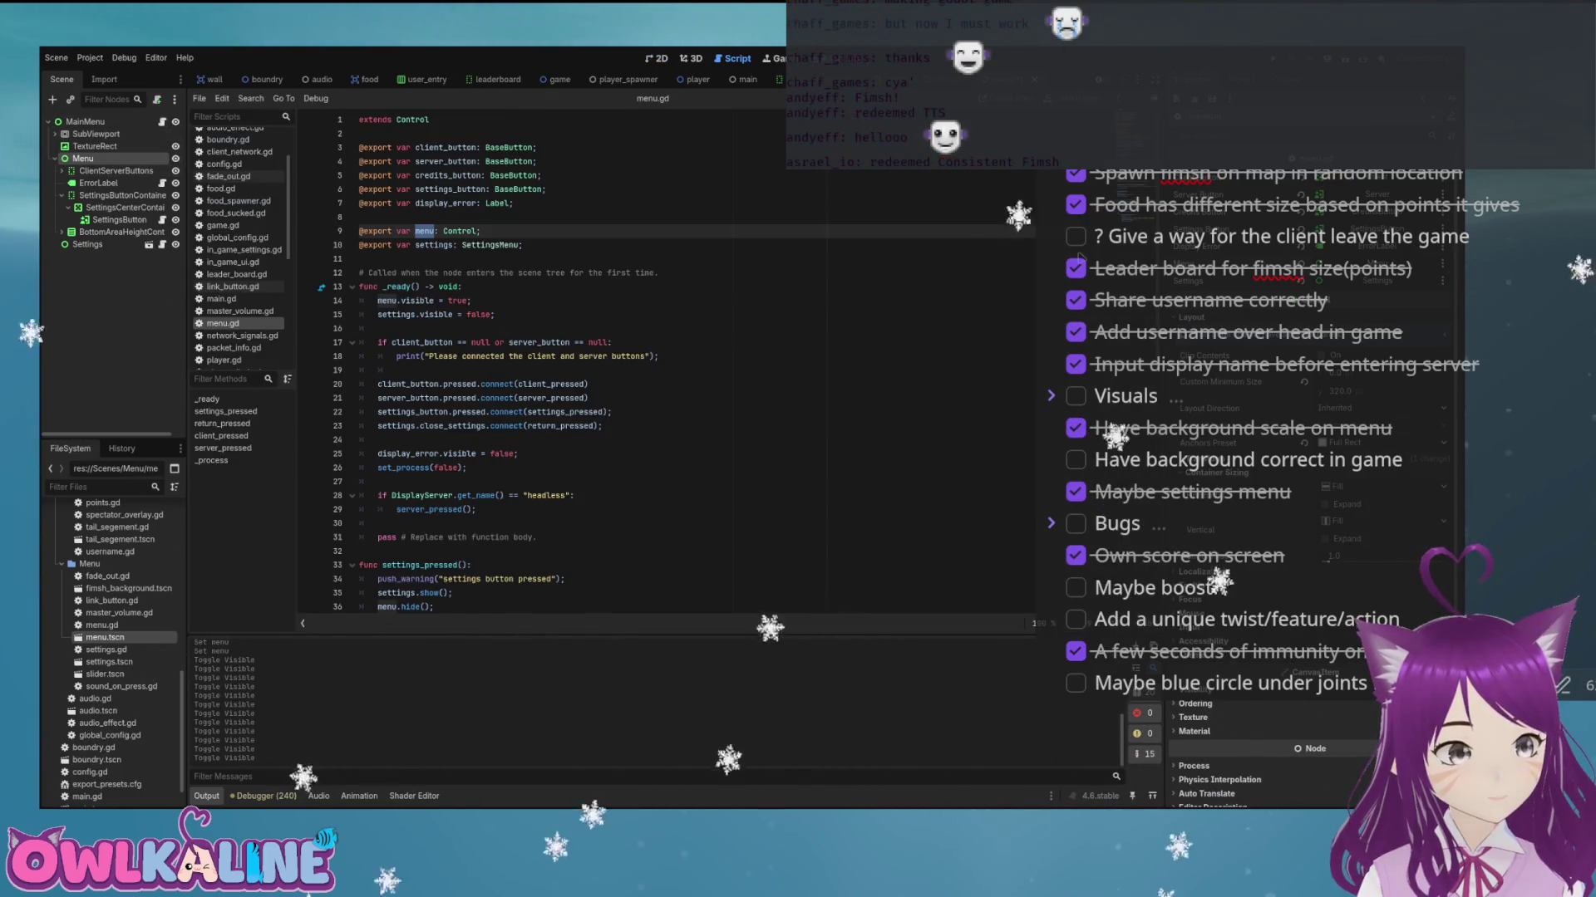
Step: Change line 14's value from true to false and test-run the game with the menu hidden
double_click(456, 301)
text(false)
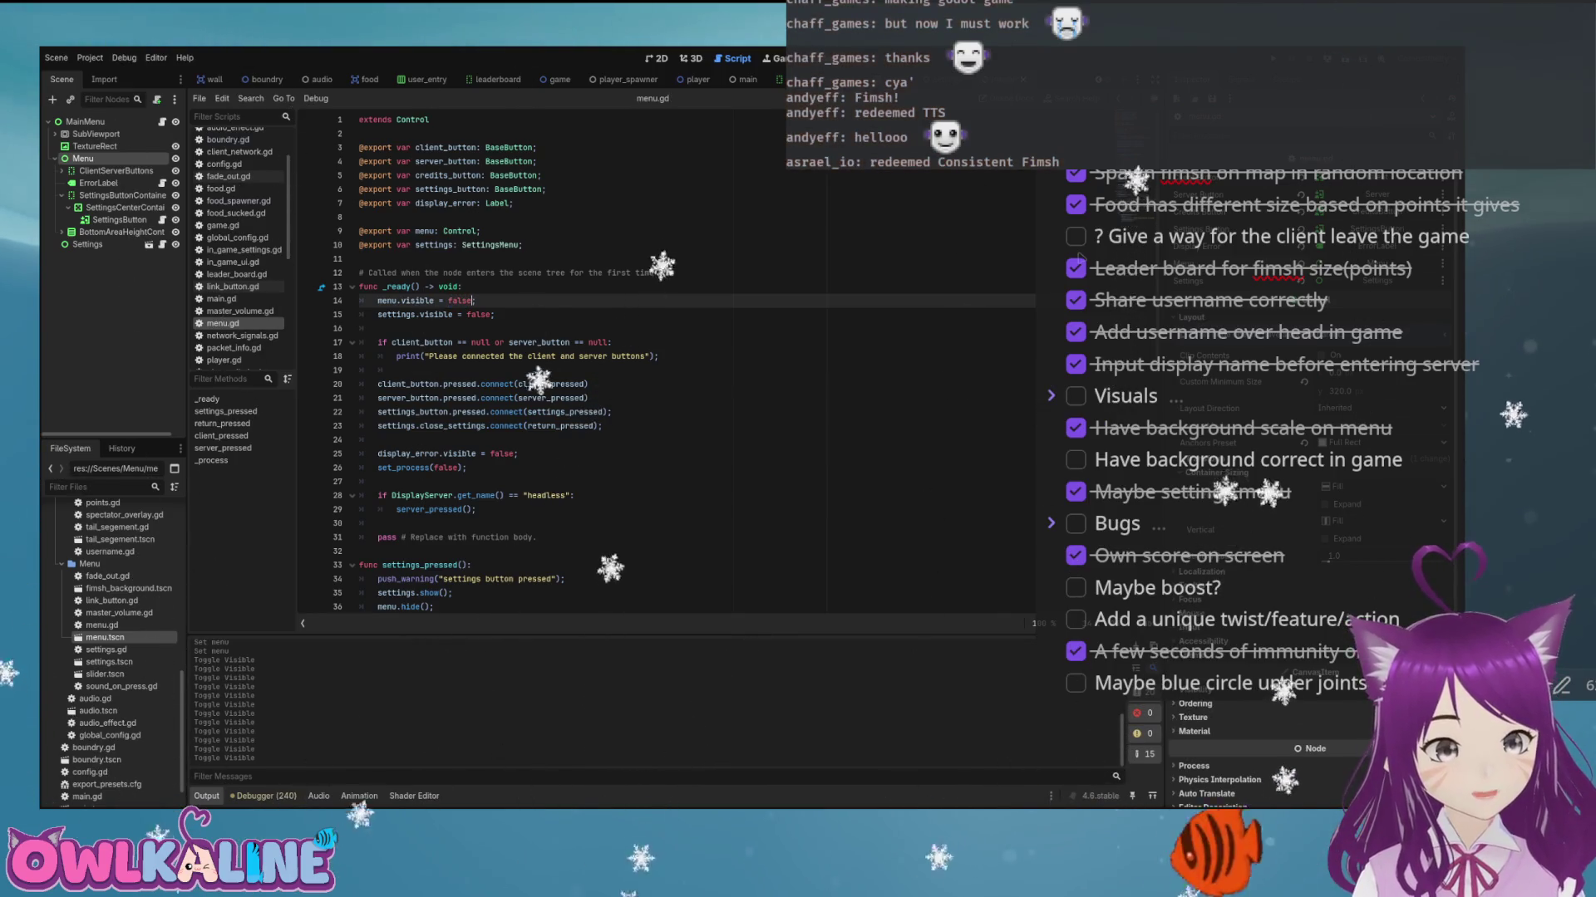
key(F5)
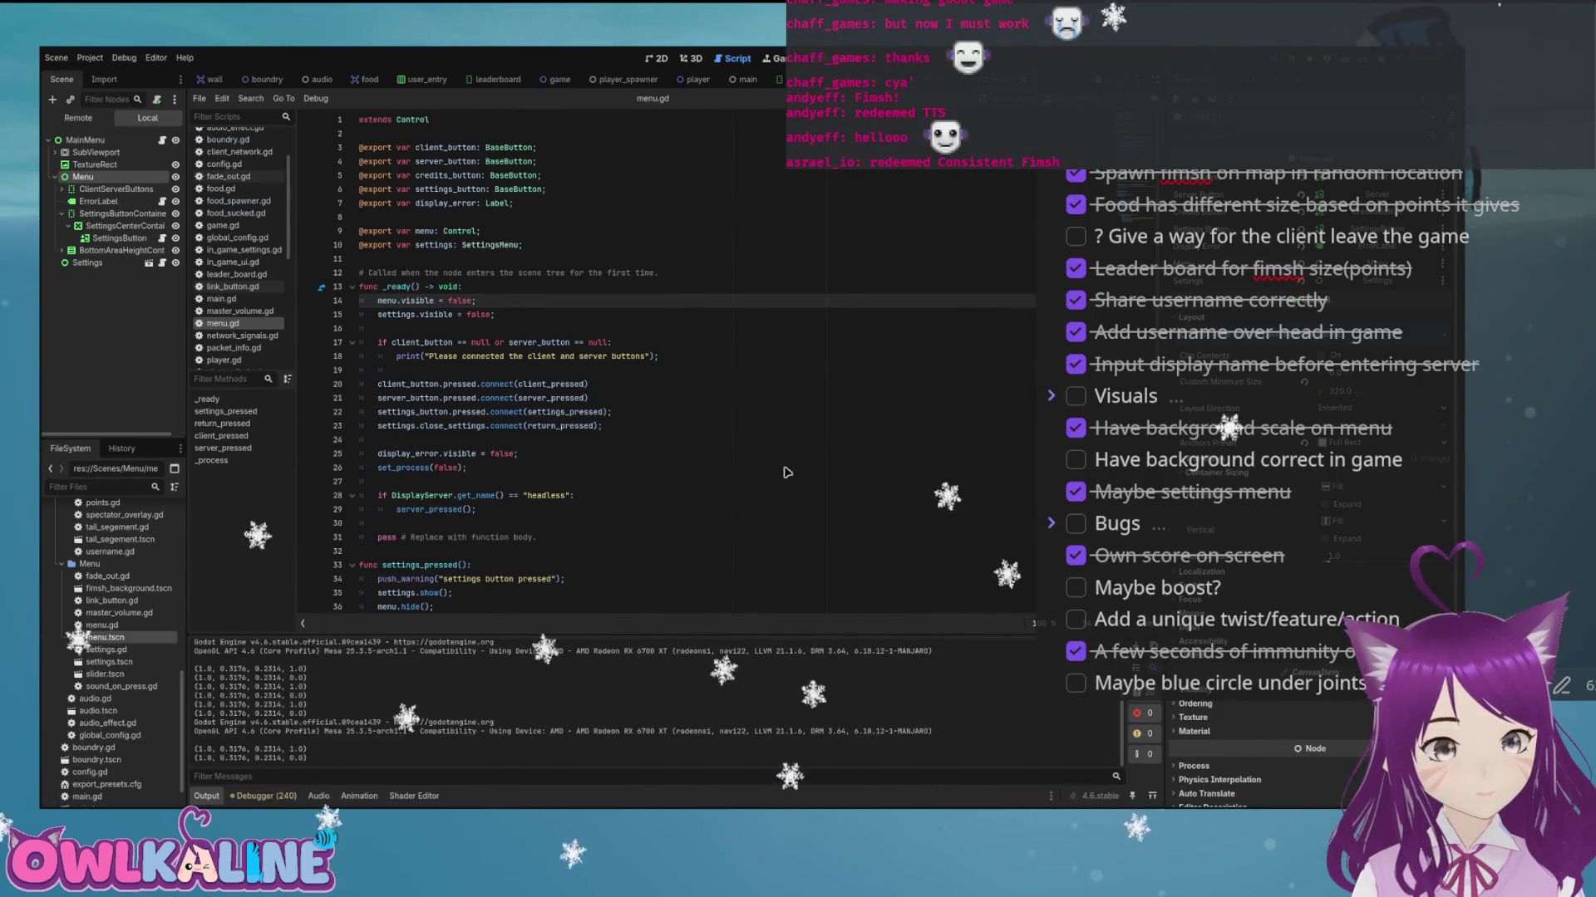
key(F8)
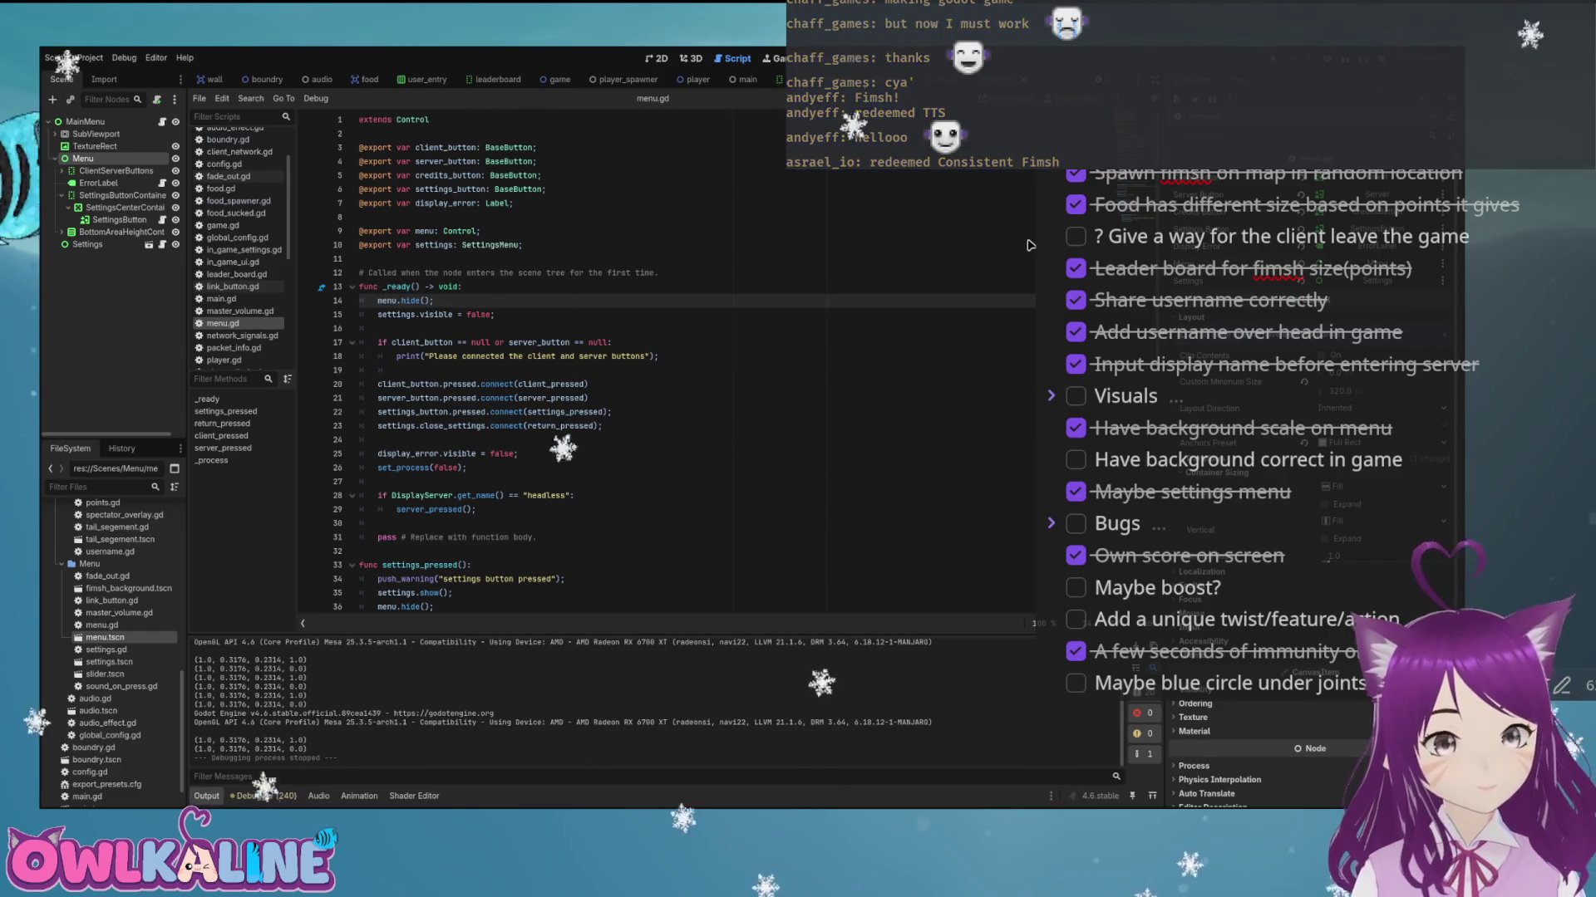
Step: Rerun the game several times to test the settings panel, checking return_pressed between runs
key(F5)
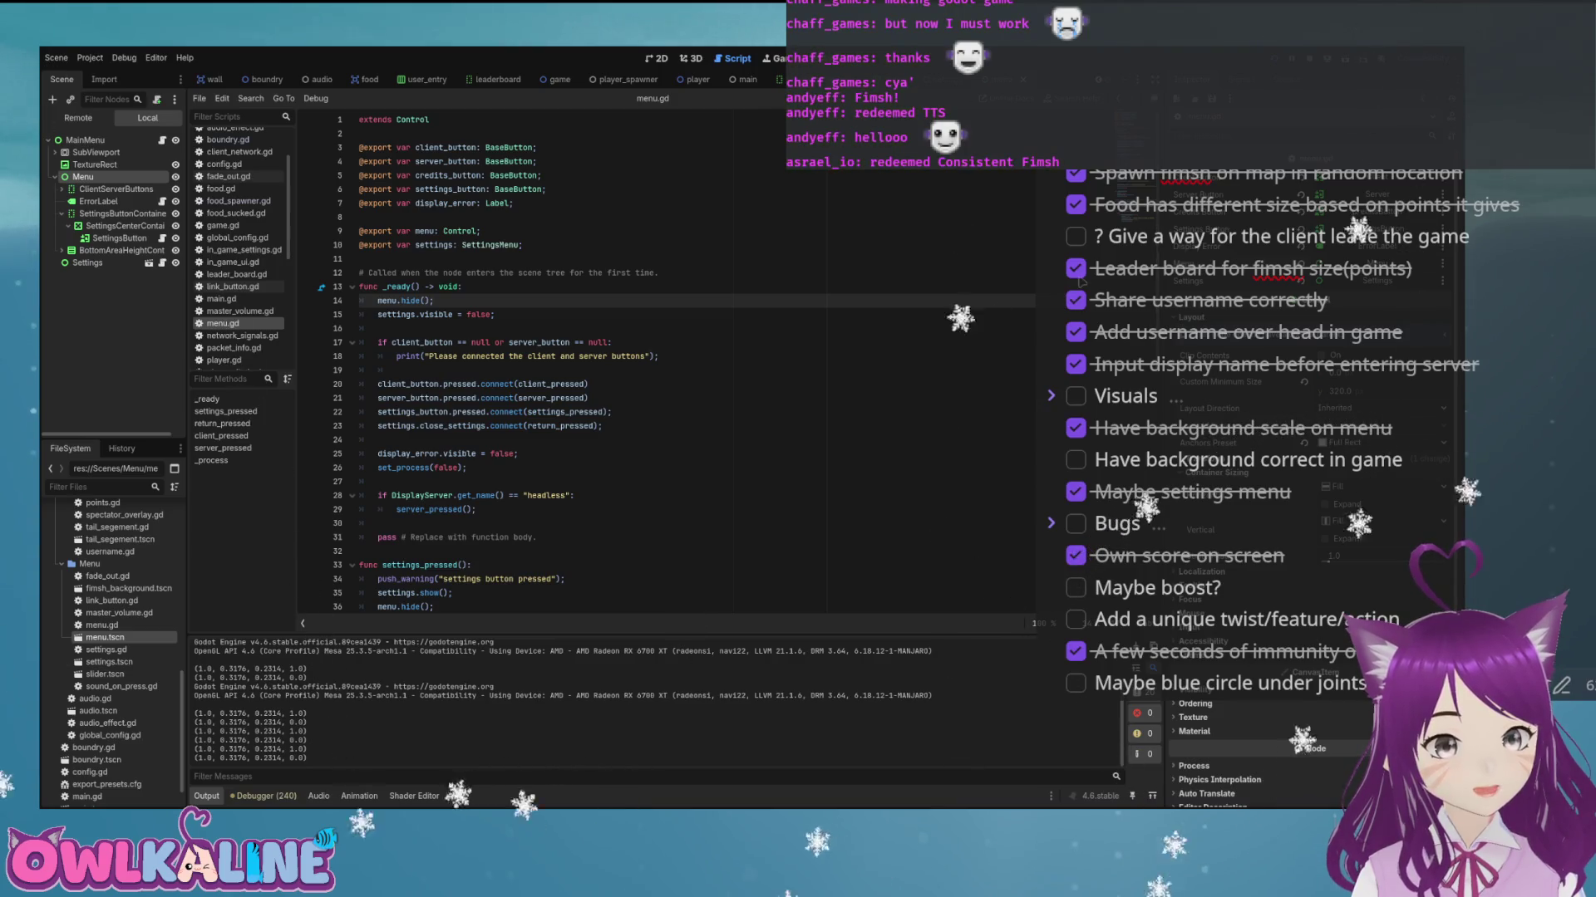
scroll(582, 365, down, 8)
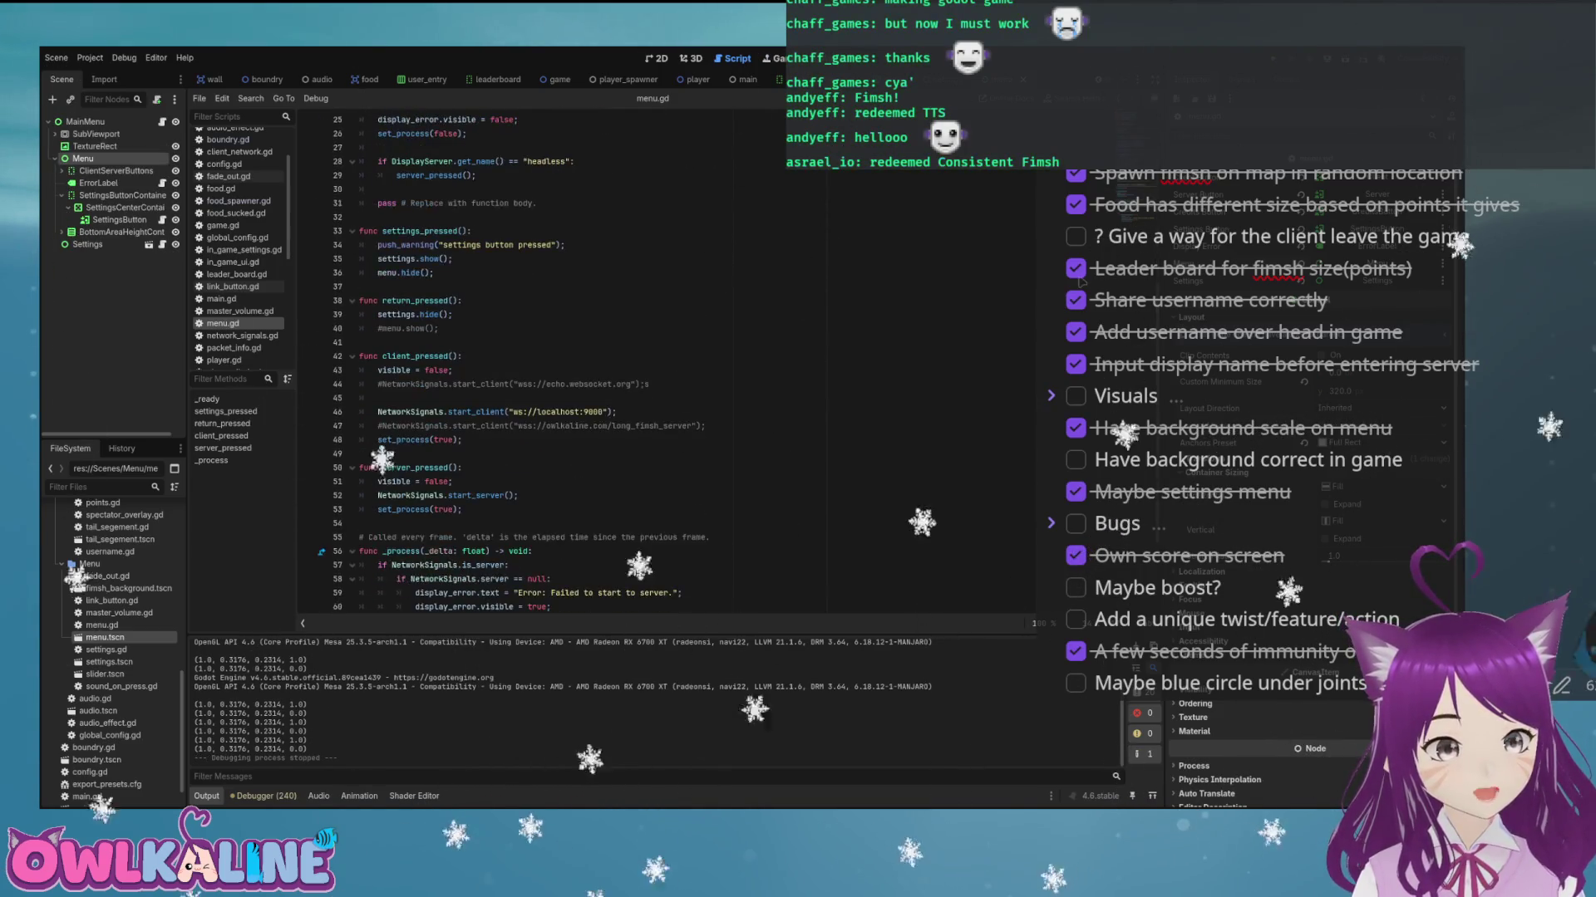
click(378, 329)
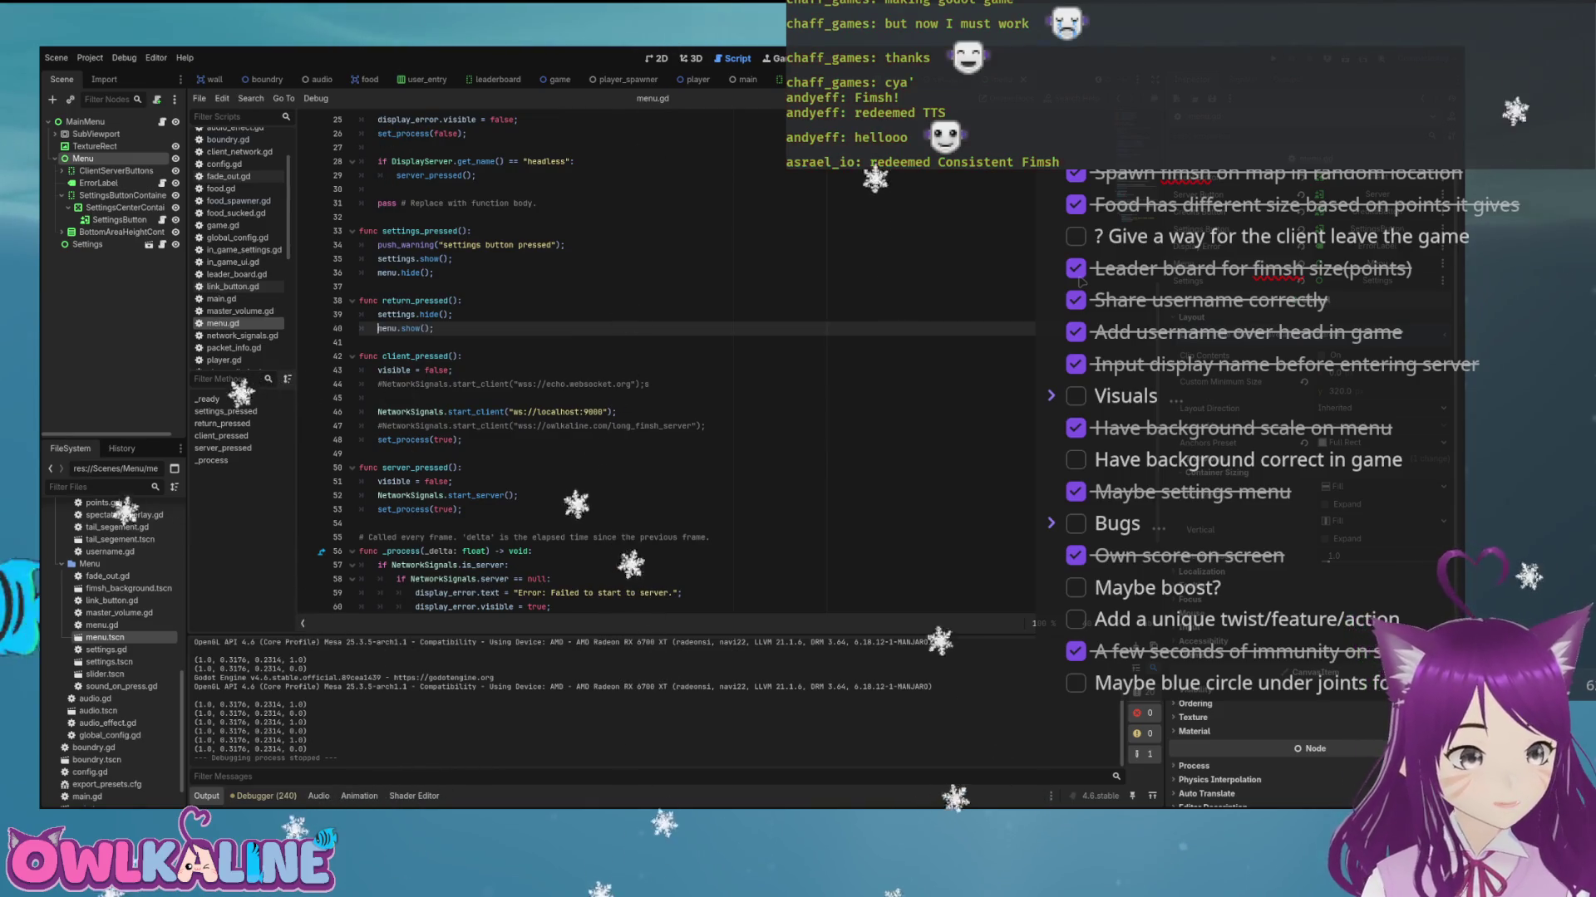
click(378, 300)
key(F5)
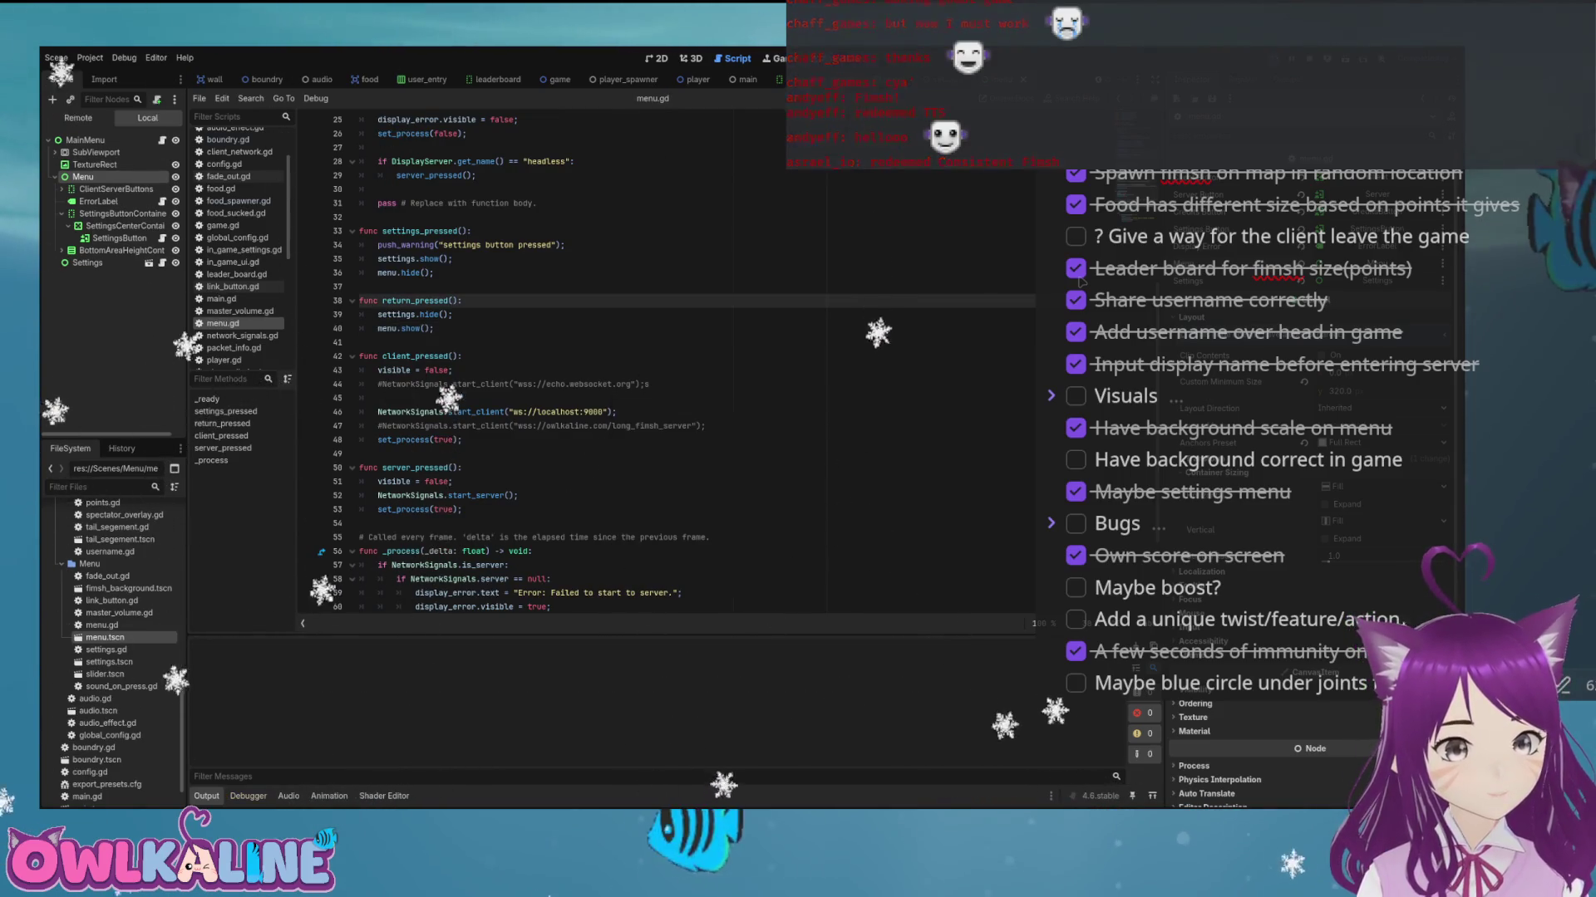
key(F8)
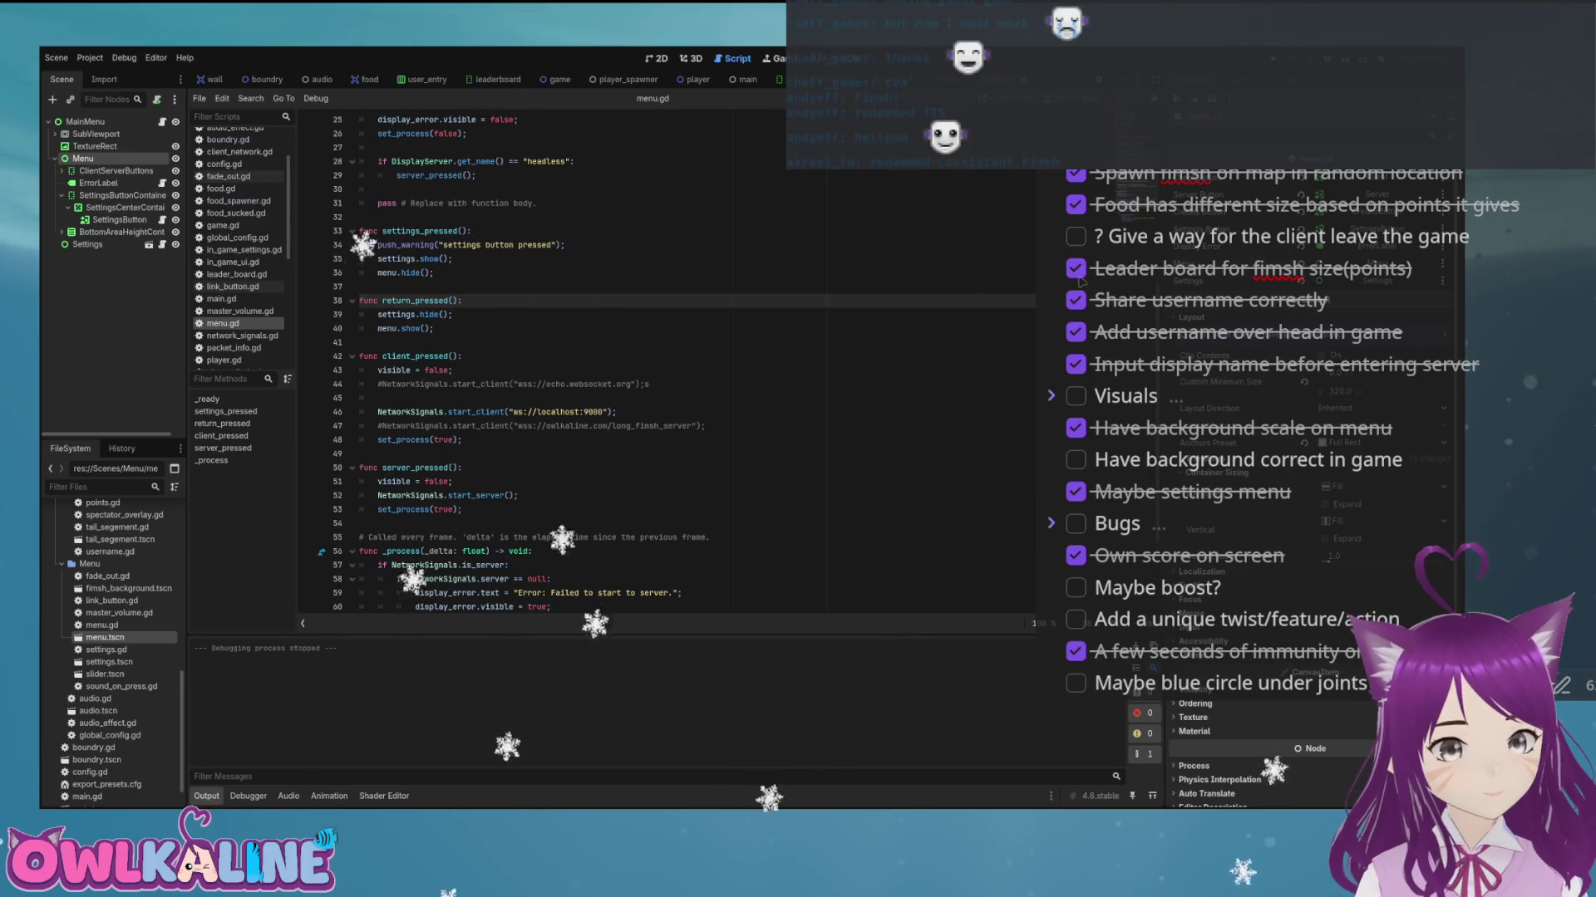
key(F5)
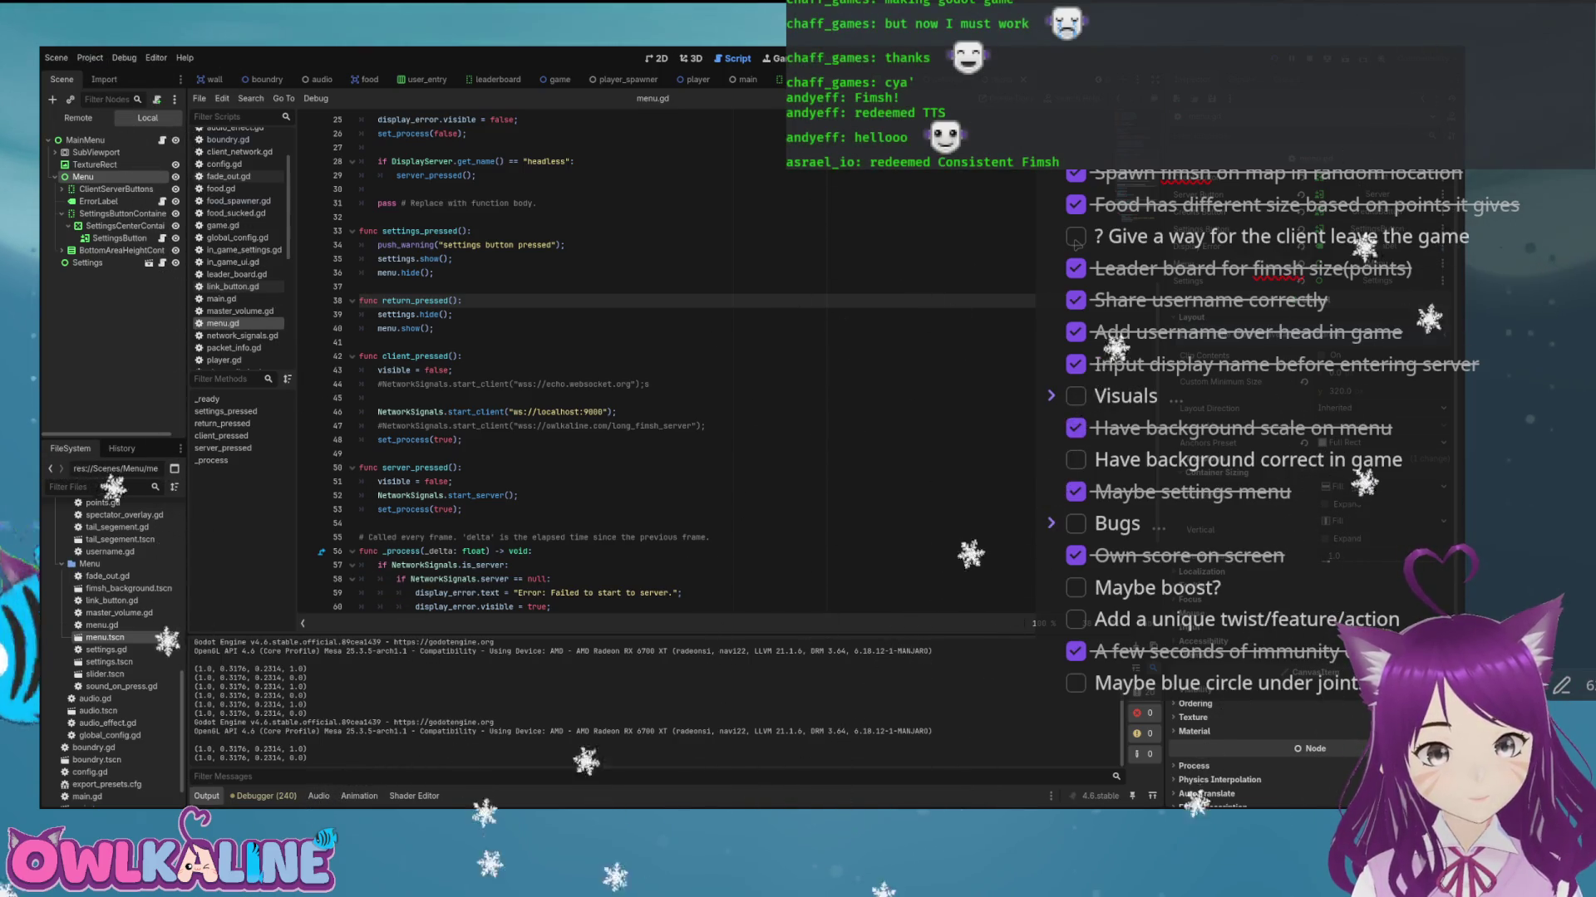
key(F8)
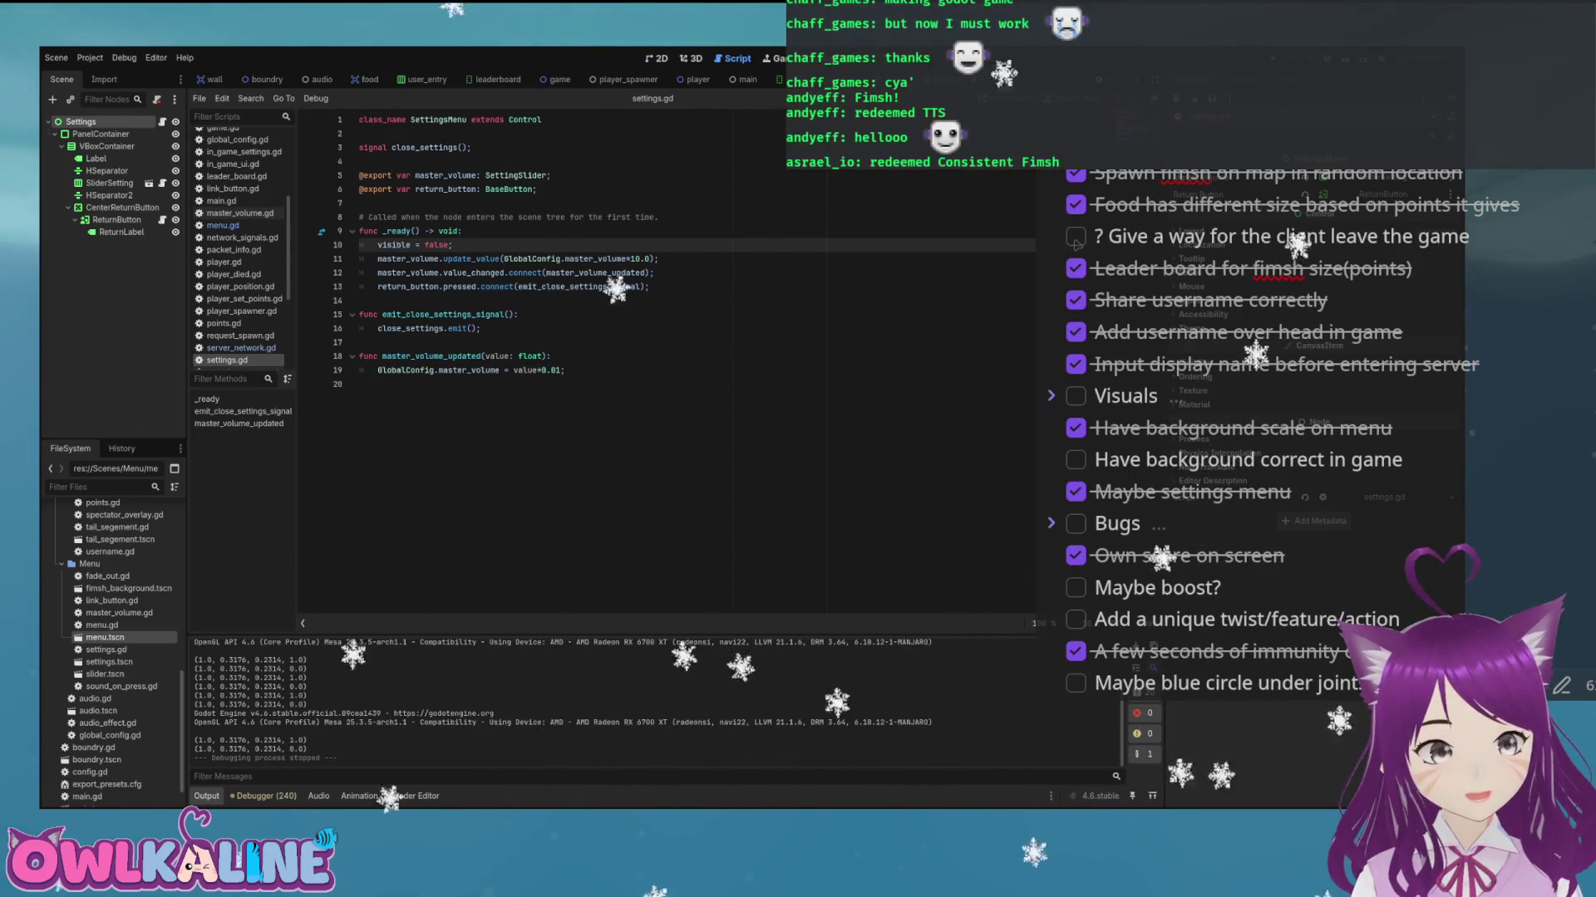
Step: Trace how settings.gd's return button emits the close_settings signal
double_click(424, 147)
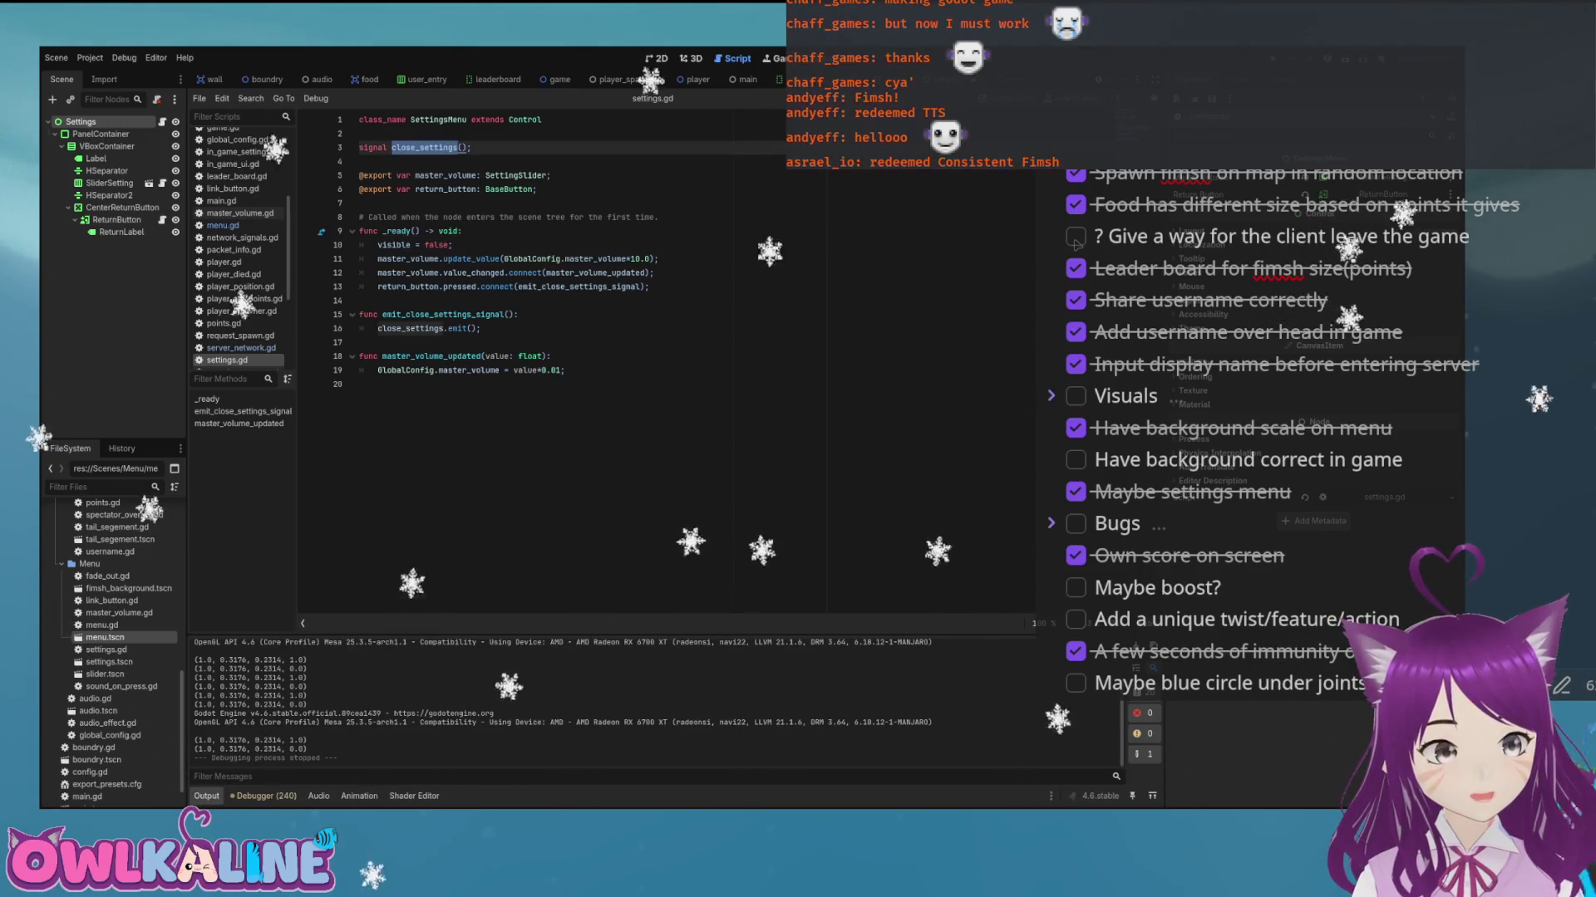
double_click(443, 314)
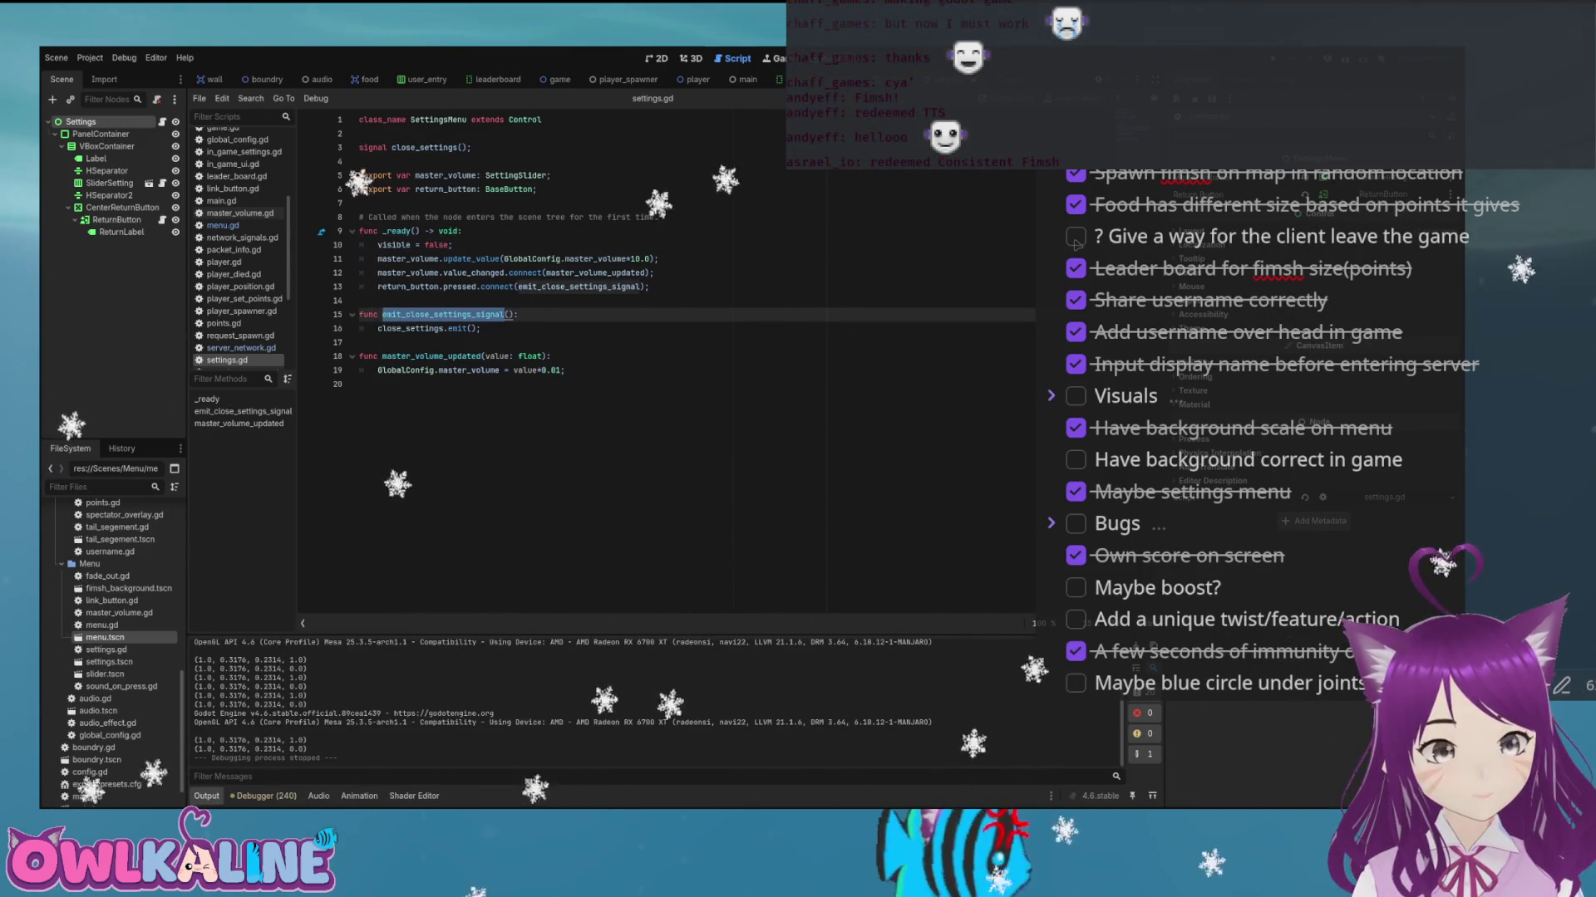
click(579, 286)
double_click(579, 286)
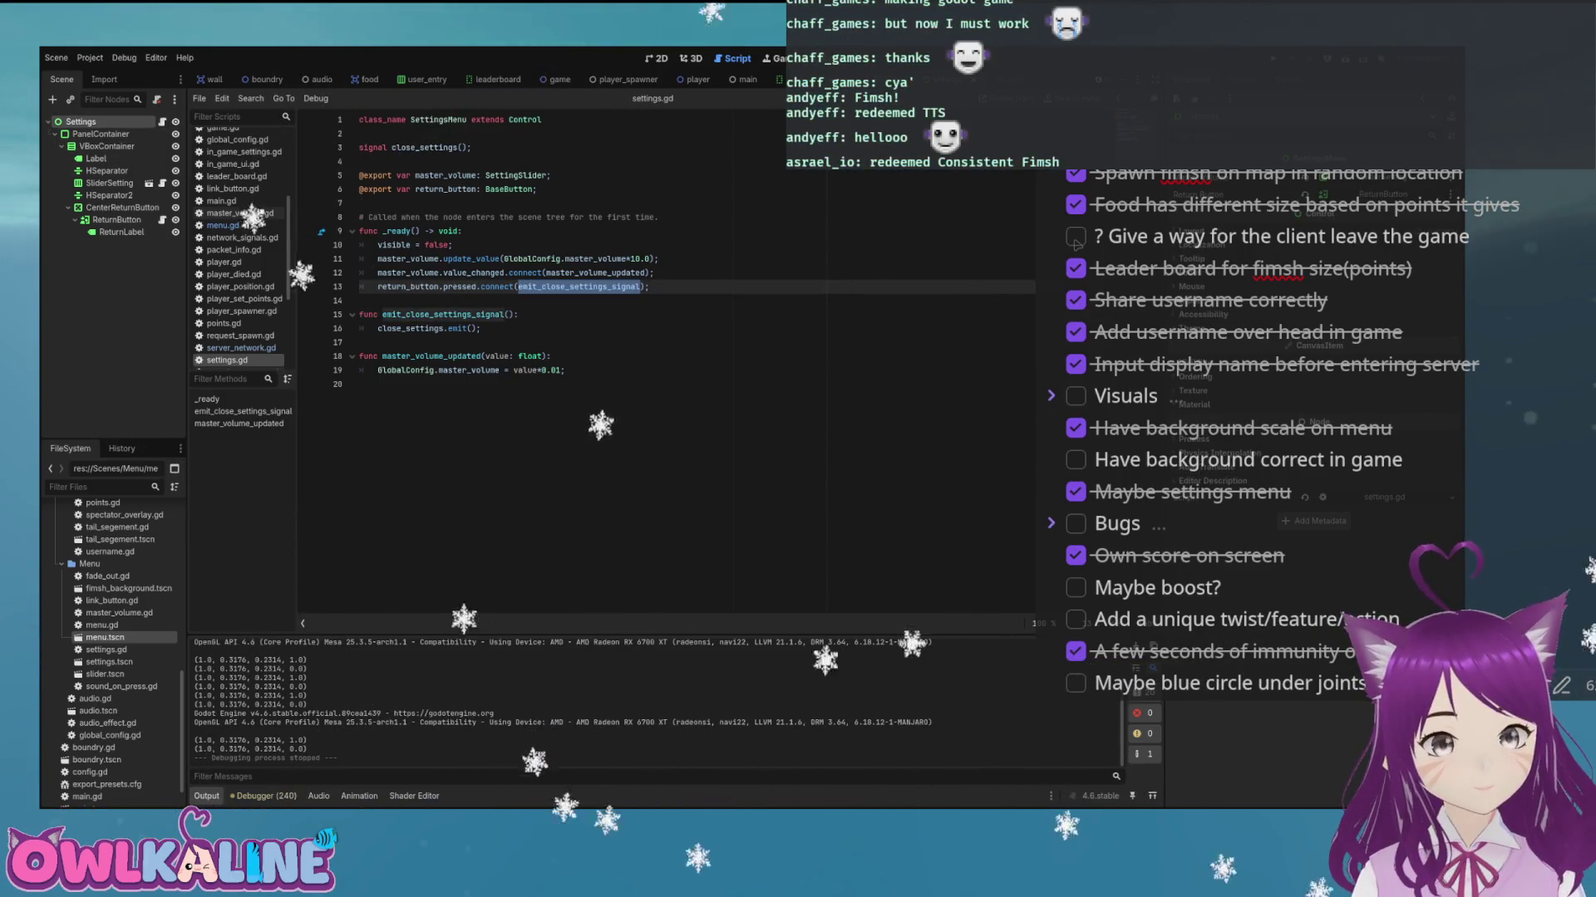
click(462, 231)
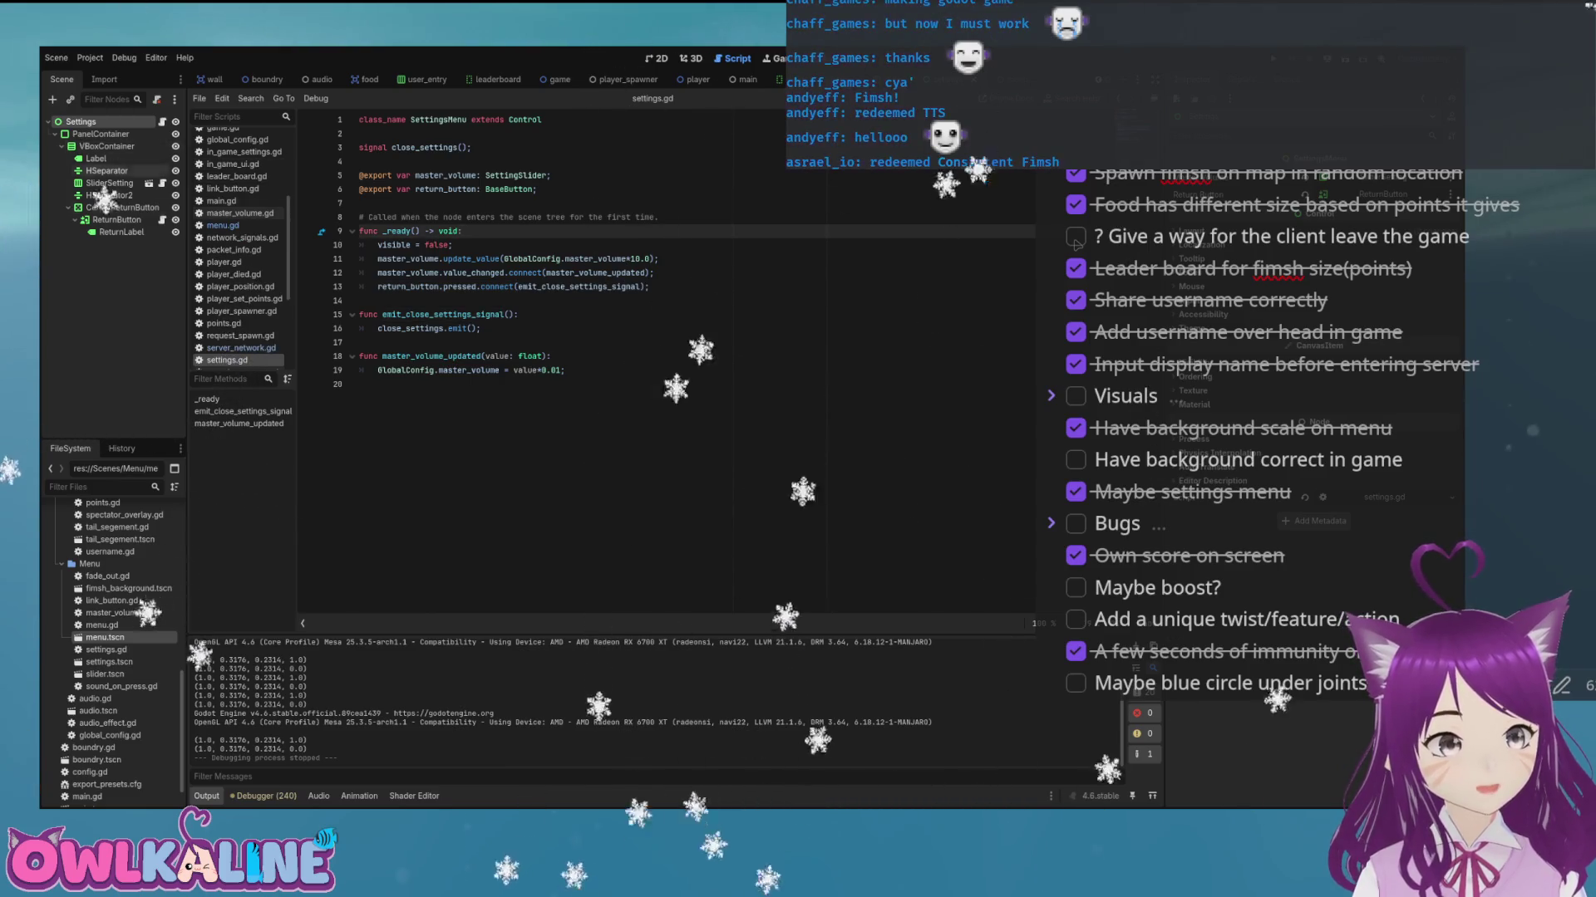
Step: Return to the MainMenu scene, select the Settings node, and show it in the 2D view
key(ctrl+Tab)
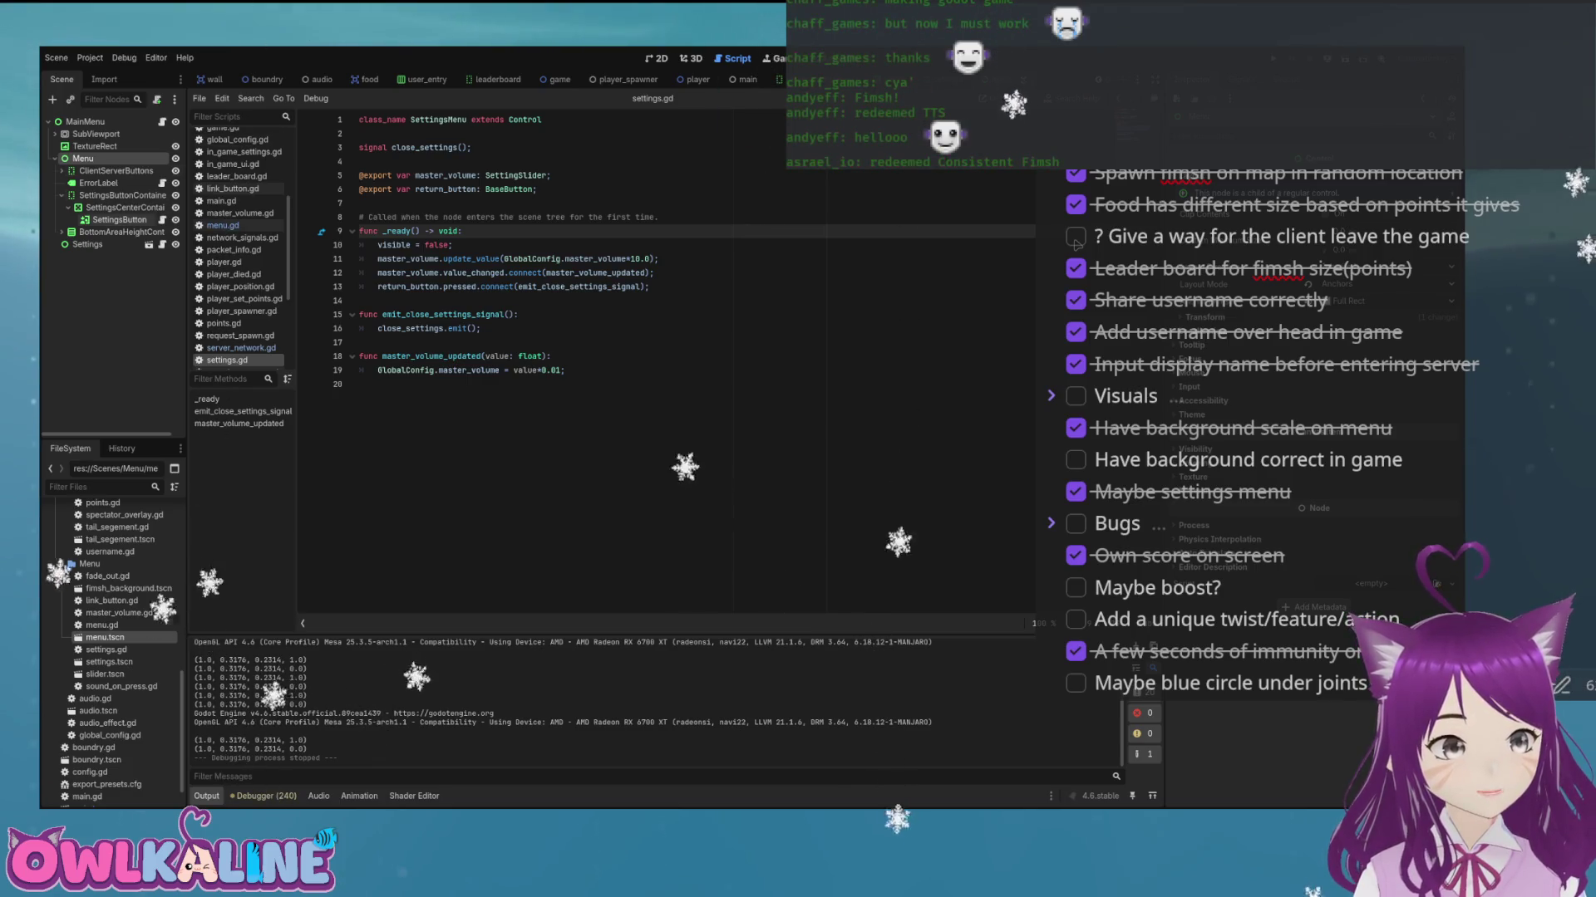
click(87, 245)
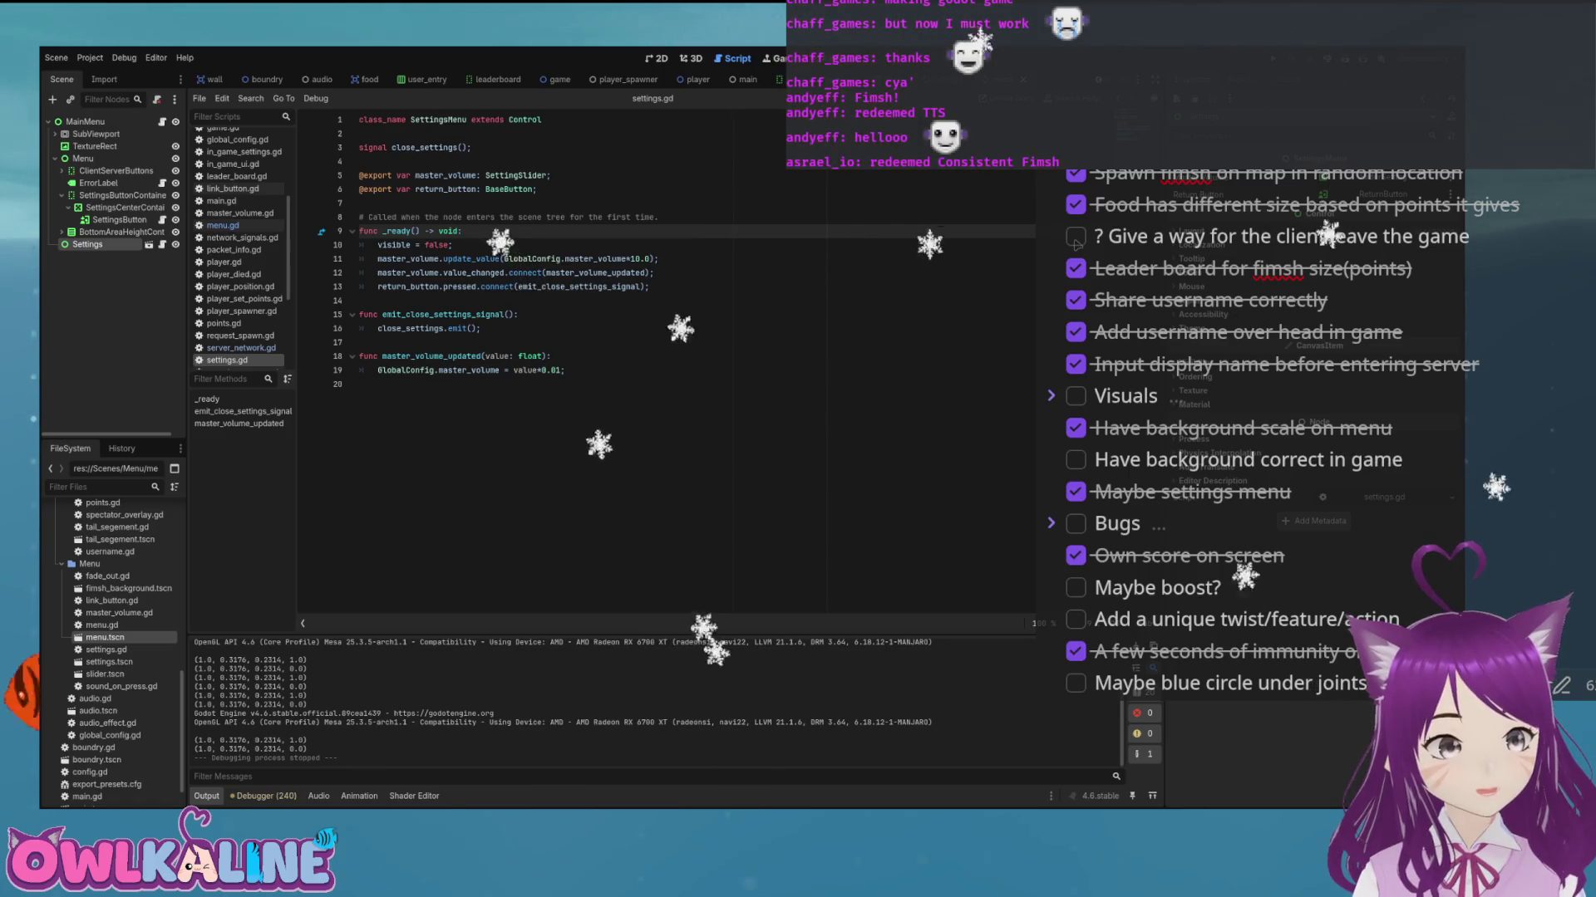
key(ctrl+F1)
Step: Toggle the Settings panel's visibility and select the Settings node in the MainMenu tree
click(175, 244)
click(175, 245)
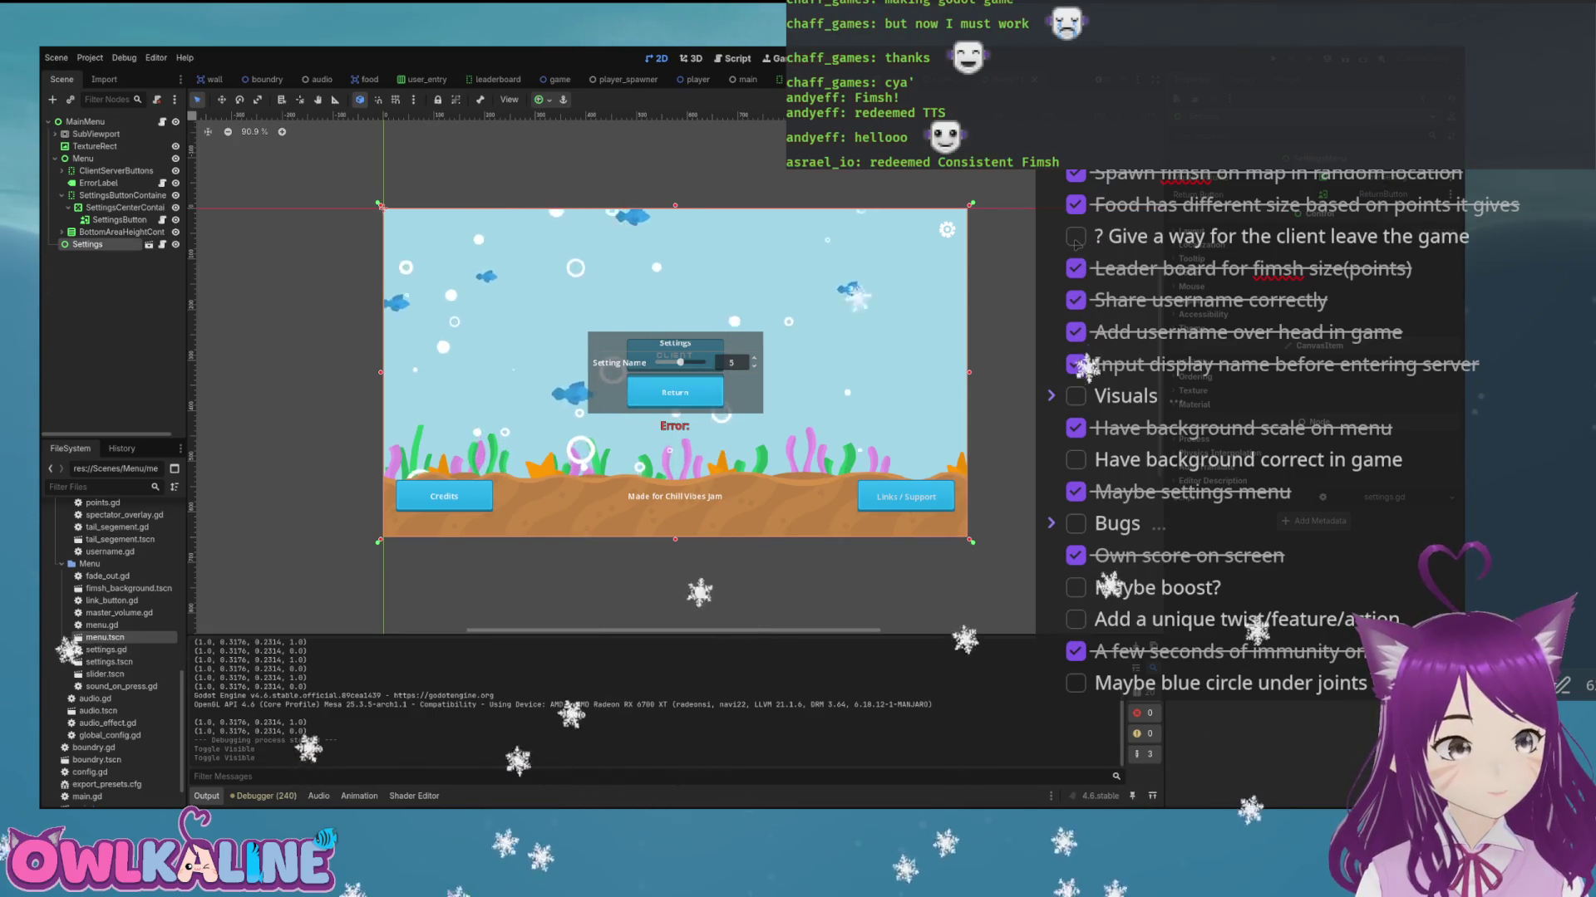
click(55, 158)
click(83, 158)
click(87, 170)
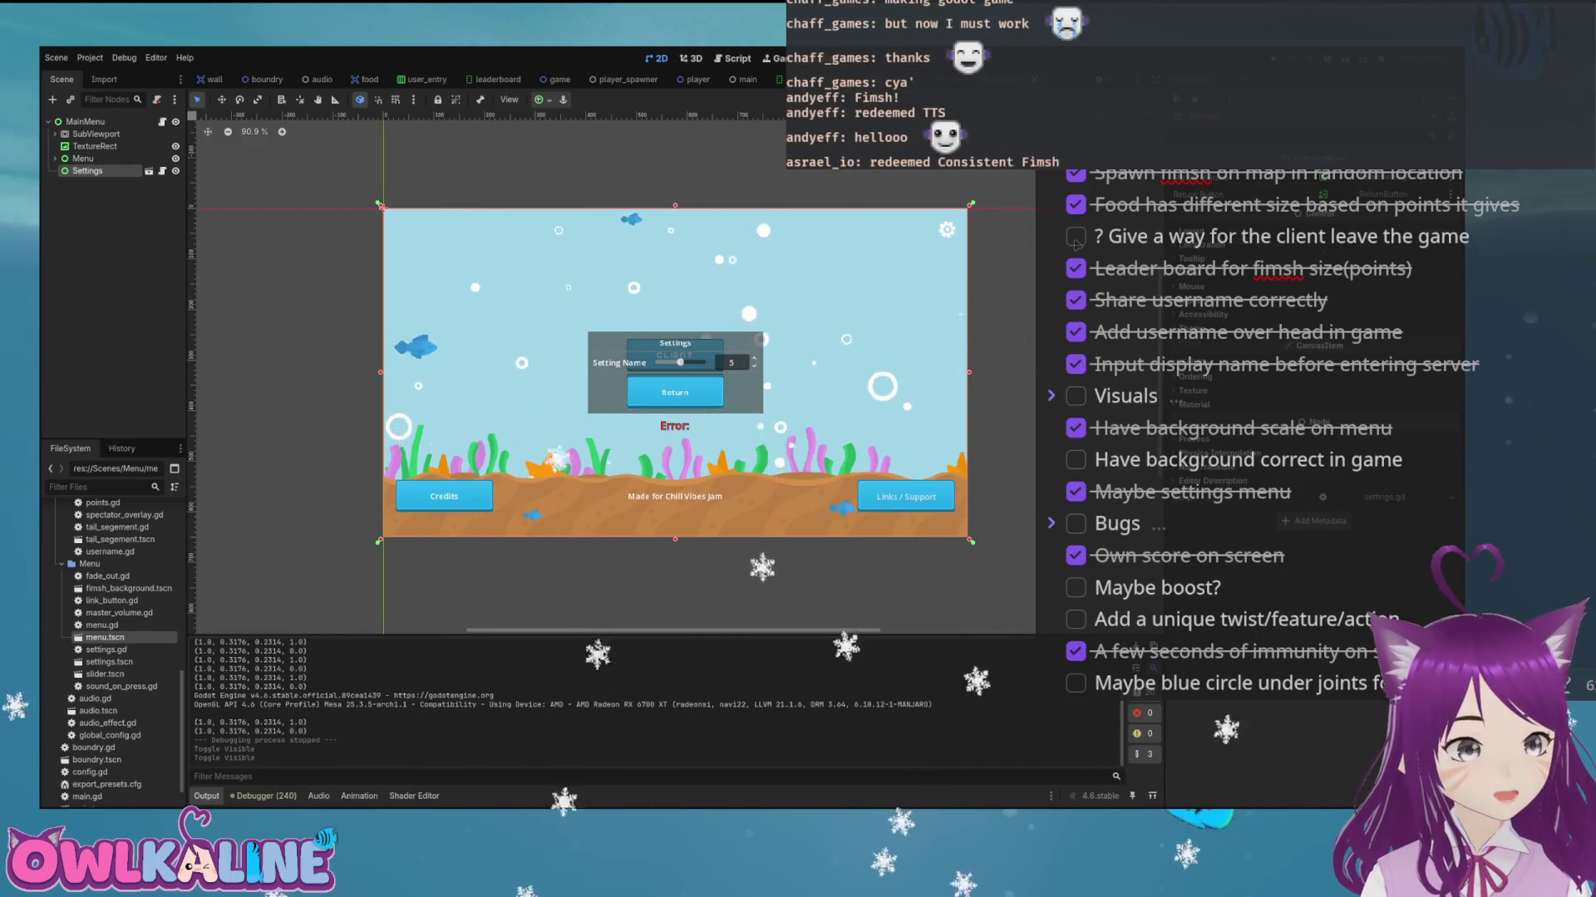
Step: Replace the Settings node with a new settings.tscn instance and run the project
key(Delete)
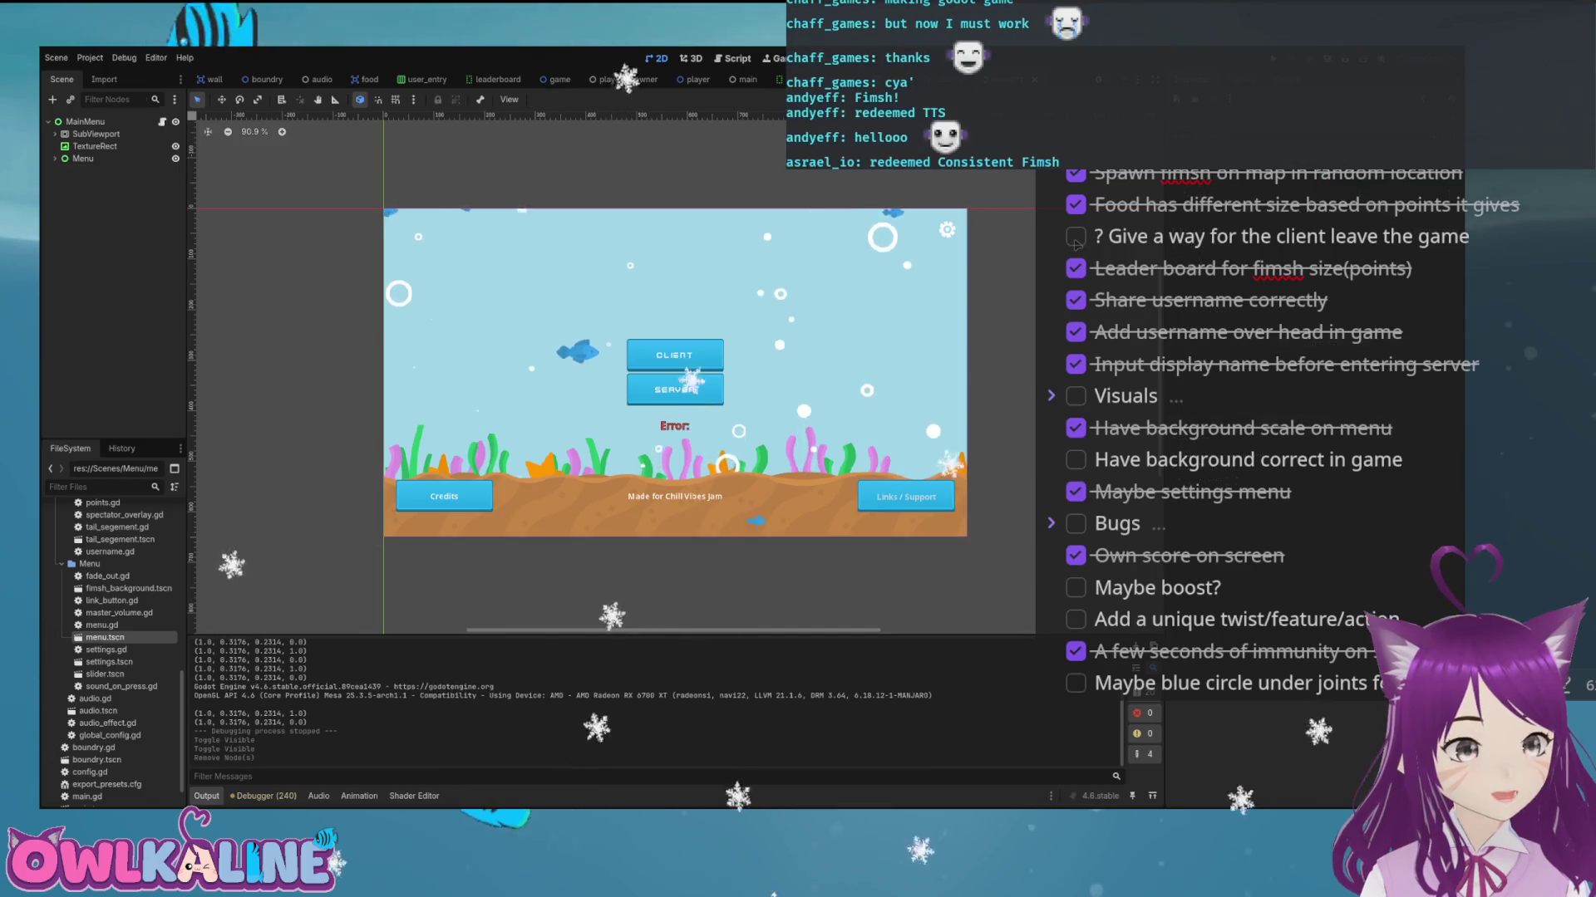
drag(108, 662, 98, 172)
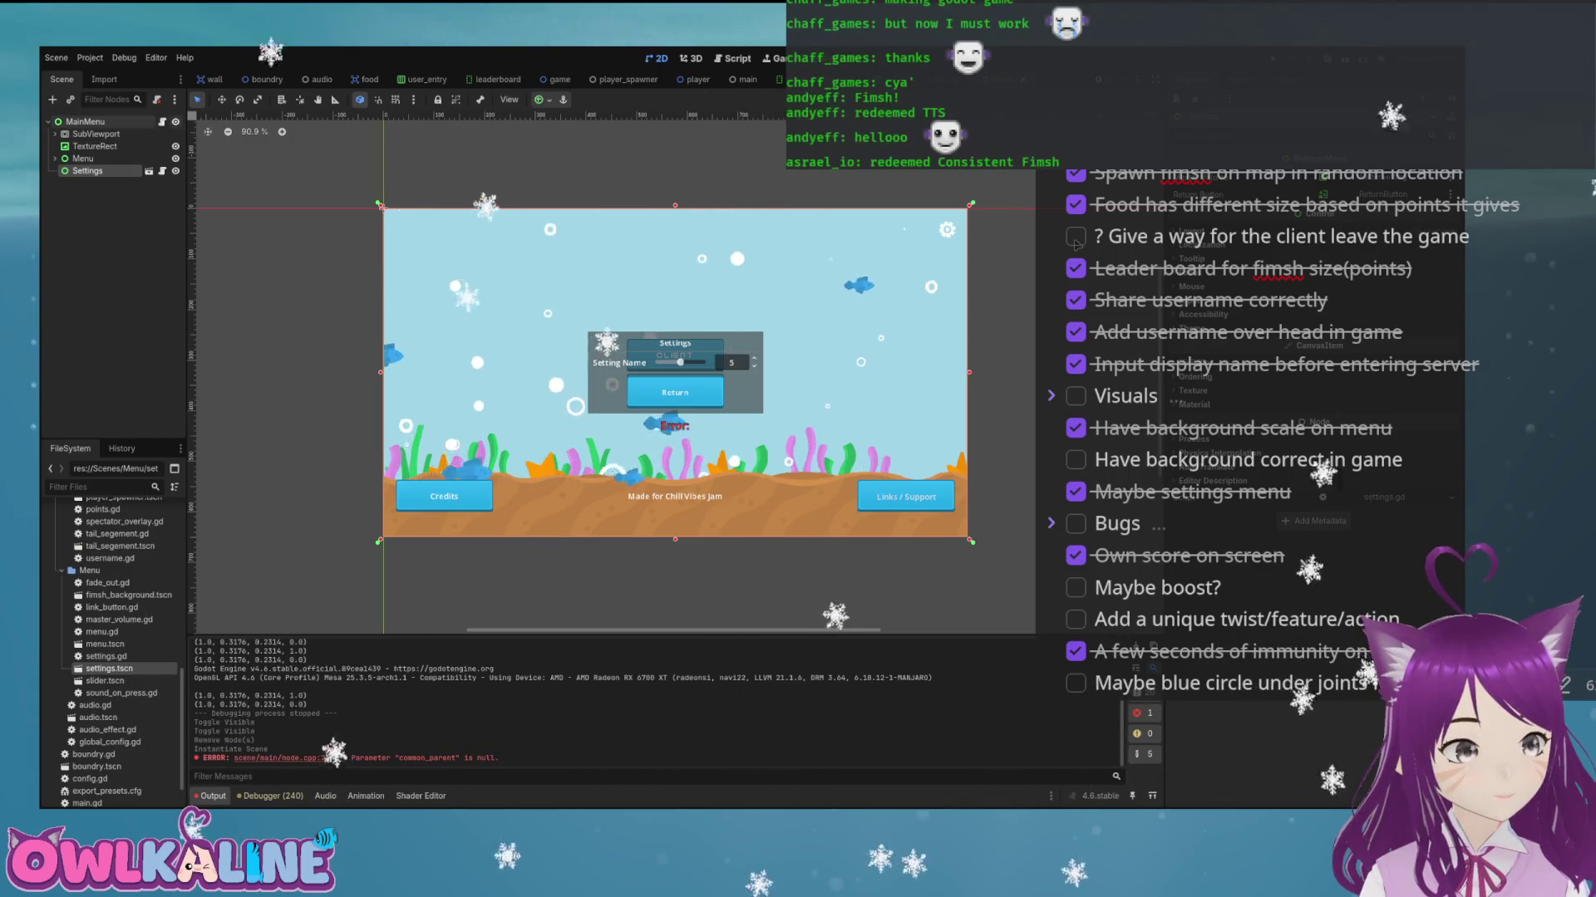
key(F5)
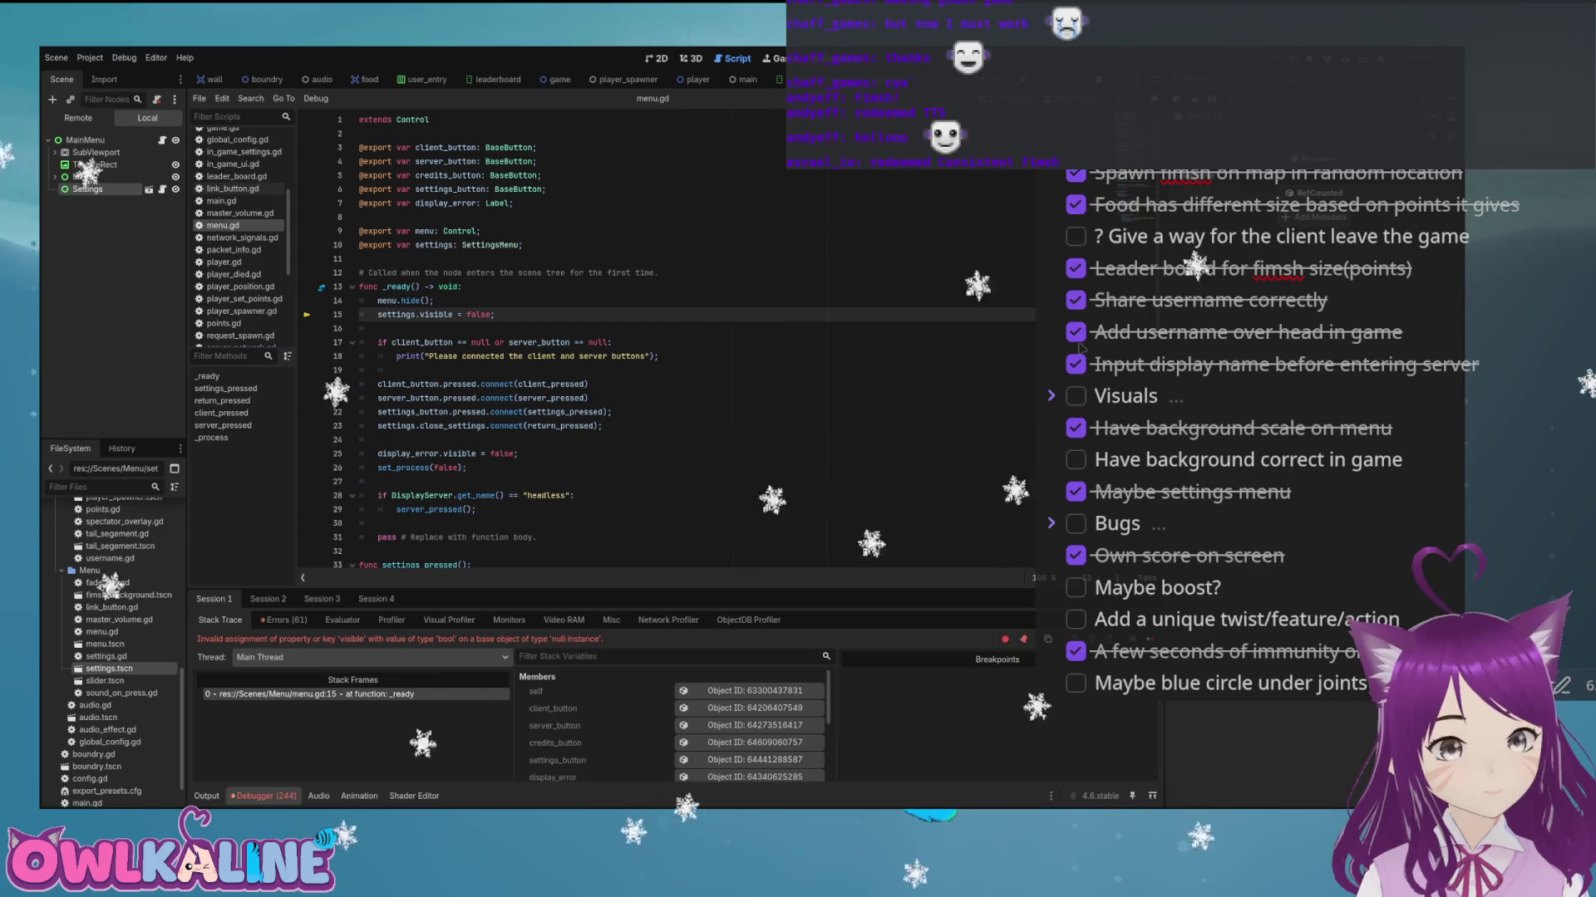
Step: Stop the crashed session and rerun the project with the Settings node selected
key(F8)
click(85, 121)
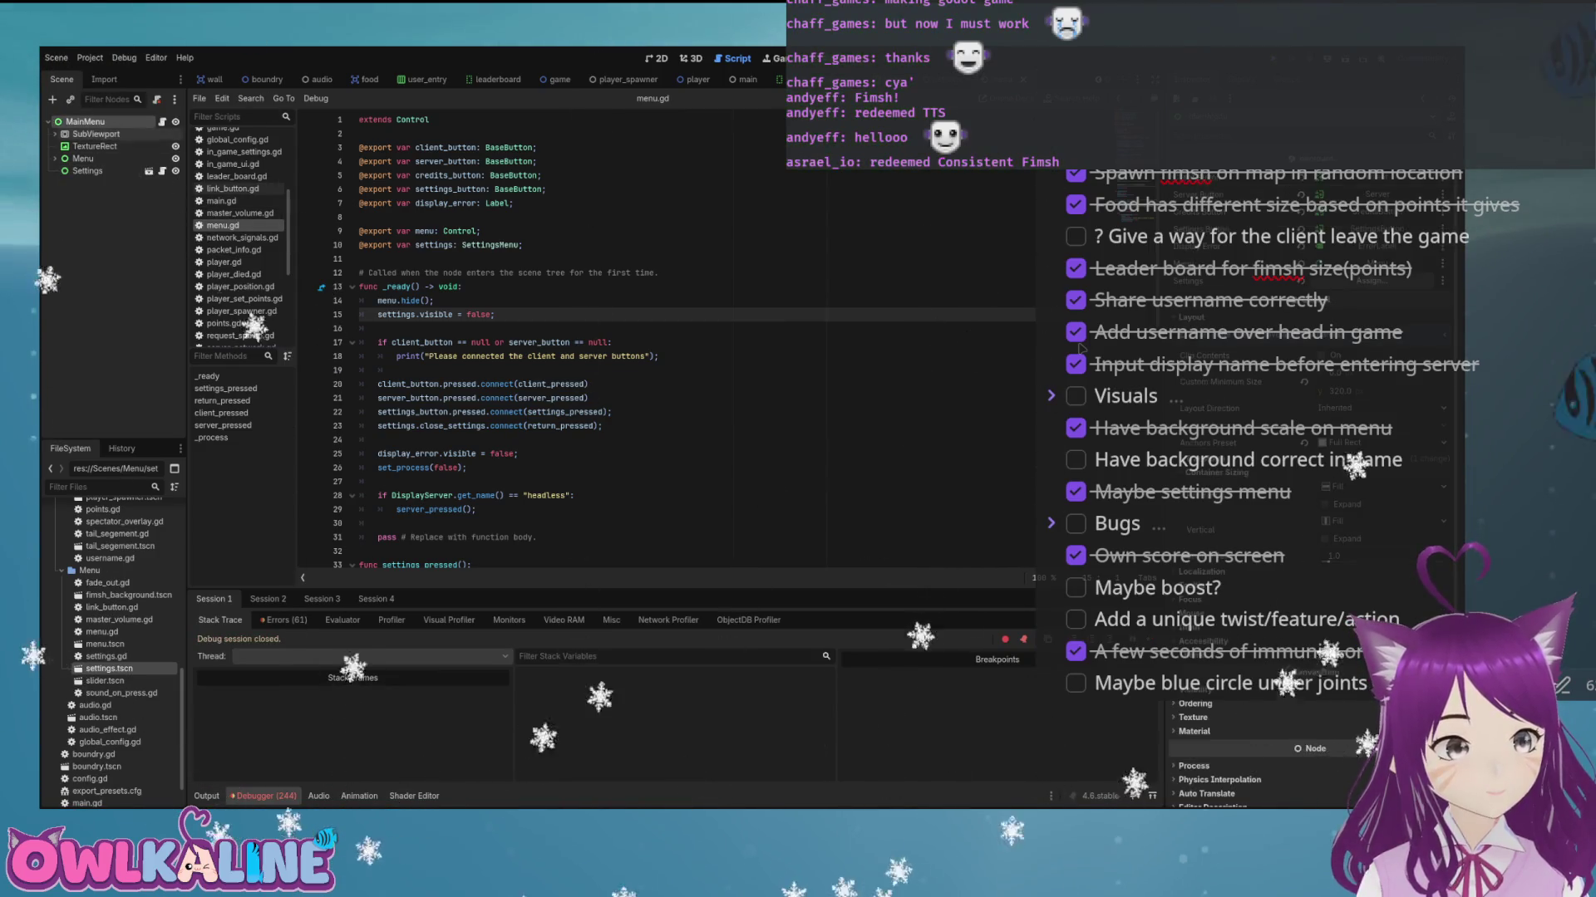
click(87, 170)
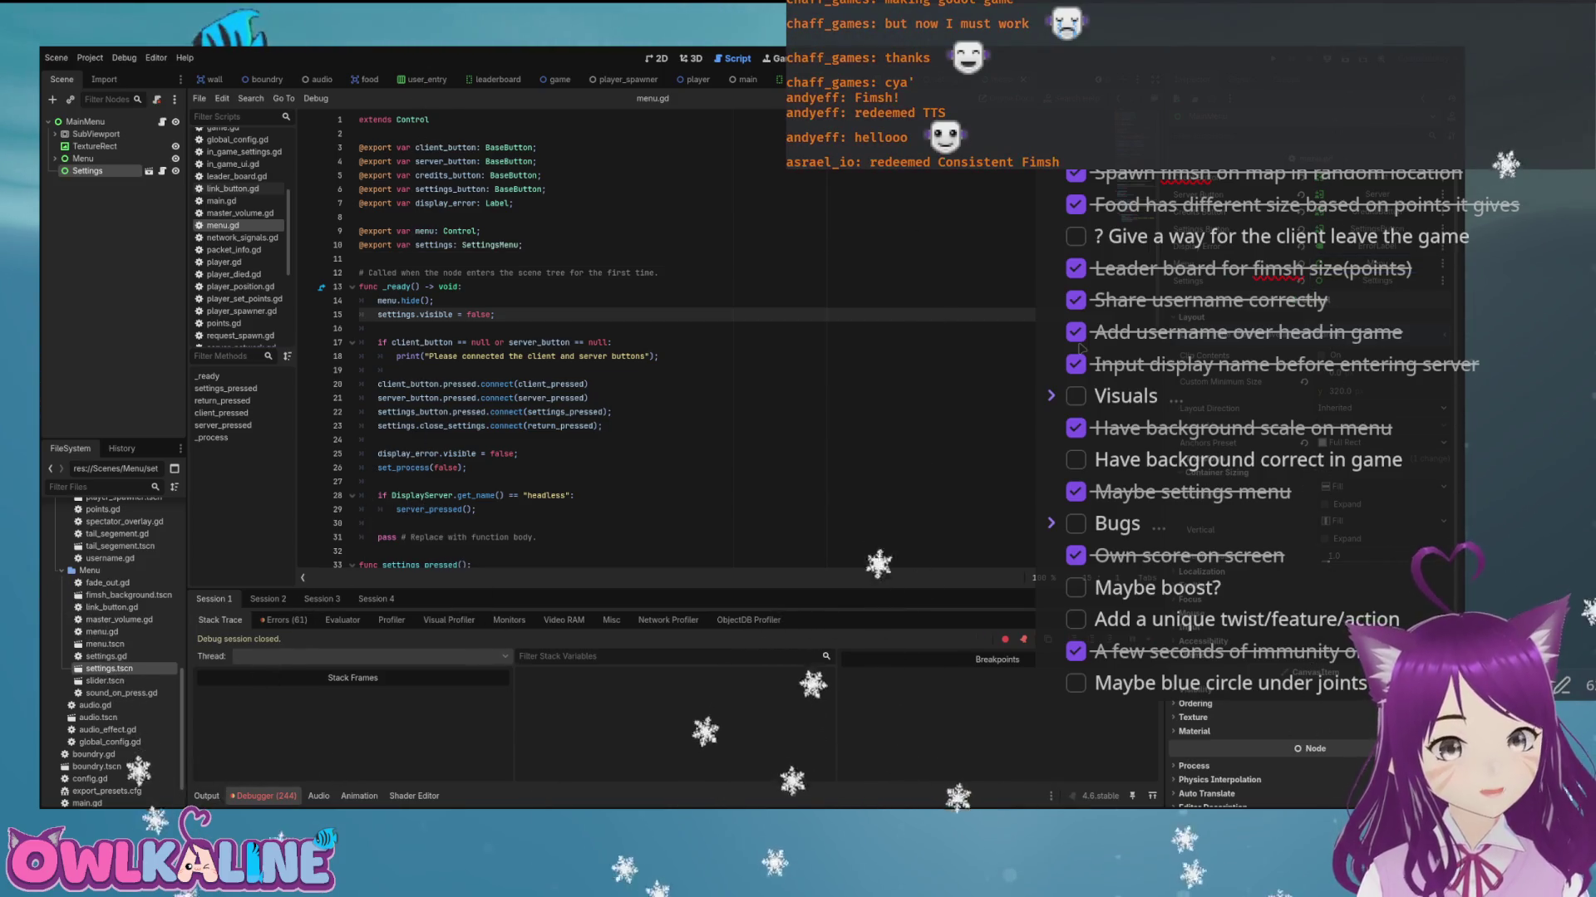
key(F5)
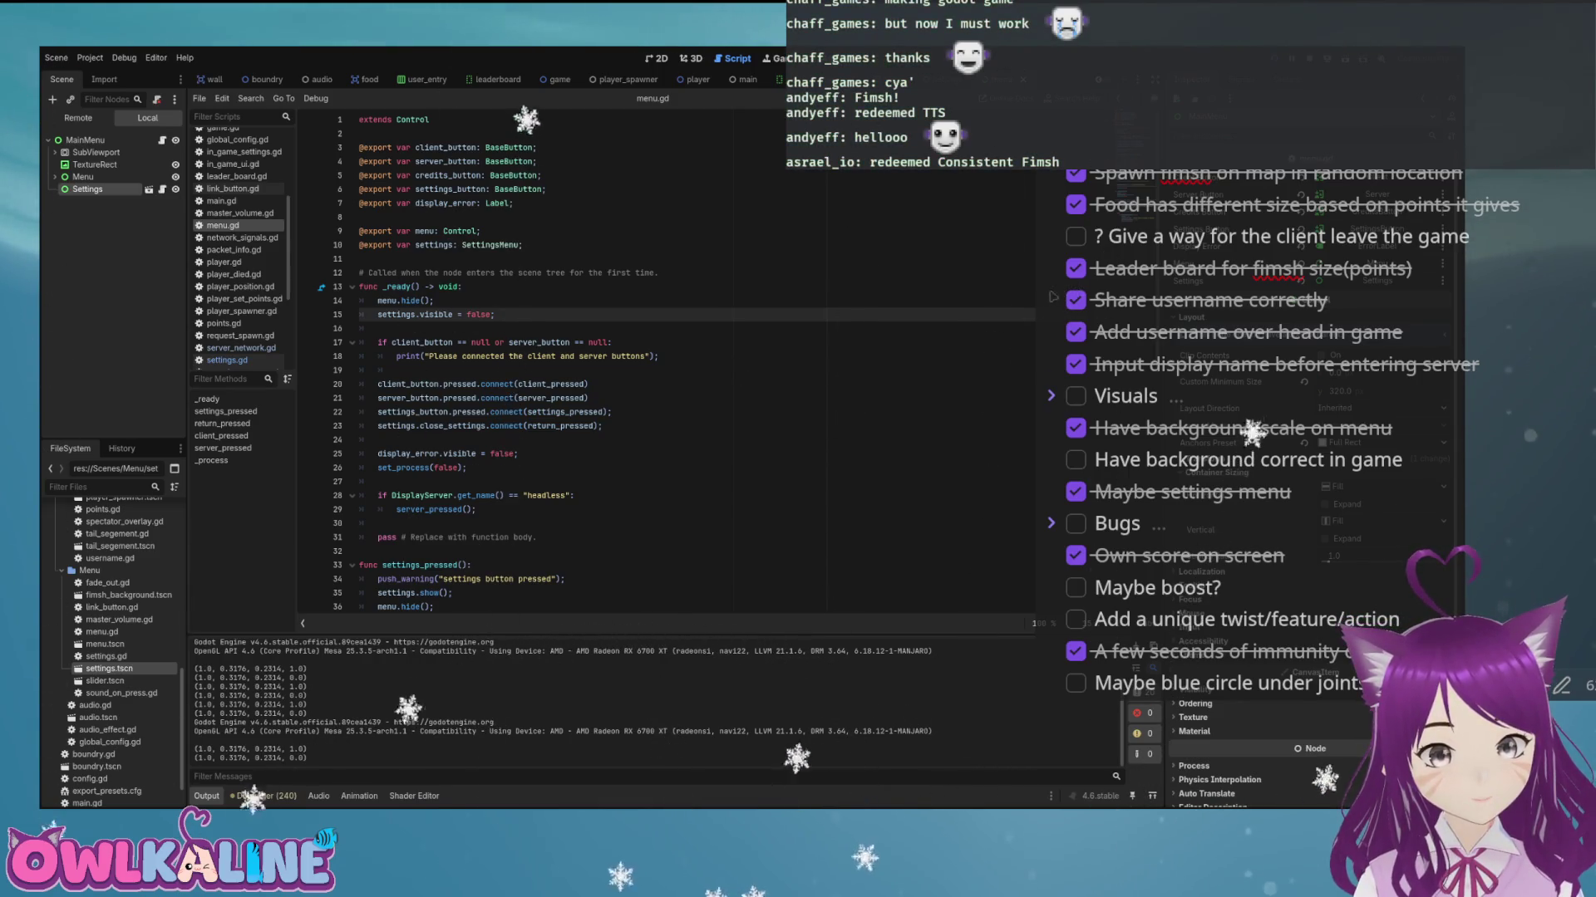
Step: Remove the menu.hide() line from _ready so it only hides the settings panel
click(393, 300)
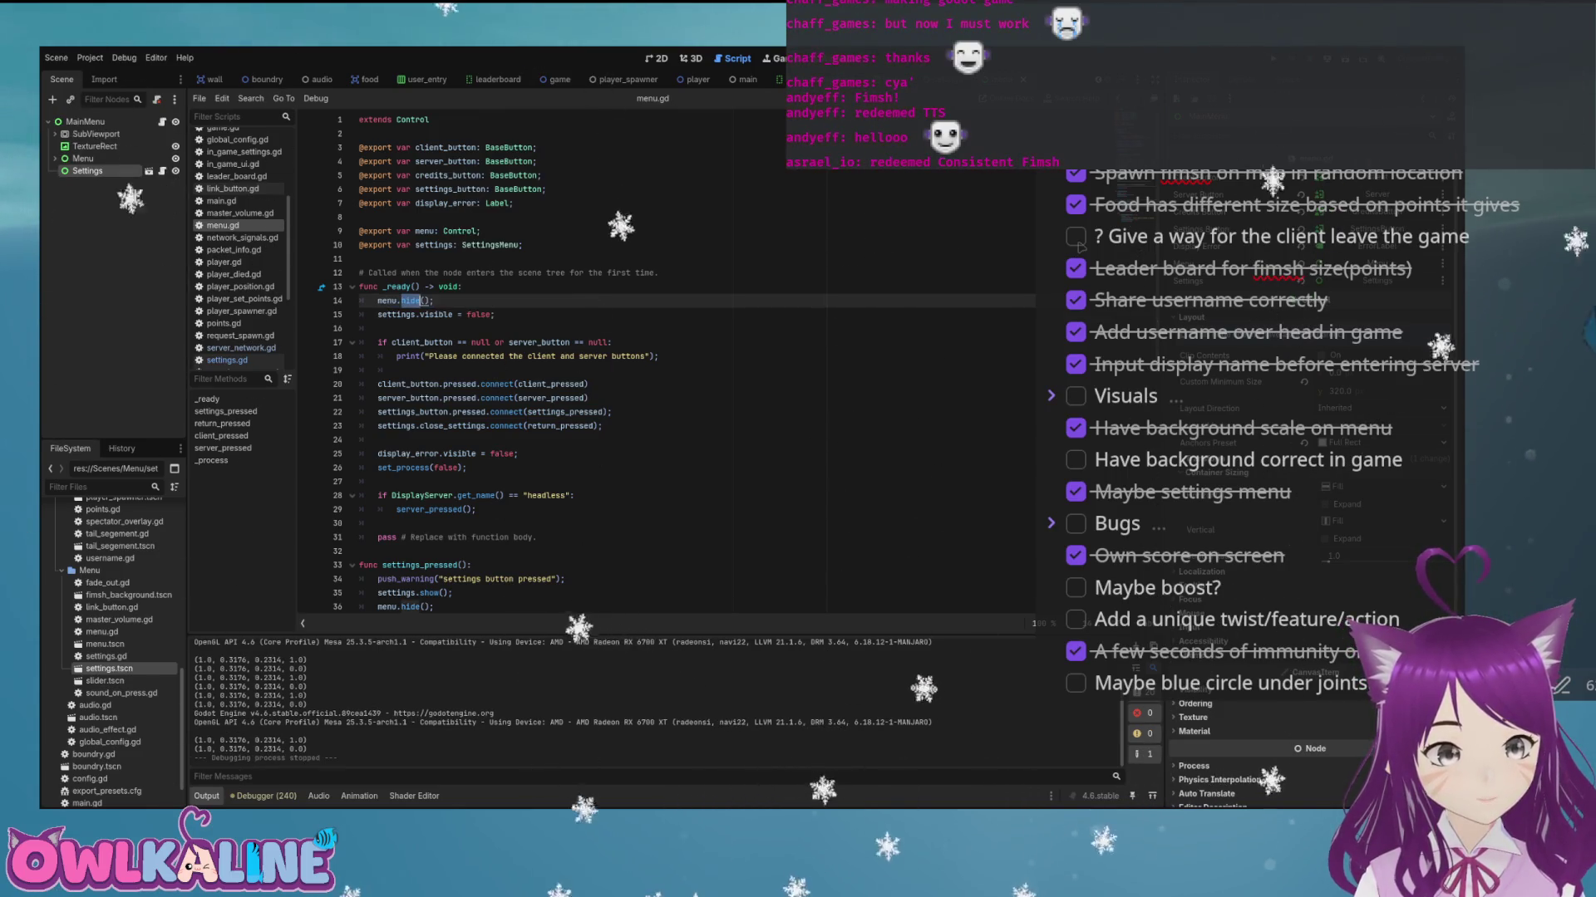
key(ctrl+shift+k)
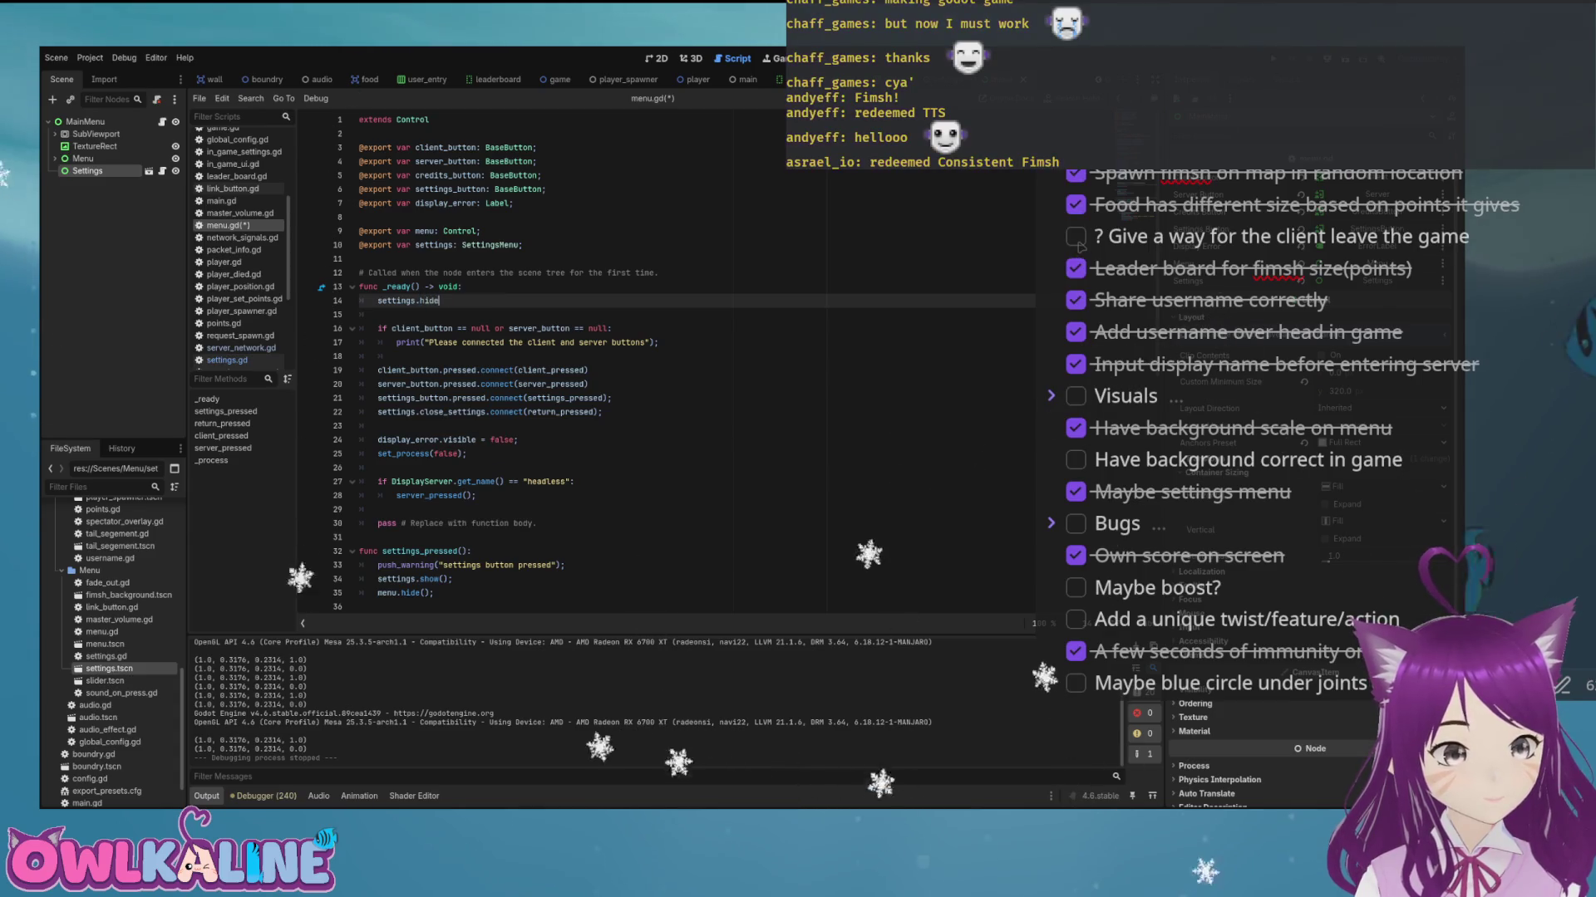
scroll(664, 365, down, 2)
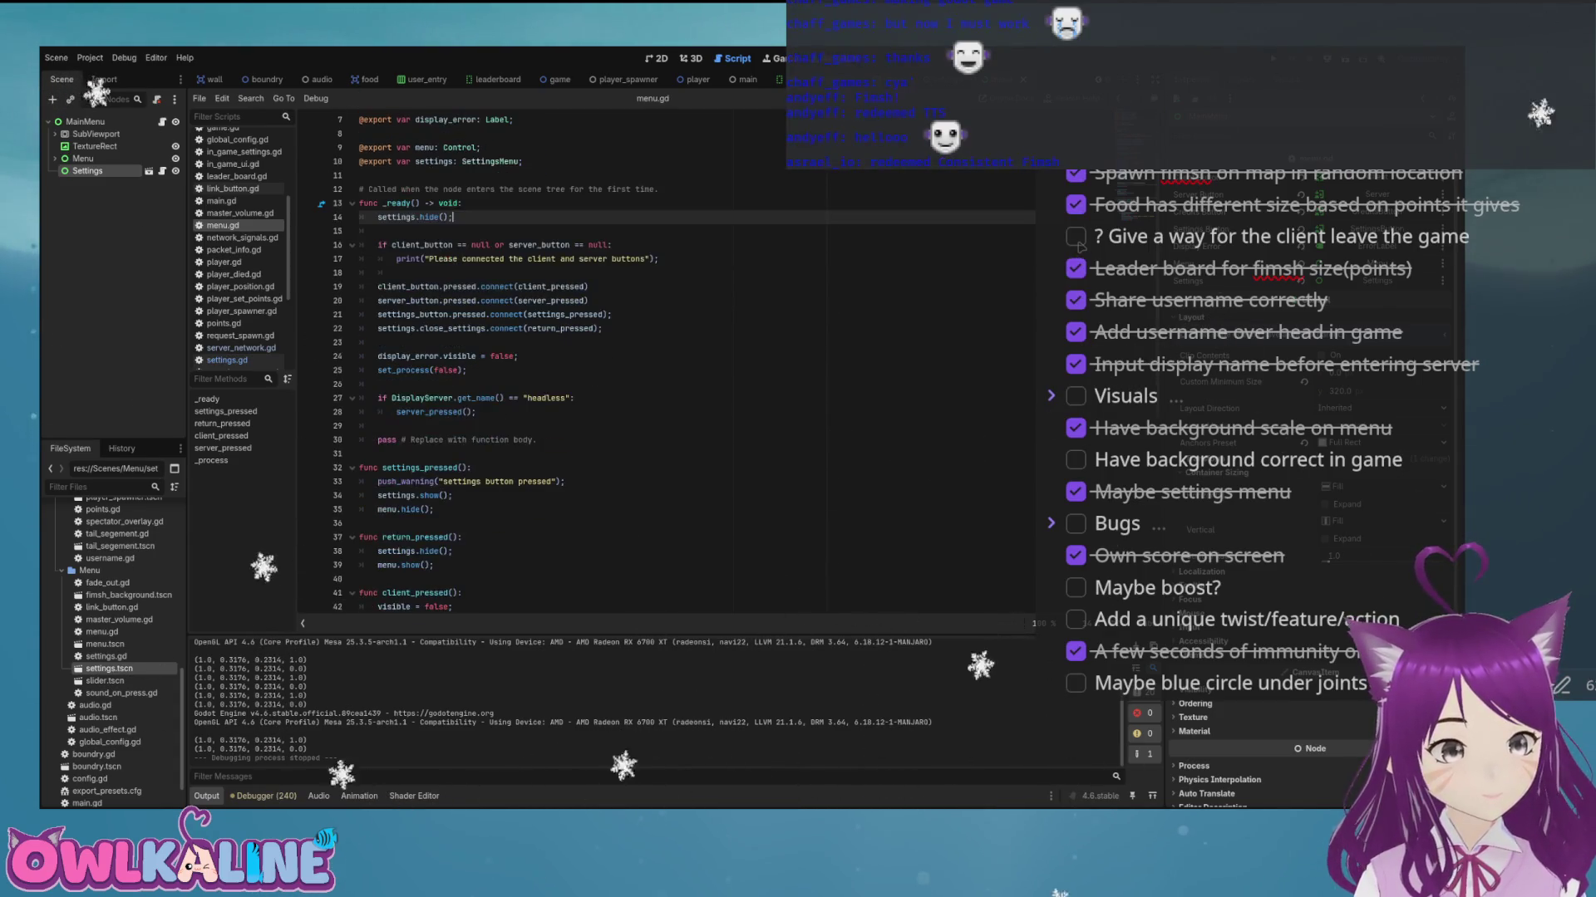
scroll(665, 365, down, 1)
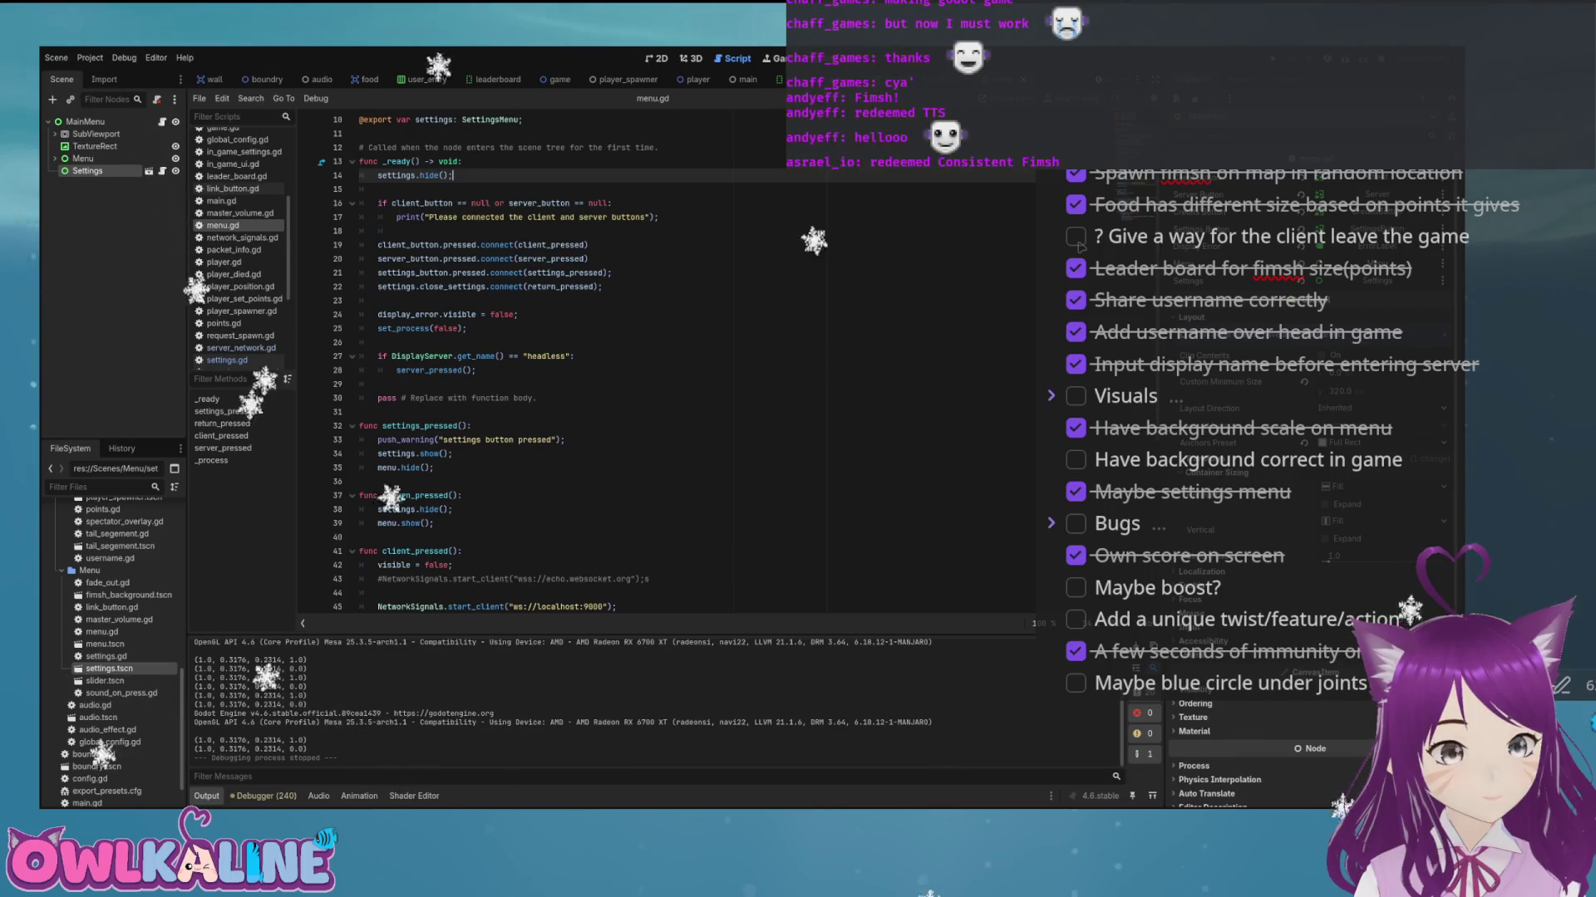
scroll(665, 366, down, 2)
scroll(665, 365, down, 2)
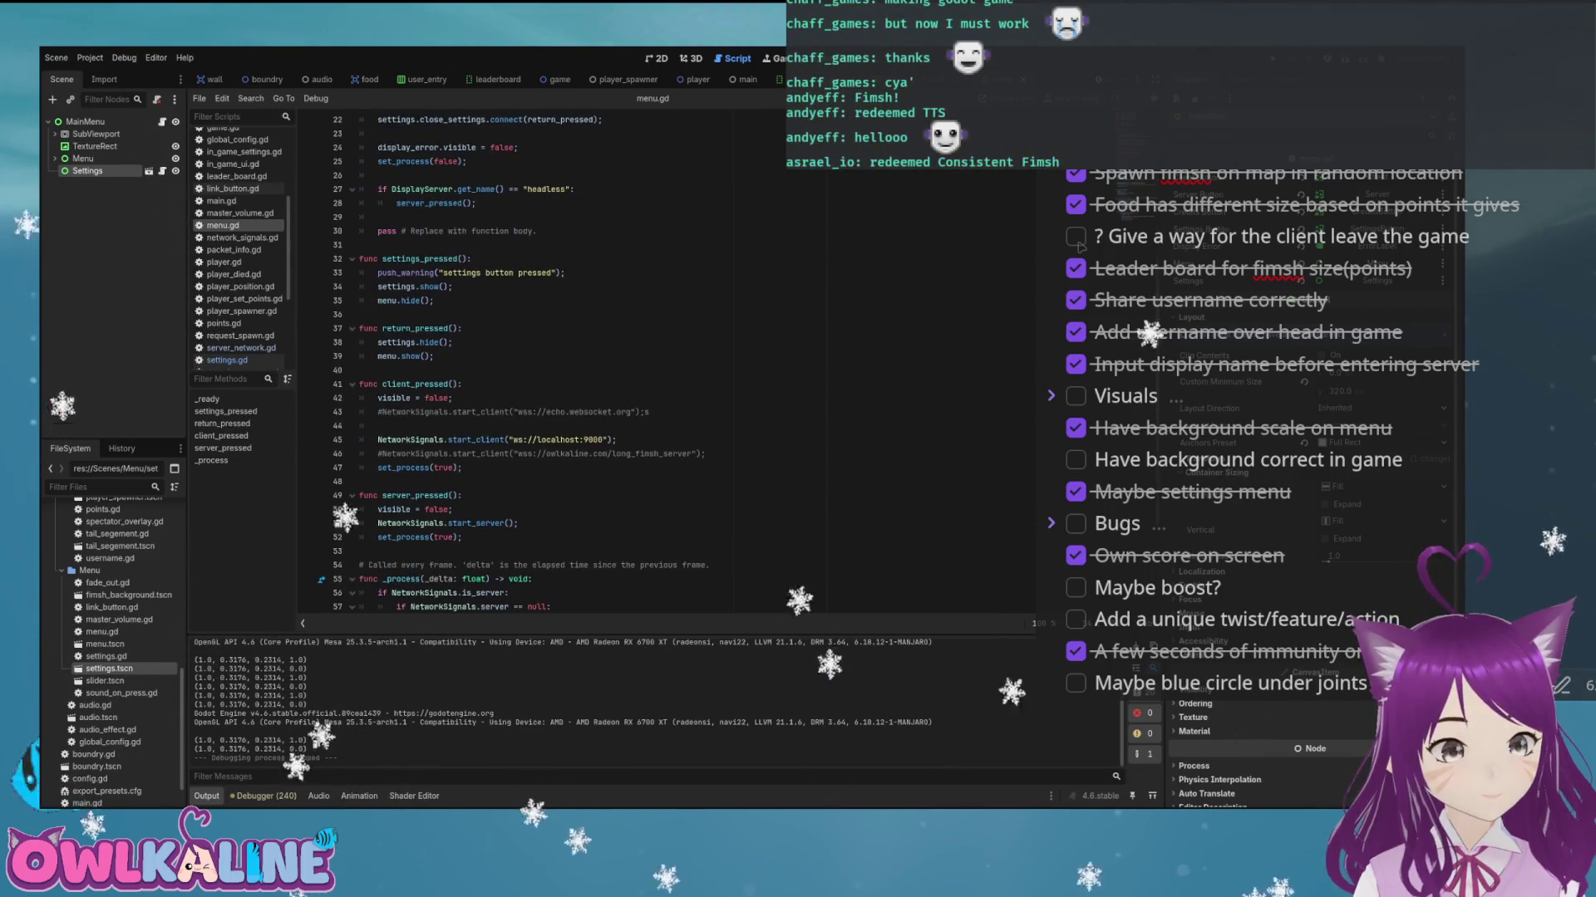
Step: Check the menu and settings references, rerun the project, and open the game scene
click(377, 300)
double_click(386, 300)
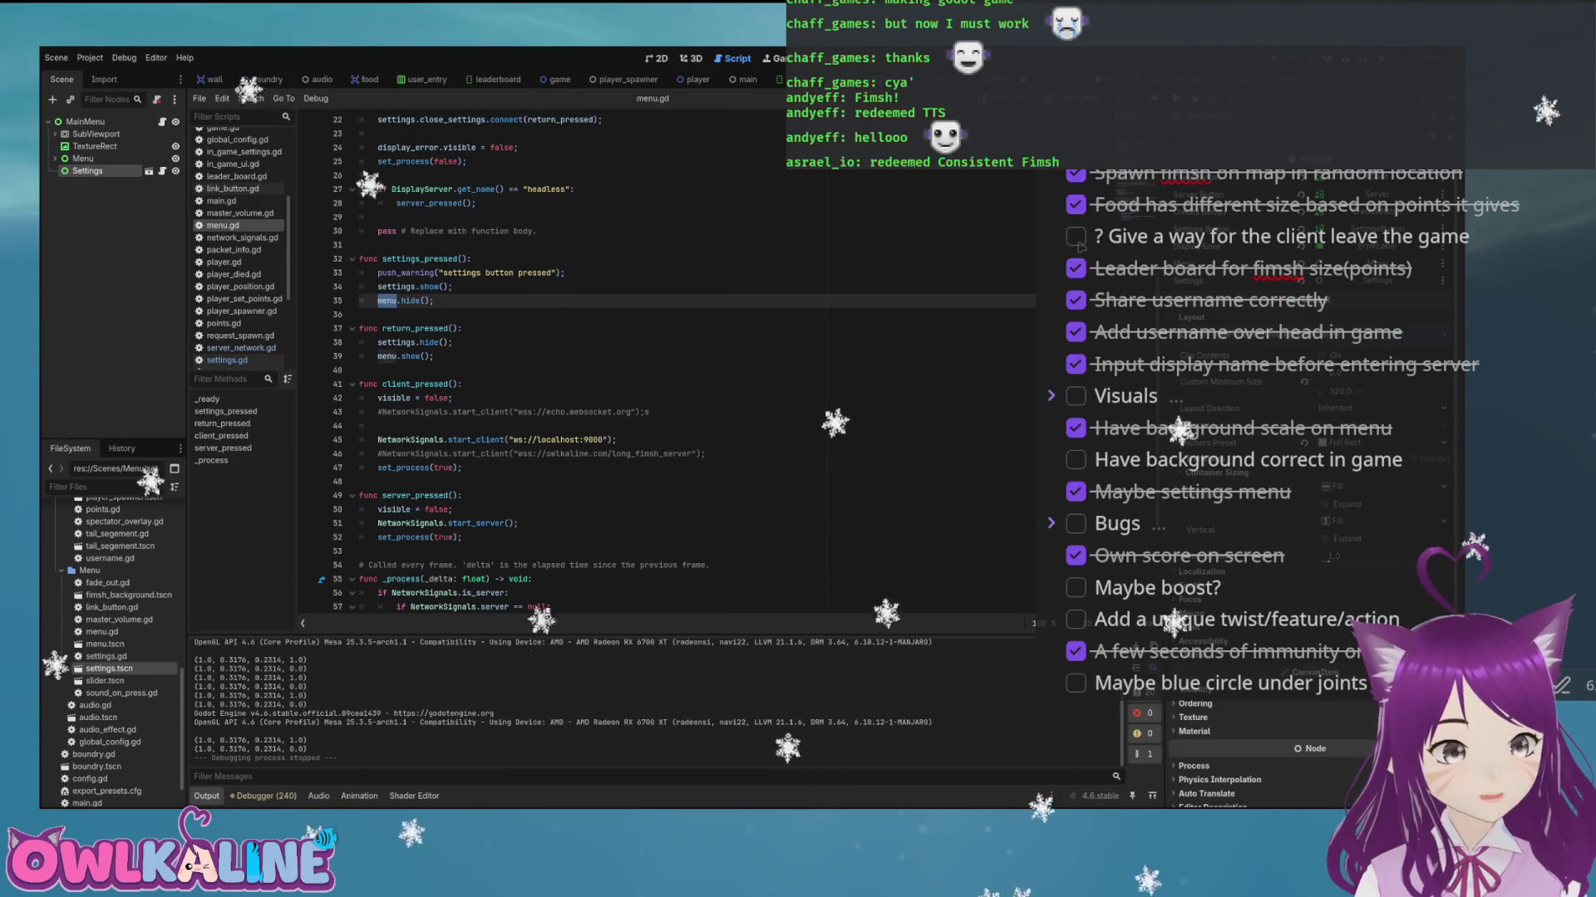
double_click(462, 272)
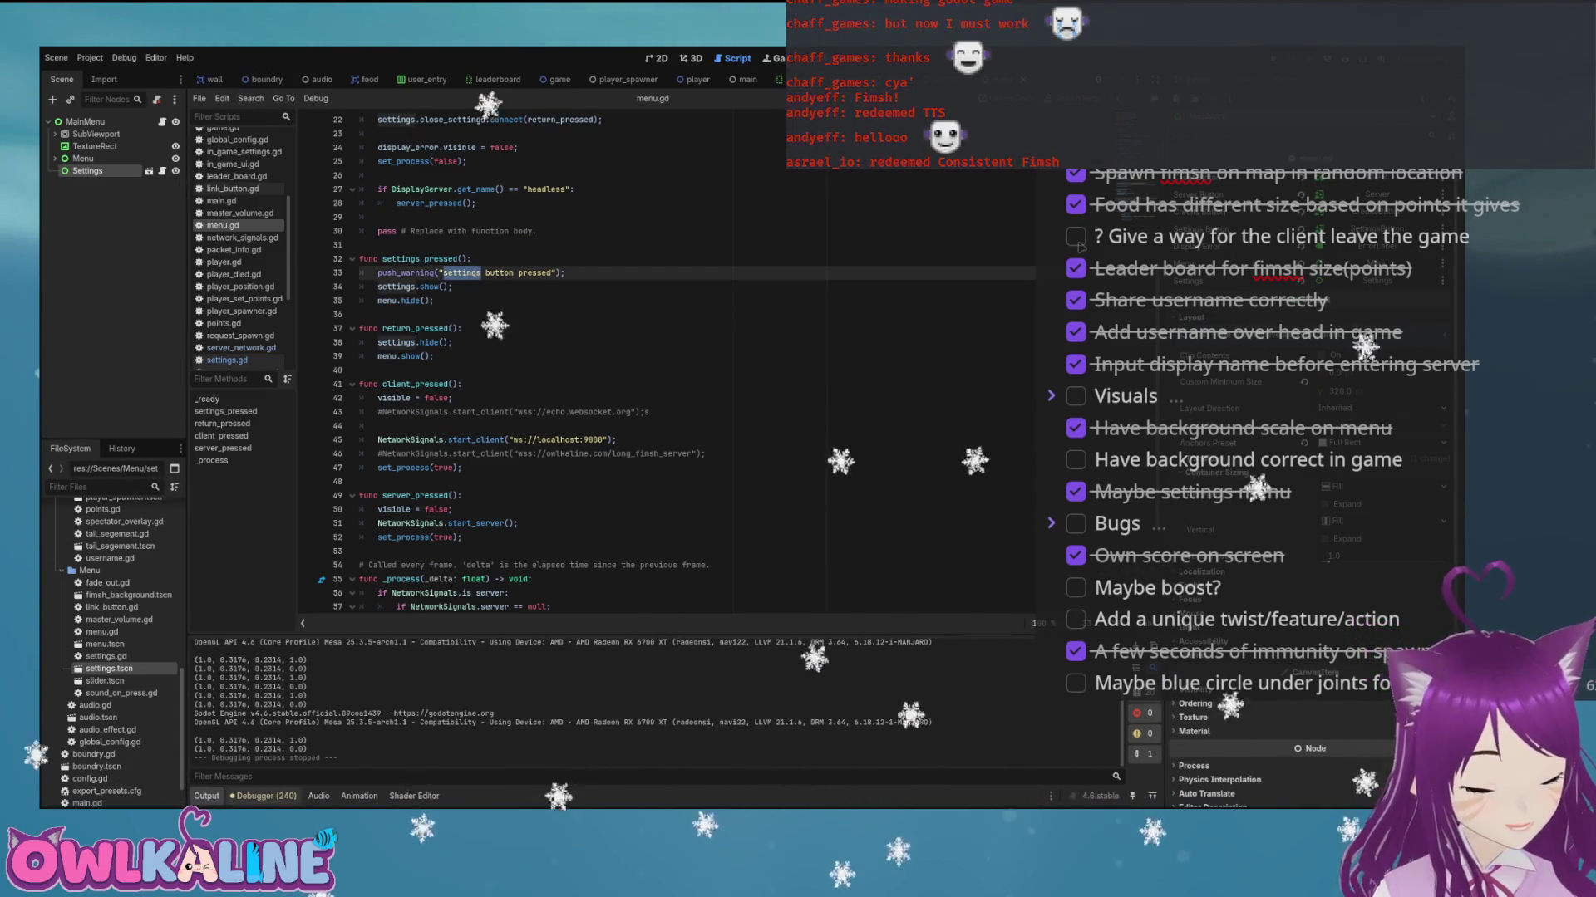
key(F5)
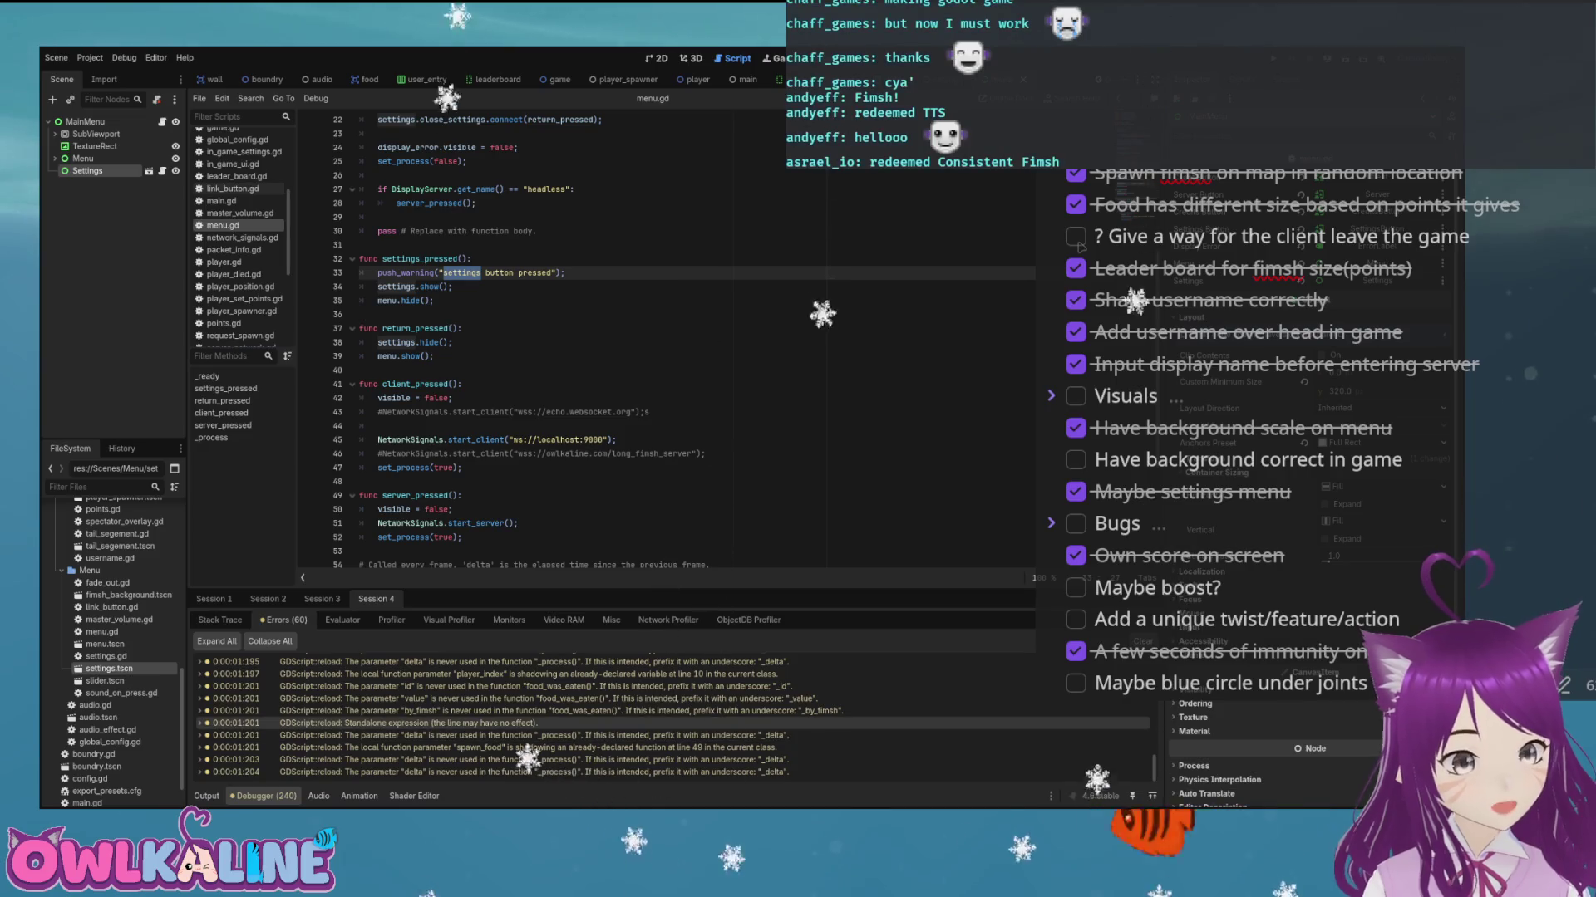
click(560, 79)
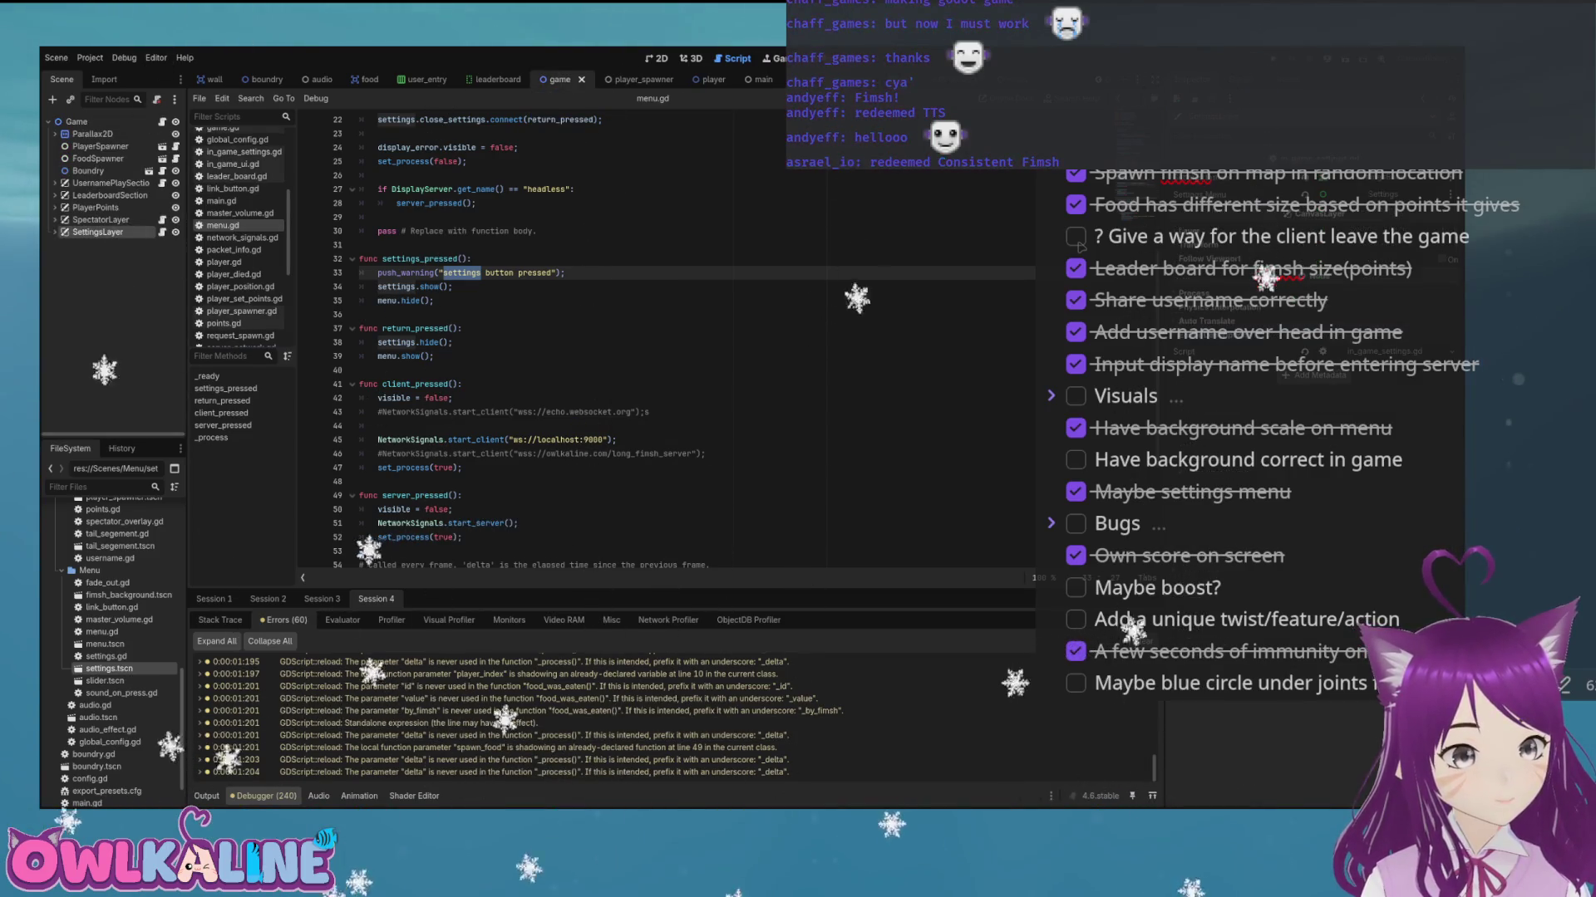
Step: Open in_game_settings.gd and inspect the settings_menu close_settings connection on line 9
click(162, 231)
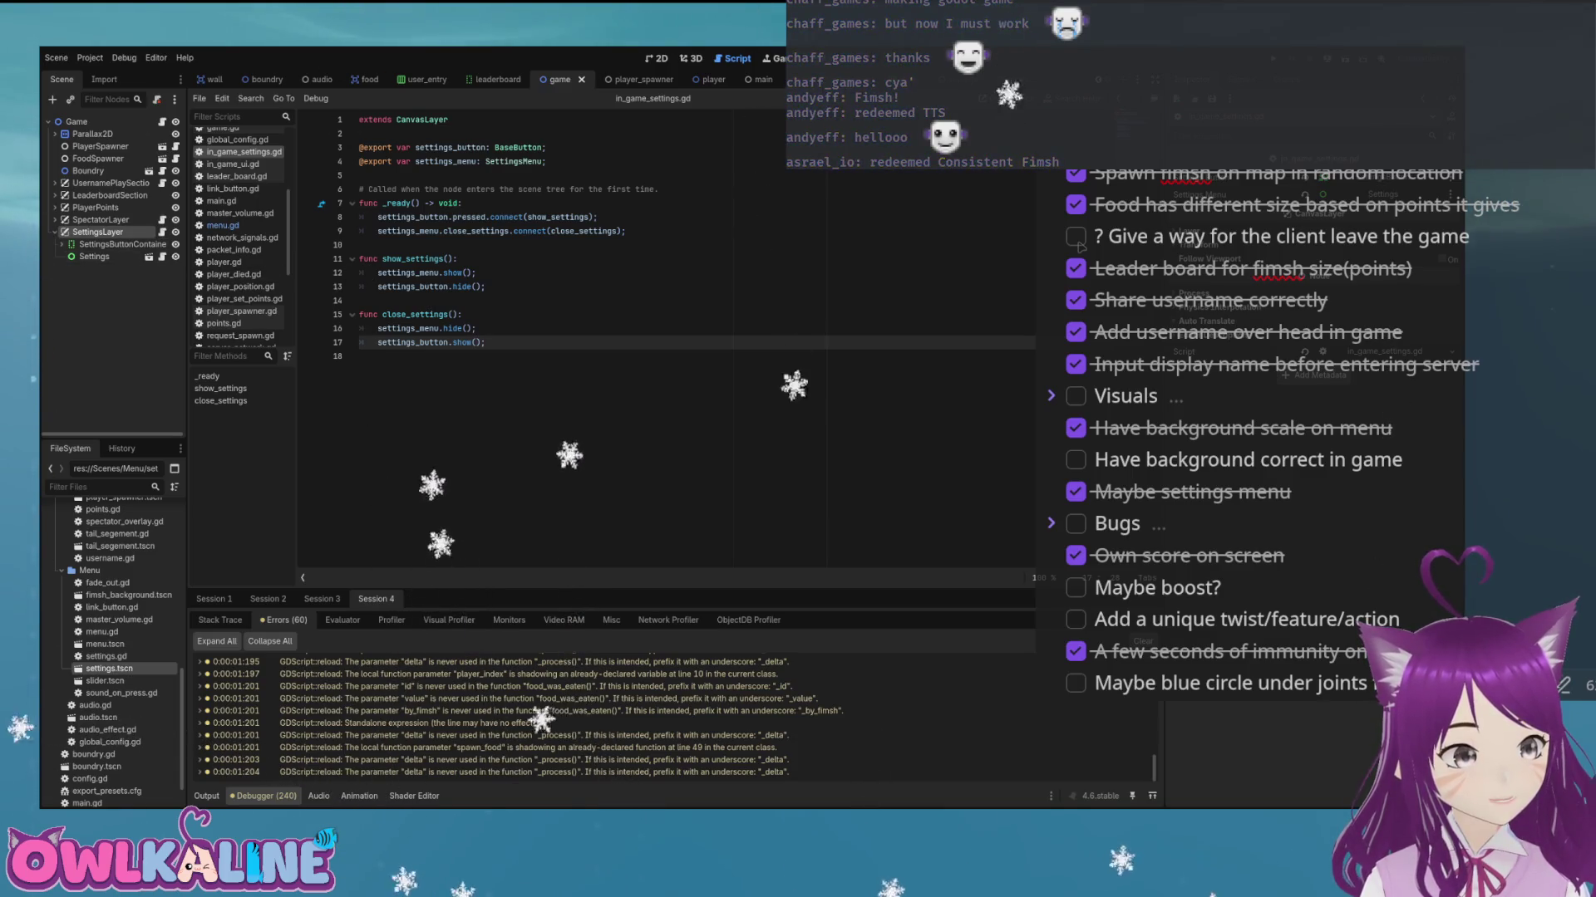
double_click(407, 328)
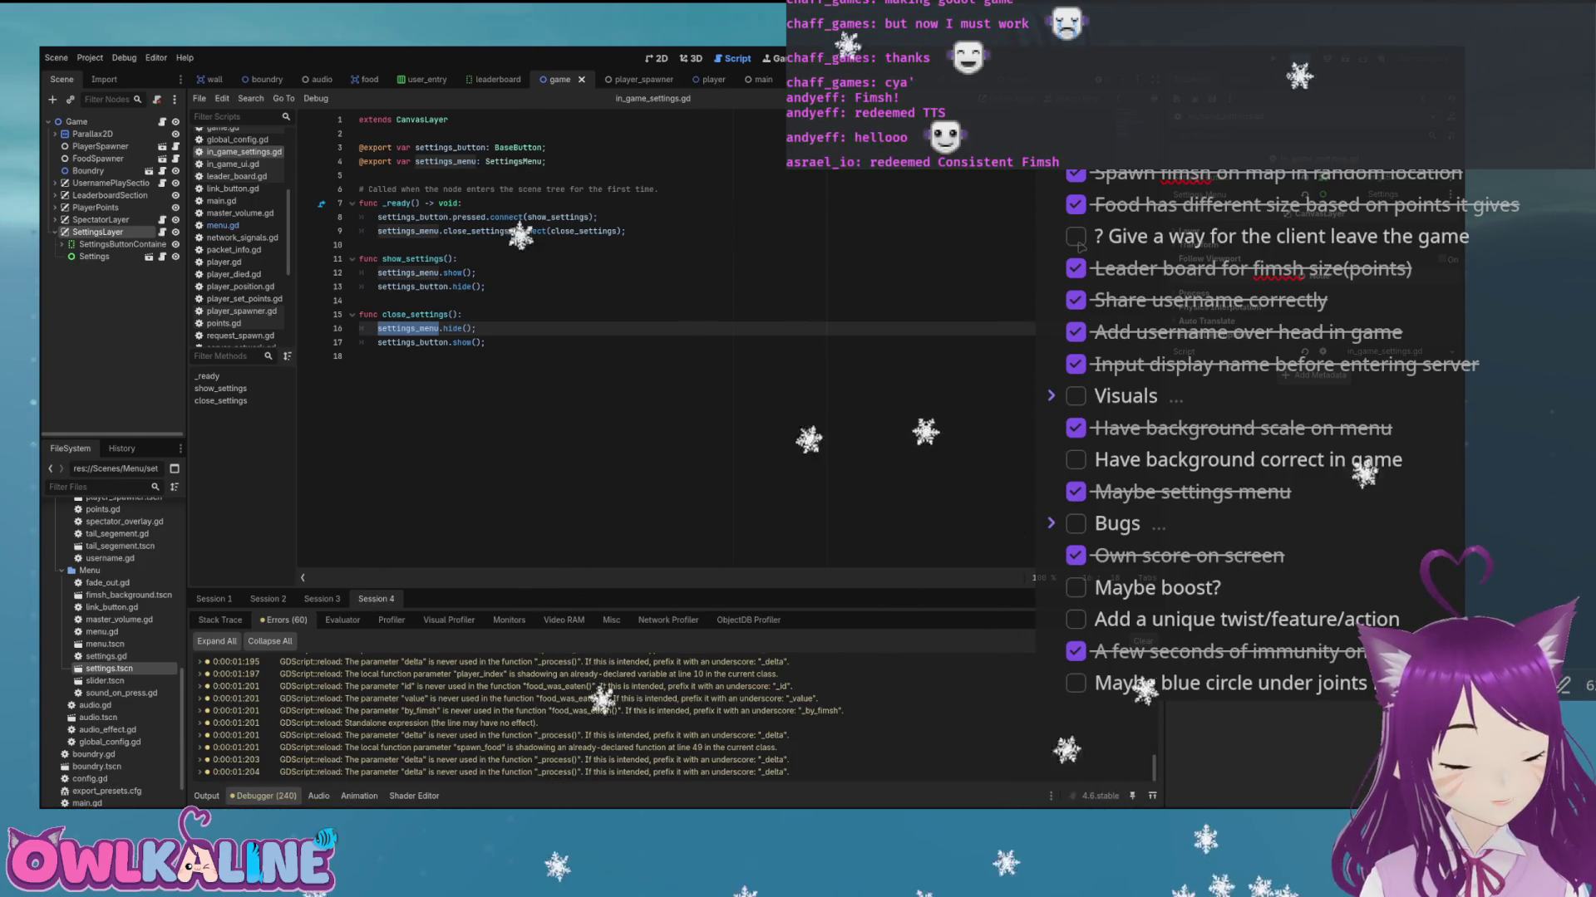
drag(625, 231, 377, 231)
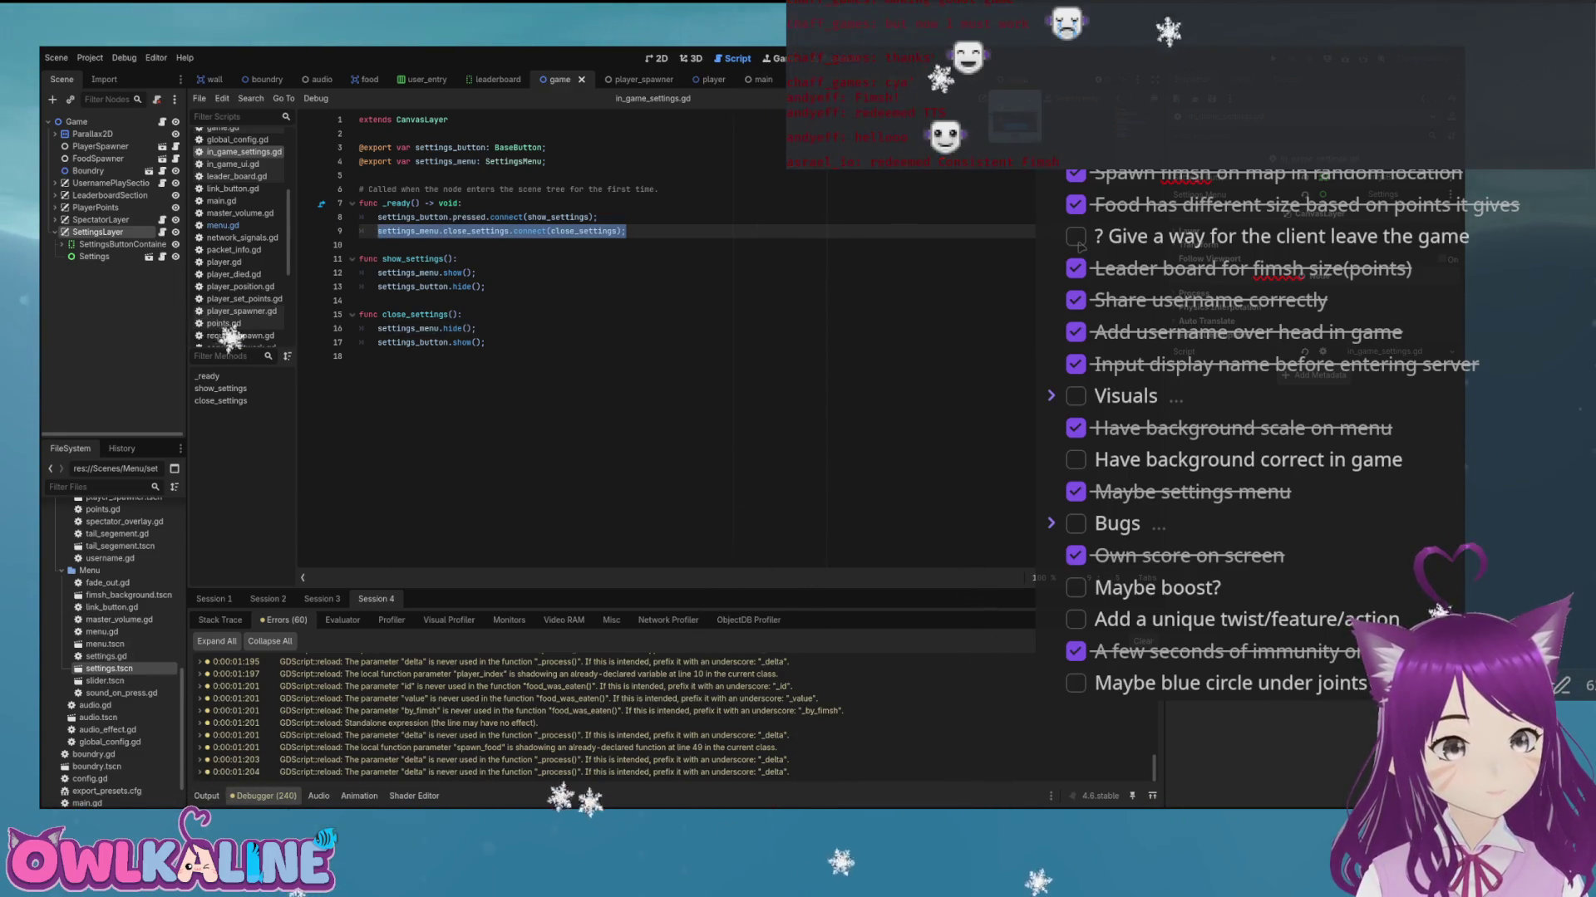
Step: Compare against the game scene and go to menu.gd's settings export on line 10, ready to rename it settings_menu
key(ctrl+Tab)
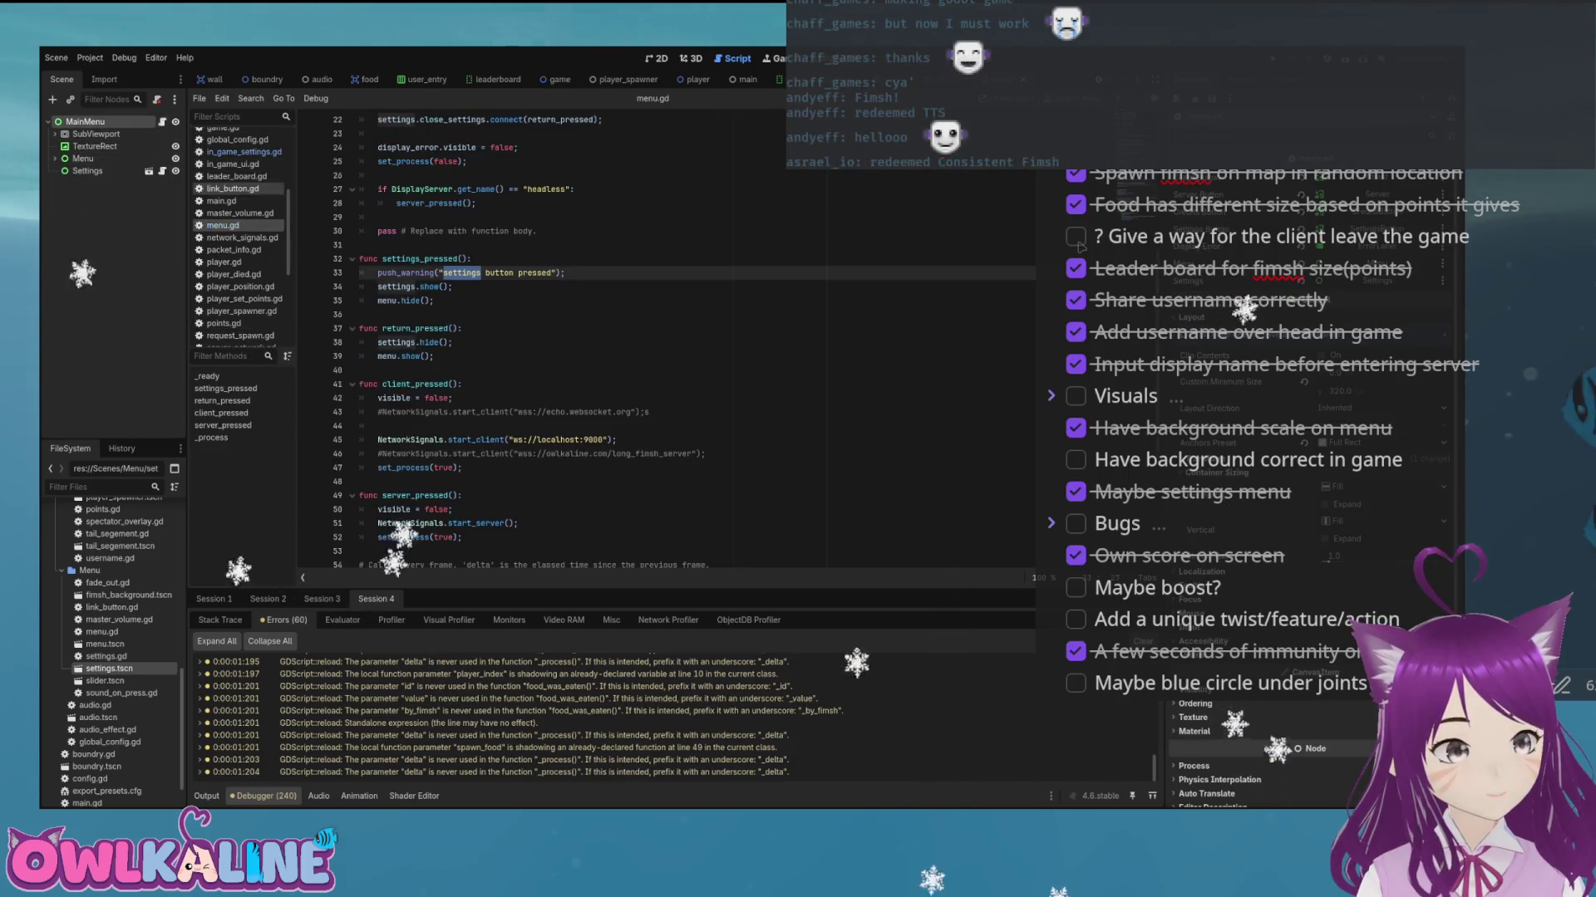
scroll(664, 333, up, 7)
click(509, 245)
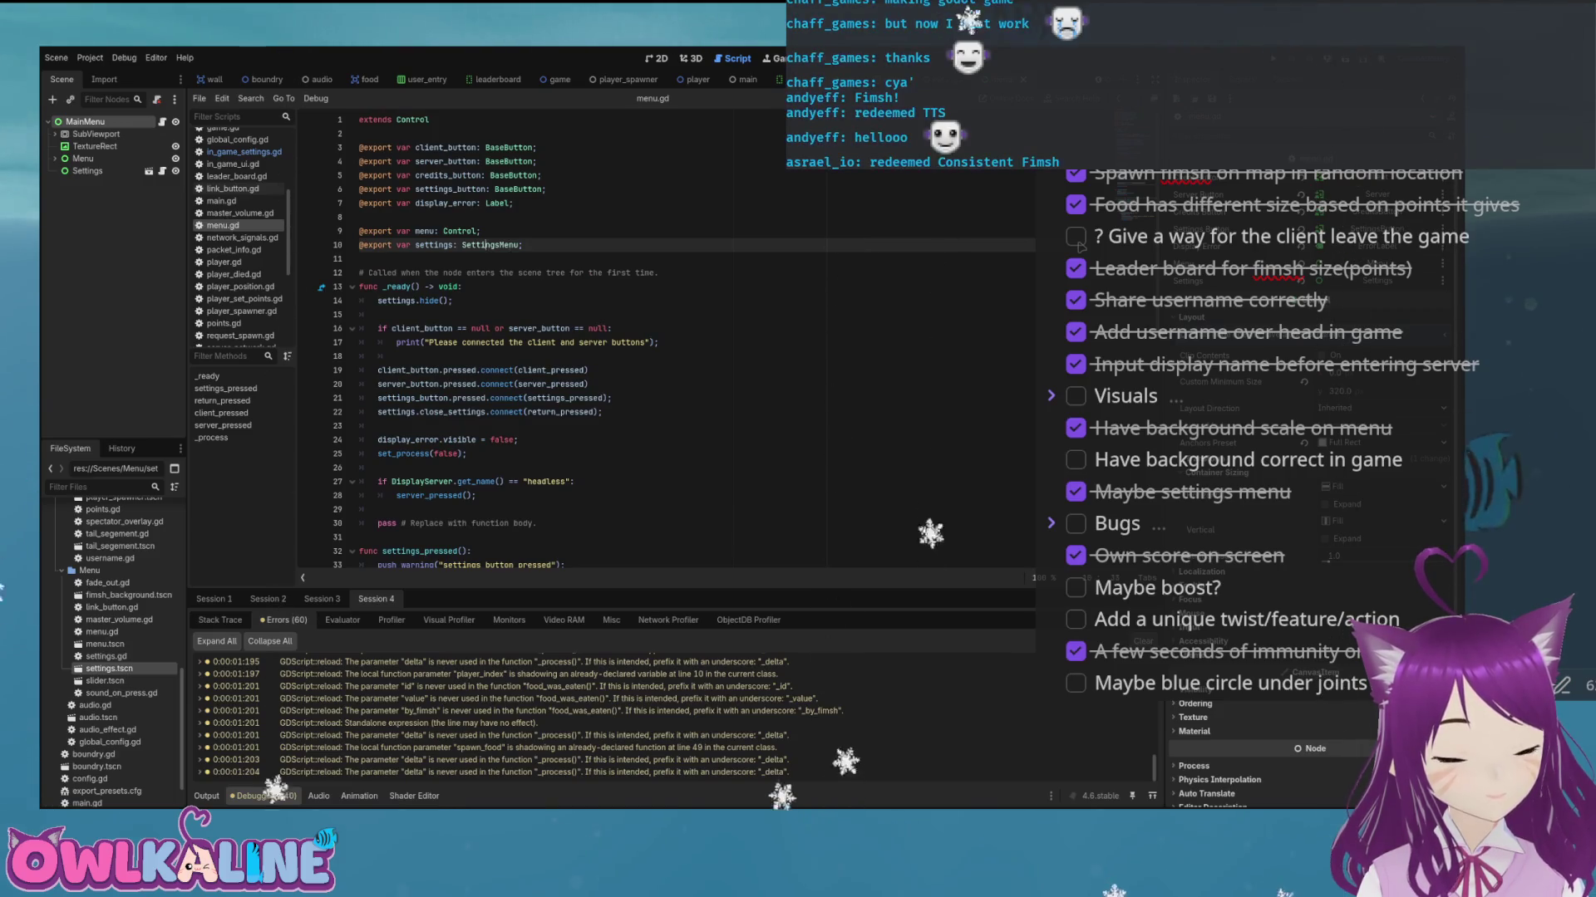
click(482, 231)
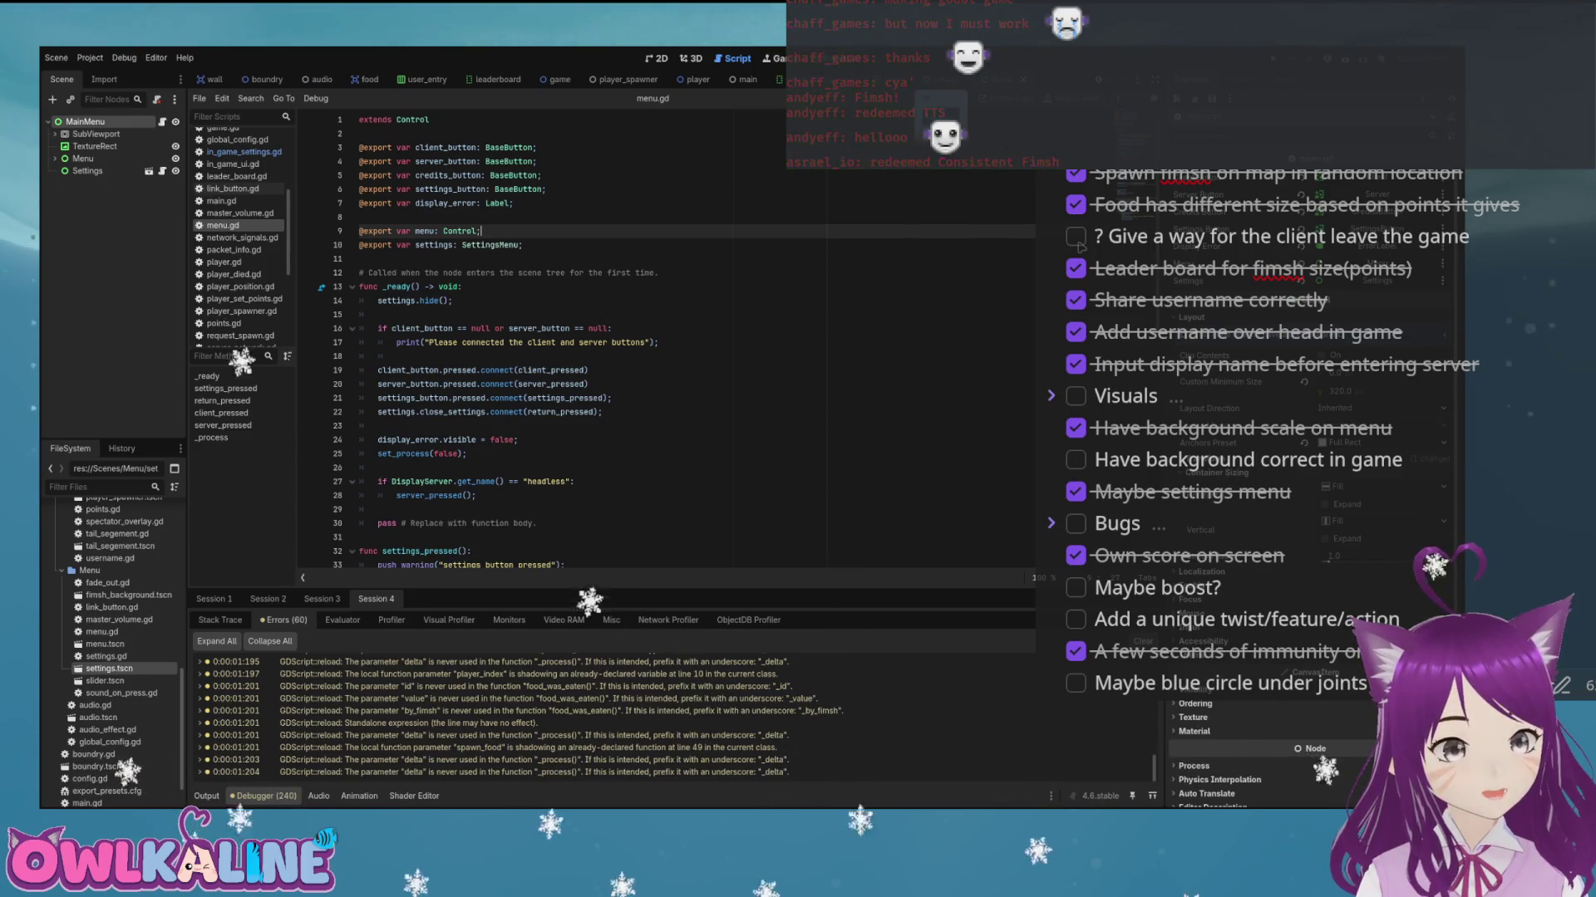
key(ctrl+Tab)
click(555, 79)
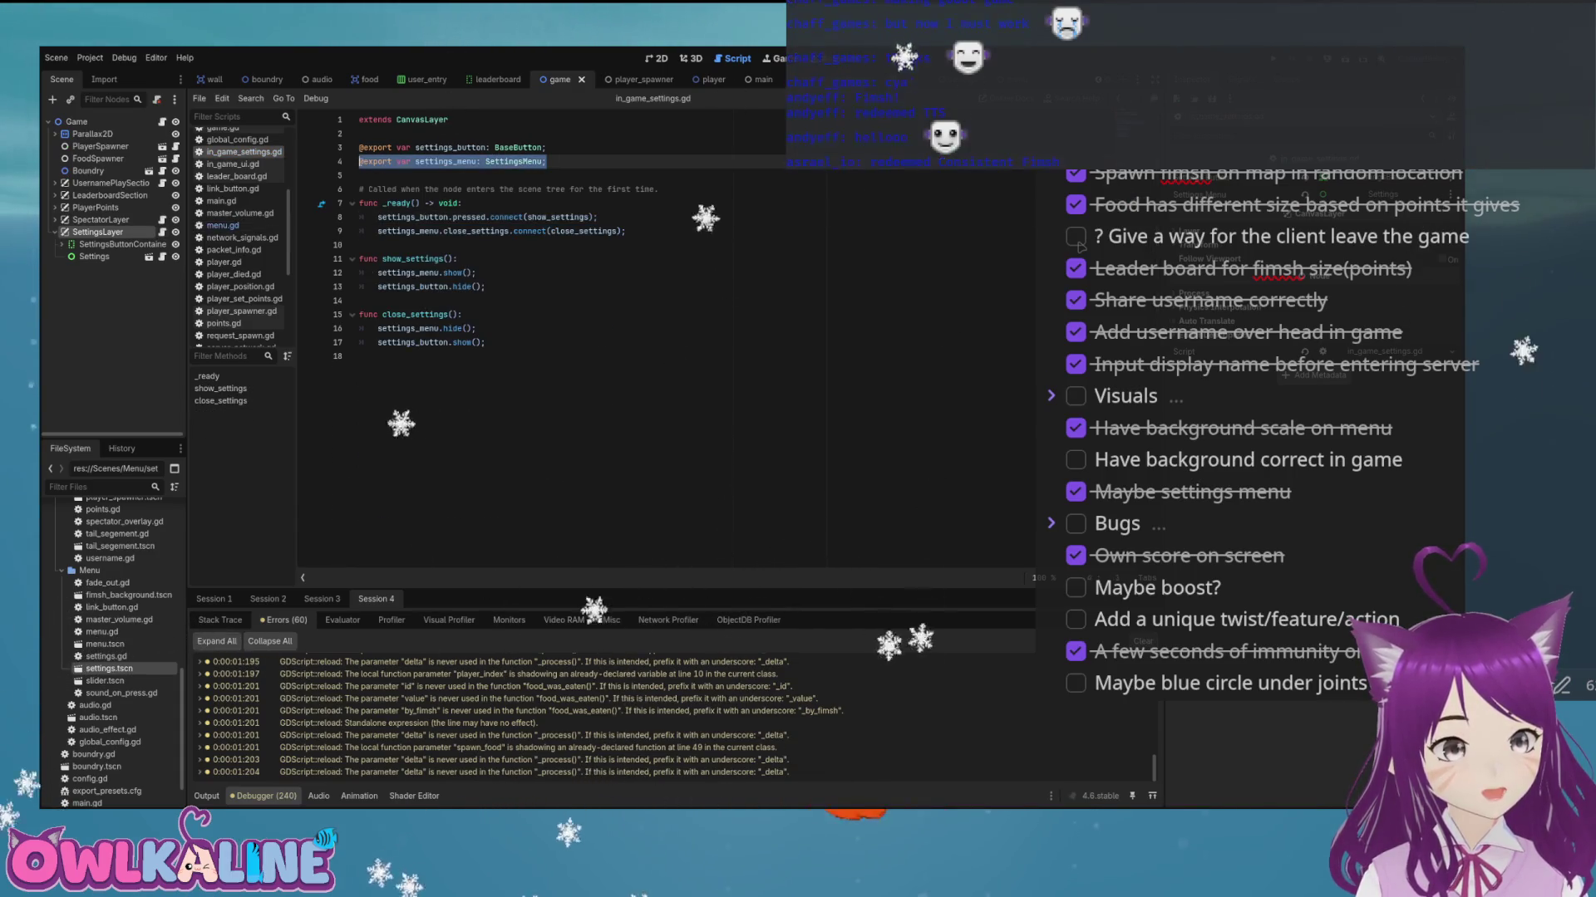
key(ctrl+Tab)
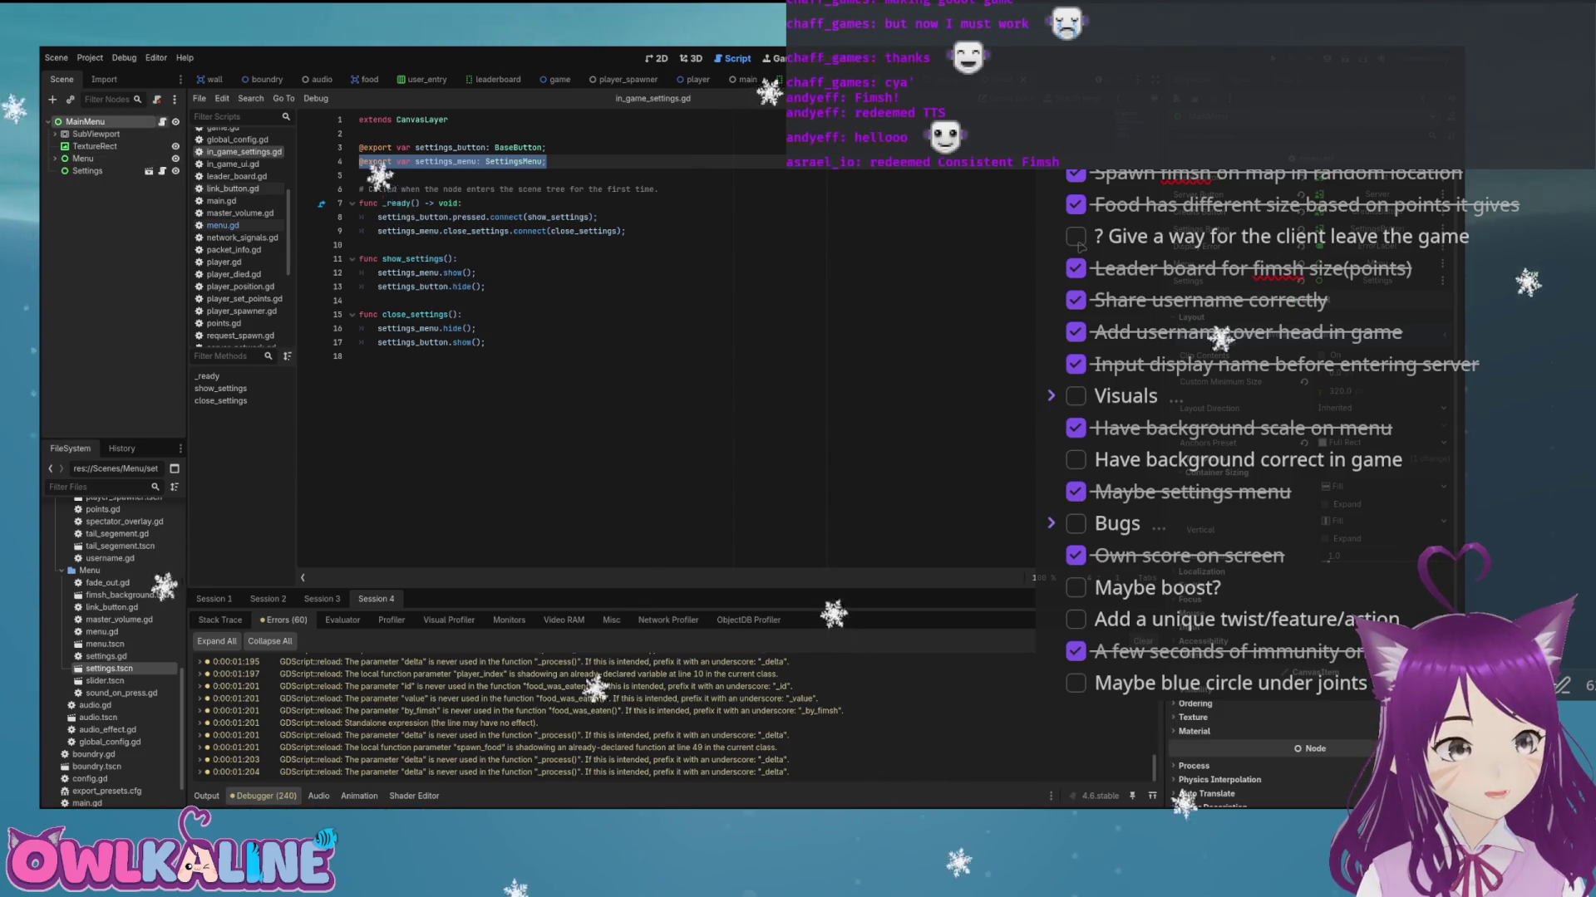
click(523, 246)
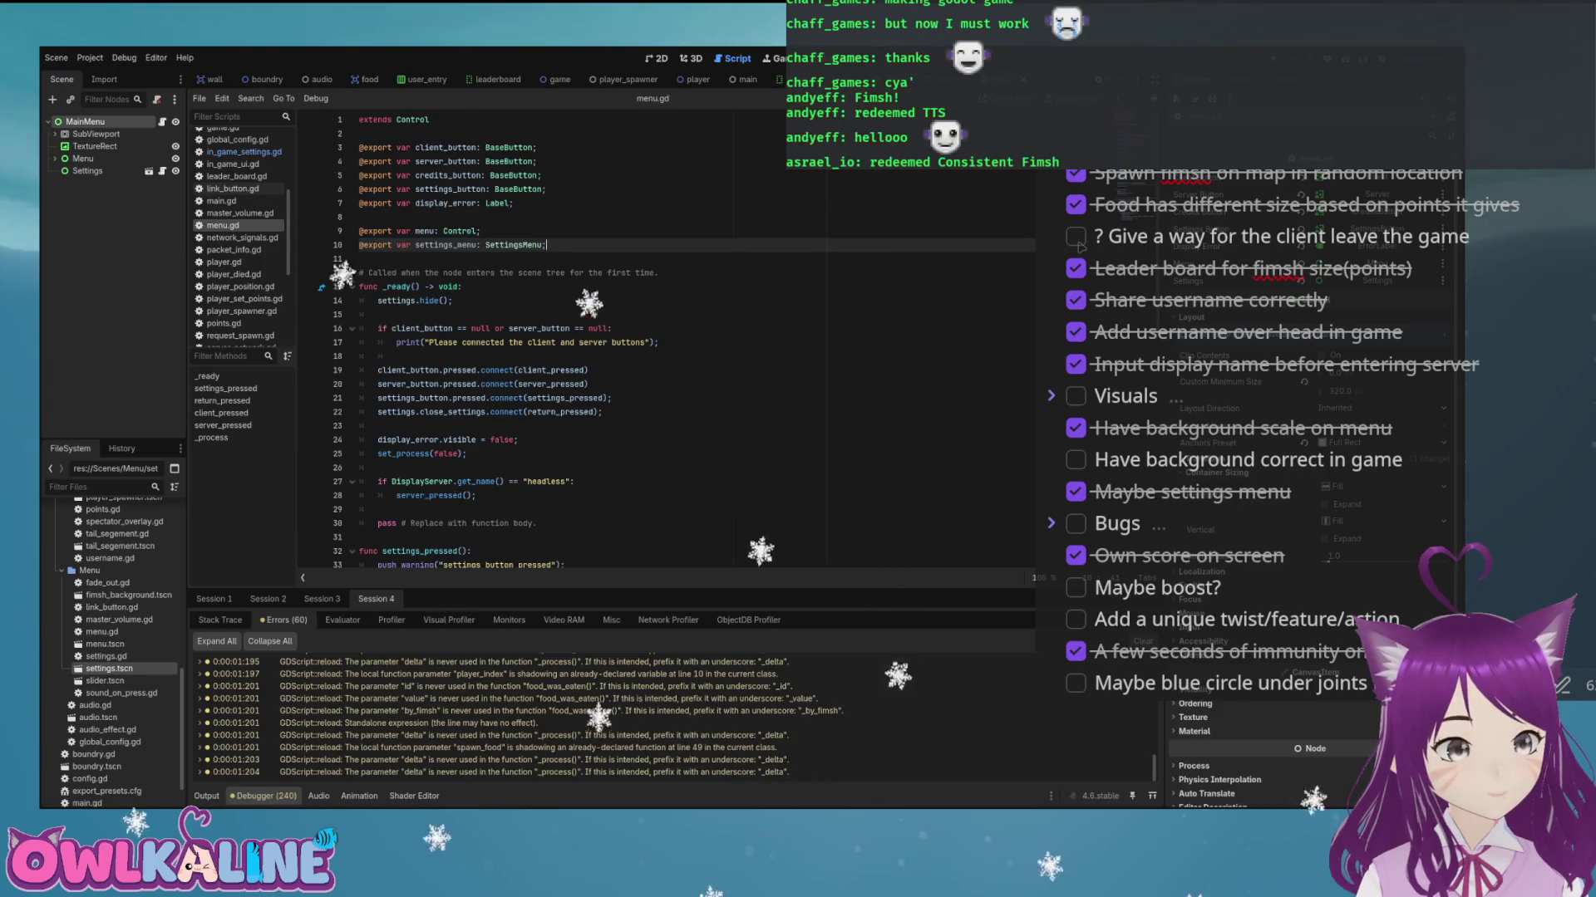
Step: Replace settings with settings_menu on lines 14 and 22 of menu.gd and save
double_click(474, 245)
key(ctrl+c)
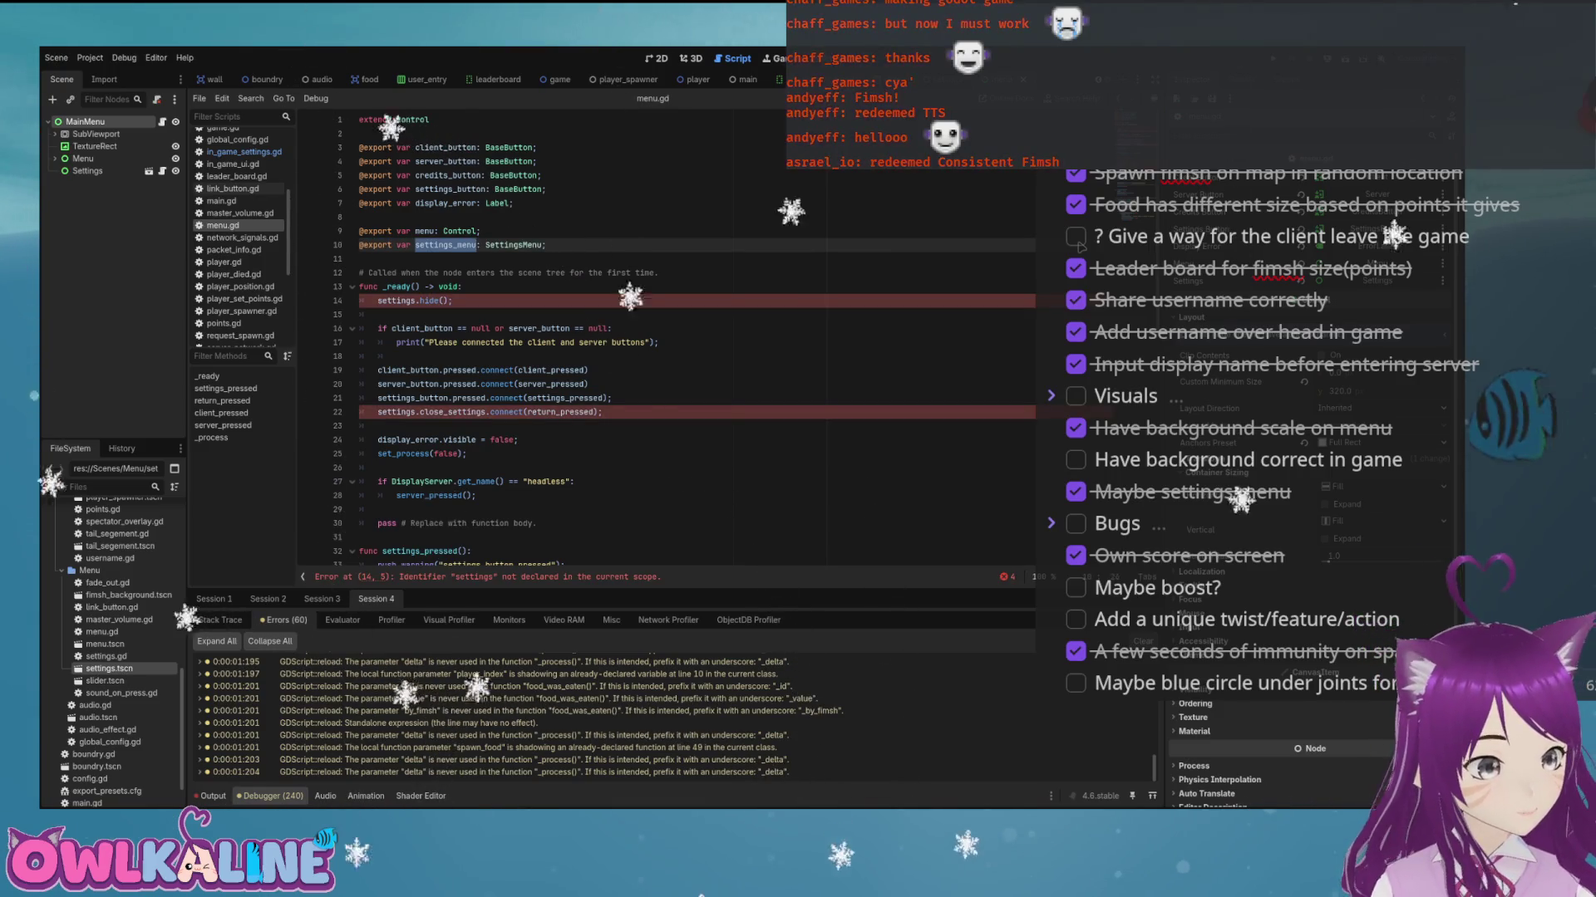
double_click(397, 301)
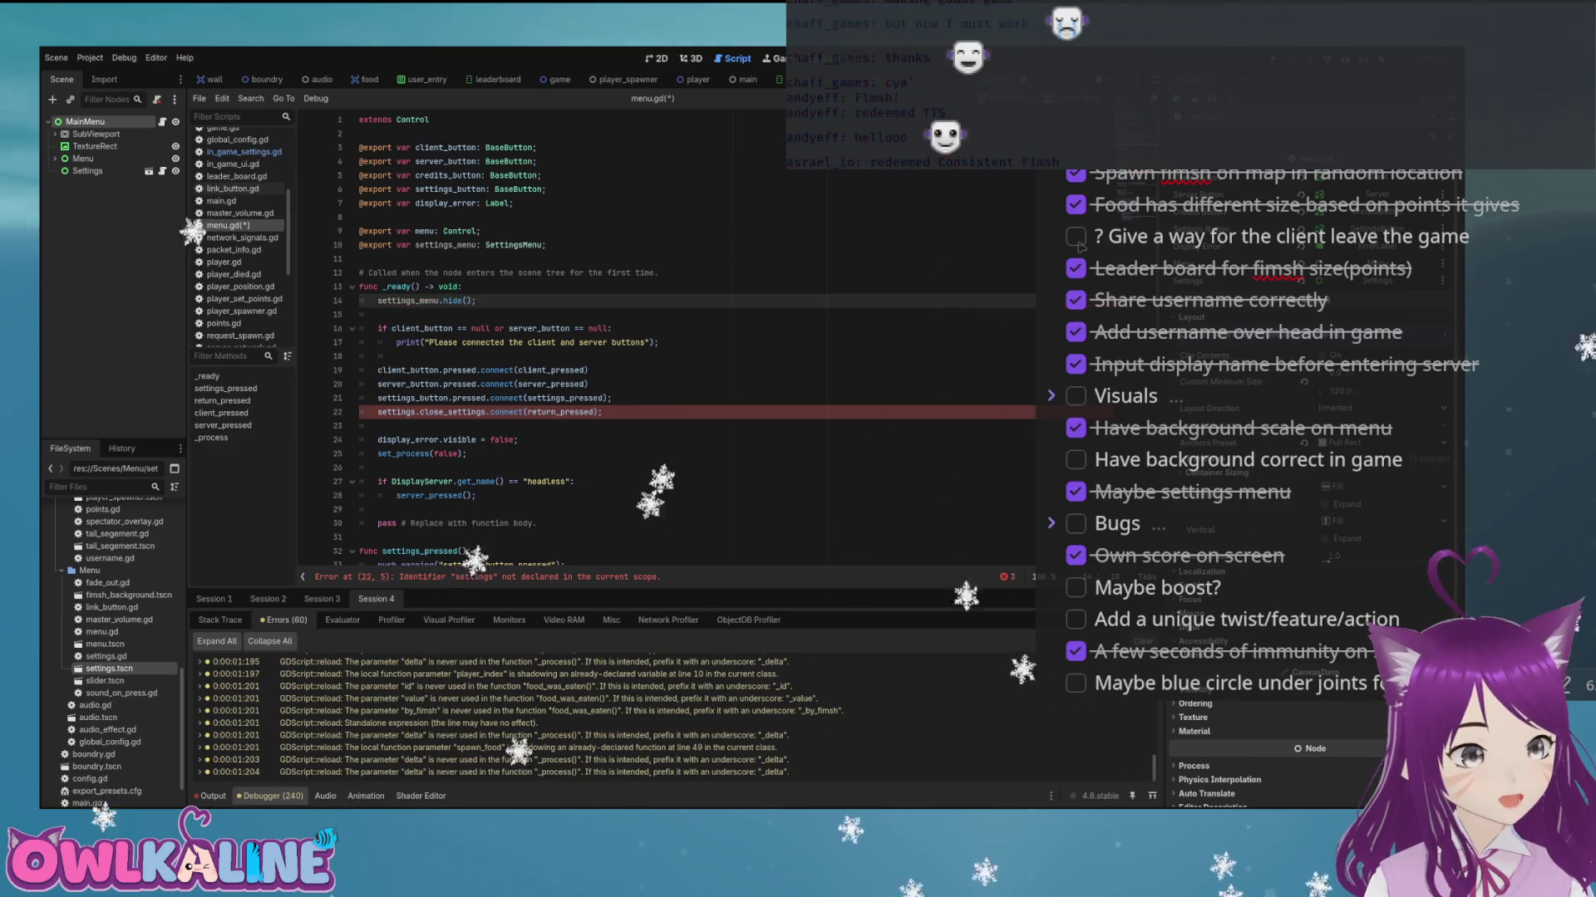
double_click(396, 413)
key(ctrl+v)
key(ctrl+s)
Step: Test-run the game, which stops with a null hide error on line 14
scroll(664, 332, down, 10)
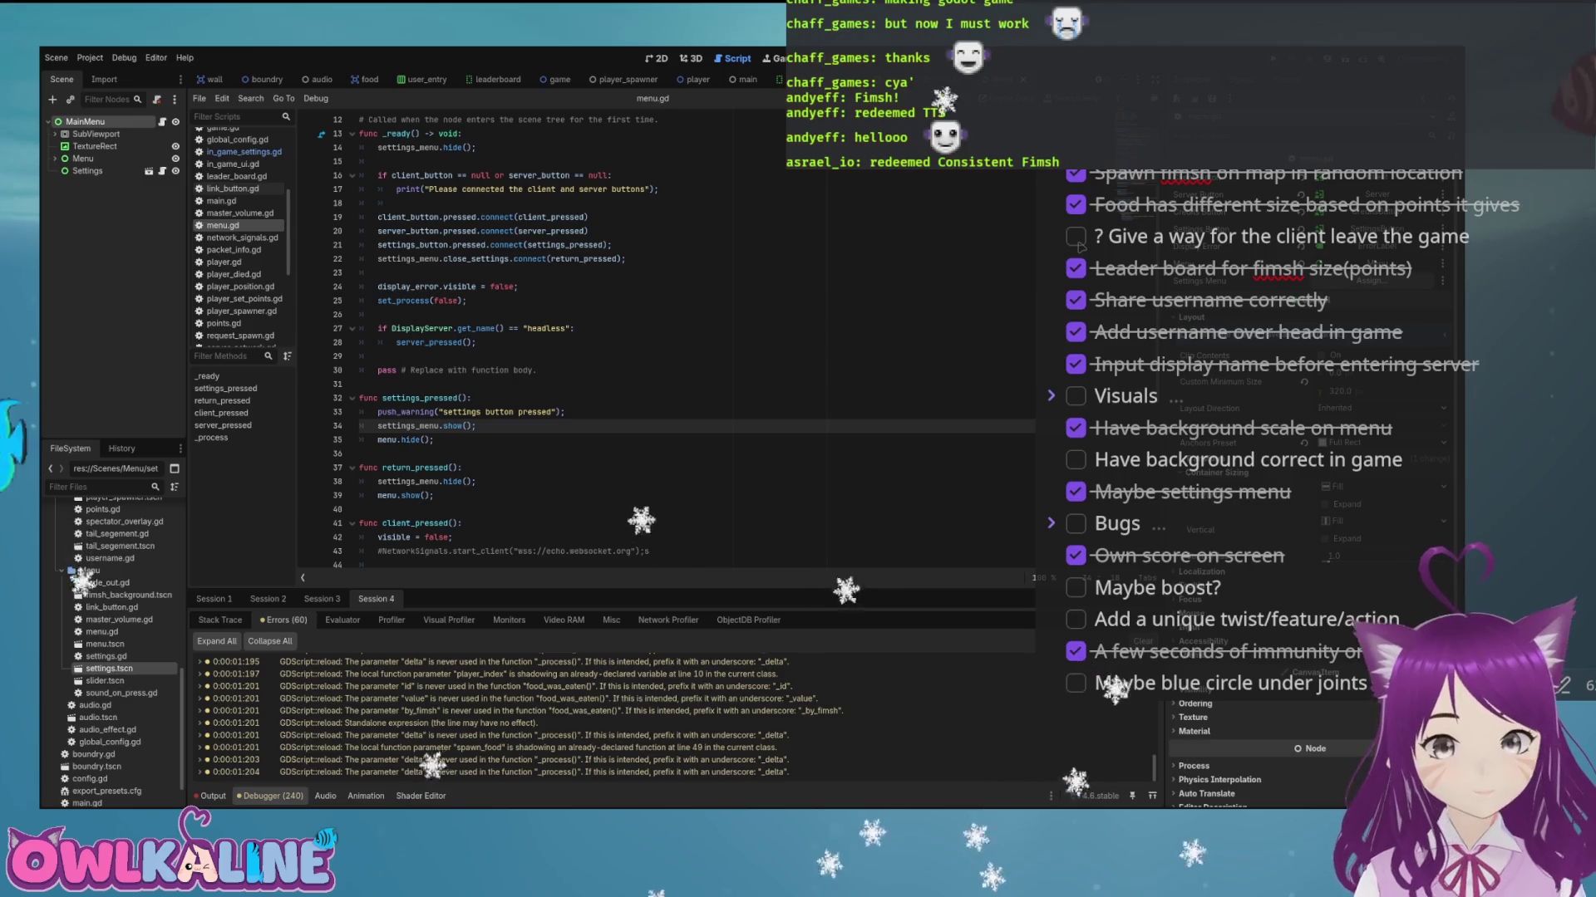
key(F5)
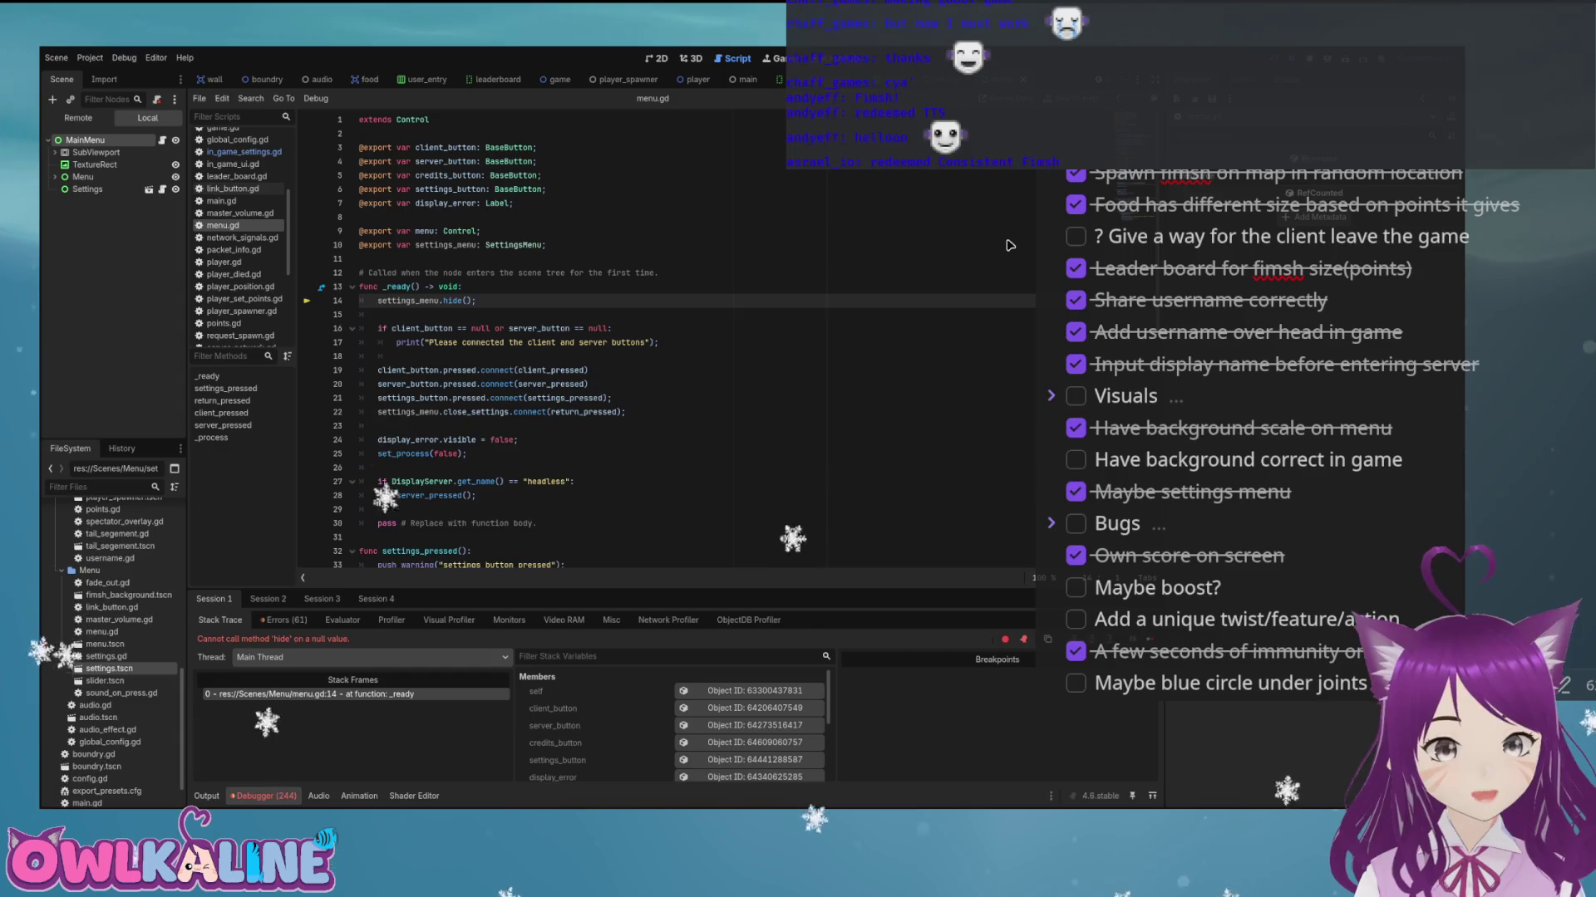
key(F8)
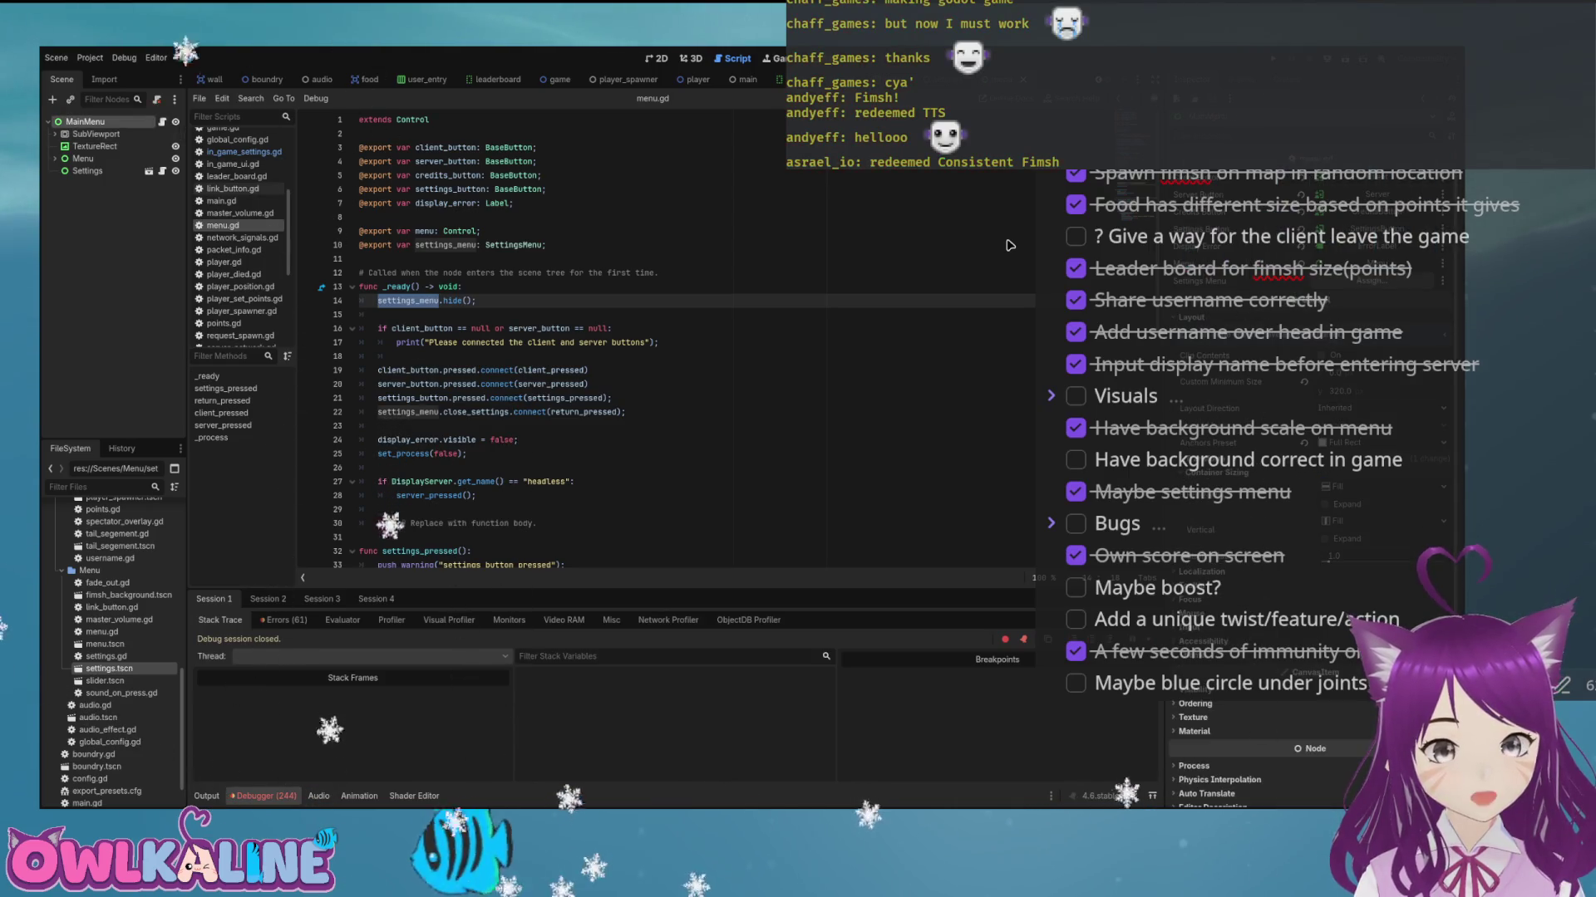
Step: Assign the Settings node to the settings_menu export and test-run the game
drag(88, 171, 1009, 245)
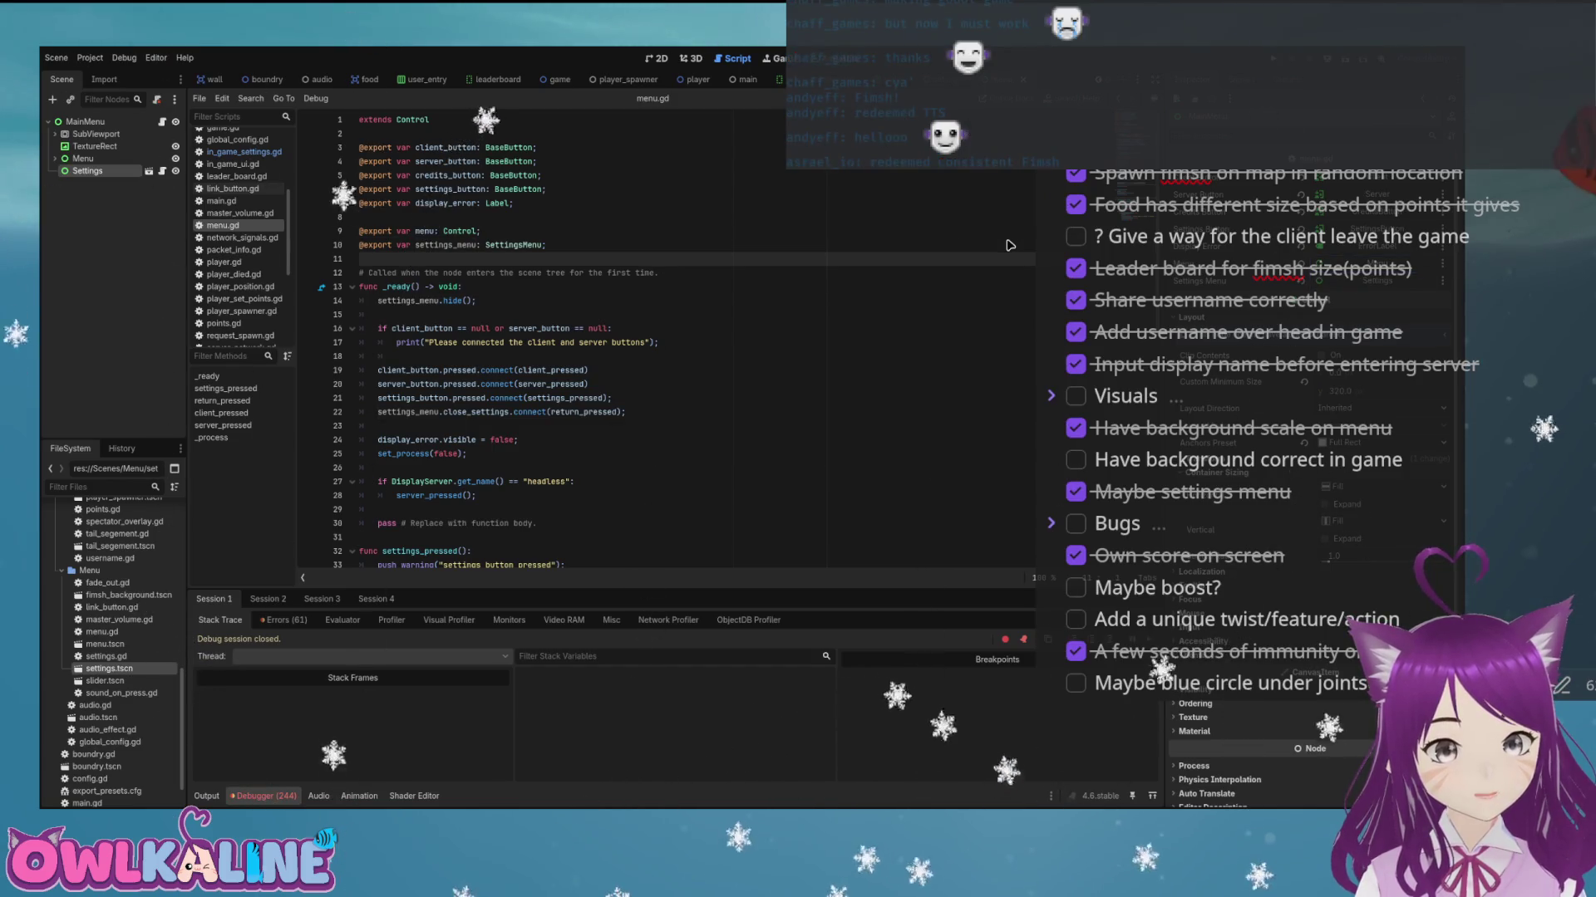
key(F5)
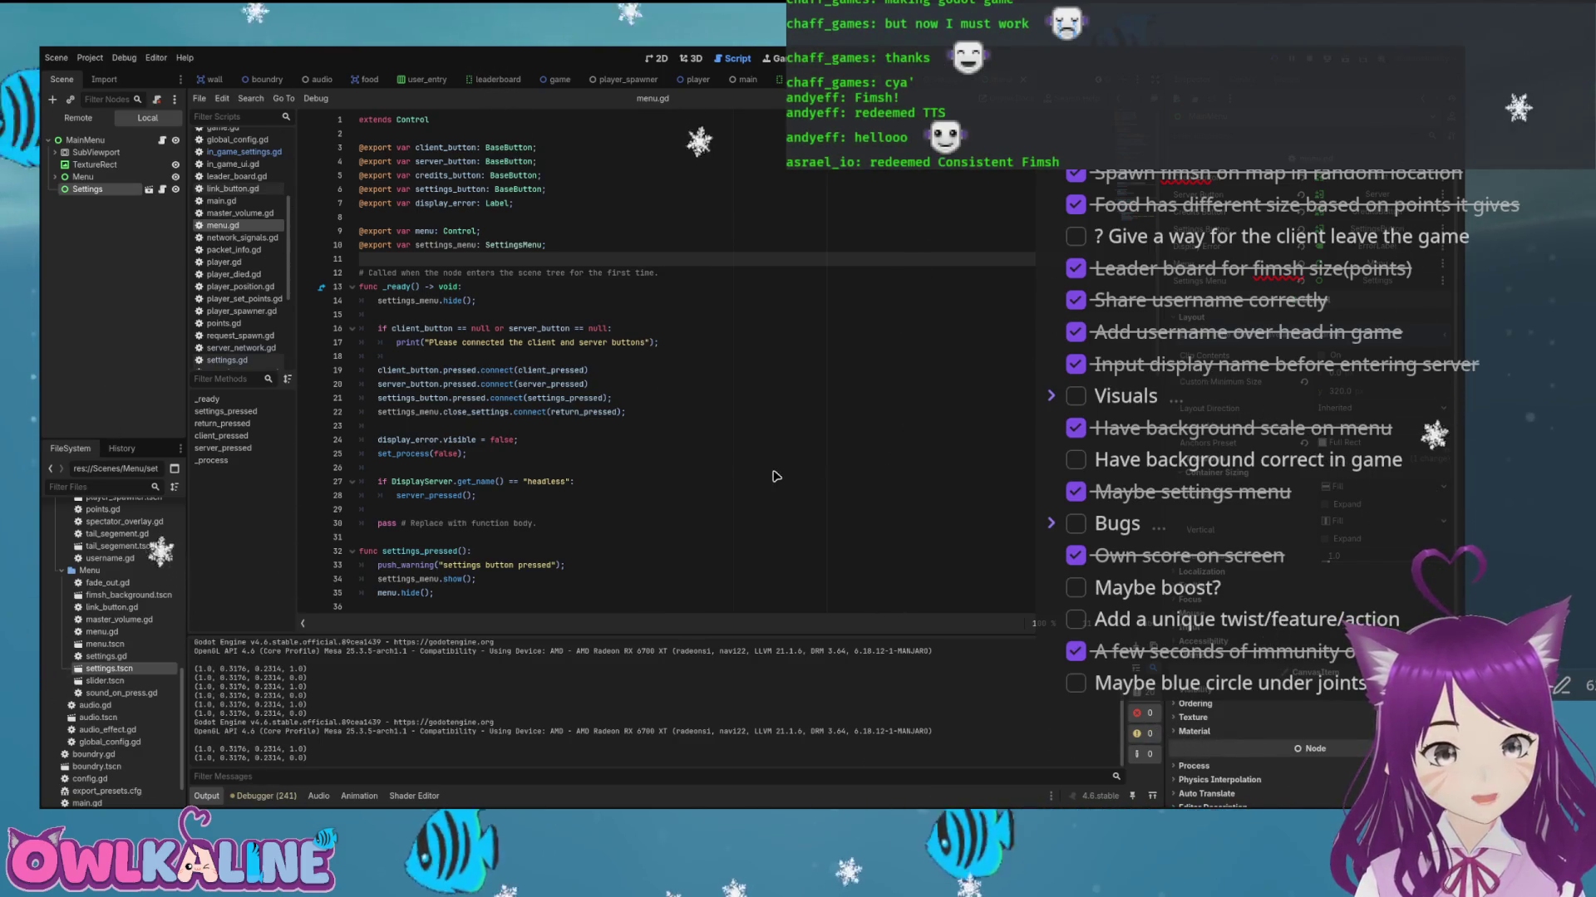
key(F8)
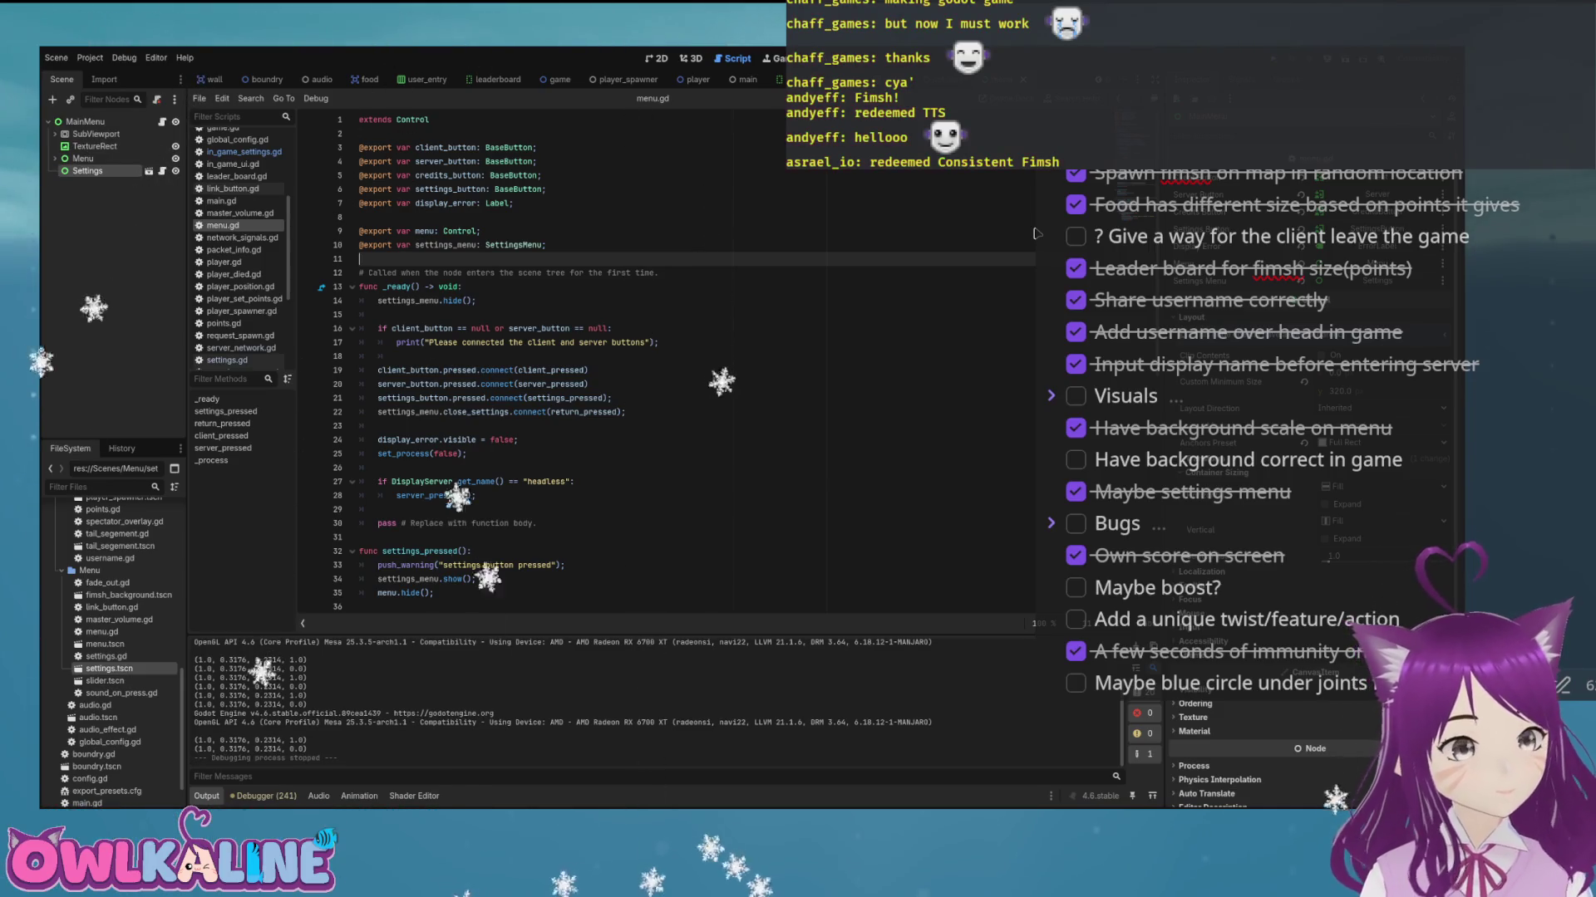
Step: Re-autocomplete close_settings on line 22, save, test-run again and switch to the Settings scene
double_click(475, 411)
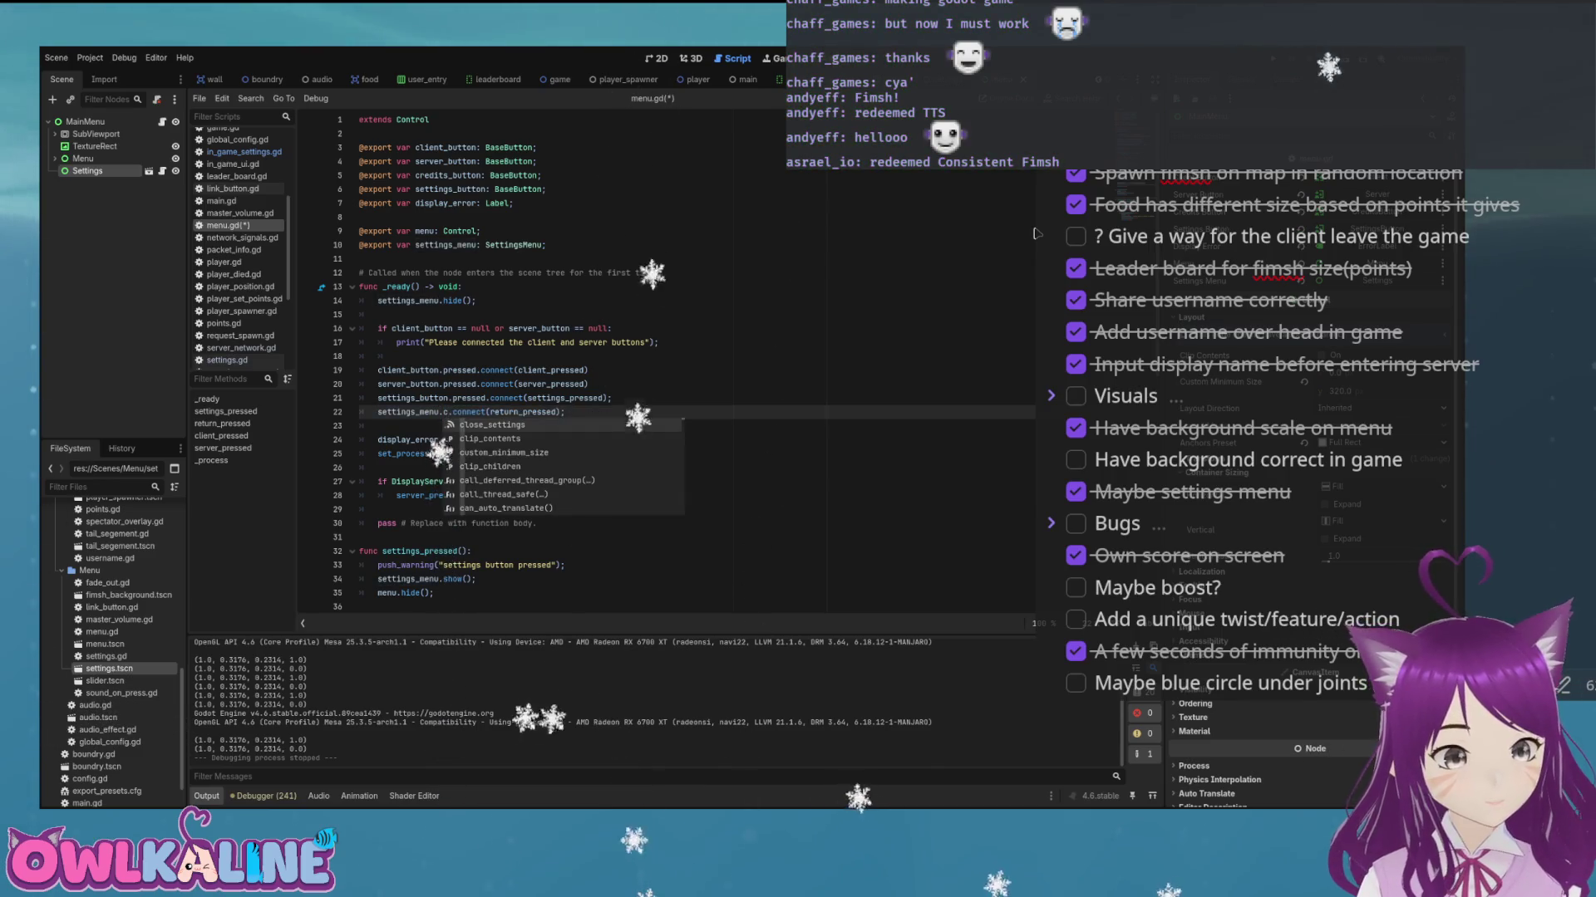
key(Return)
key(ctrl+s)
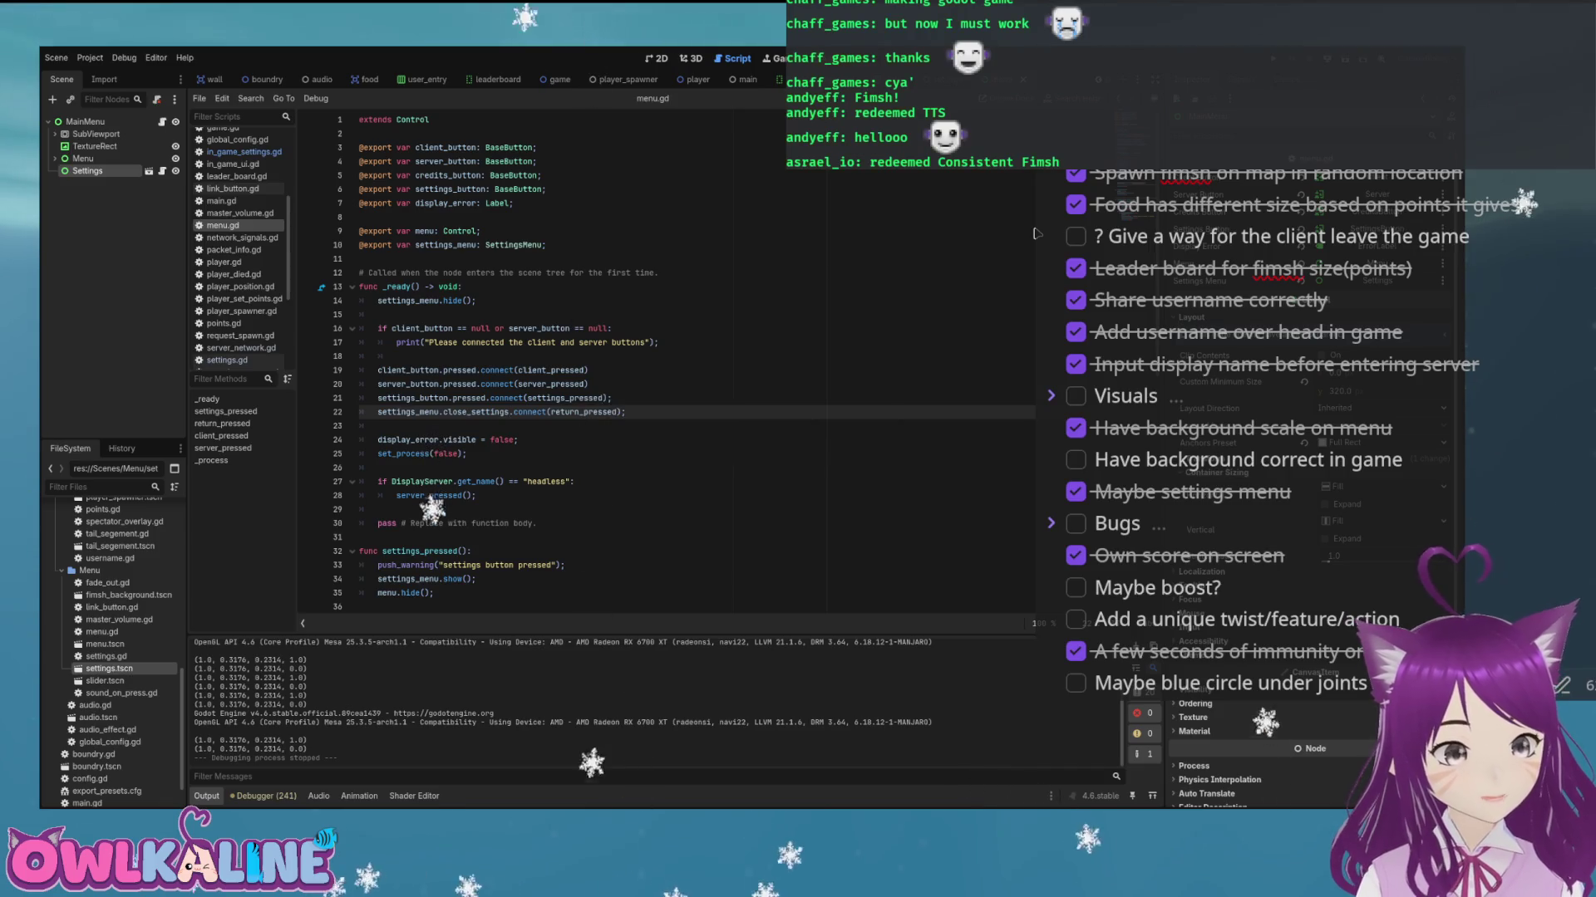
key(F5)
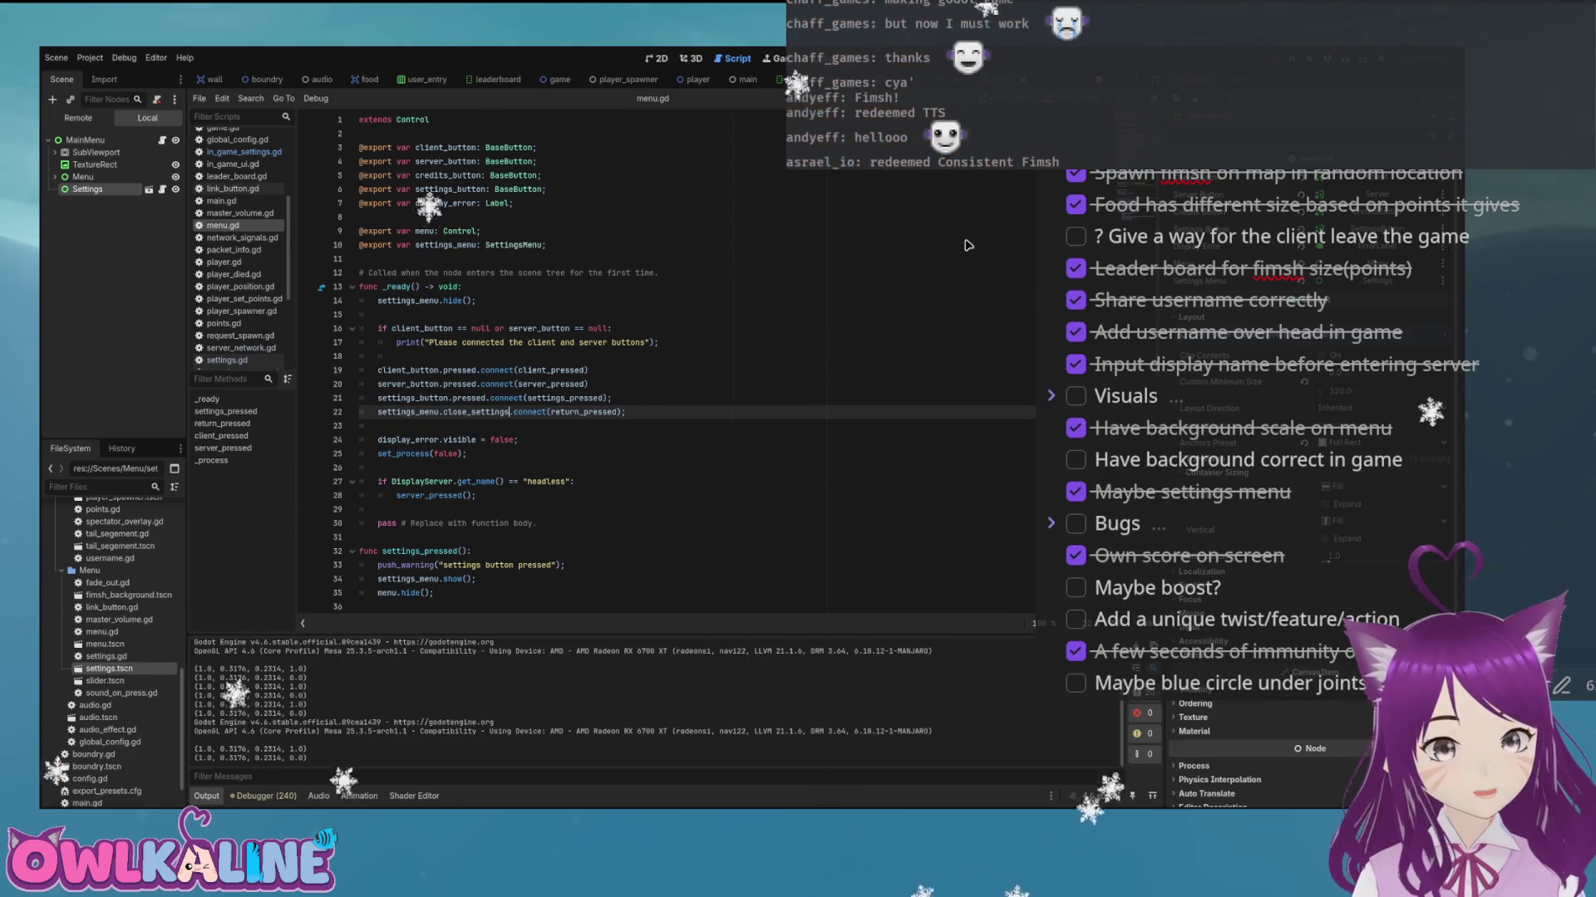
key(F8)
key(ctrl+Tab)
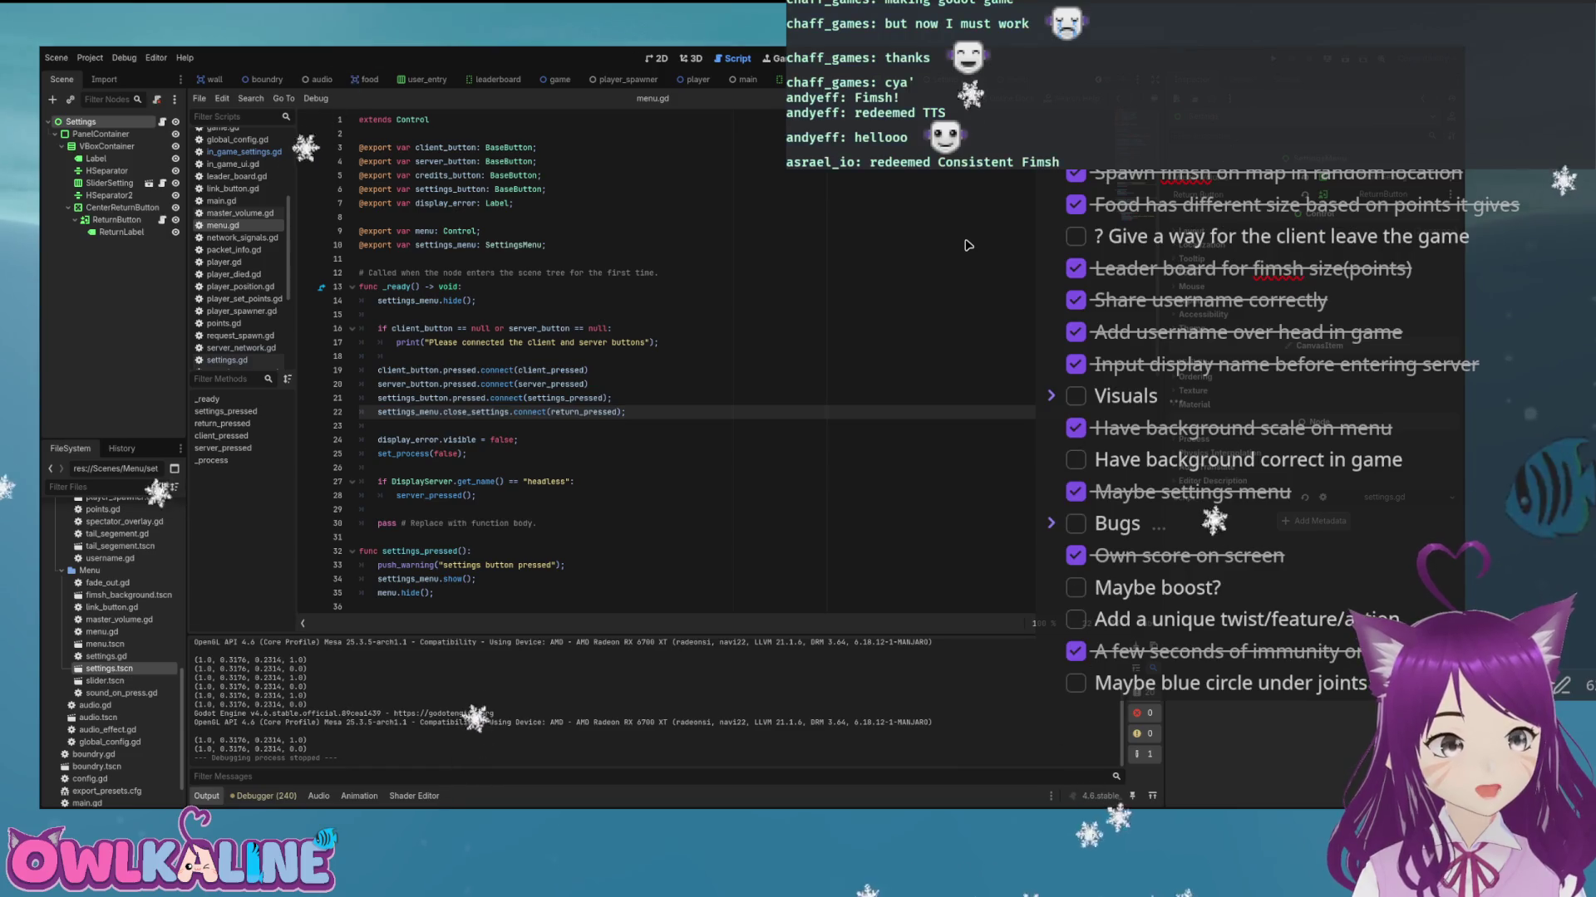
Step: Open settings.gd at the emit_close_settings_signal() function
key(ctrl+F1)
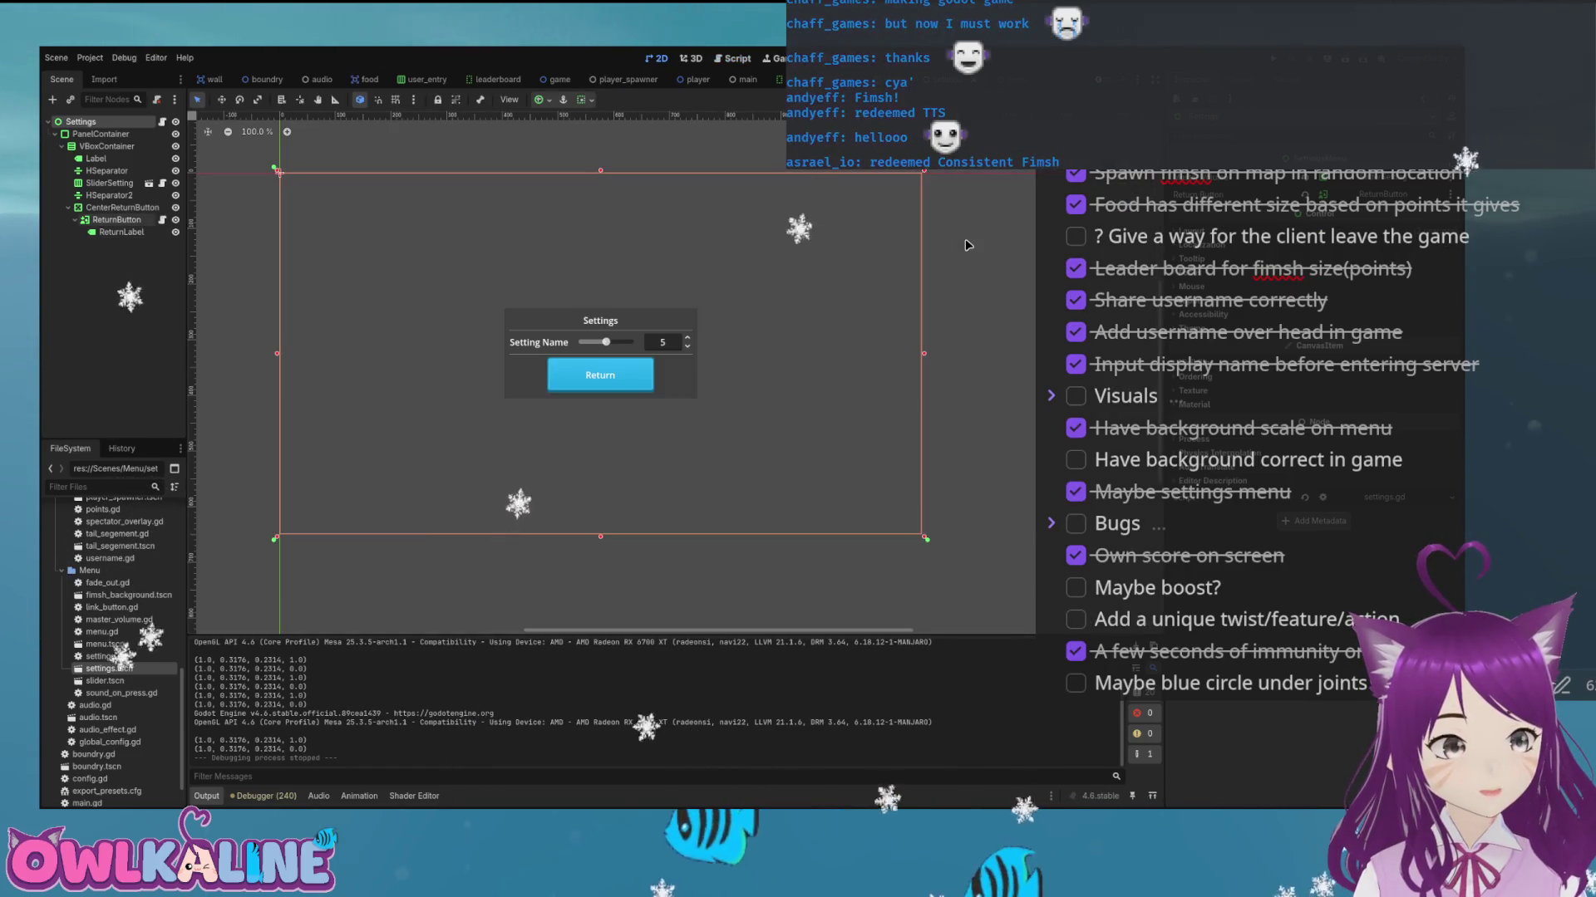
key(ctrl+F3)
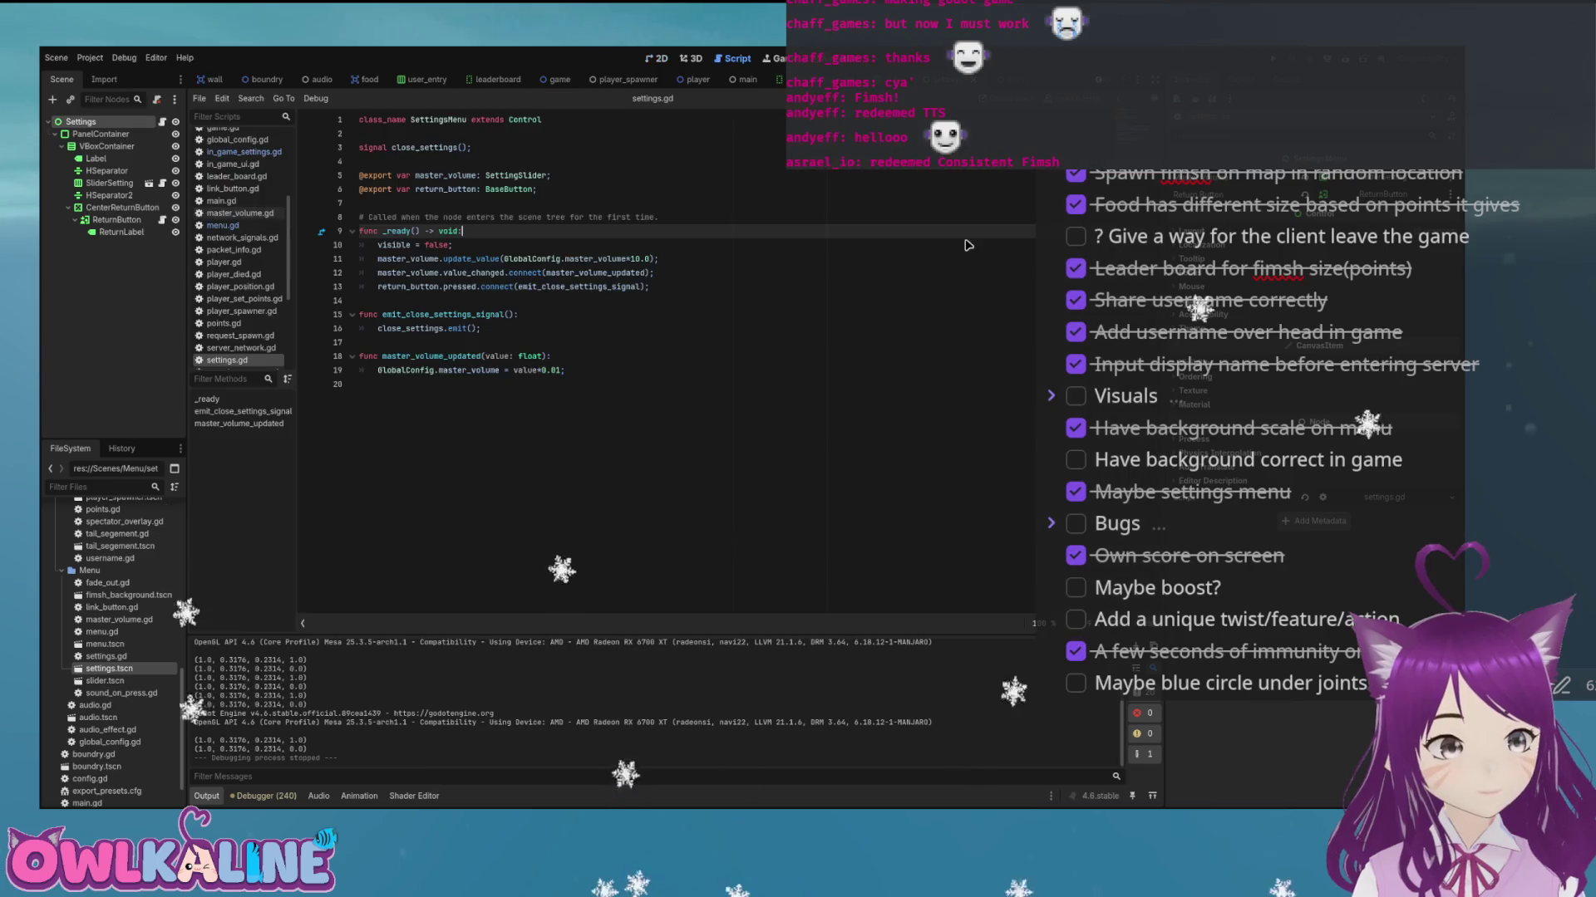
key(Down)
key(Down)
key(Down)
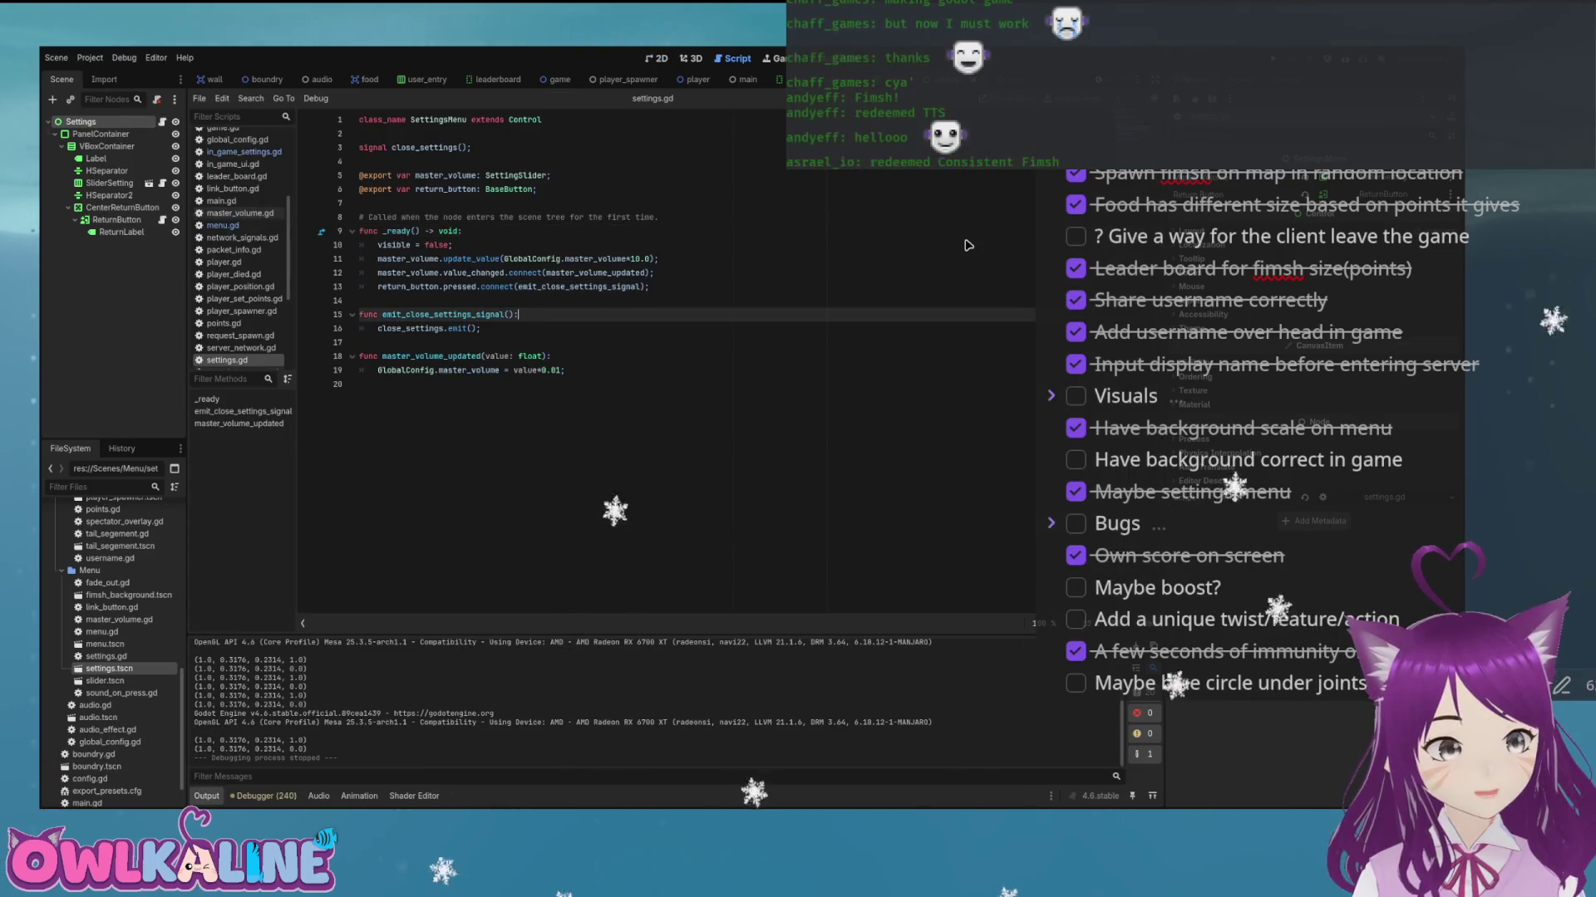
key(Up)
key(Up)
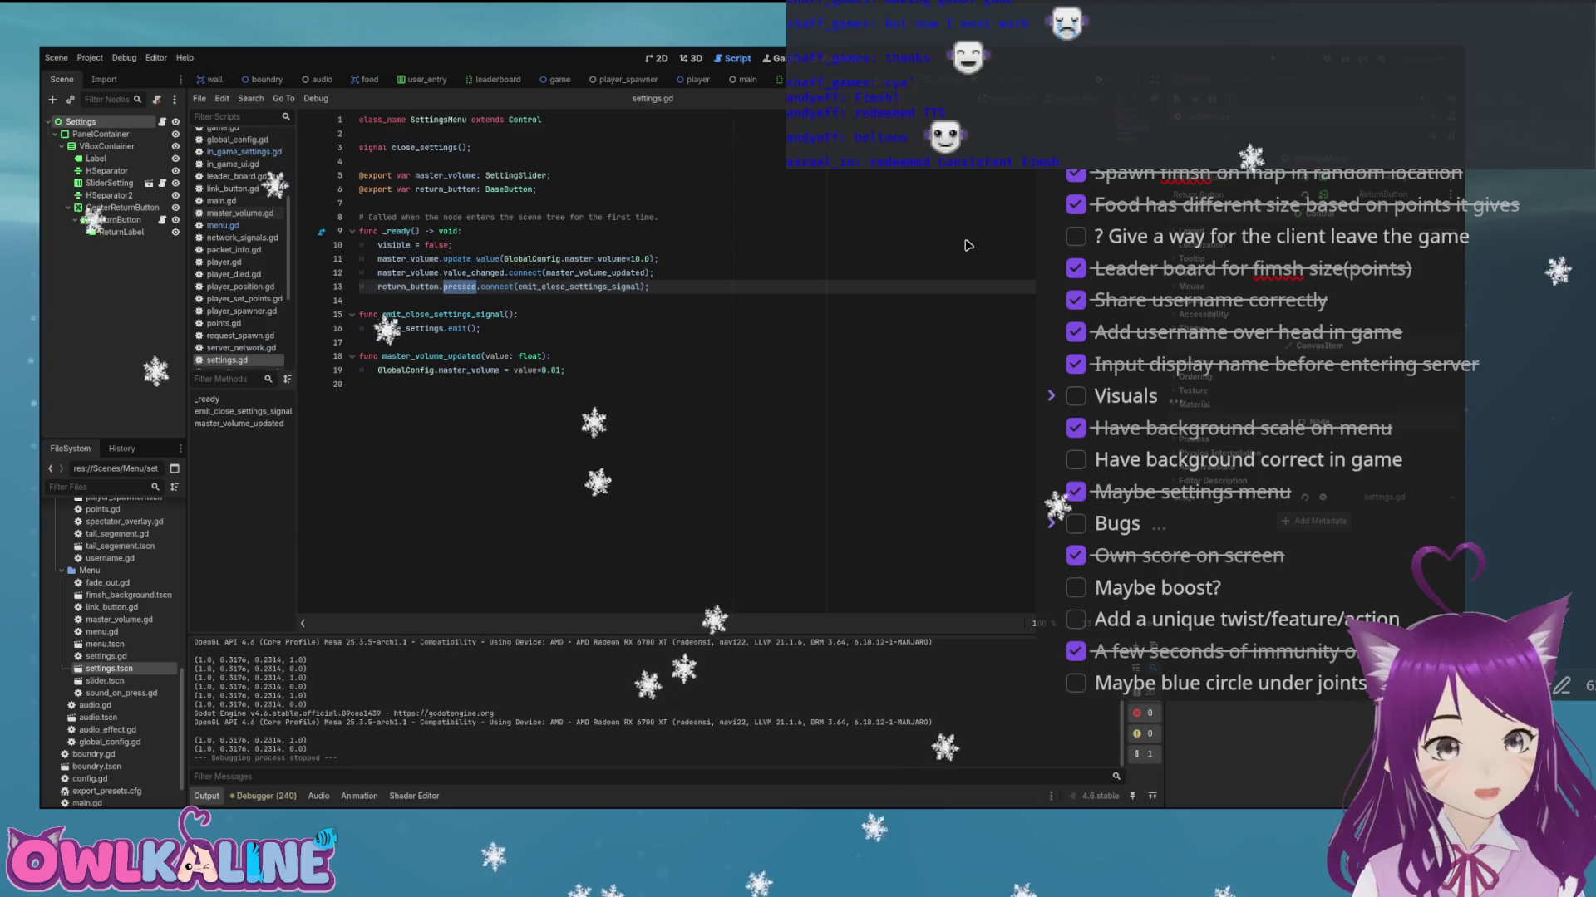
key(Down)
key(Down)
key(End)
Step: Add push_warning("return button pressed, emitting close settings signal") before the emit, then run the game
key(Return)
text(push_warning)
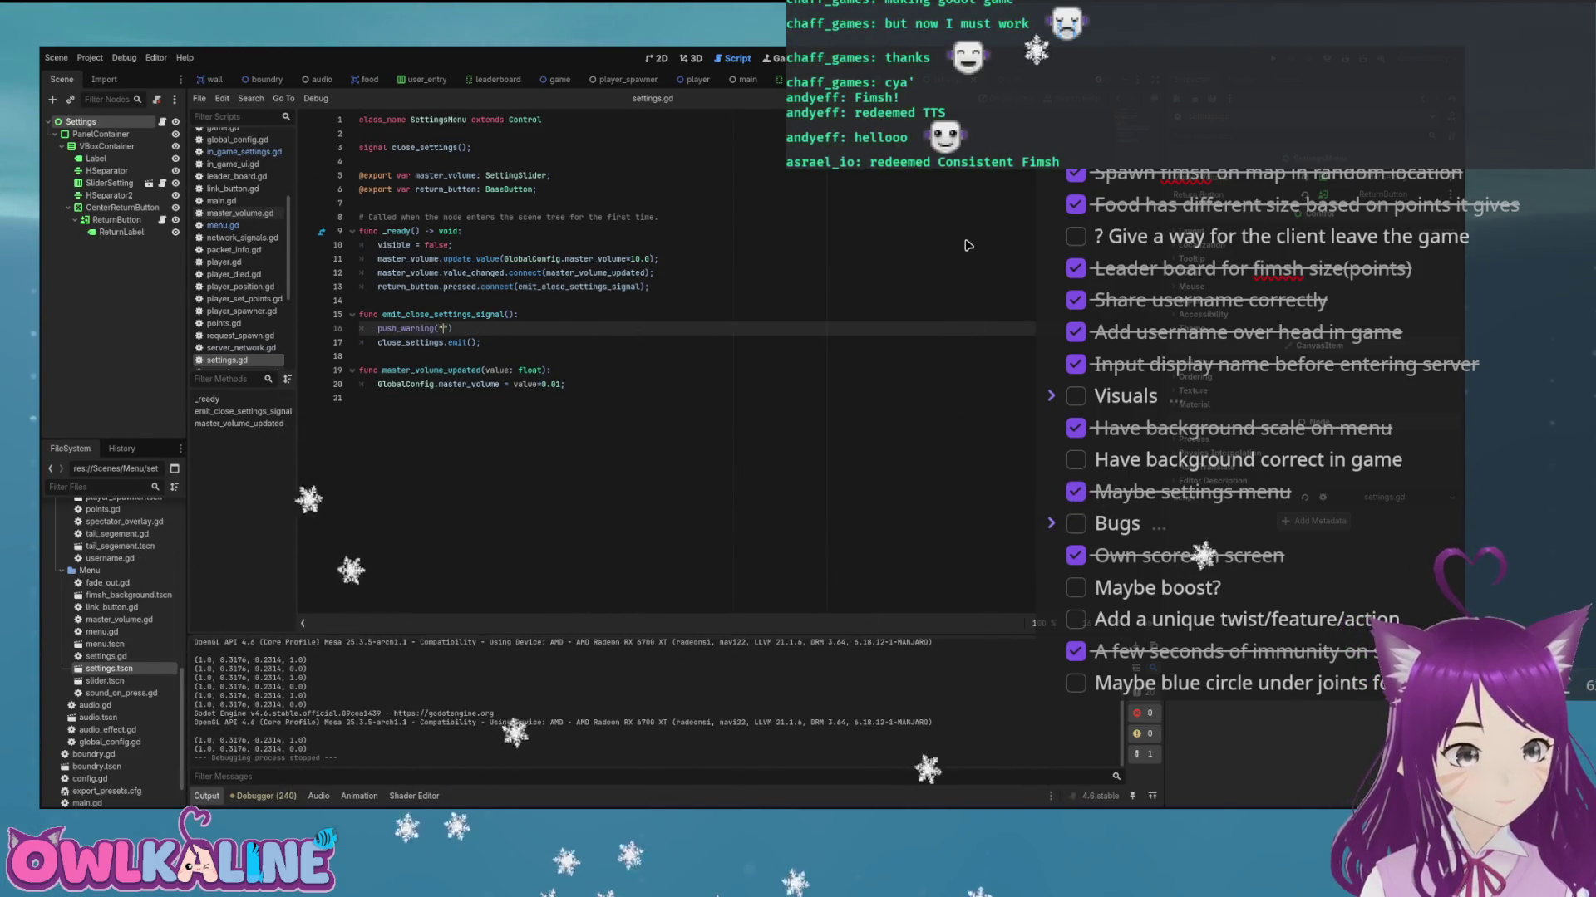
text(Close buttong)
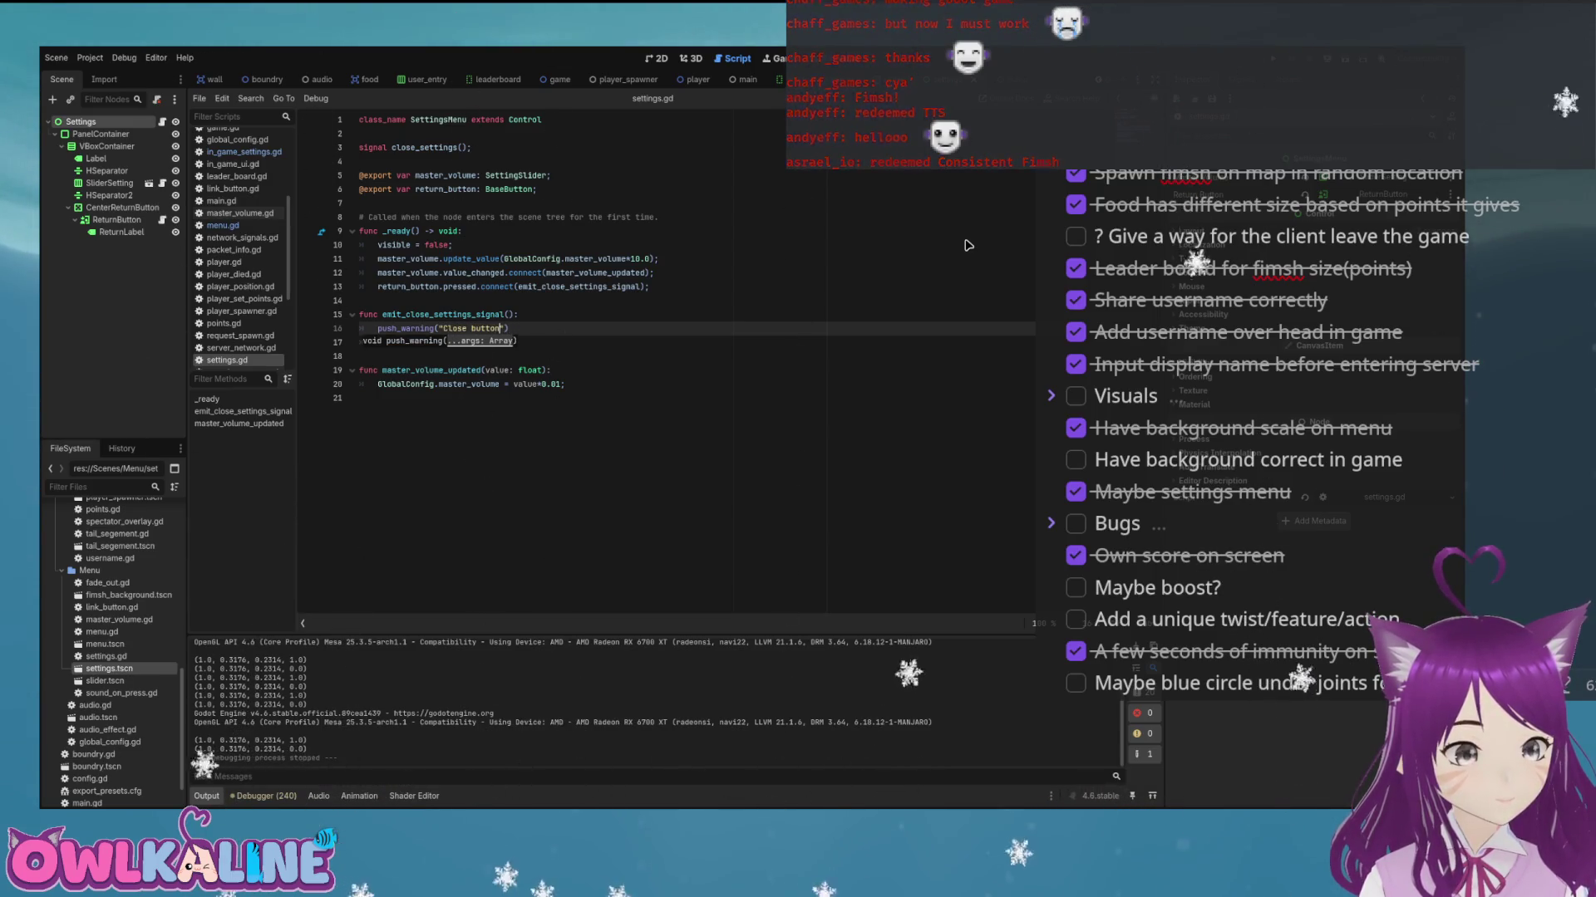
text(close setting)
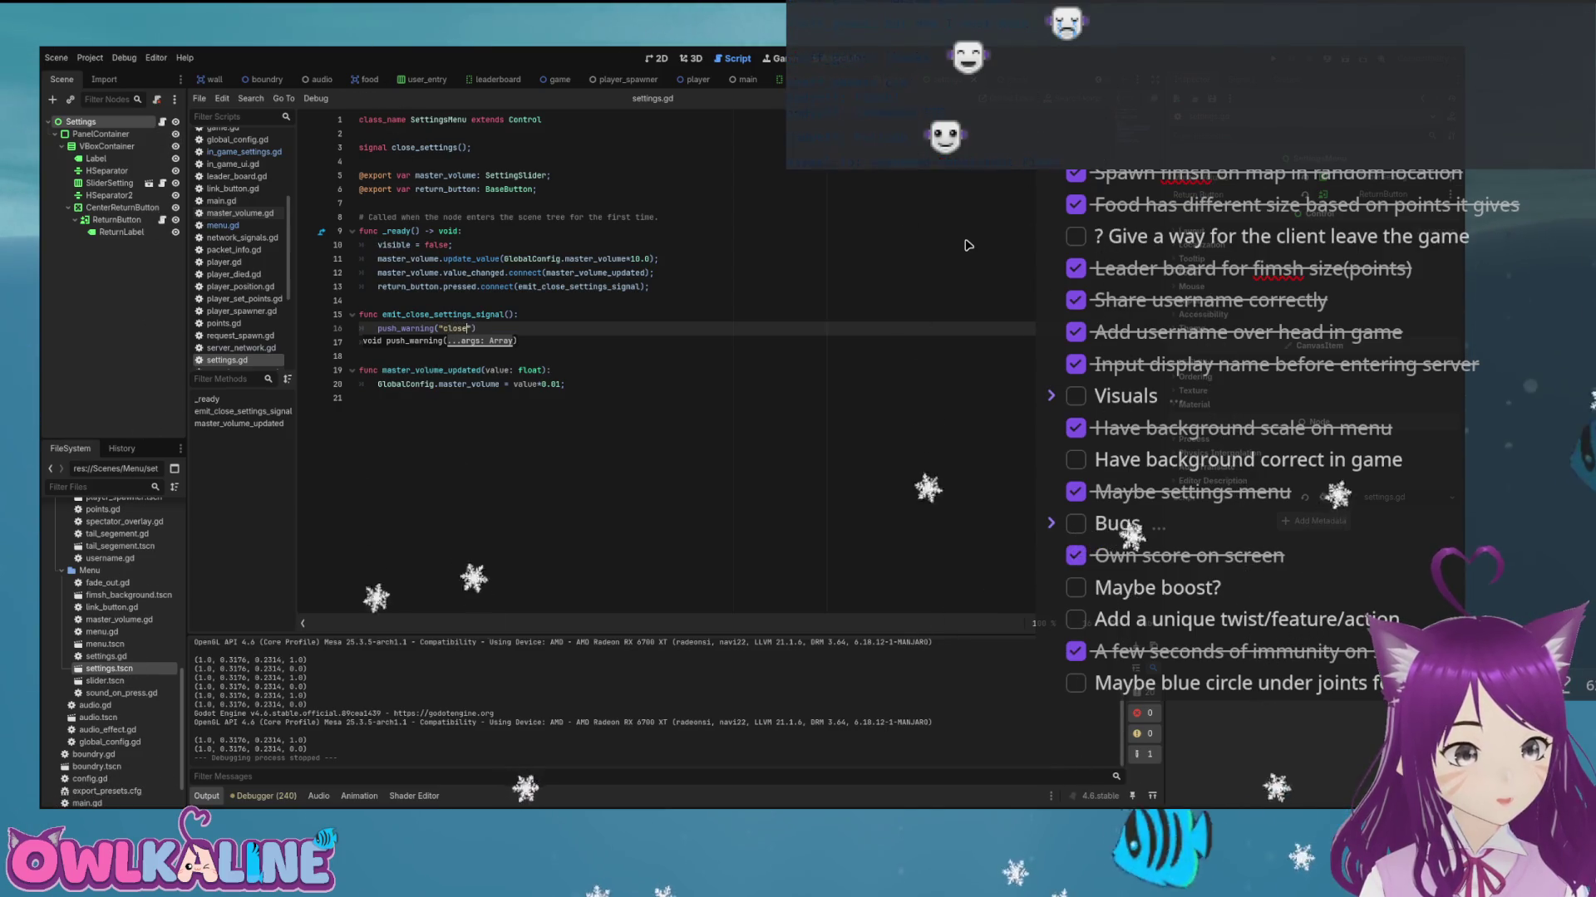
key(BackSpace)
key(BackSpace)
key(BackSpace)
text(return but)
text(ton pressed, emit)
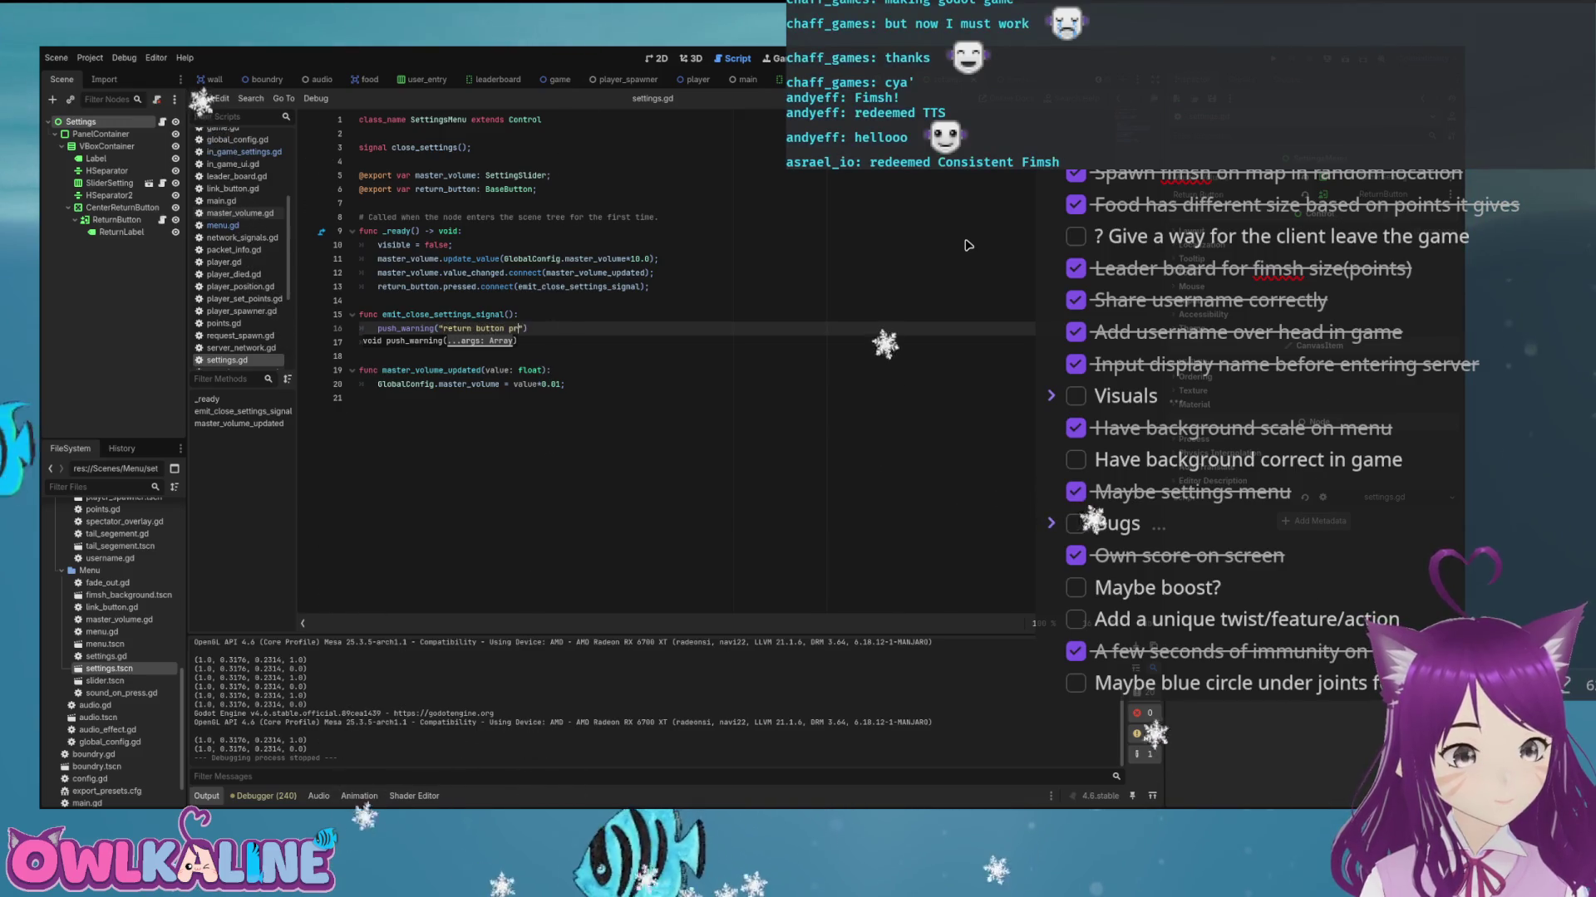
text(ting close settin)
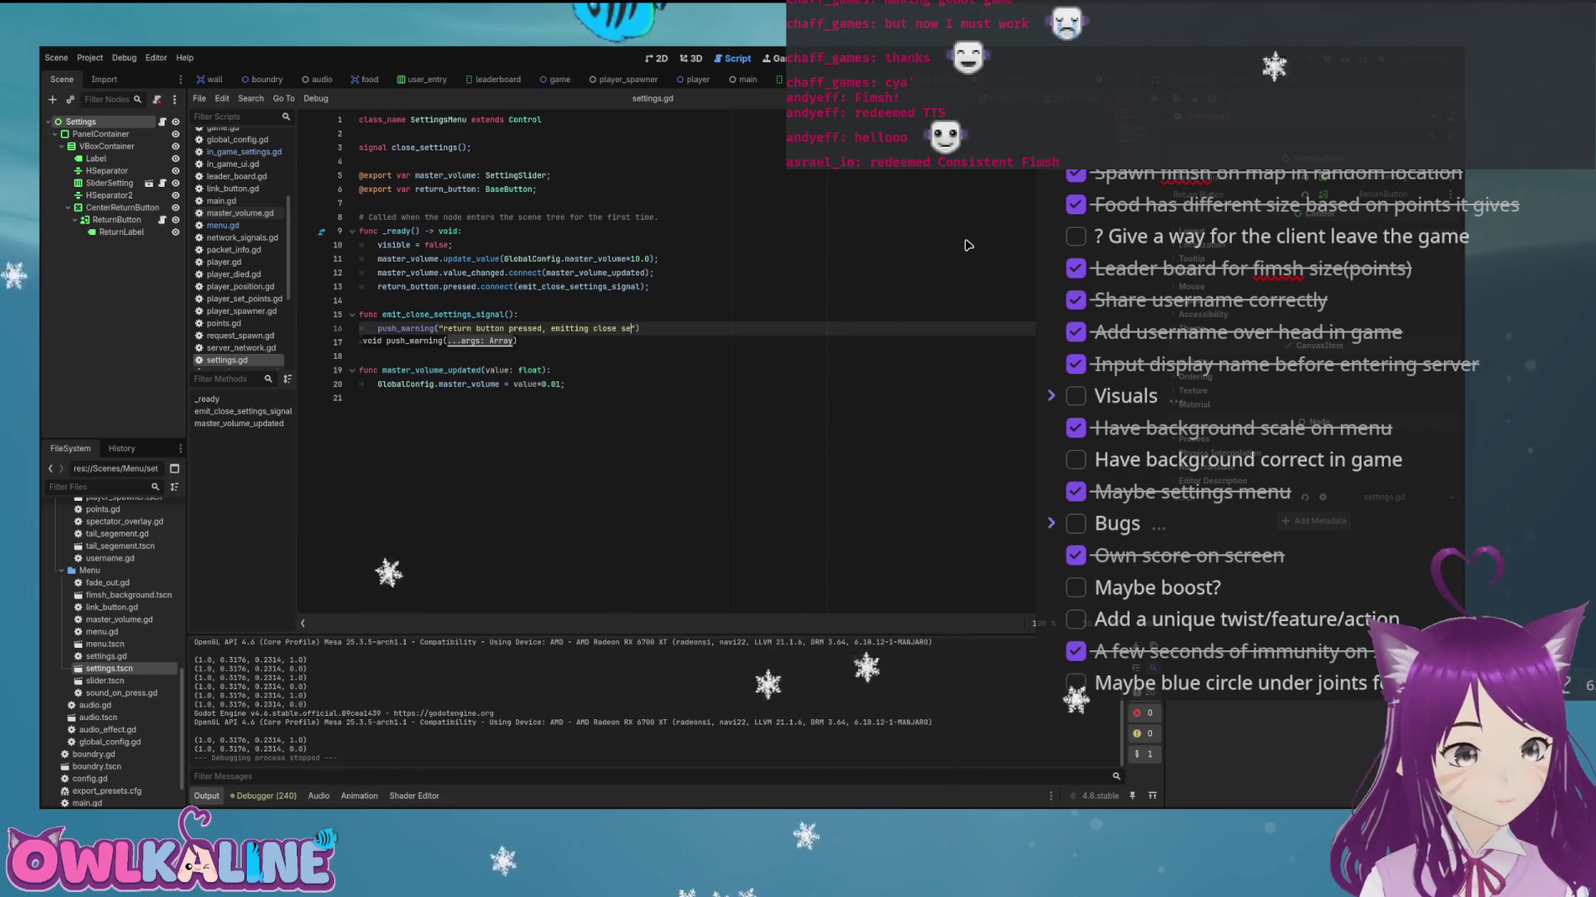
text(gs signal)
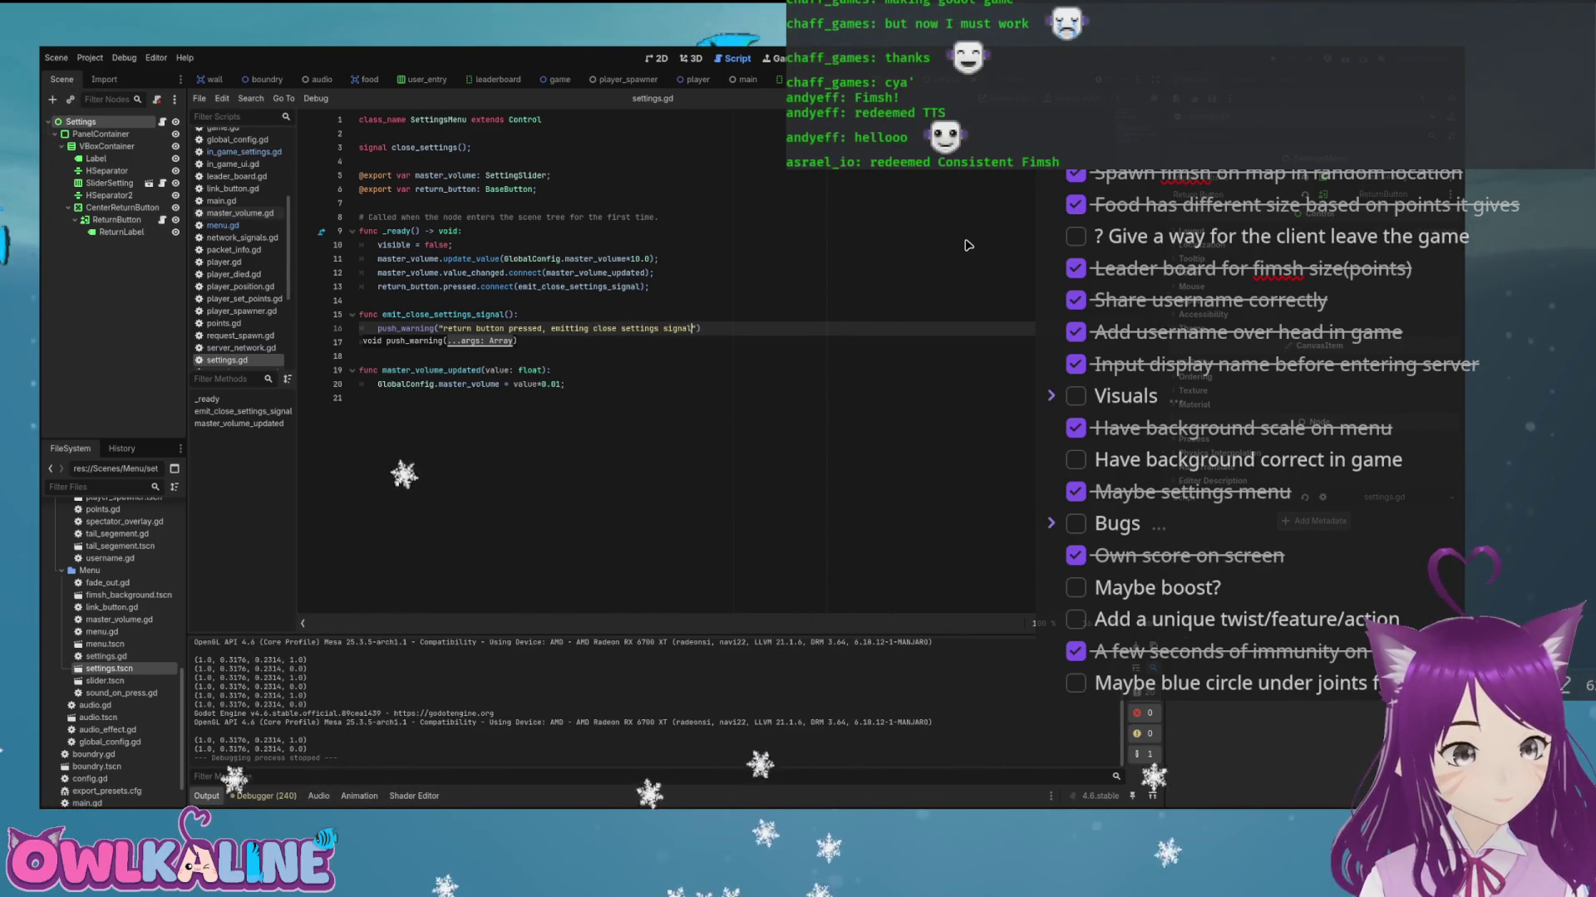
key(Up)
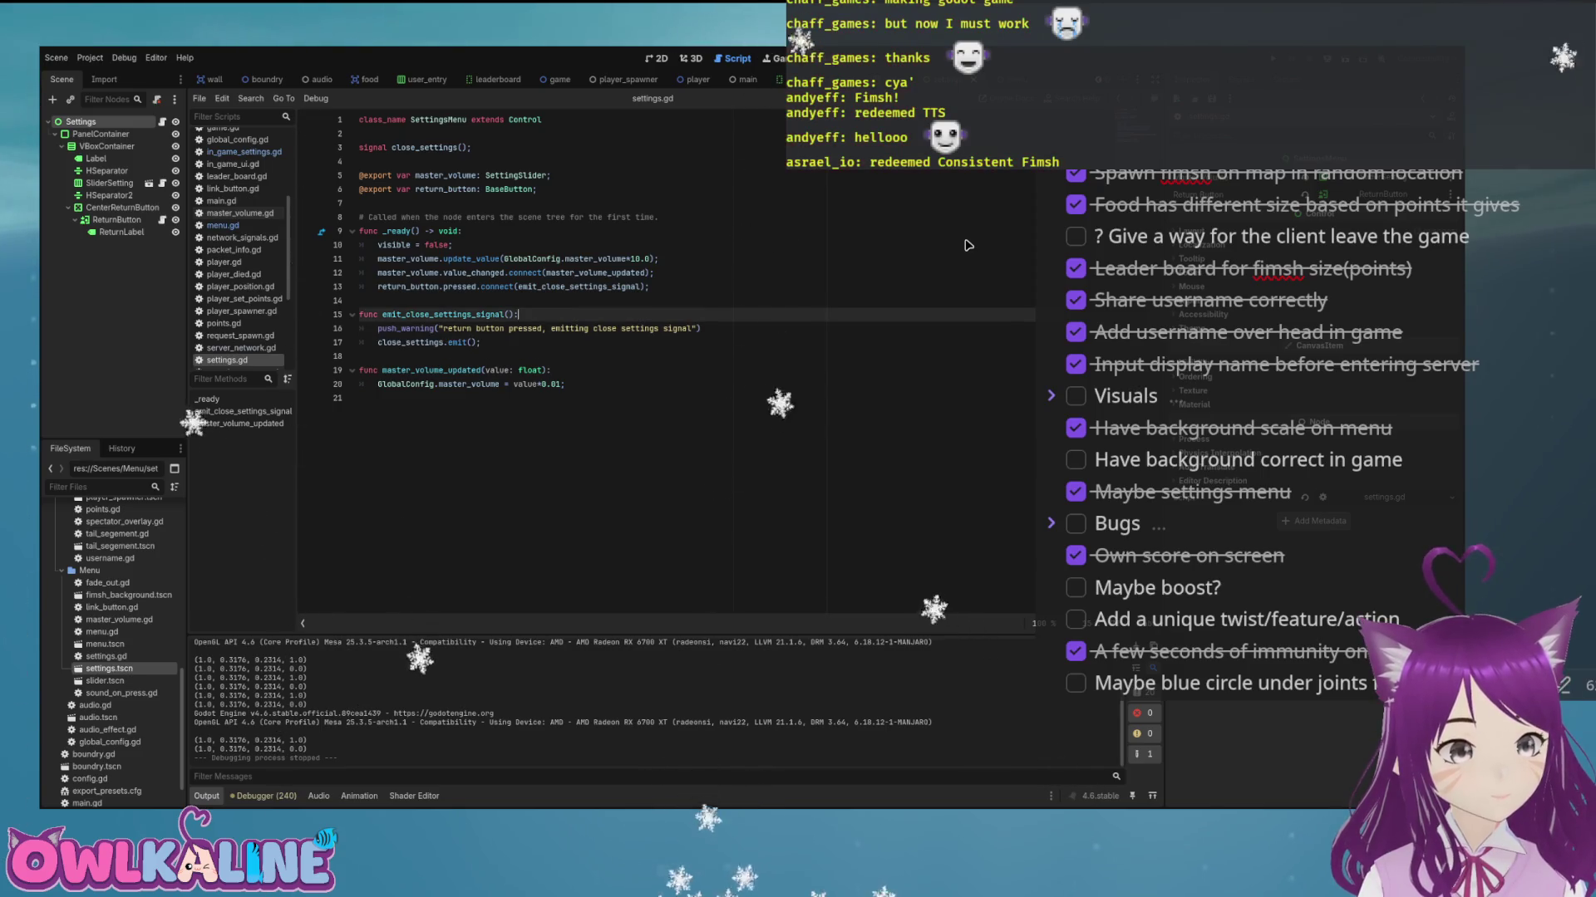
key(Down)
key(Down)
key(Home)
key(ctrl+shift+Right)
key(F5)
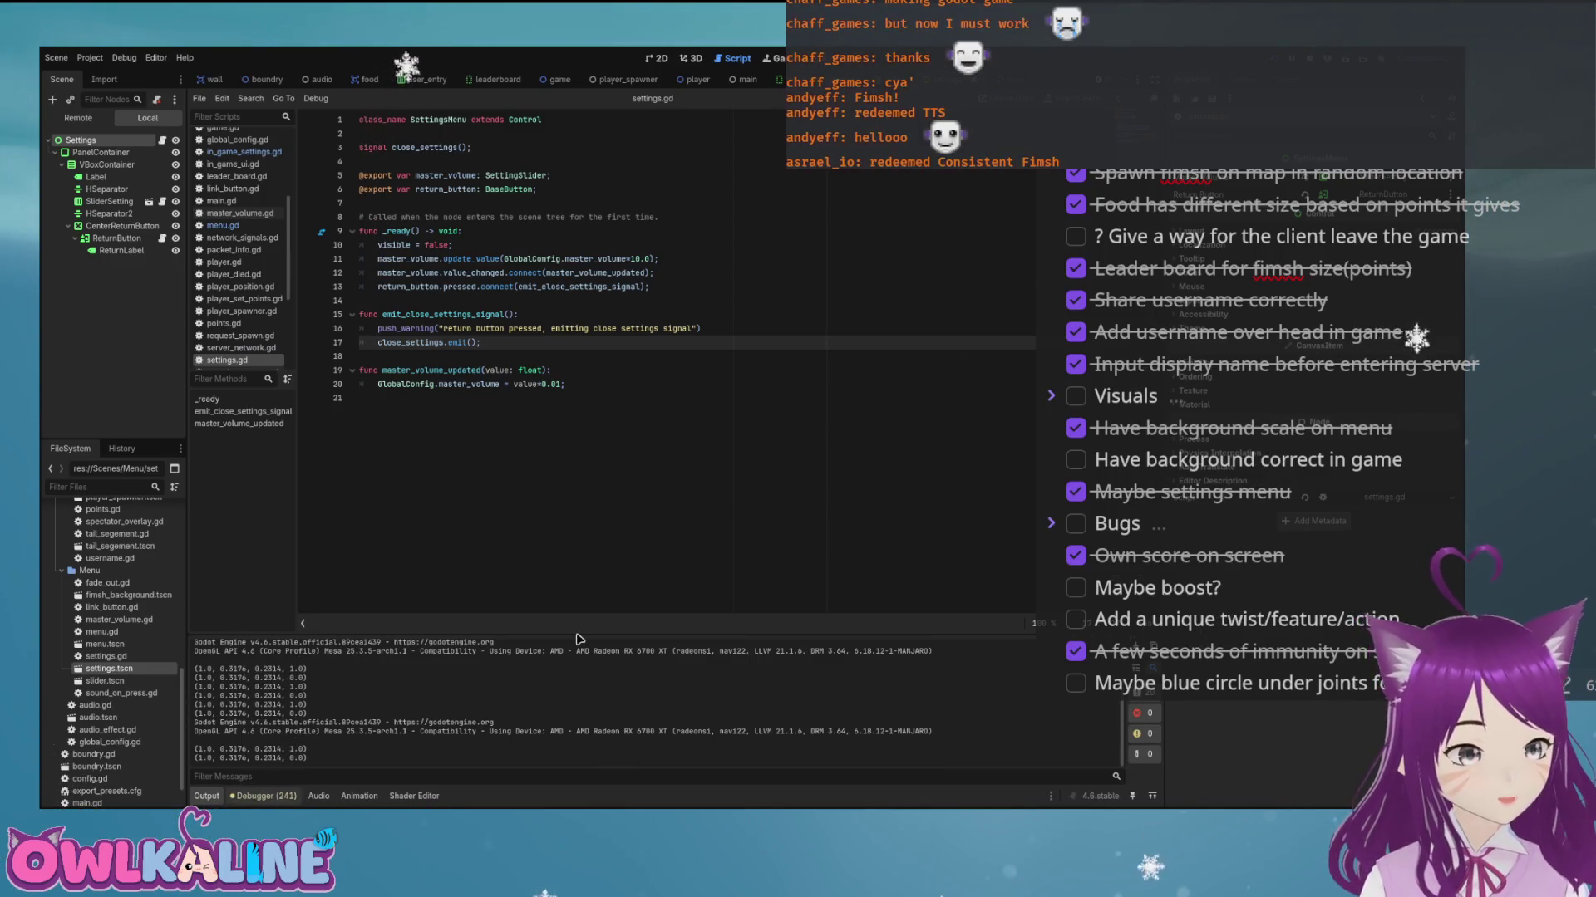
Step: Check the return-button warning in the debugger and select its function name and message text
key(alt+d)
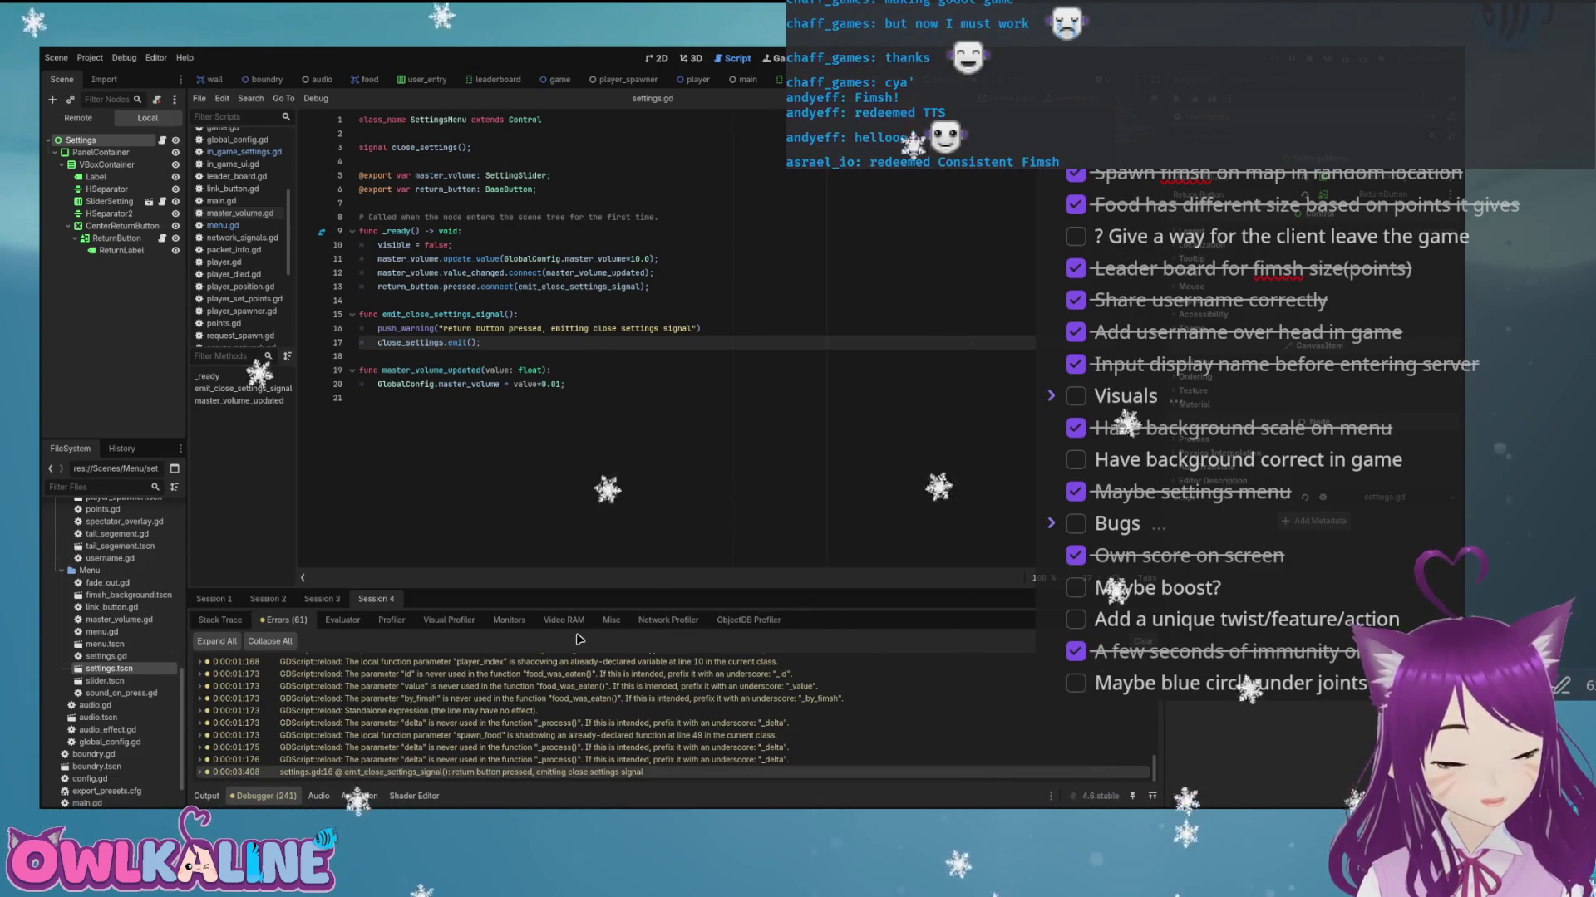
key(Up)
key(Up)
key(ctrl+shift+Right)
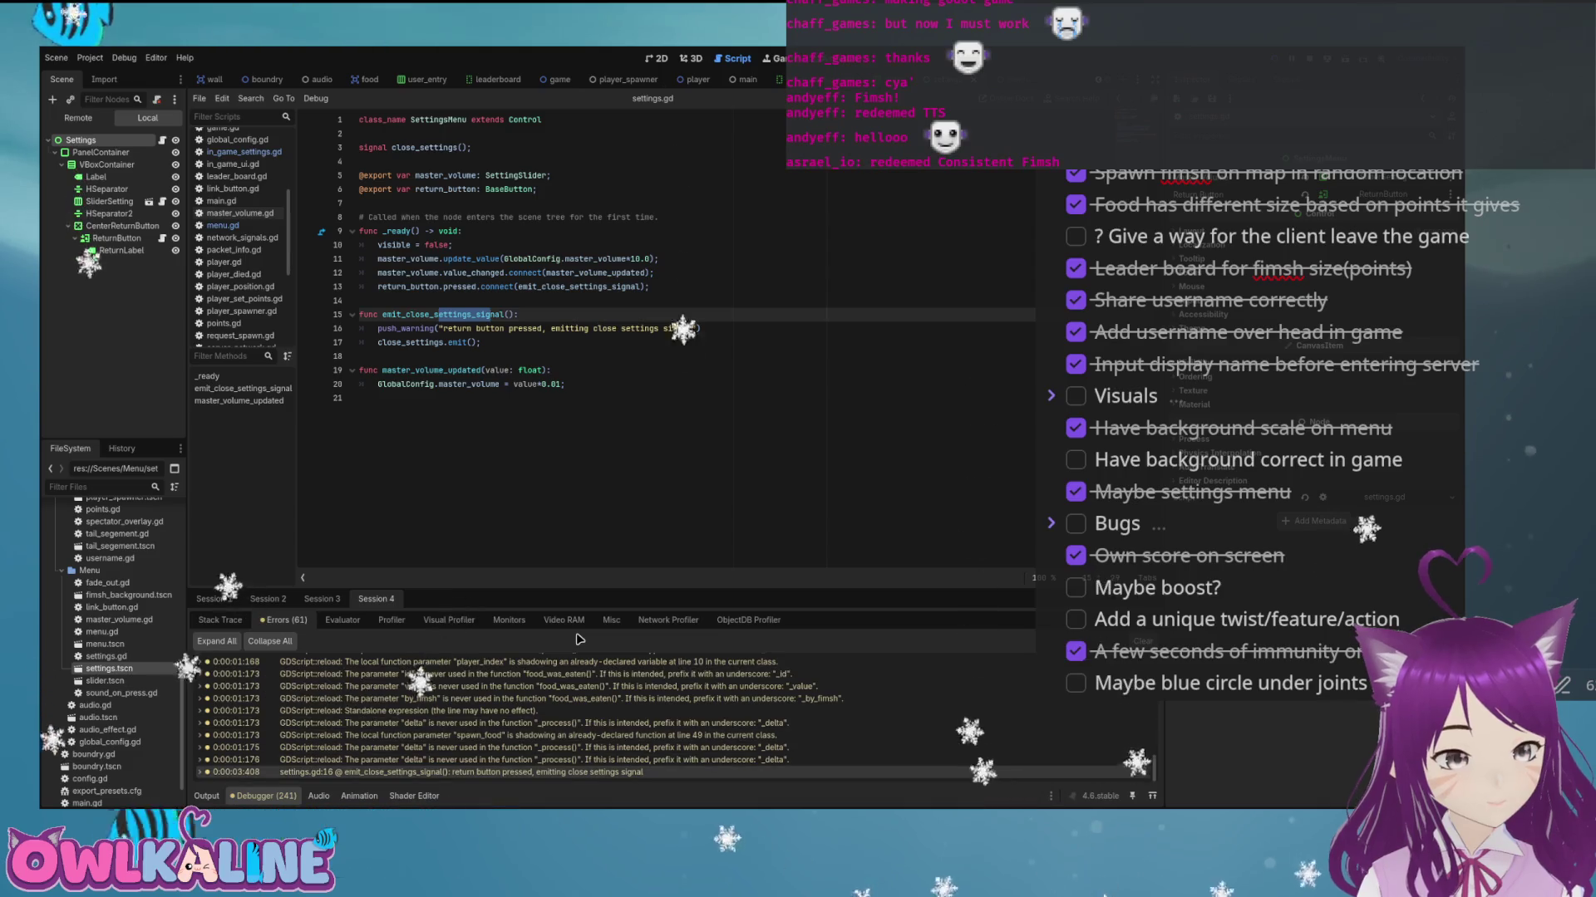
key(Down)
key(ctrl+shift+Right)
key(ctrl+shift+Right)
key(ctrl+shift+Right)
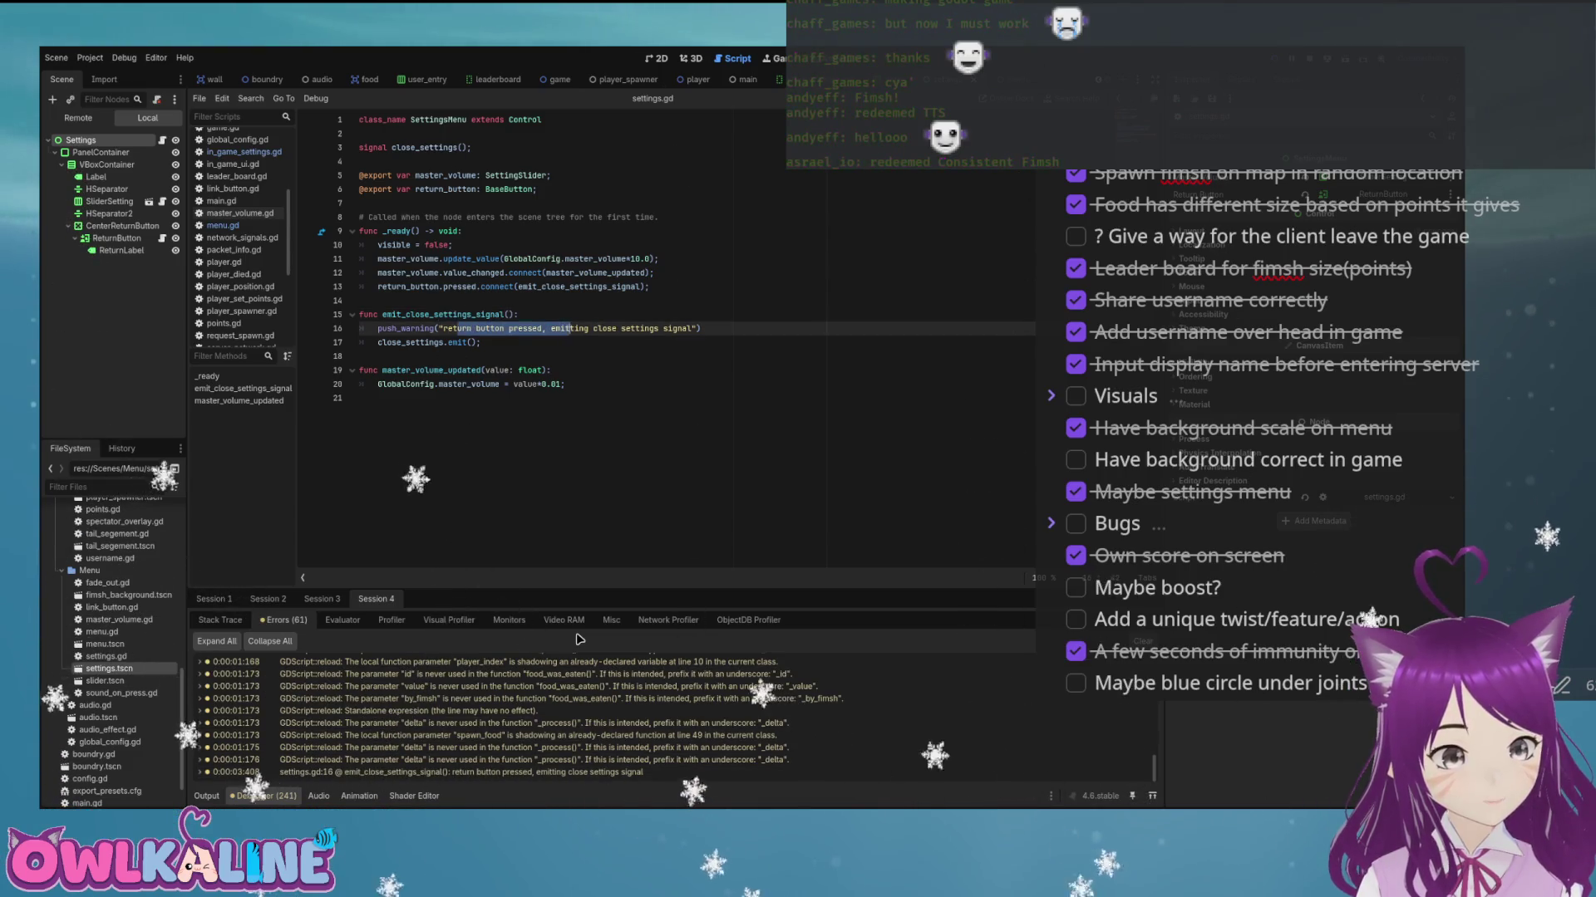
key(ctrl+shift+Right)
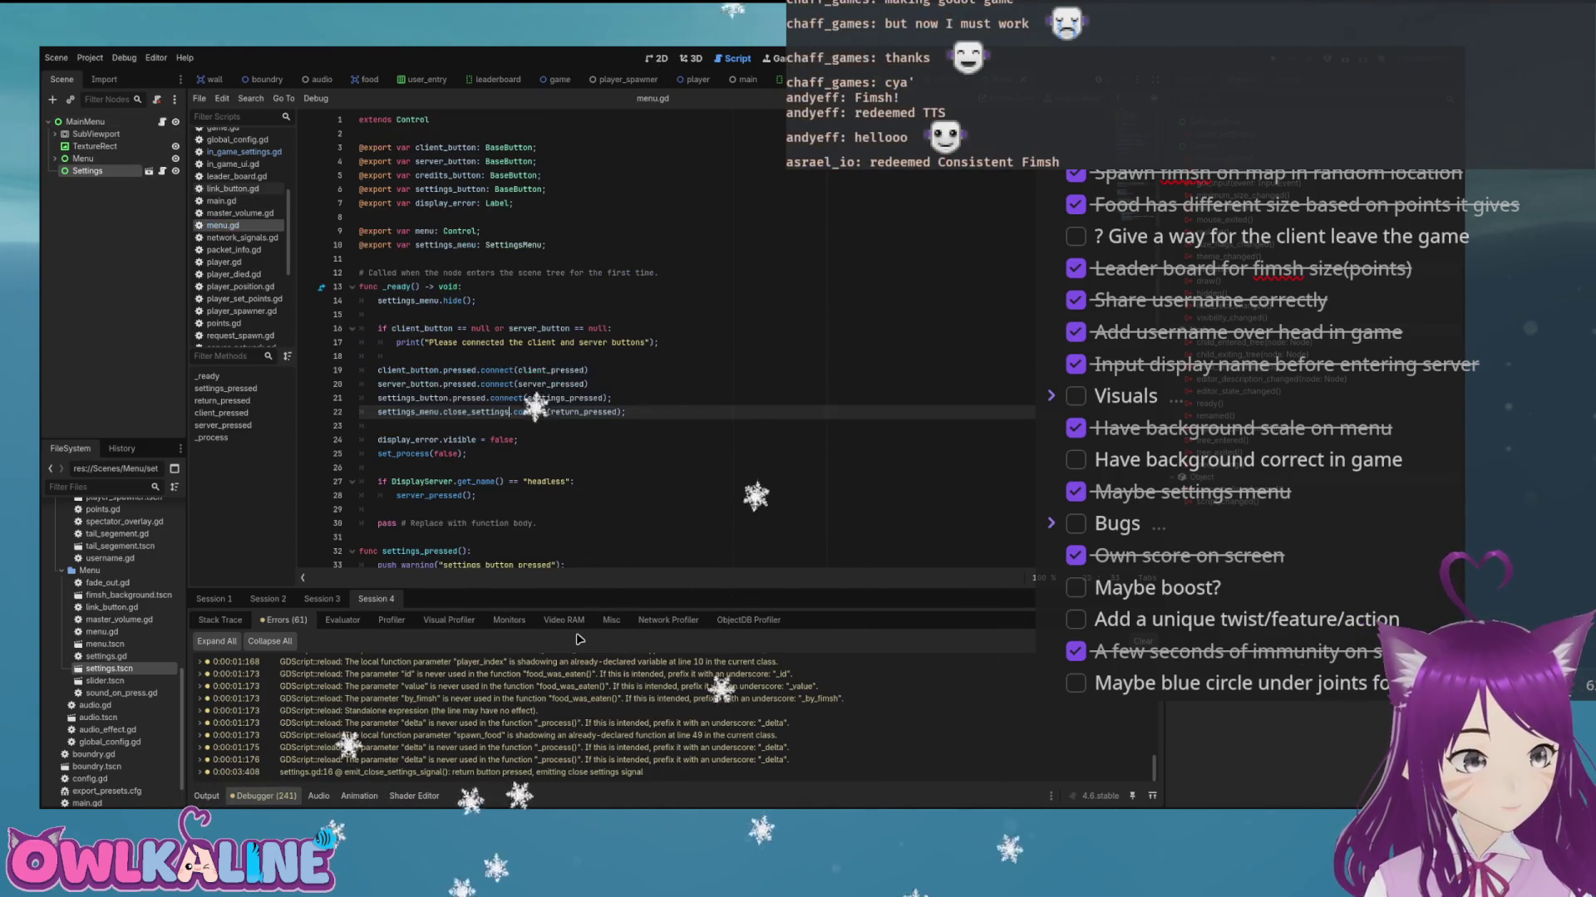
Step: Type the settings_menu variable on line 10 as SettingsMenu
double_click(445, 245)
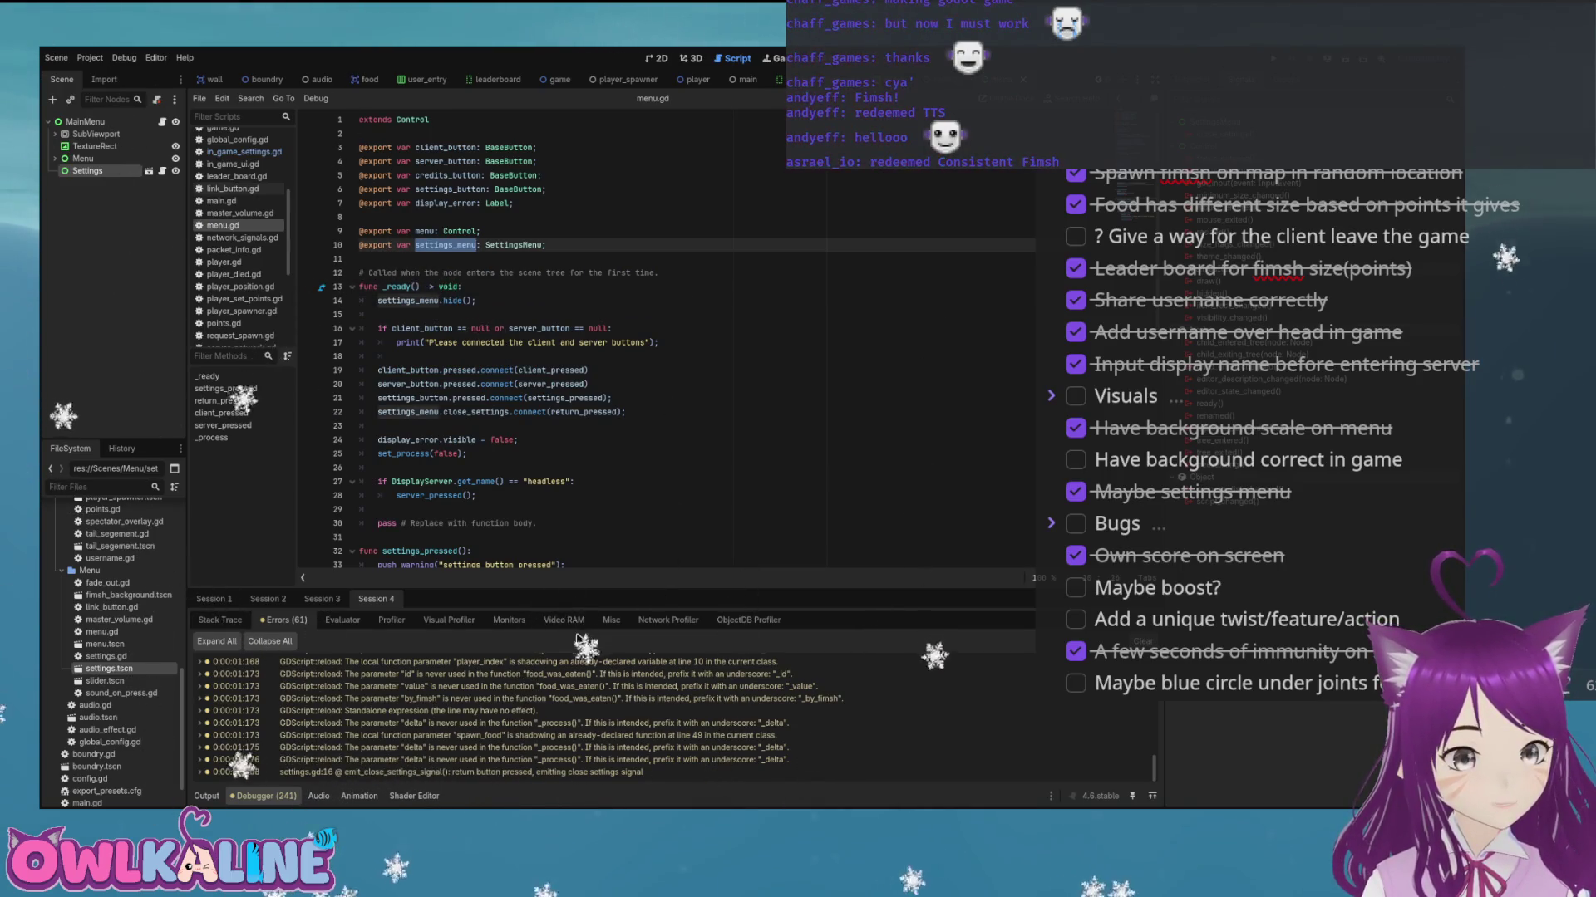
key(ctrl+Right)
key(ctrl+shift+Right)
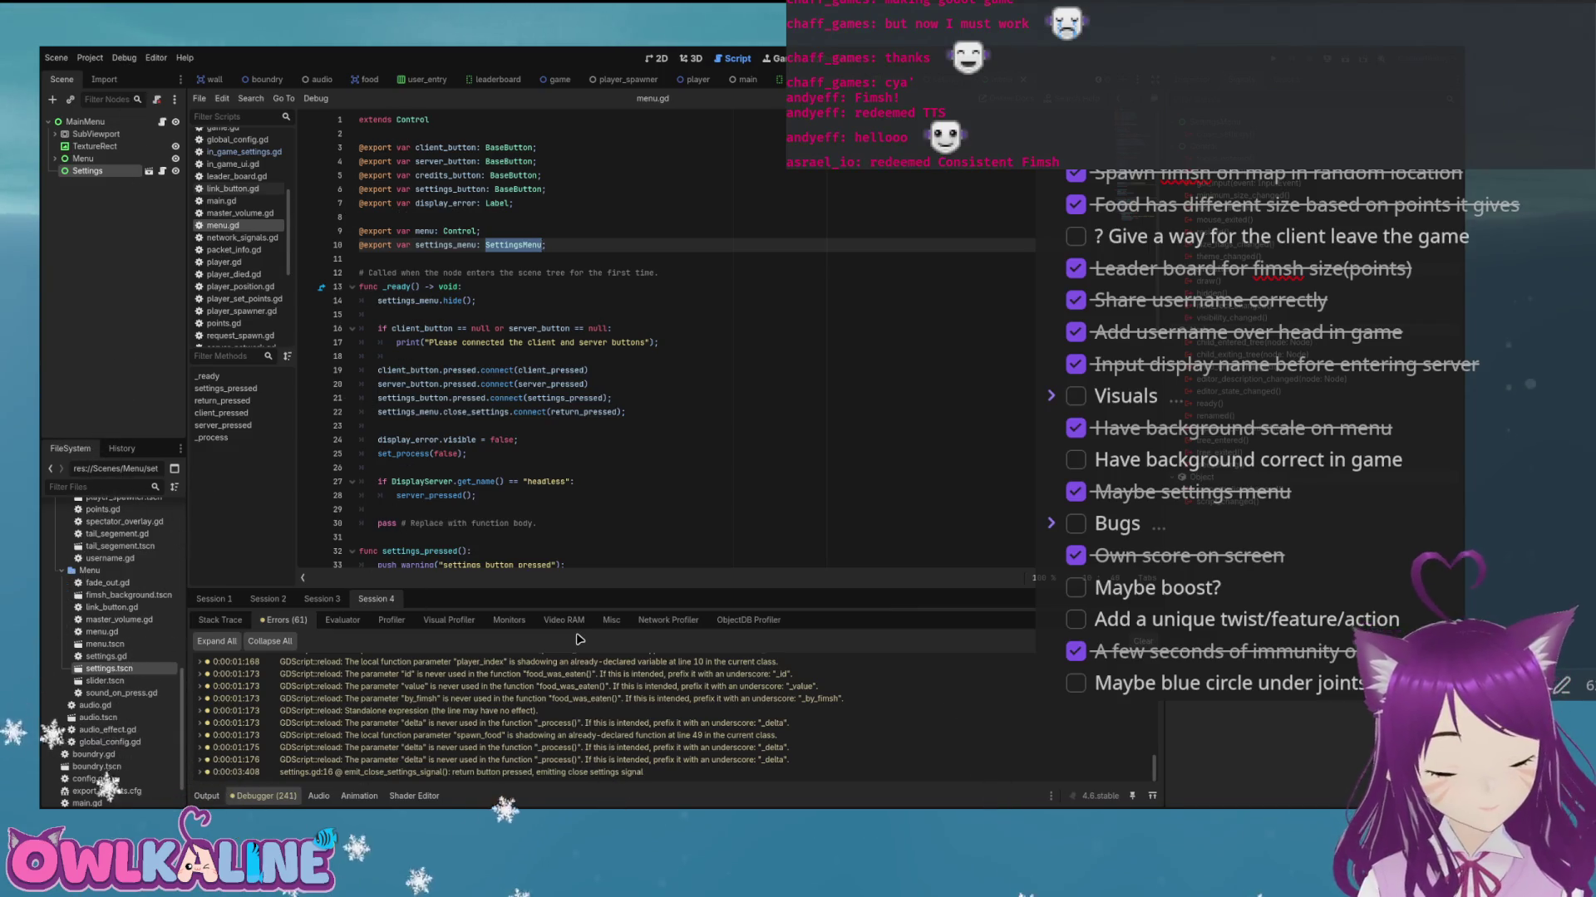
text(ettings)
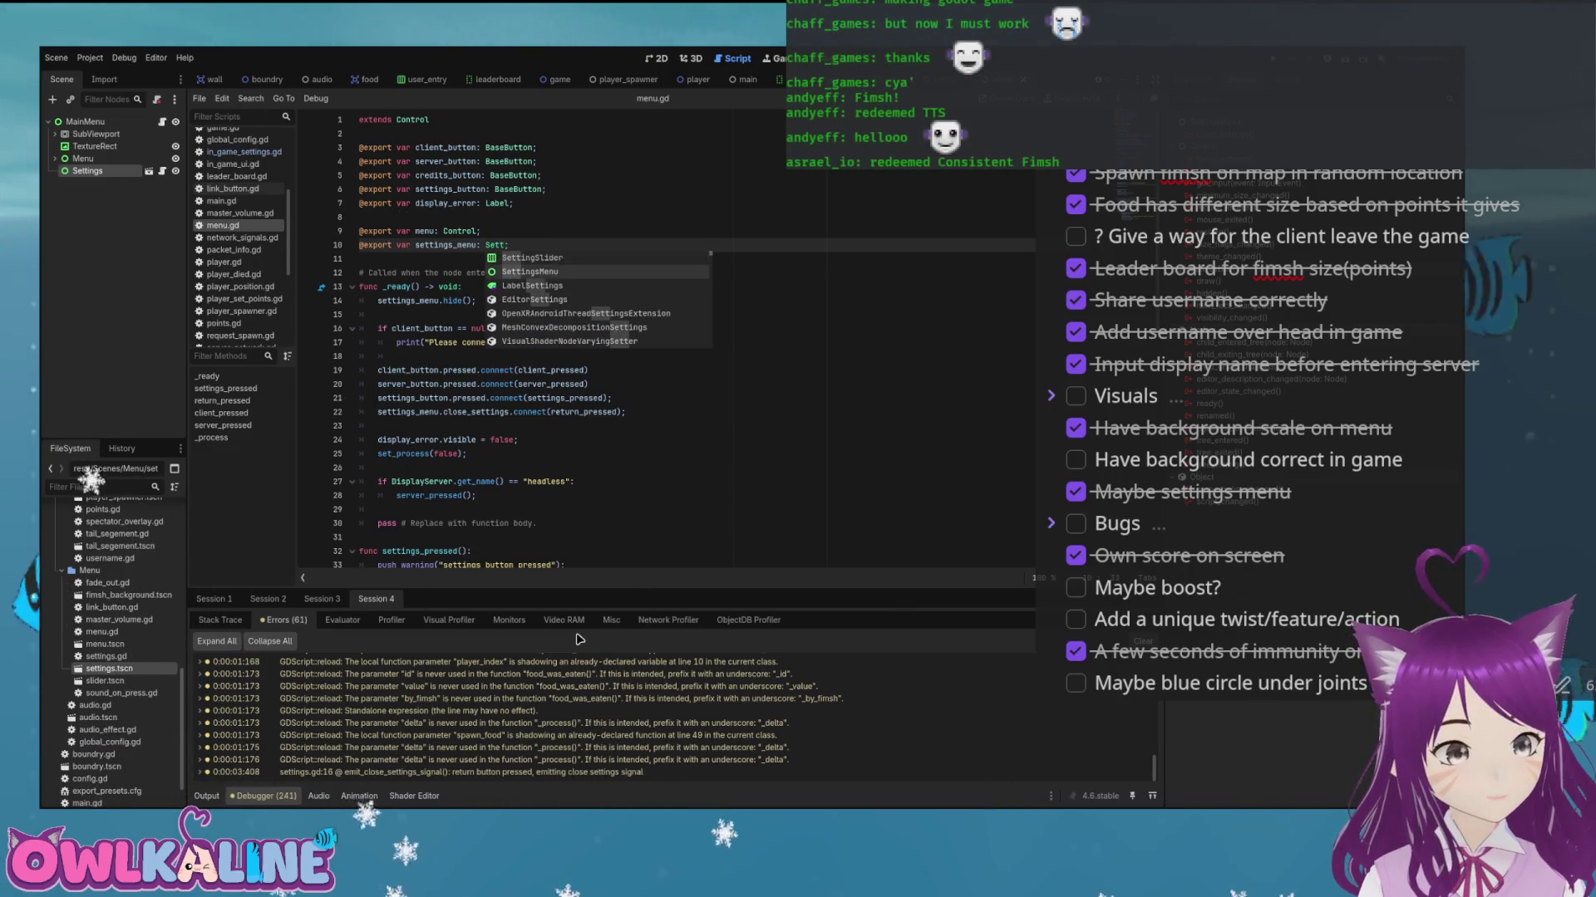
key(Return)
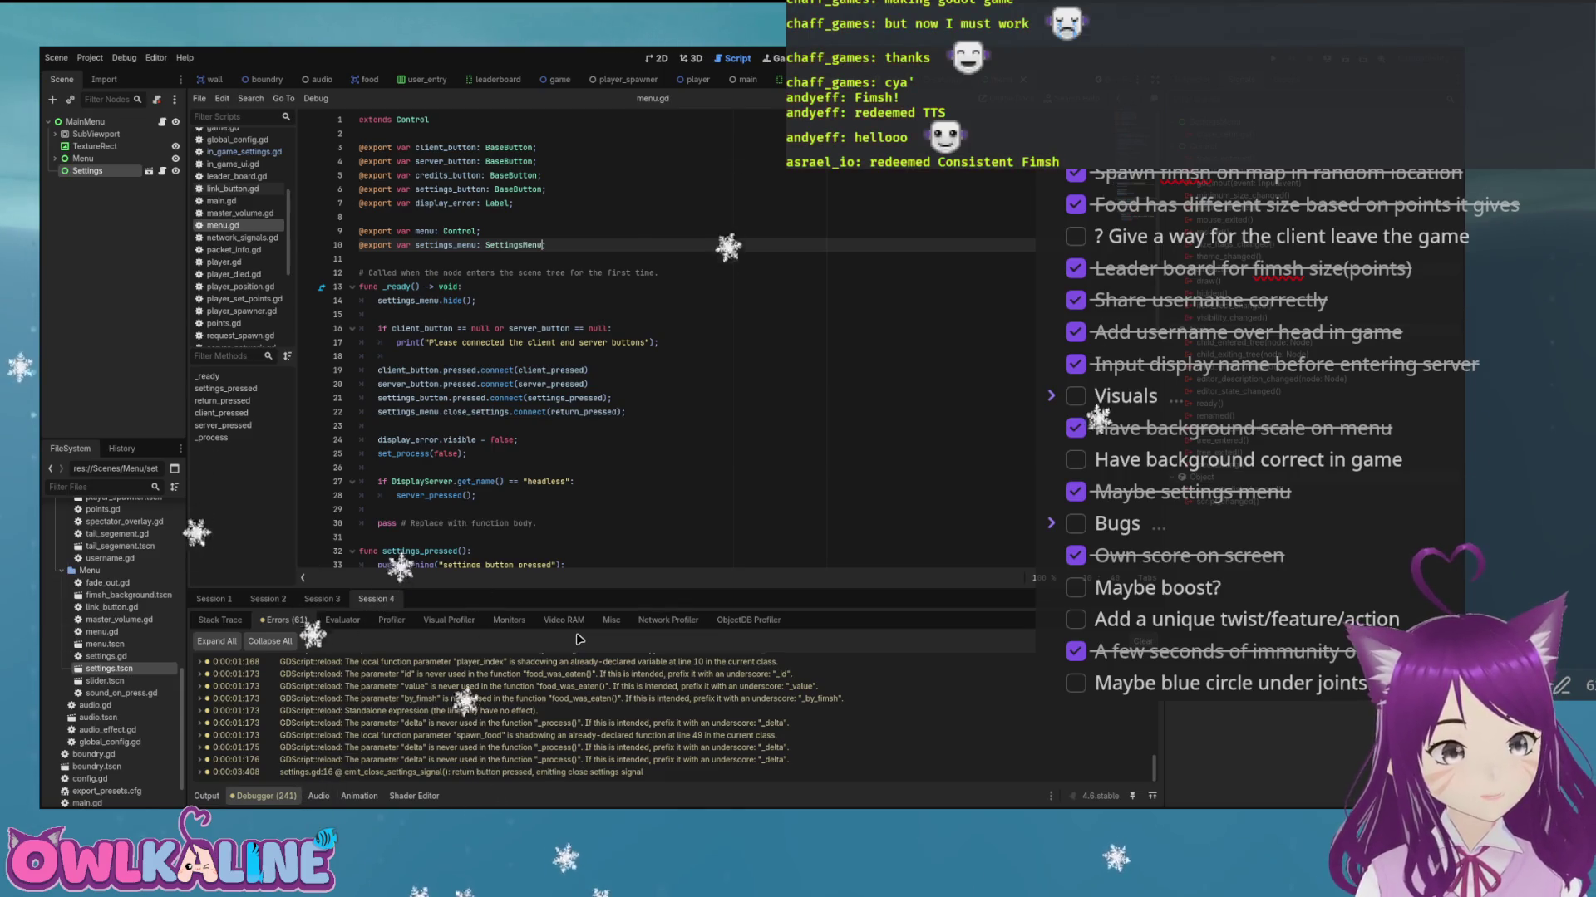
Step: Rewrite line 22 as settings_menu.close_settings.connect(return_pressed); and save menu.gd
drag(391, 412, 626, 412)
key(BackSpace)
text(sett)
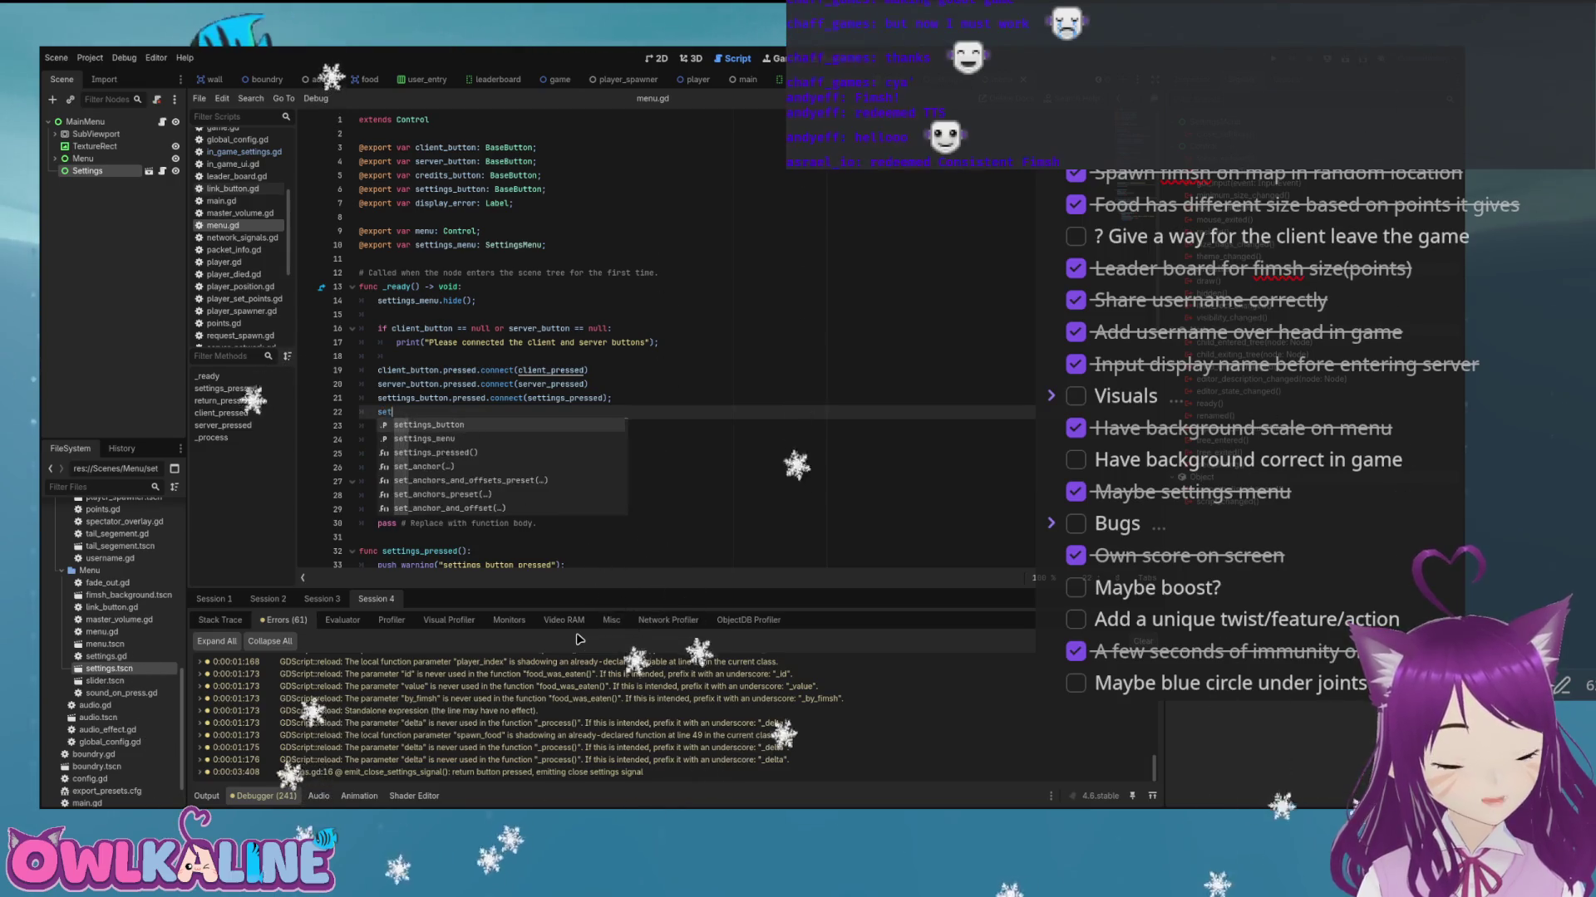
key(Return)
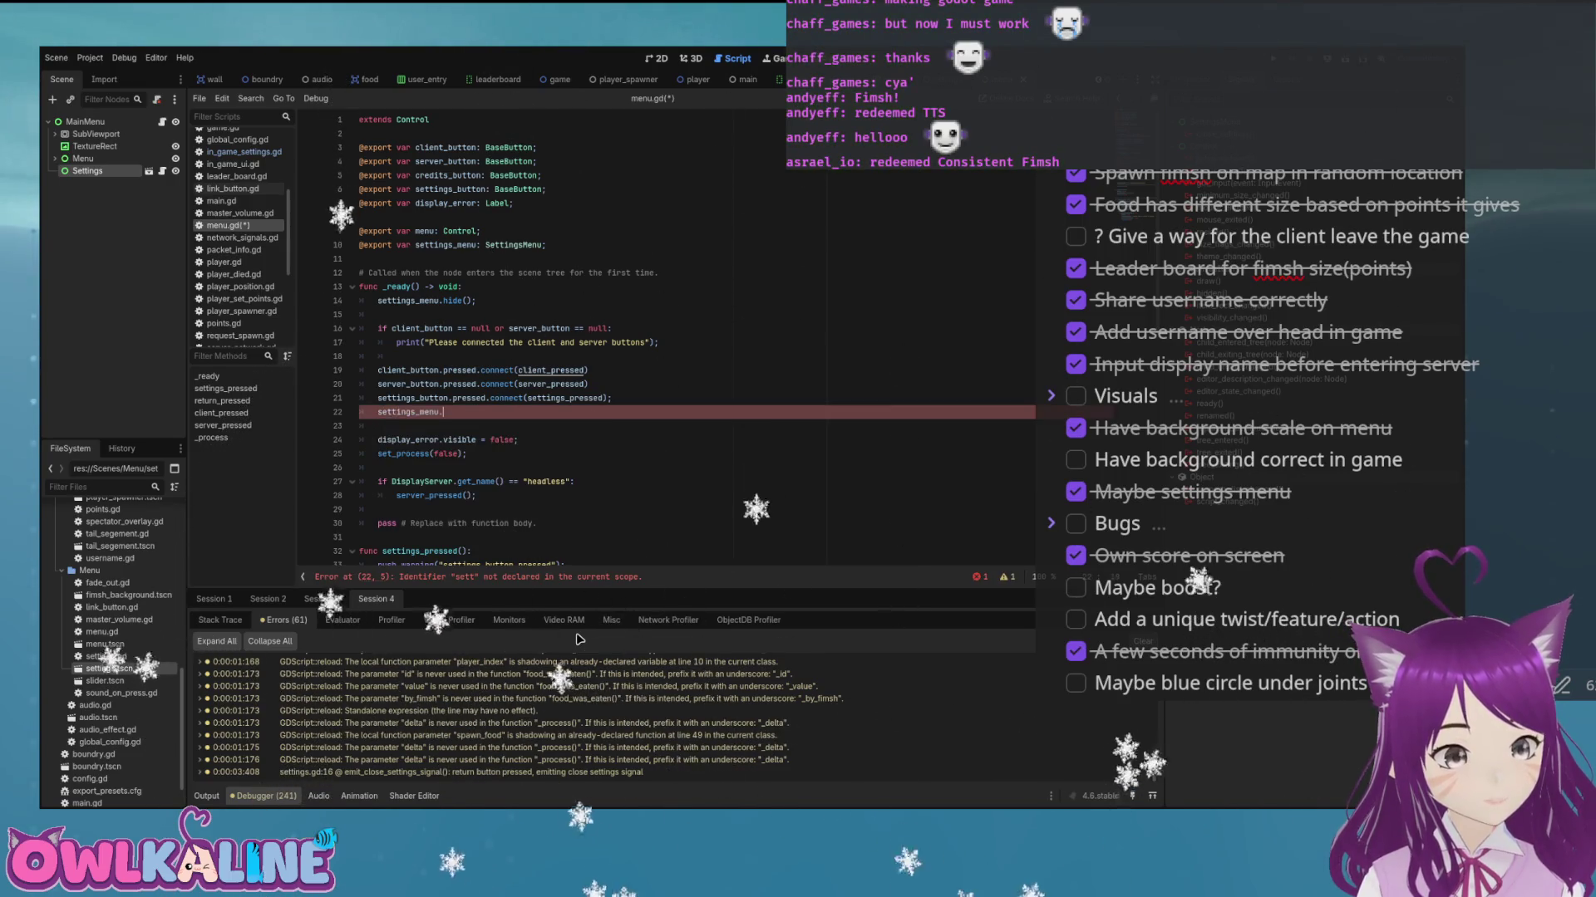
text(.c)
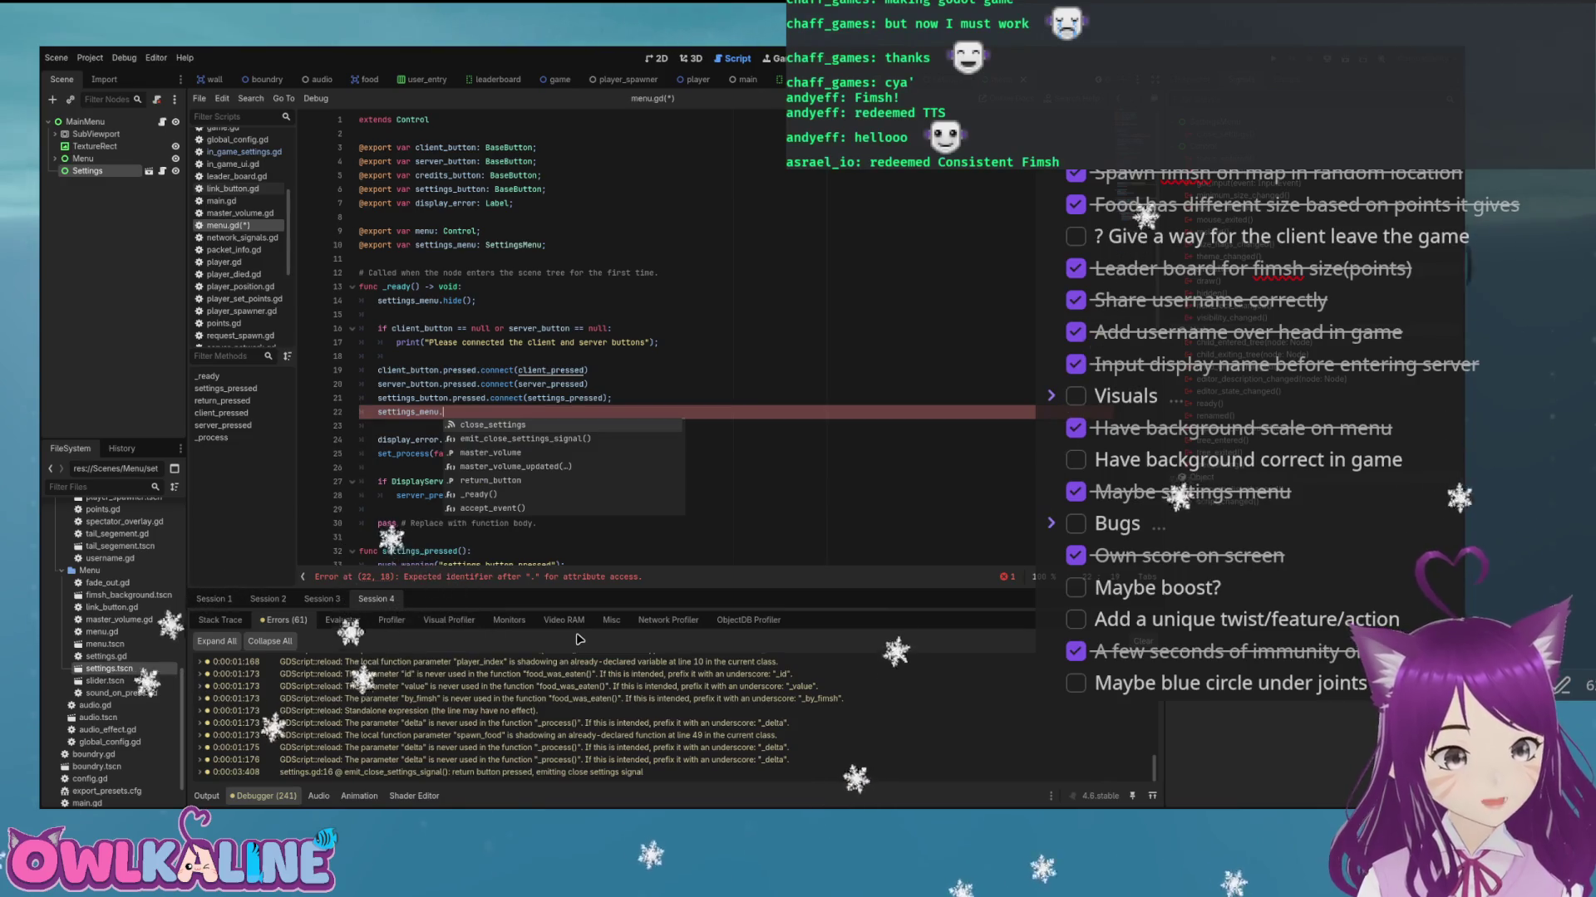
key(Return)
text(.connect(retur)
key(Return)
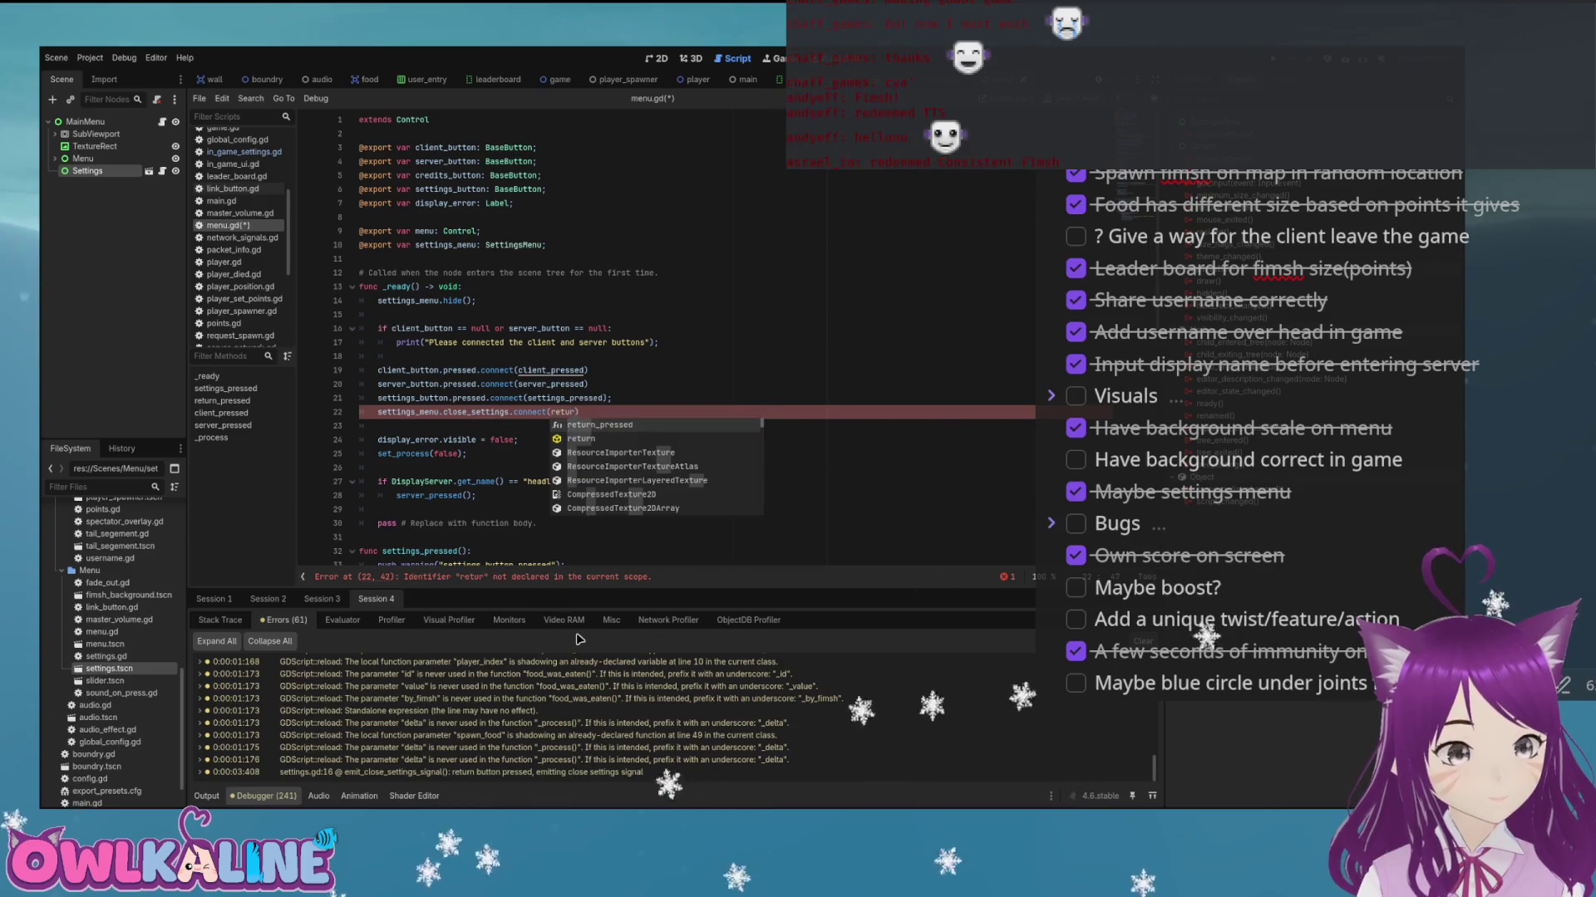
key(Return)
text(;)
key(ctrl+s)
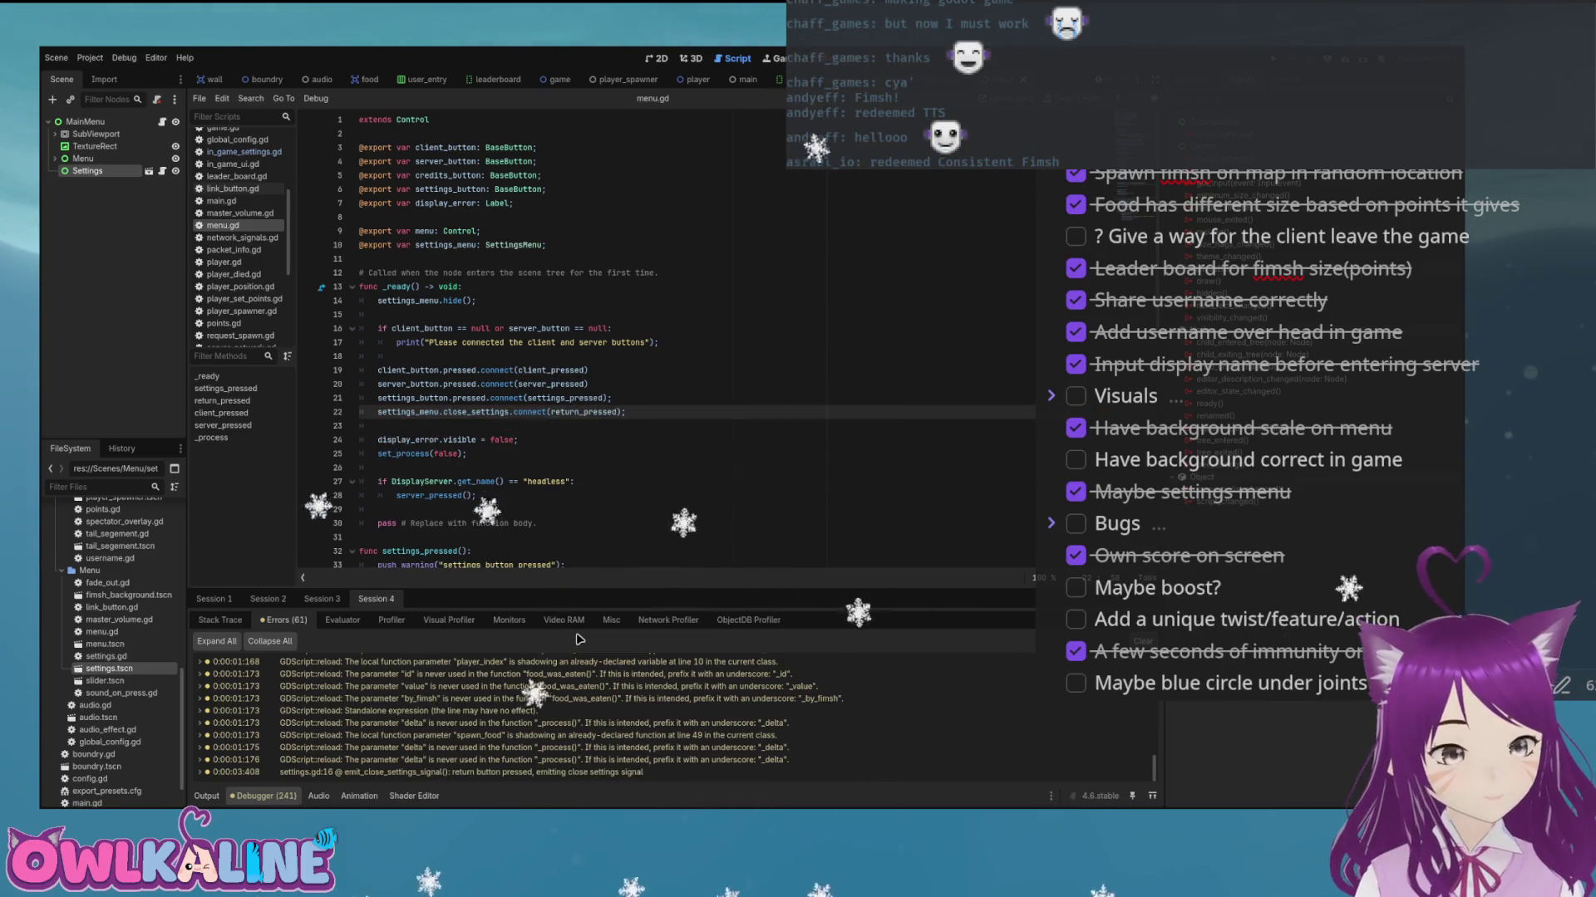
Step: Review the references in return_pressed, then test-run and stop the game and switch to the Settings scene
key(ctrl+Down)
key(ctrl+Down)
key(ctrl+Down)
key(ctrl+Down)
key(ctrl+Down)
key(ctrl+Down)
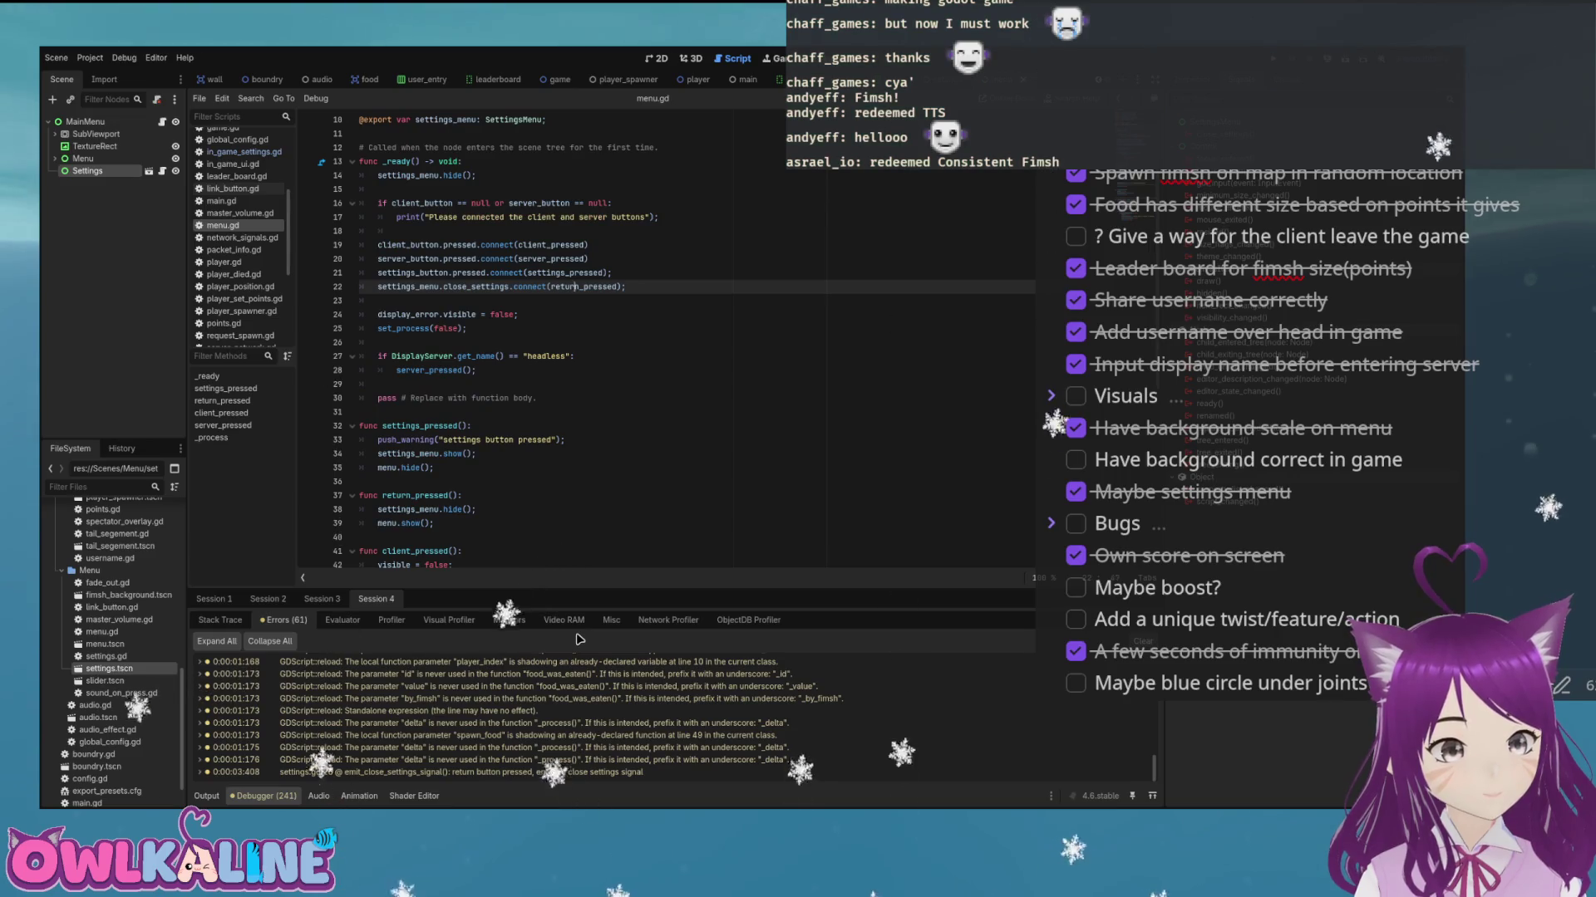
key(ctrl+Down)
key(ctrl+Down)
key(ctrl+Down)
key(Down)
key(Down)
key(Down)
key(ctrl+shift+Right)
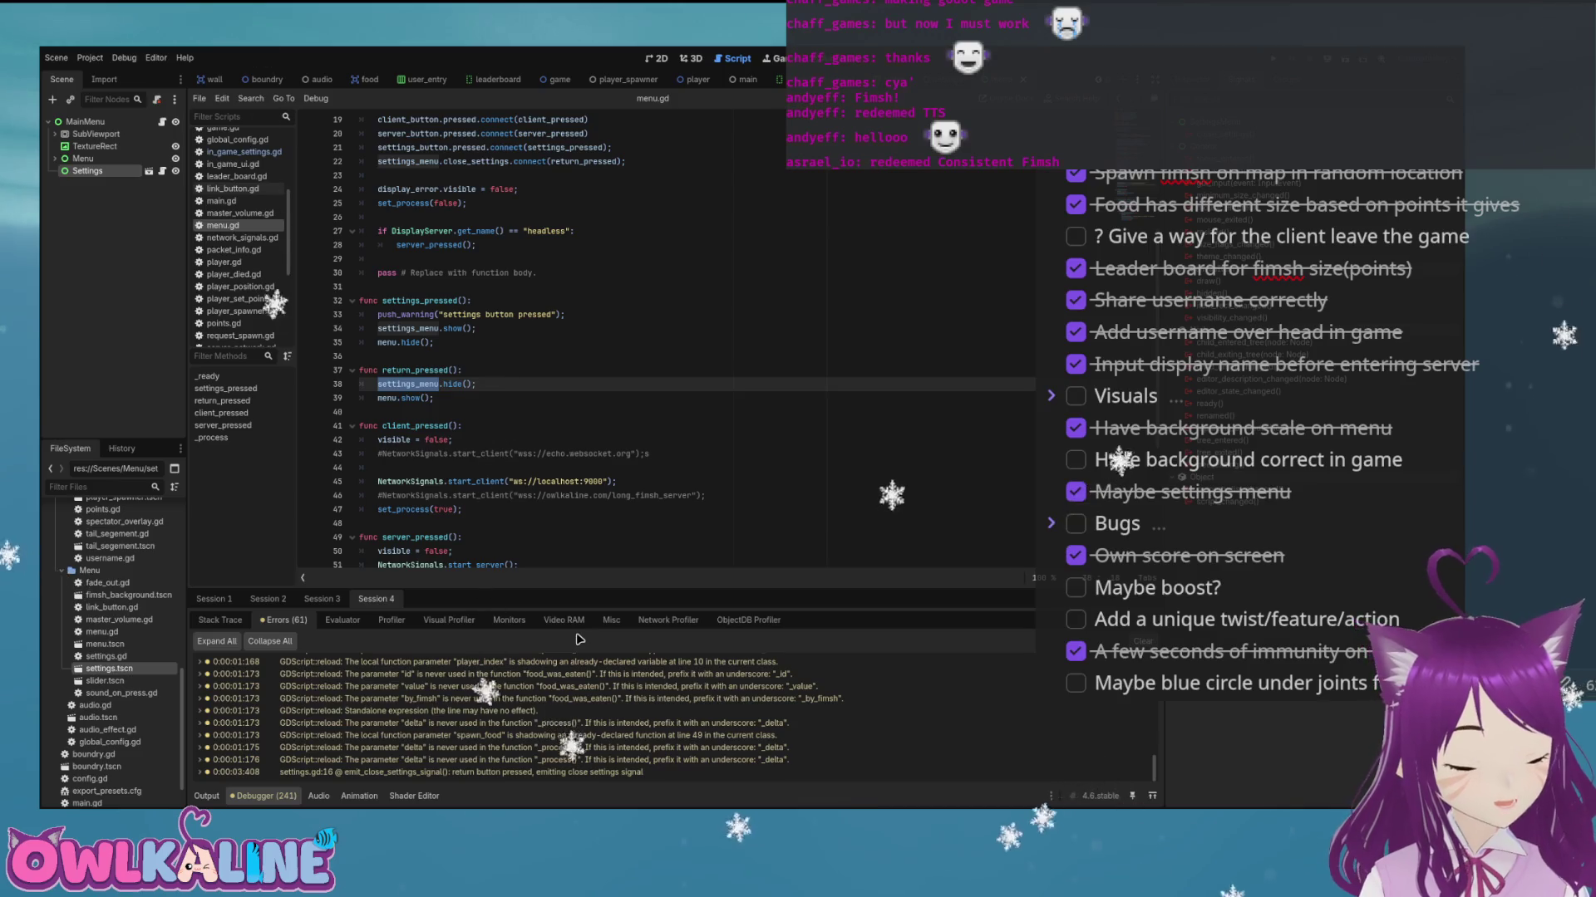
key(Down)
key(Home)
key(ctrl+shift+Right)
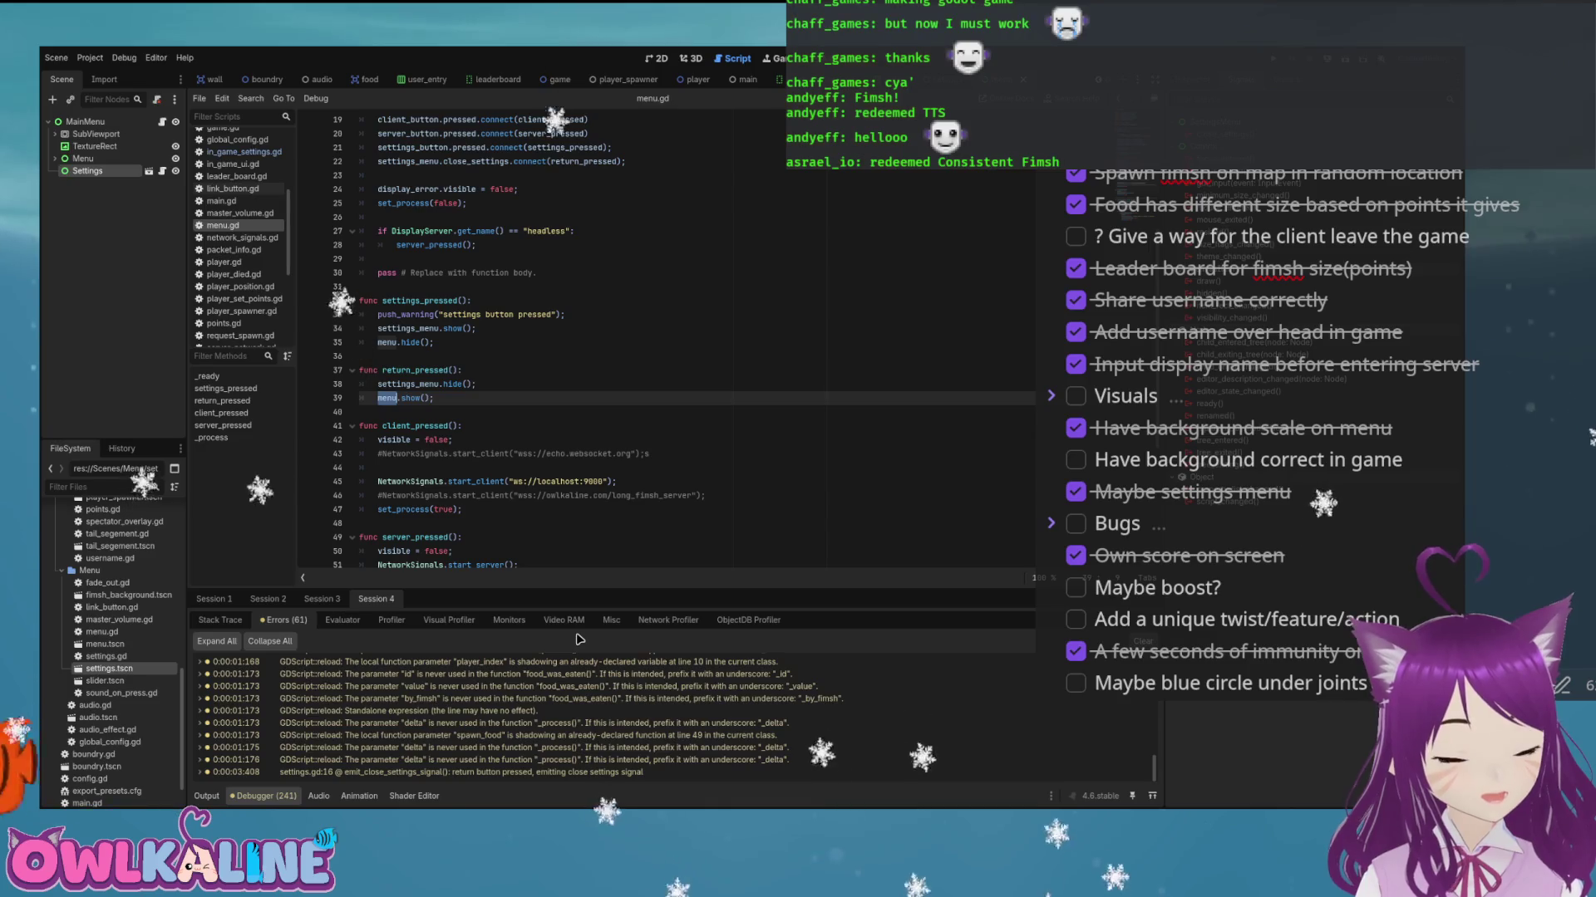
key(Up)
key(Up)
key(End)
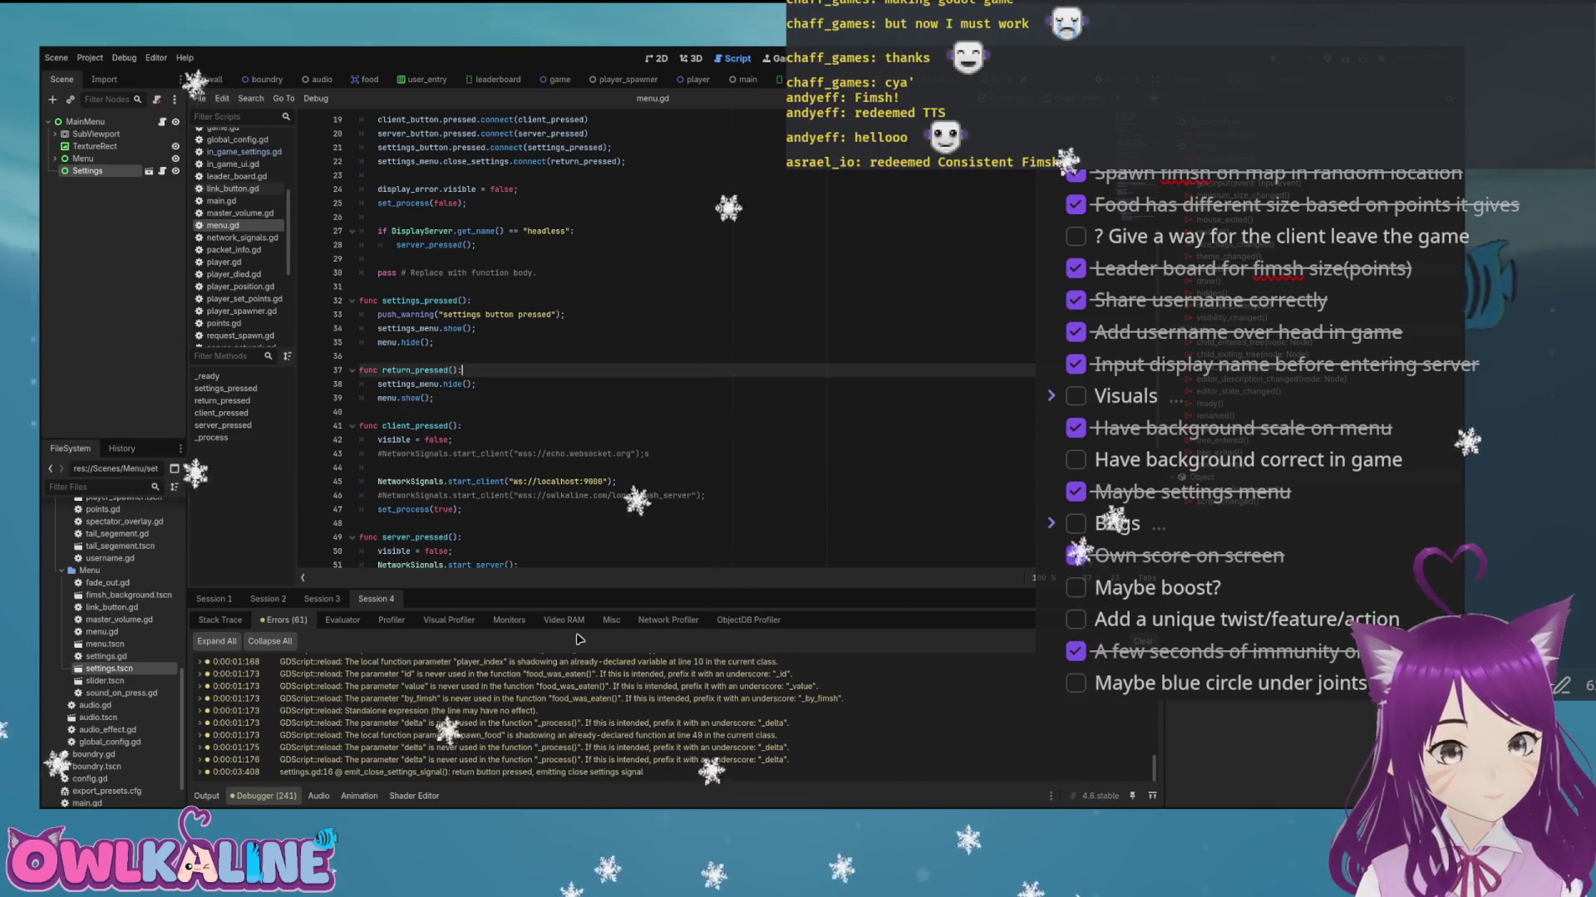
key(F5)
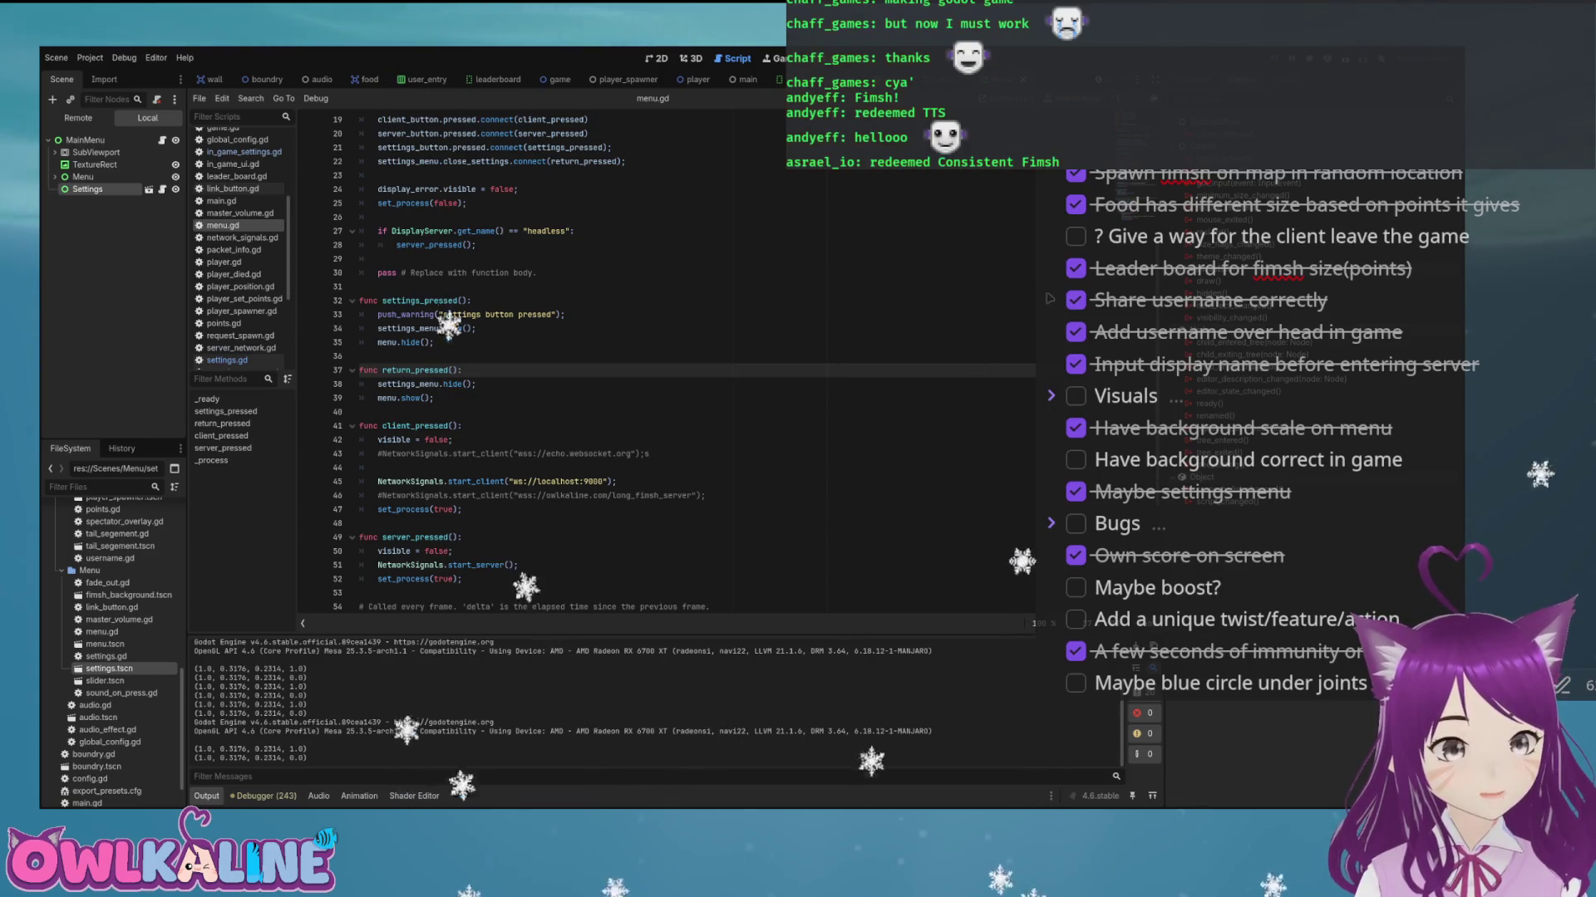
key(F8)
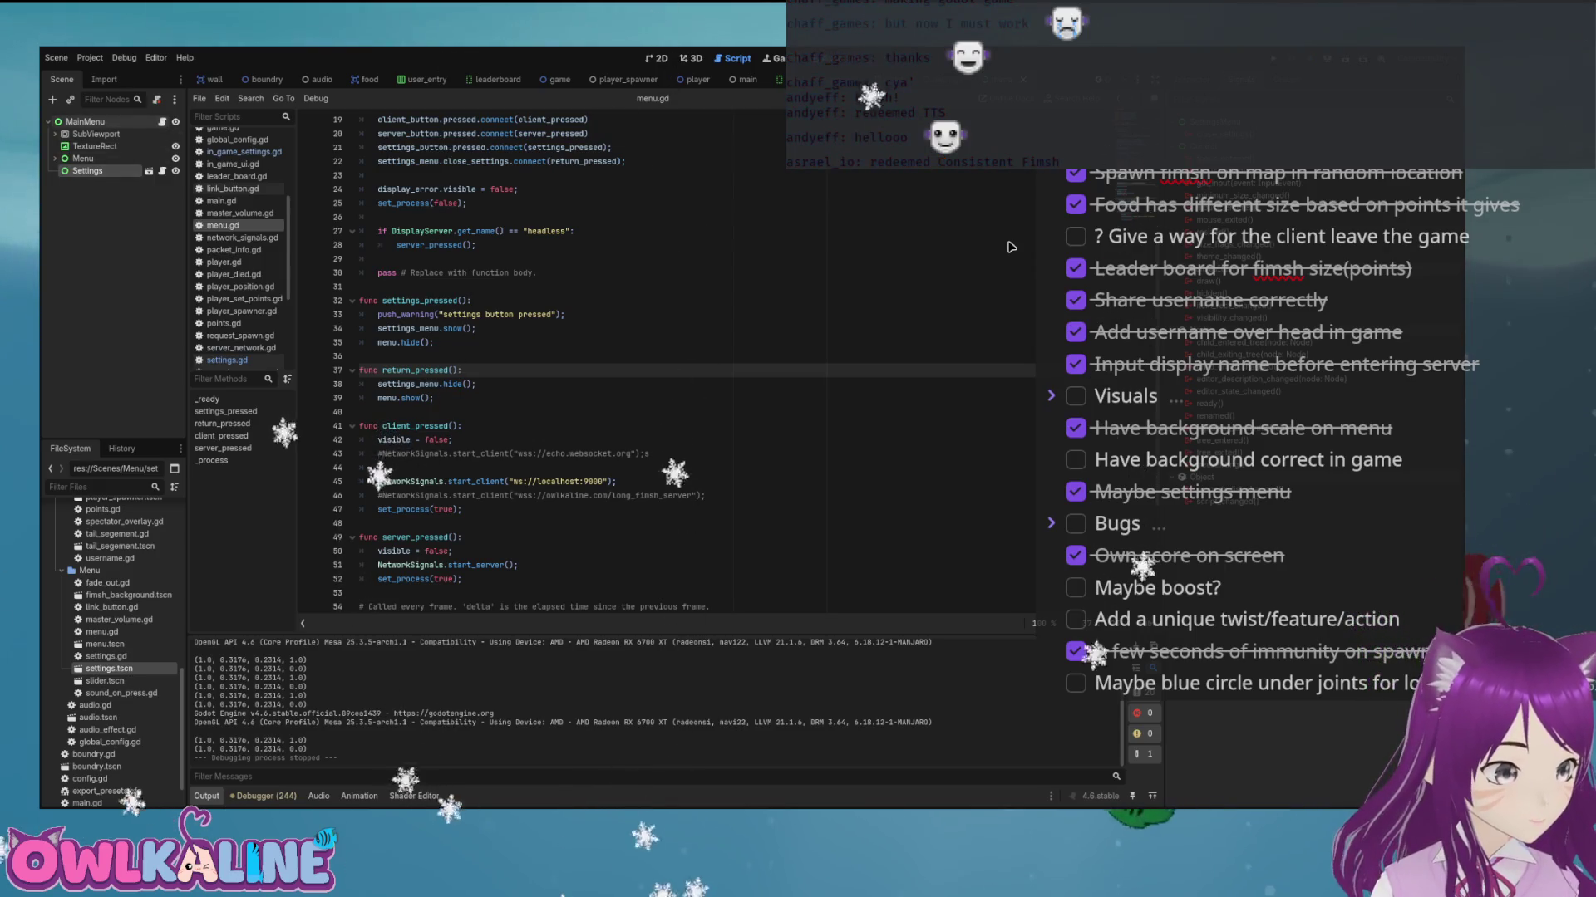
key(ctrl+Tab)
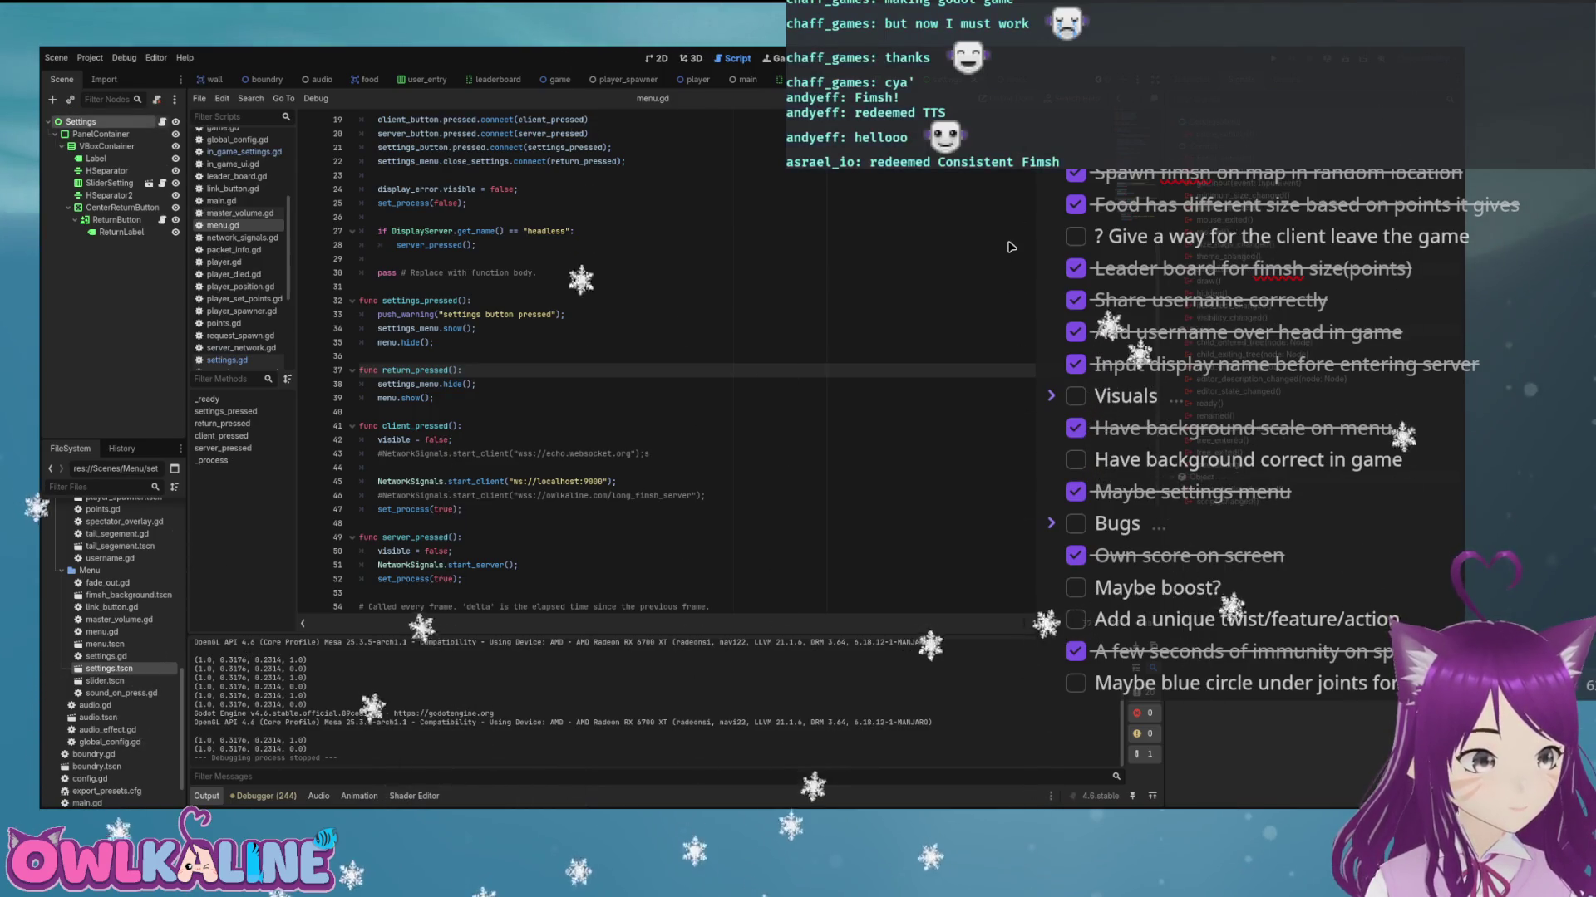
Step: View settings.gd and toggle the Settings panel's visibility in the 2D view
key(alt+Left)
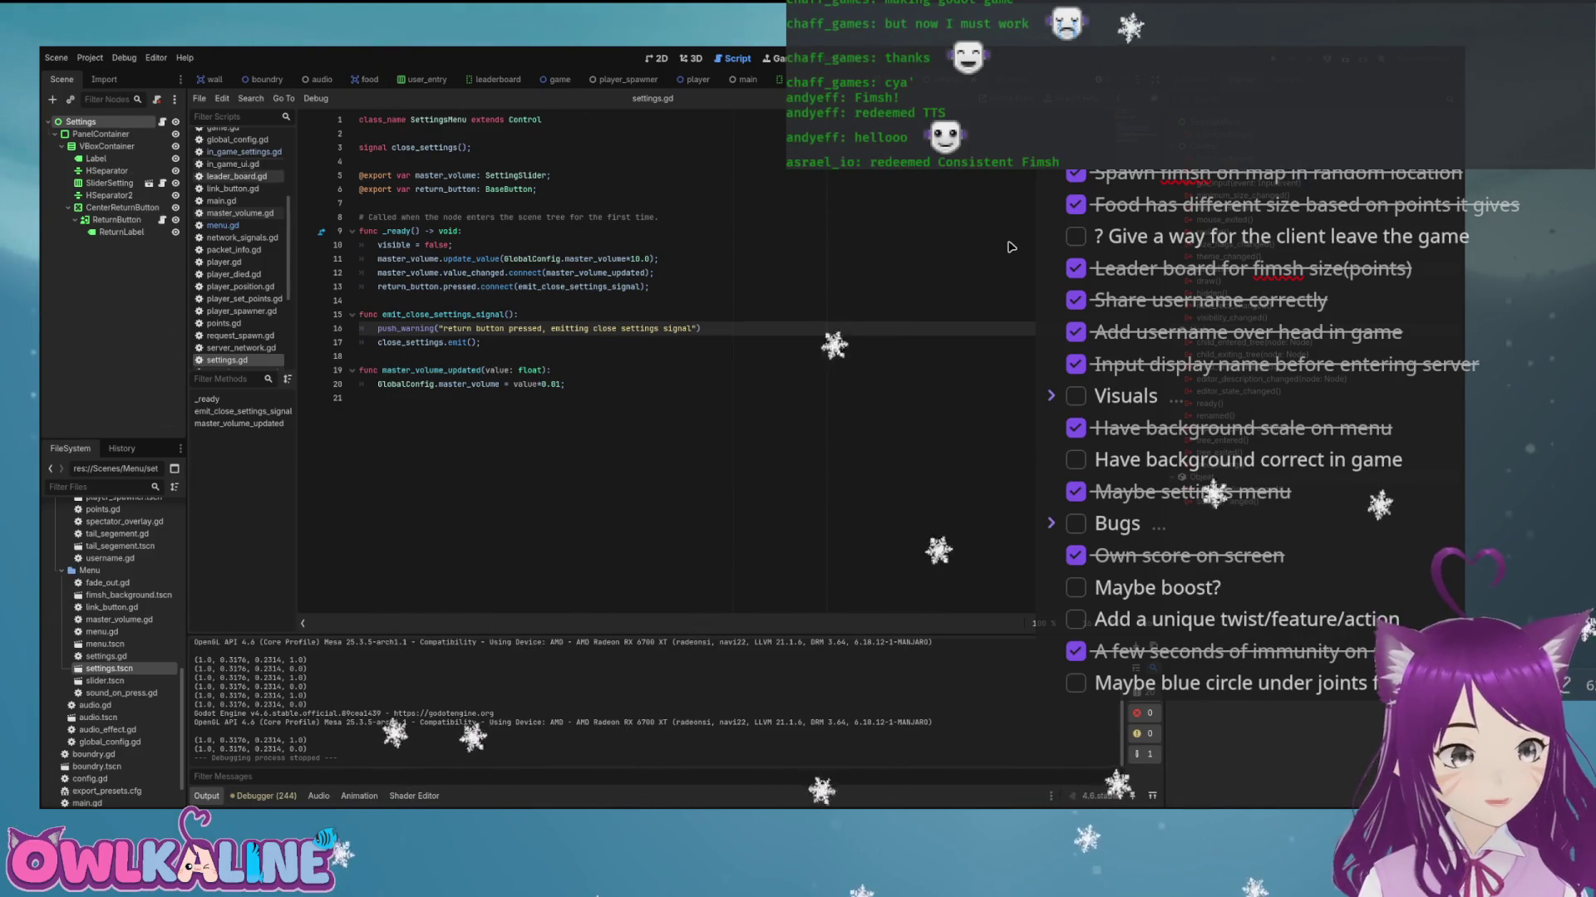
key(ctrl+F1)
key(Escape)
key(Escape)
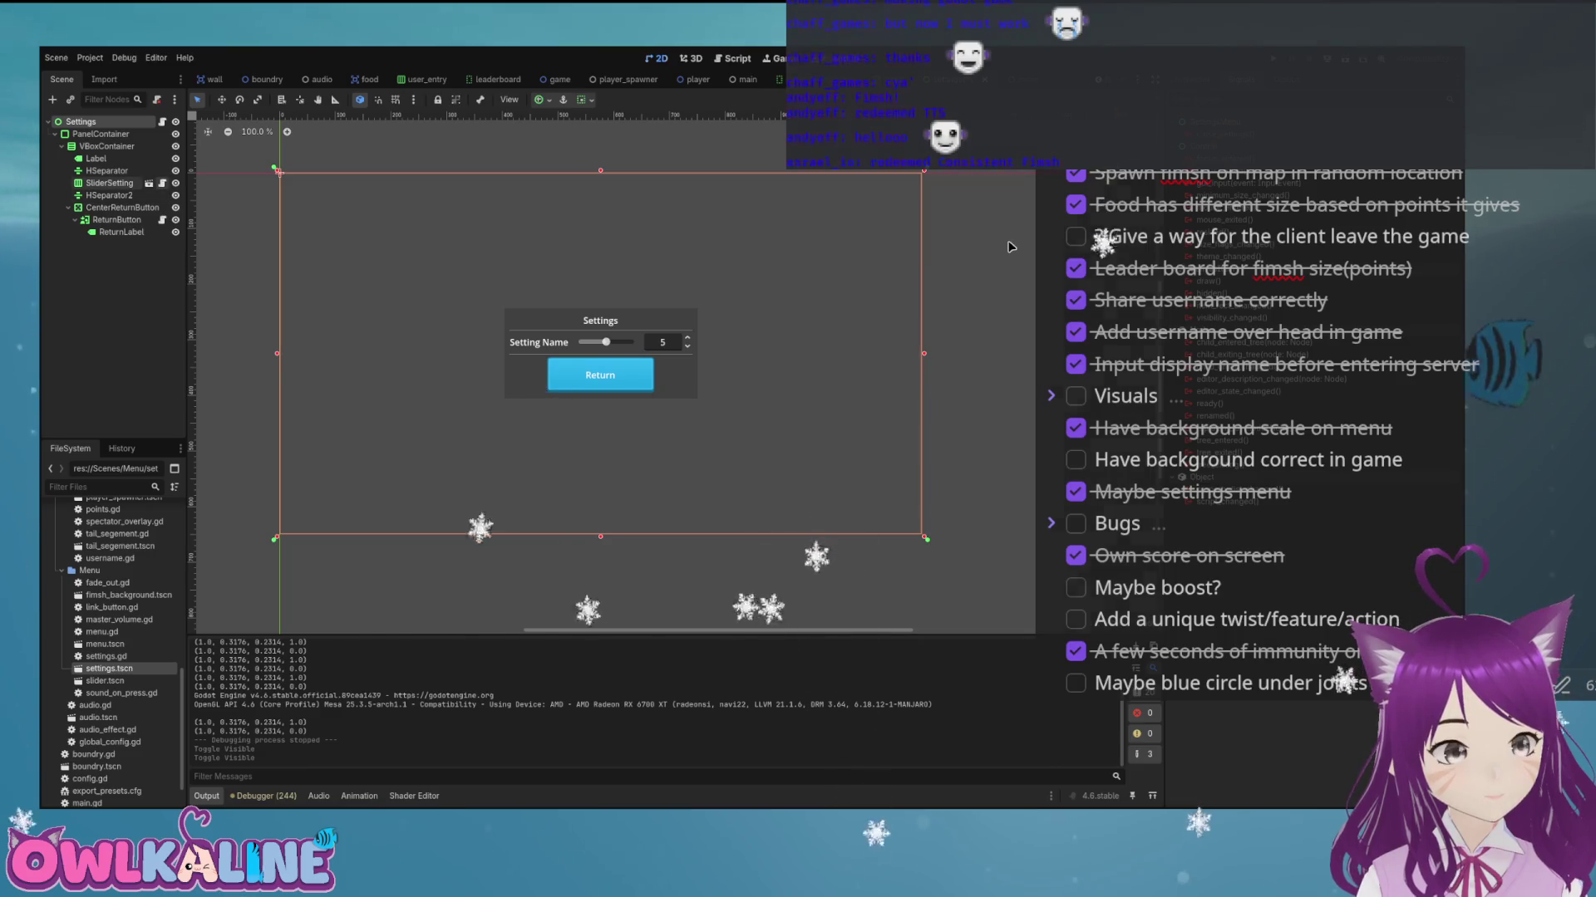
Step: Browse master_volume.gd and sound_on_press.gd, then go back to settings.gd
key(ctrl+F3)
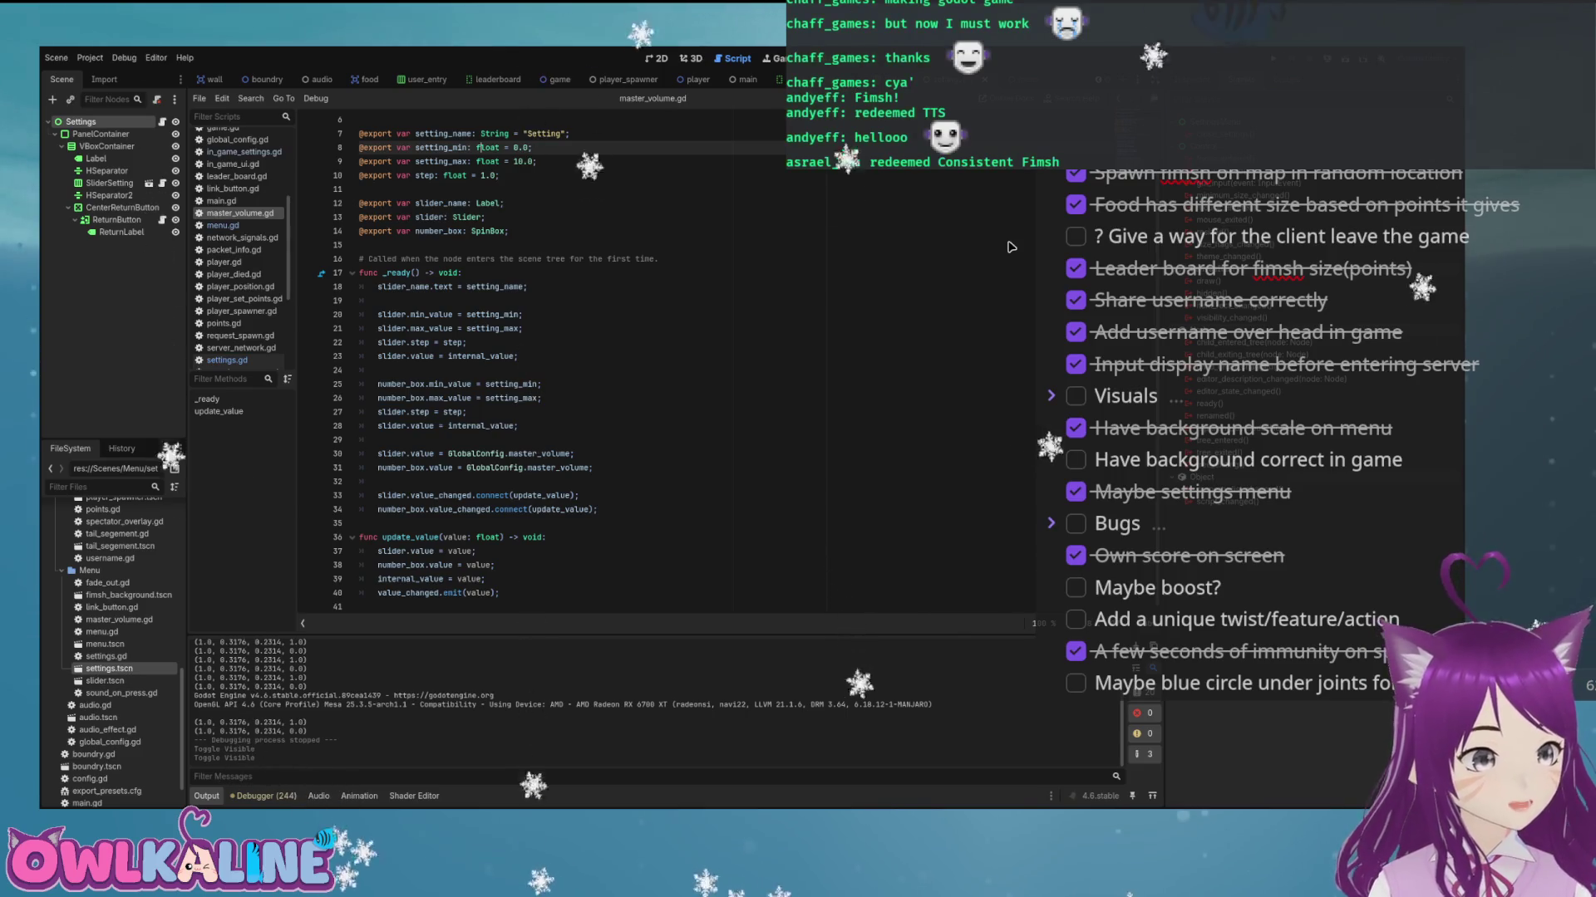
scroll(1011, 247, up, 2)
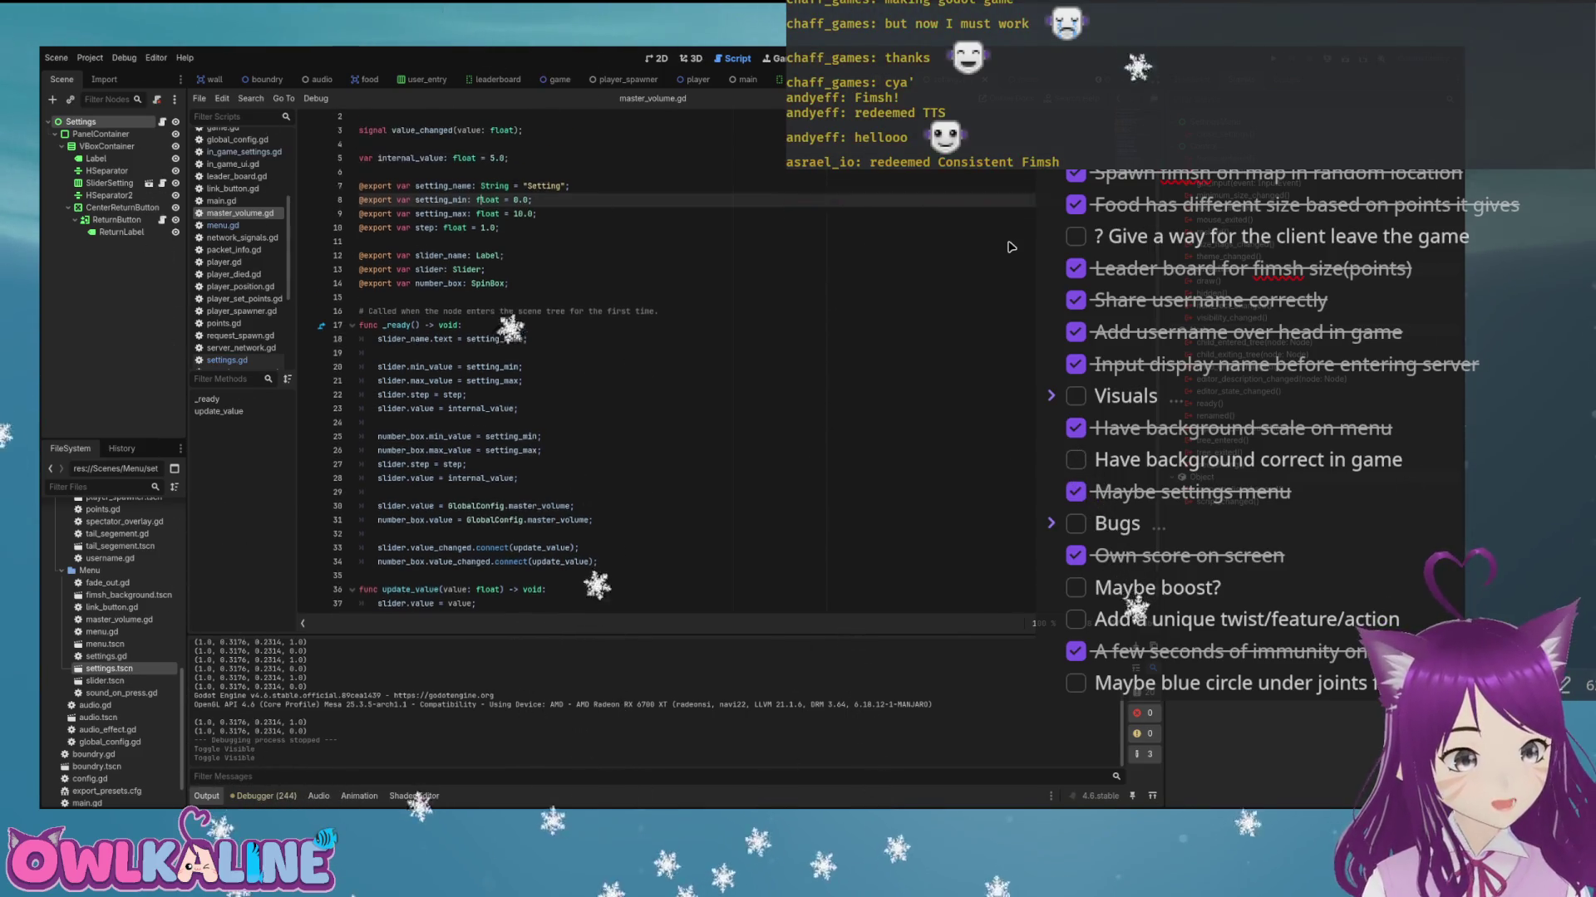
key(alt+Left)
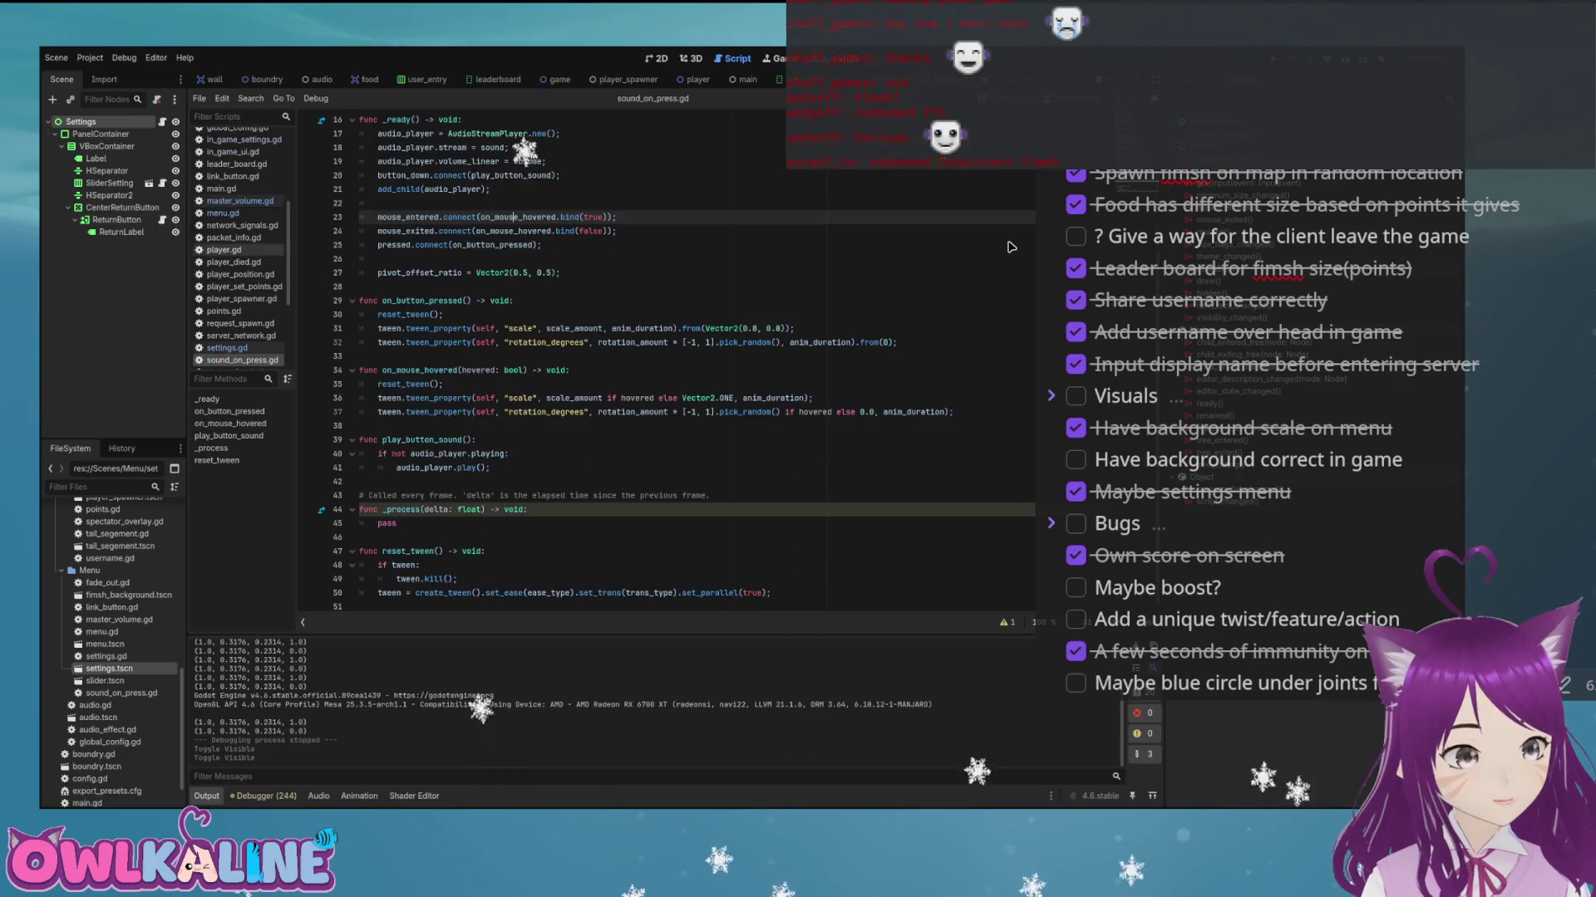
scroll(1010, 247, up, 5)
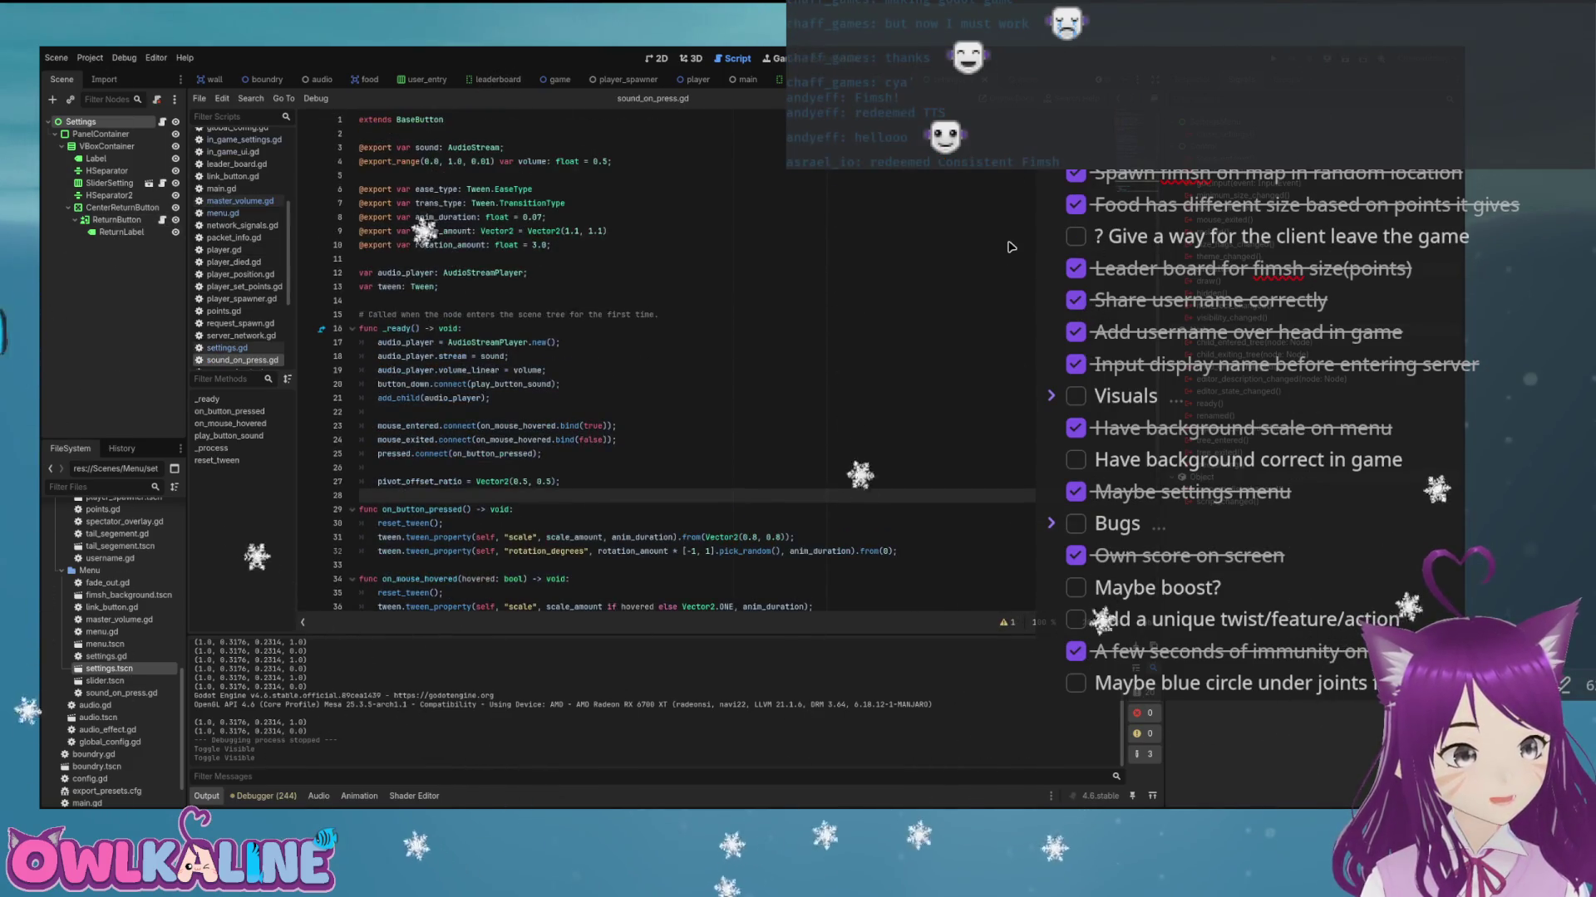
key(alt+Left)
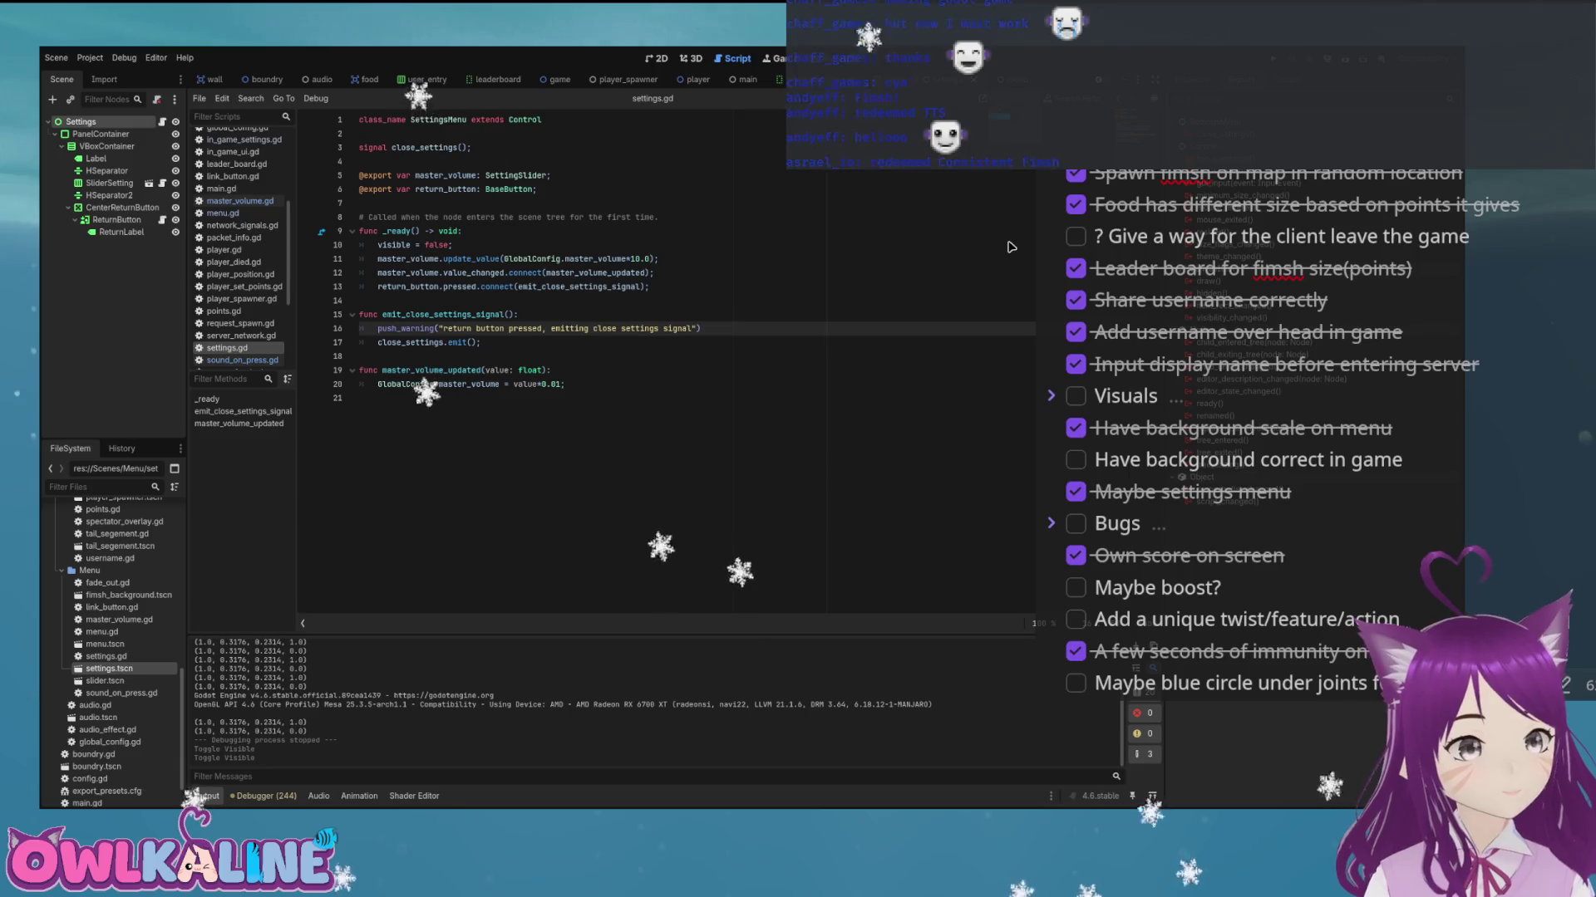
key(ctrl+Tab)
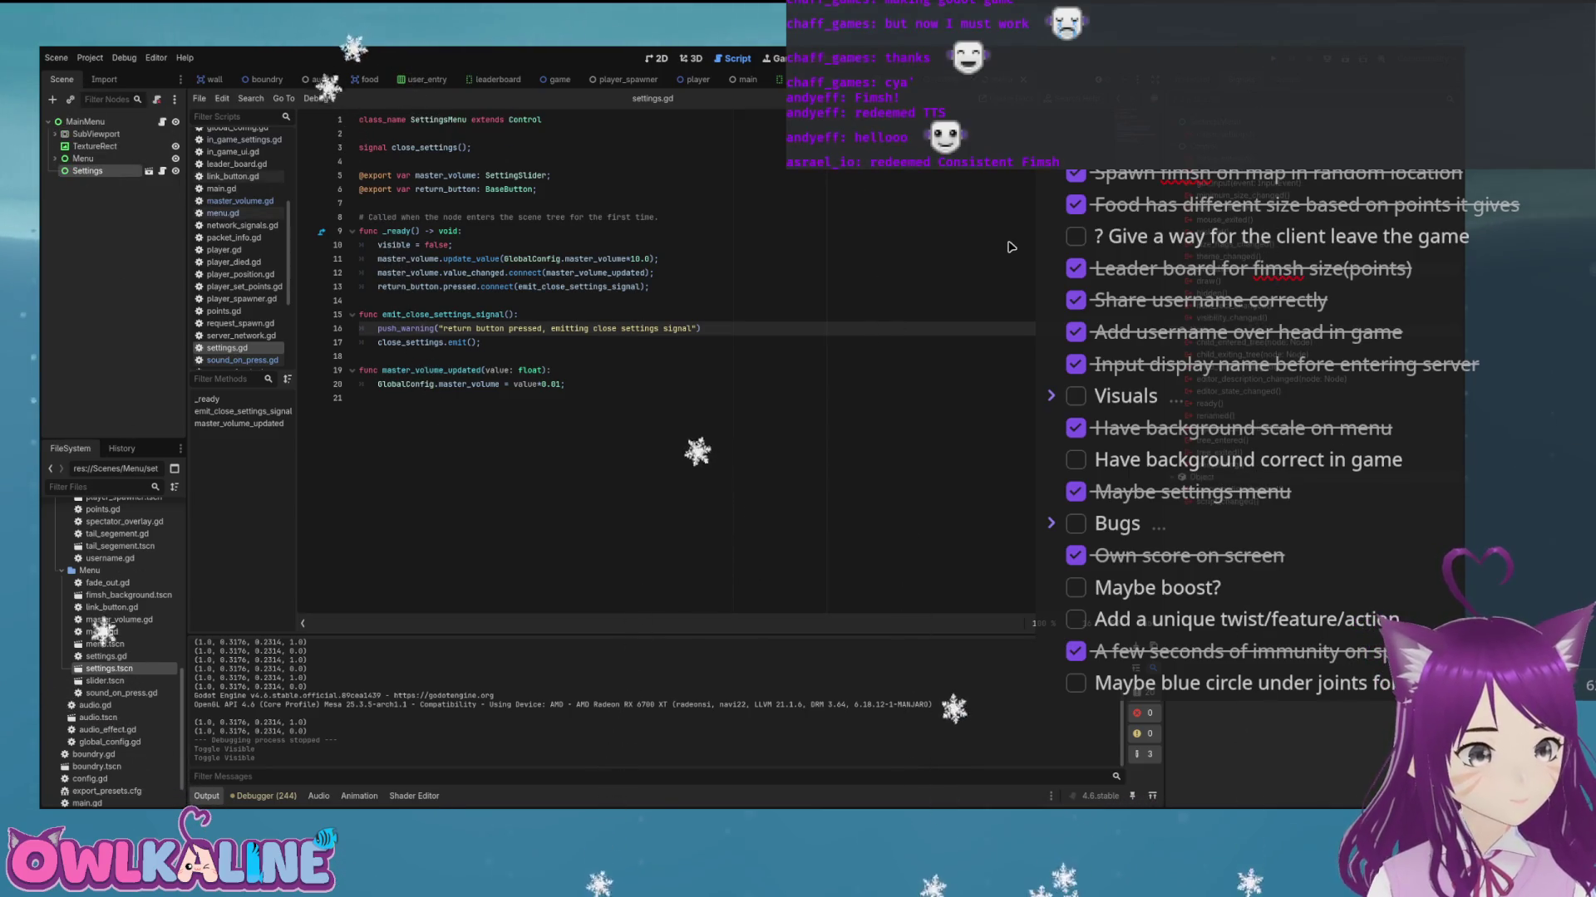
Step: Hide and reshow the Menu node in the MainMenu 2D view, then expand its children
key(ctrl+F1)
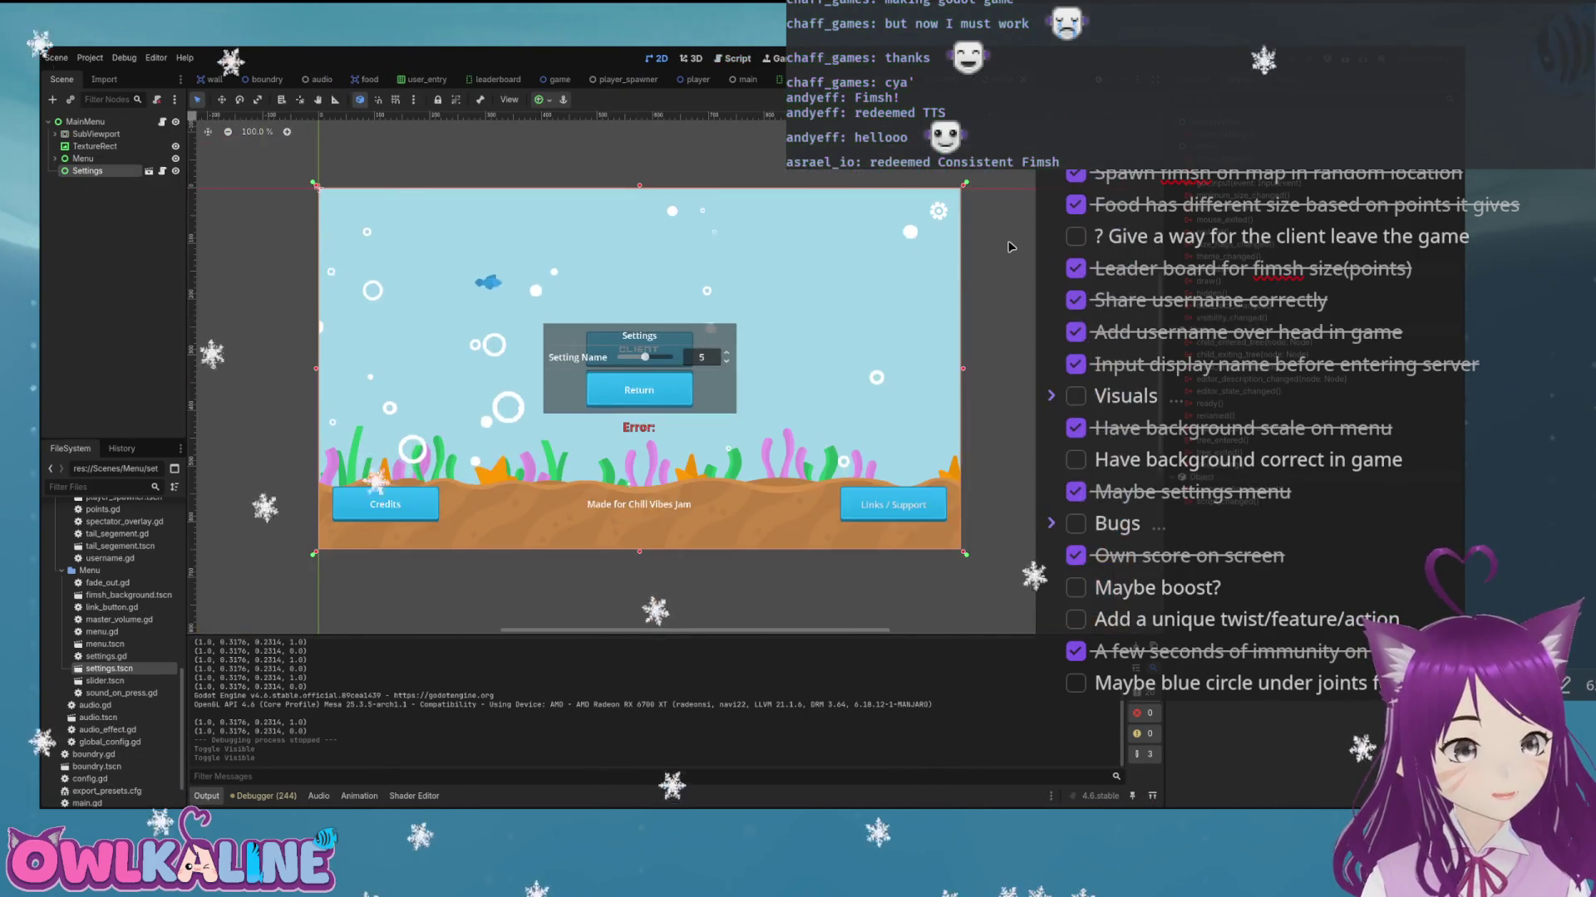
key(Up)
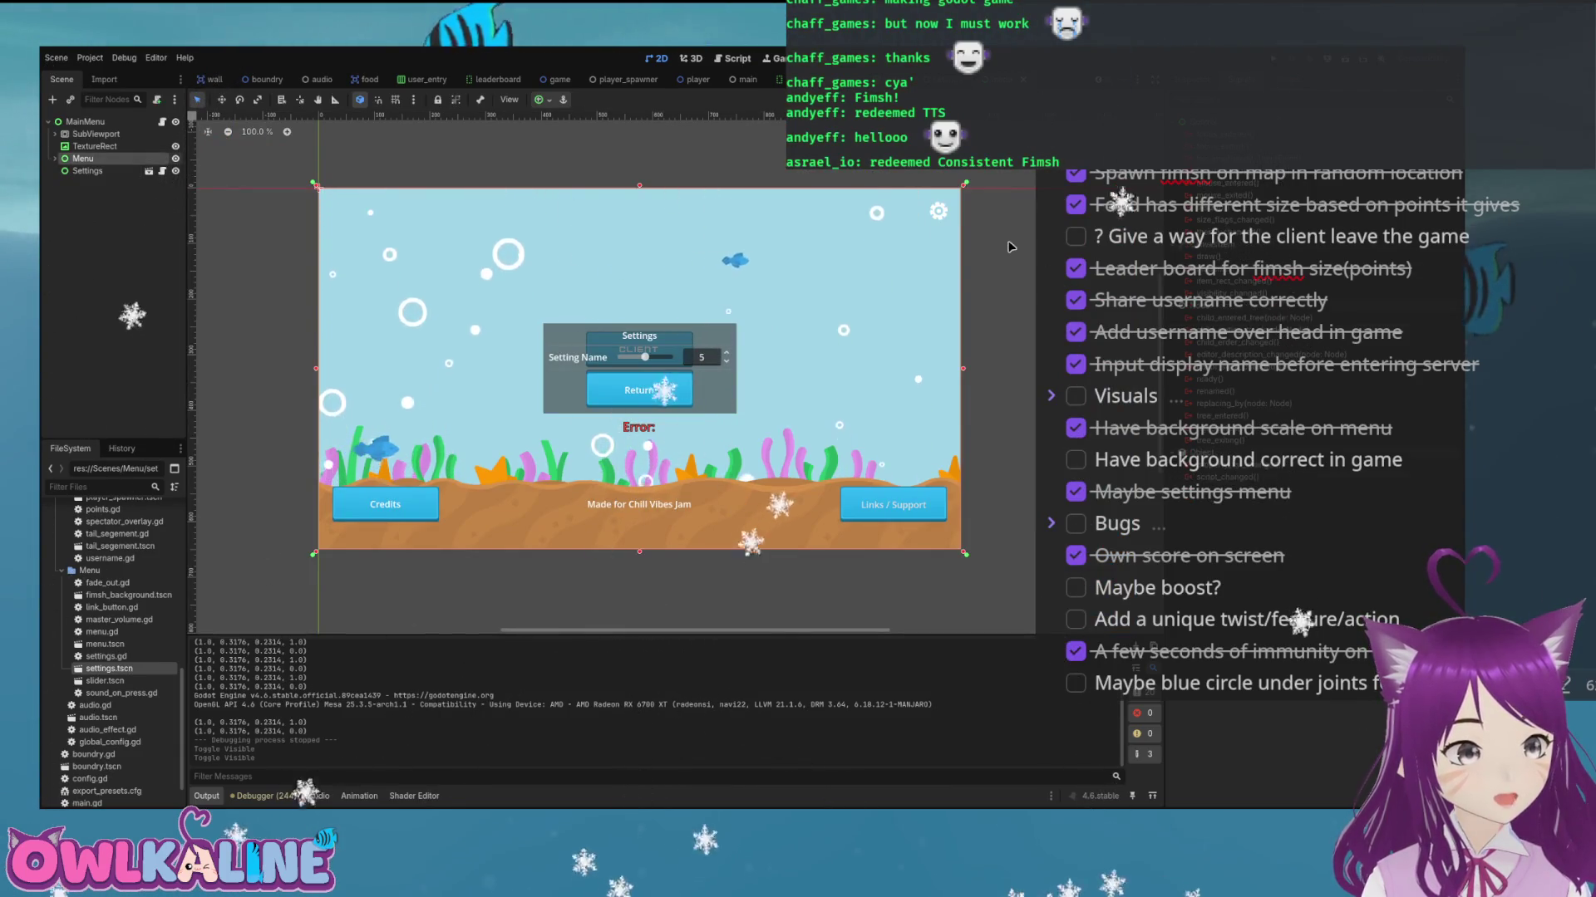
key(h)
key(h)
key(h)
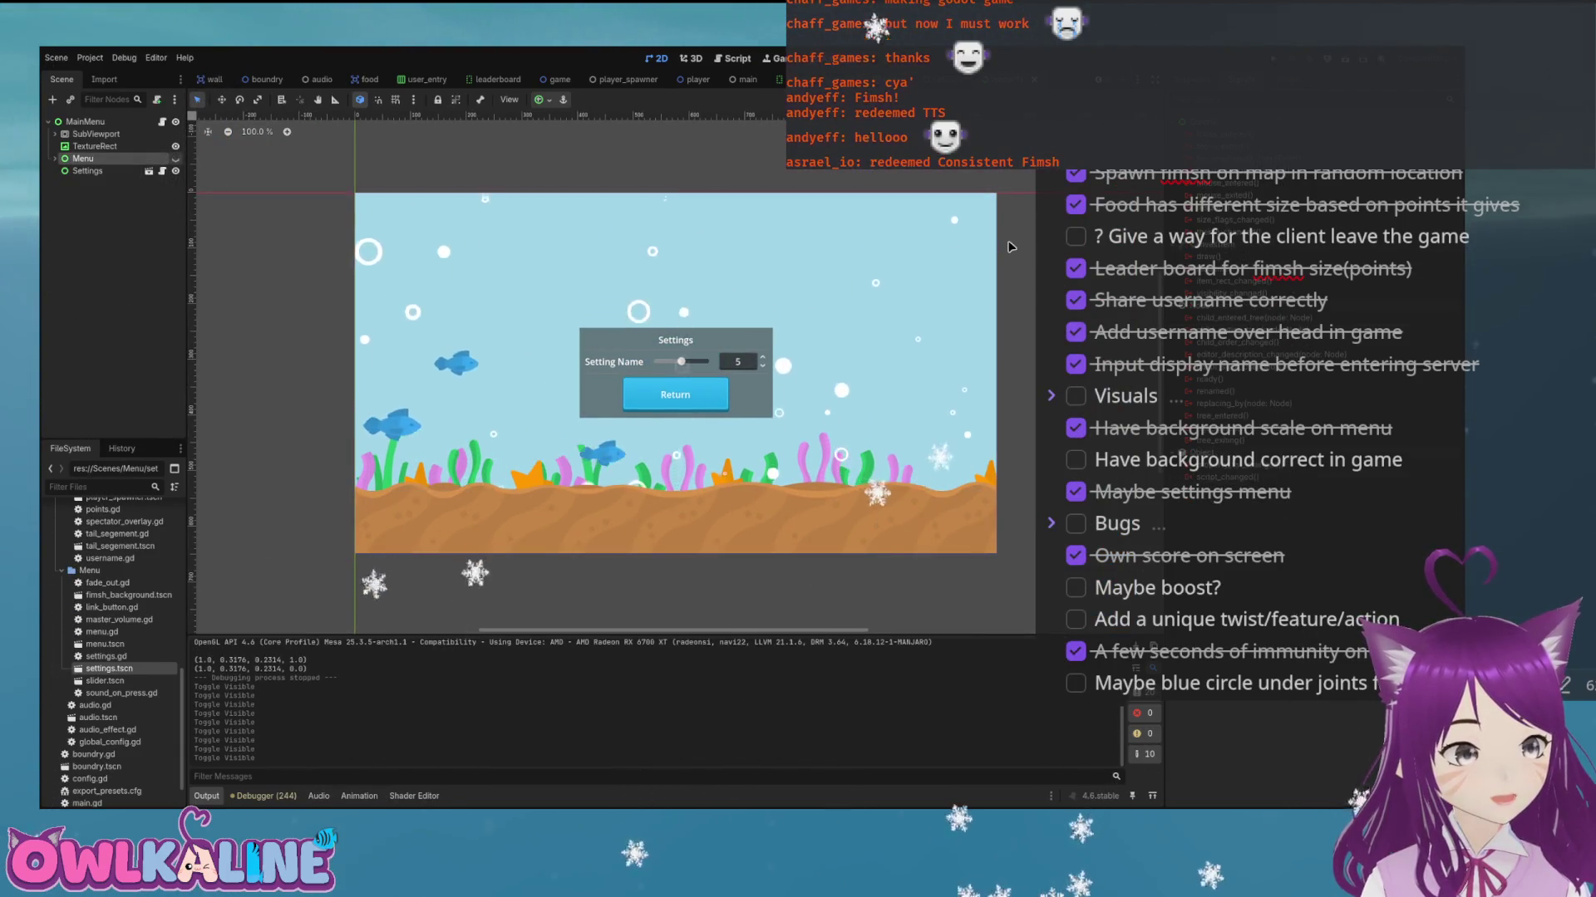
key(h)
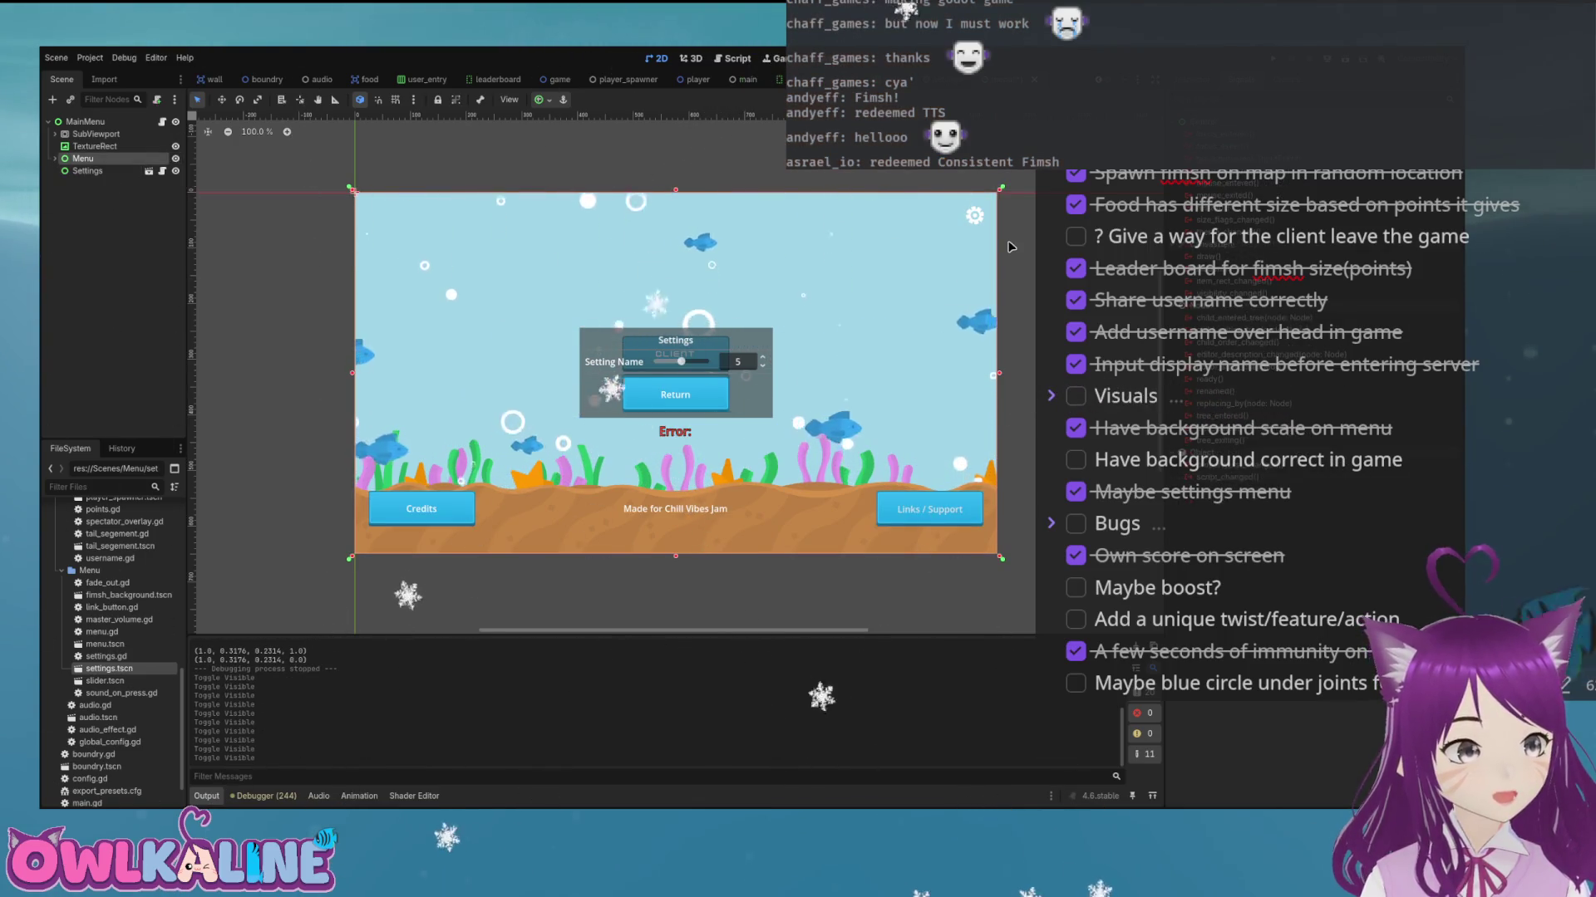
key(Right)
key(Down)
key(Down)
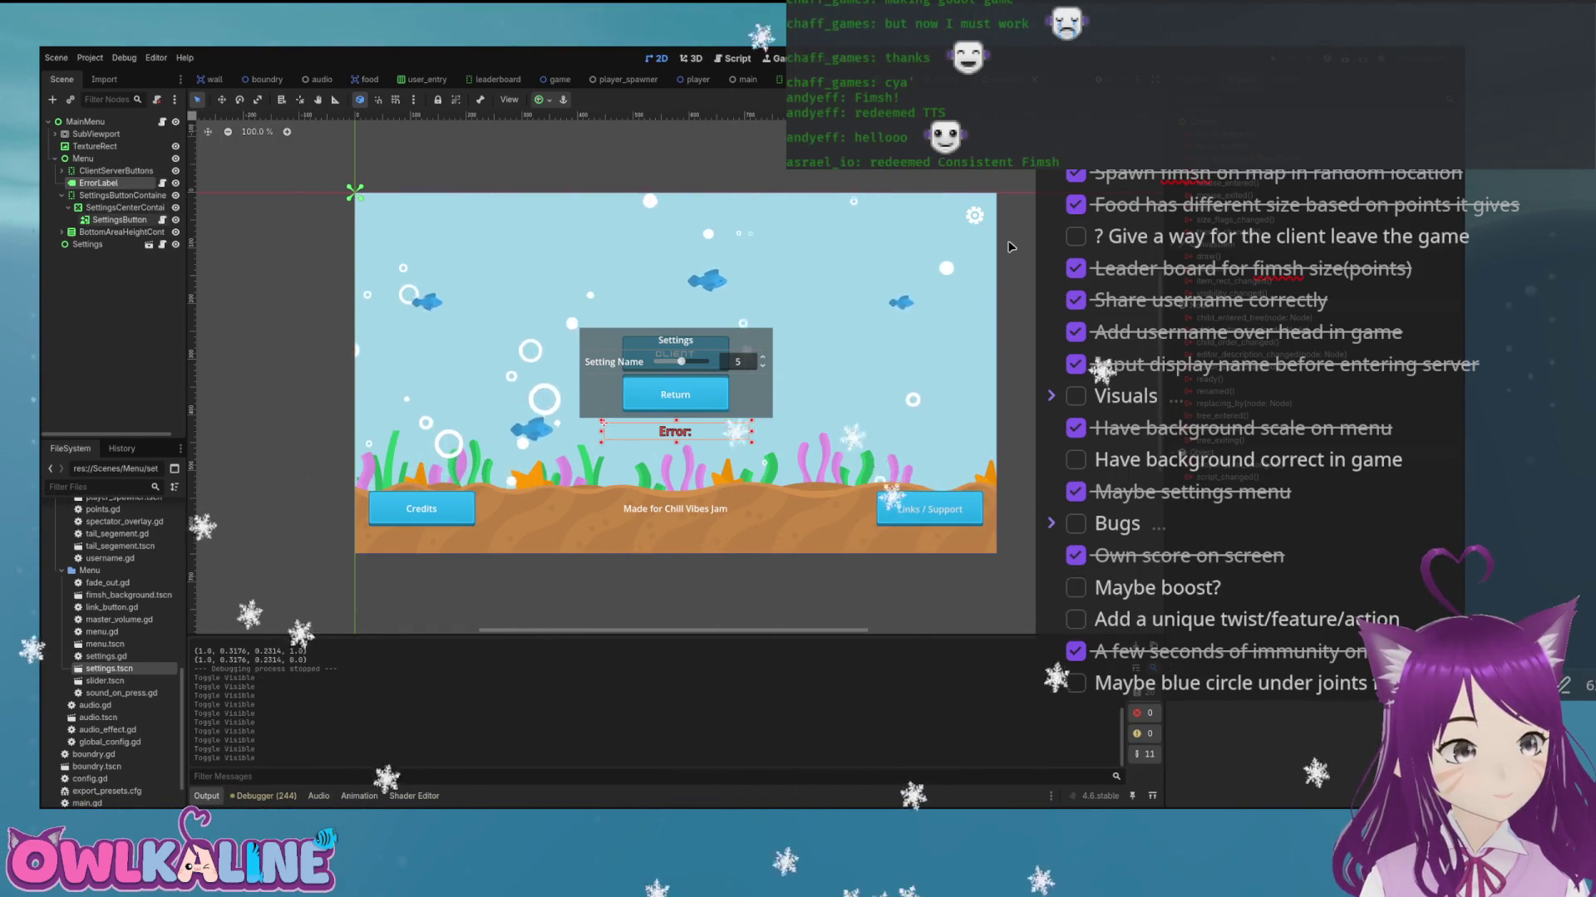
Step: Expand ClientServerButtons and the bottom container, then collapse them and the Menu node
click(61, 170)
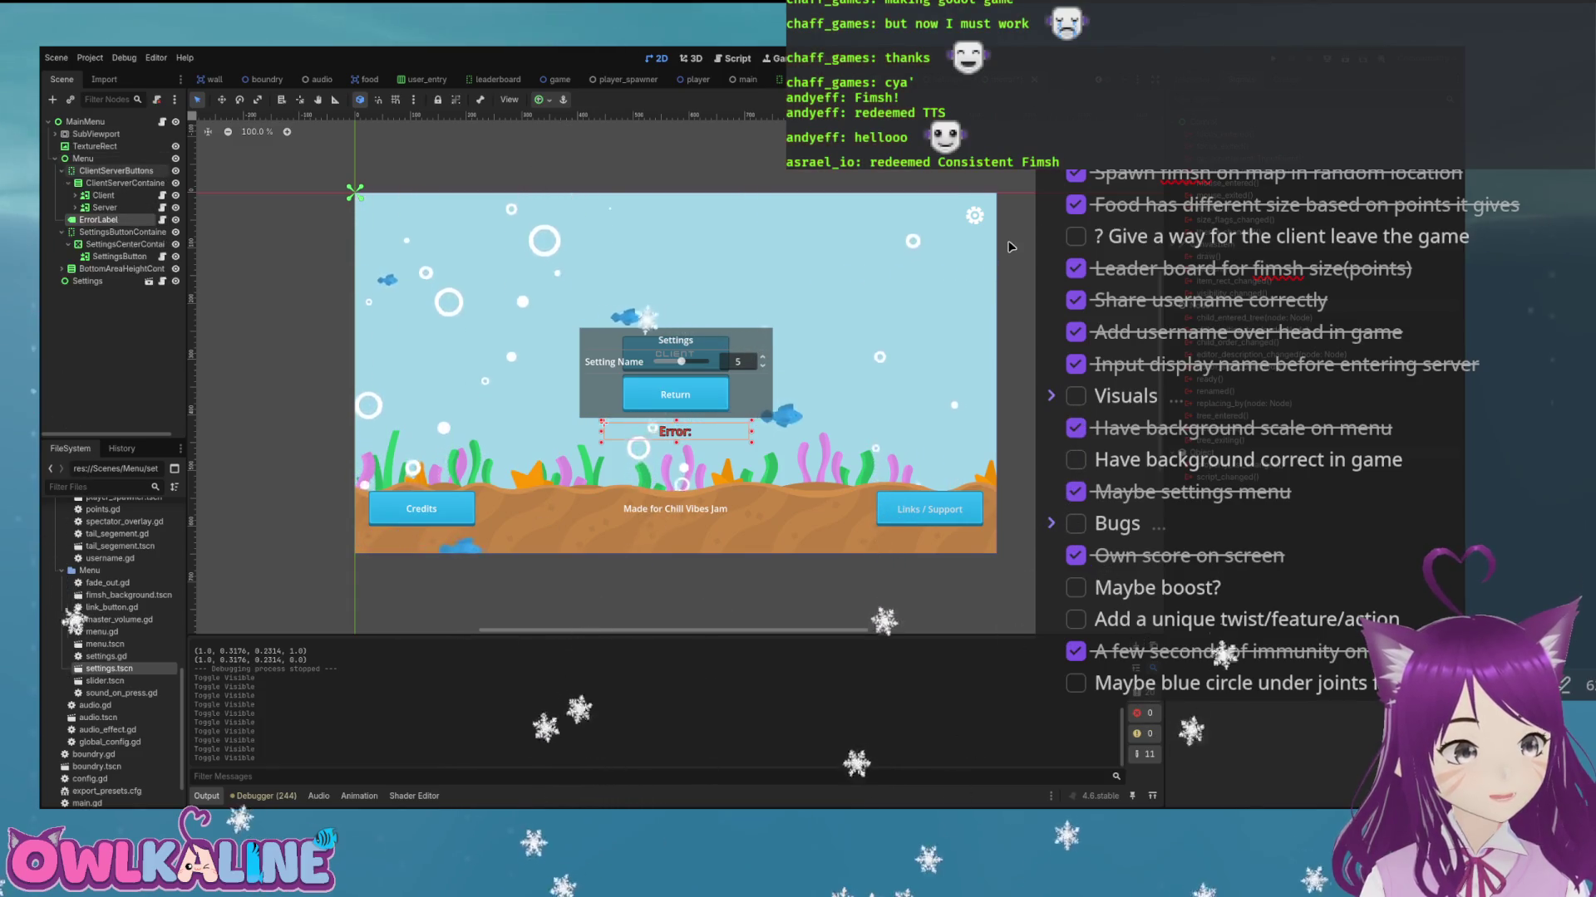
click(62, 268)
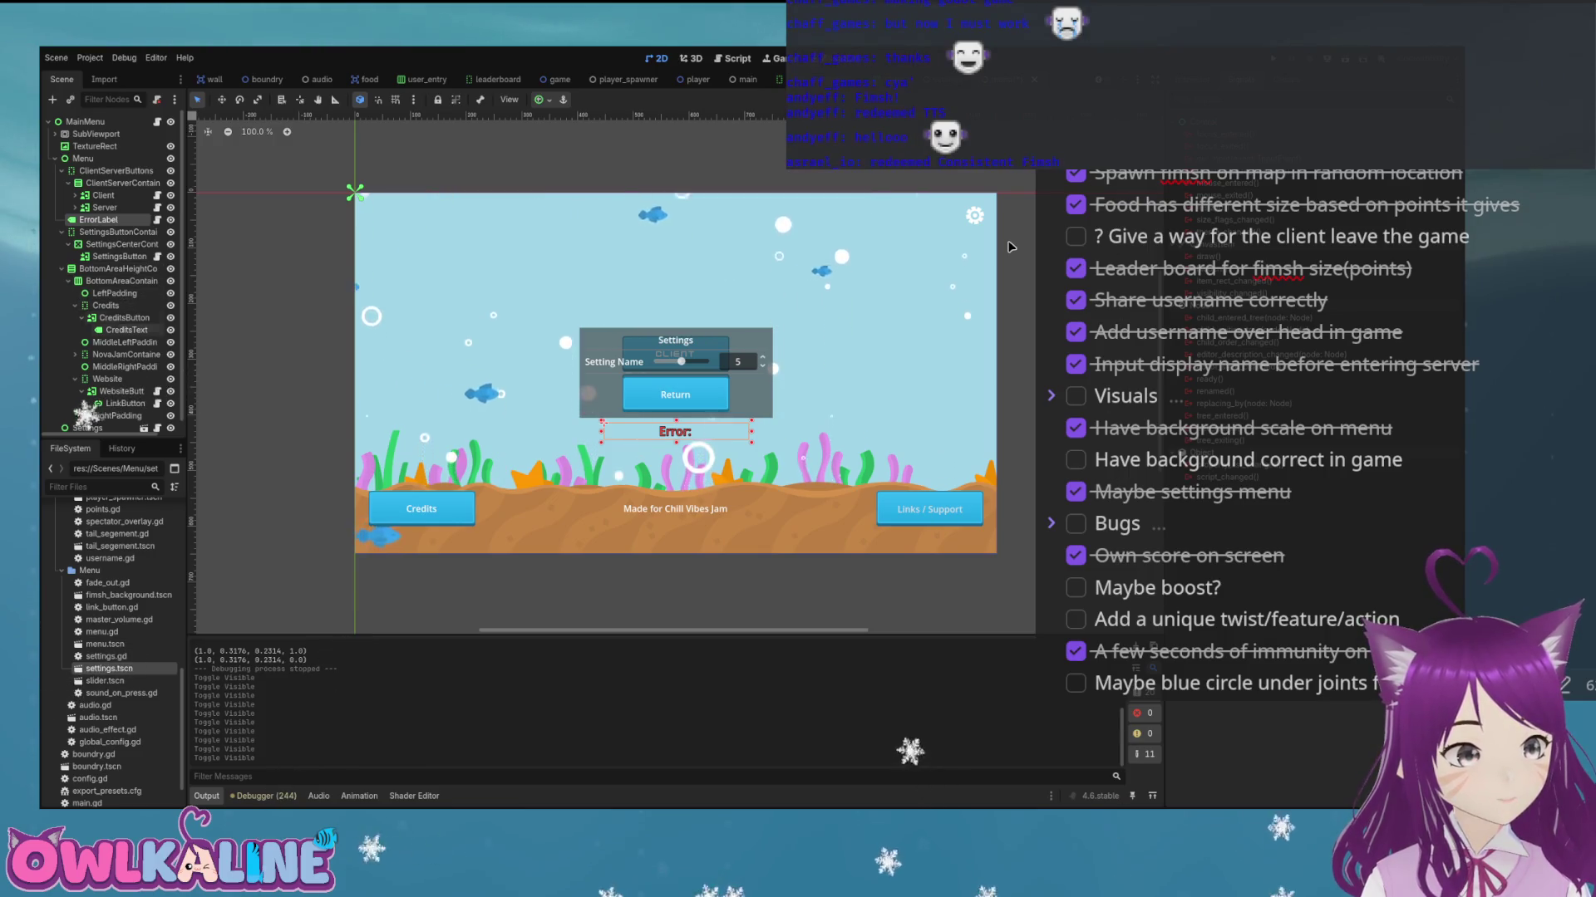
scroll(108, 266, down, 1)
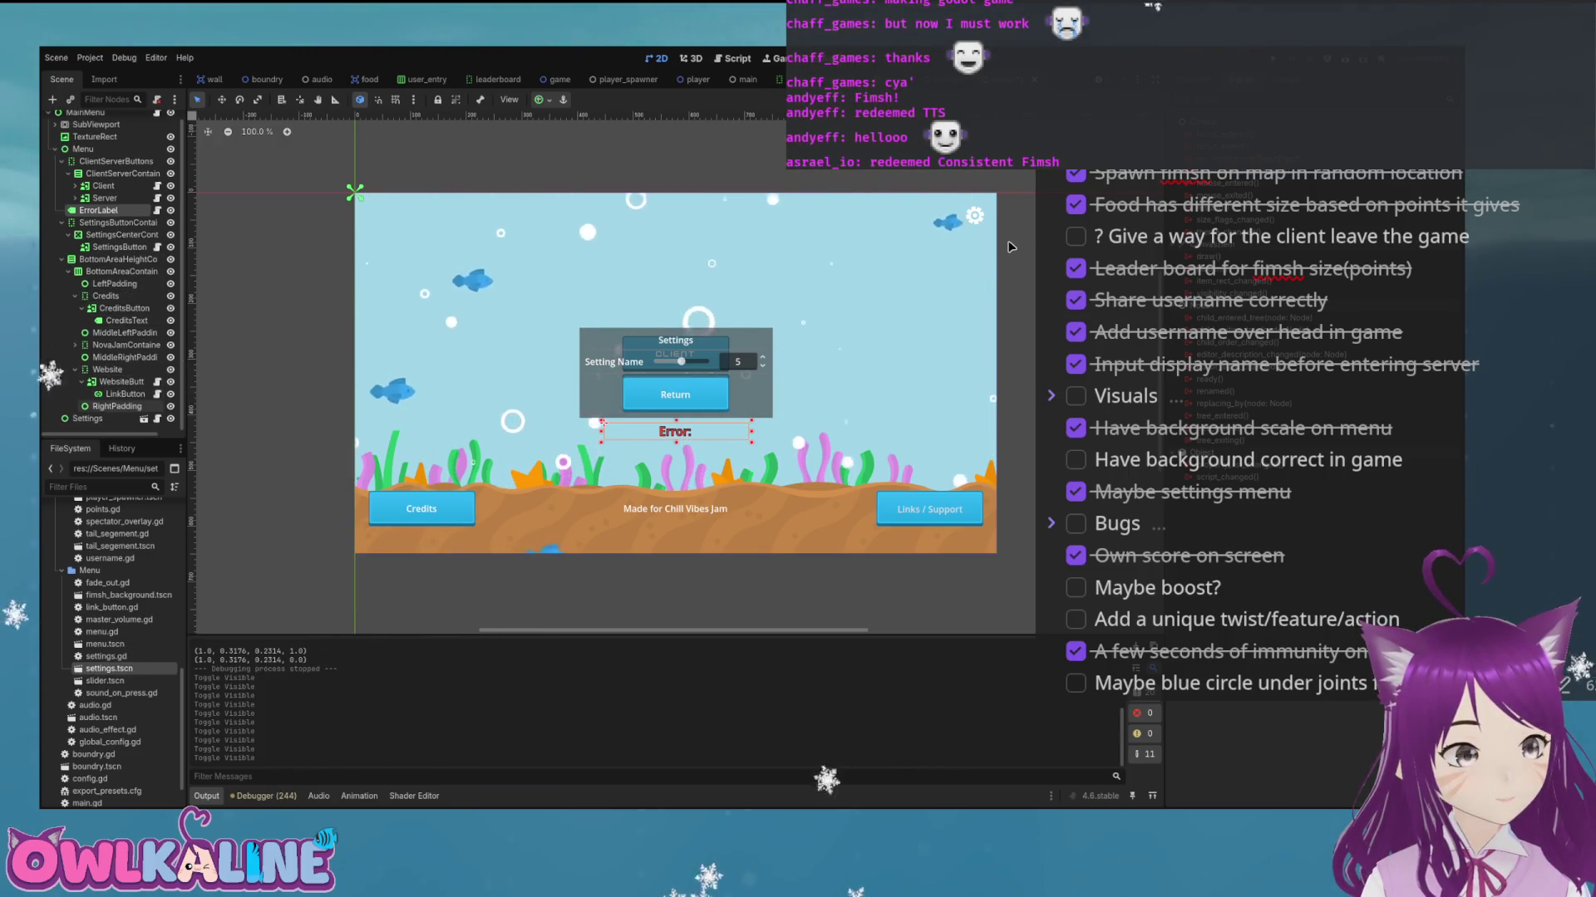
click(62, 259)
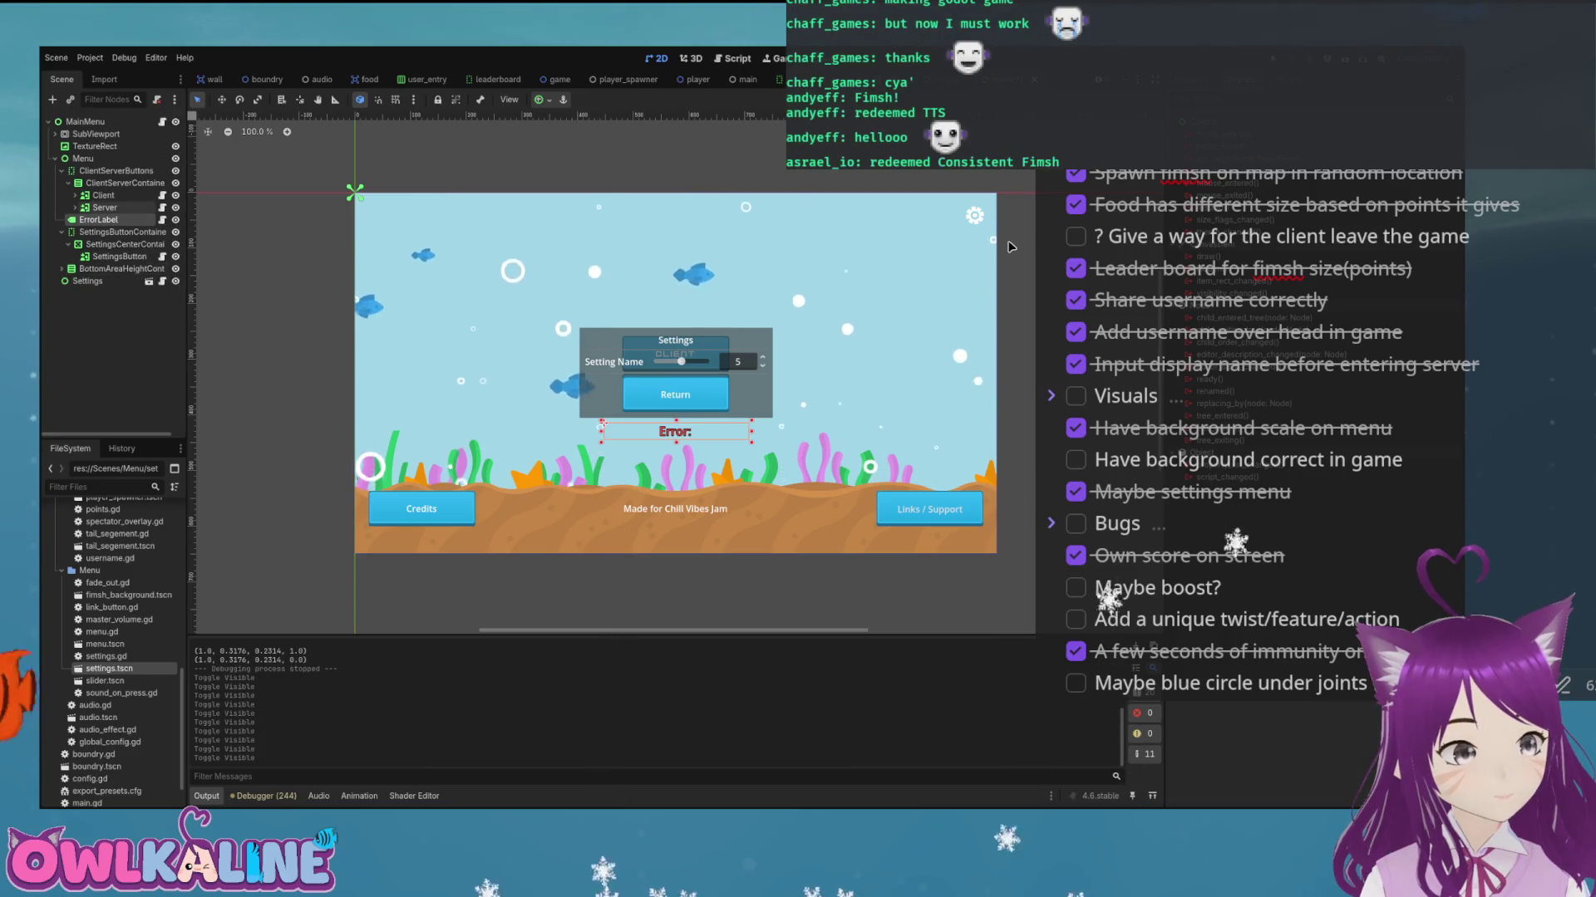
click(61, 232)
click(61, 170)
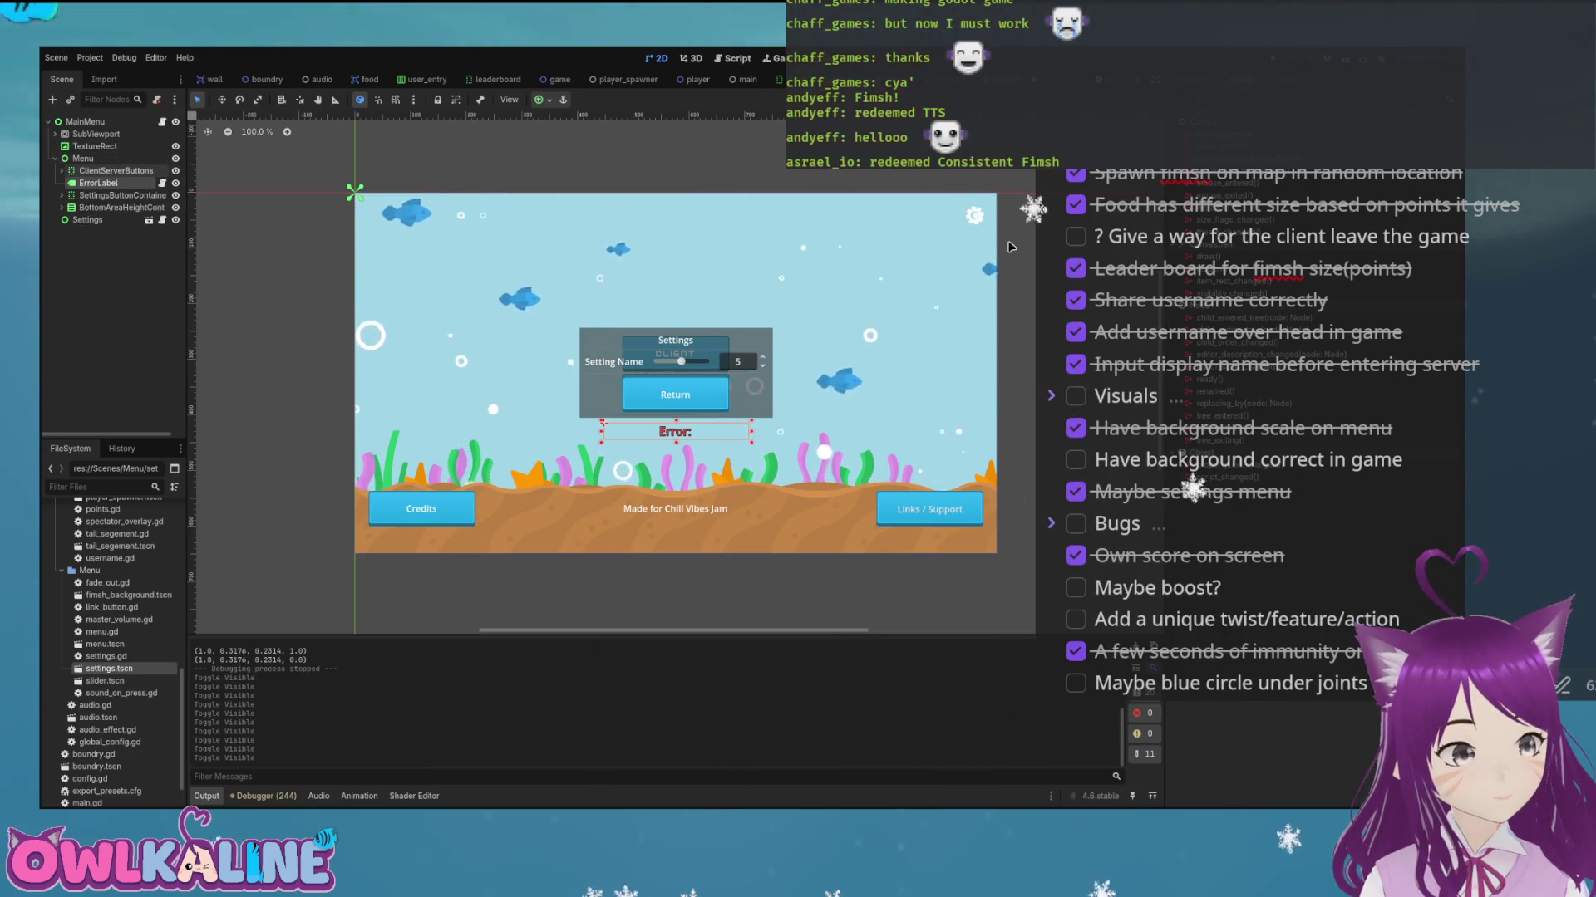
click(83, 158)
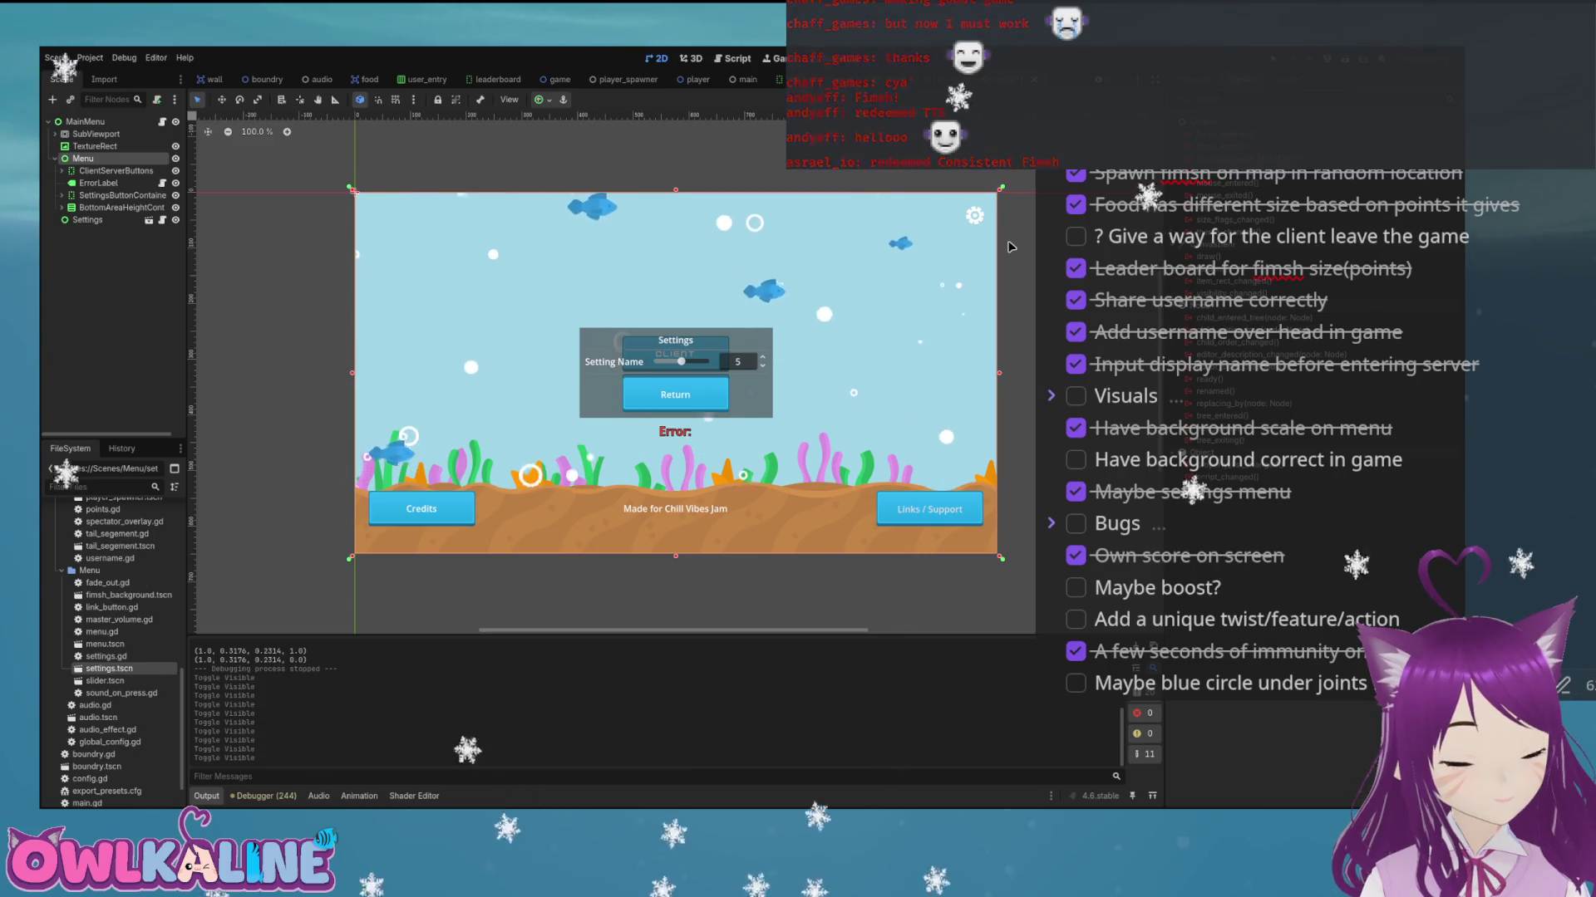
click(55, 158)
click(83, 121)
Step: Expand SubViewport to select FimshBackground, then bring up menu.gd
click(55, 133)
click(112, 146)
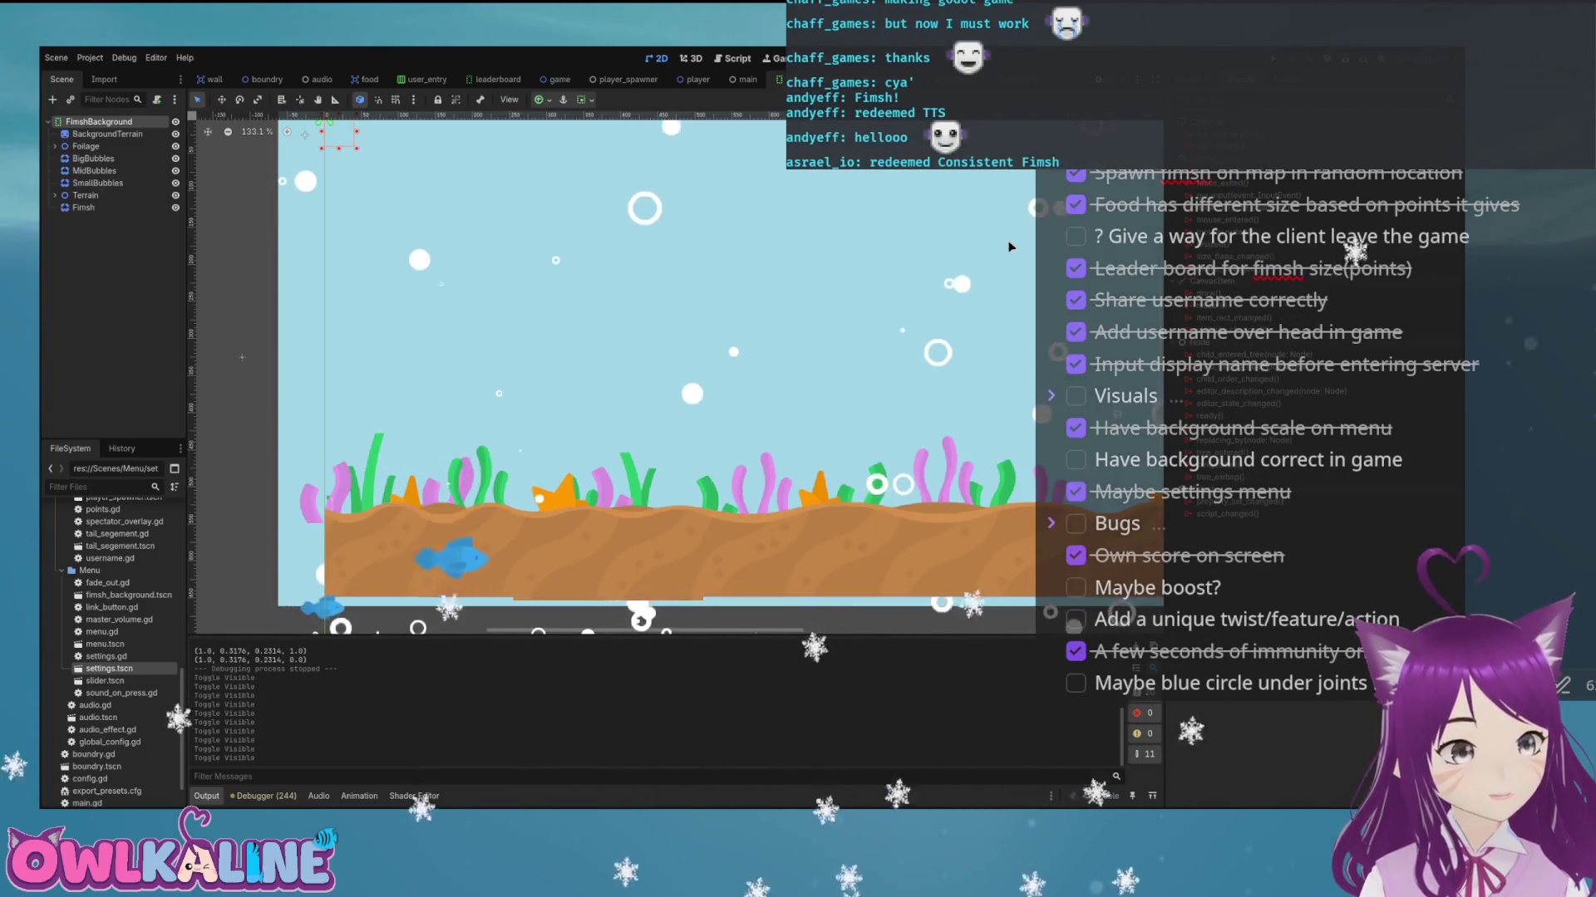
click(55, 134)
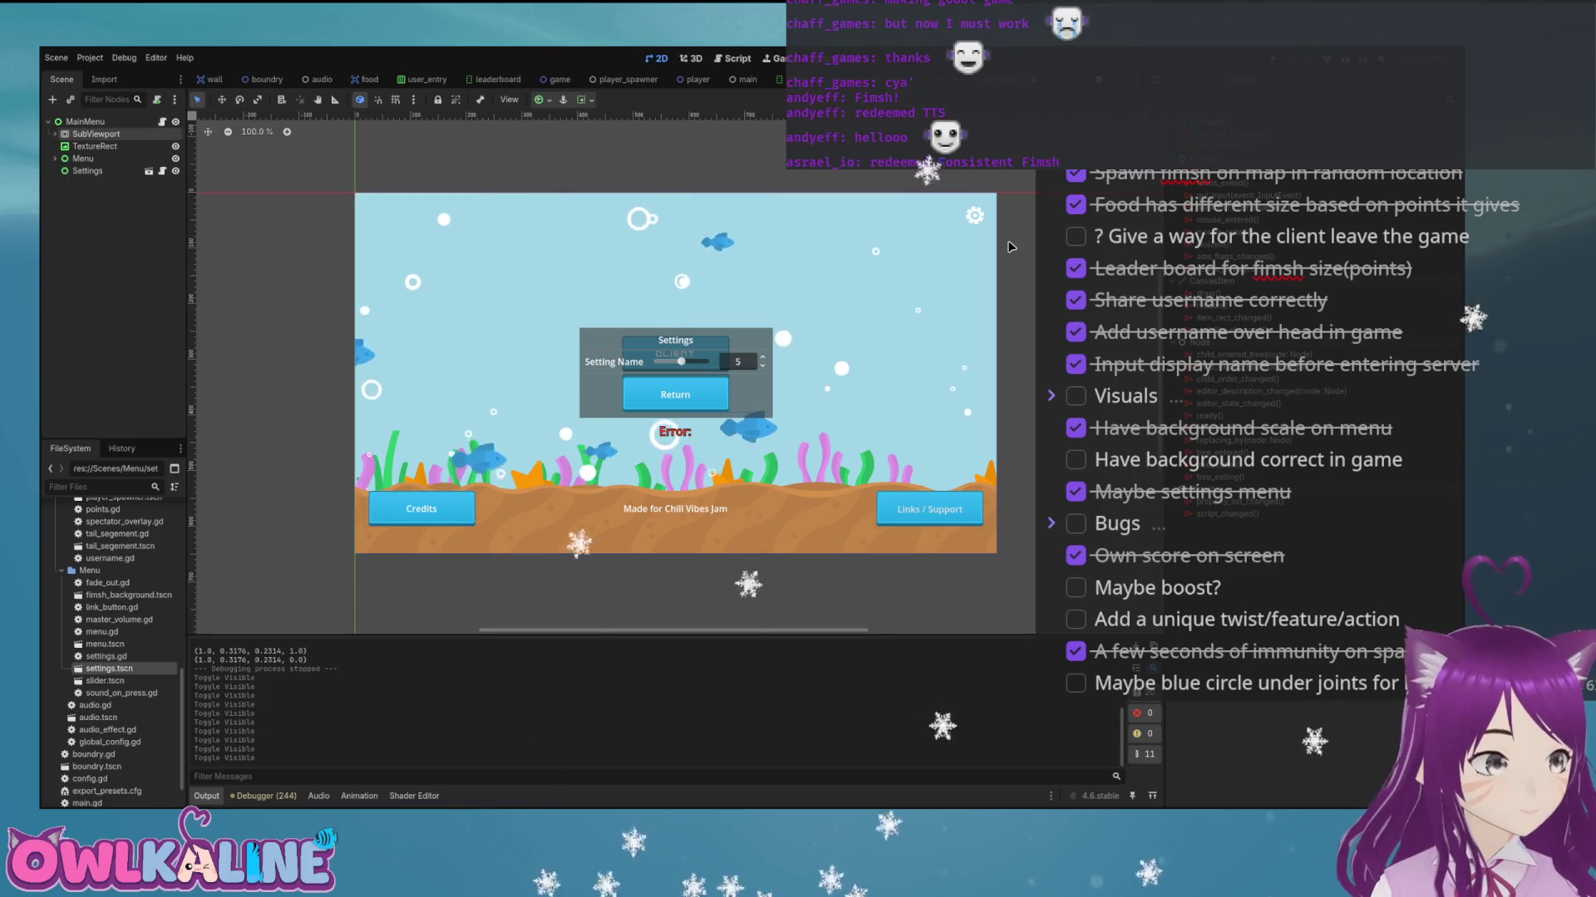
click(162, 122)
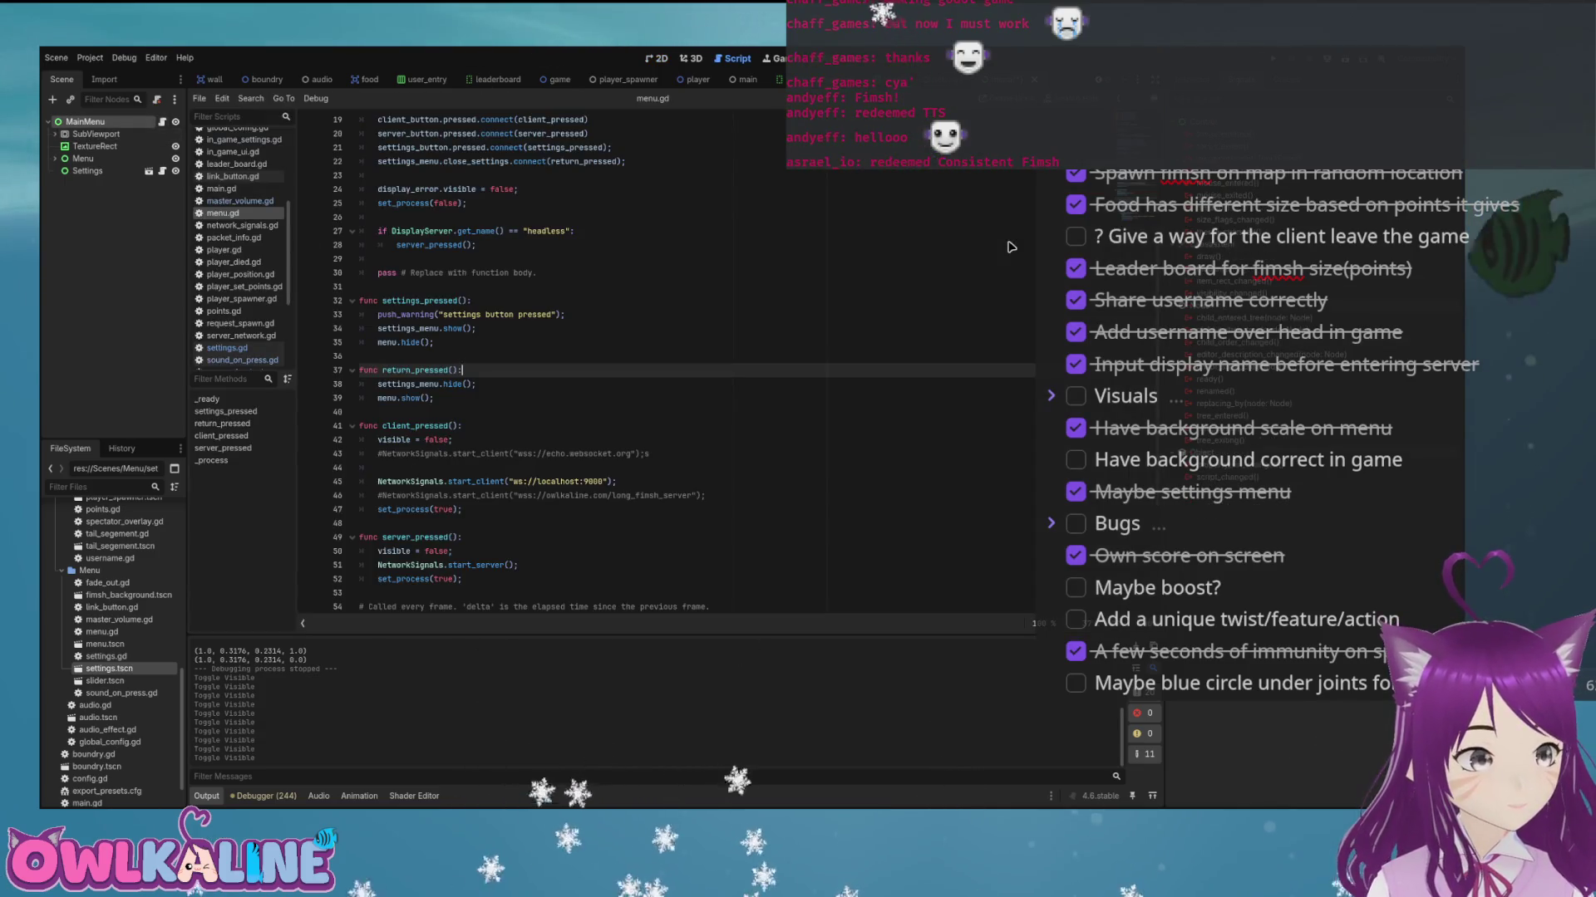
Step: Add push_warning("Return pressed") inside return_pressed() in menu.gd and save
double_click(536, 314)
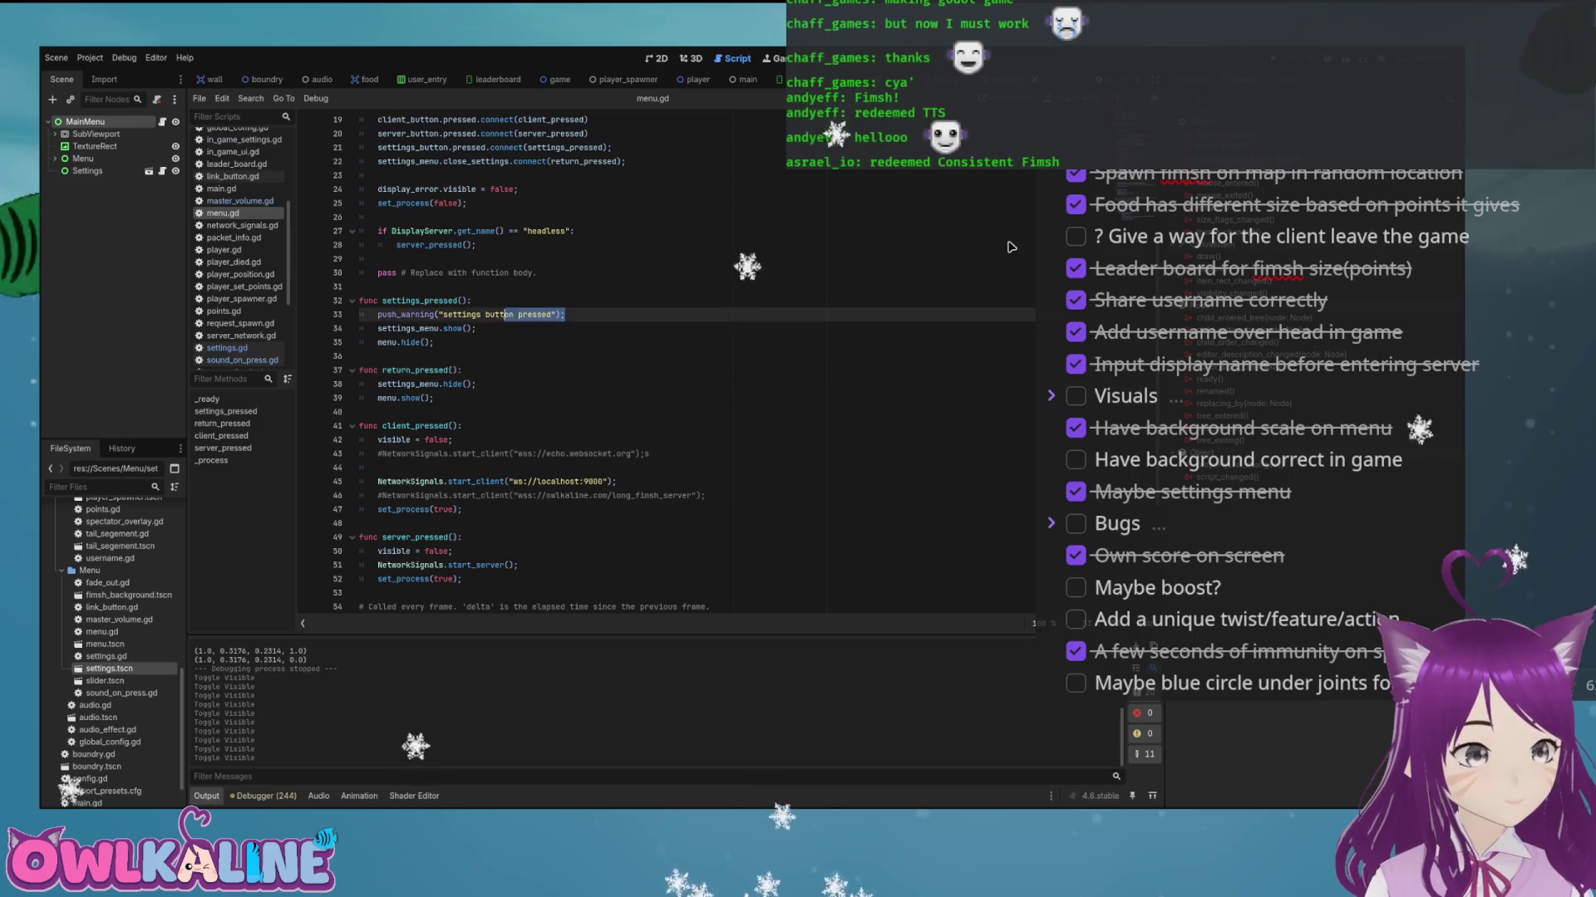
double_click(420, 300)
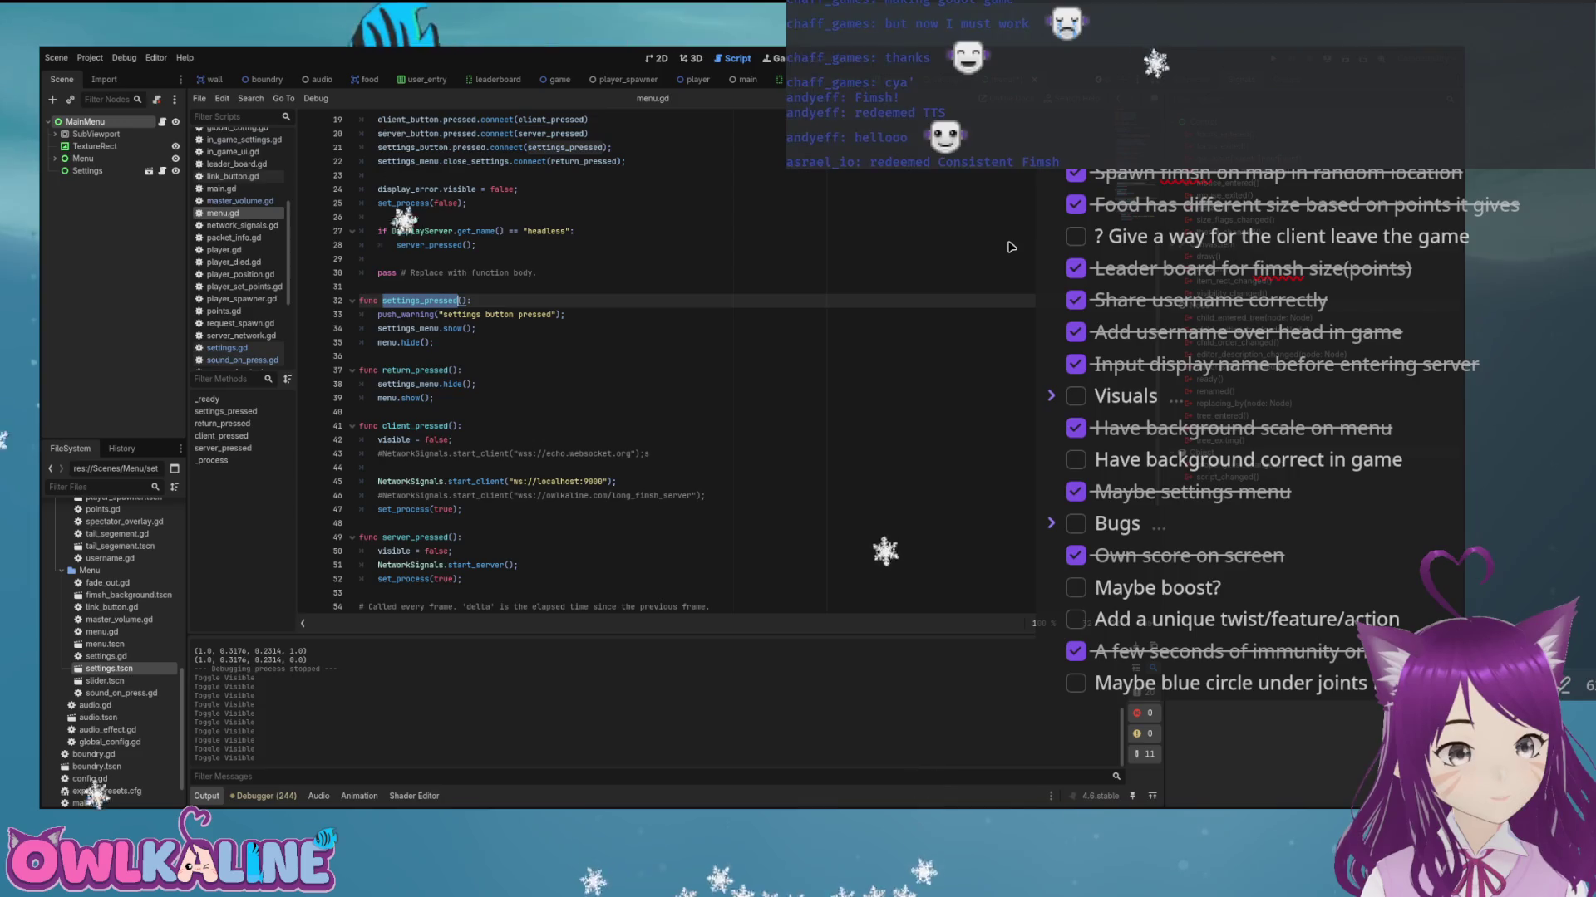
click(462, 369)
key(Return)
text(push_warning)
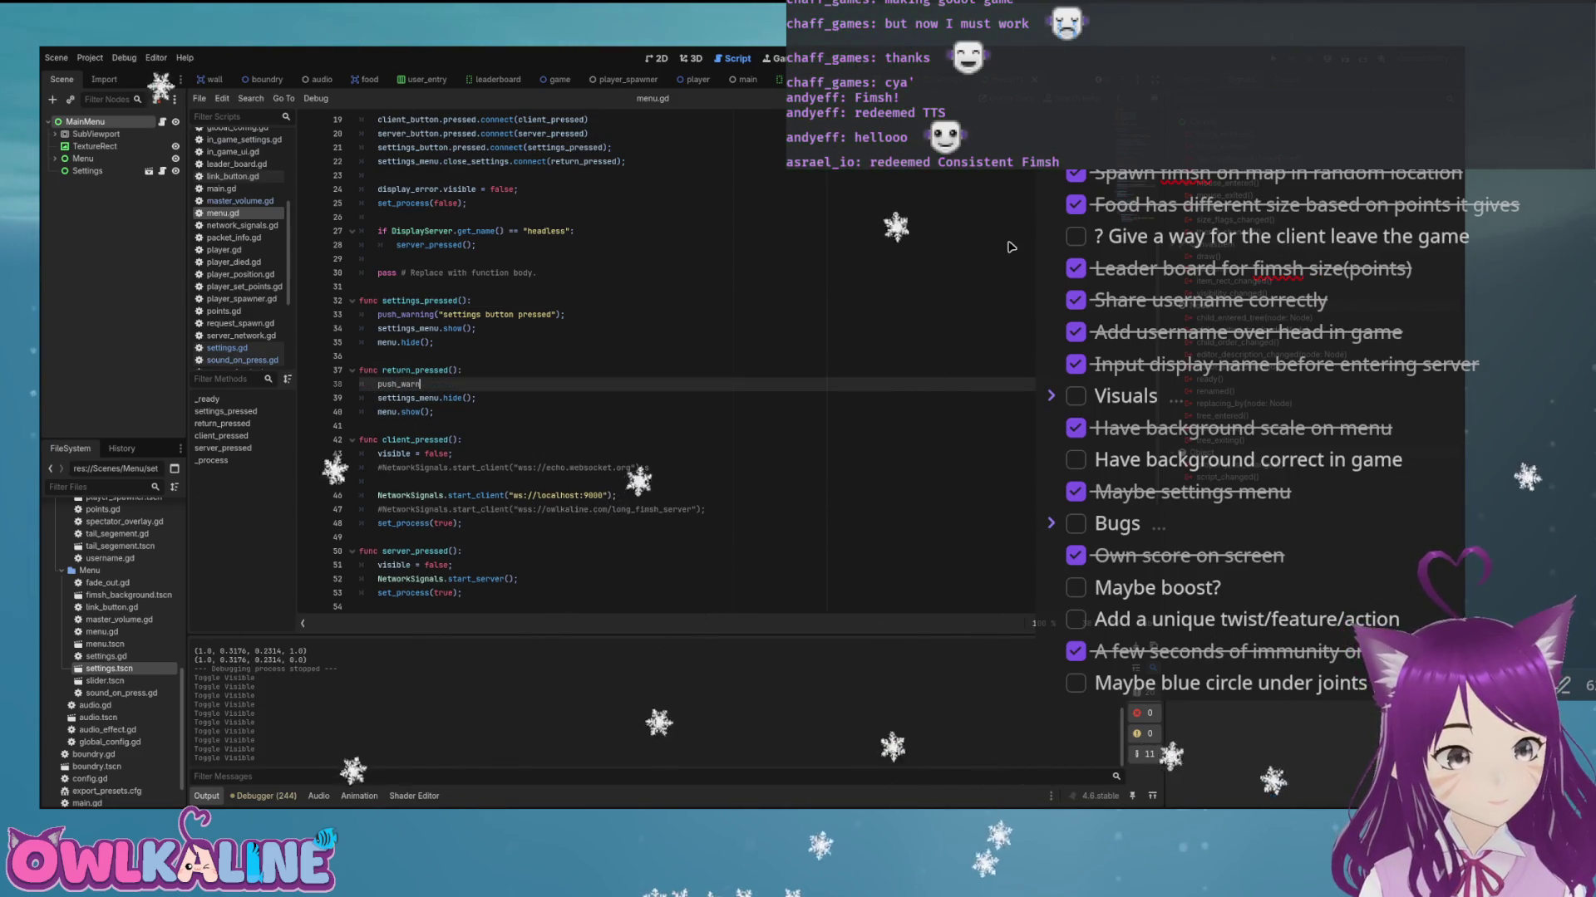
text((")
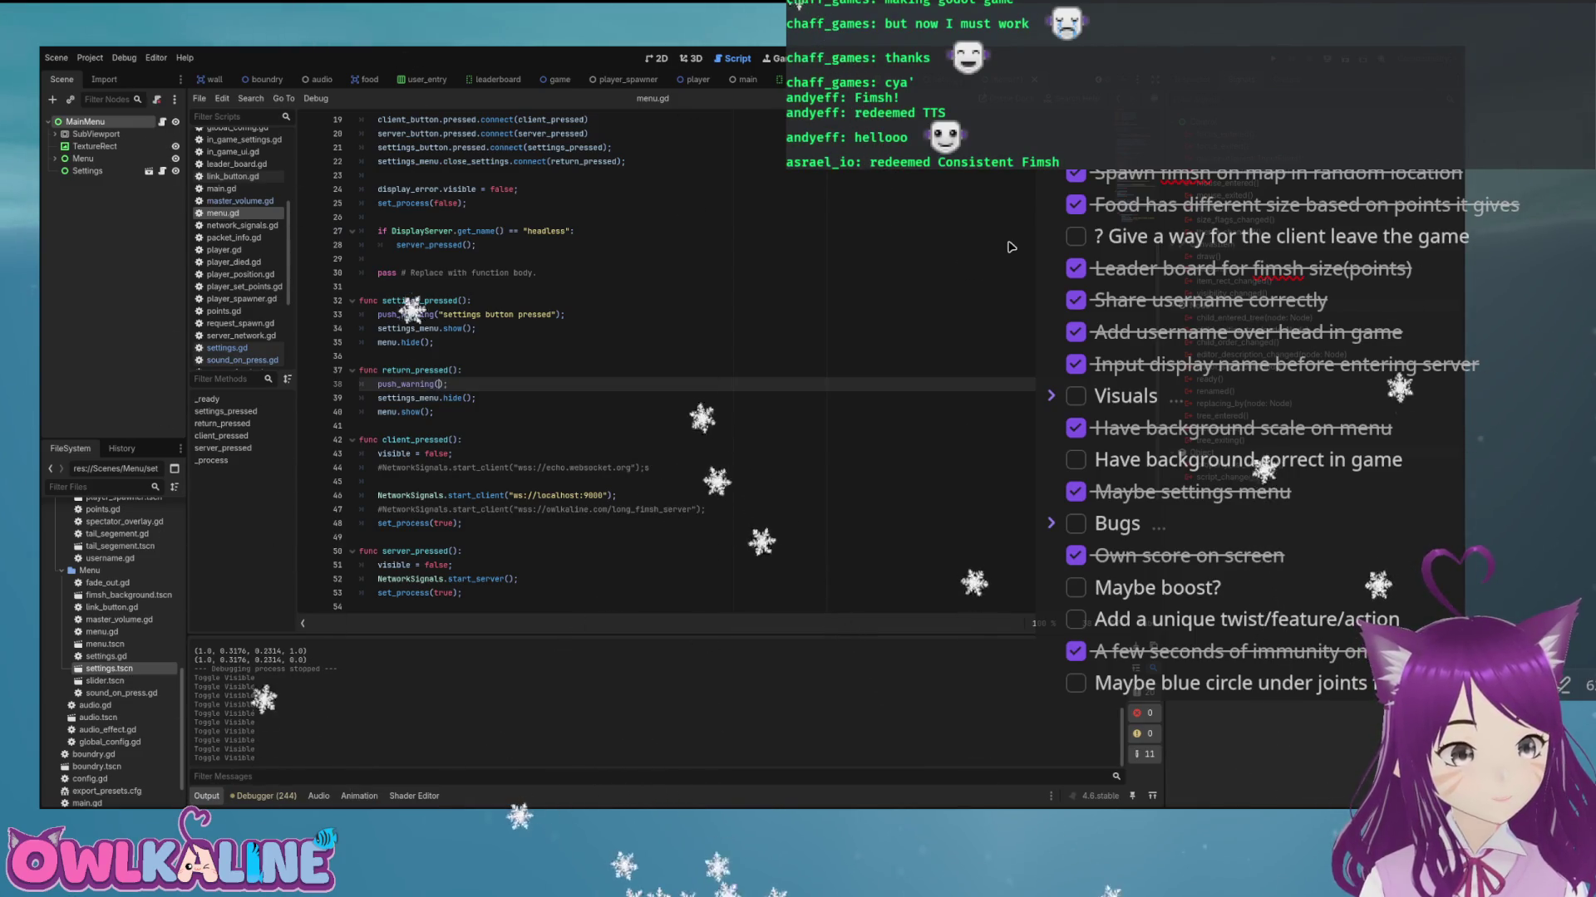
text(Return presse)
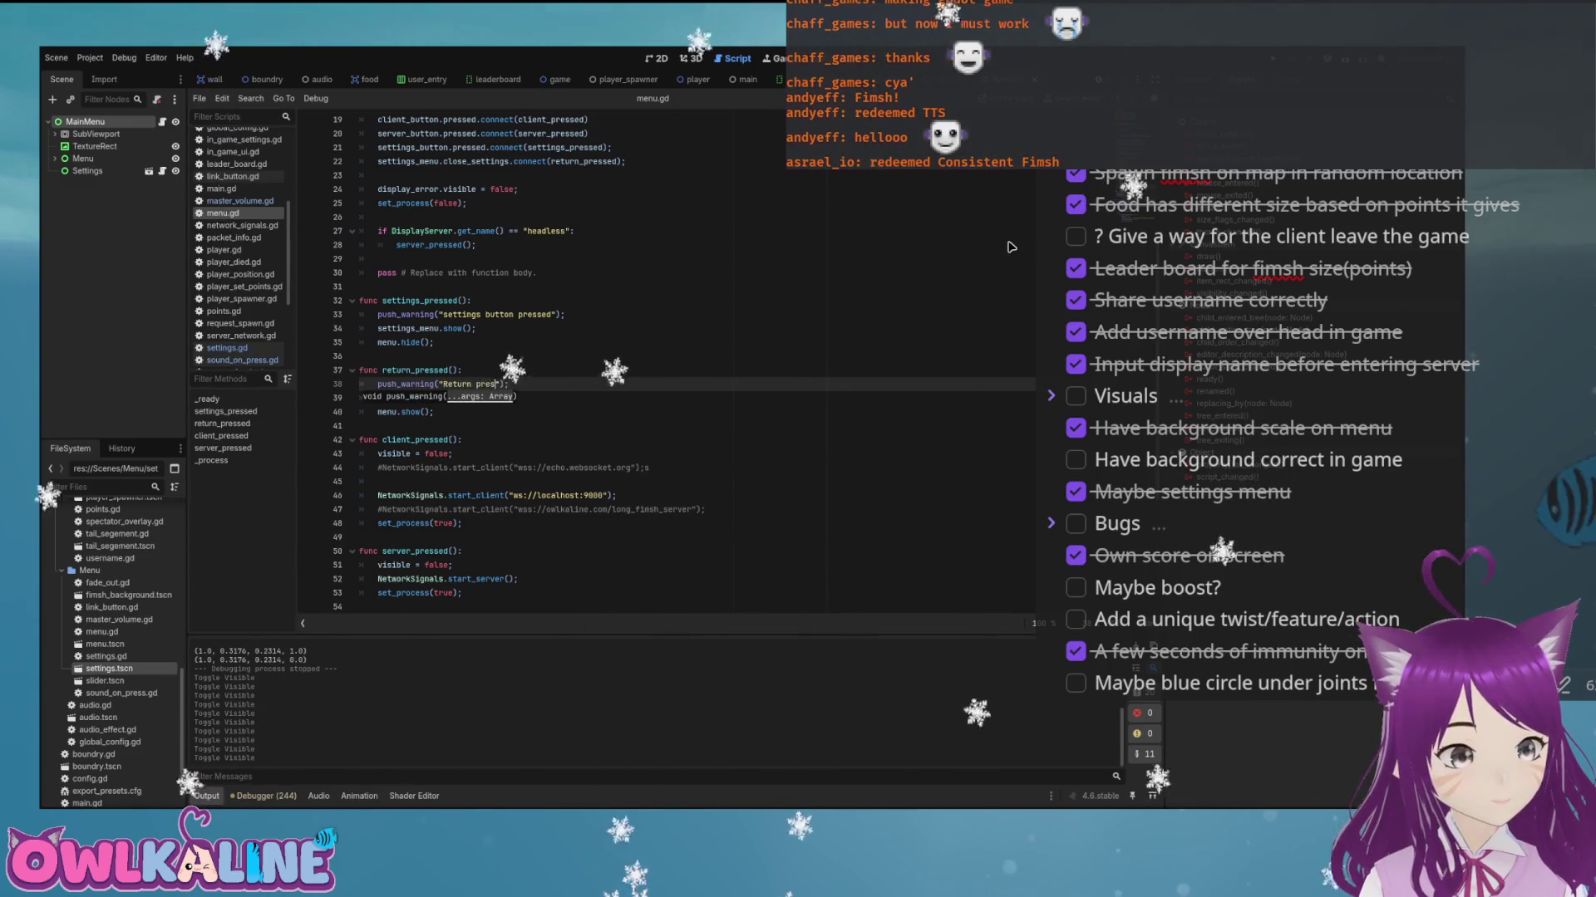
text(d)
key(ctrl+s)
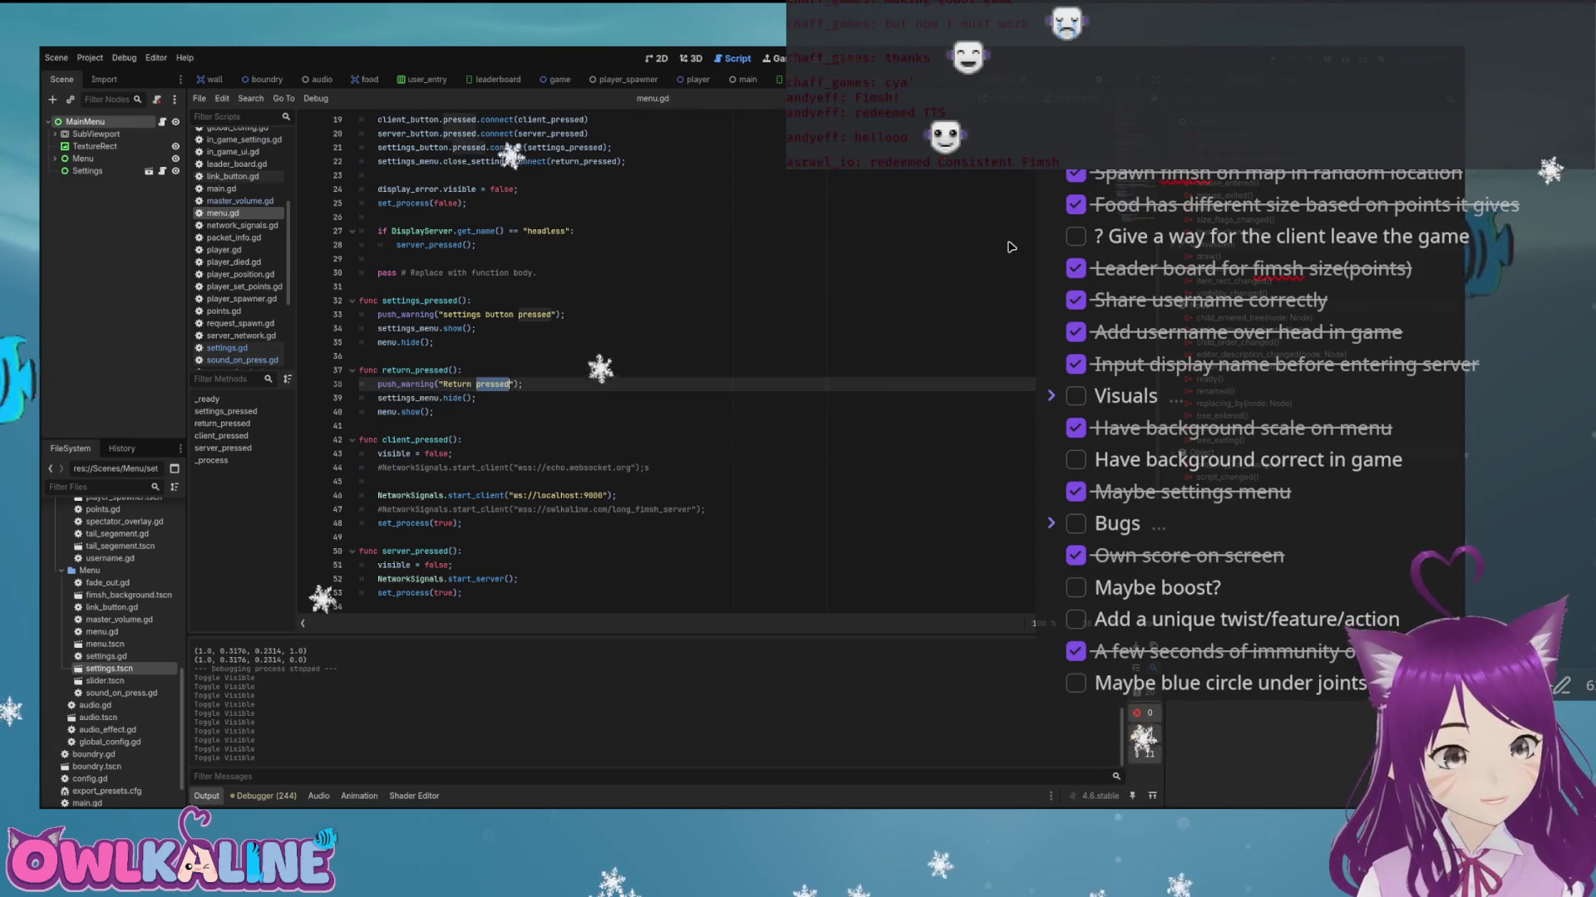
Step: Run the game to check the return warnings in the debugger, then switch to the game scene
scroll(1011, 247, up, 2)
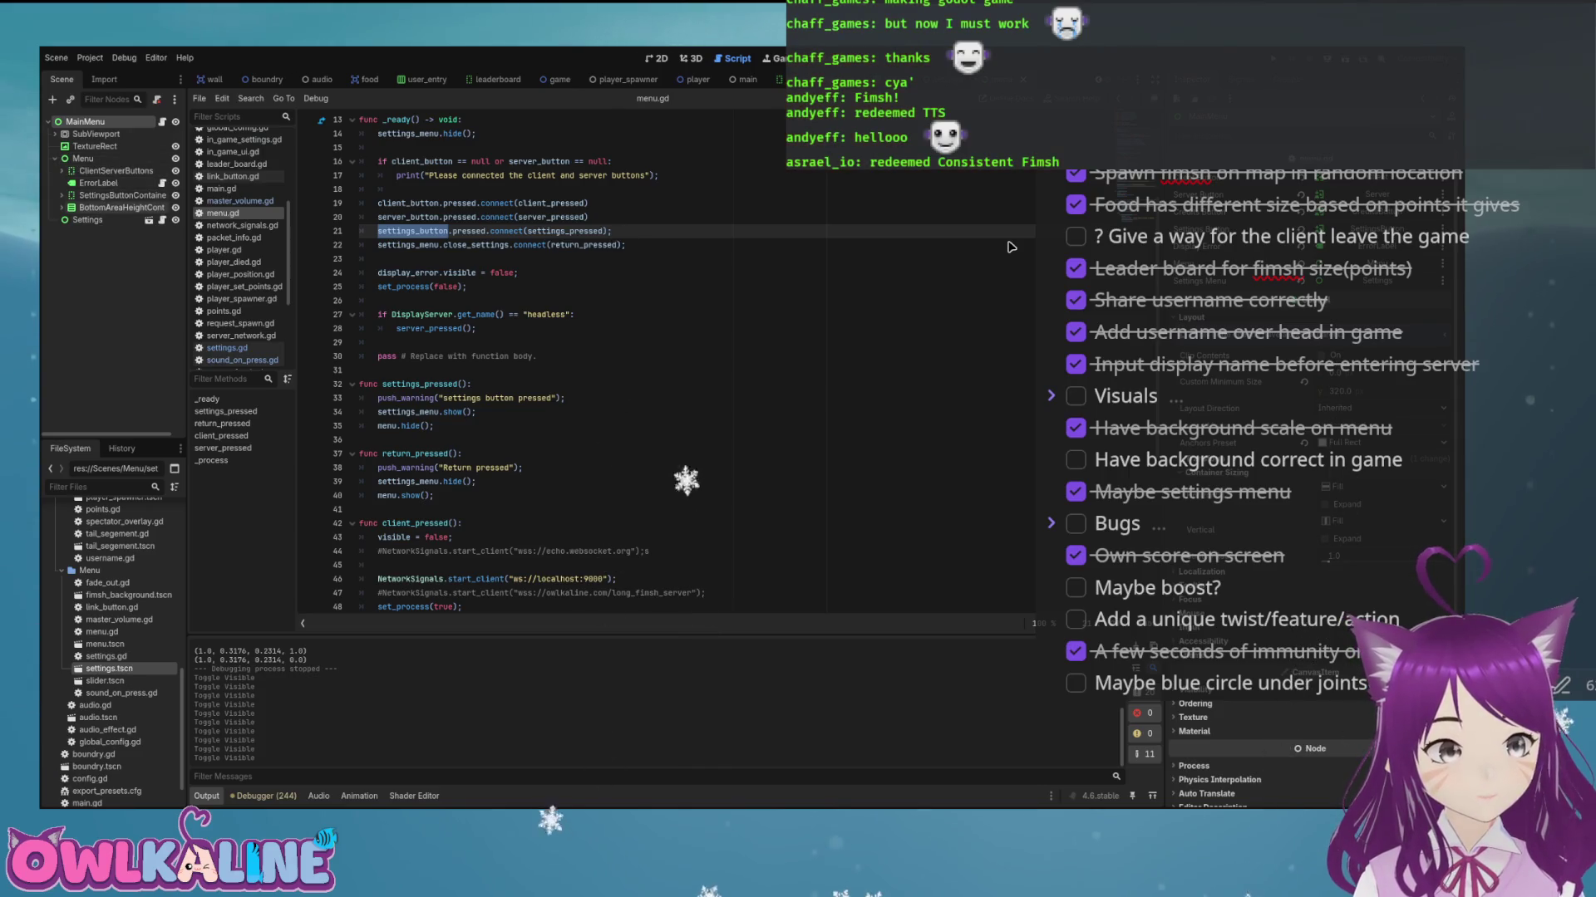
key(Up)
key(Up)
key(End)
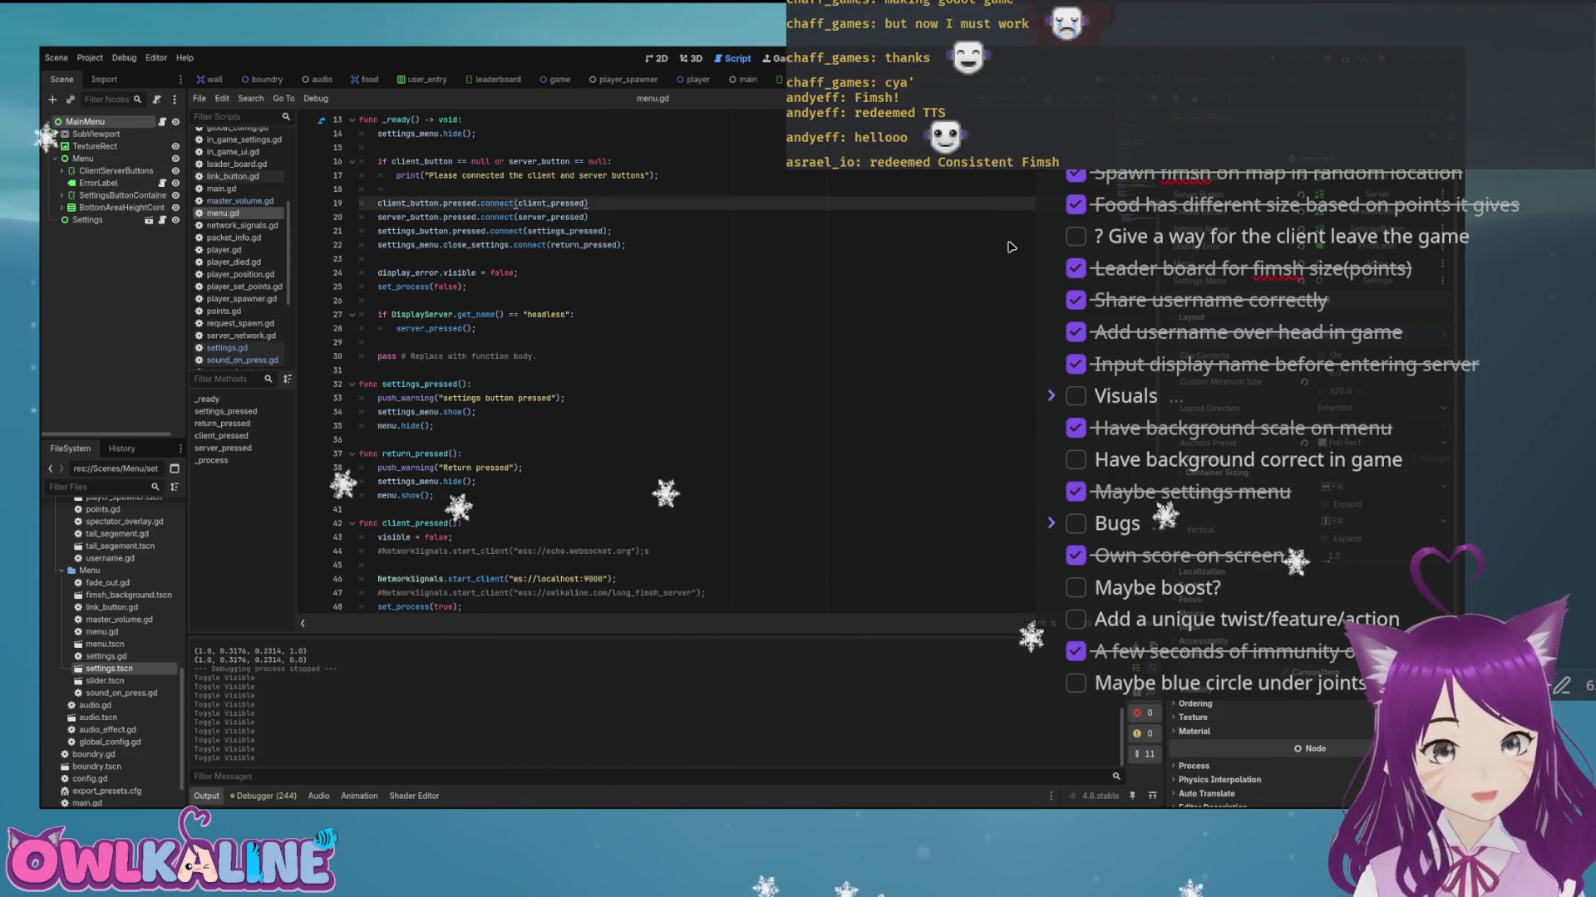
key(F5)
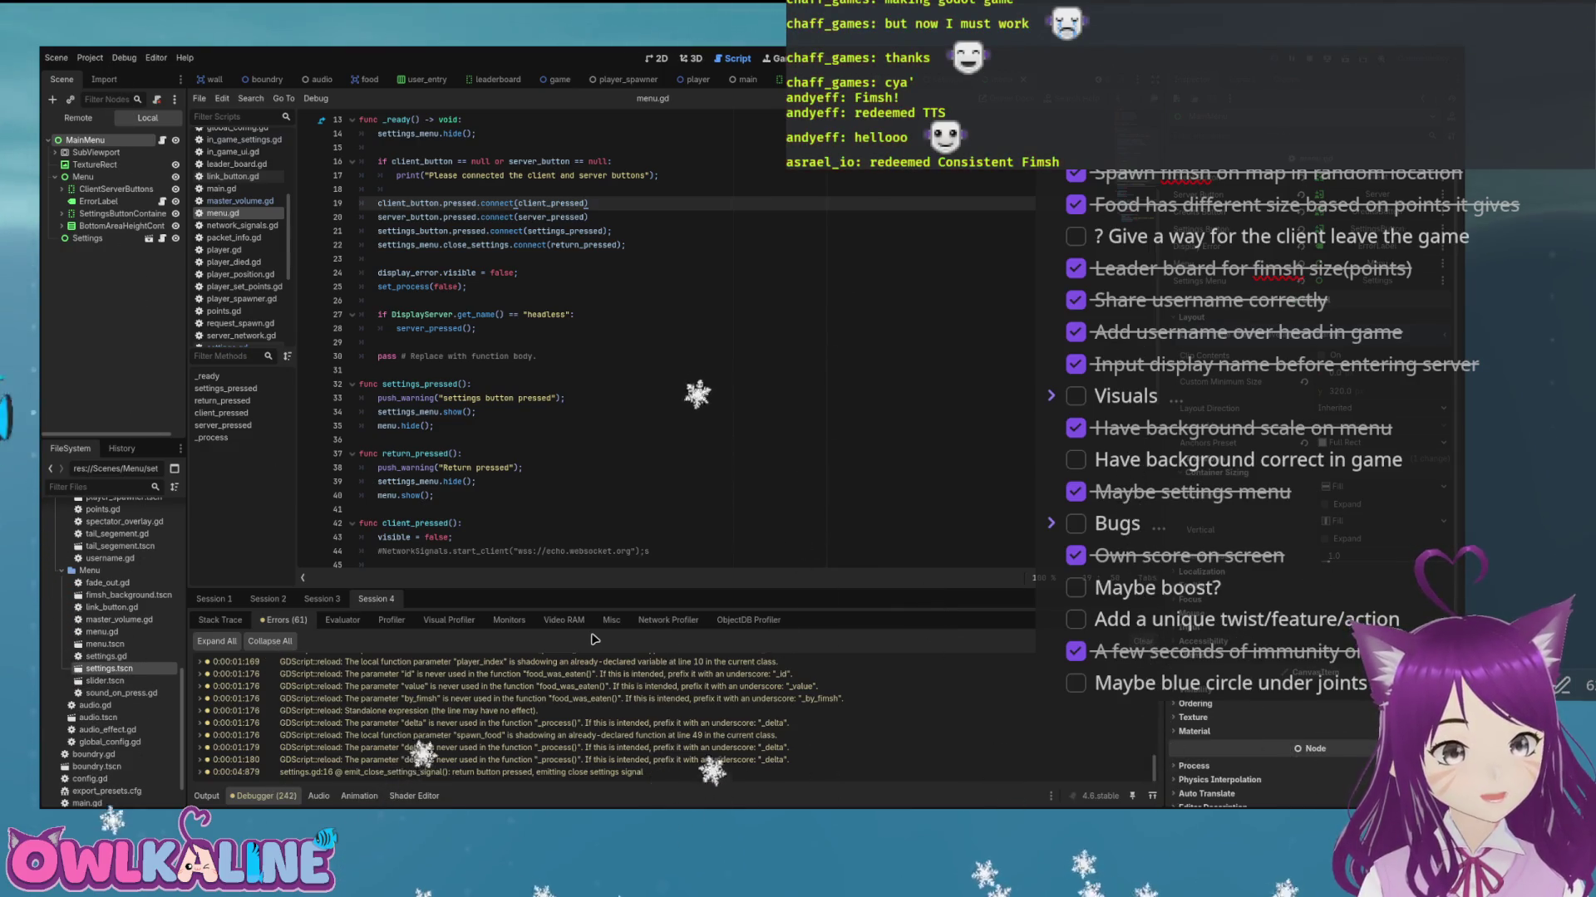
key(Down)
key(Down)
key(Down)
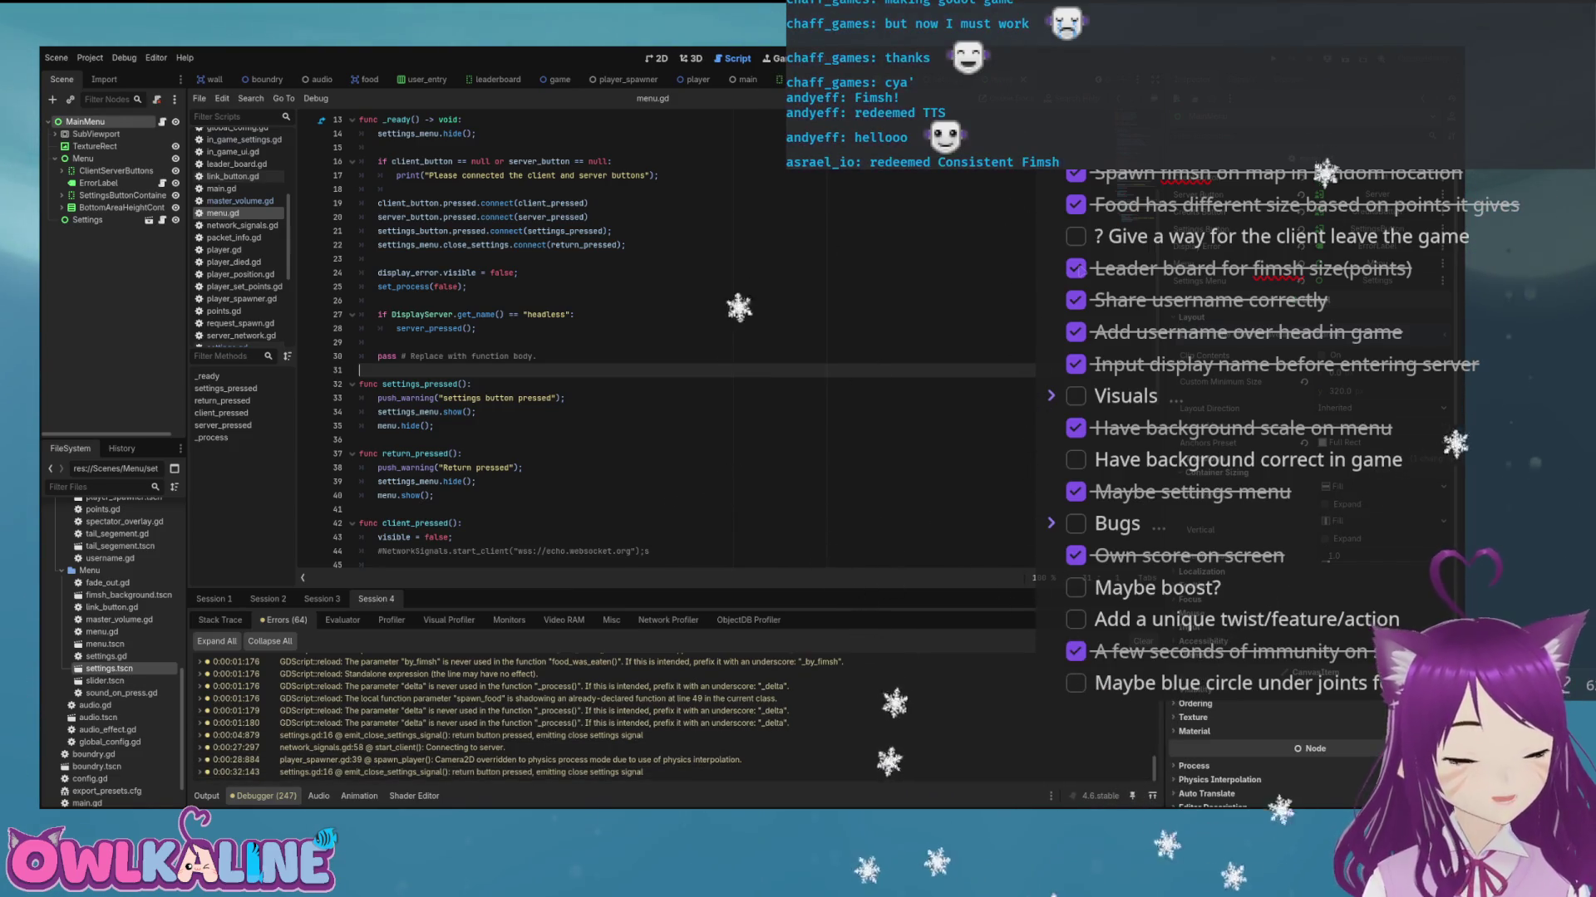
click(555, 79)
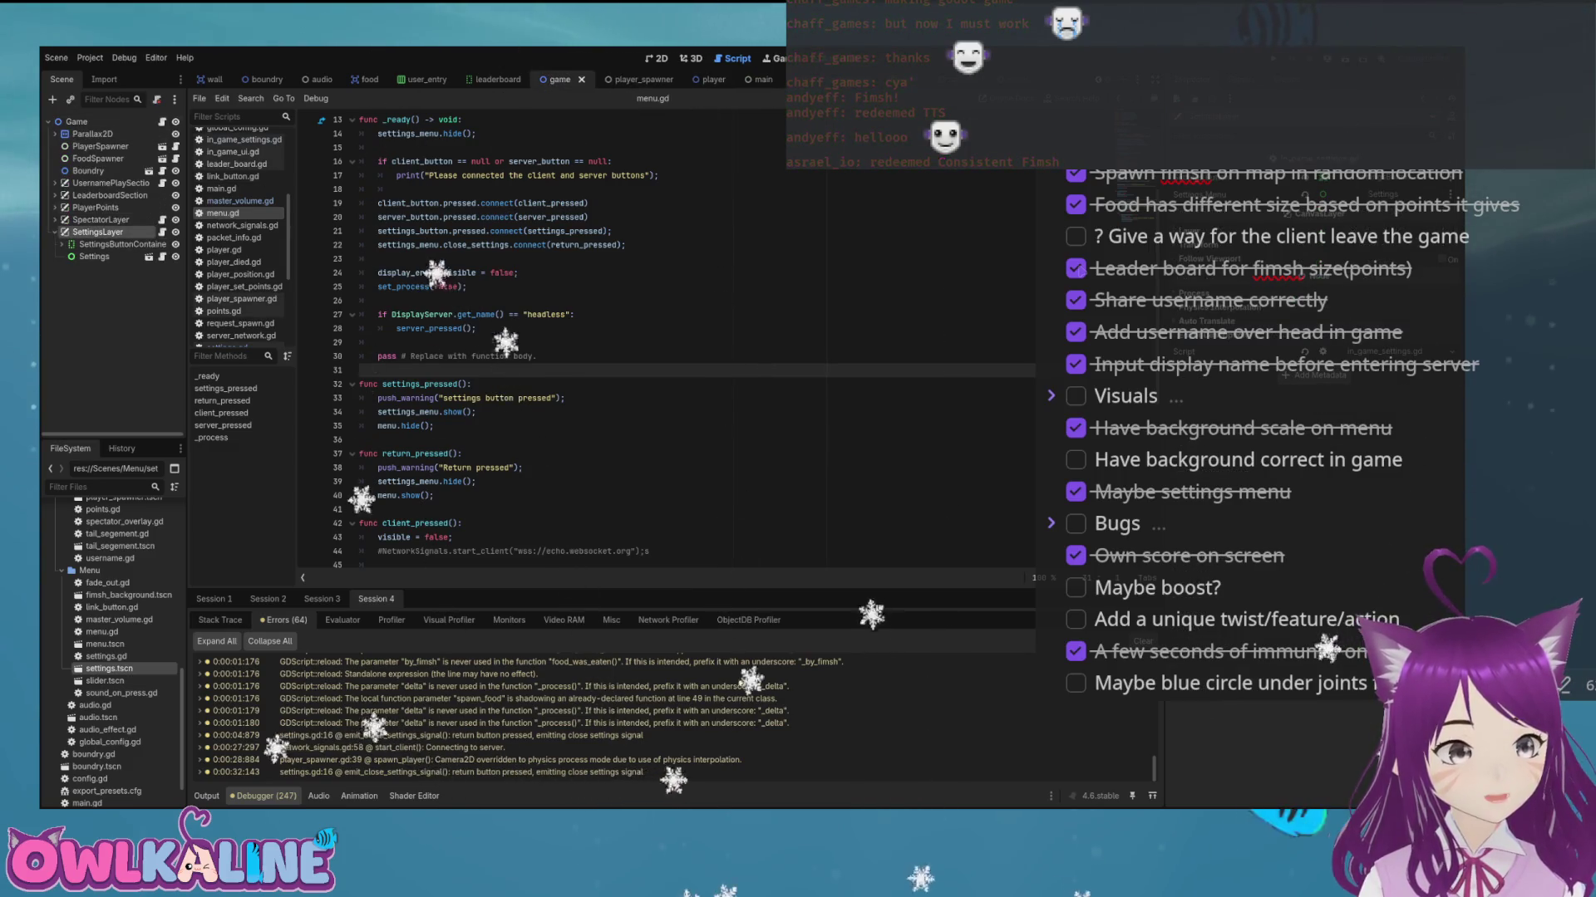
Step: Add push_warning("close settings siganl was emitted in game") to close_settings() in in_game_settings.gd and save
click(243, 139)
click(399, 272)
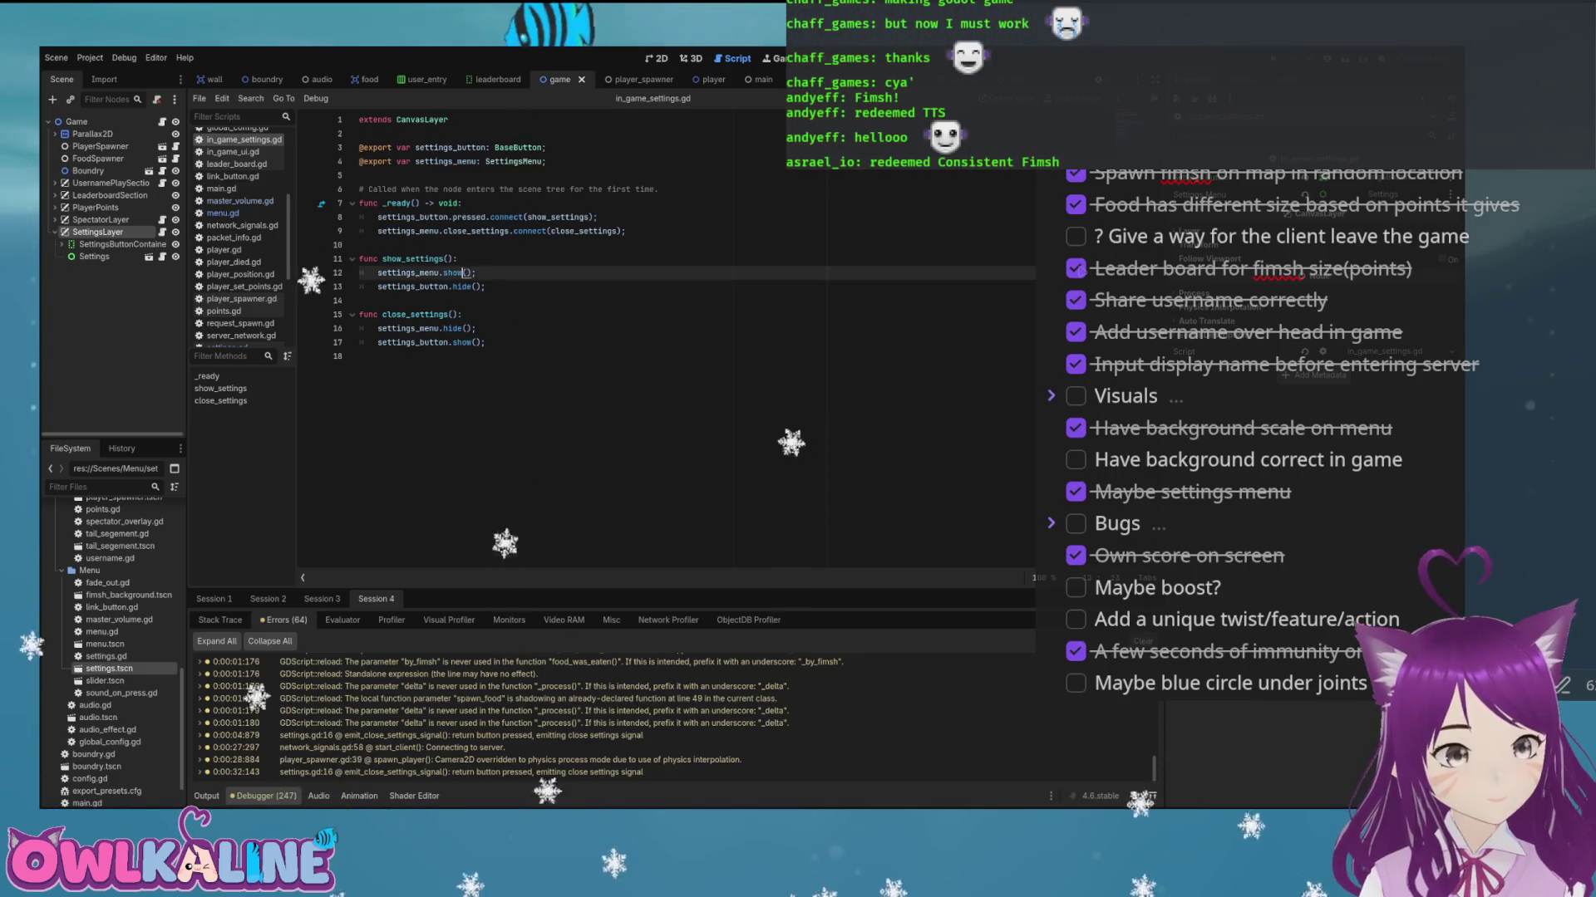
click(401, 231)
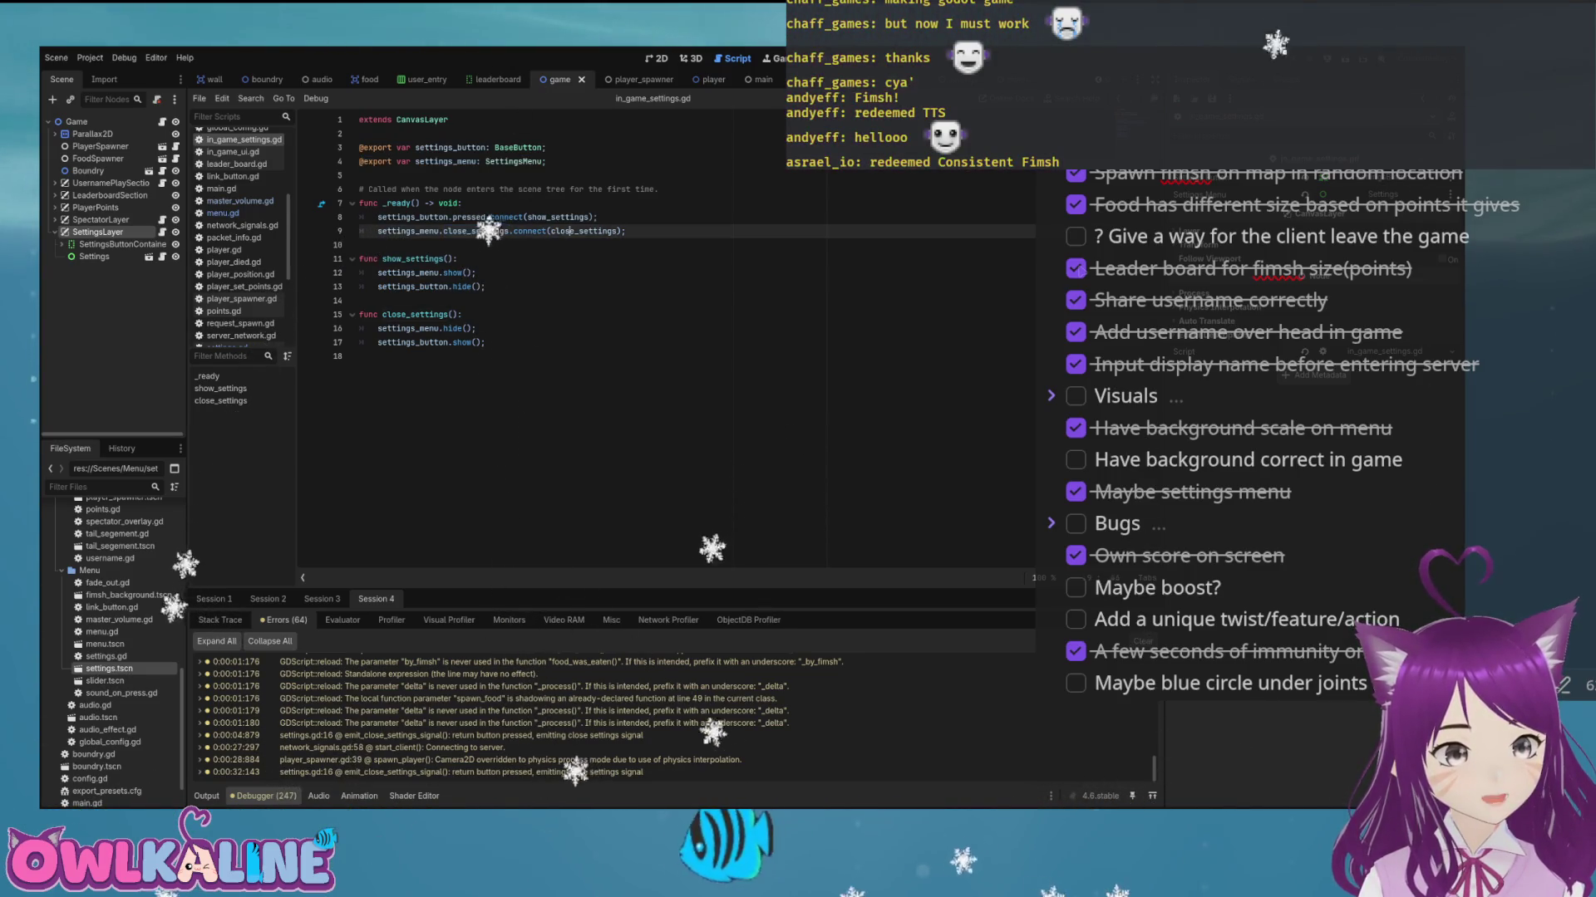
click(463, 314)
key(Return)
text(push_w)
key(Return)
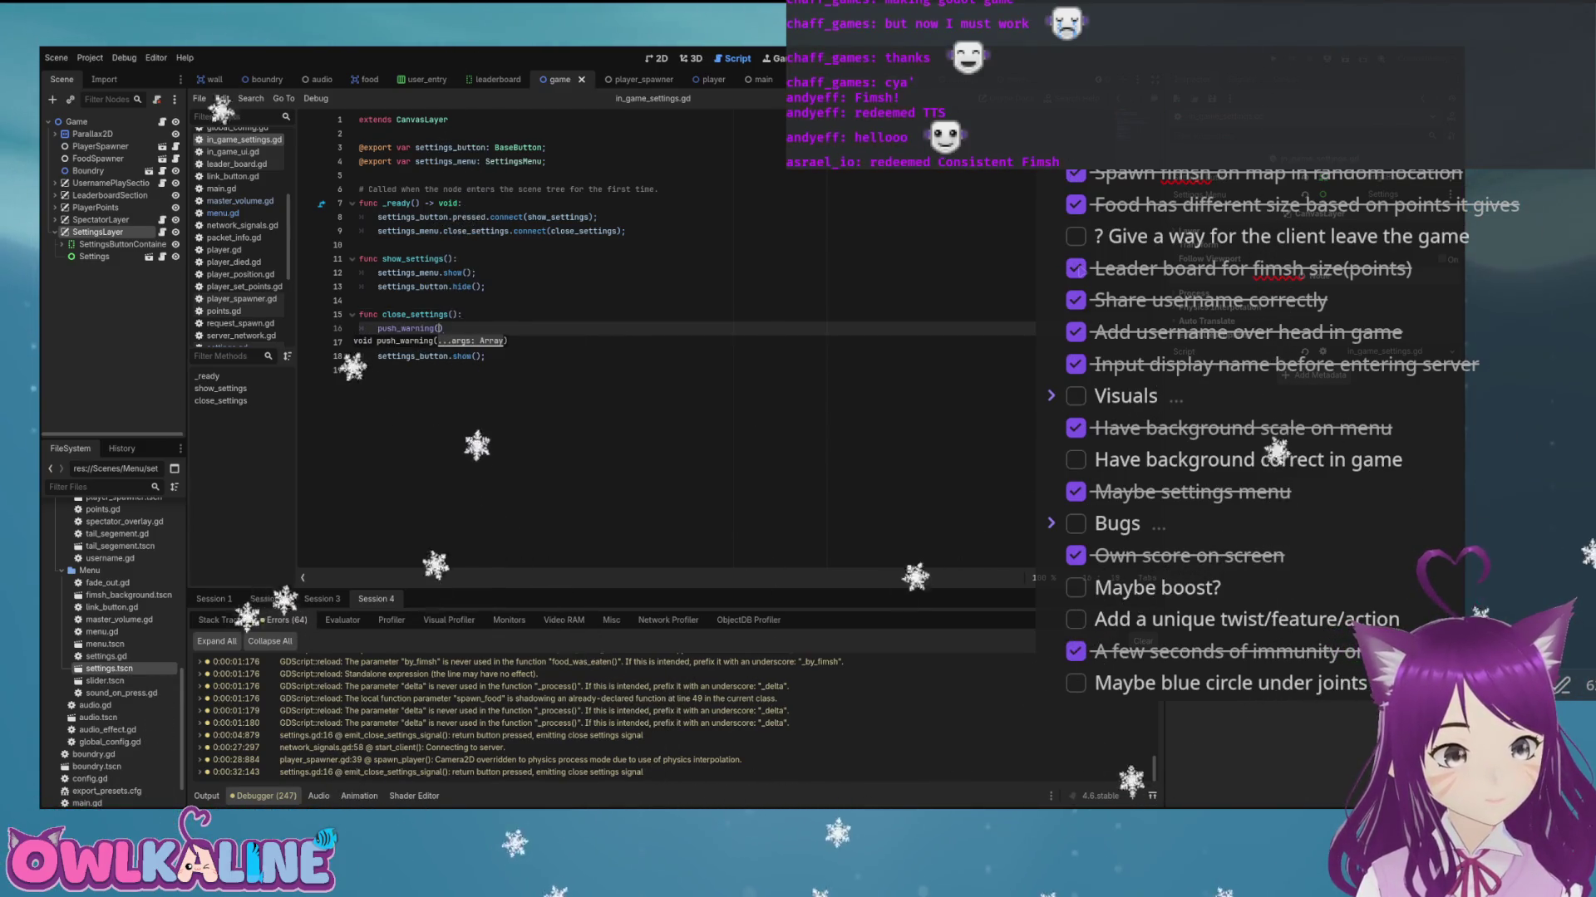
text(;)
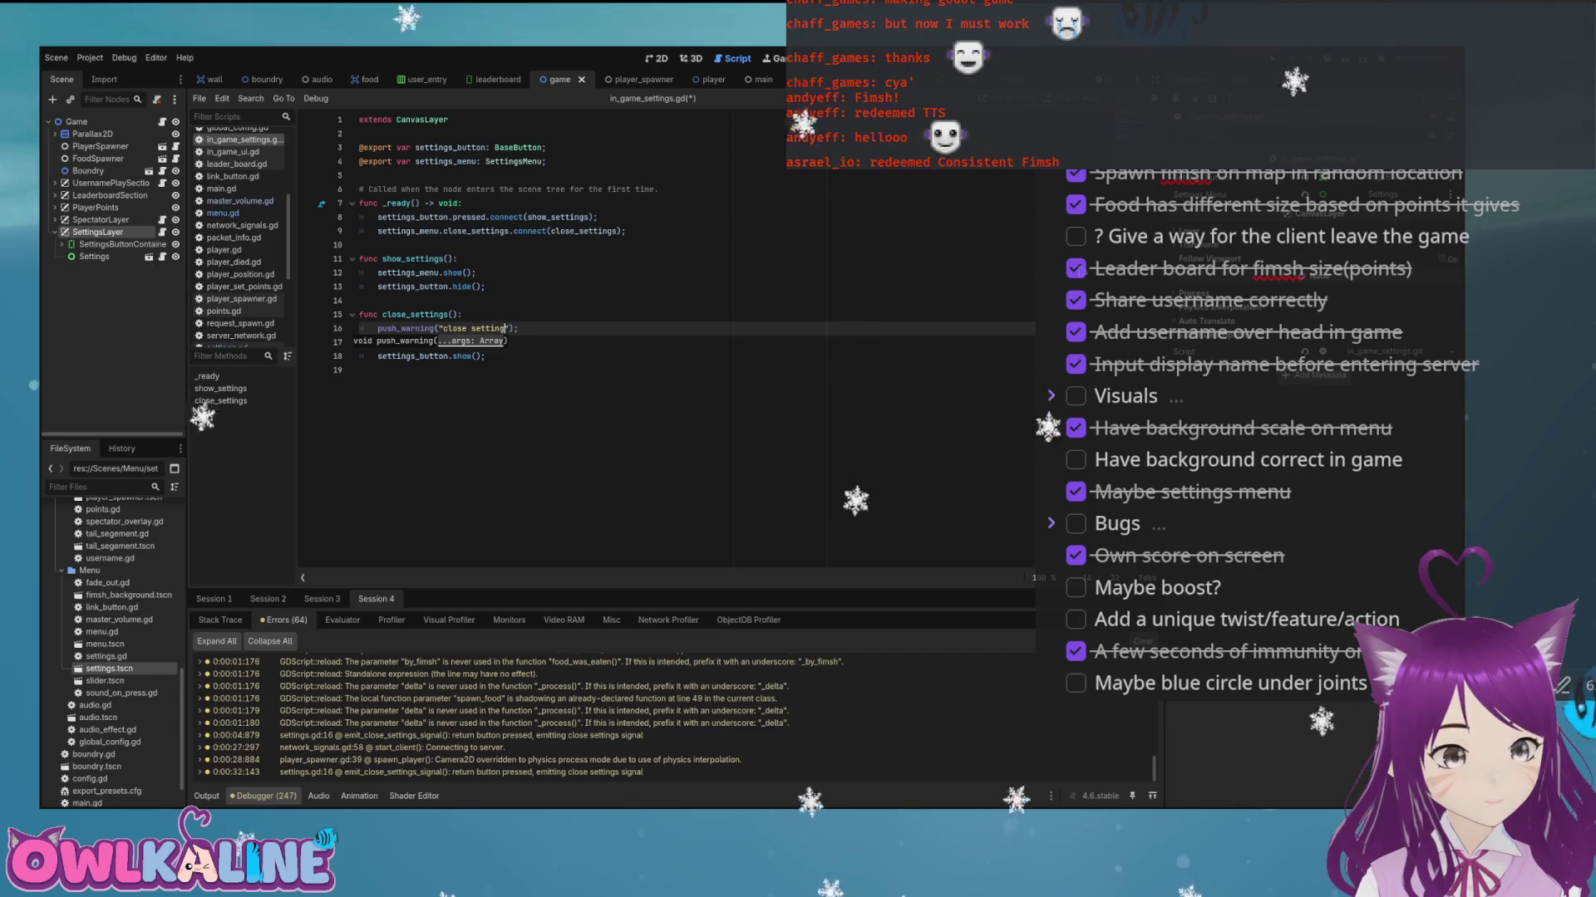
text(siganl was emitted)
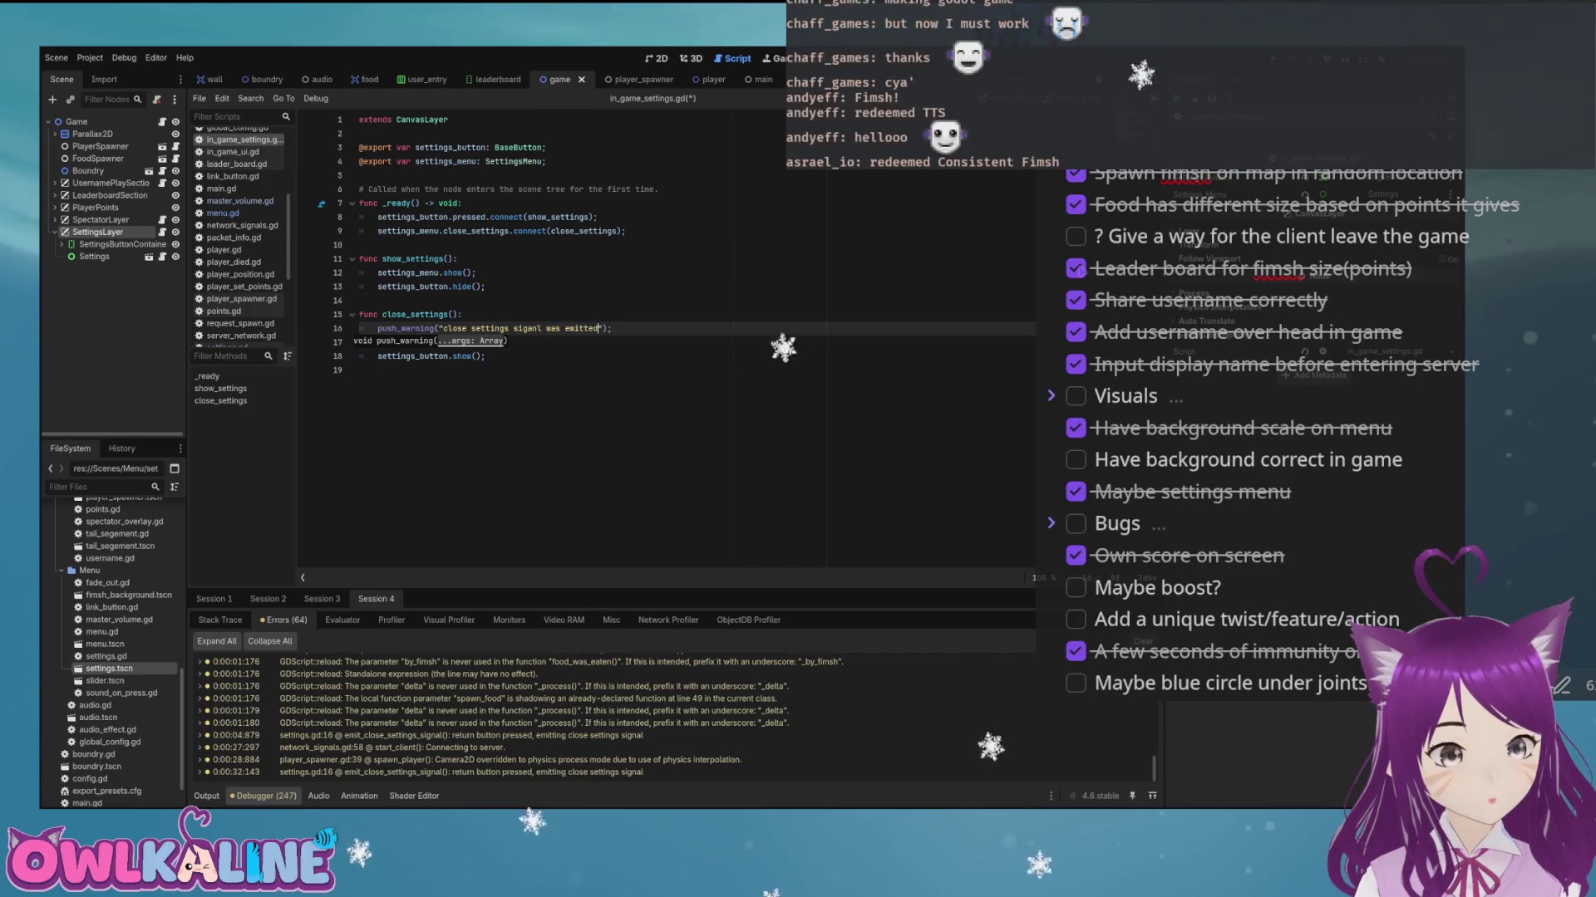
click(462, 314)
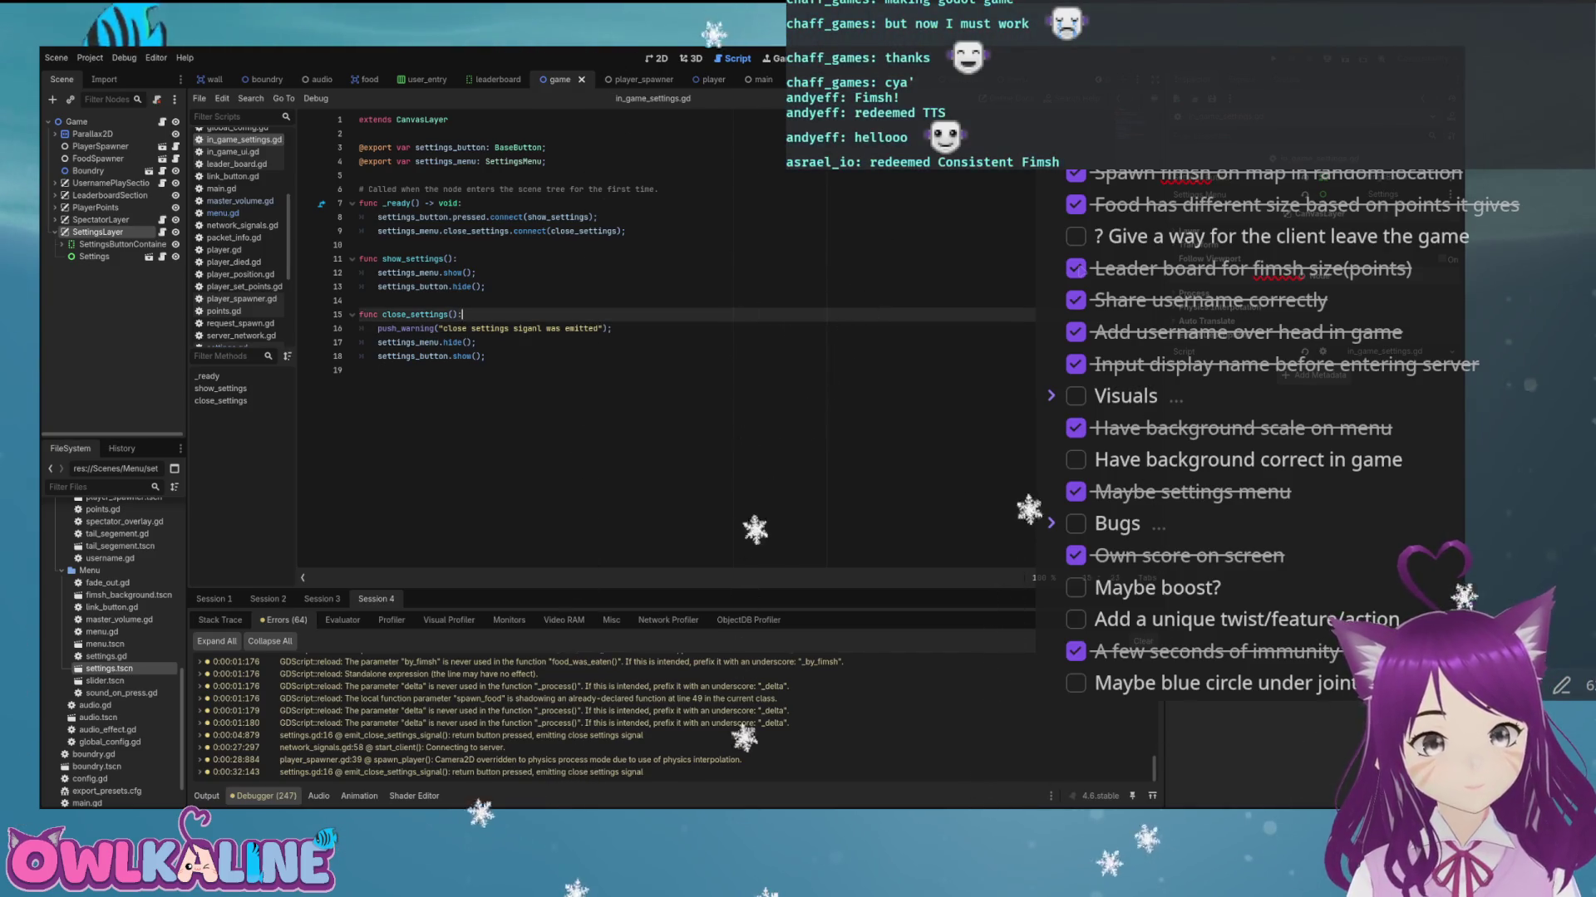
click(601, 328)
text(in game)
click(374, 300)
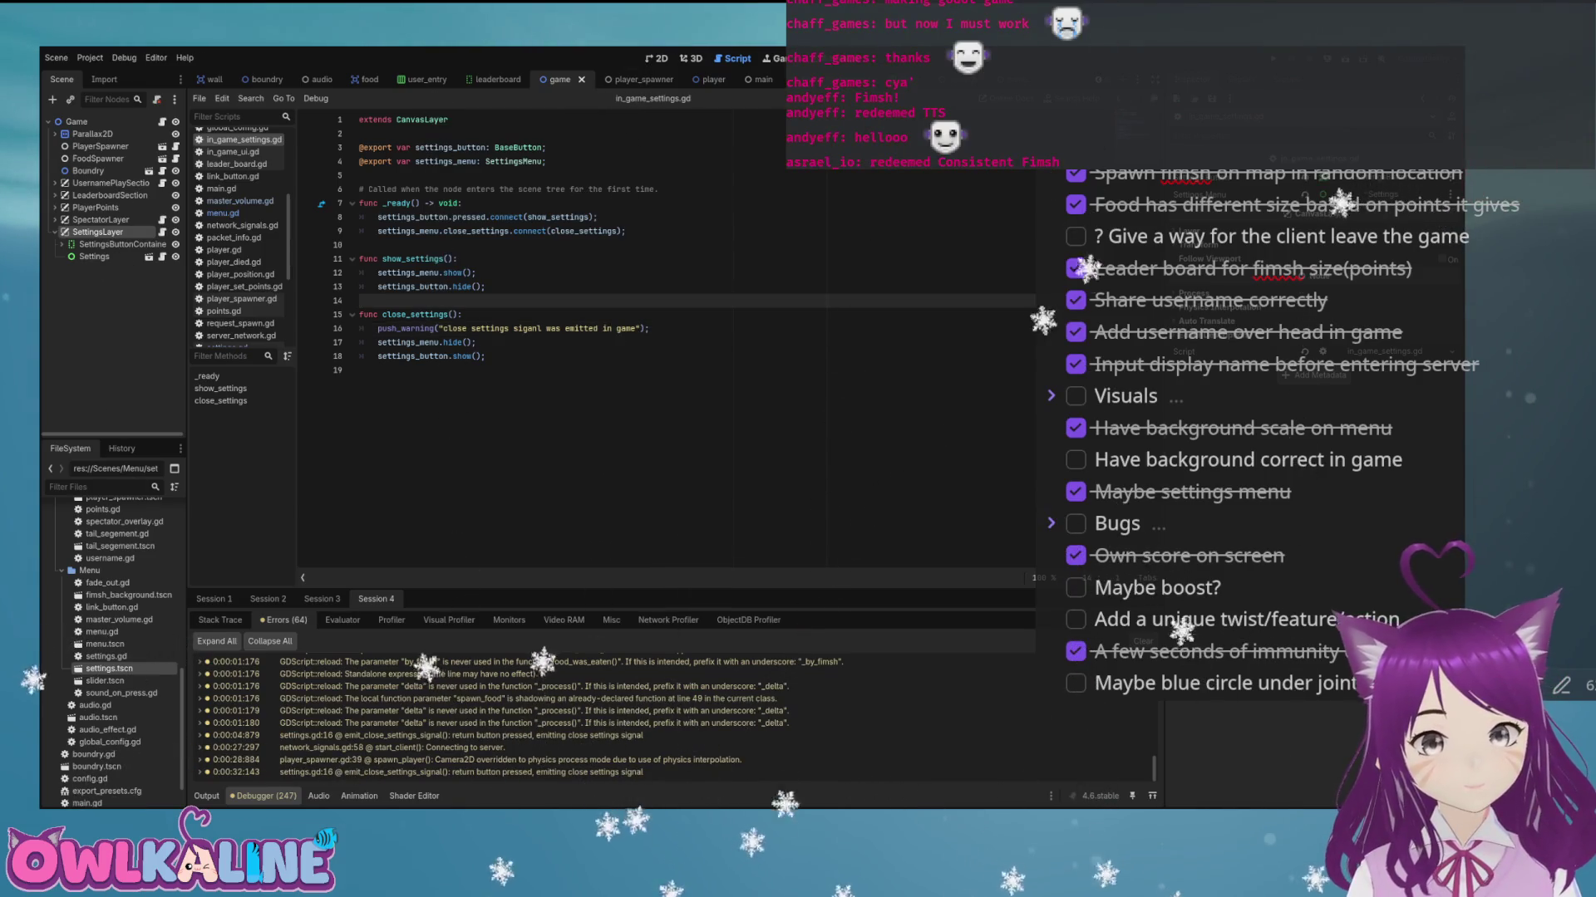
Step: Test-run the game, stop it, and check the warning in the Debugger's error list
key(F5)
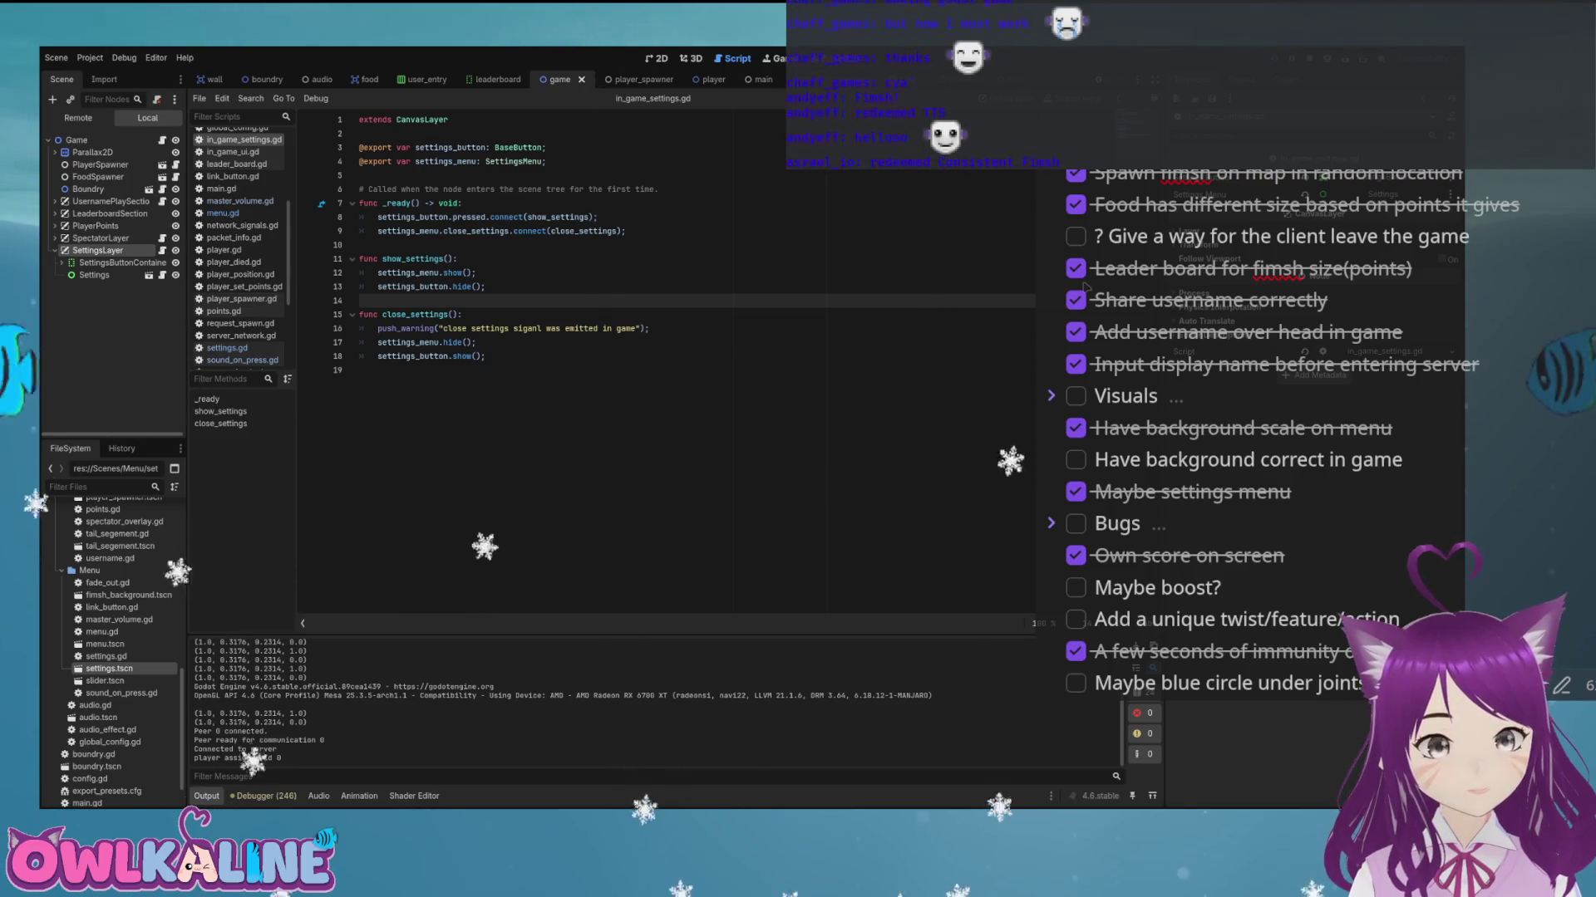
key(F8)
click(265, 796)
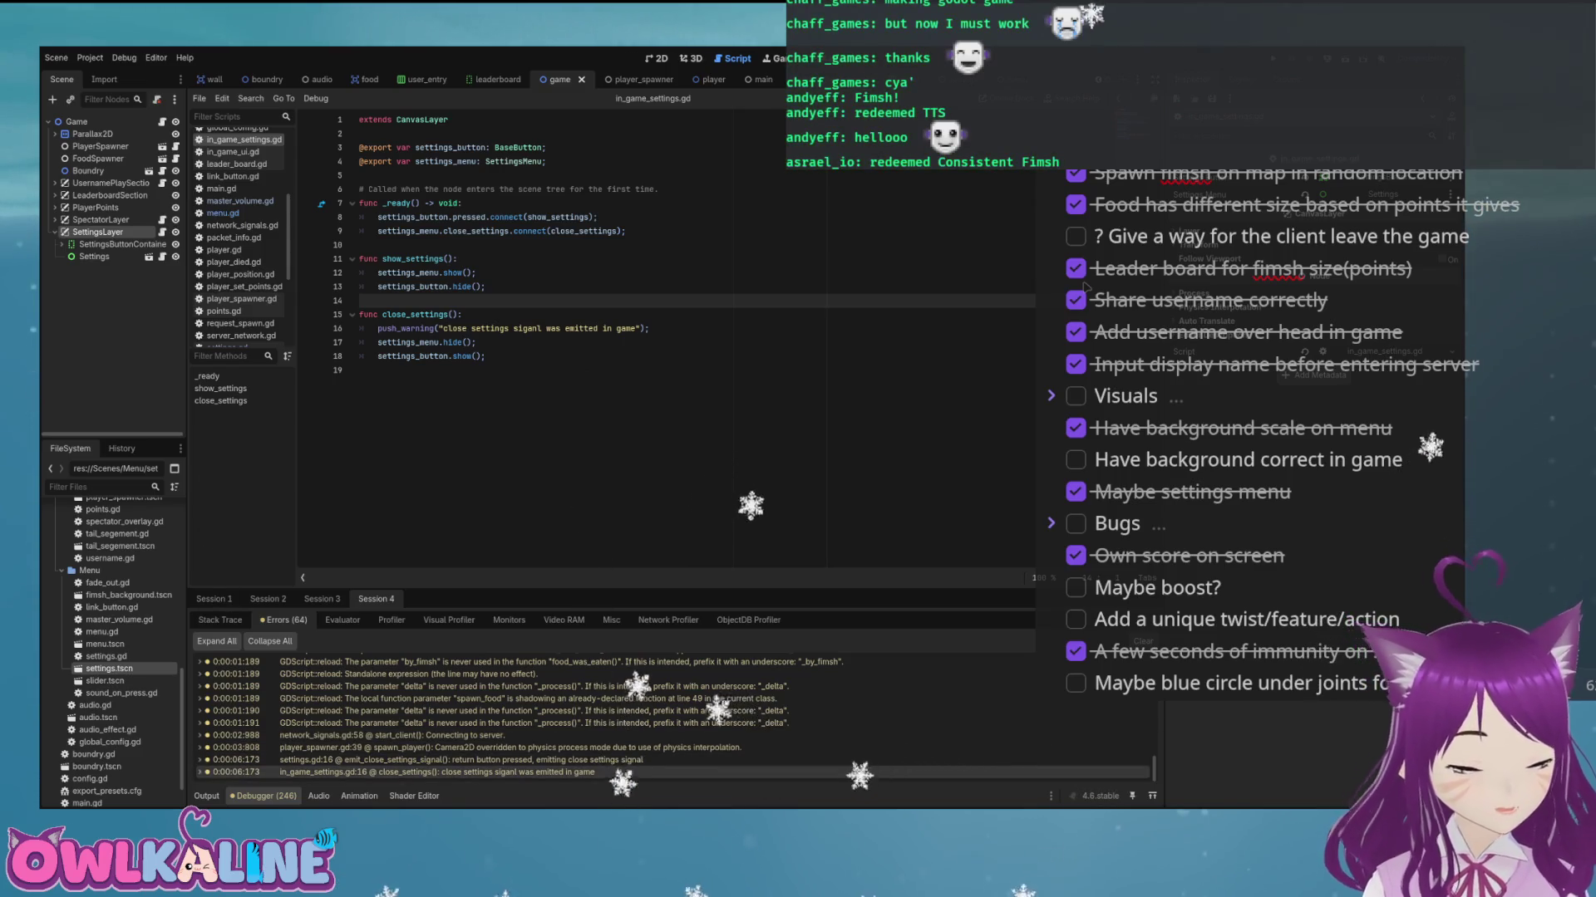
click(427, 314)
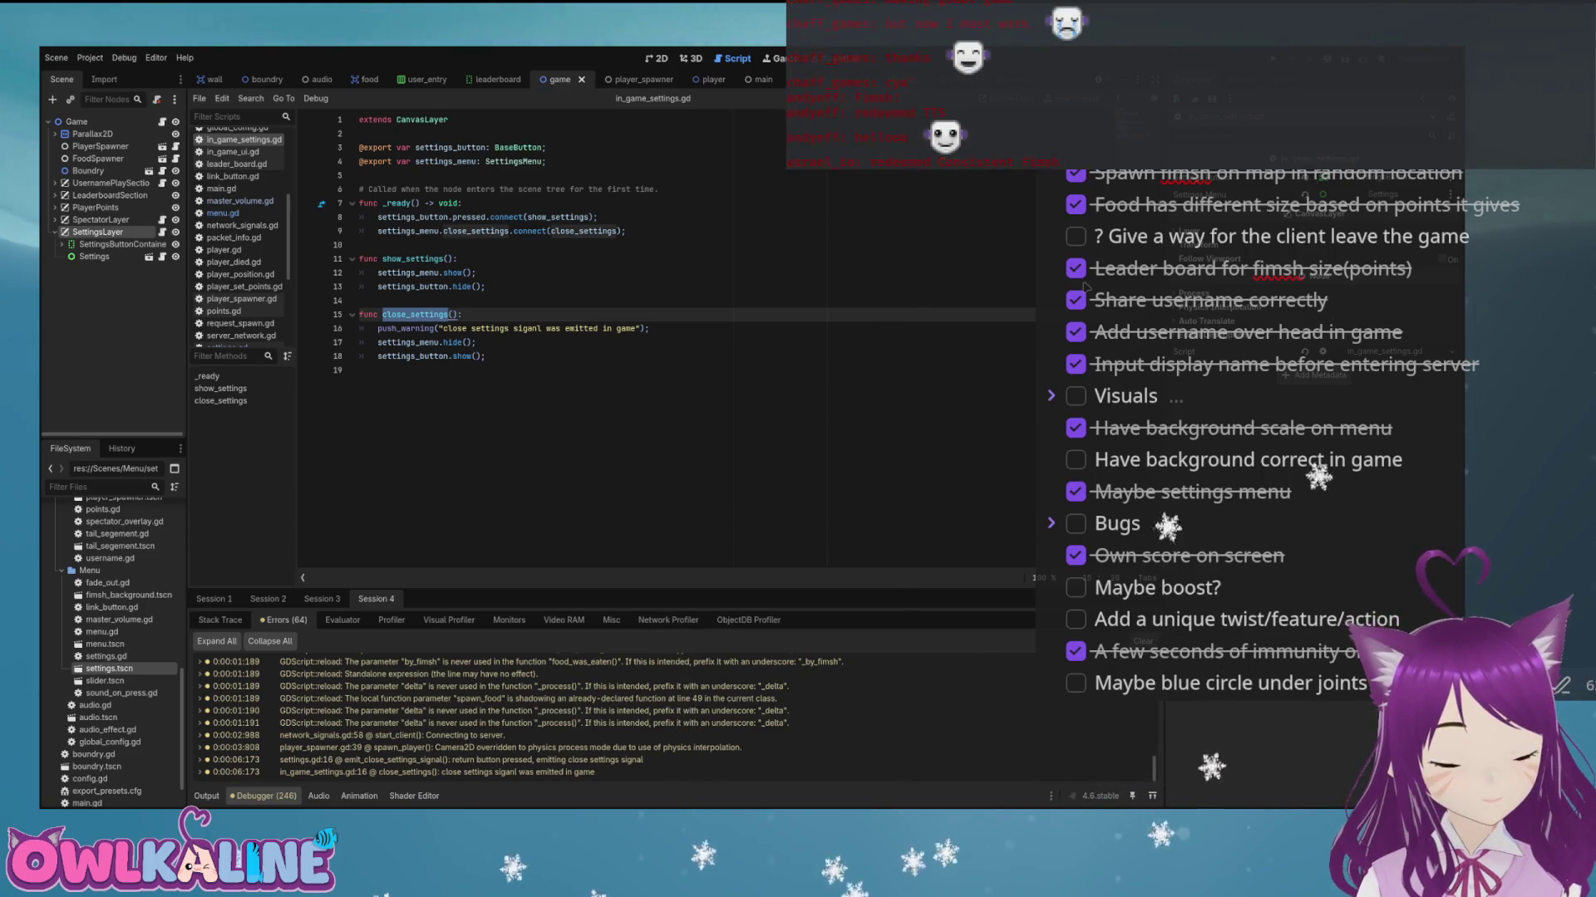
key(ctrl+Tab)
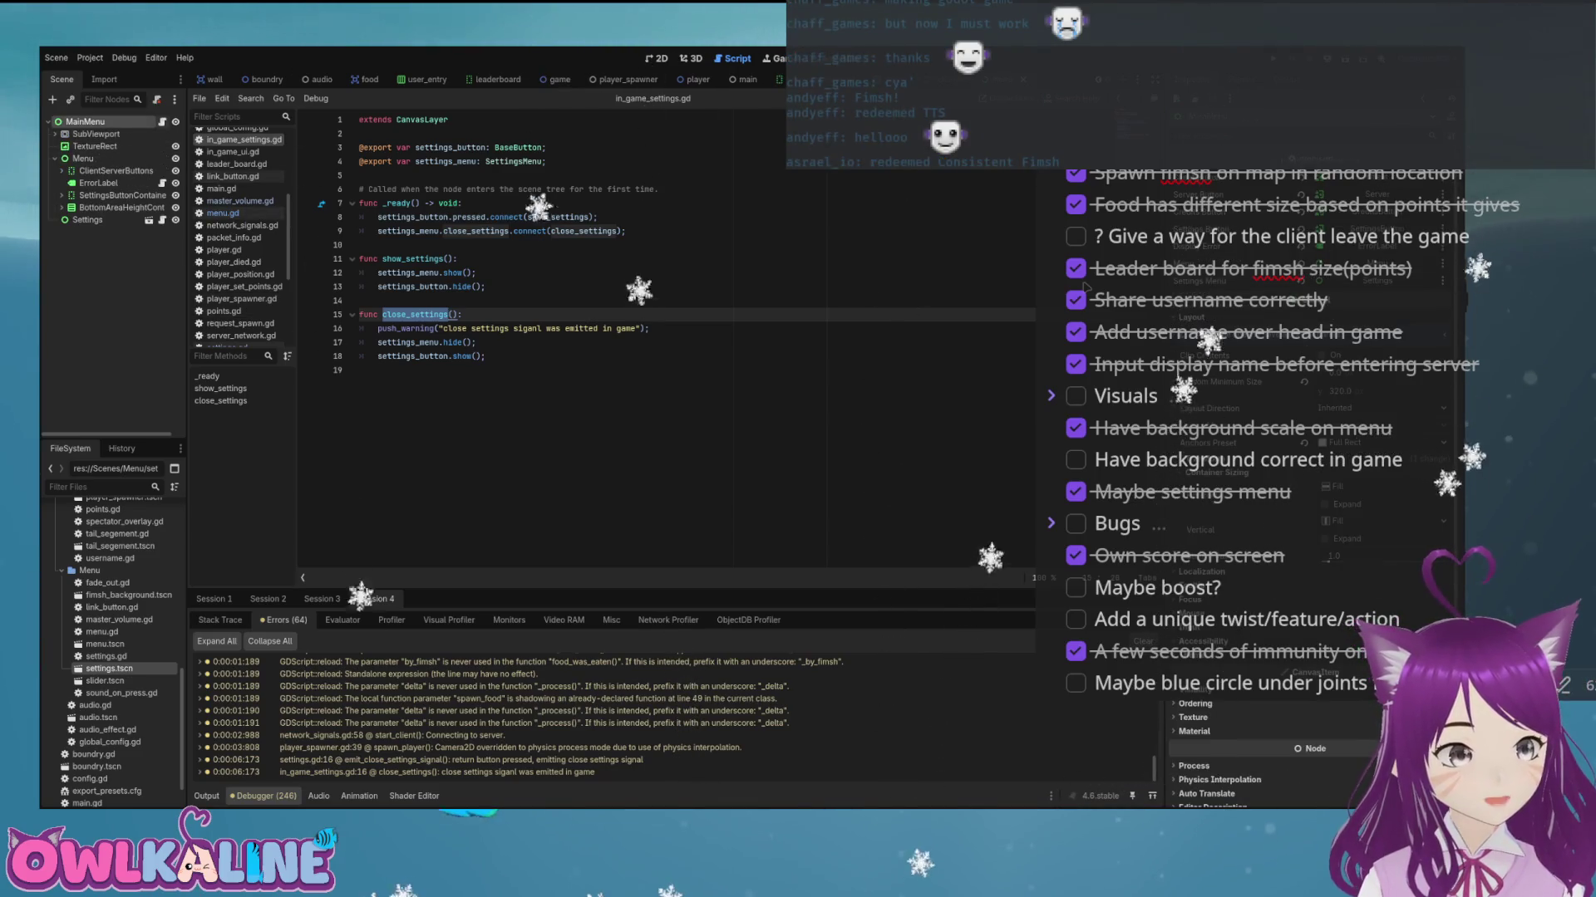
scroll(582, 332, up, 4)
double_click(446, 244)
scroll(665, 333, down, 3)
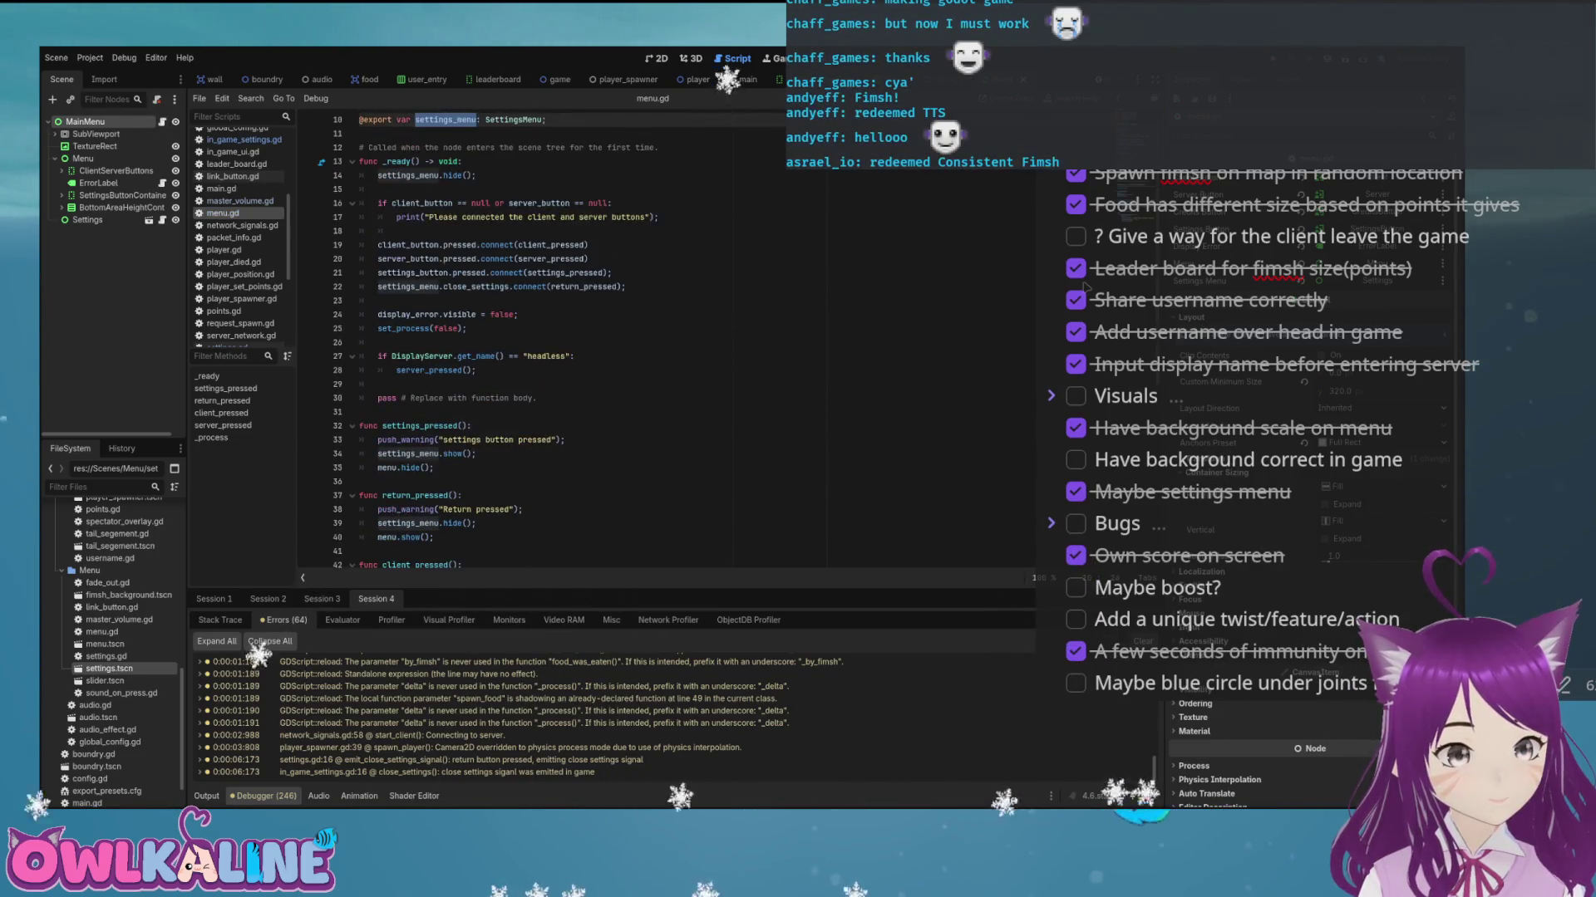
click(378, 188)
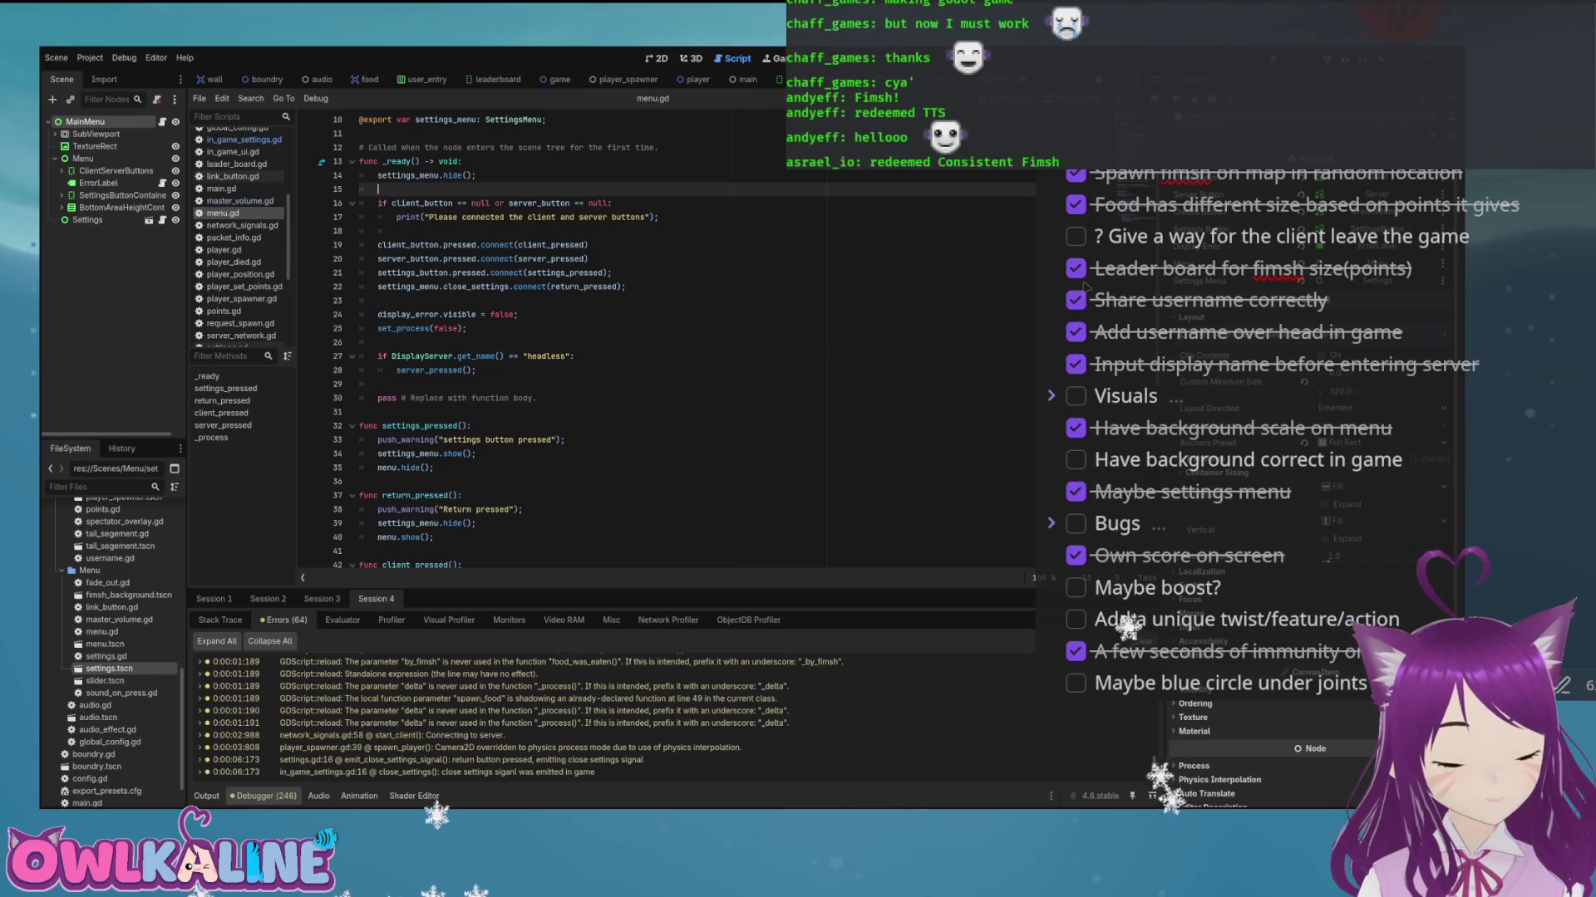
triple_click(424, 175)
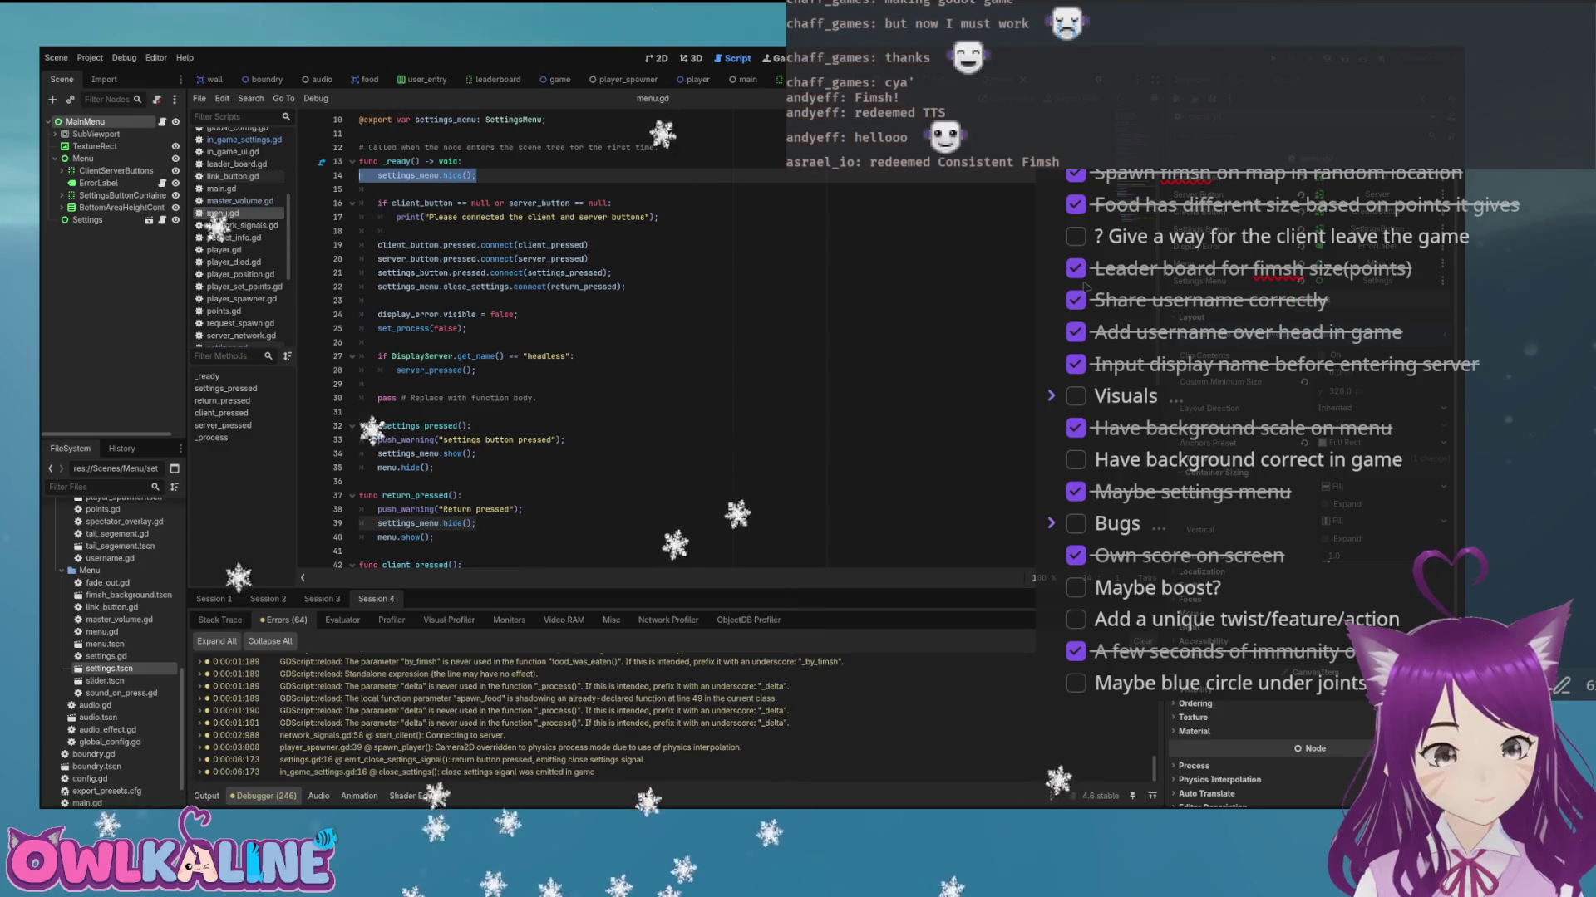
double_click(403, 328)
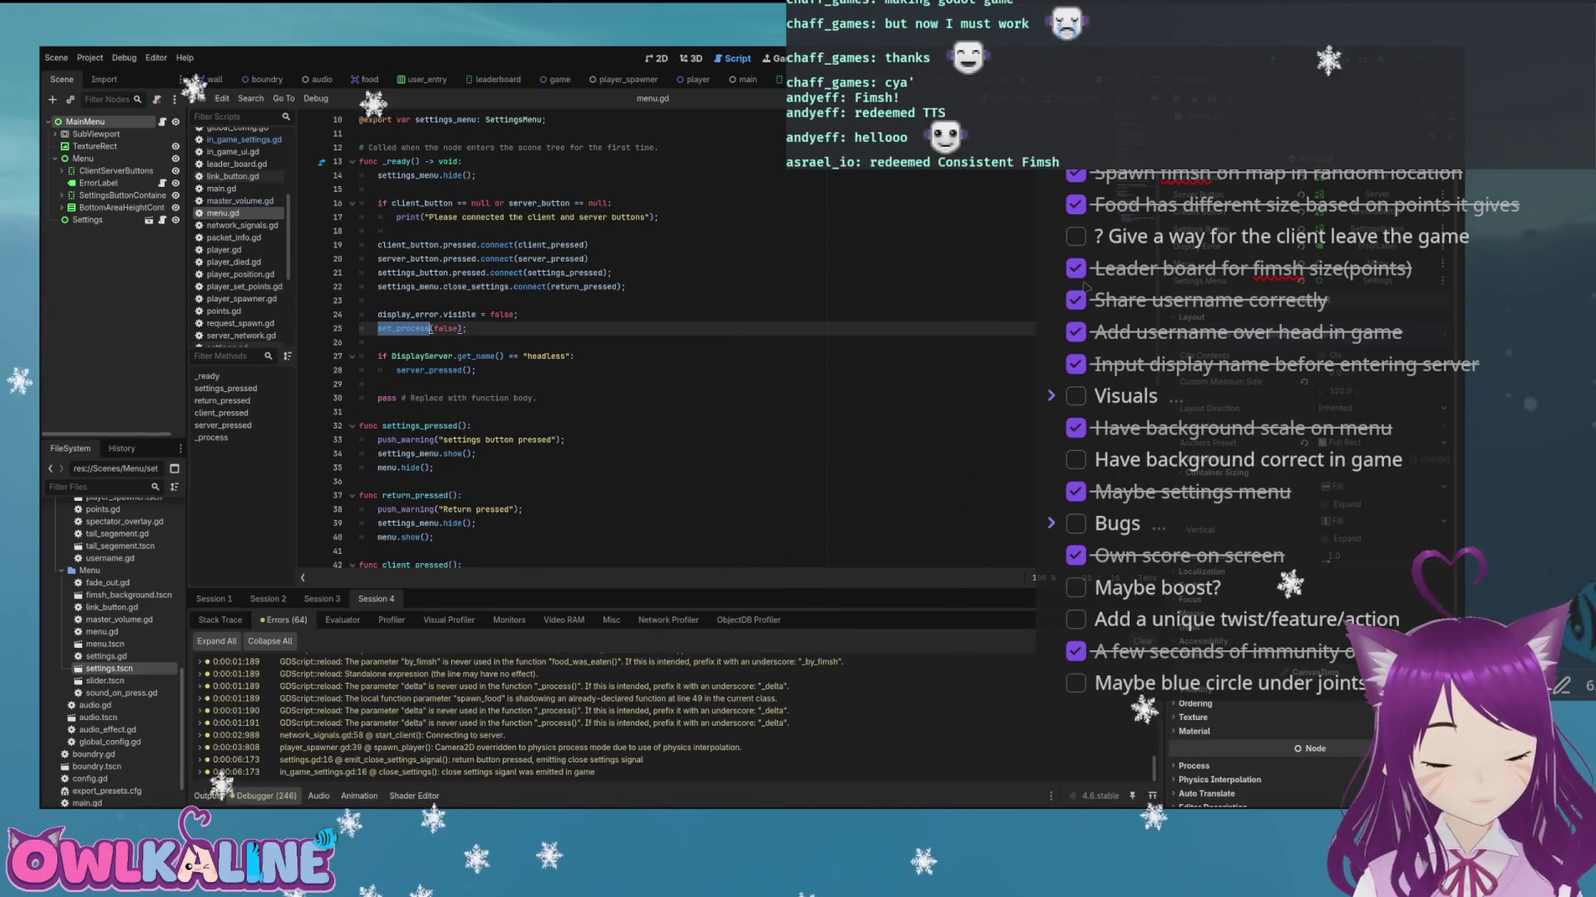
scroll(582, 333, up, 1)
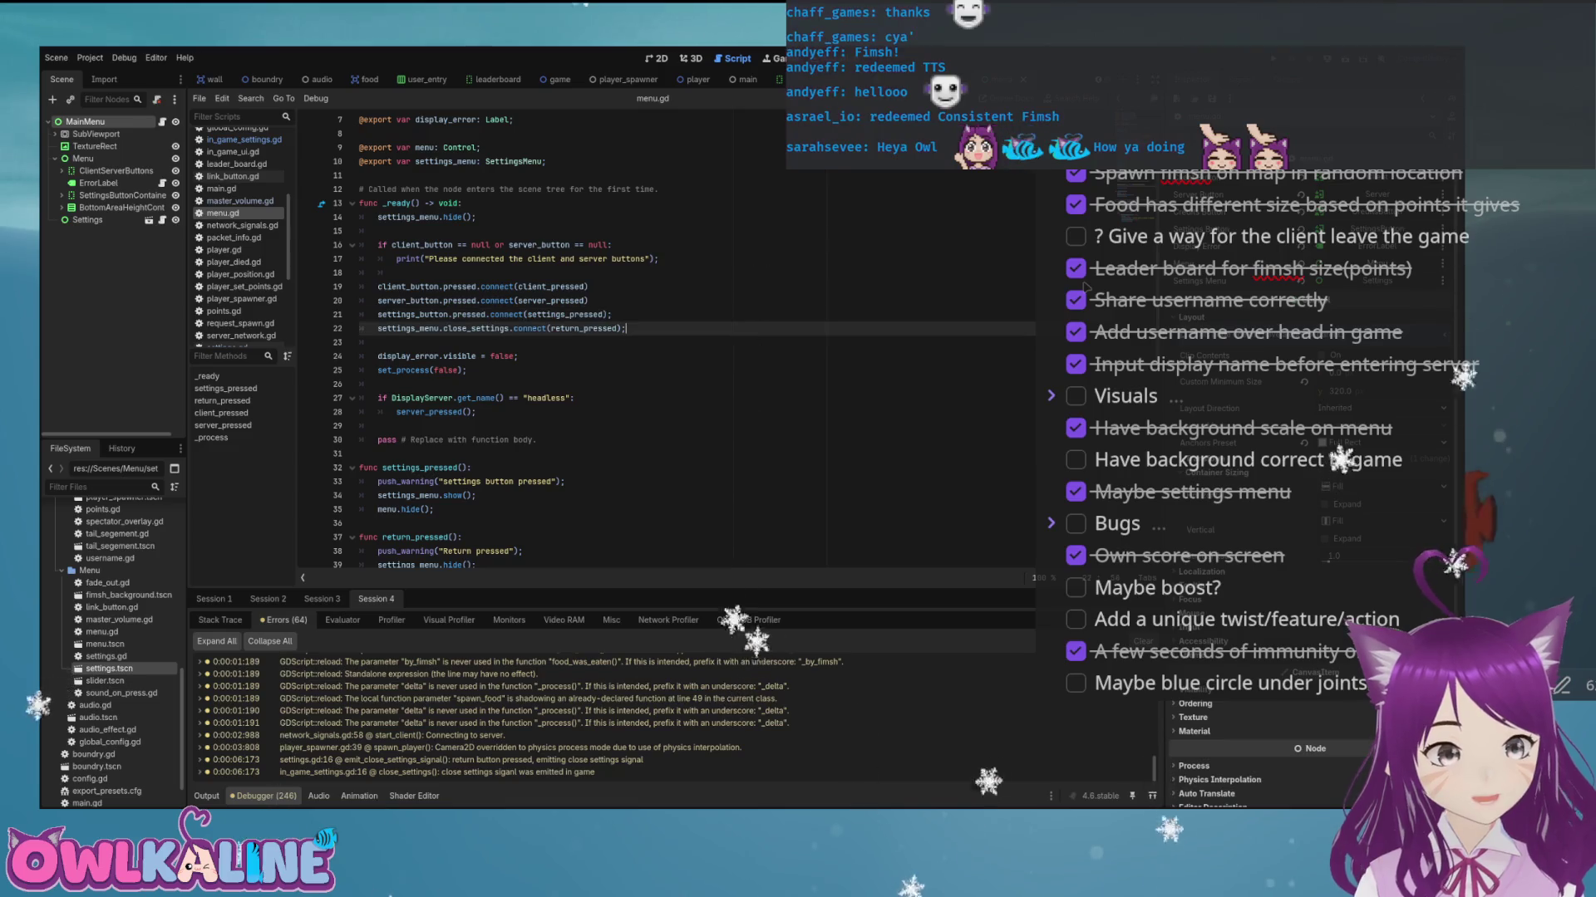
Step: Connect settings_menu.close_settings to a close_settings handler in menu.gd
key(ctrl+shift+Return)
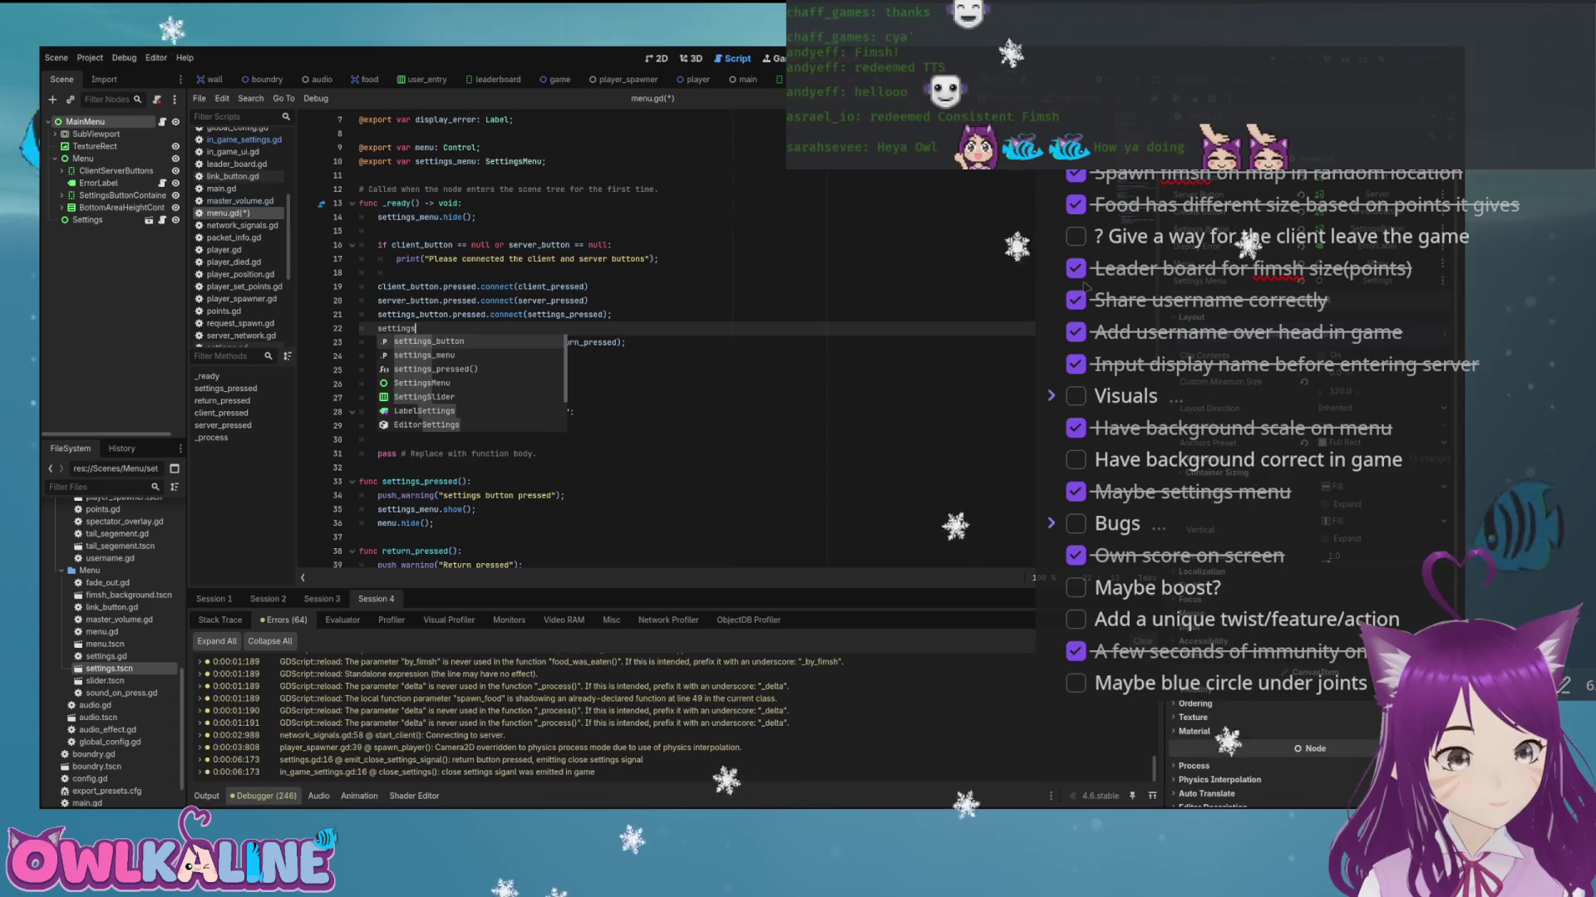
text(.c)
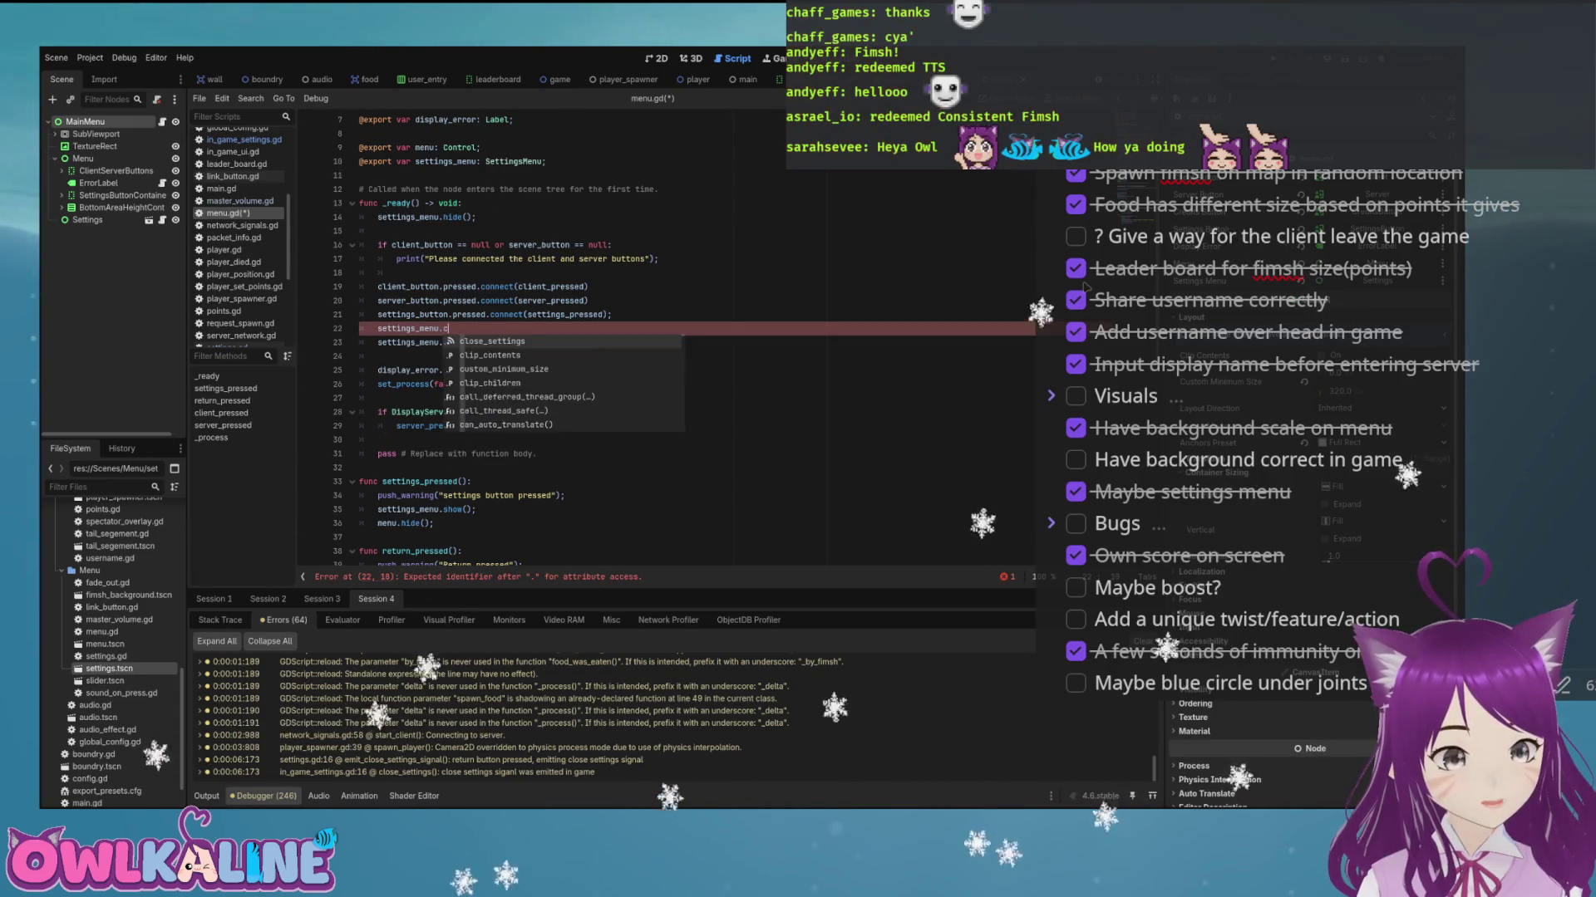
key(Return)
text(.connect(close_settings);)
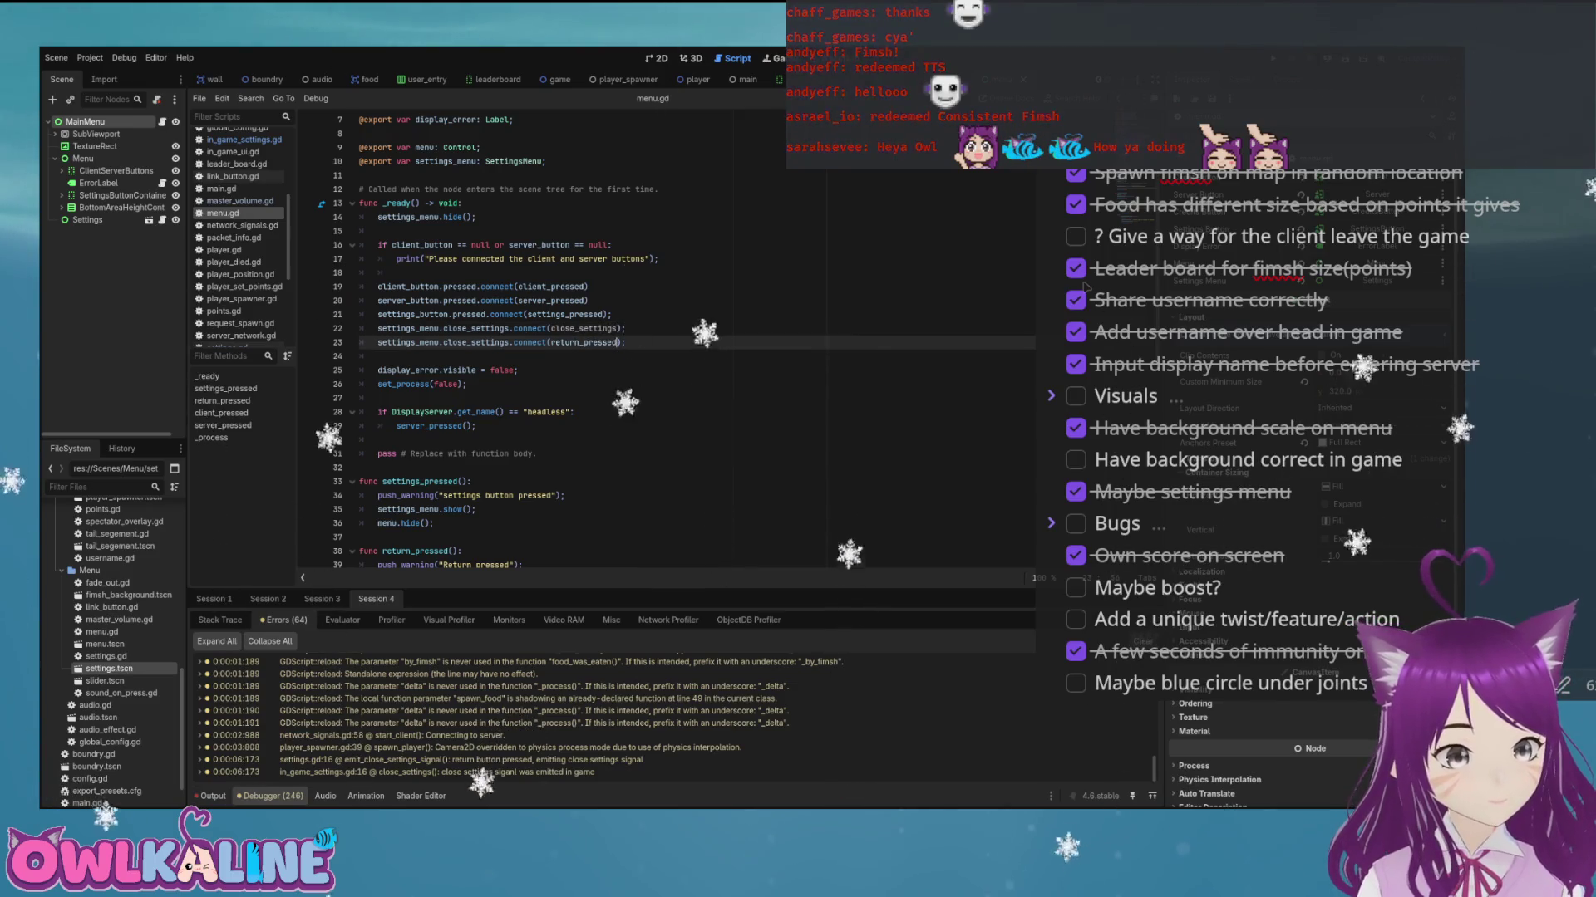
Step: Add a close_settings() function that calls push_error("Settings were closed")
key(Down)
key(Down)
key(Down)
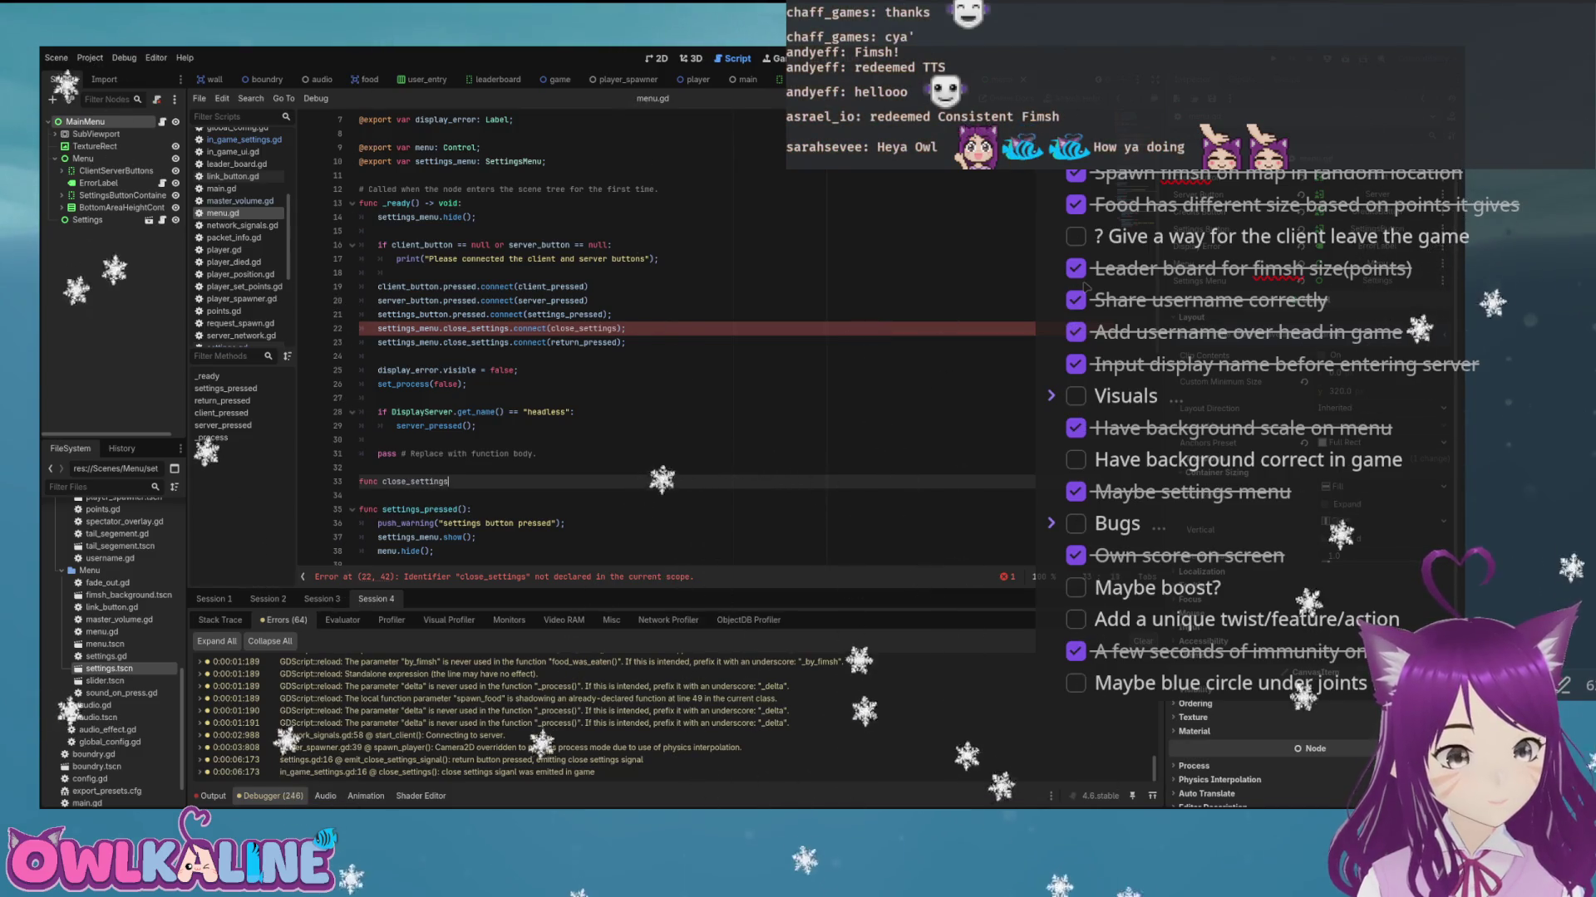
key(Return)
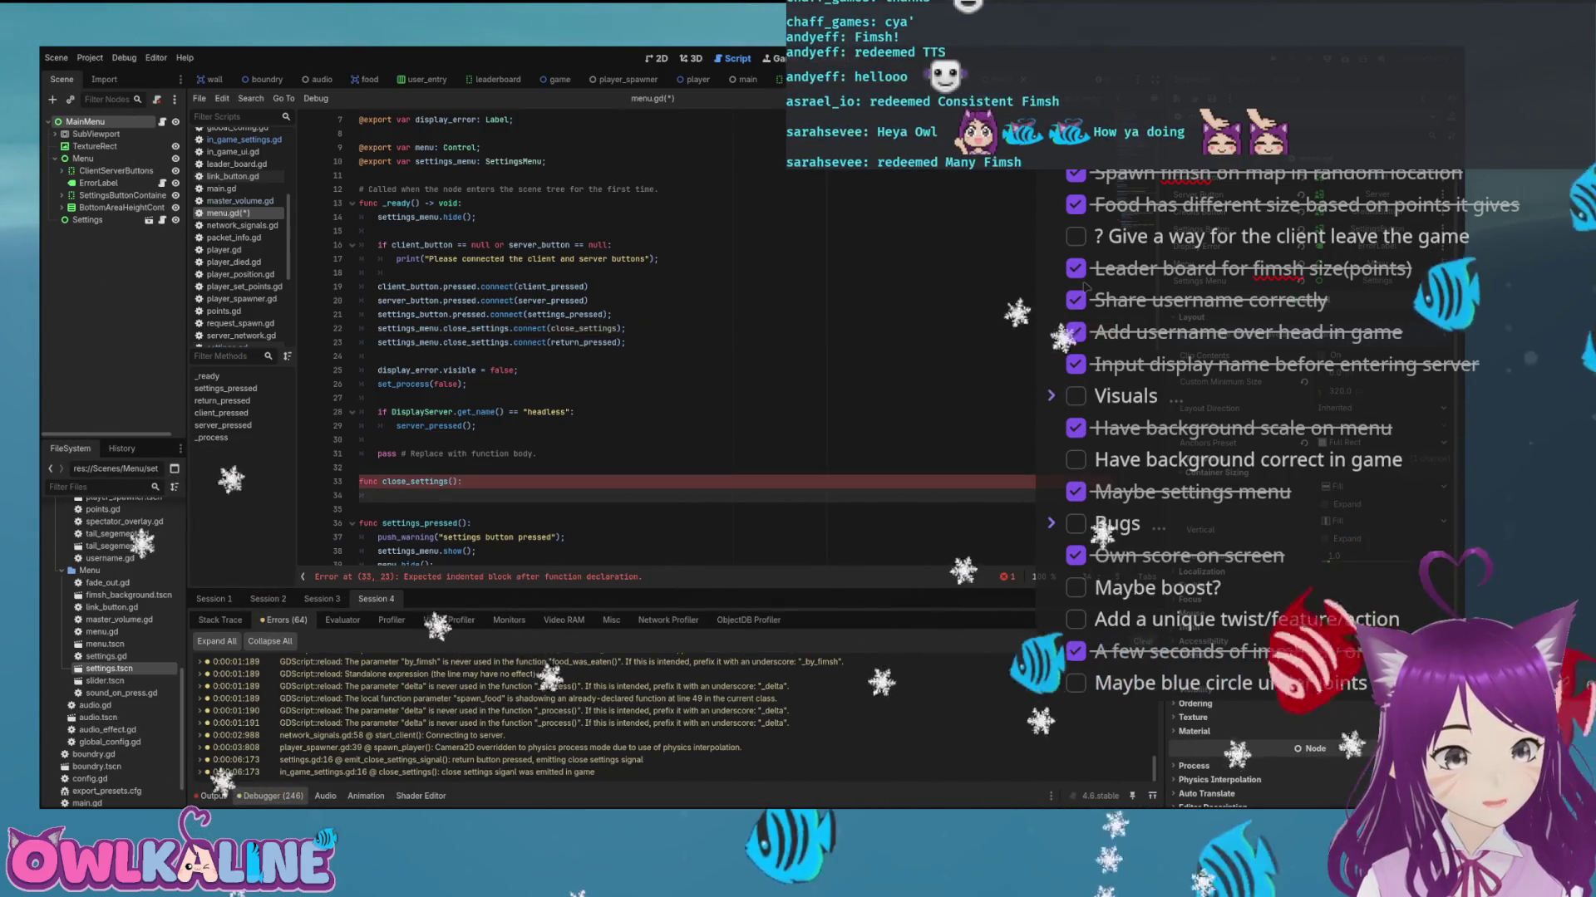
text(menu.)
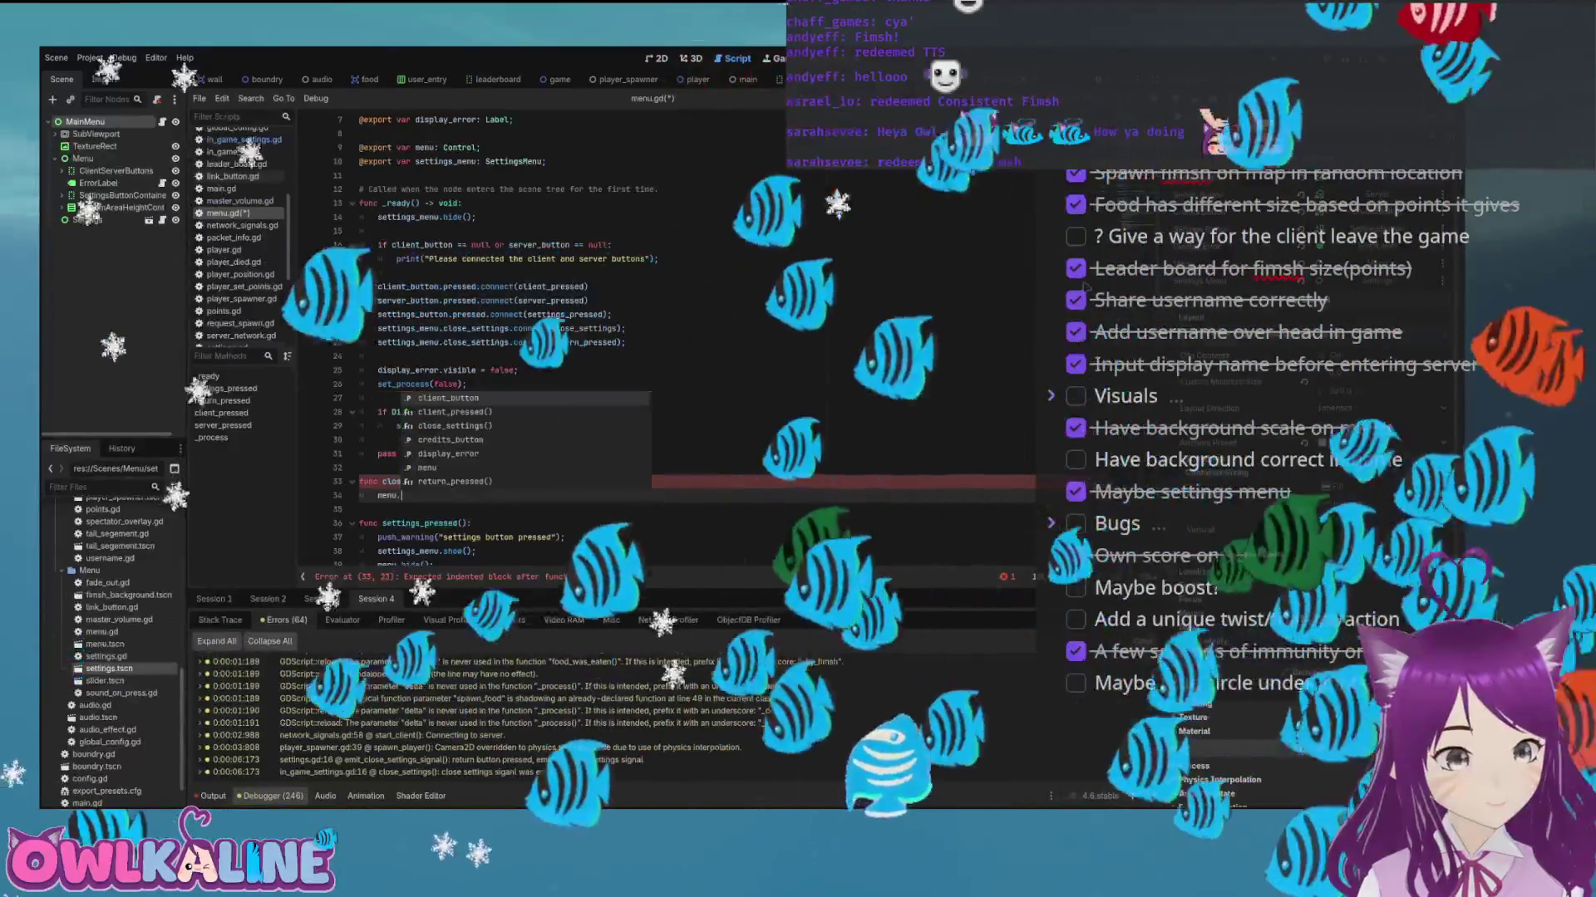
text(hi)
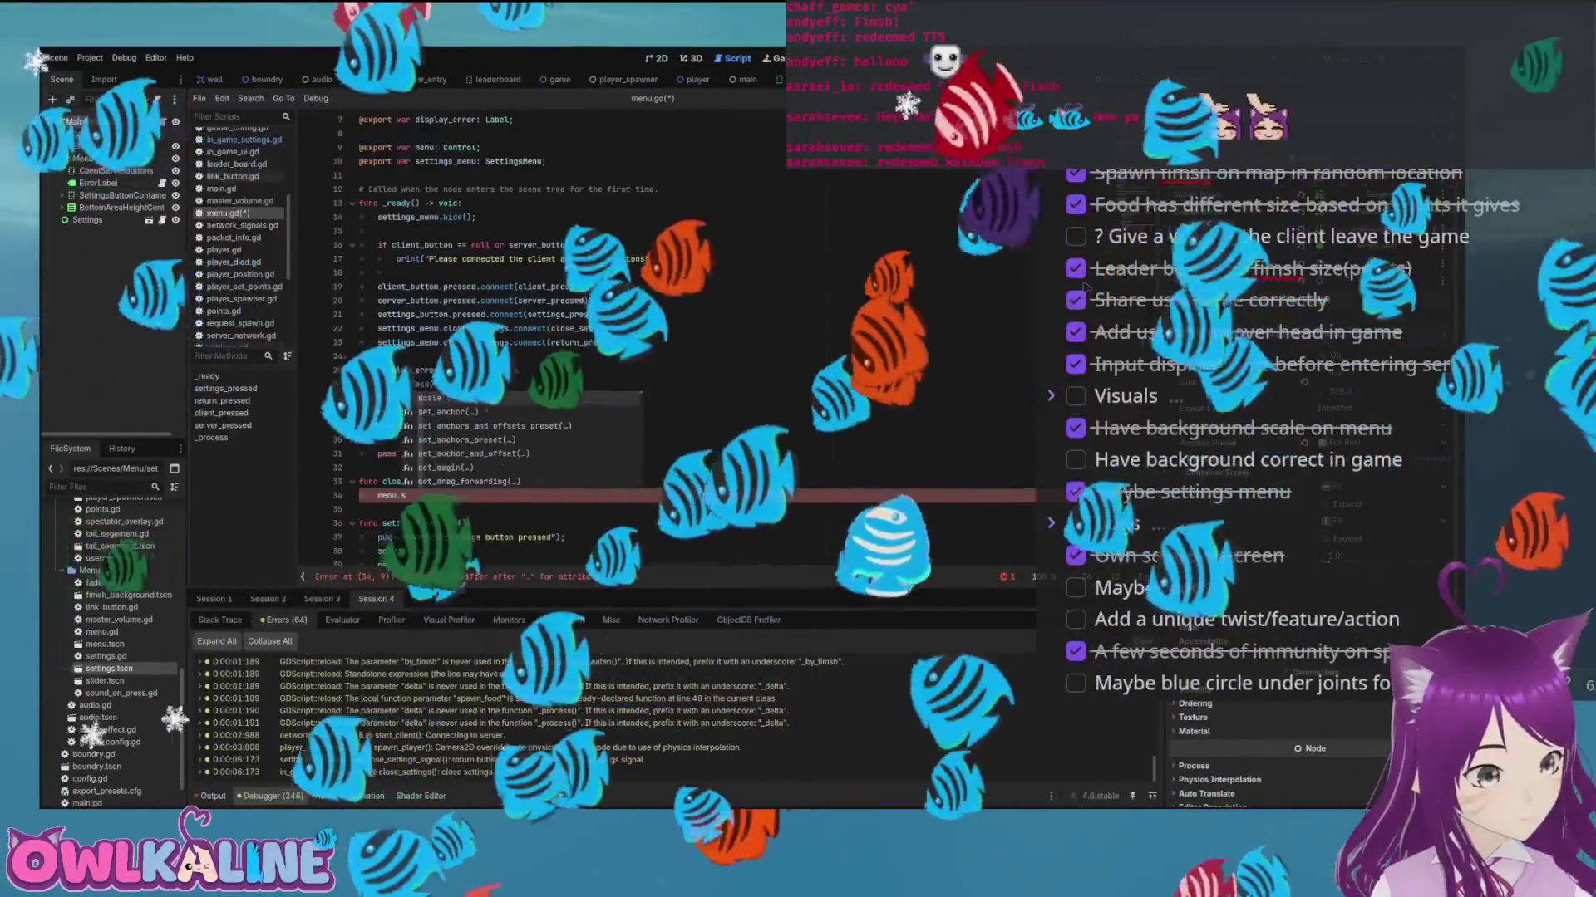
key(Escape)
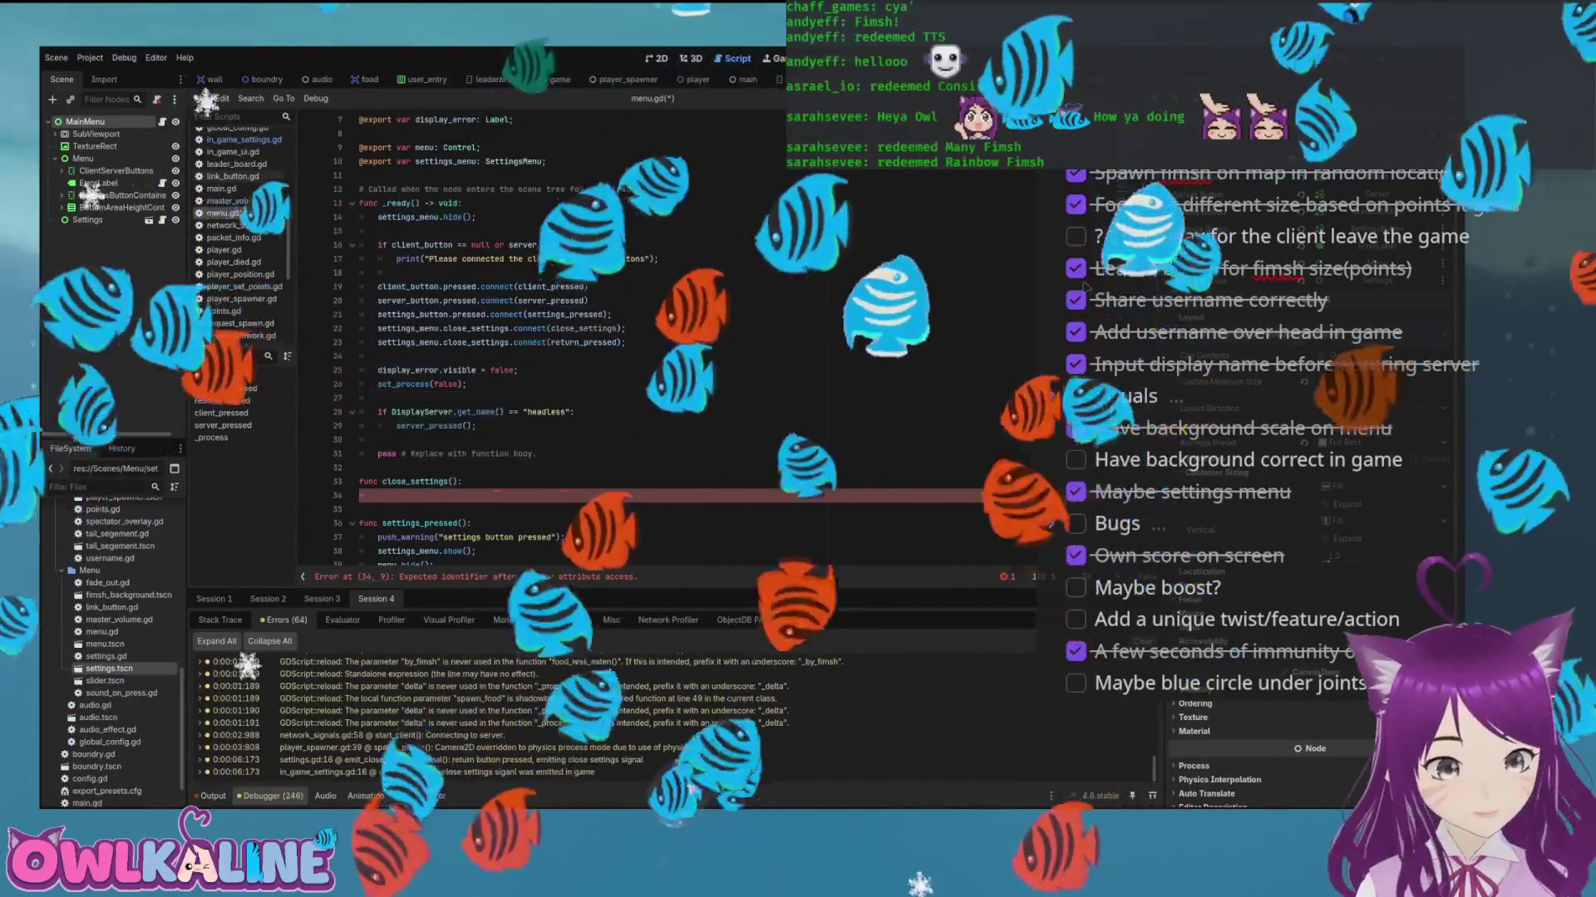
key(BackSpace)
key(BackSpace)
key(BackSpace)
text(push_error()
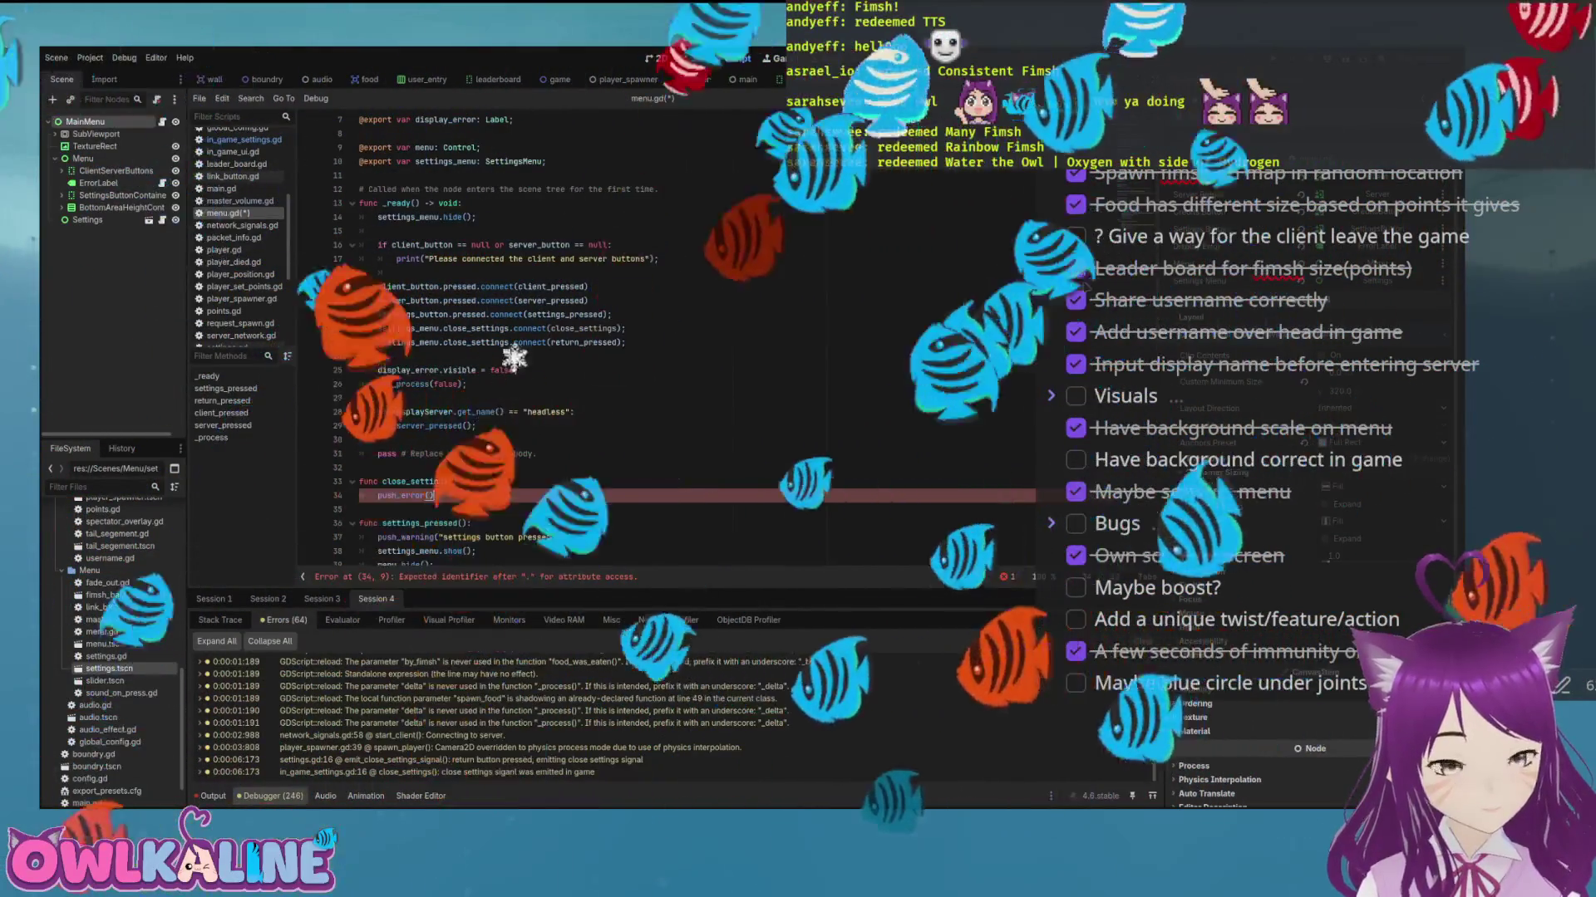
text("Settings)
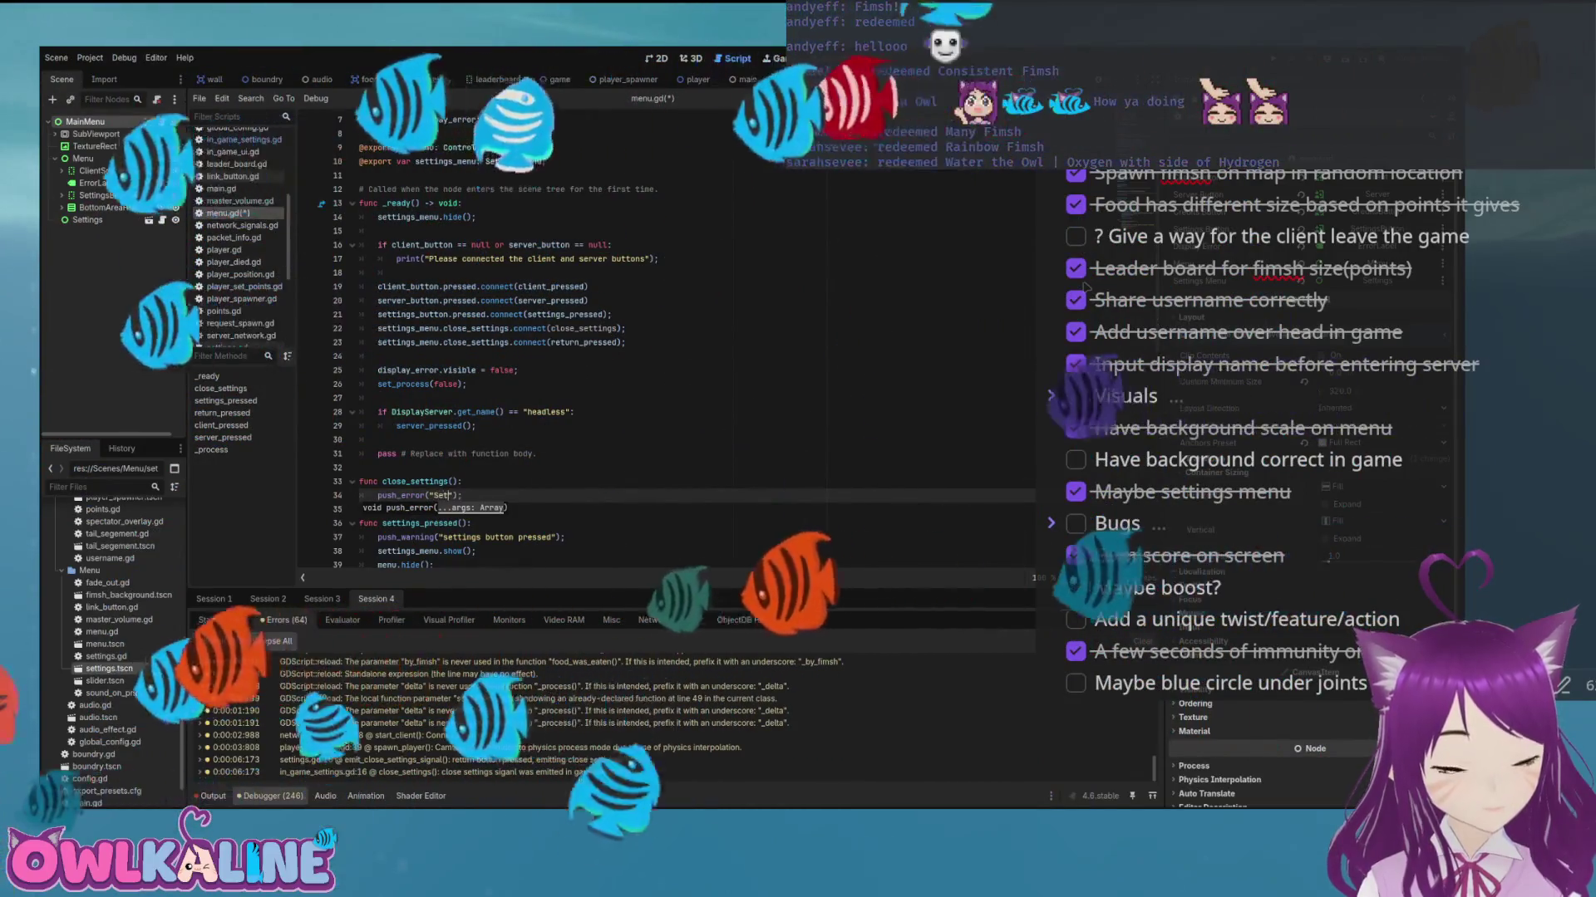
text( were closed)
Step: Save menu.gd and run the game to test closing settings
key(ctrl+s)
scroll(664, 332, down, 3)
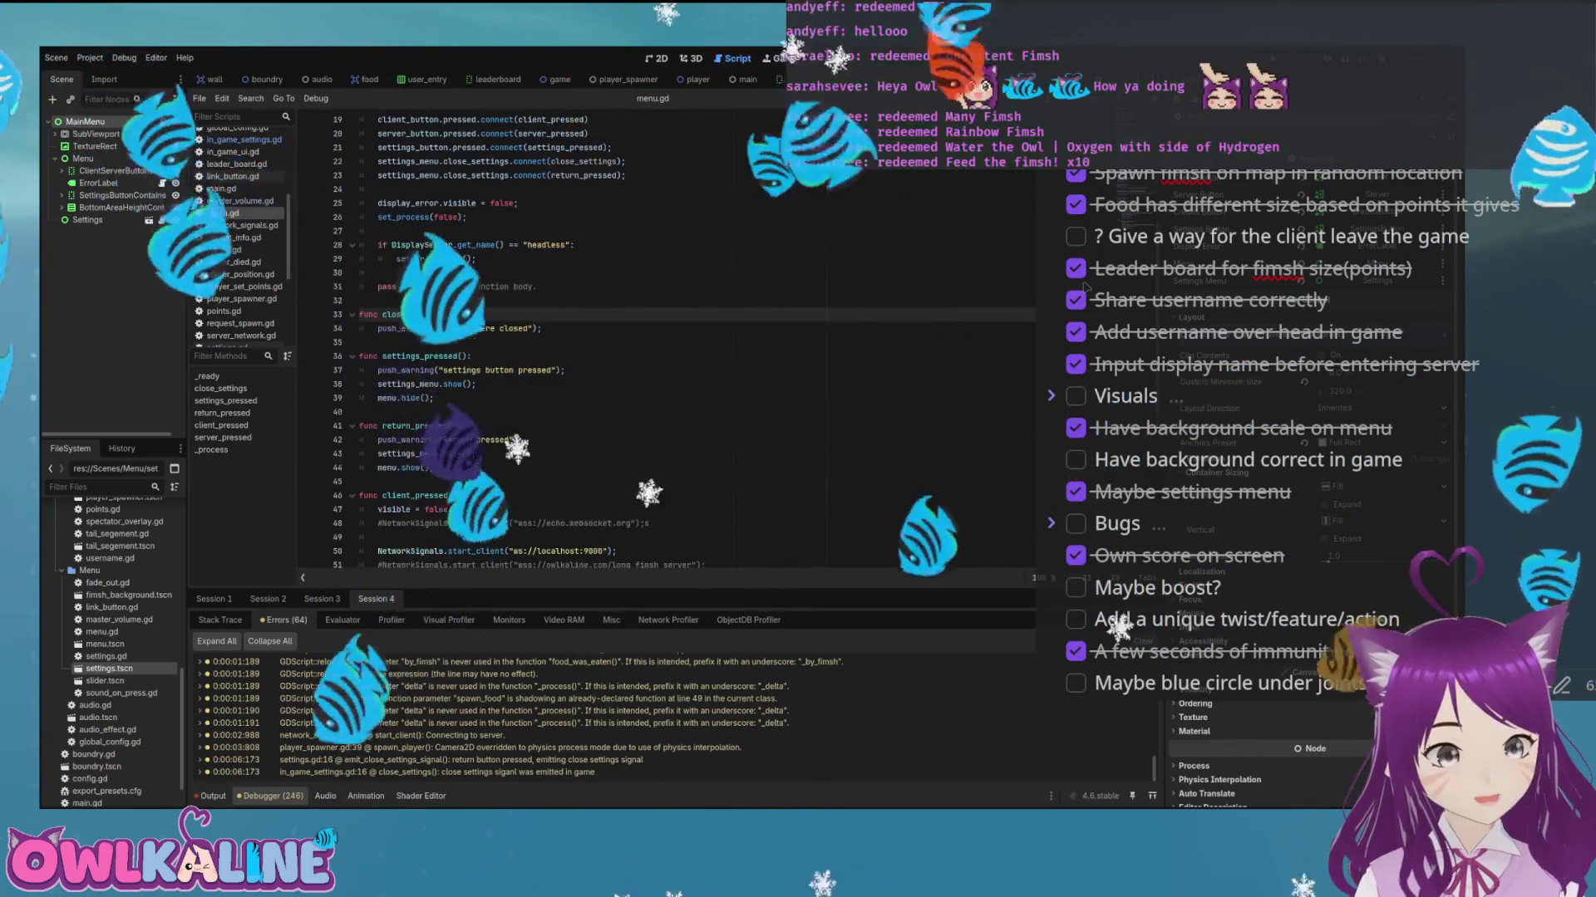
key(ctrl+s)
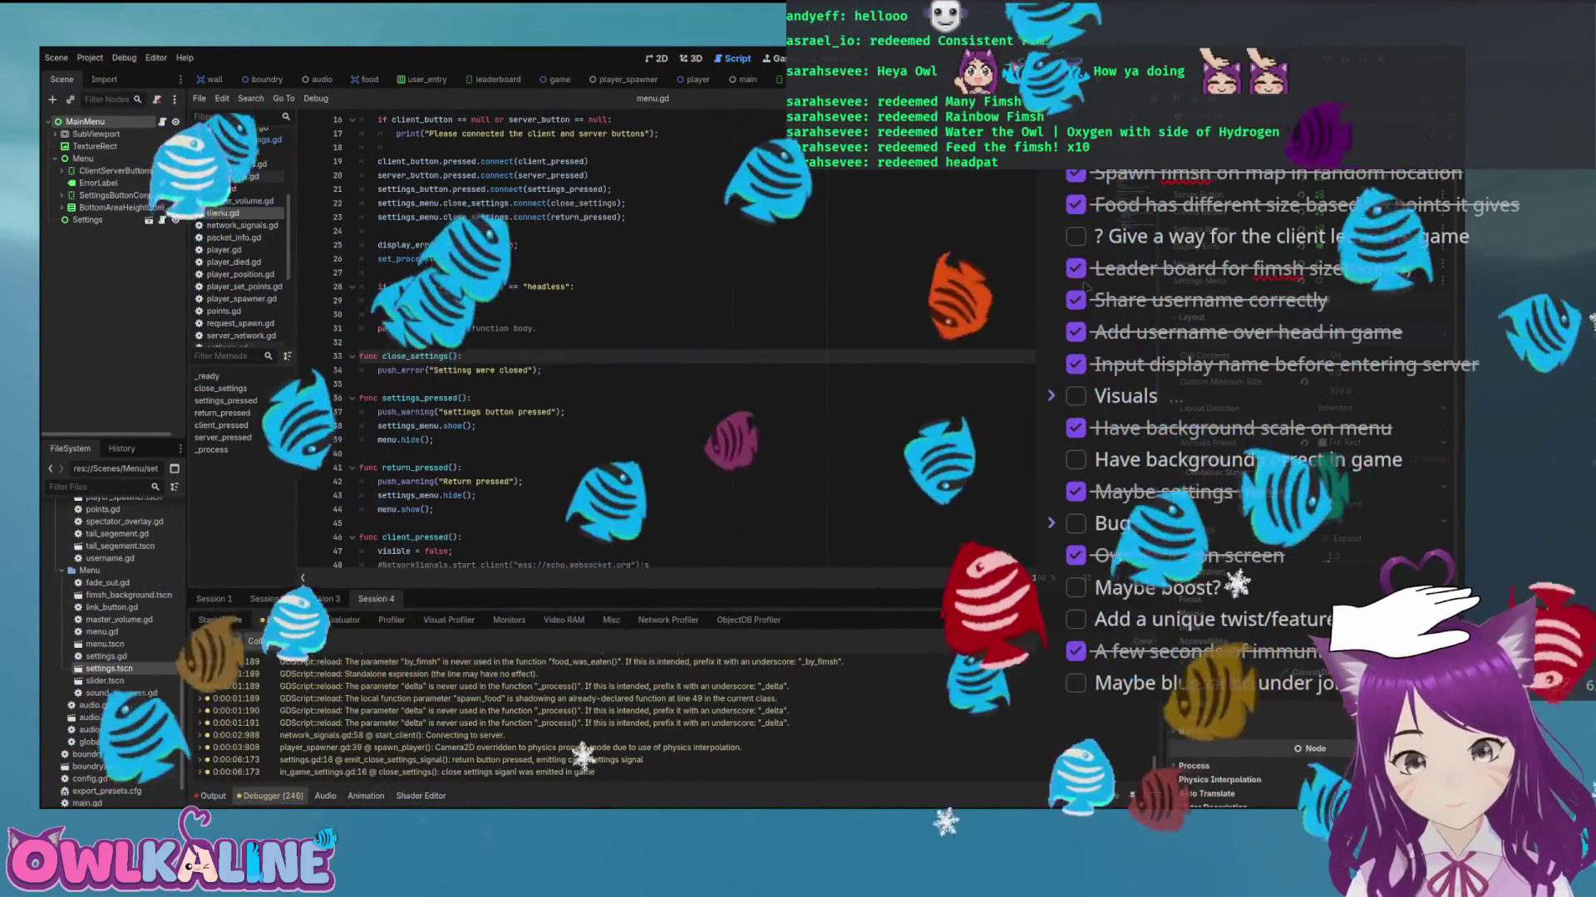
key(F5)
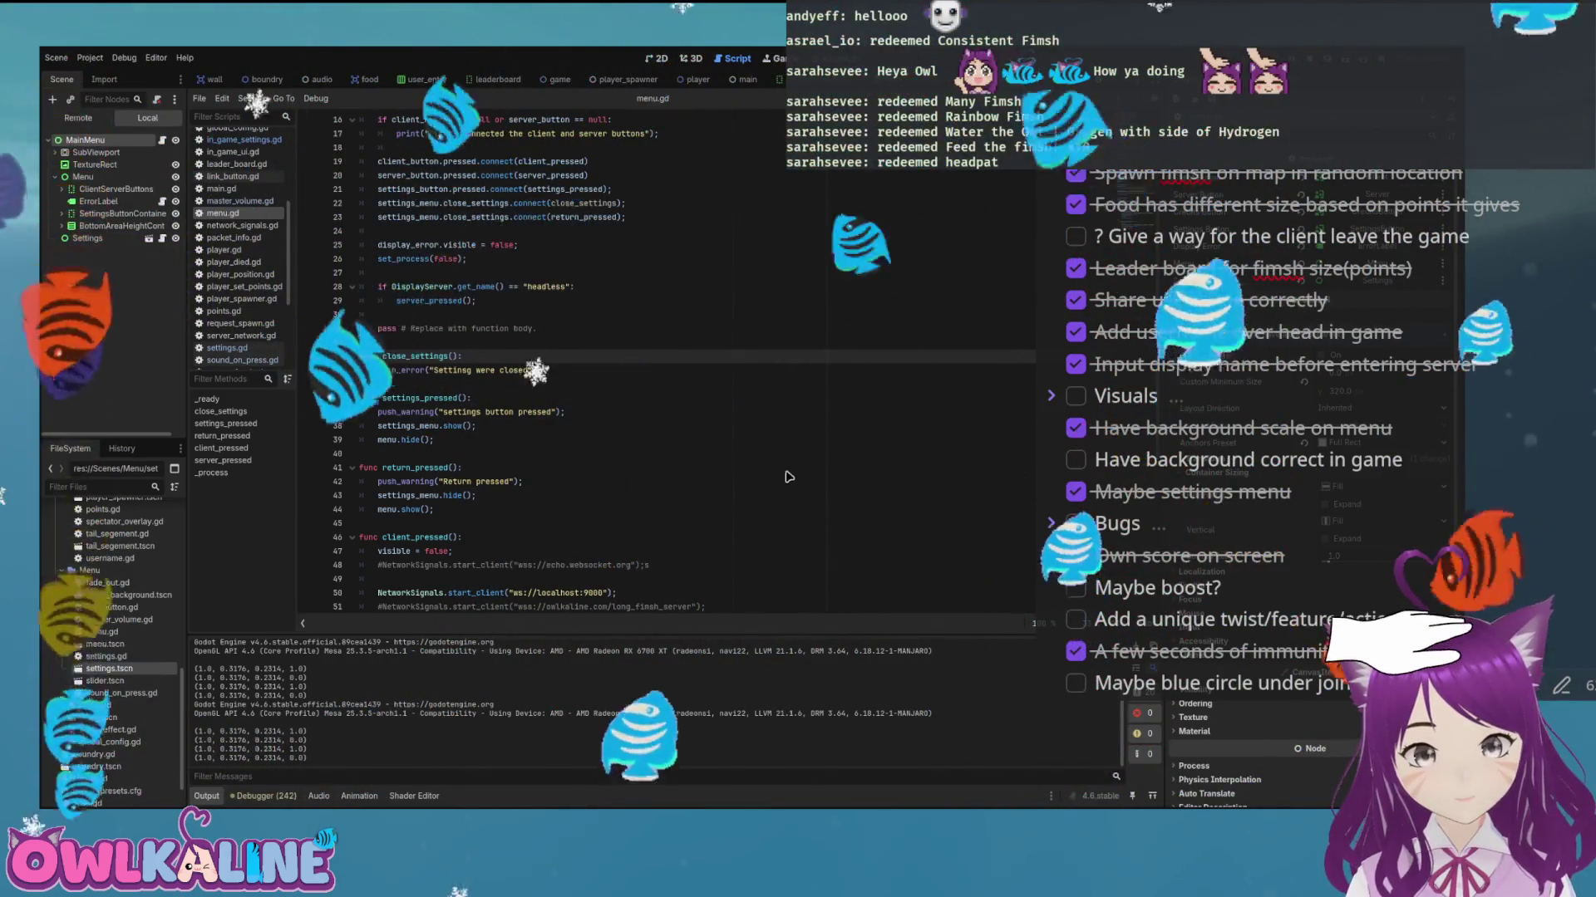
Step: Stop the game and trace the close_settings error rows to settings.gd and in_game_settings.gd
key(F8)
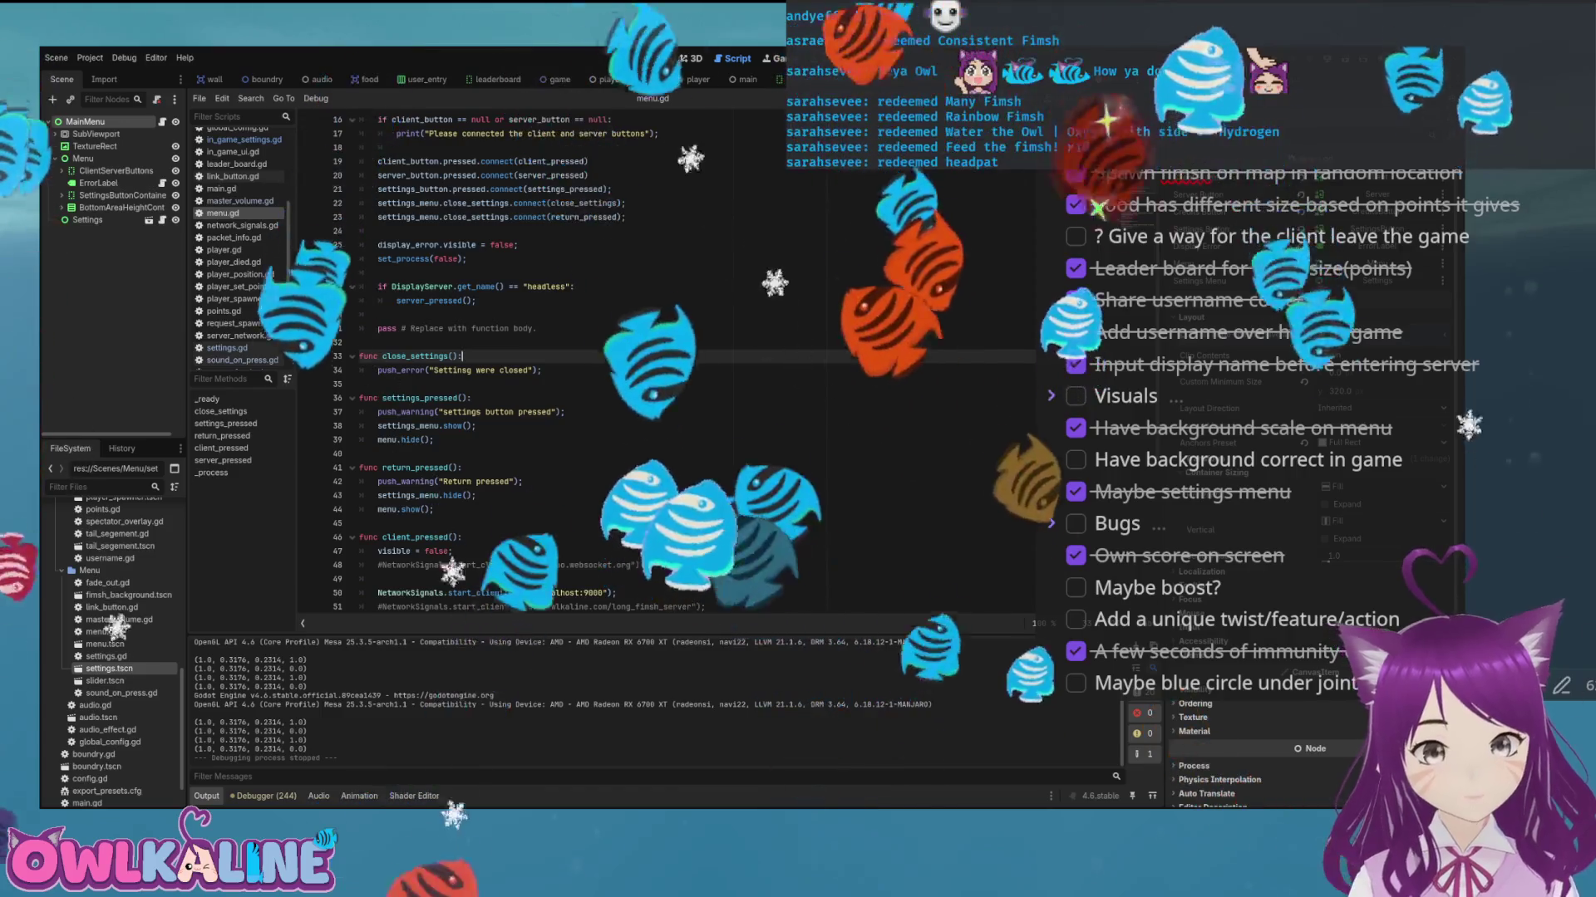
click(263, 796)
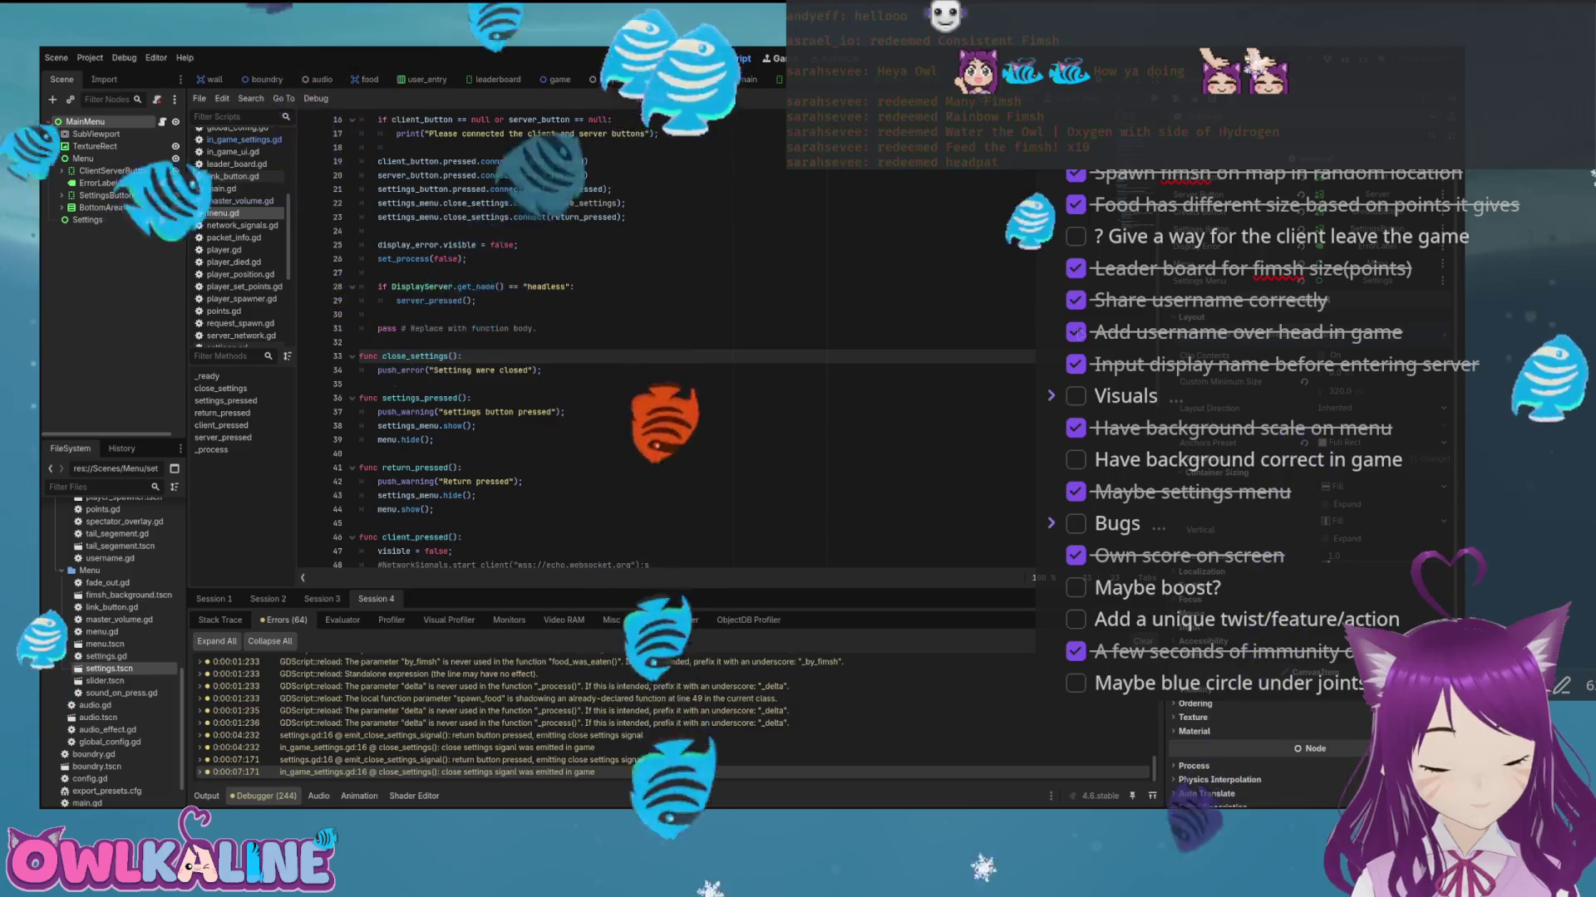
click(211, 599)
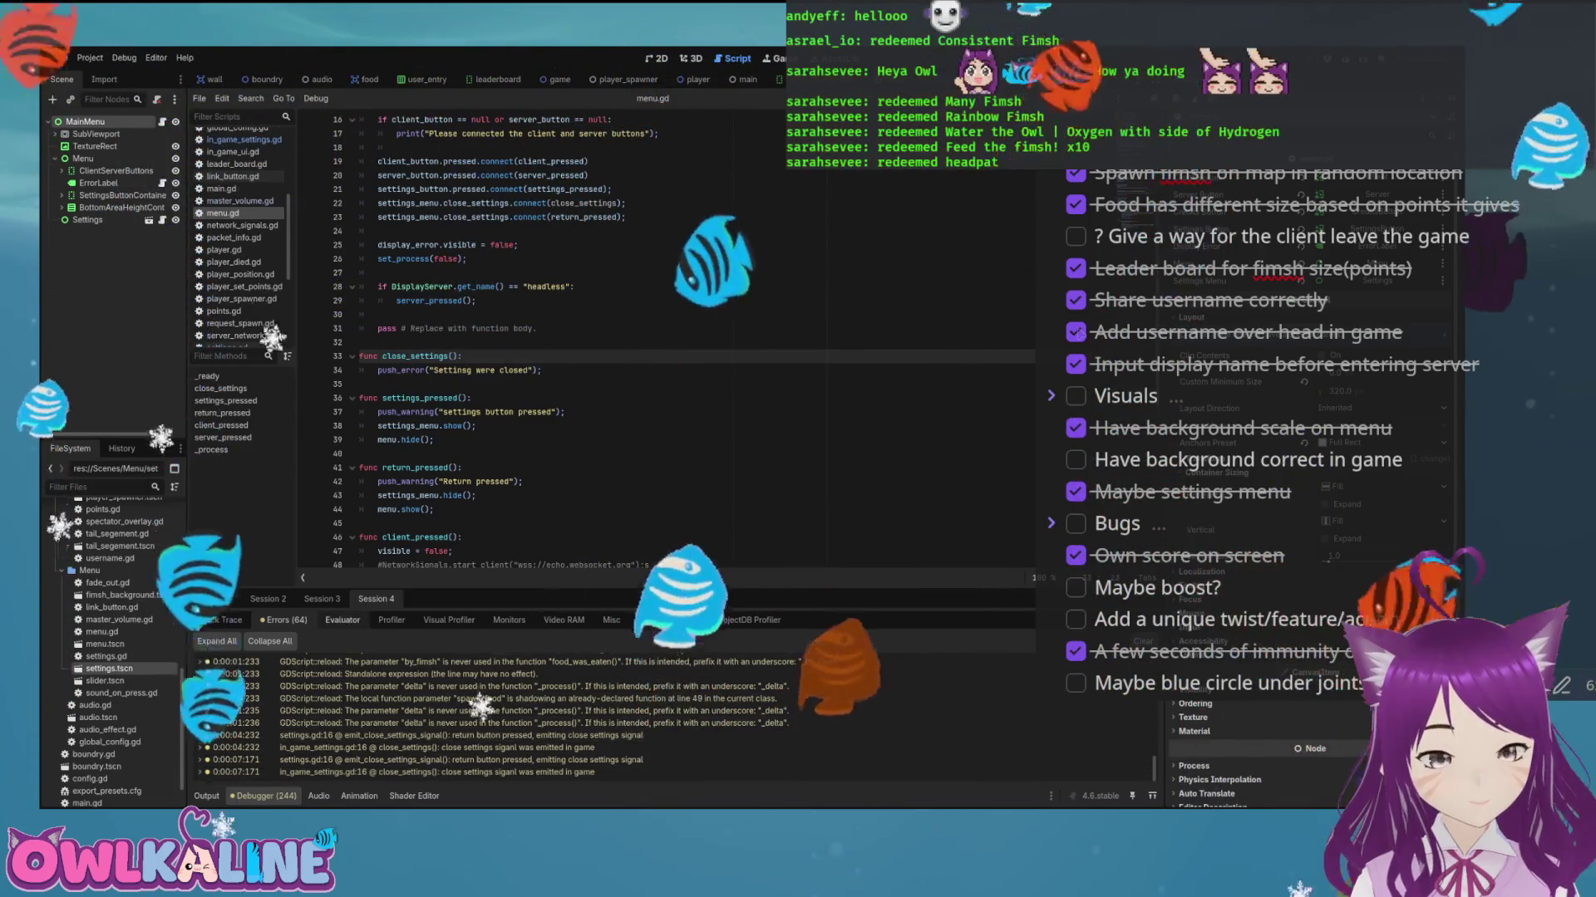
click(377, 599)
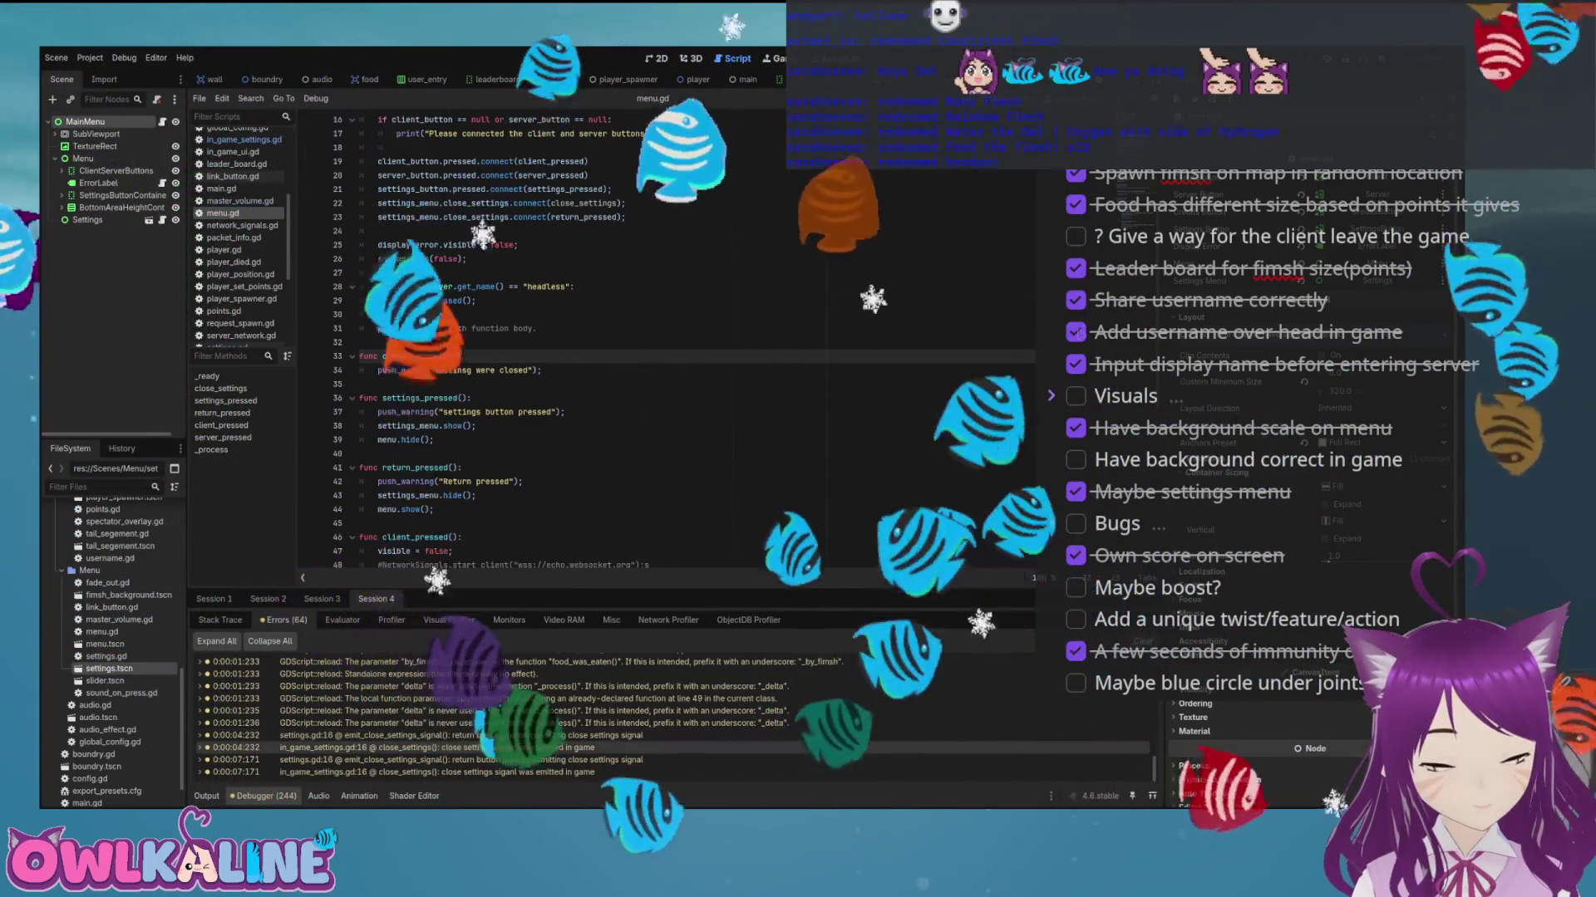
click(416, 735)
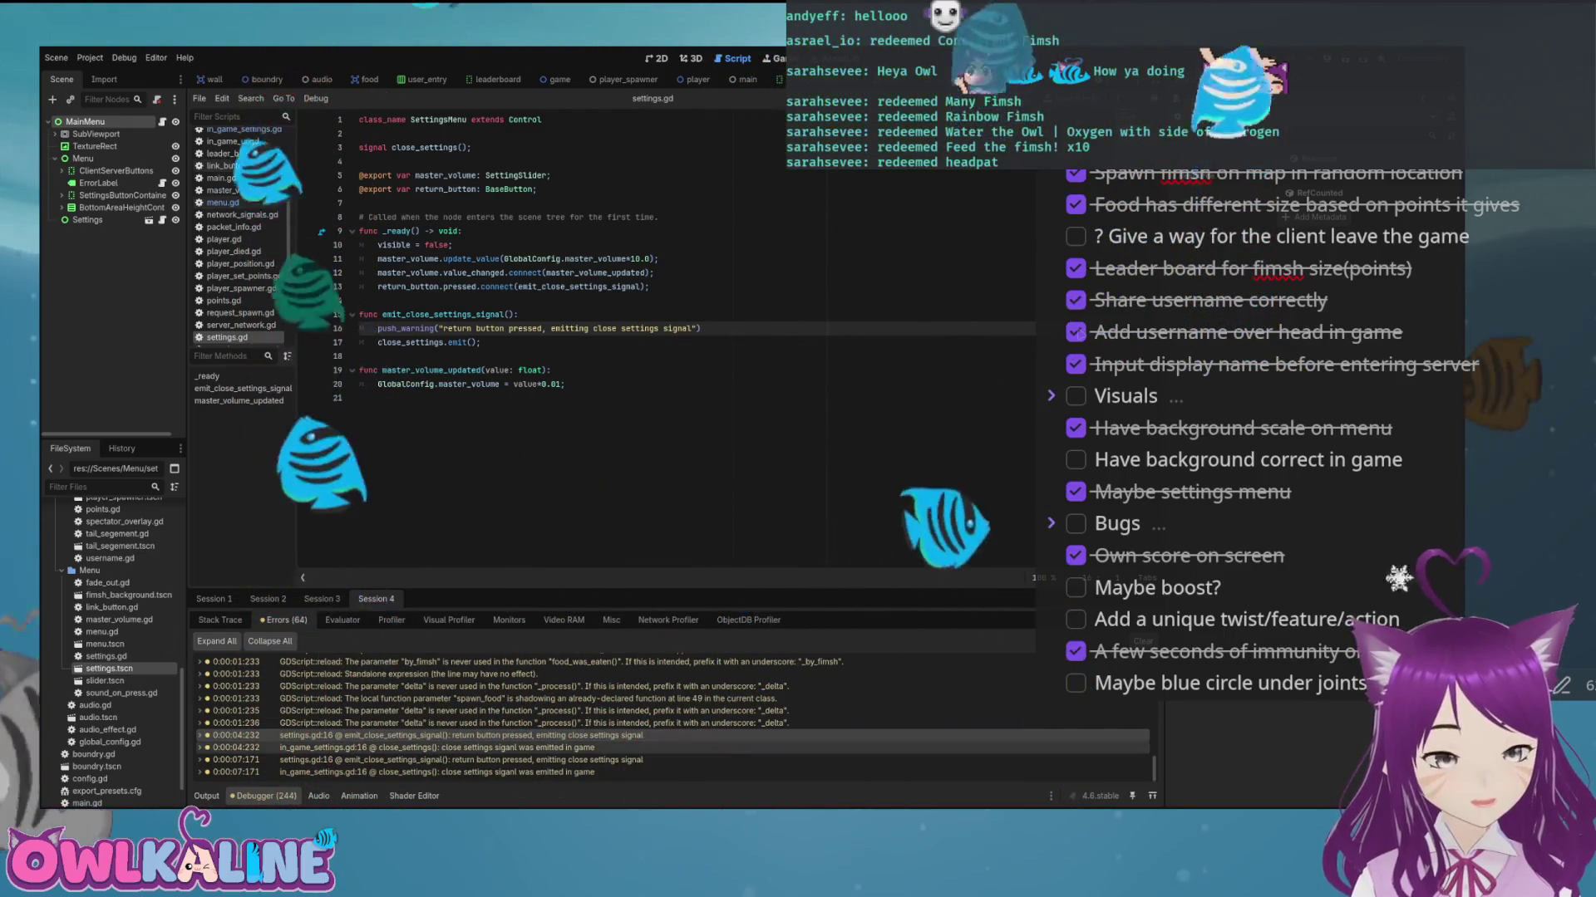
click(437, 747)
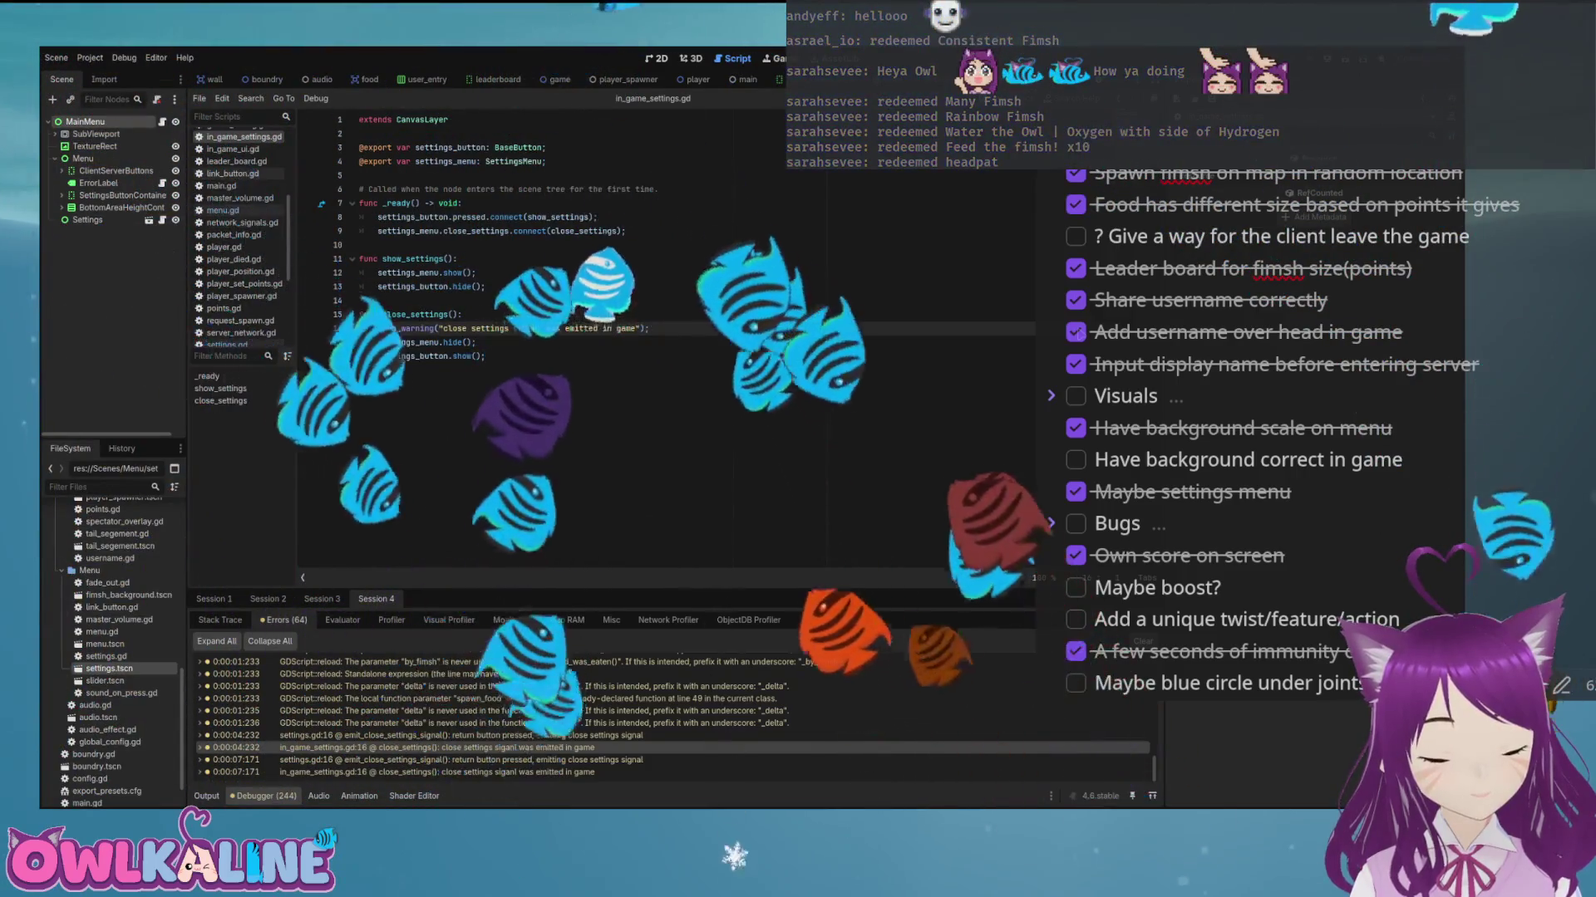
Step: Run and stop the game again, then reopen the debugger's error list
key(F5)
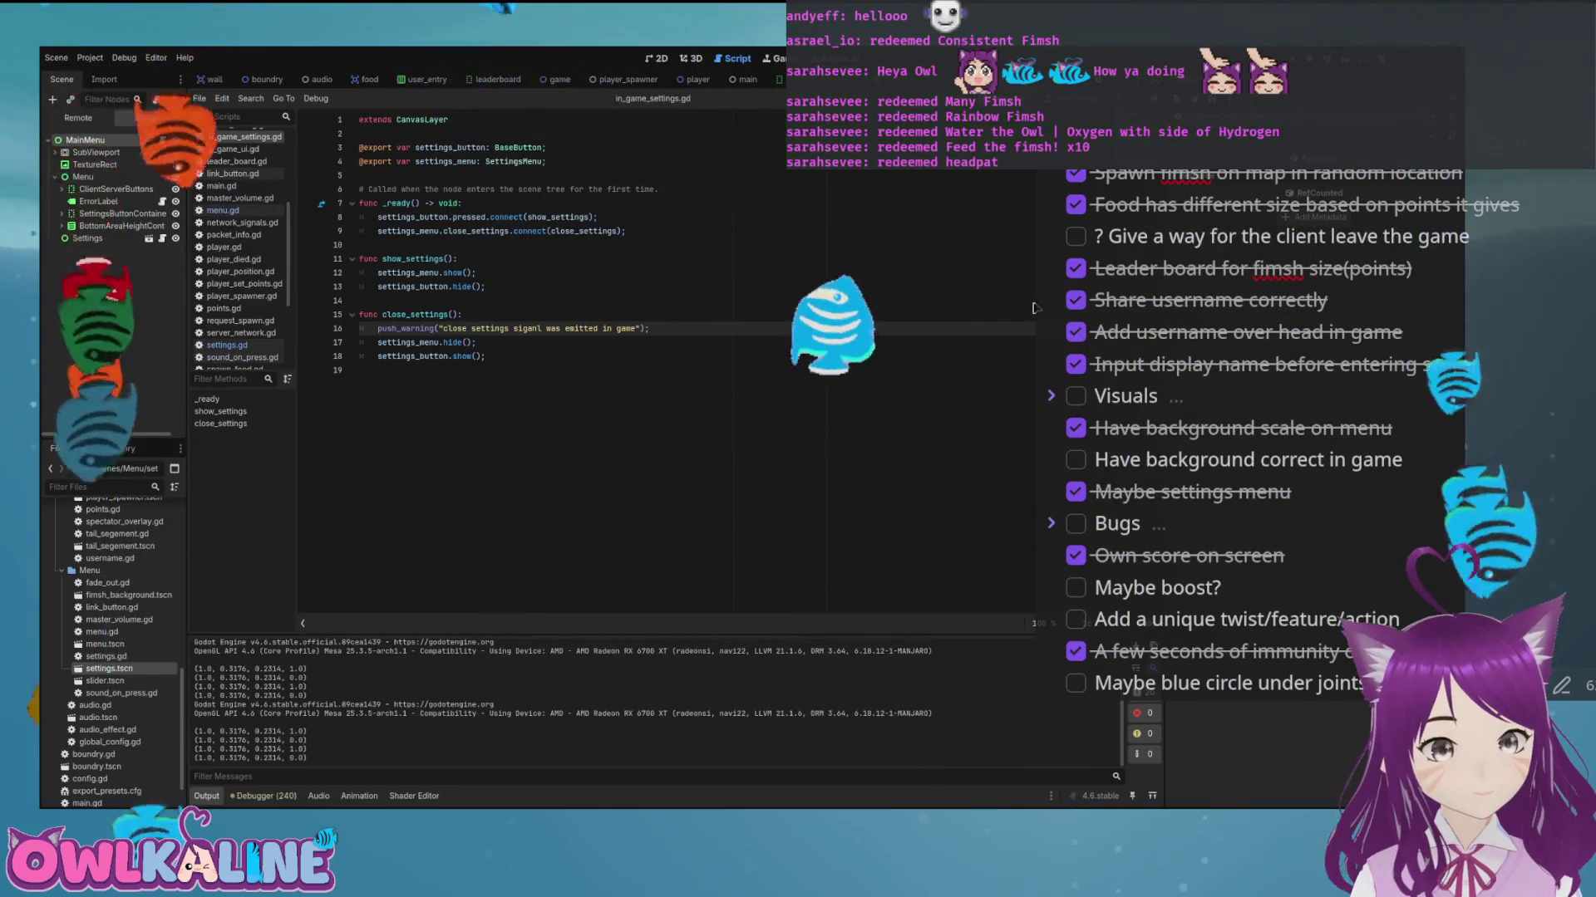
key(F8)
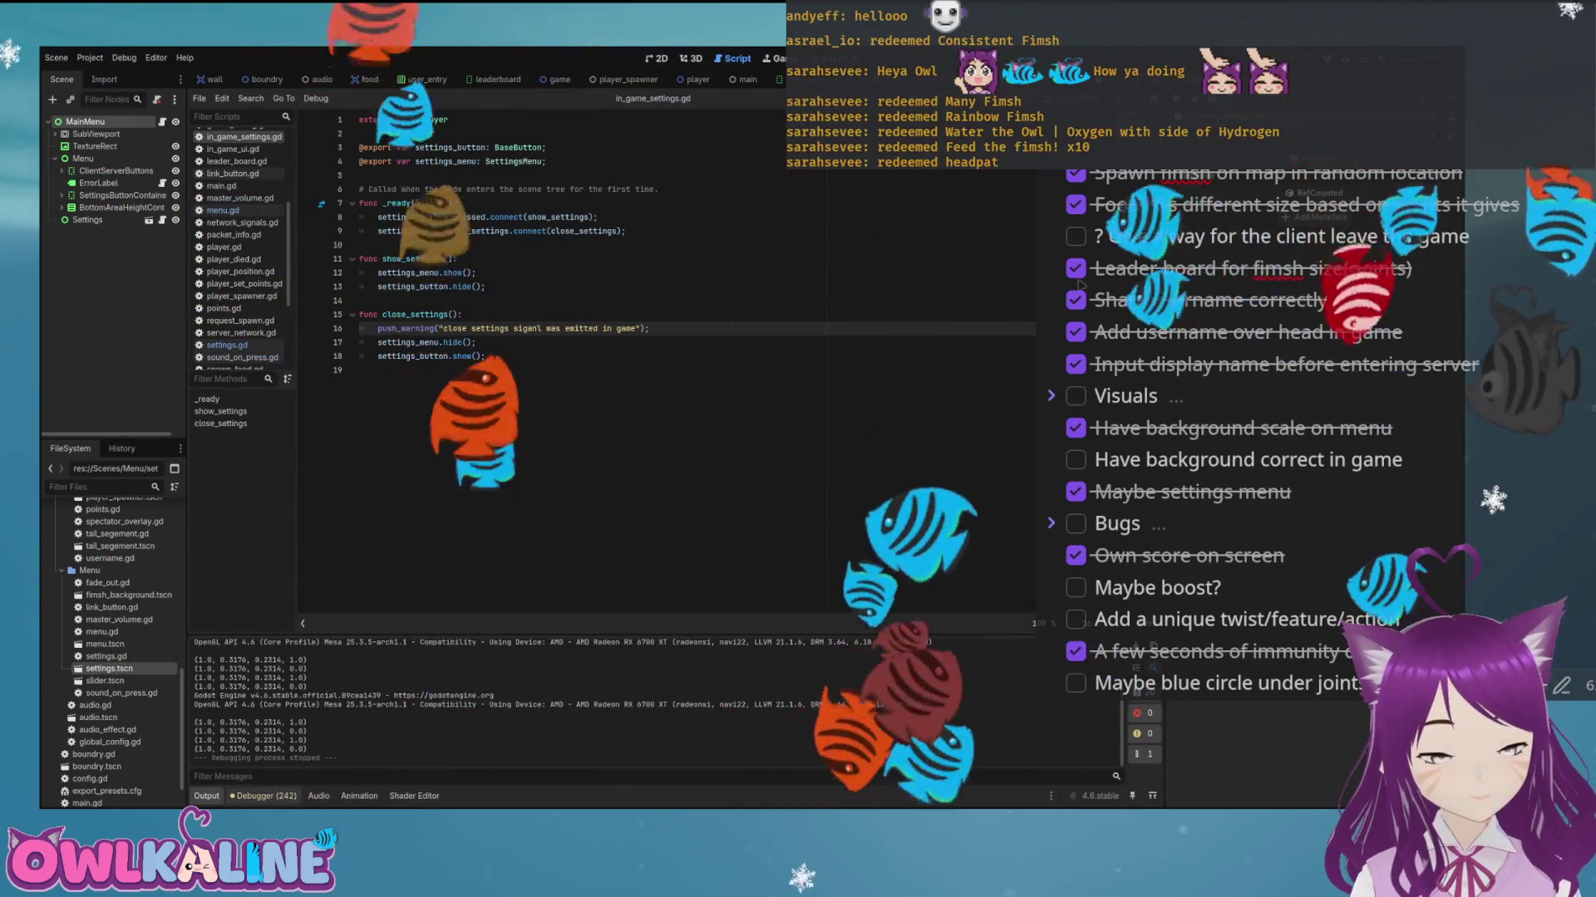
key(alt+d)
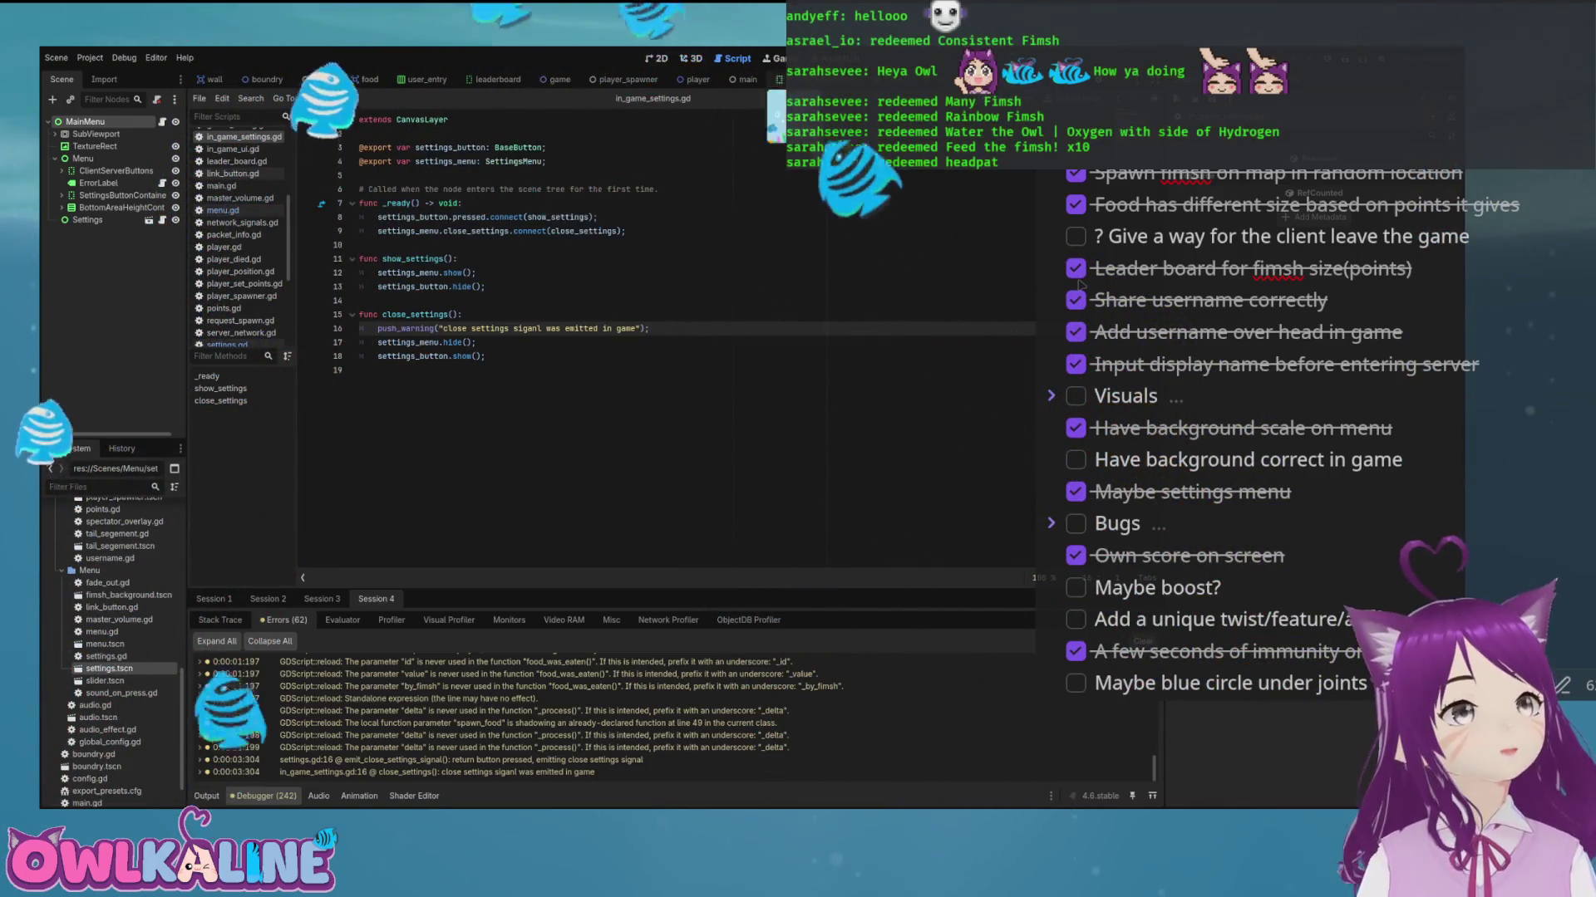
Step: Cycle through the SliderSetting, FimshBackground and main scene tabs
key(ctrl+Tab)
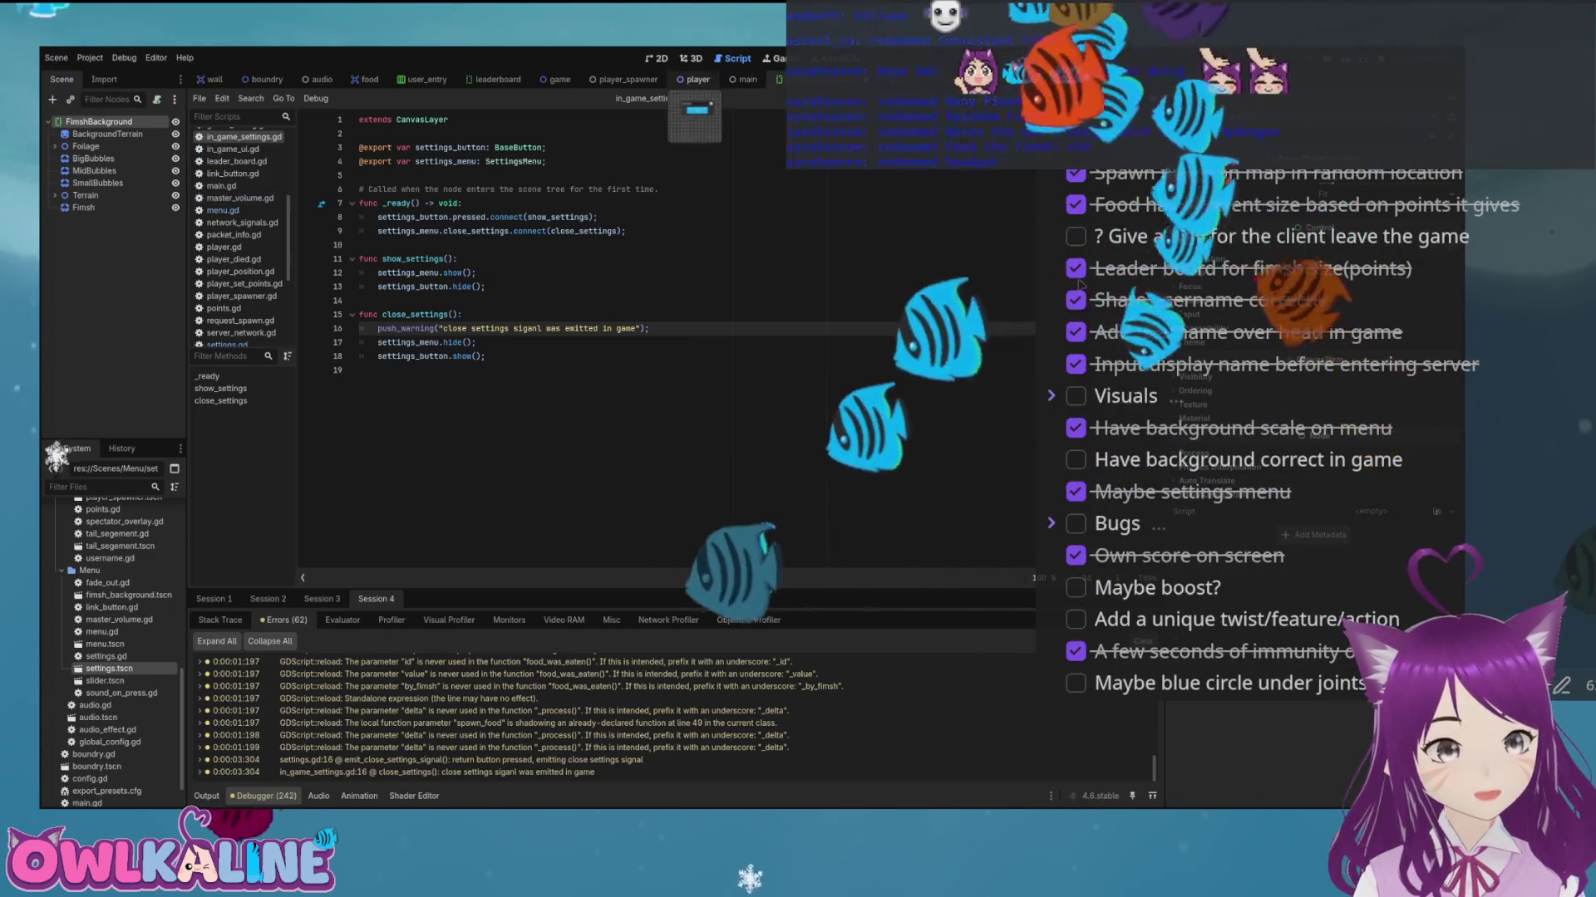
key(ctrl+Tab)
scroll(242, 358, down, 3)
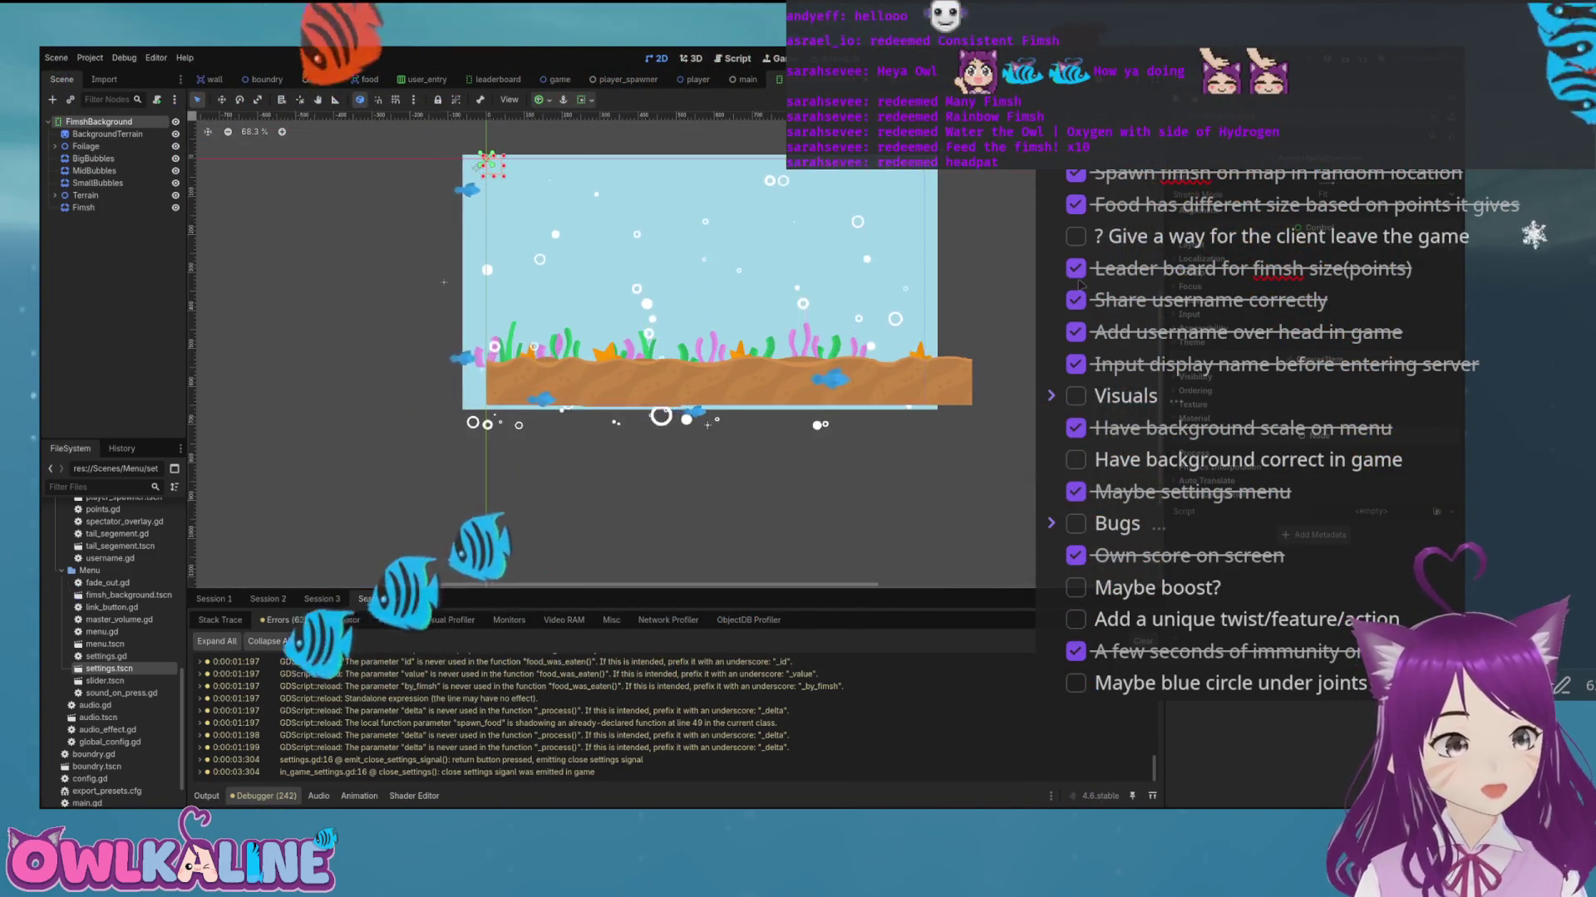
key(ctrl+Tab)
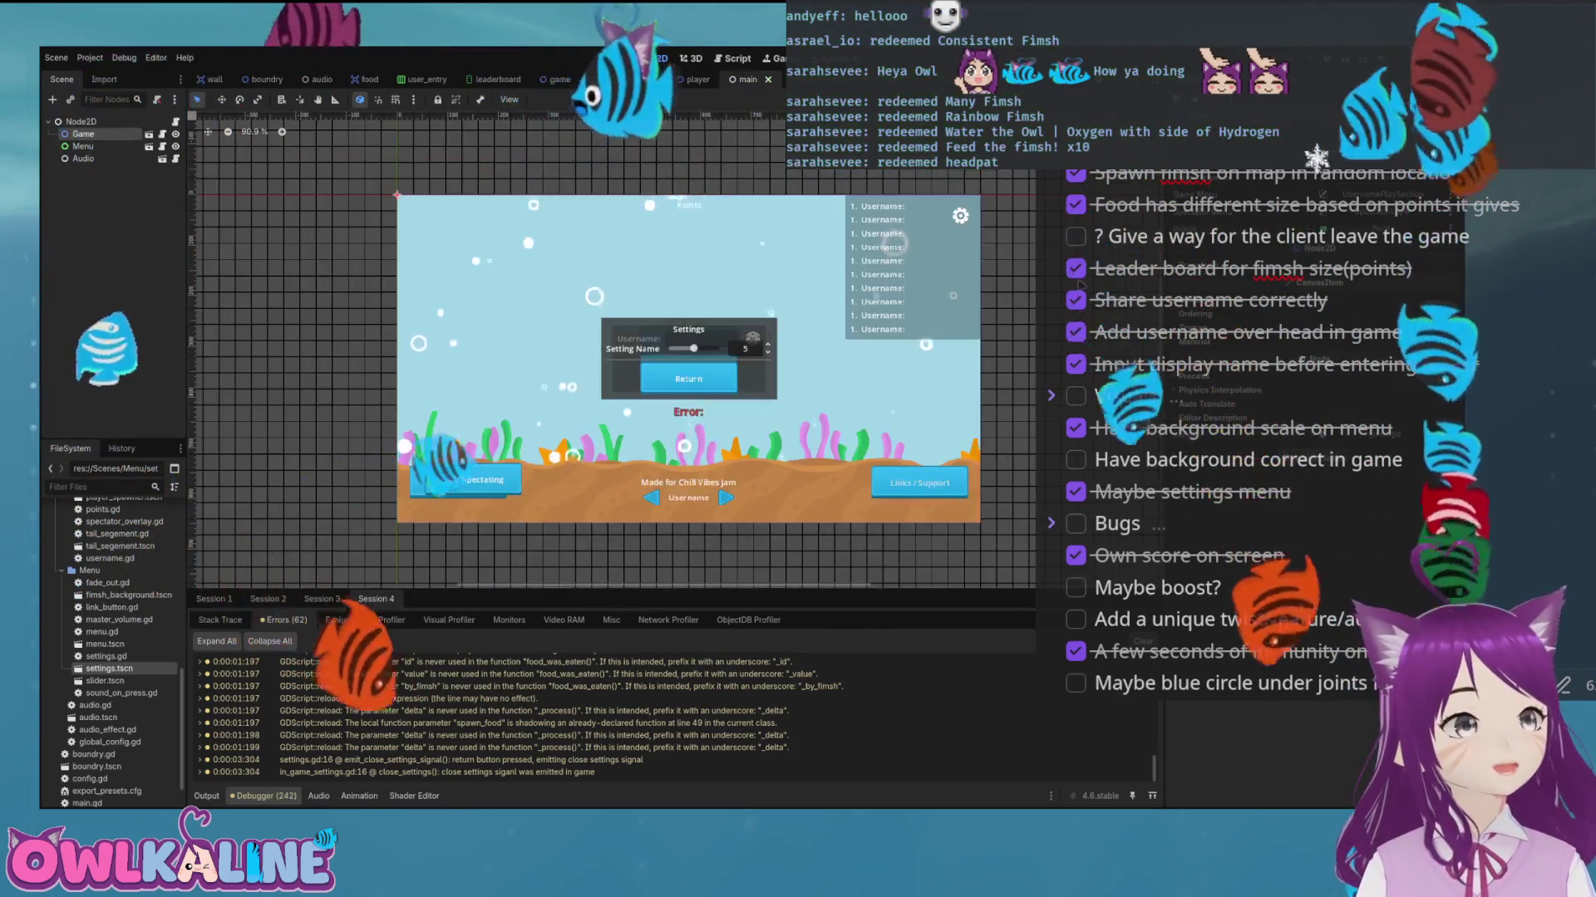
Step: Inspect the Menu and Game nodes and the game scene, then open main.gd
click(83, 146)
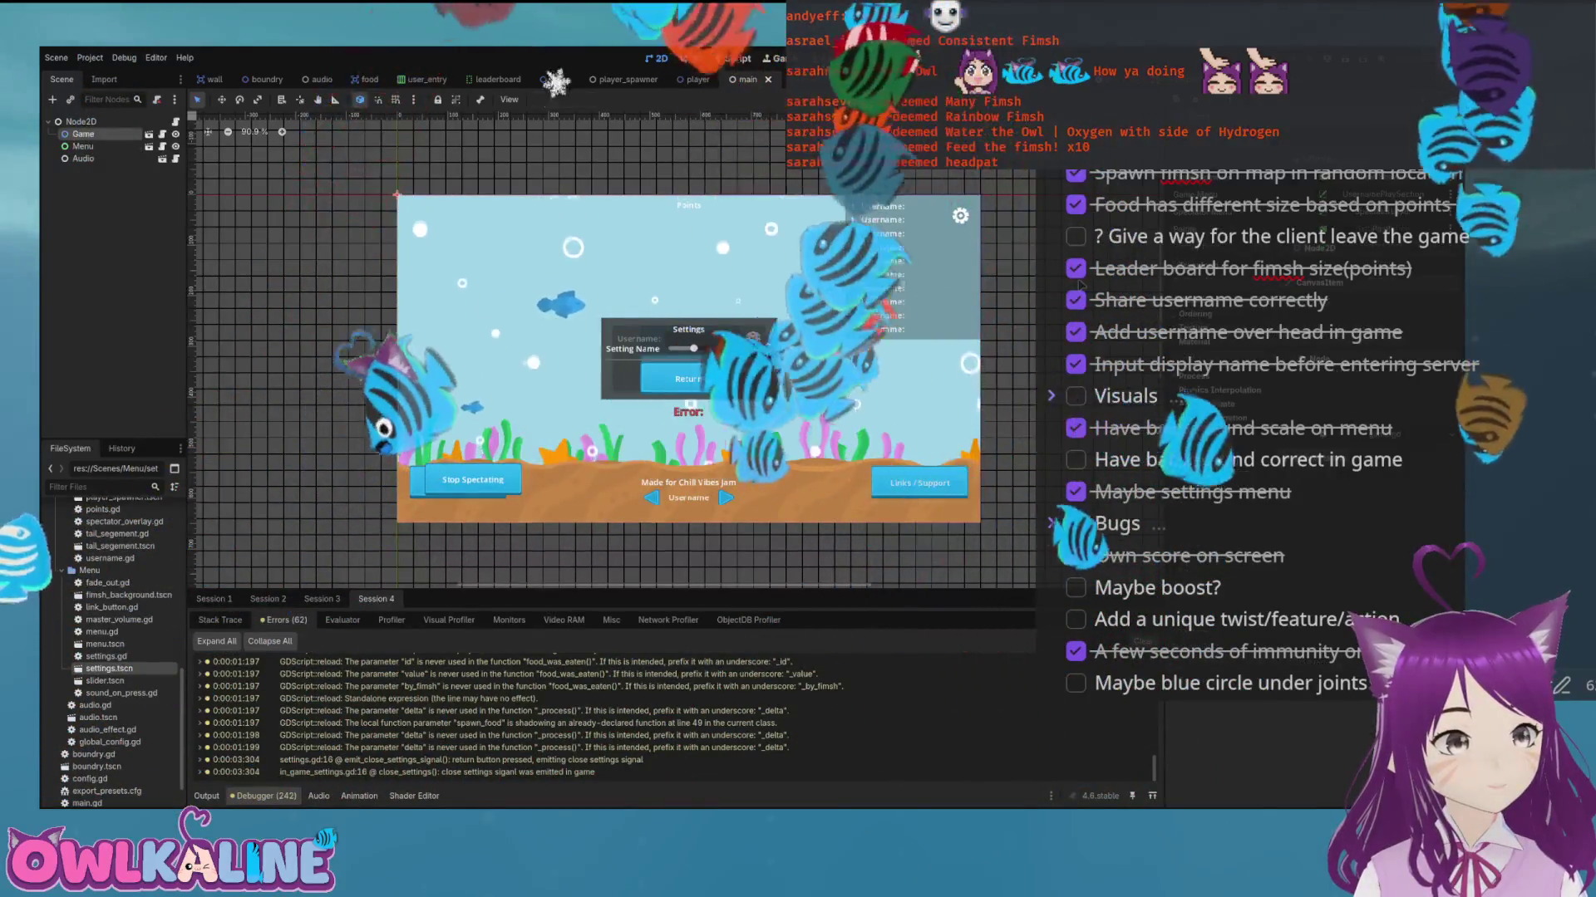
click(1081, 285)
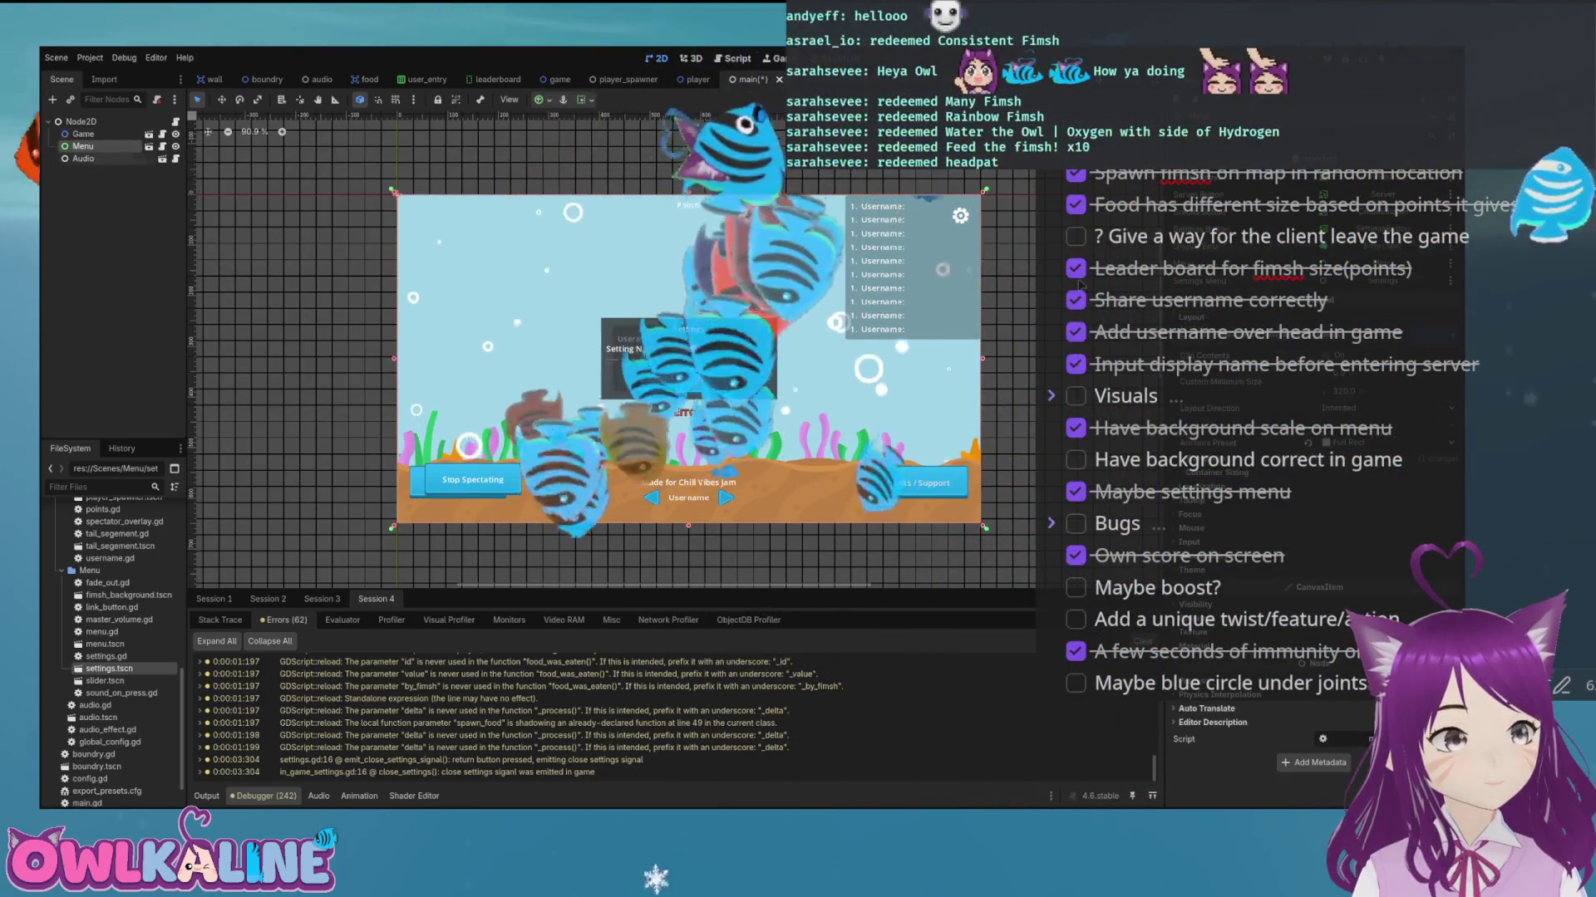
key(Up)
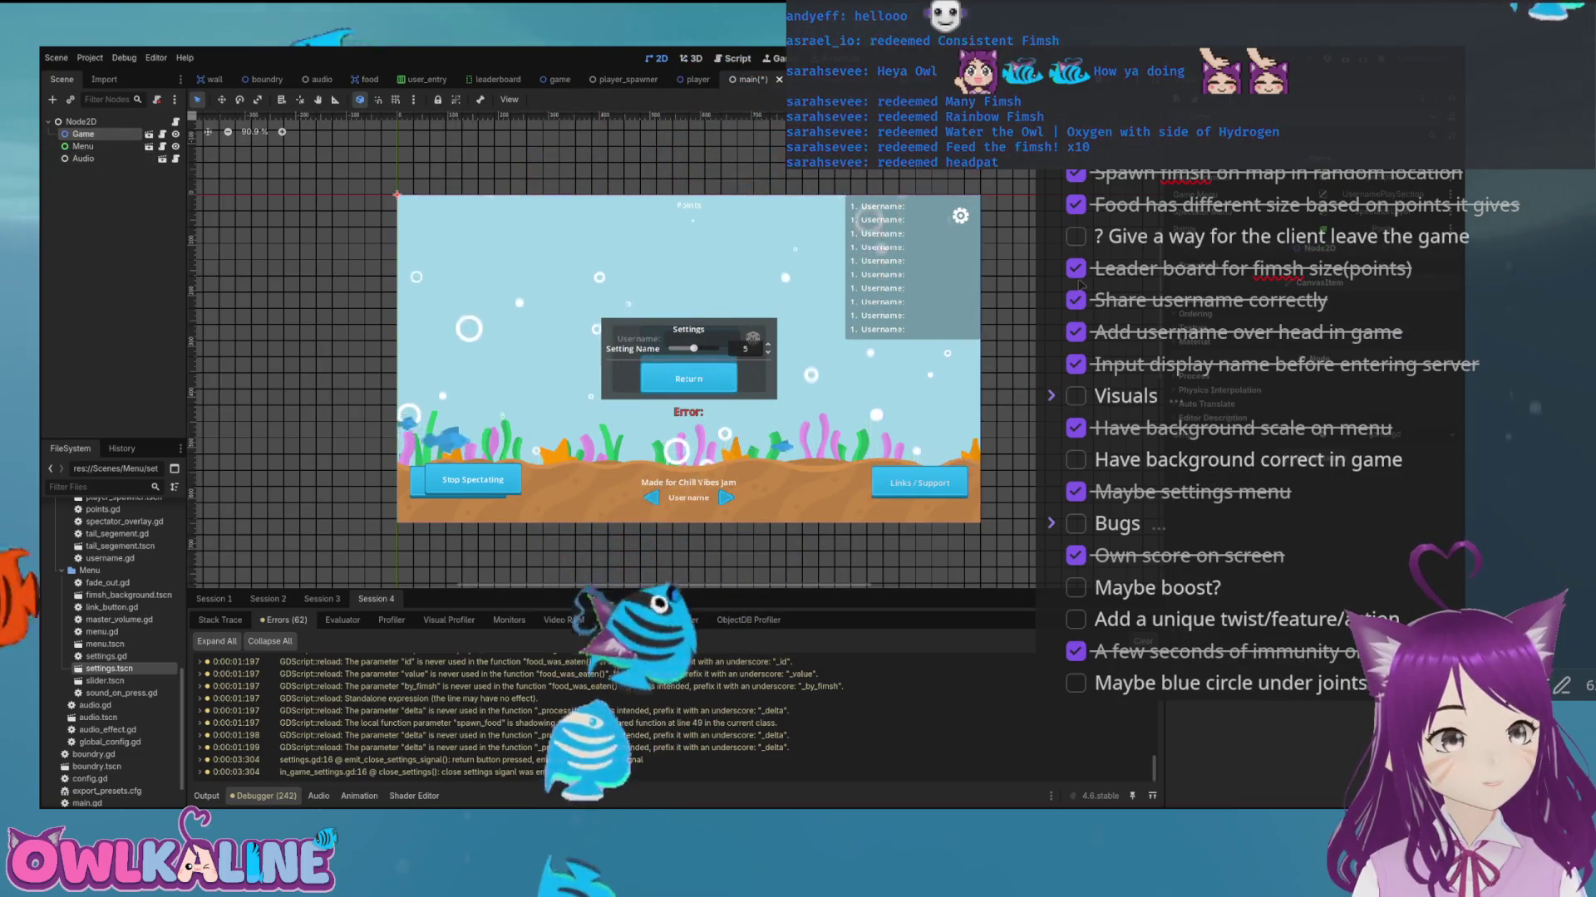
key(ctrl+Tab)
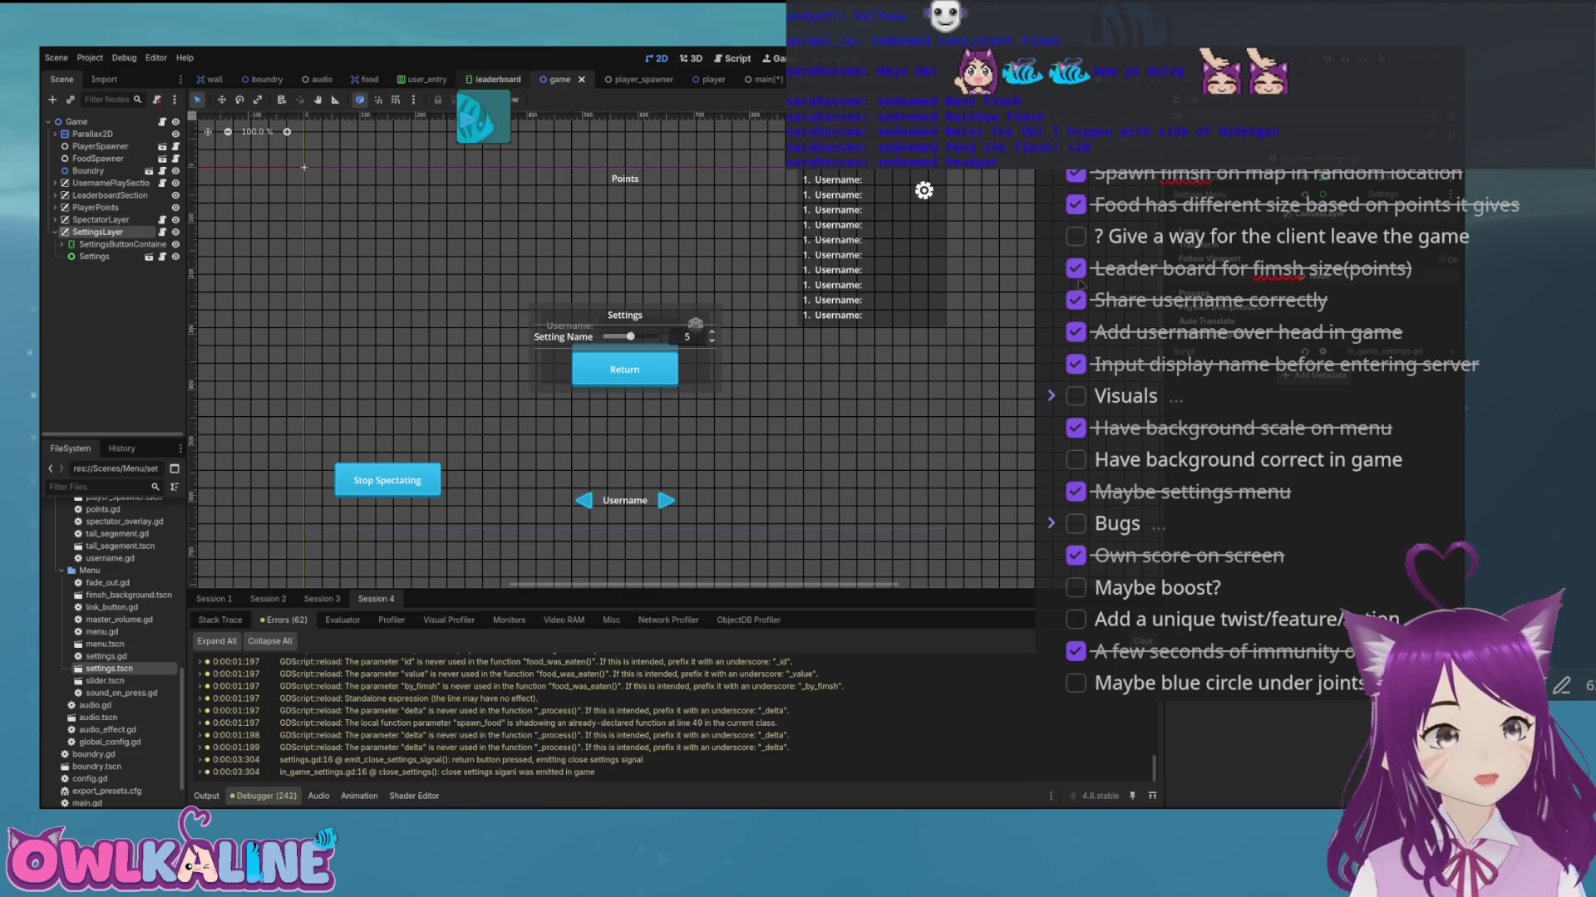
click(758, 79)
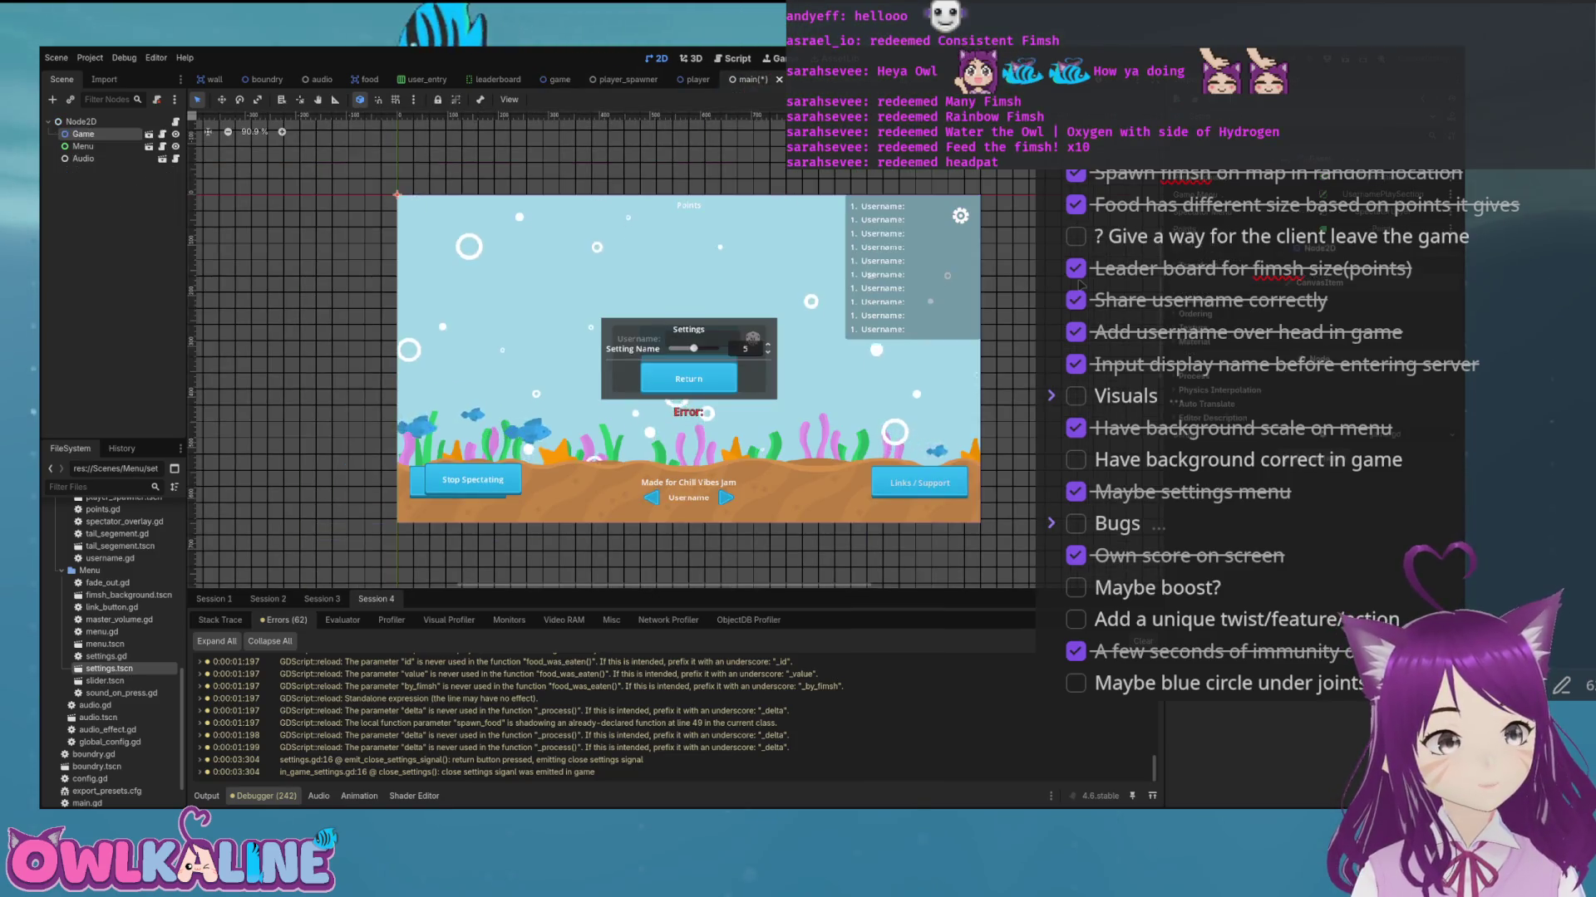
key(ctrl+F3)
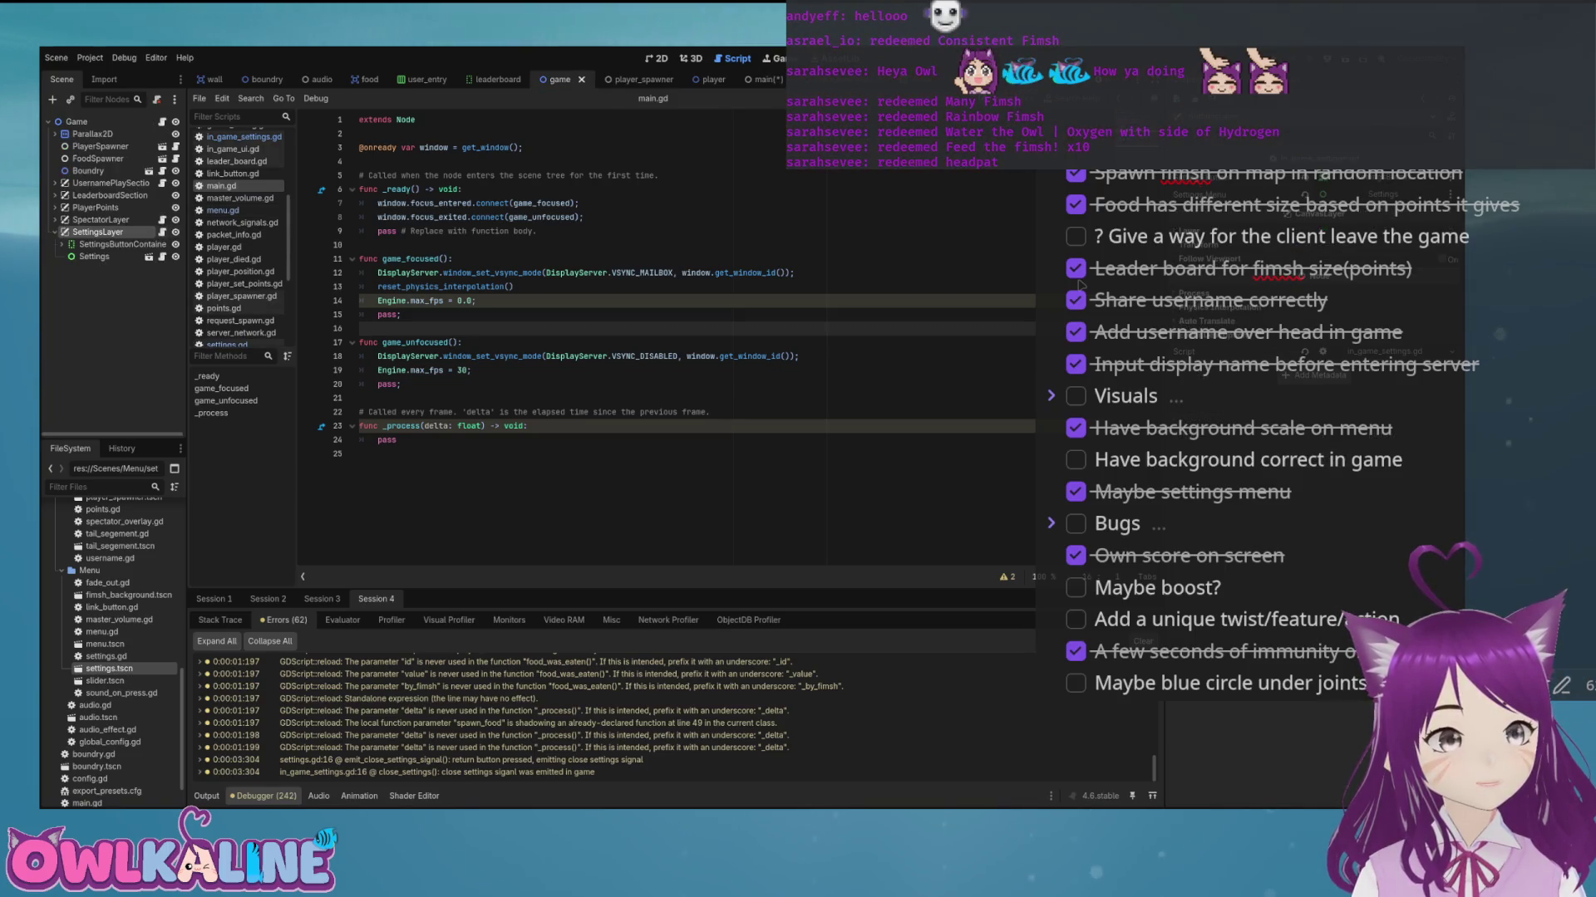
Step: Save the script and do a quick test run of the project
key(ctrl+s)
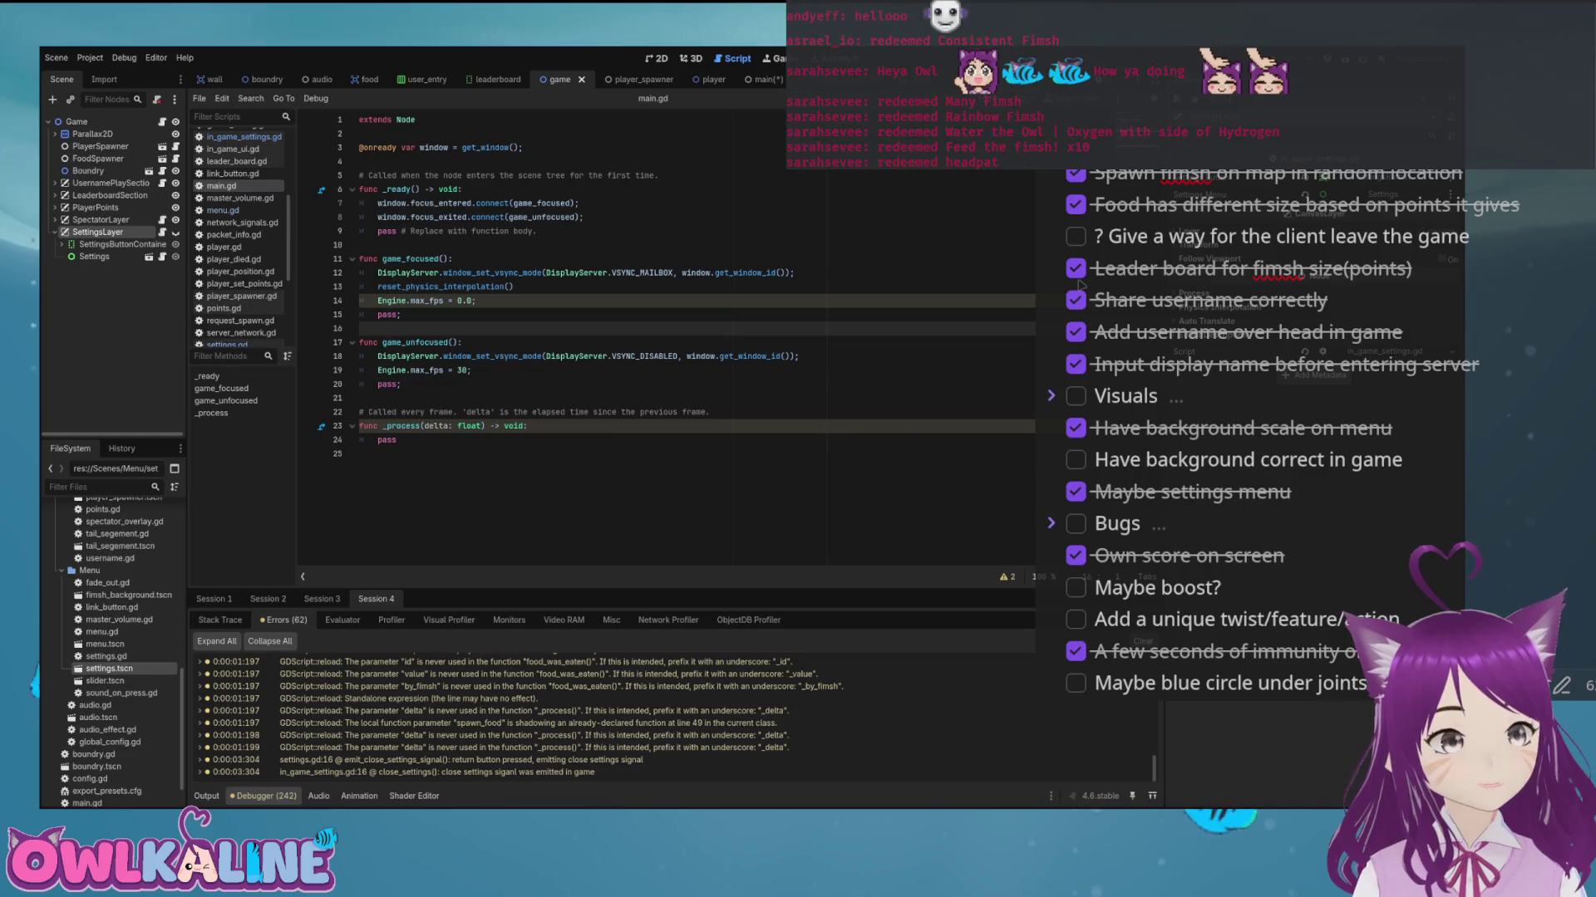
key(F5)
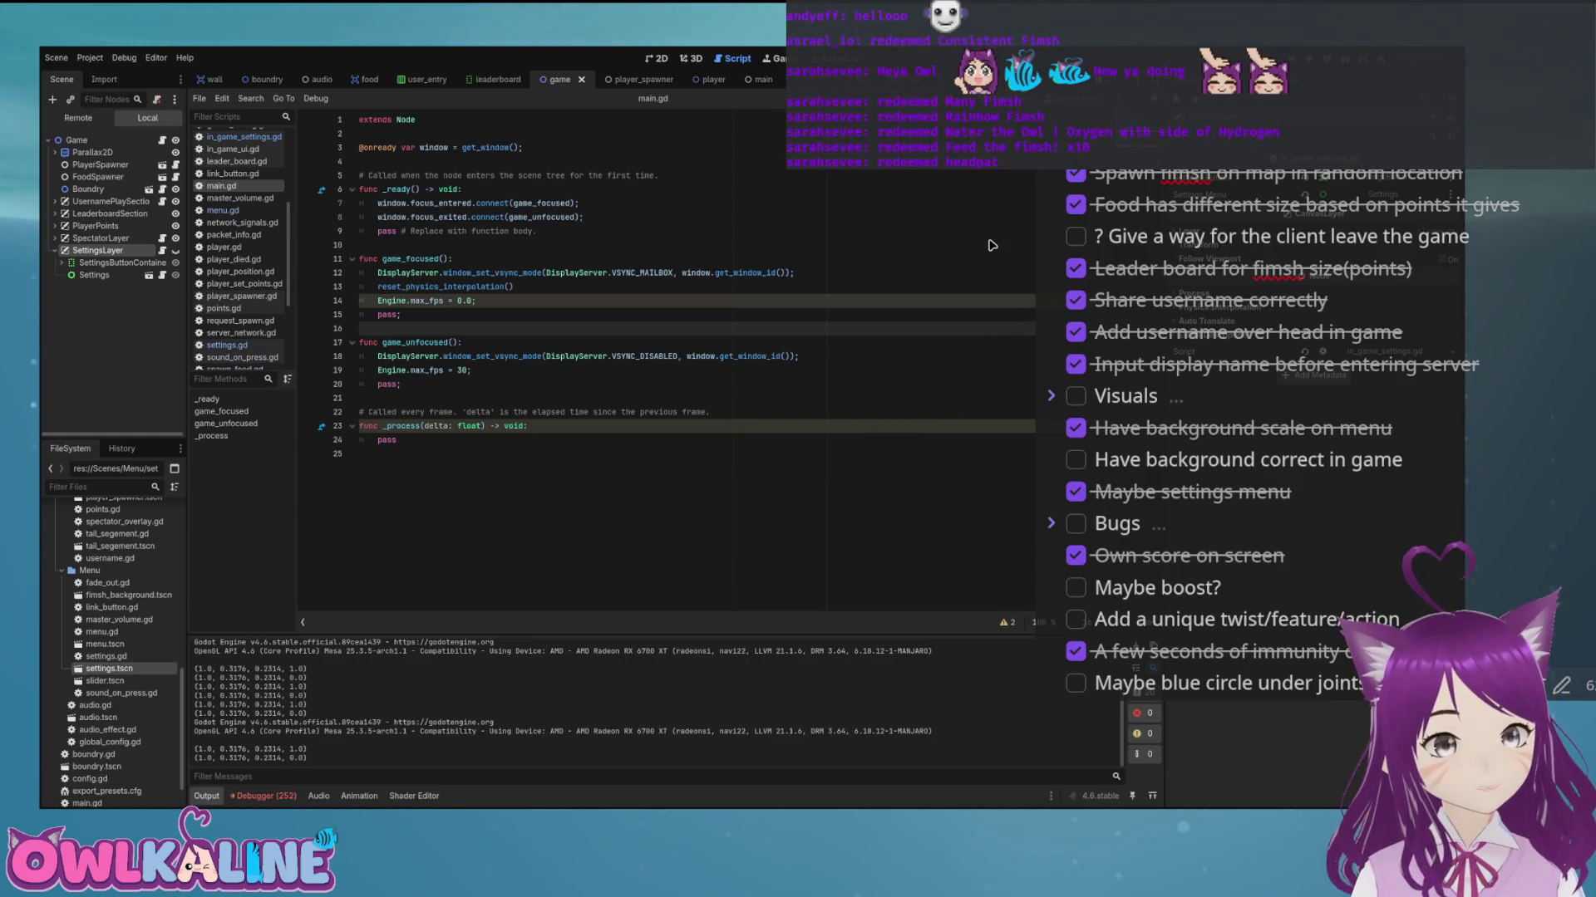
key(F8)
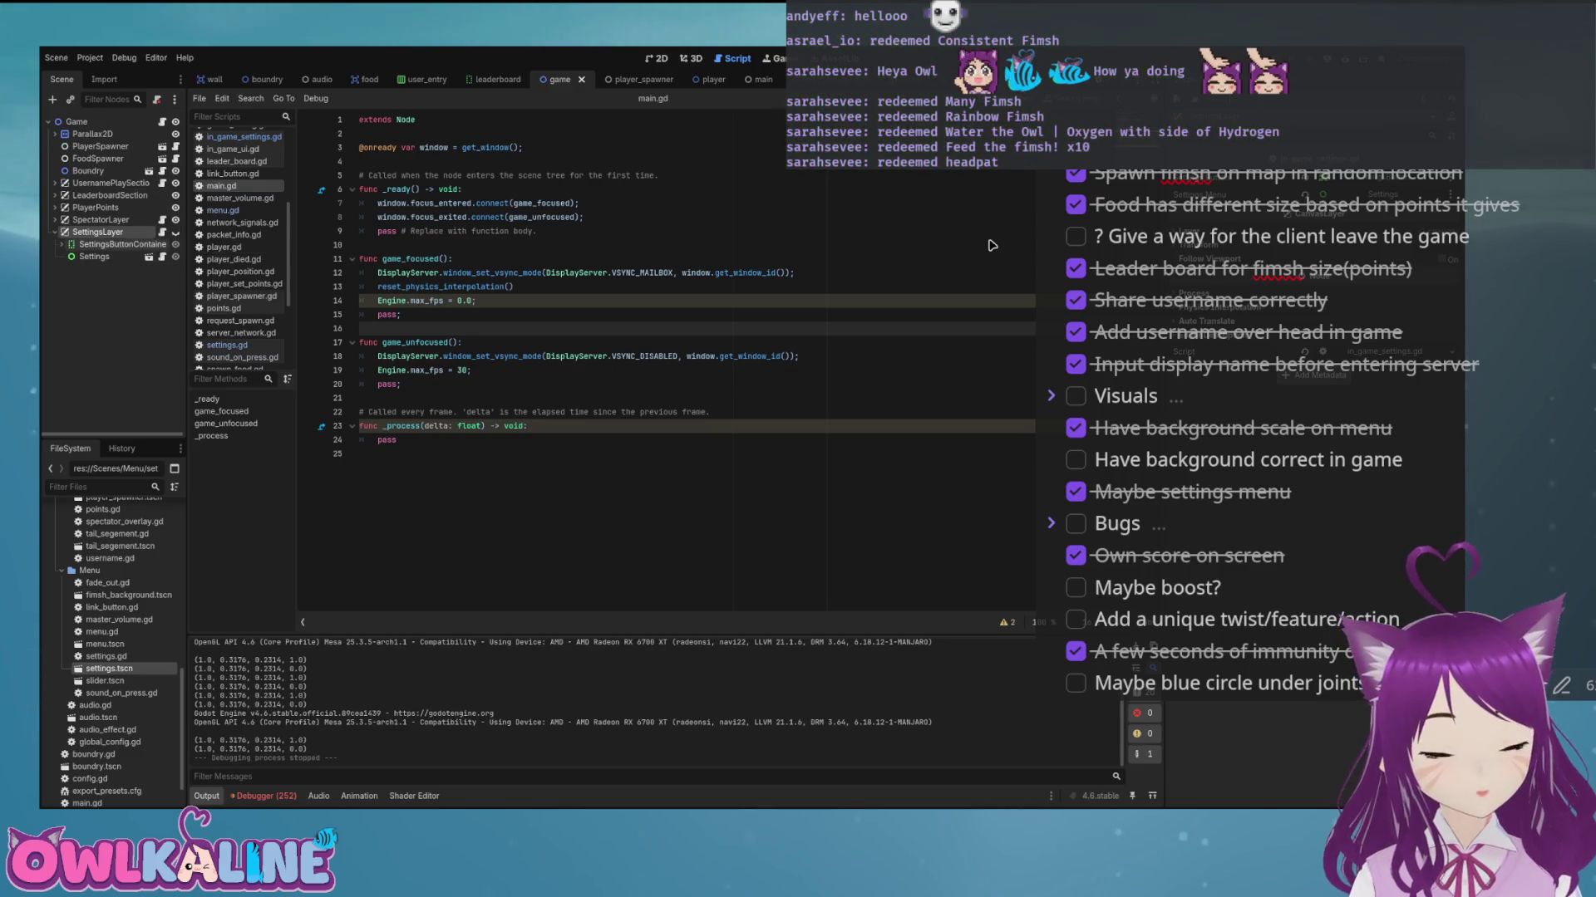
Step: Show the Settings scene in the 2D view
key(ctrl+F1)
key(ctrl+Tab)
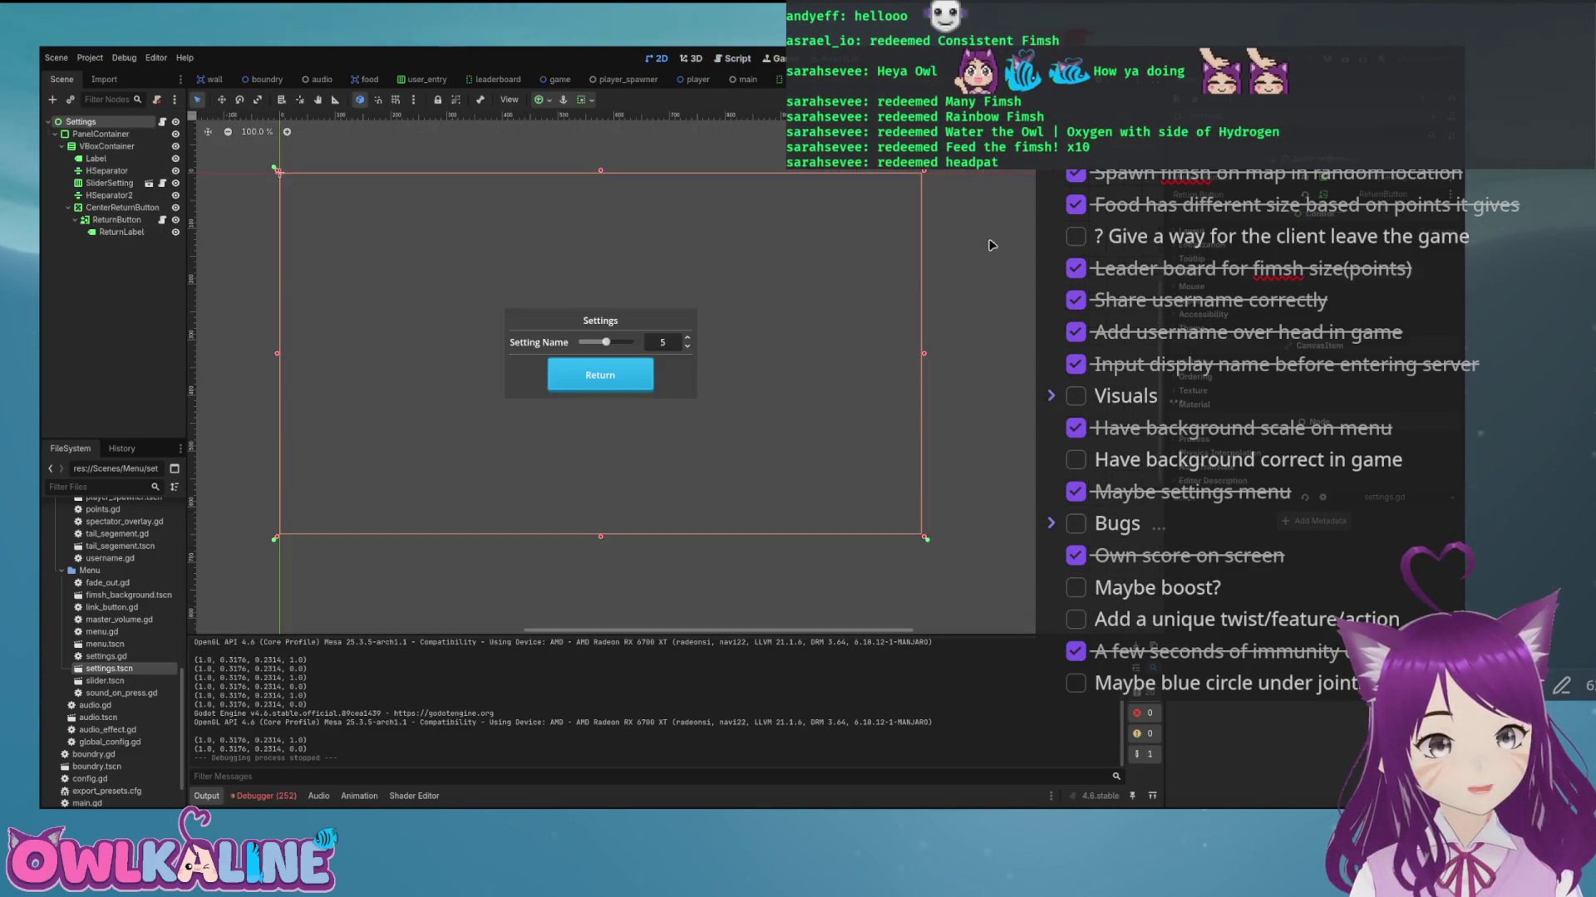
scroll(989, 245, up, 3)
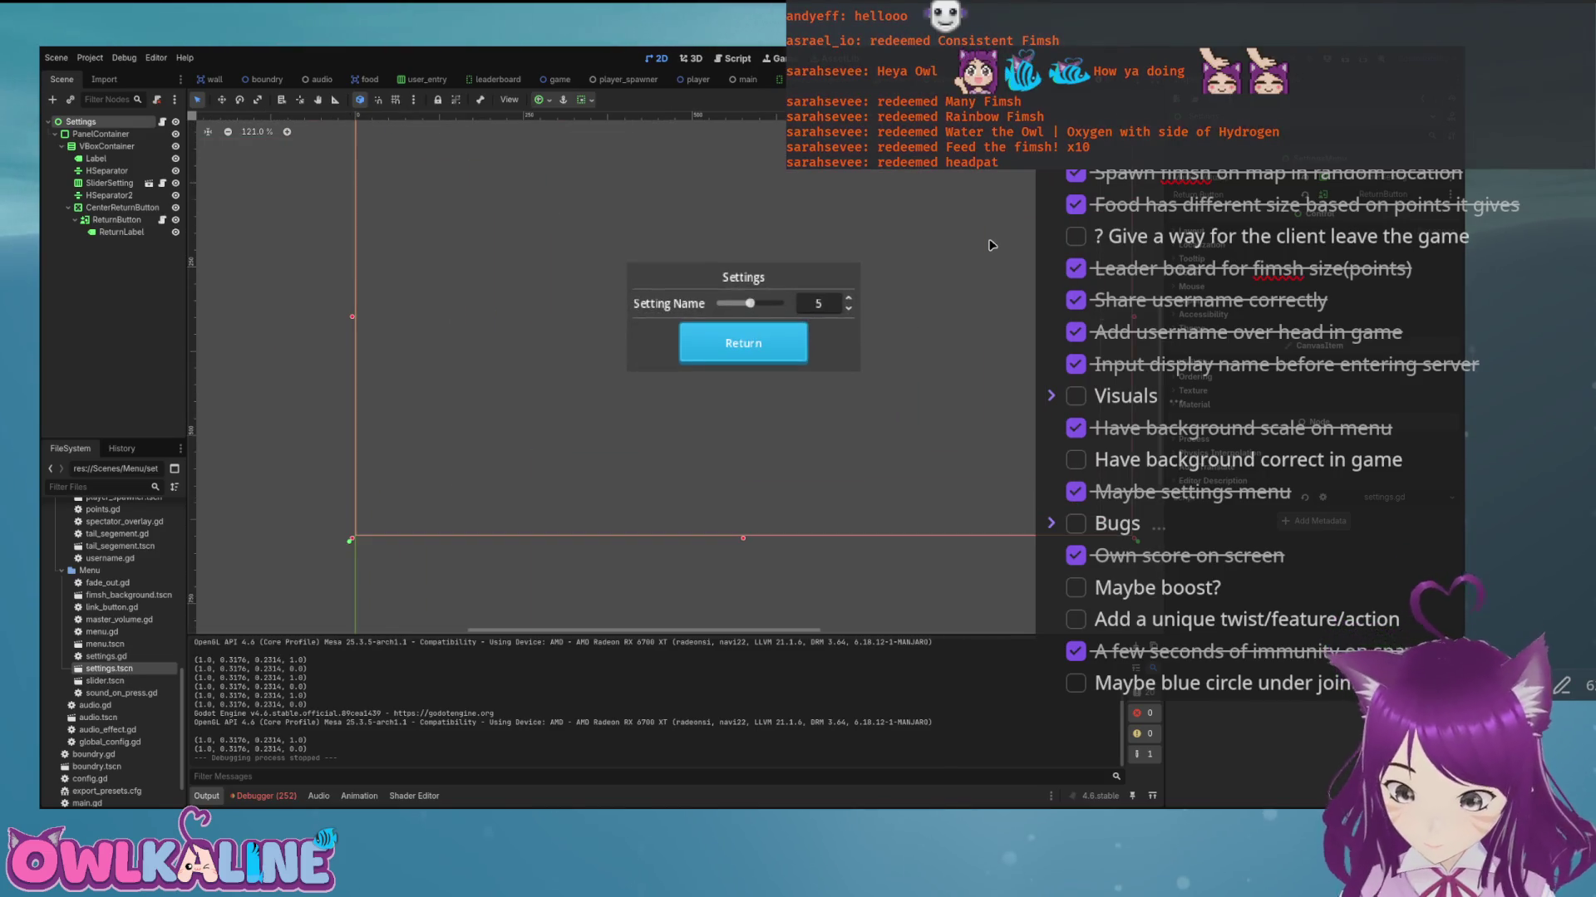
scroll(989, 245, up, 2)
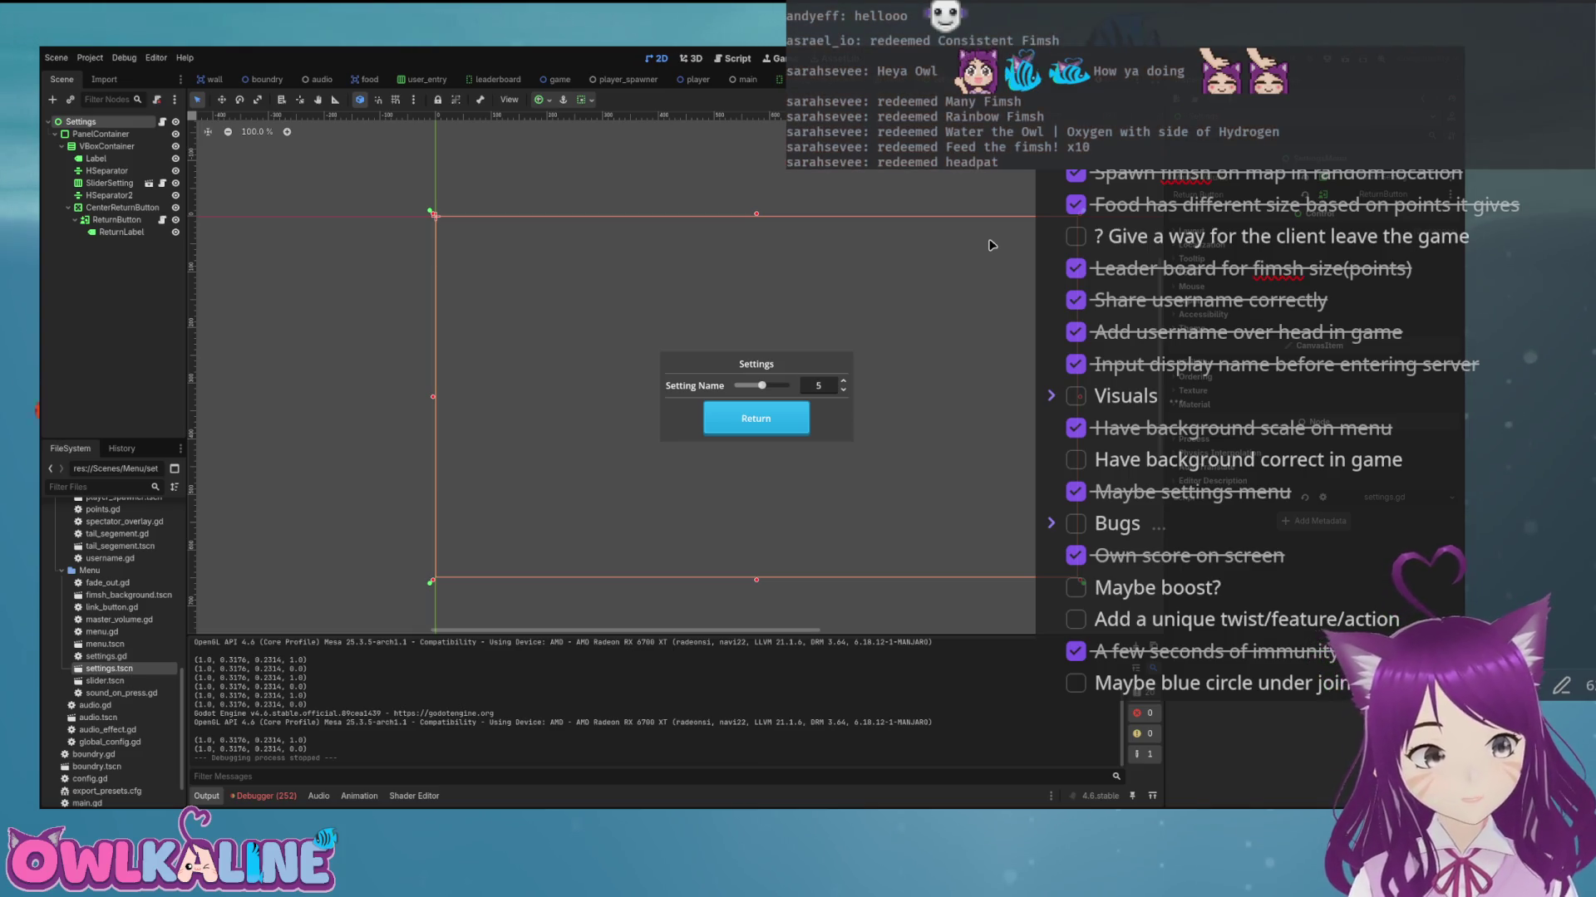
Step: Inspect the Settings node in MainMenu and the game scene's SettingsLayer, then open menu.gd
key(ctrl+Tab)
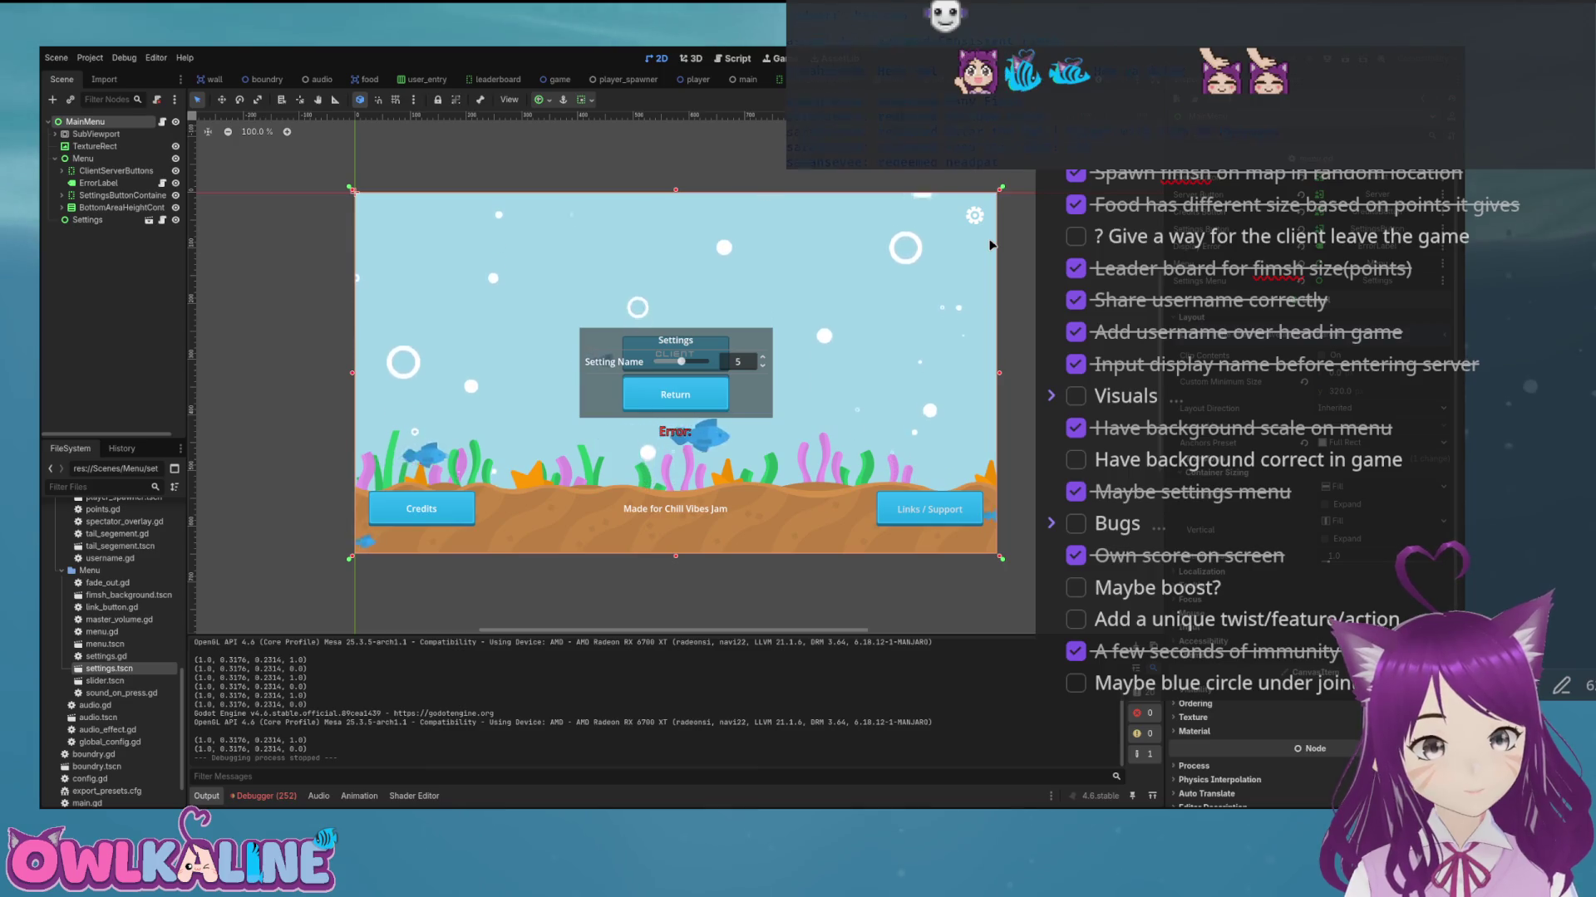
click(990, 243)
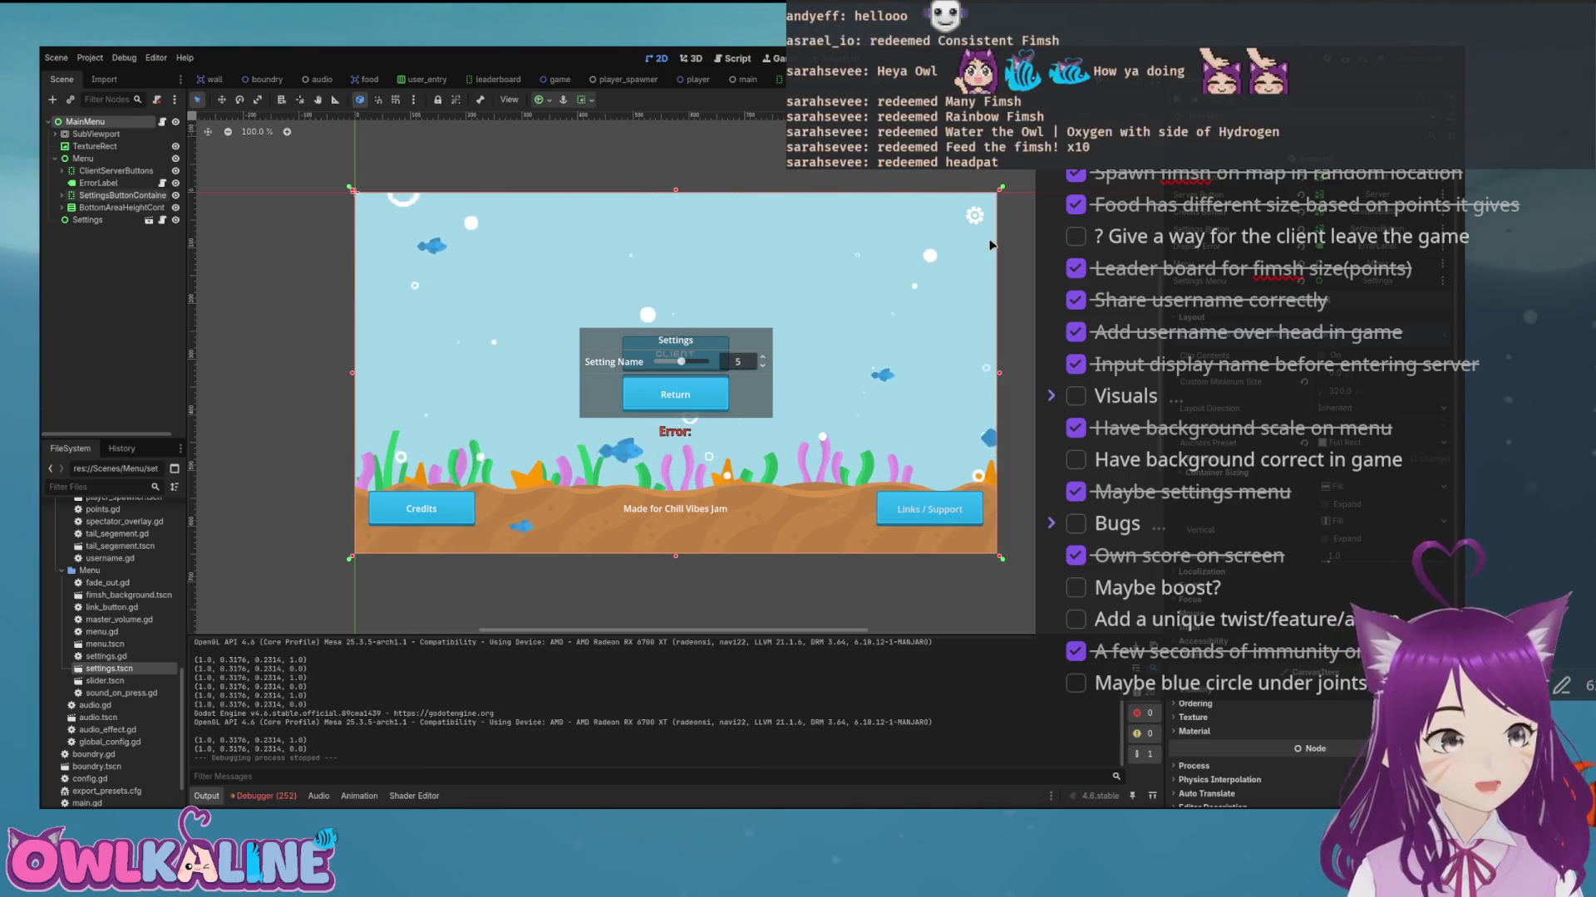
click(991, 245)
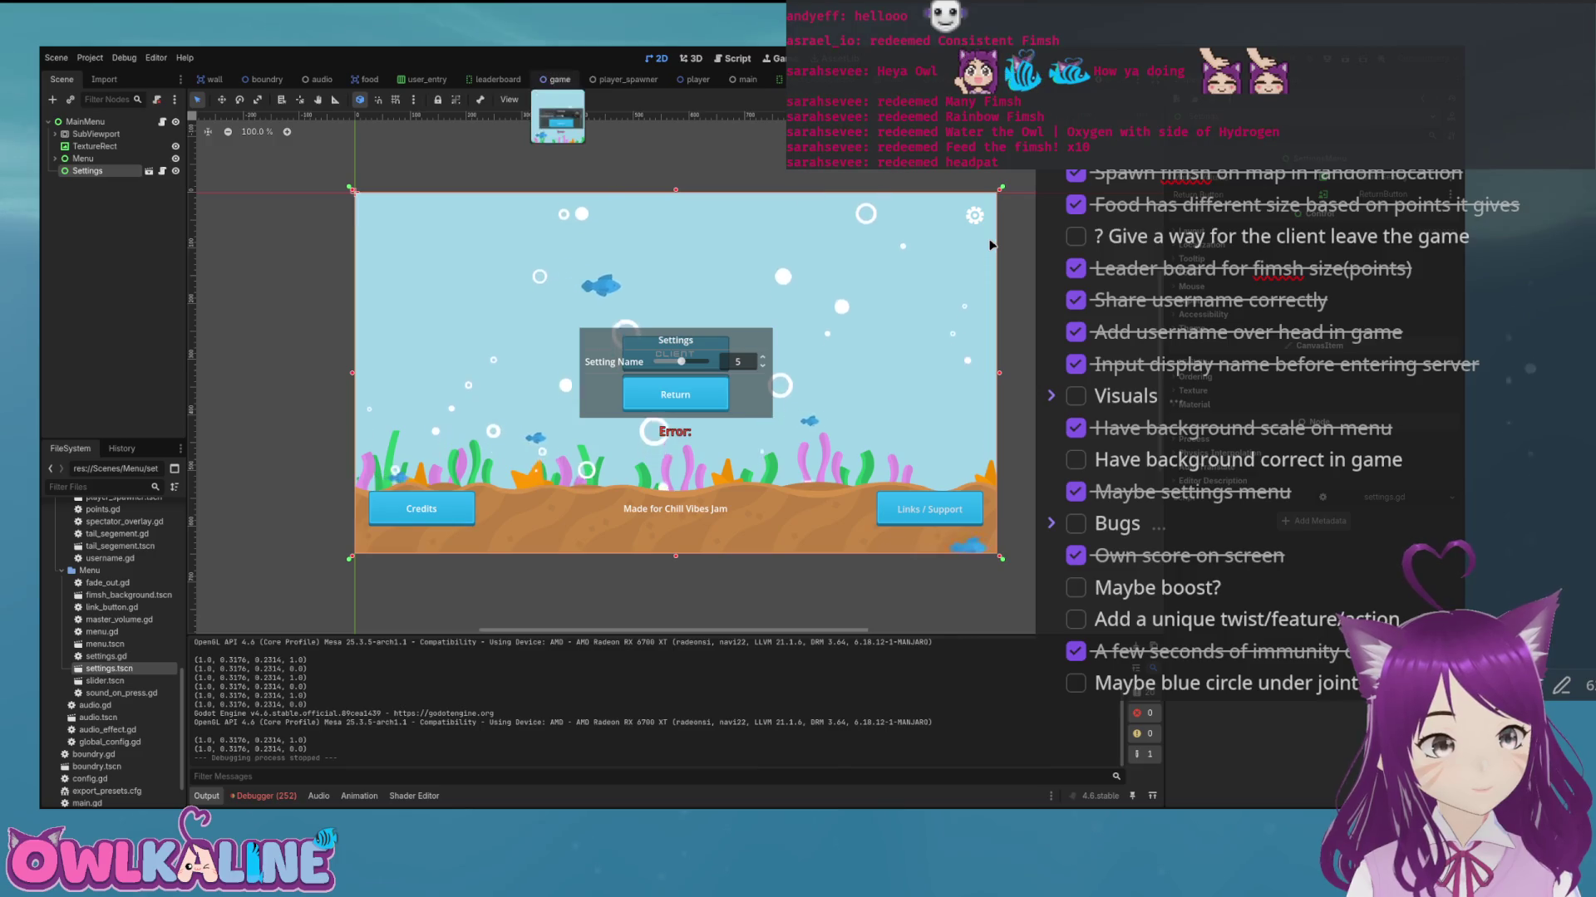
click(559, 79)
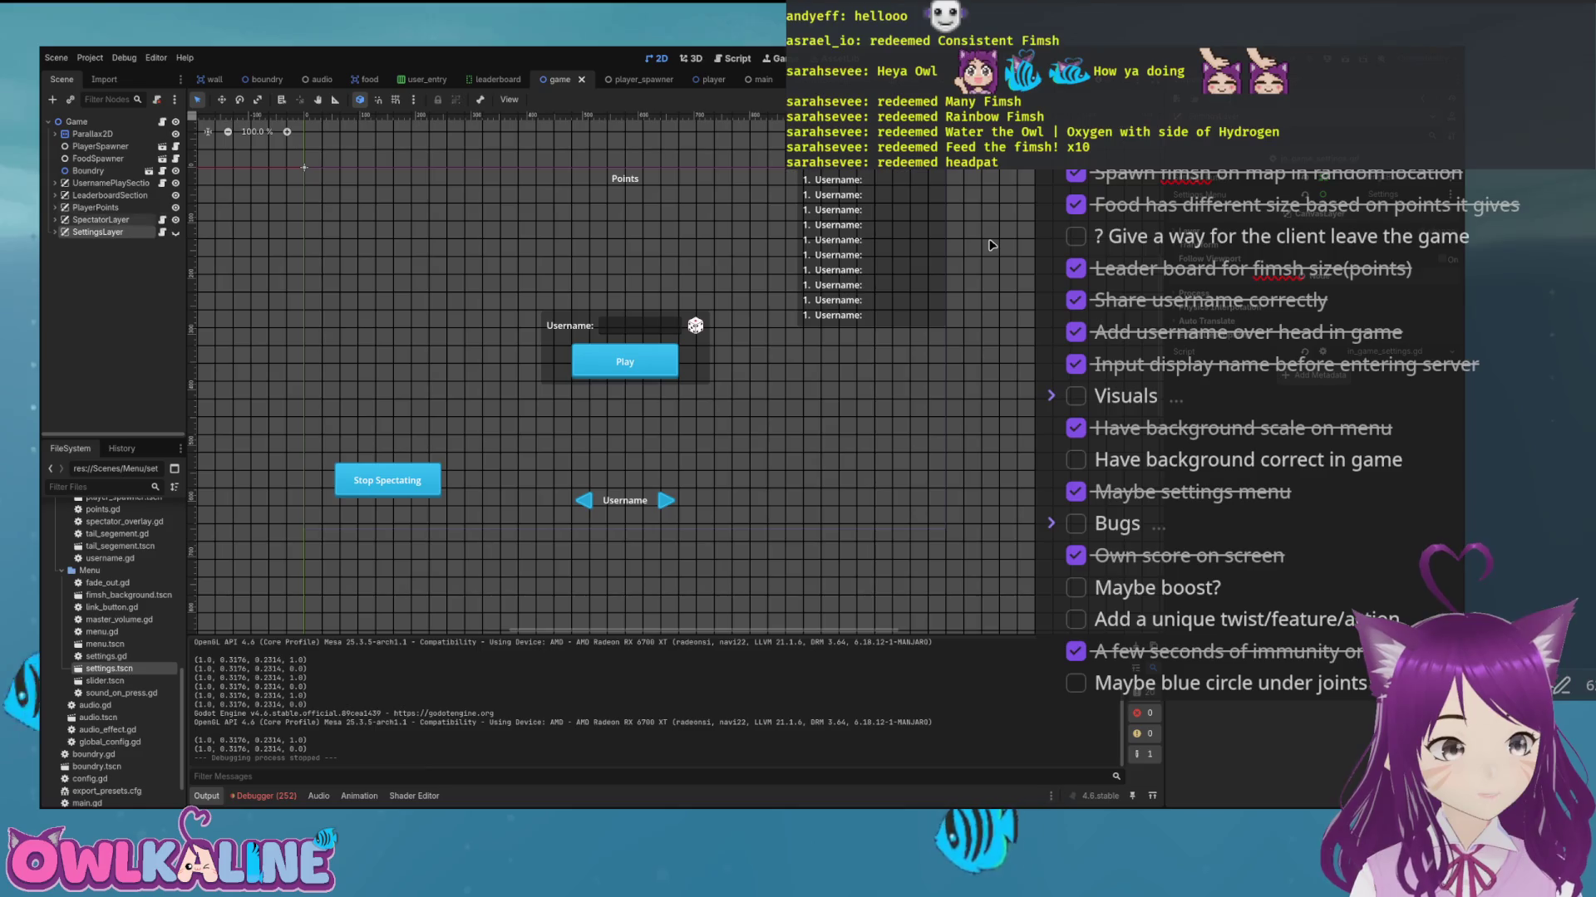
key(Right)
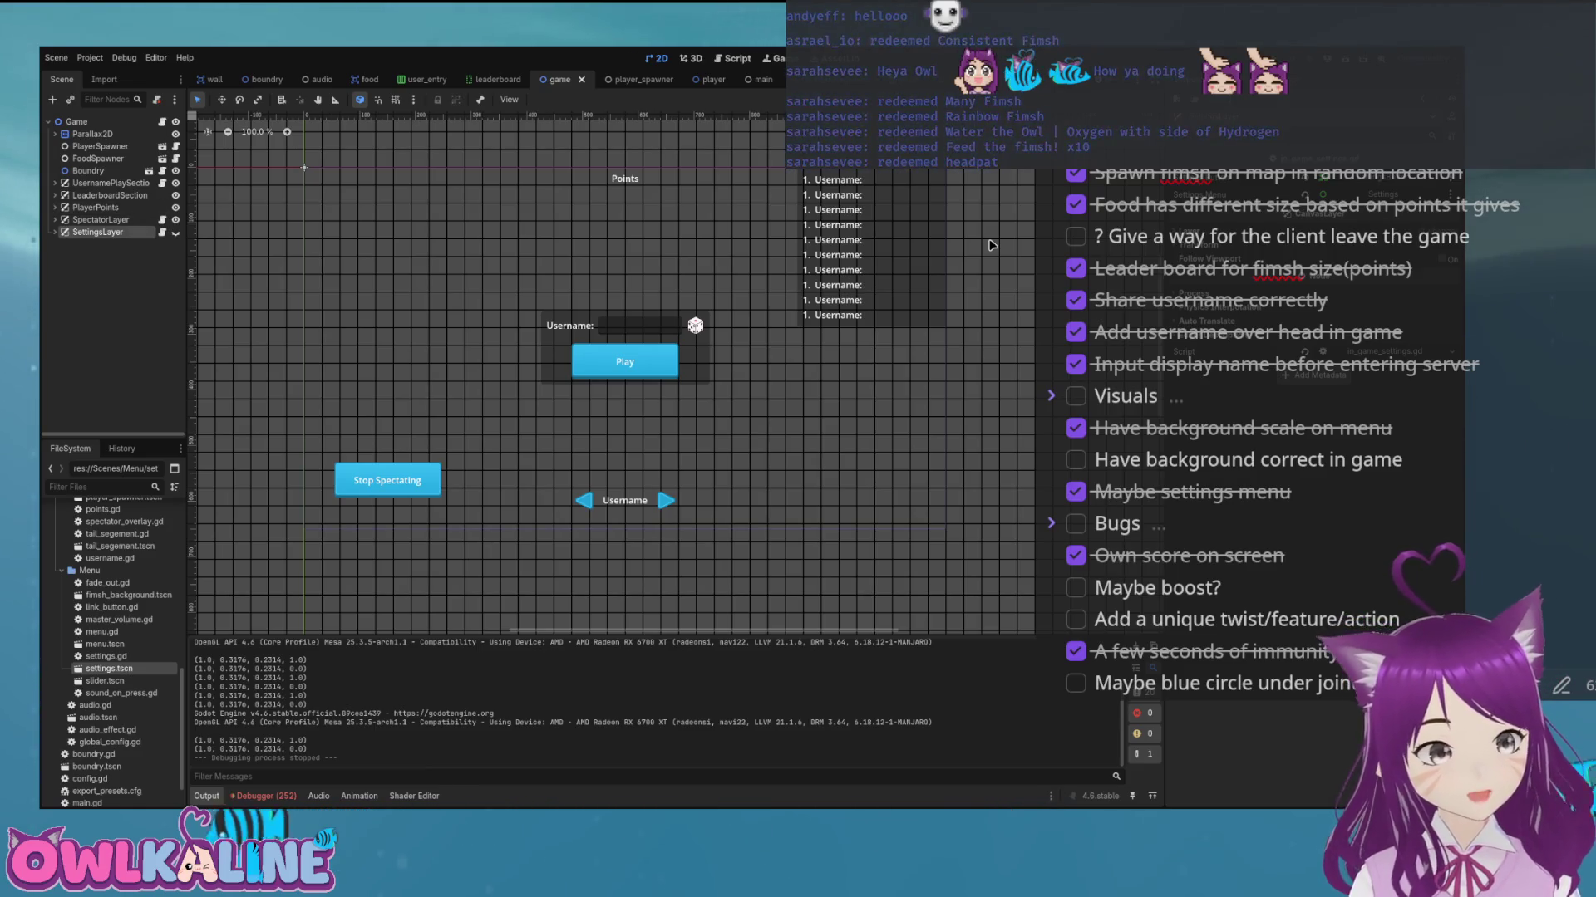
key(Left)
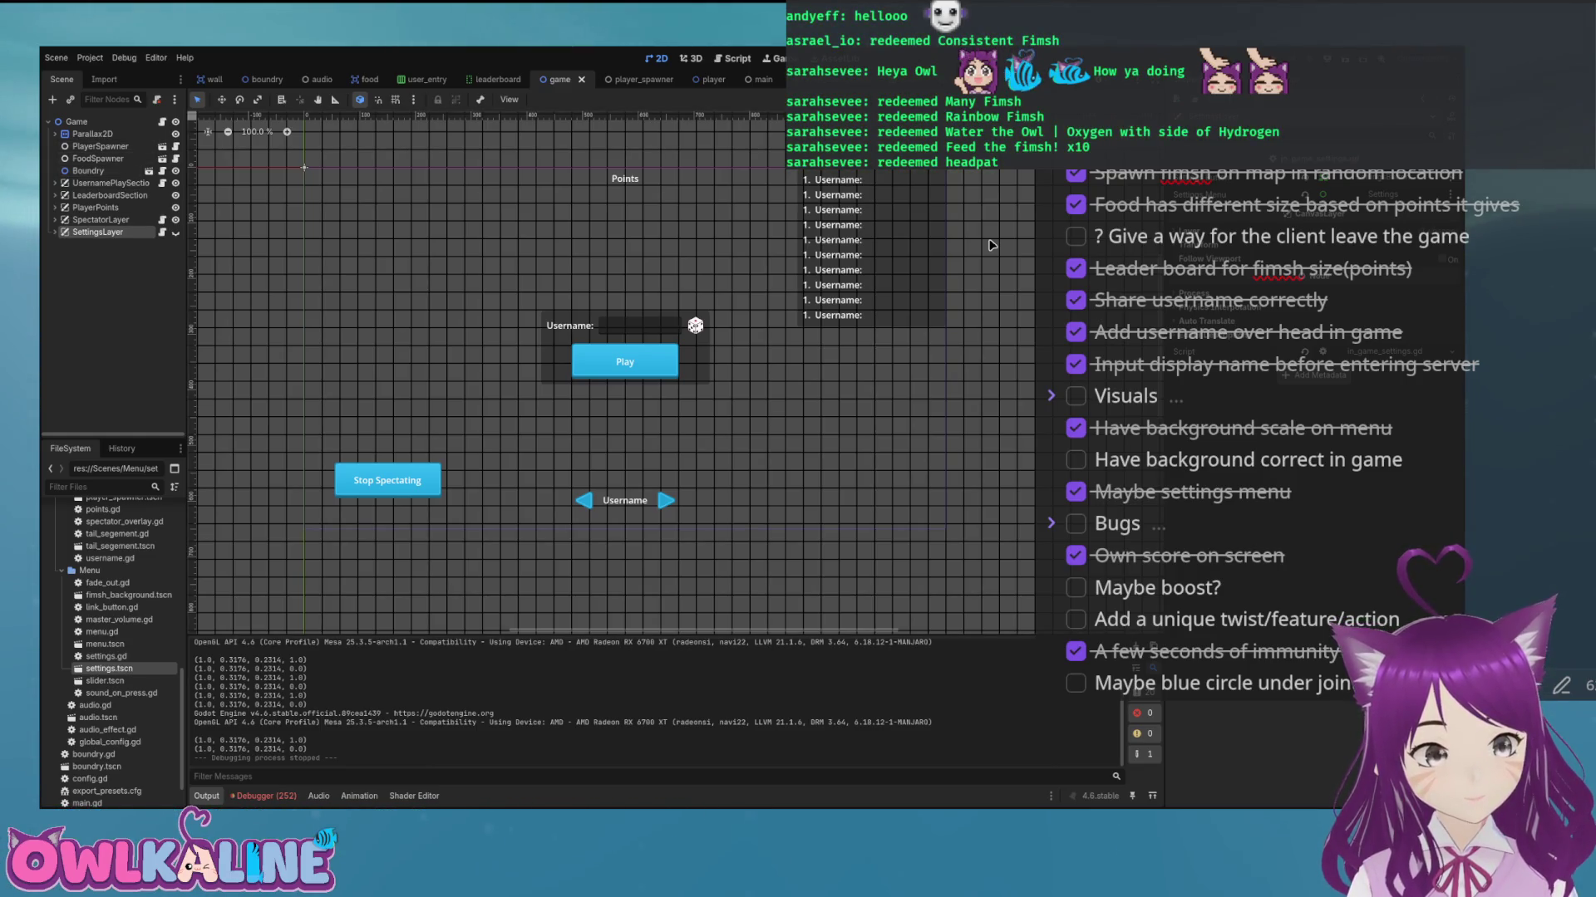
key(ctrl+Tab)
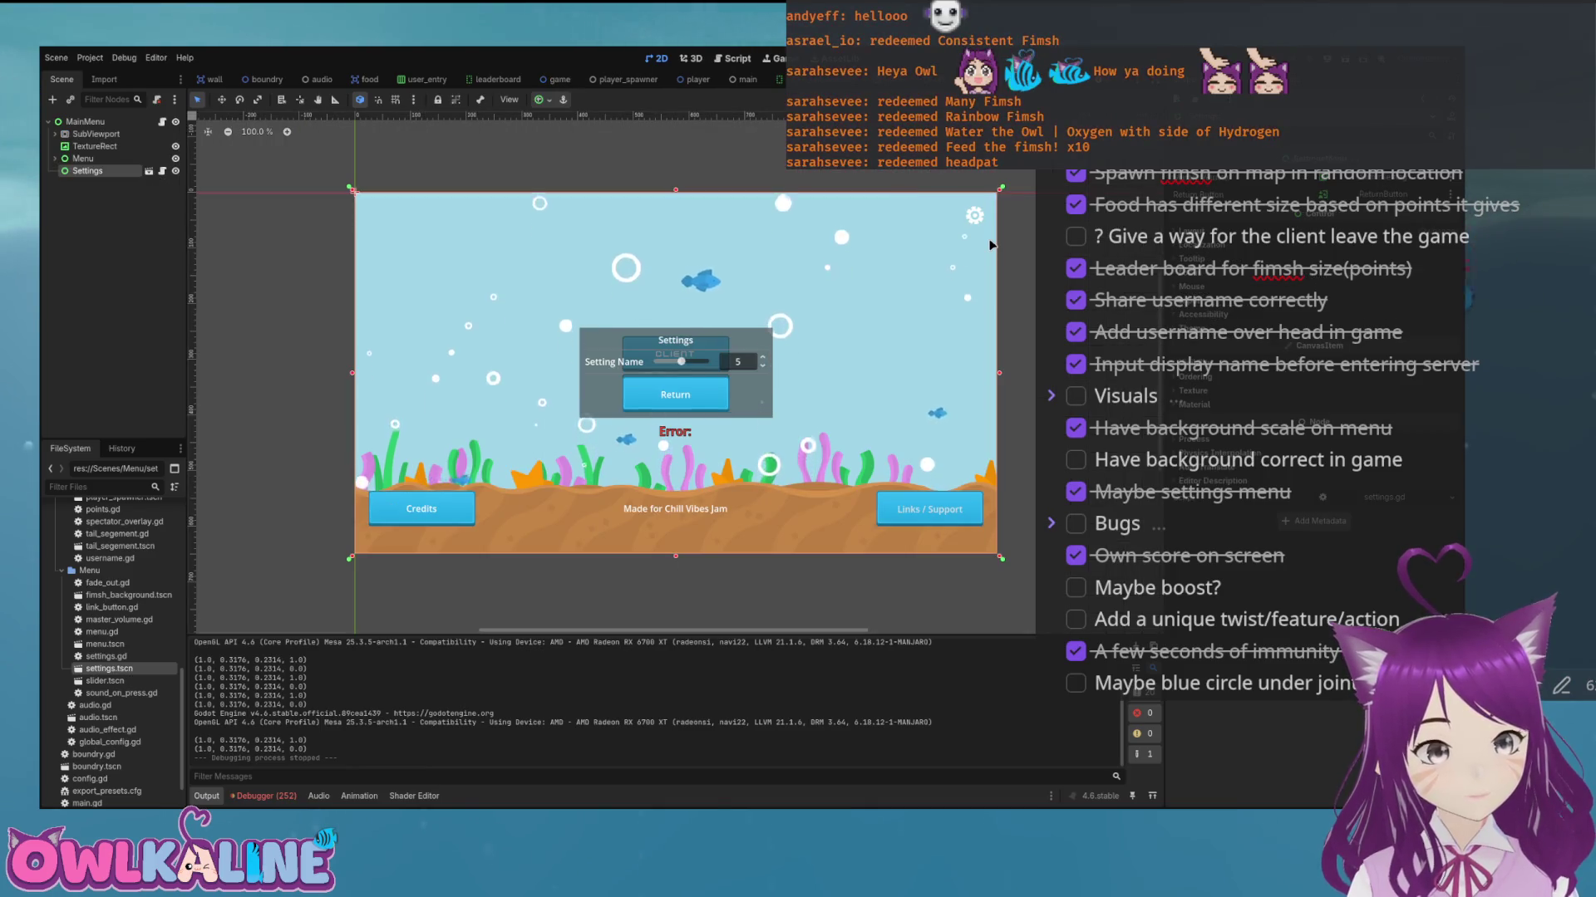
key(ctrl+F3)
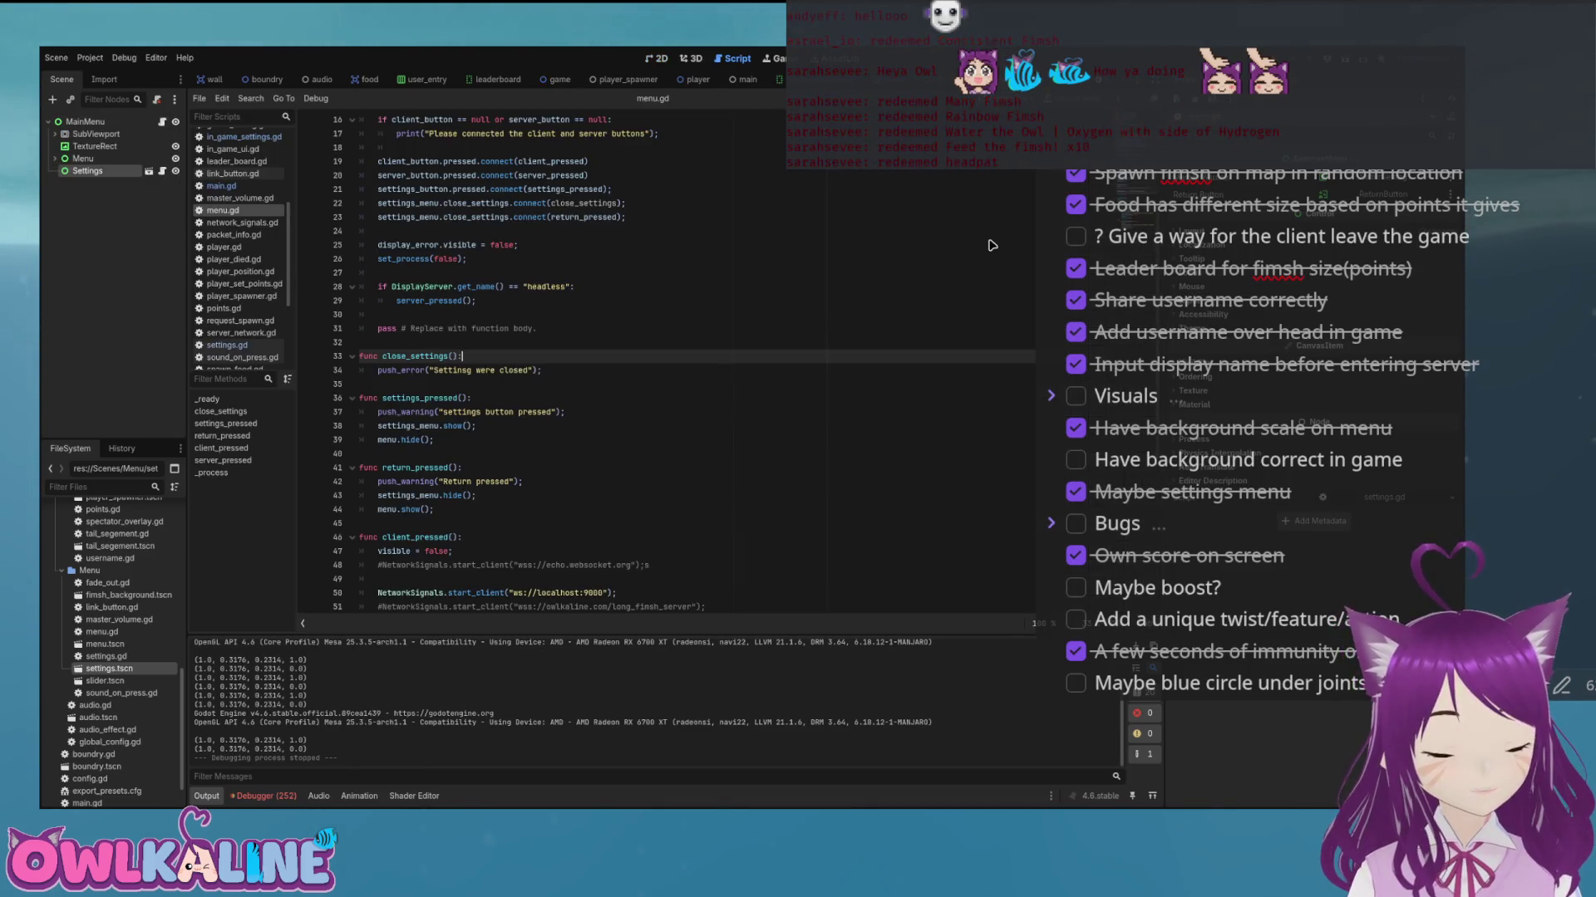
Step: Jump to the visible = false line 47 in menu.gd, zoom the 2D menu view, then show the game scene
scroll(991, 245, down, 5)
key(F3)
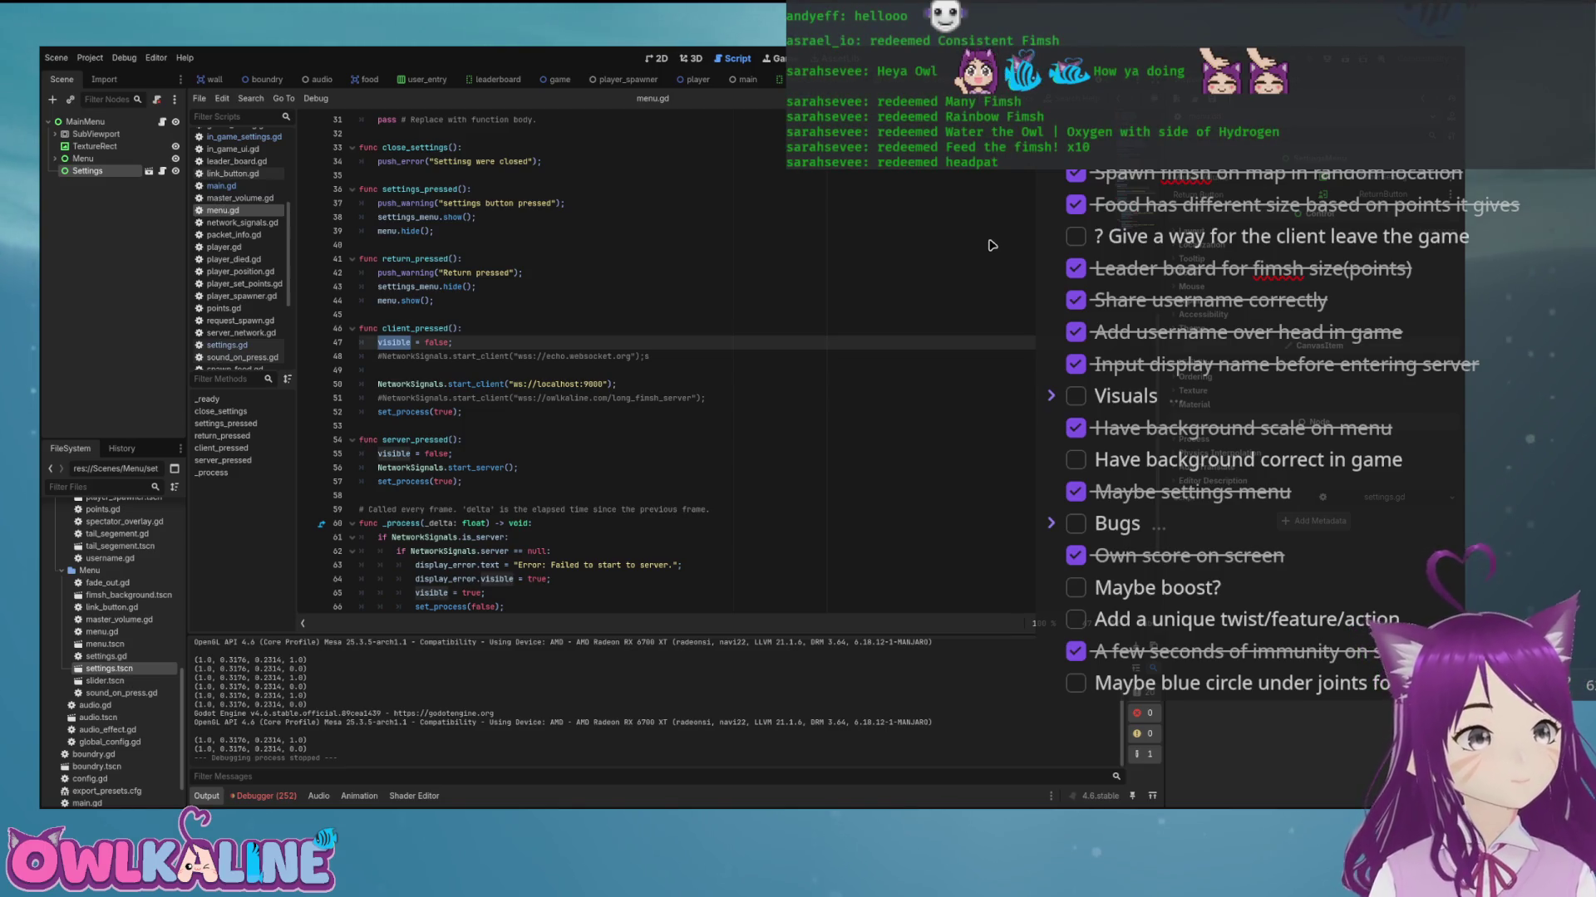
key(ctrl+F1)
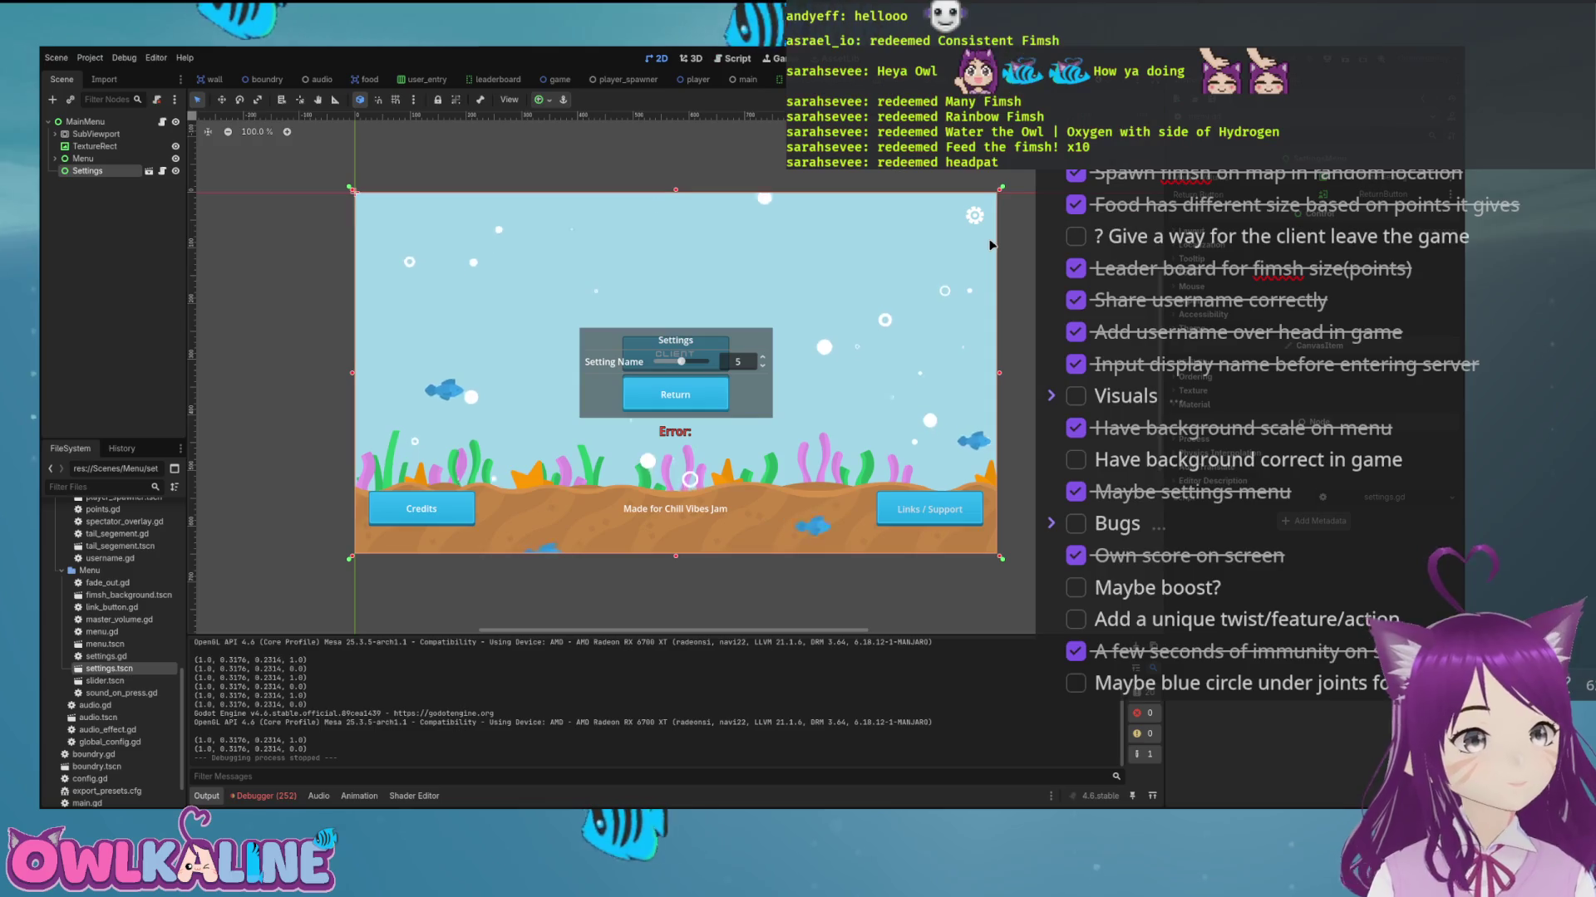
key(ctrl+equal)
key(ctrl+equal)
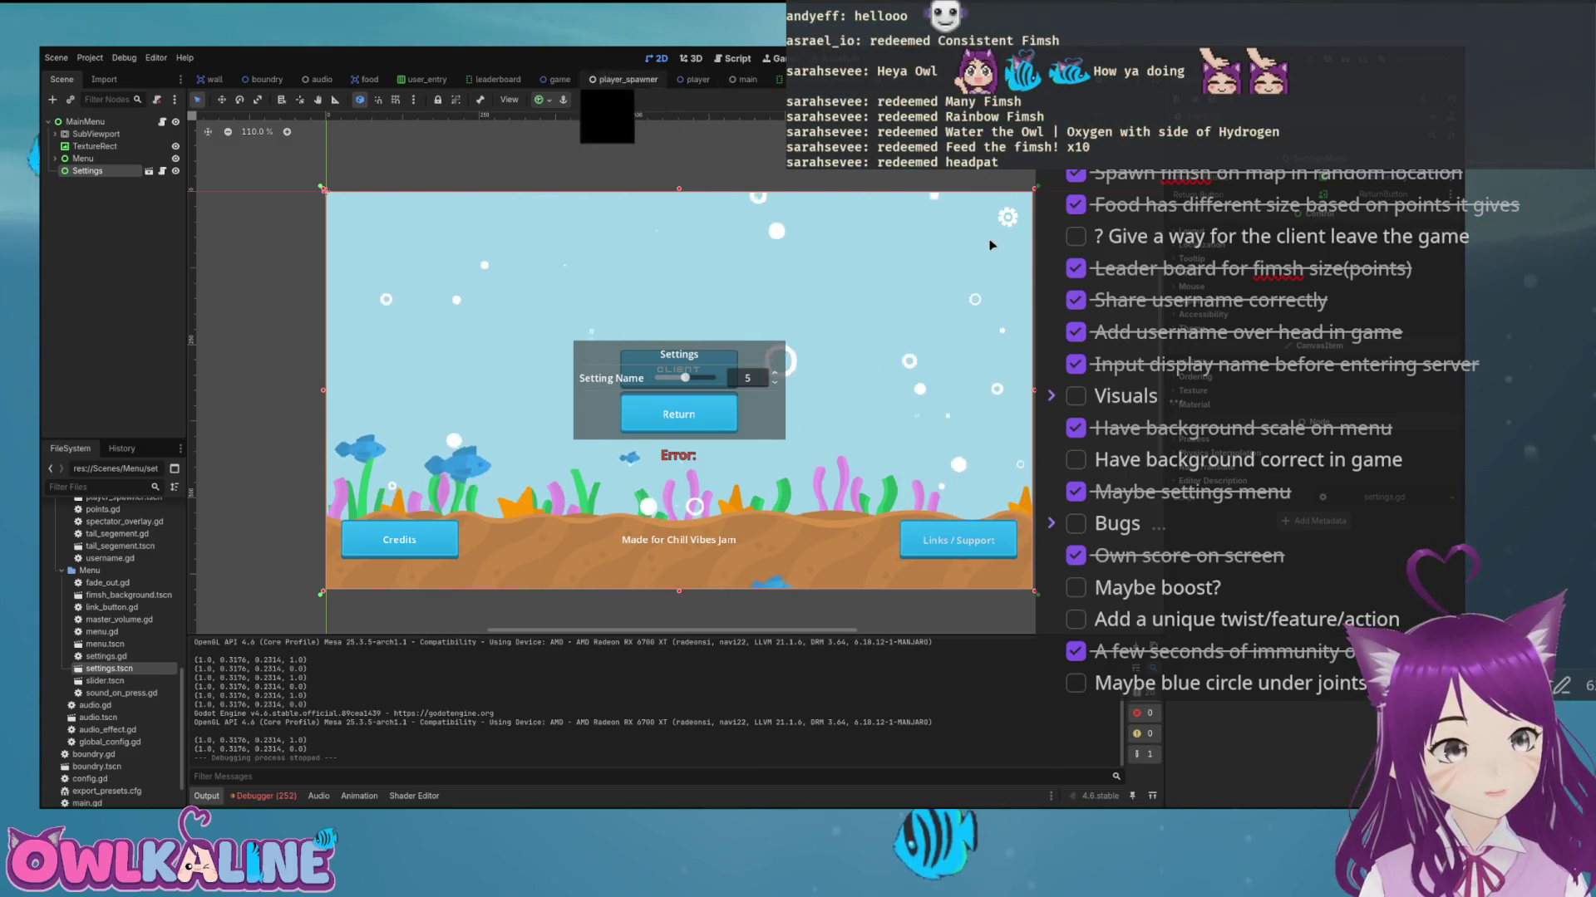
key(ctrl+shift+Tab)
key(ctrl+shift+Tab)
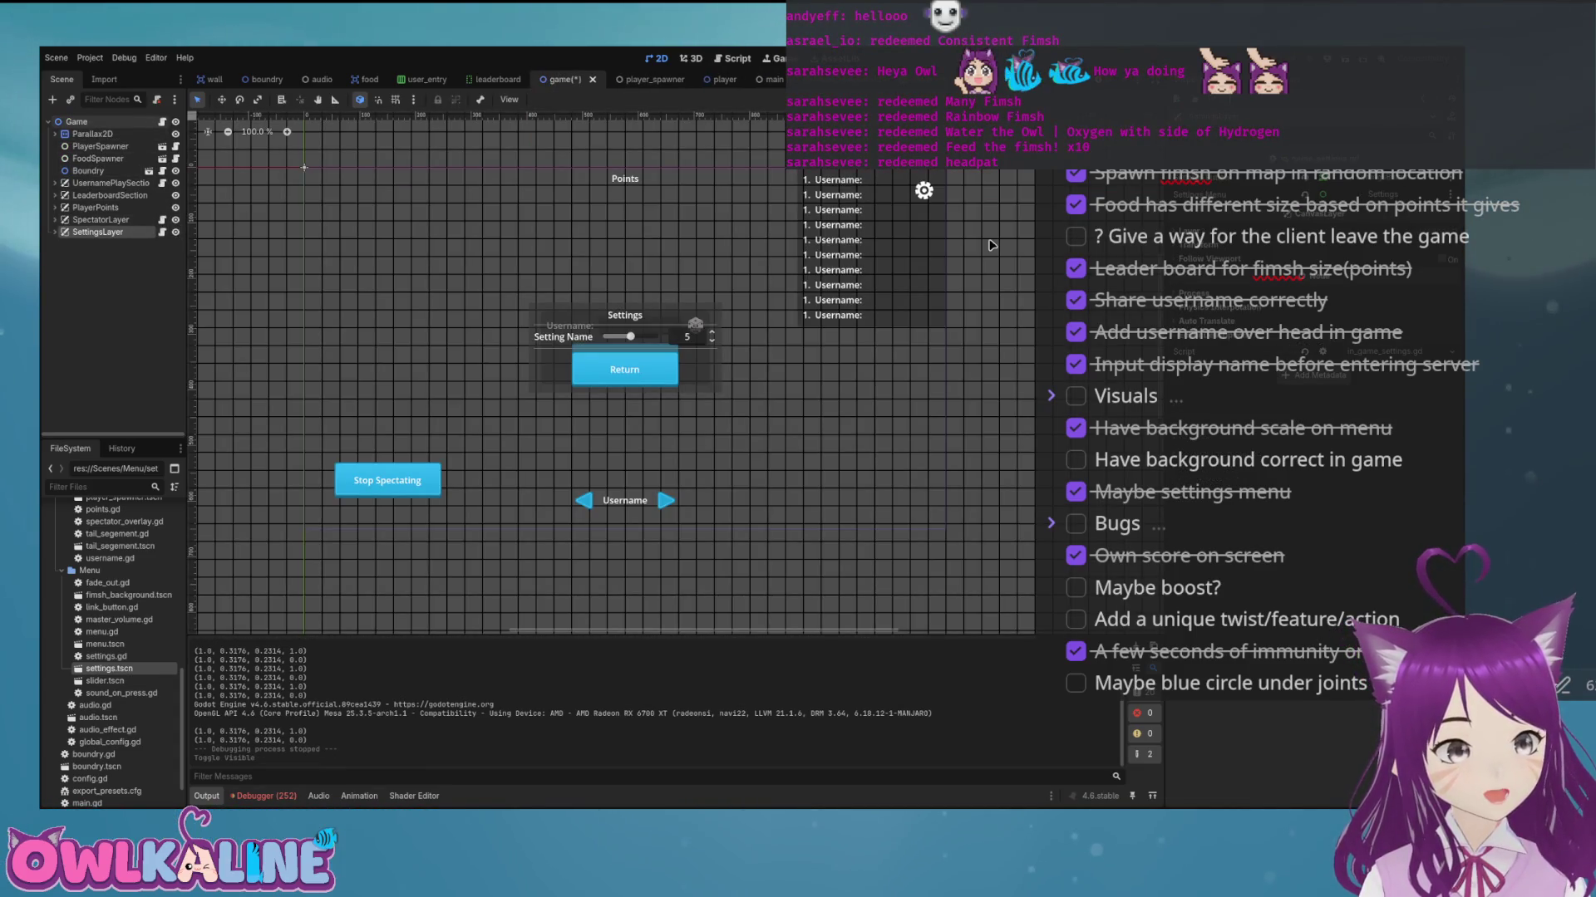
Step: Insert 'visible = false;' as the first line of _ready() in game.gd and save
key(ctrl+F3)
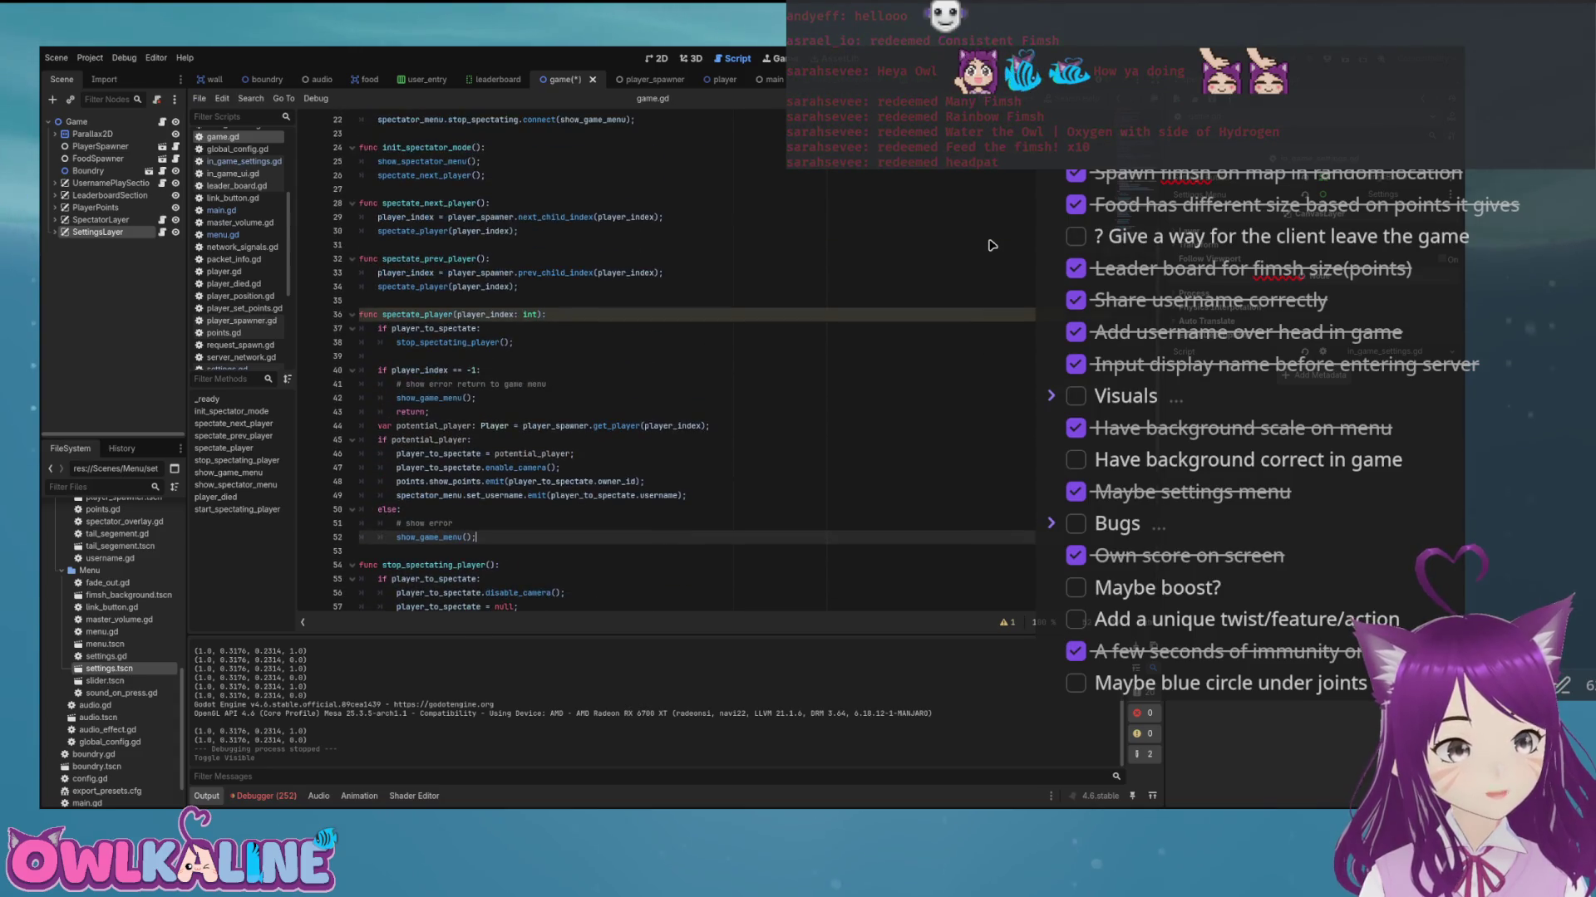
scroll(992, 245, up, 5)
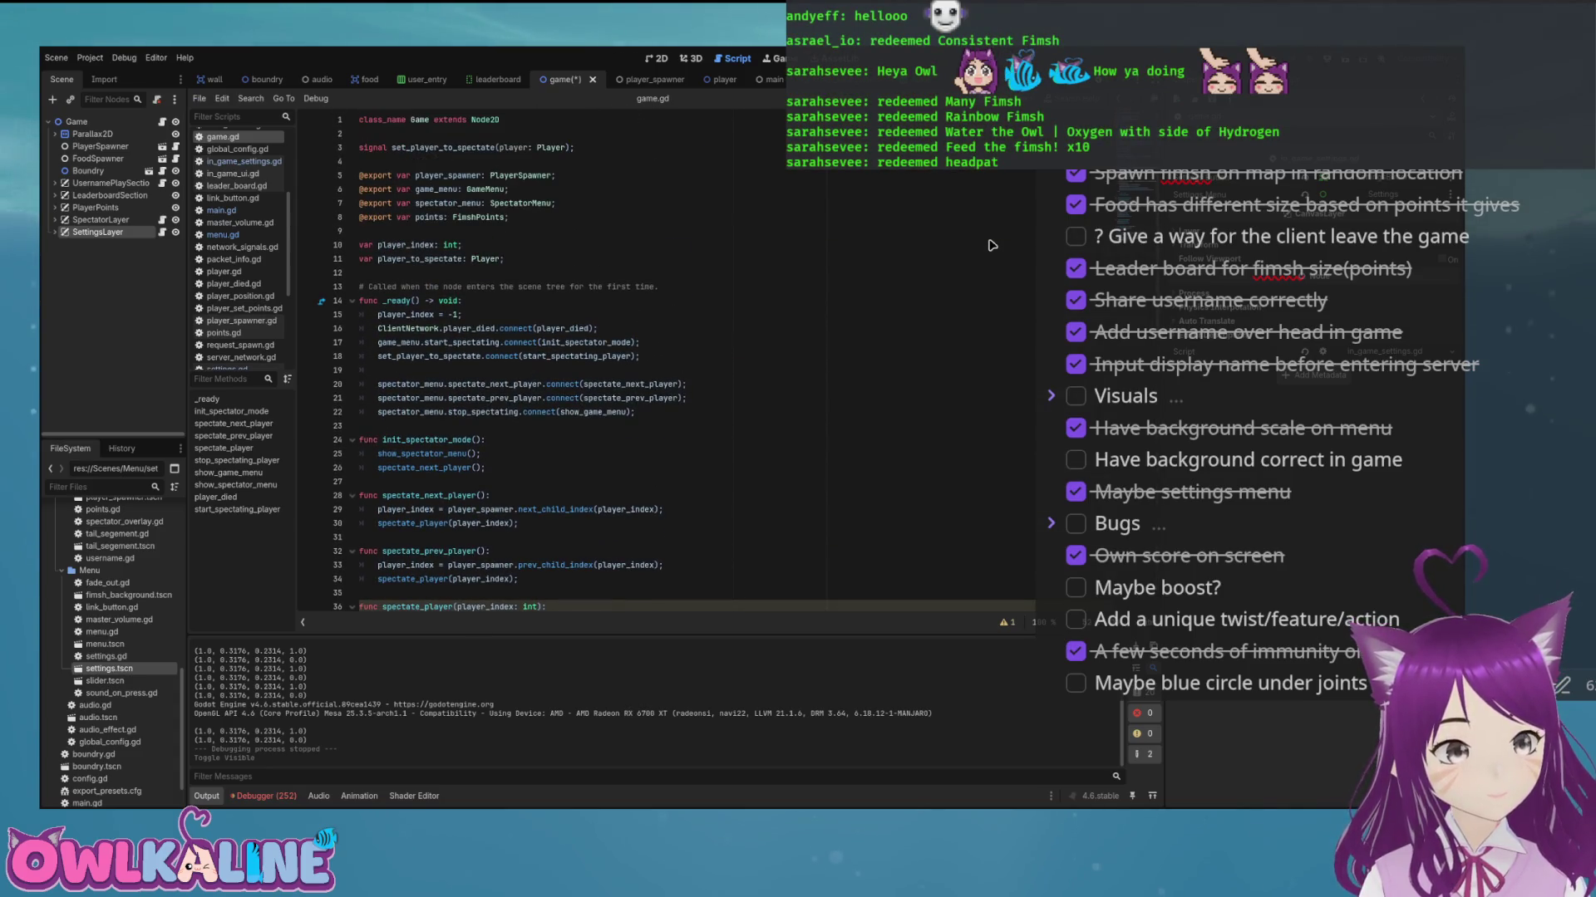
key(Up)
key(Up)
key(Up)
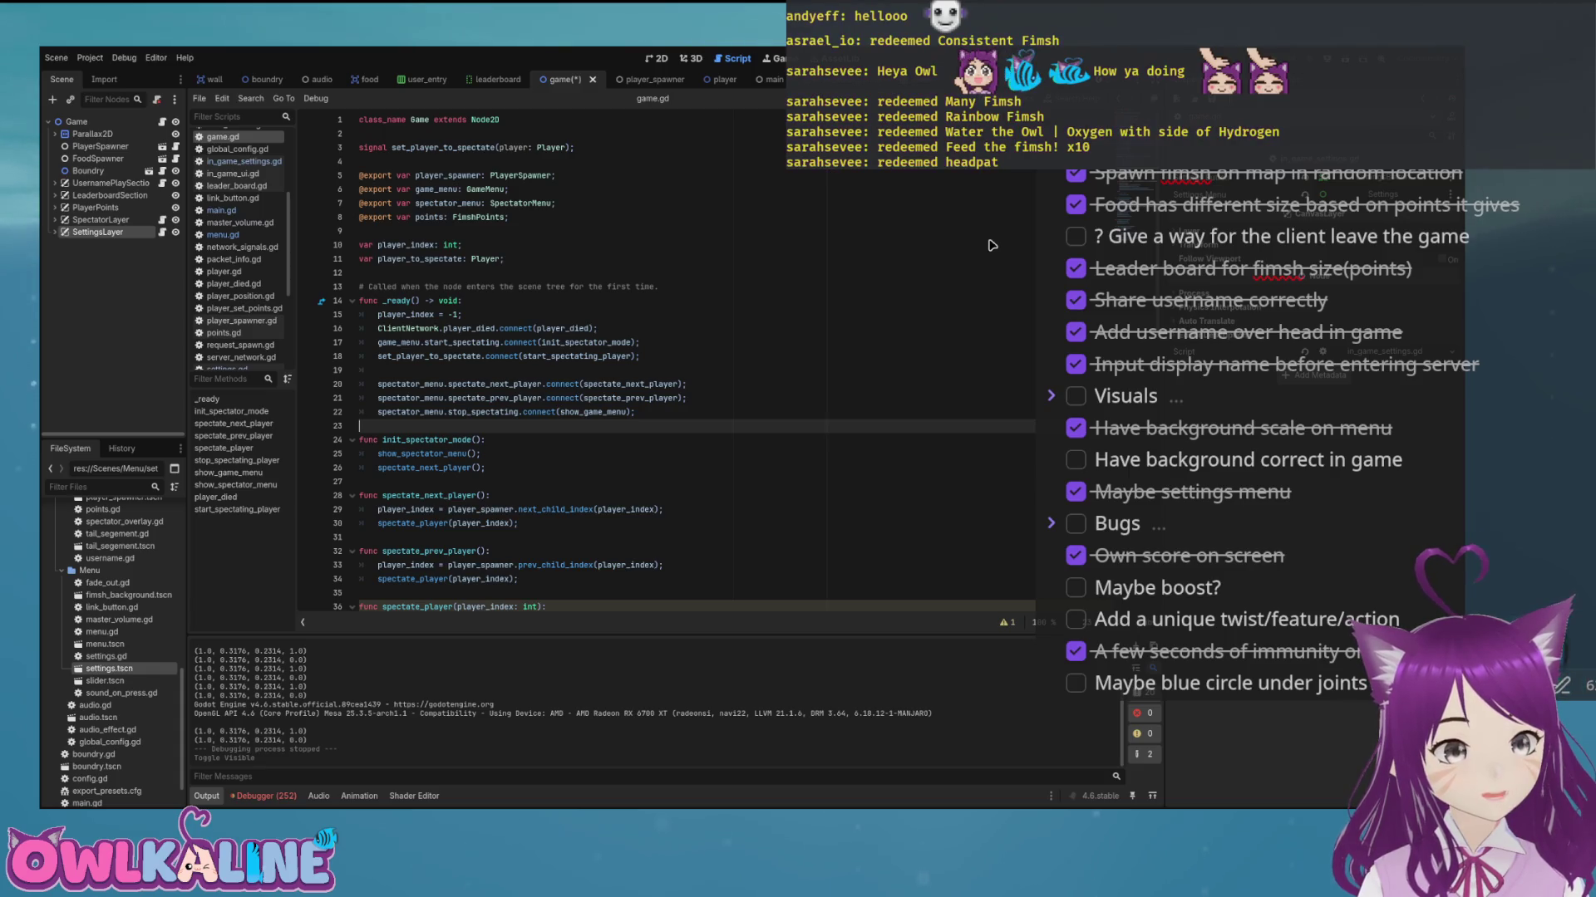
scroll(992, 245, down, 1)
scroll(992, 245, down, 11)
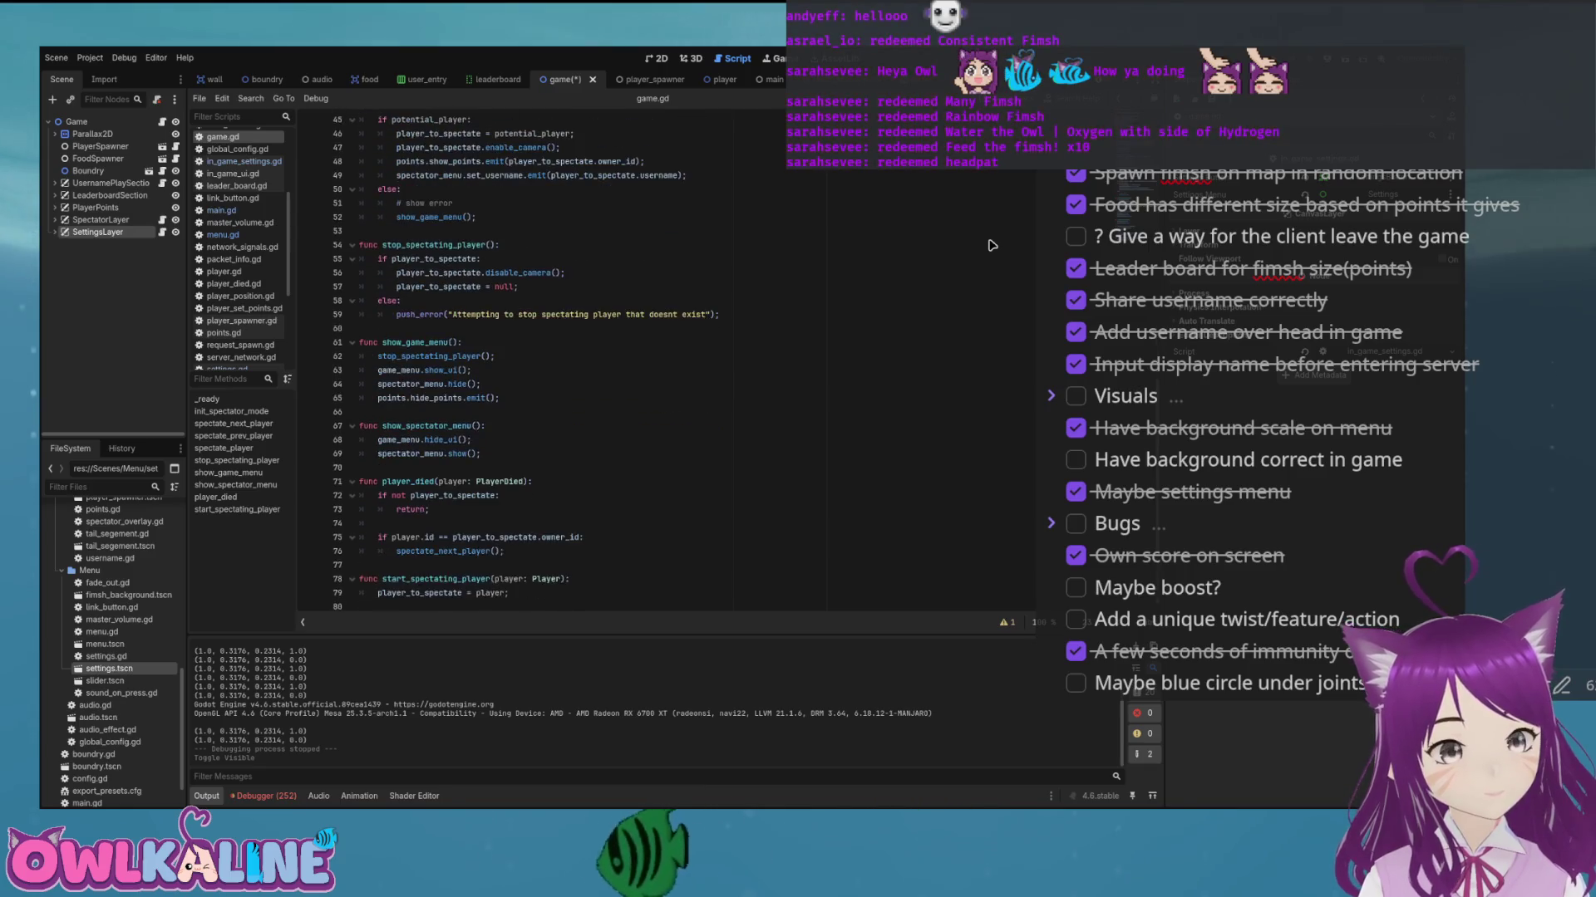
scroll(992, 245, up, 12)
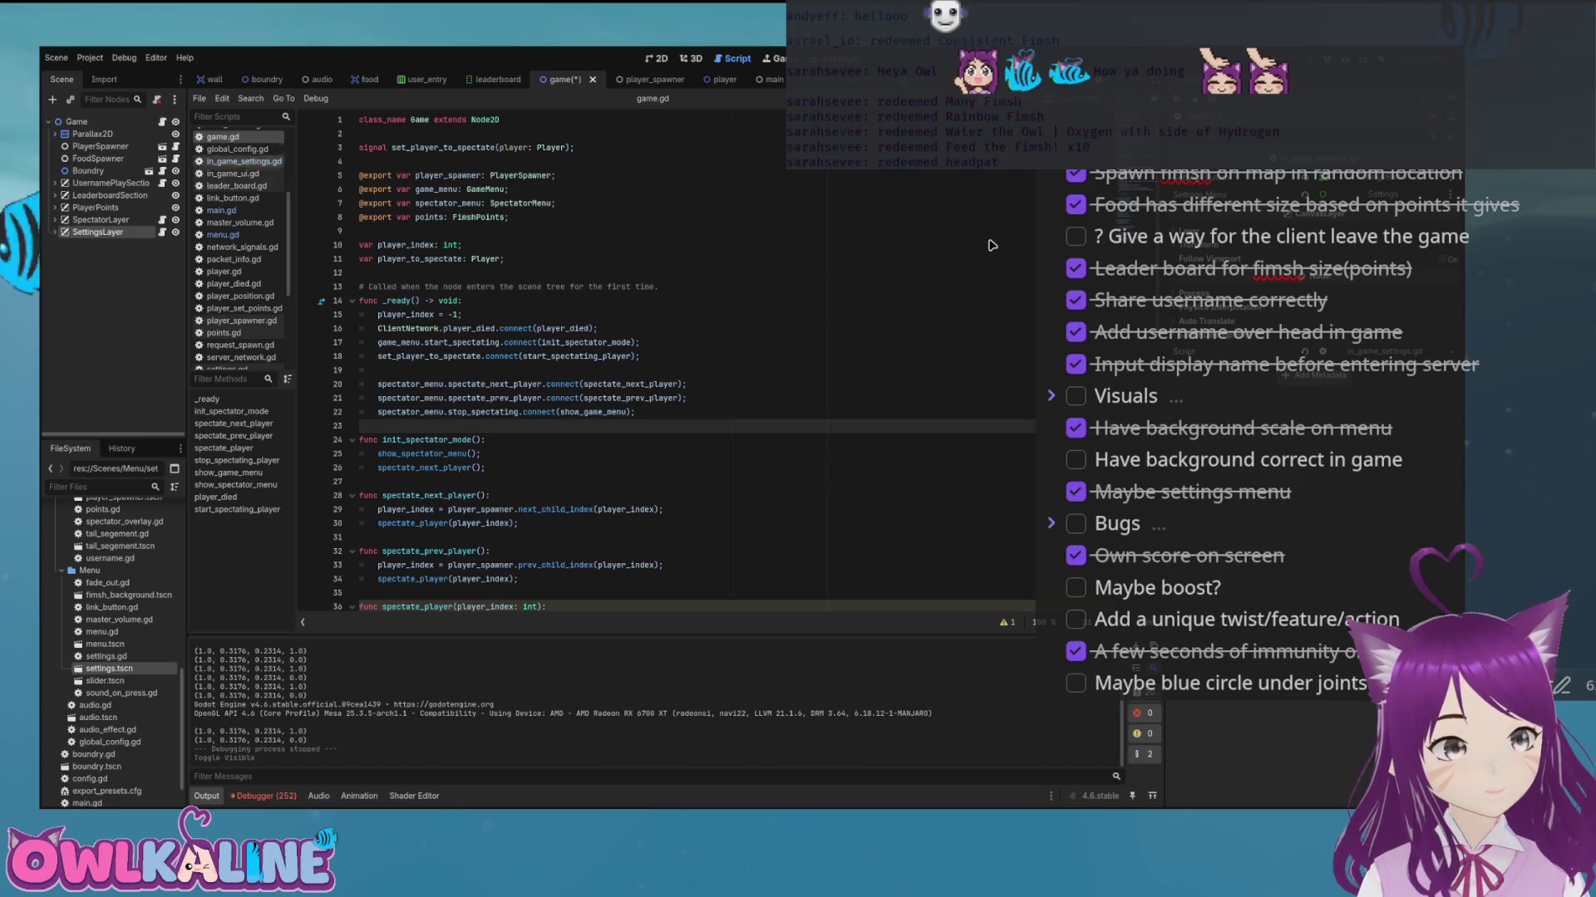
key(ctrl+z)
key(ctrl+z)
key(Return)
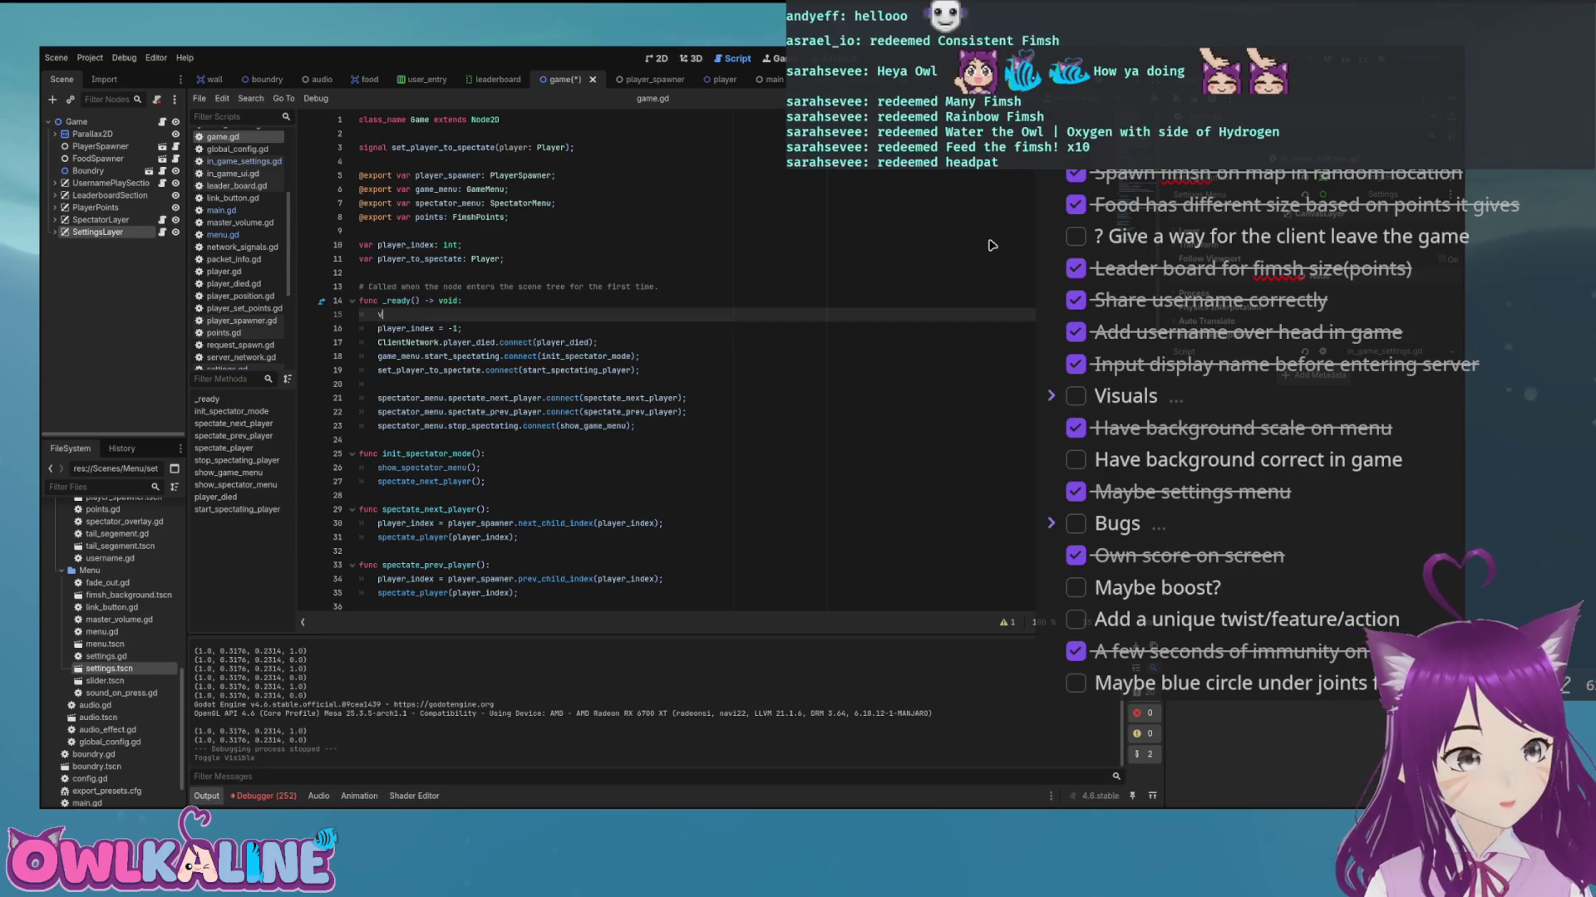
text(isible )
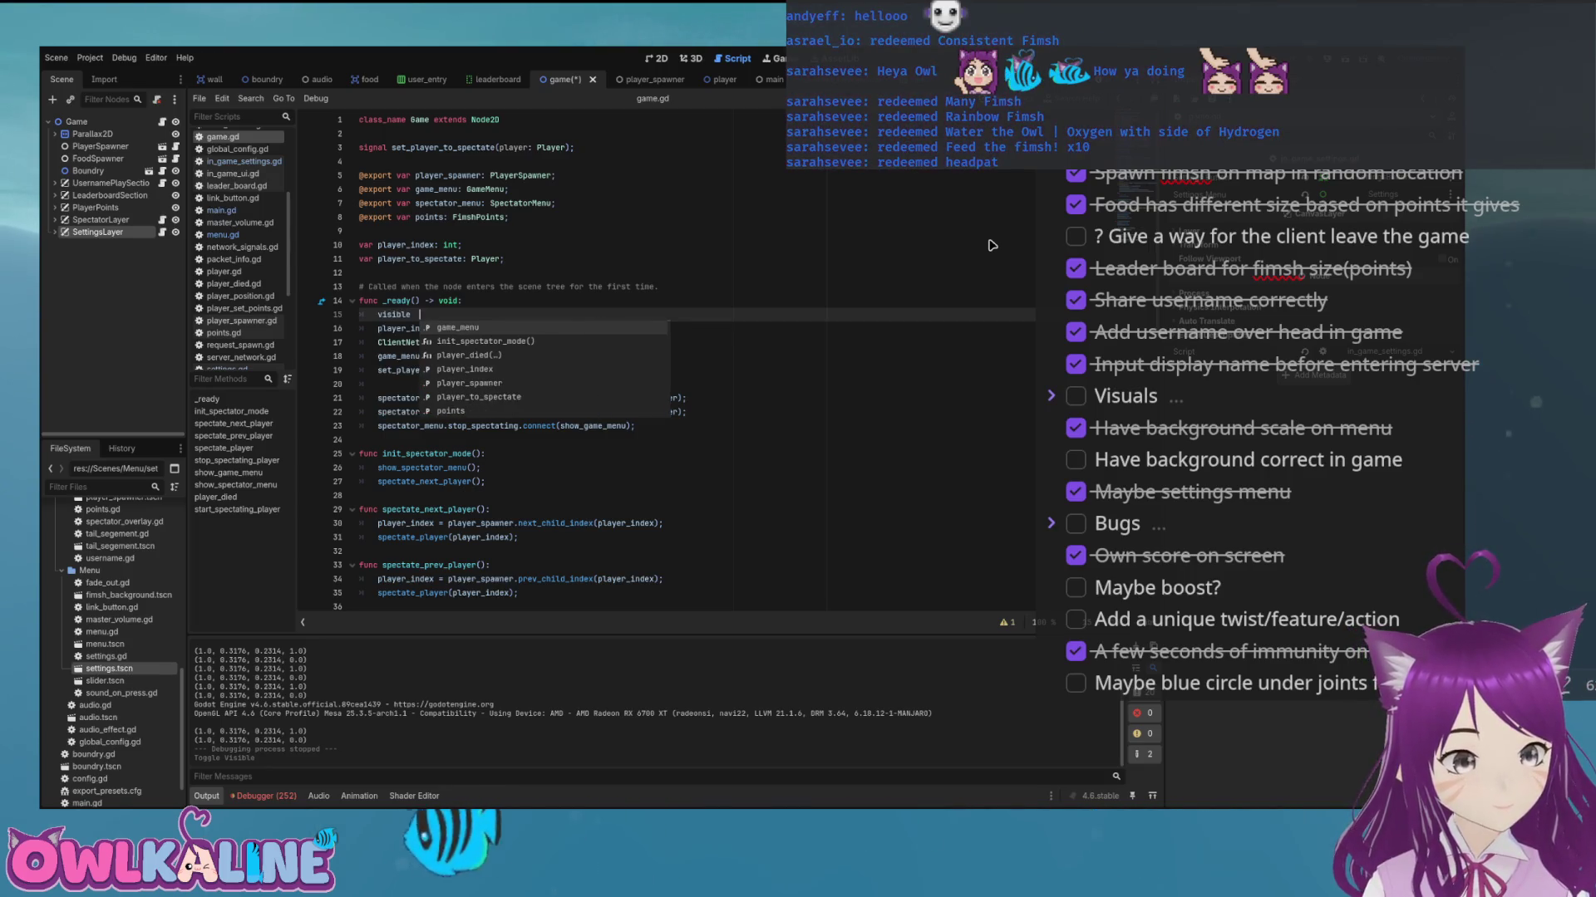
text(= false;)
key(ctrl+s)
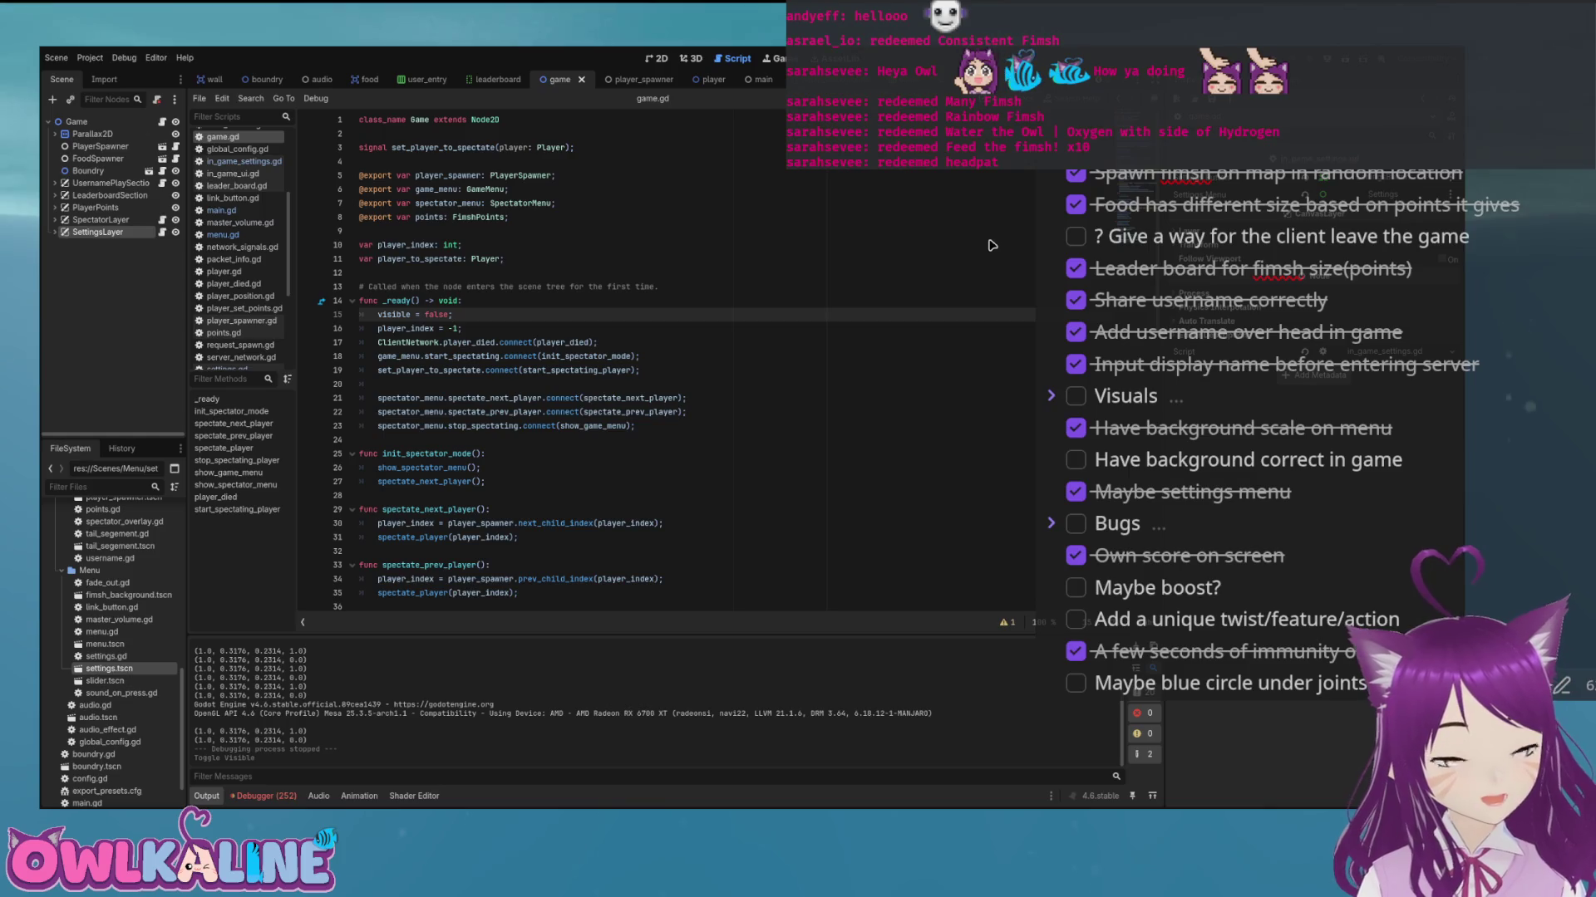
Step: Look over the init_spectator_mode function, then run the game to test
scroll(991, 246, down, 2)
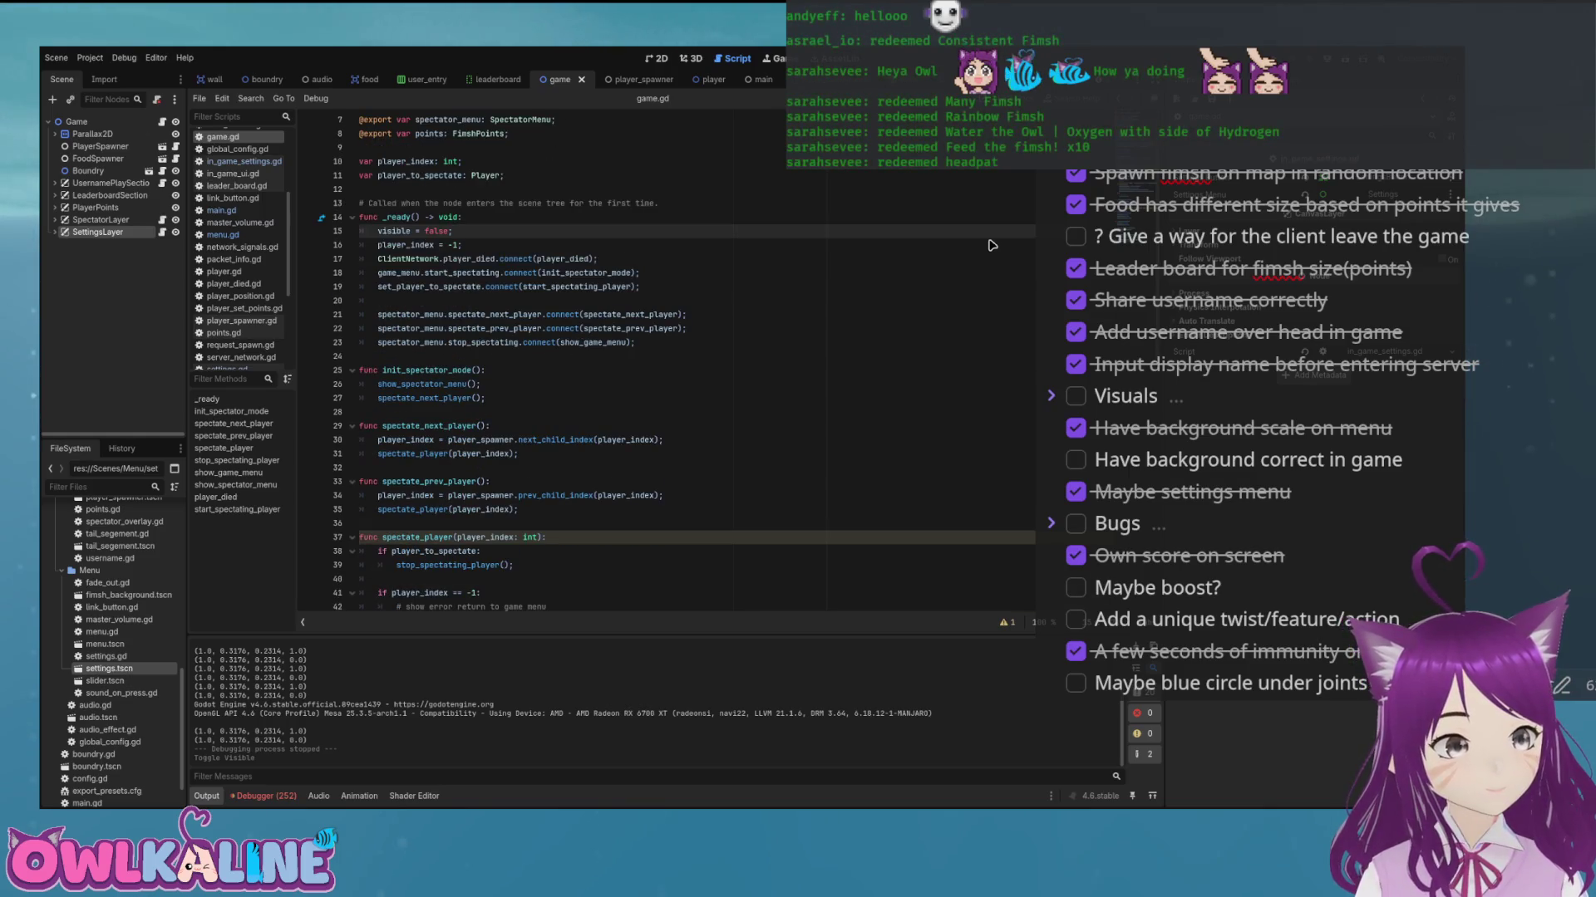
scroll(992, 245, down, 2)
key(Down)
key(Down)
key(Down)
key(End)
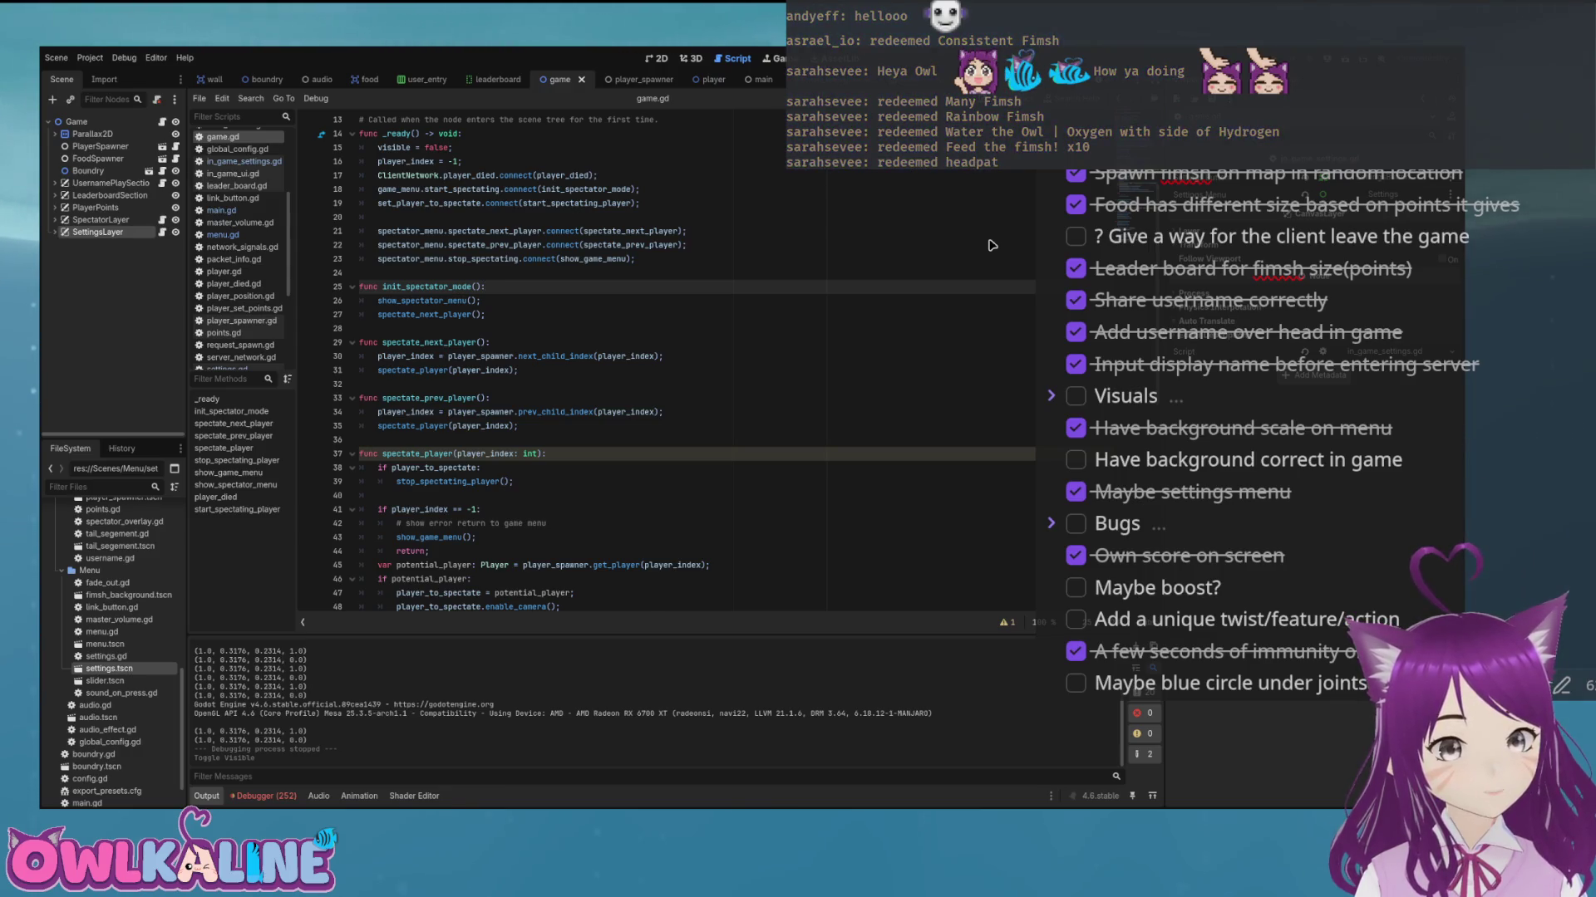
scroll(992, 245, up, 1)
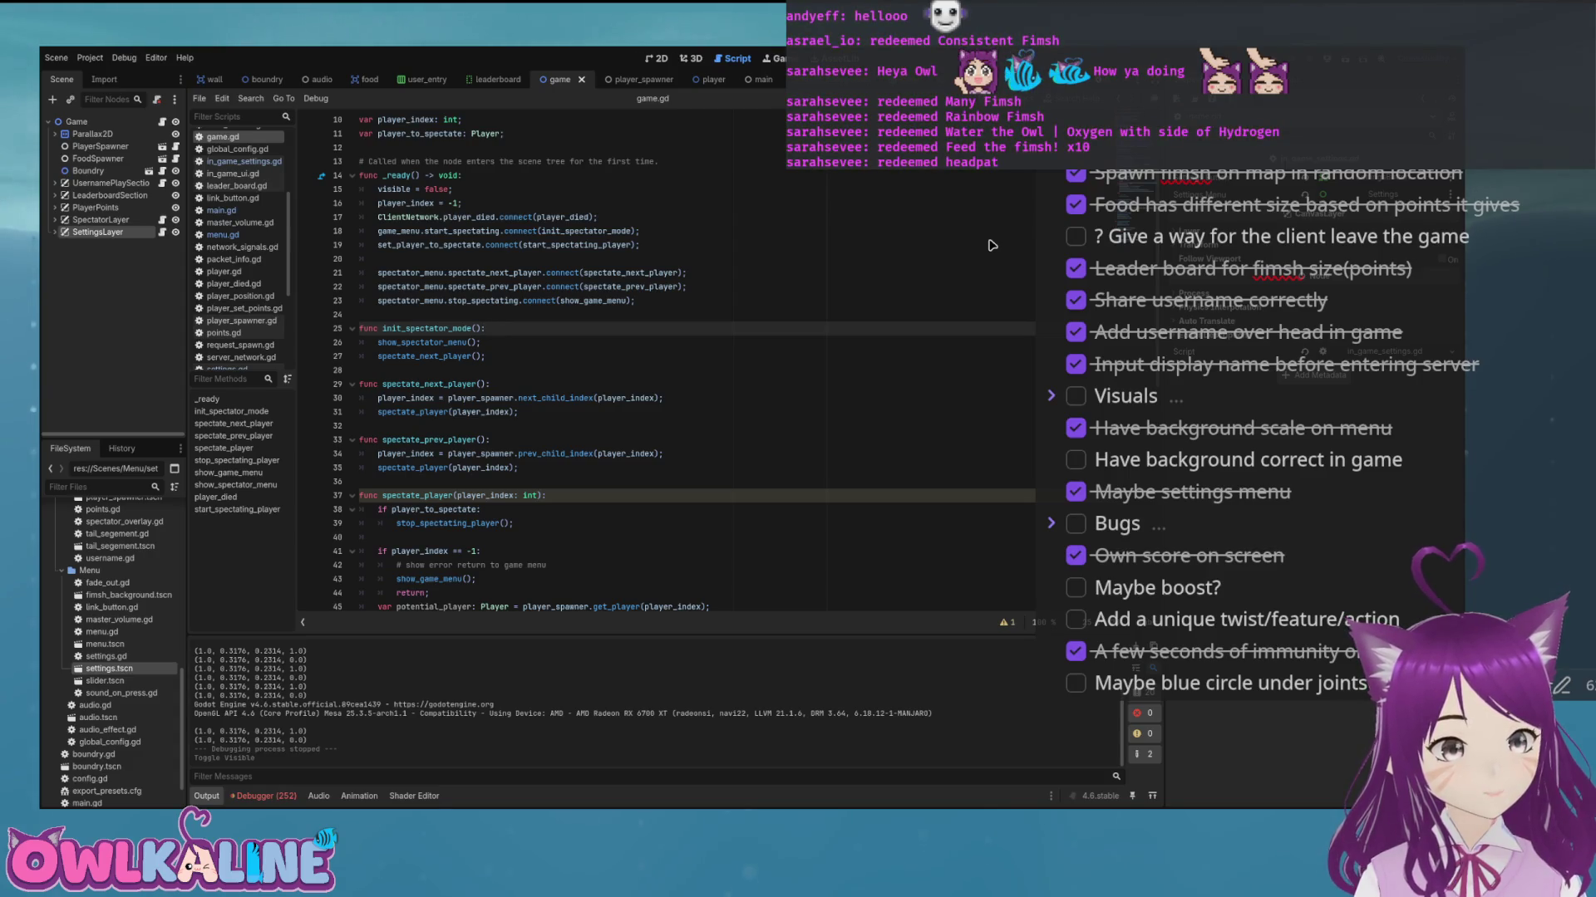
key(Up)
key(Up)
key(Up)
key(F5)
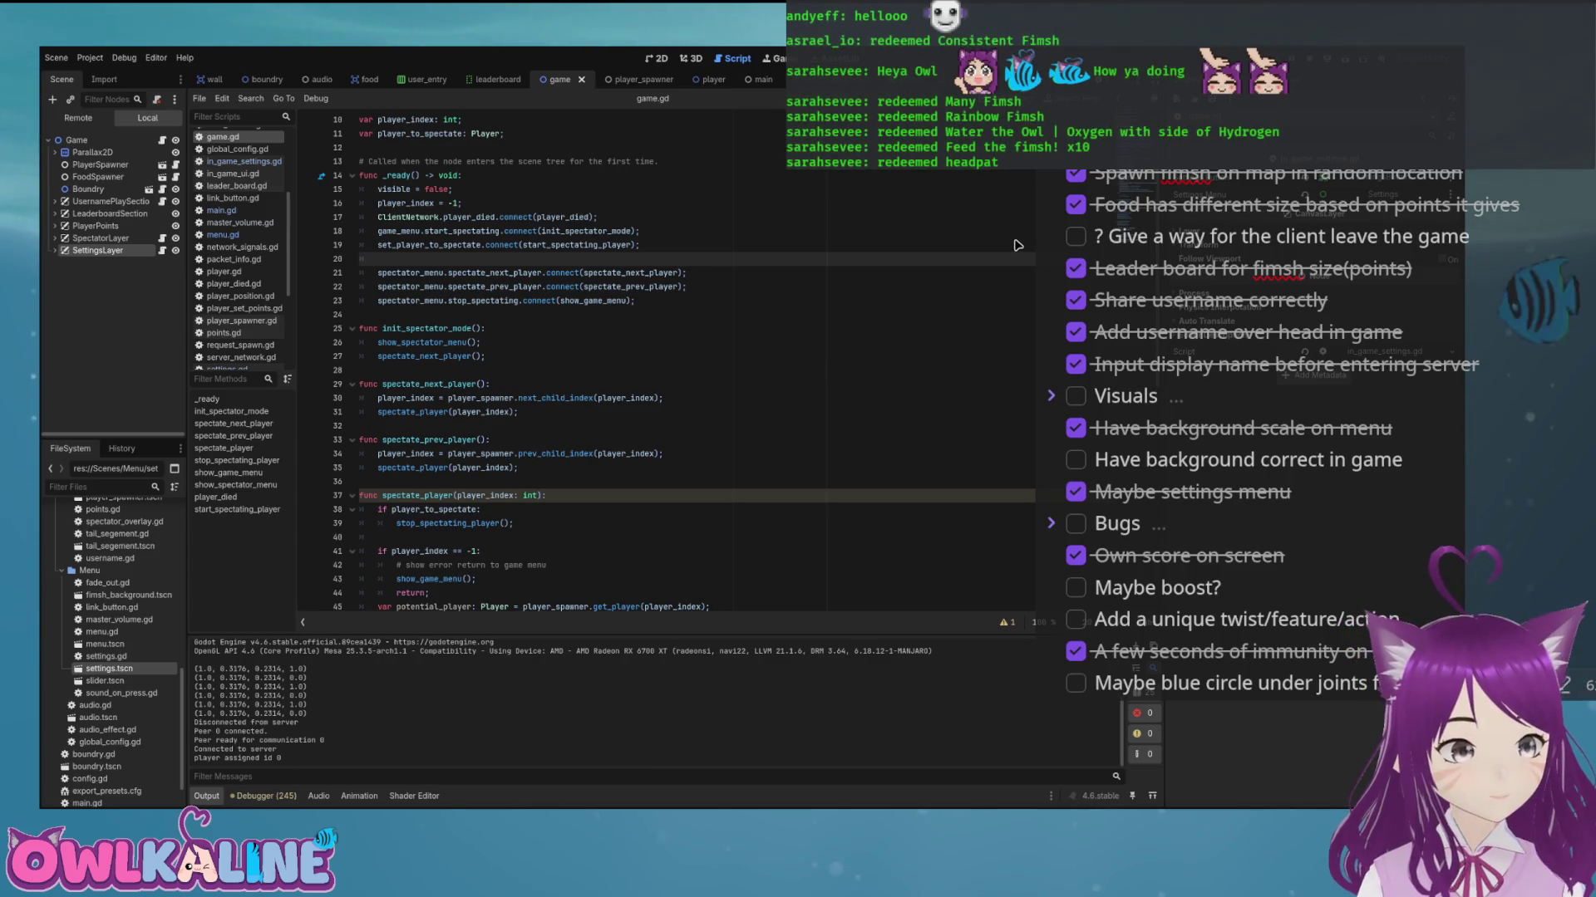
Step: Stop the game and search game.gd for its visible and show calls
key(F8)
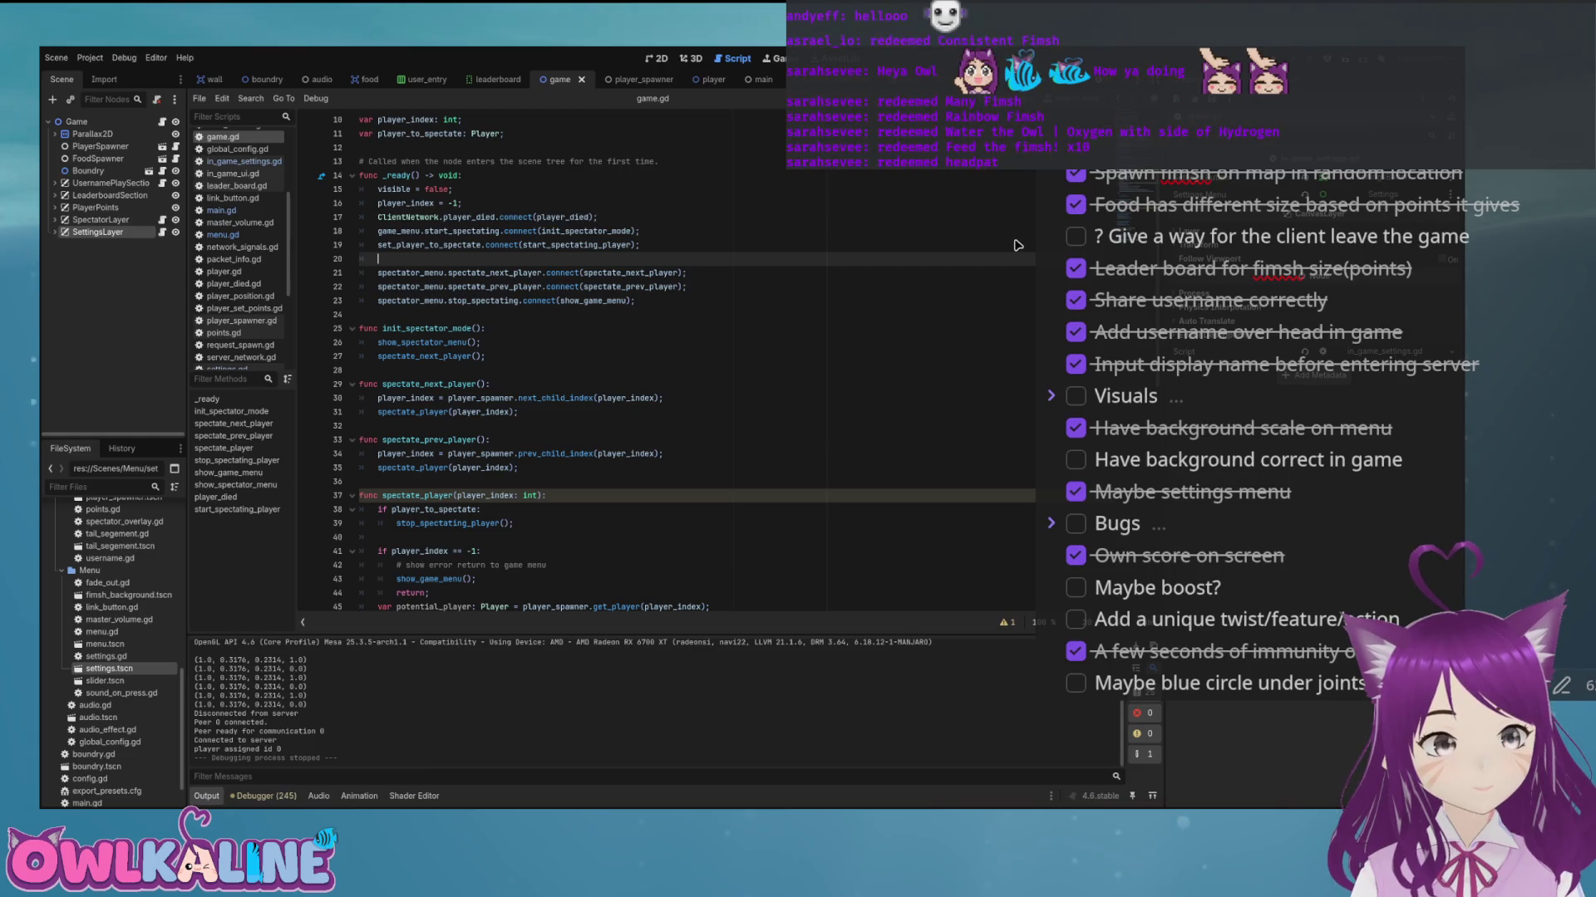
key(Up)
key(Up)
key(Up)
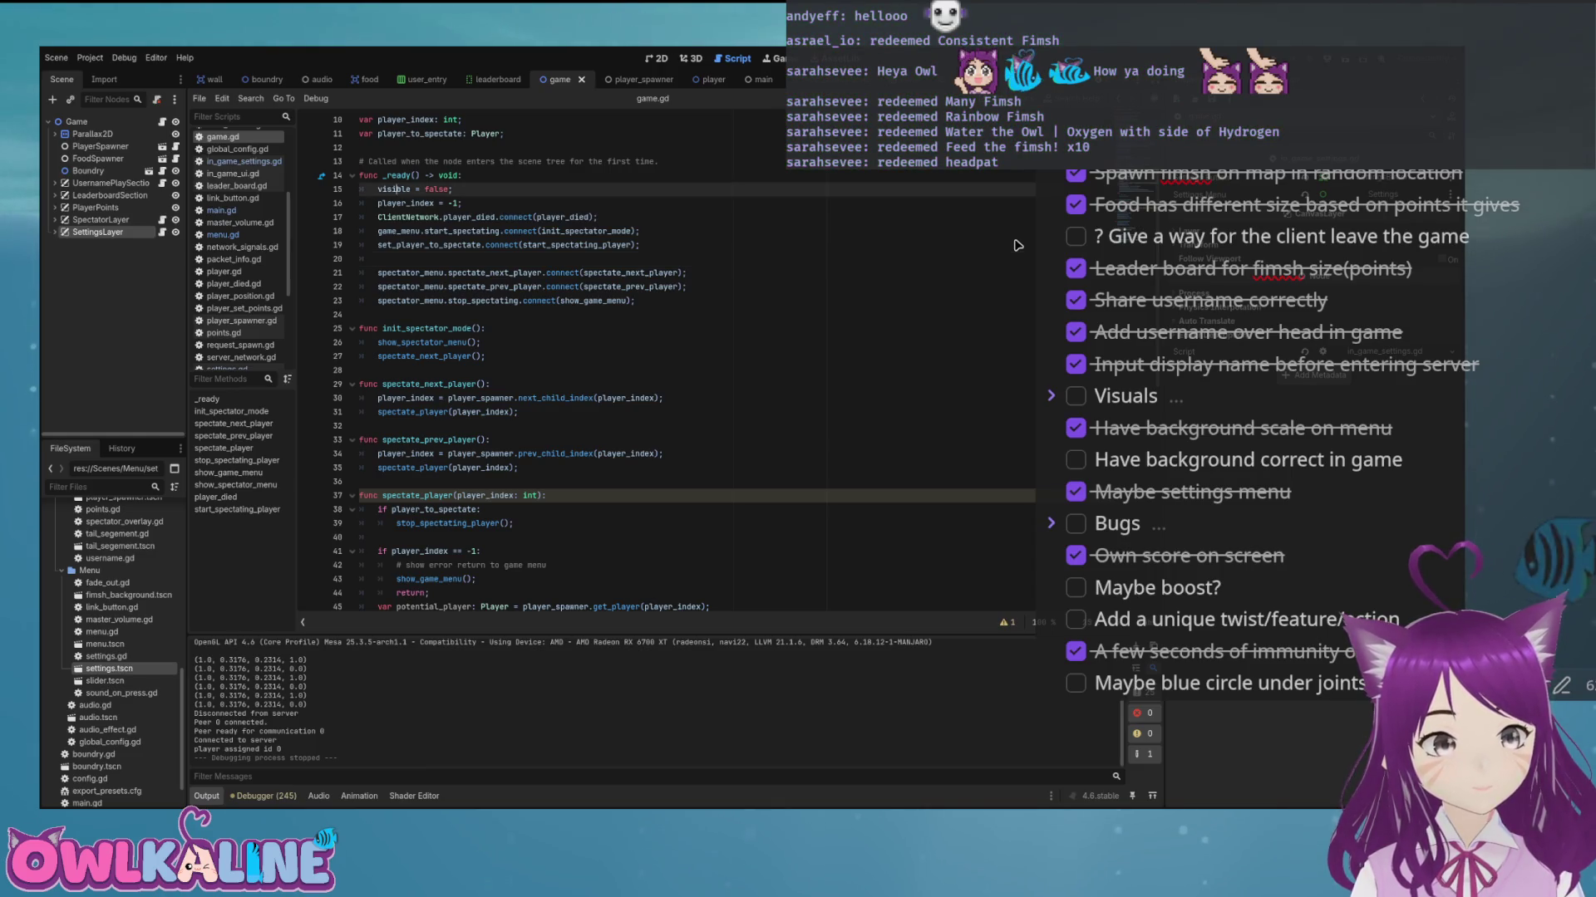
key(ctrl+shift+Right)
key(ctrl+f)
scroll(1017, 245, up, 3)
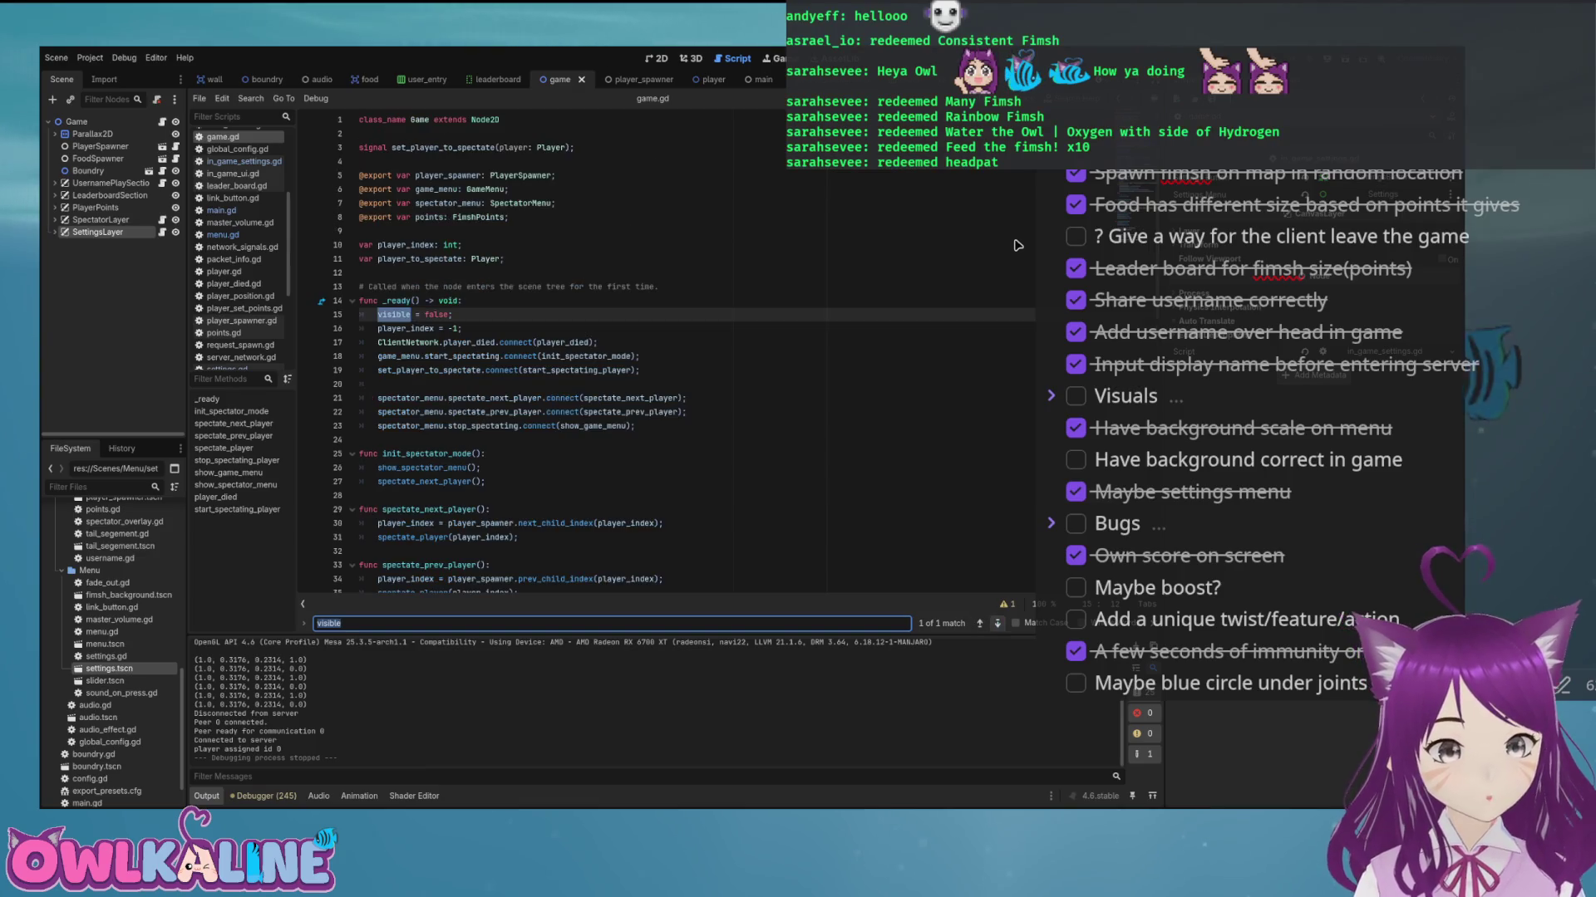
scroll(1017, 245, down, 6)
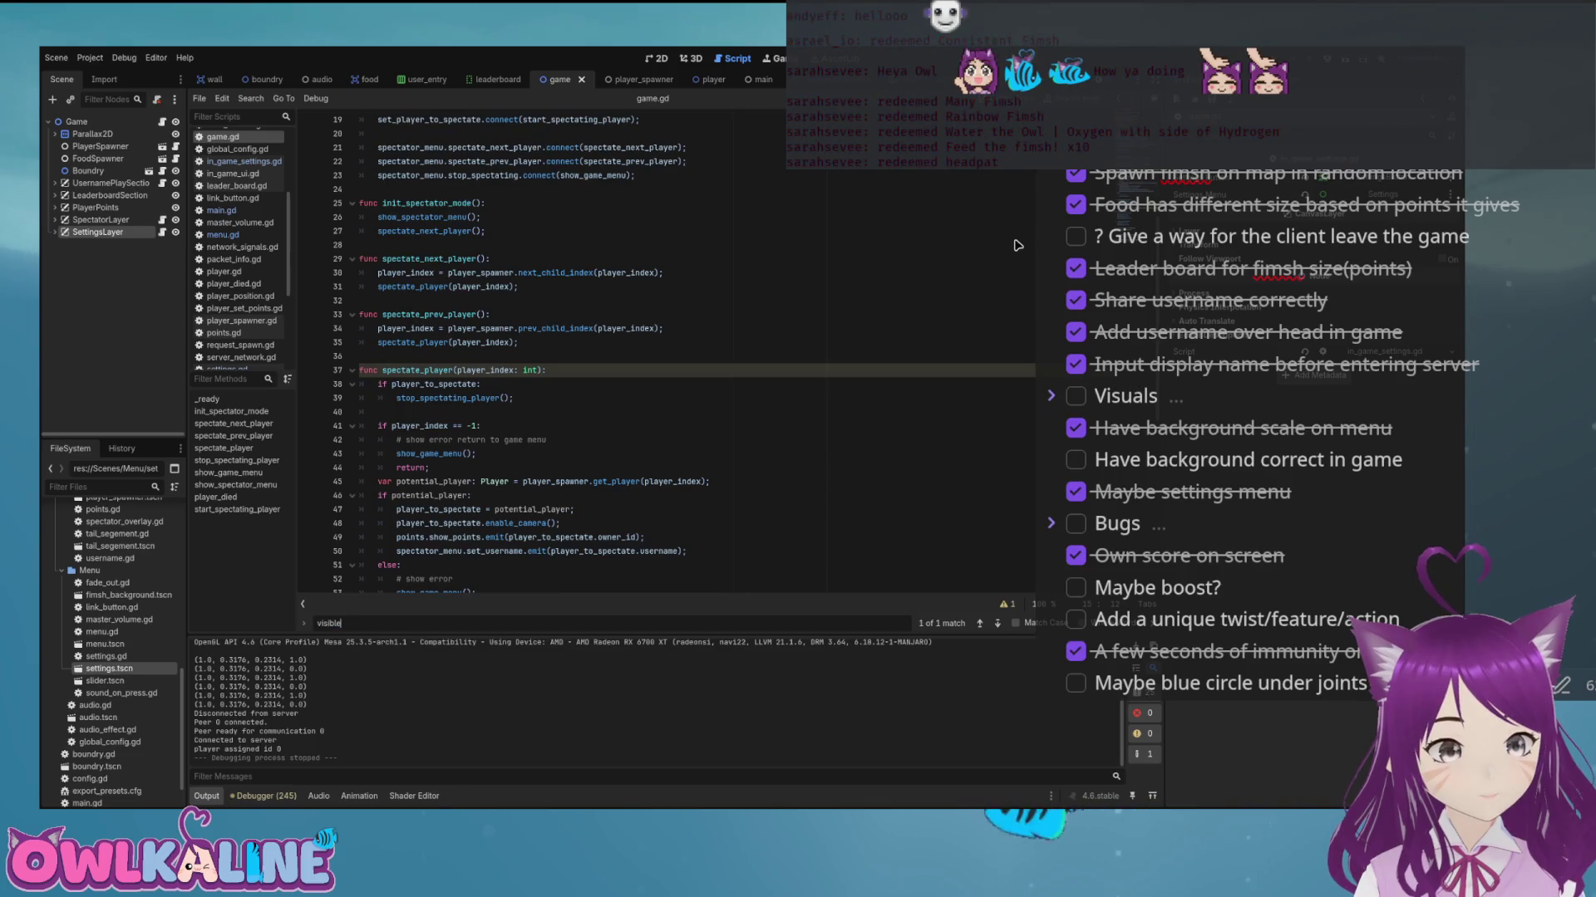
text(show)
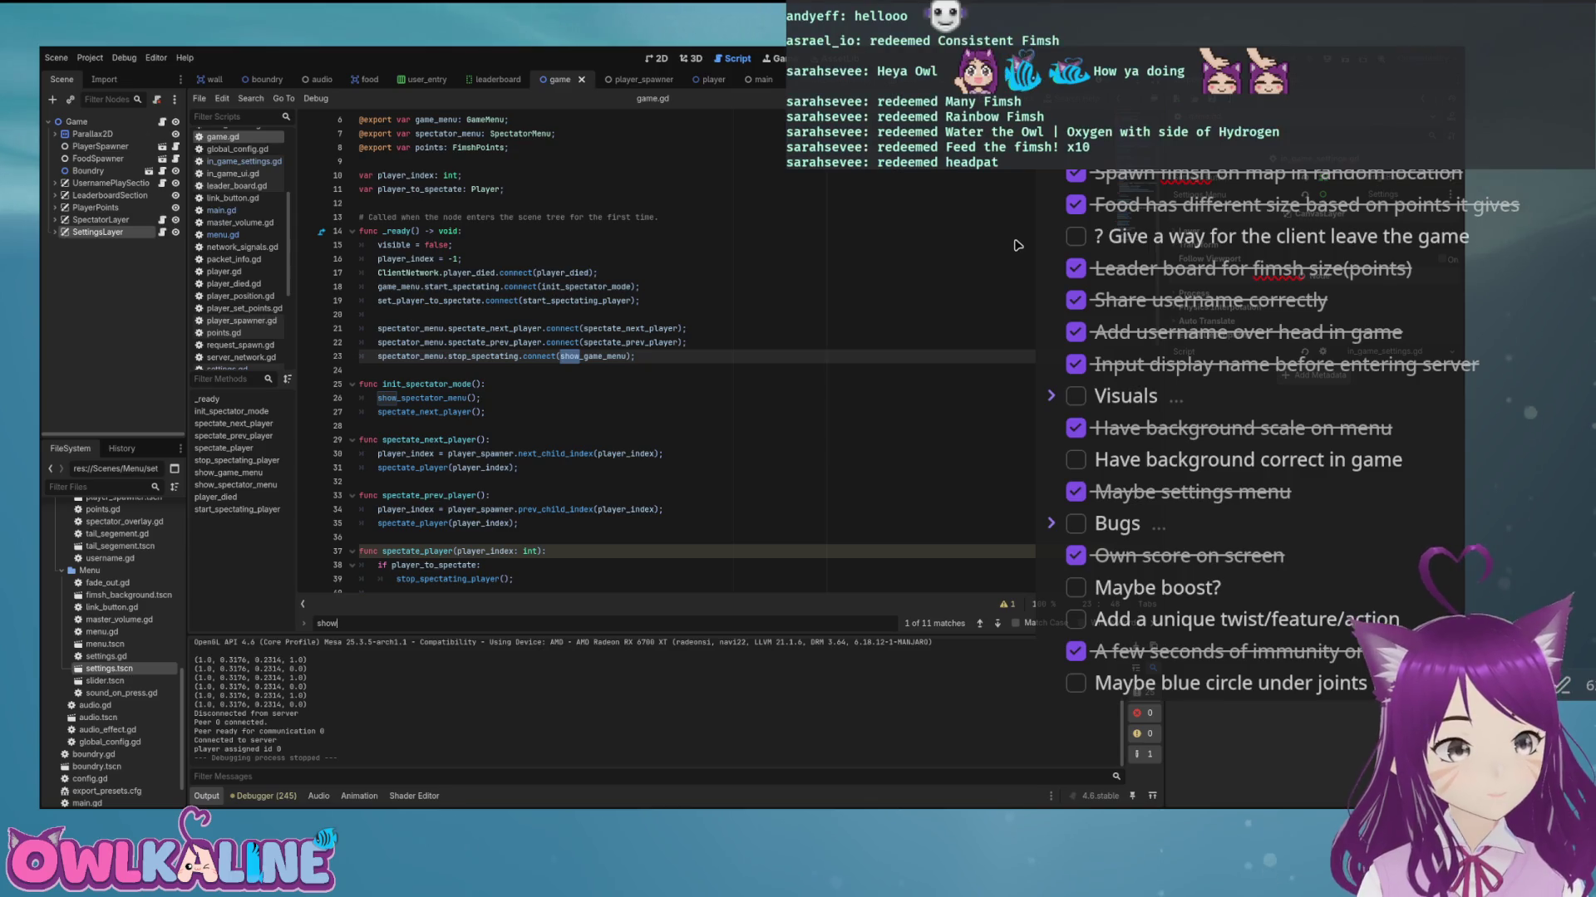
scroll(1017, 245, up, 2)
key(Up)
key(Up)
key(Up)
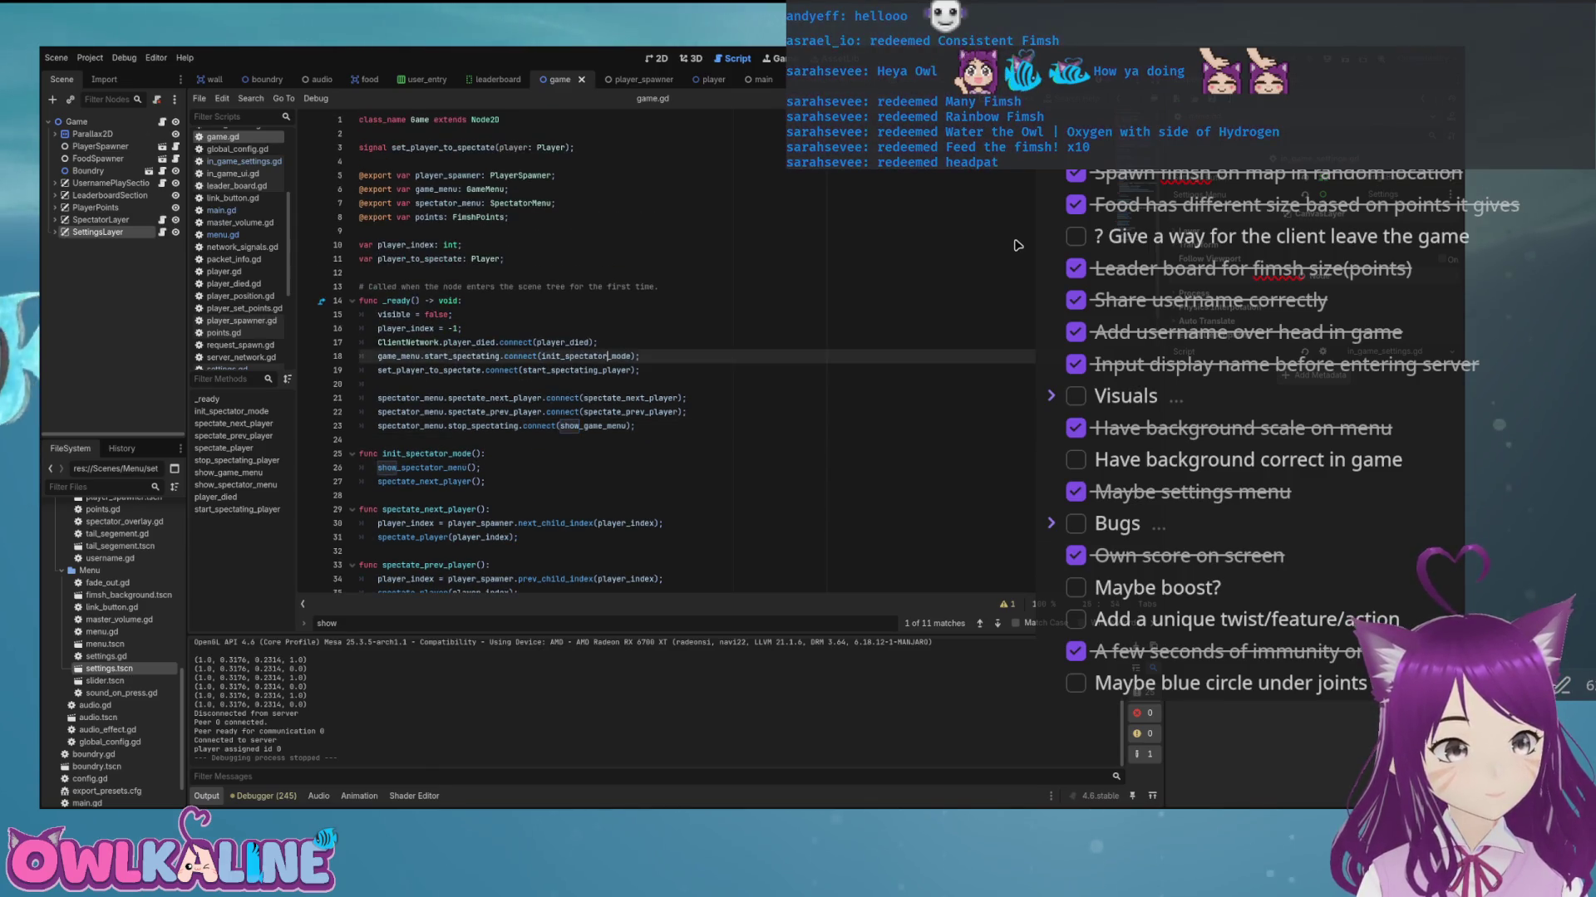
scroll(1018, 245, down, 1)
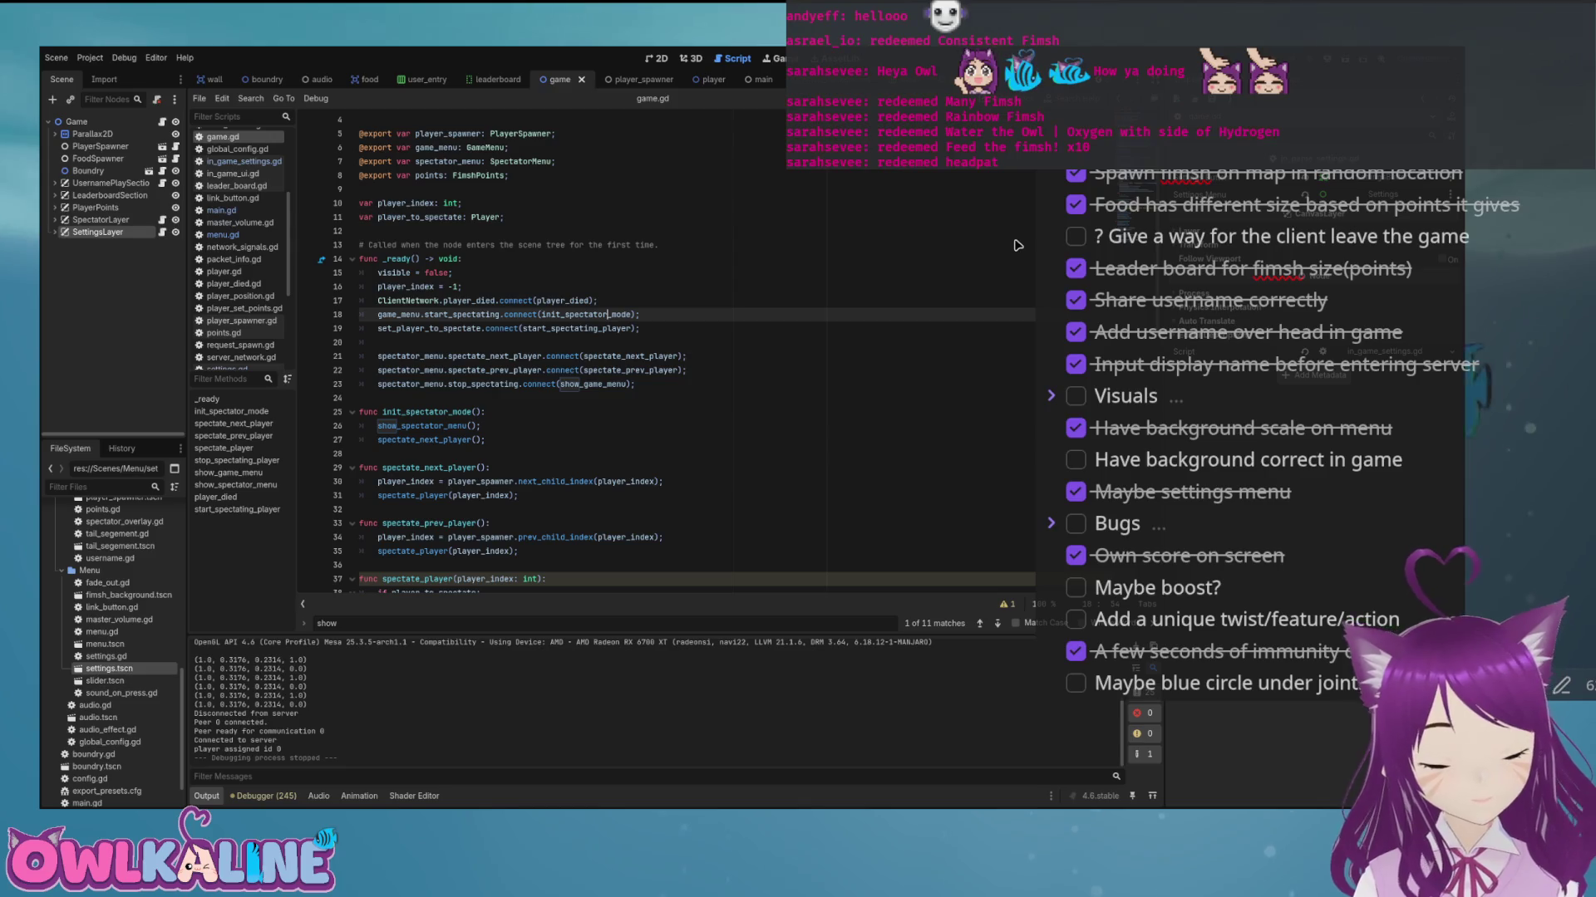
scroll(1018, 245, down, 4)
scroll(1018, 245, down, 7)
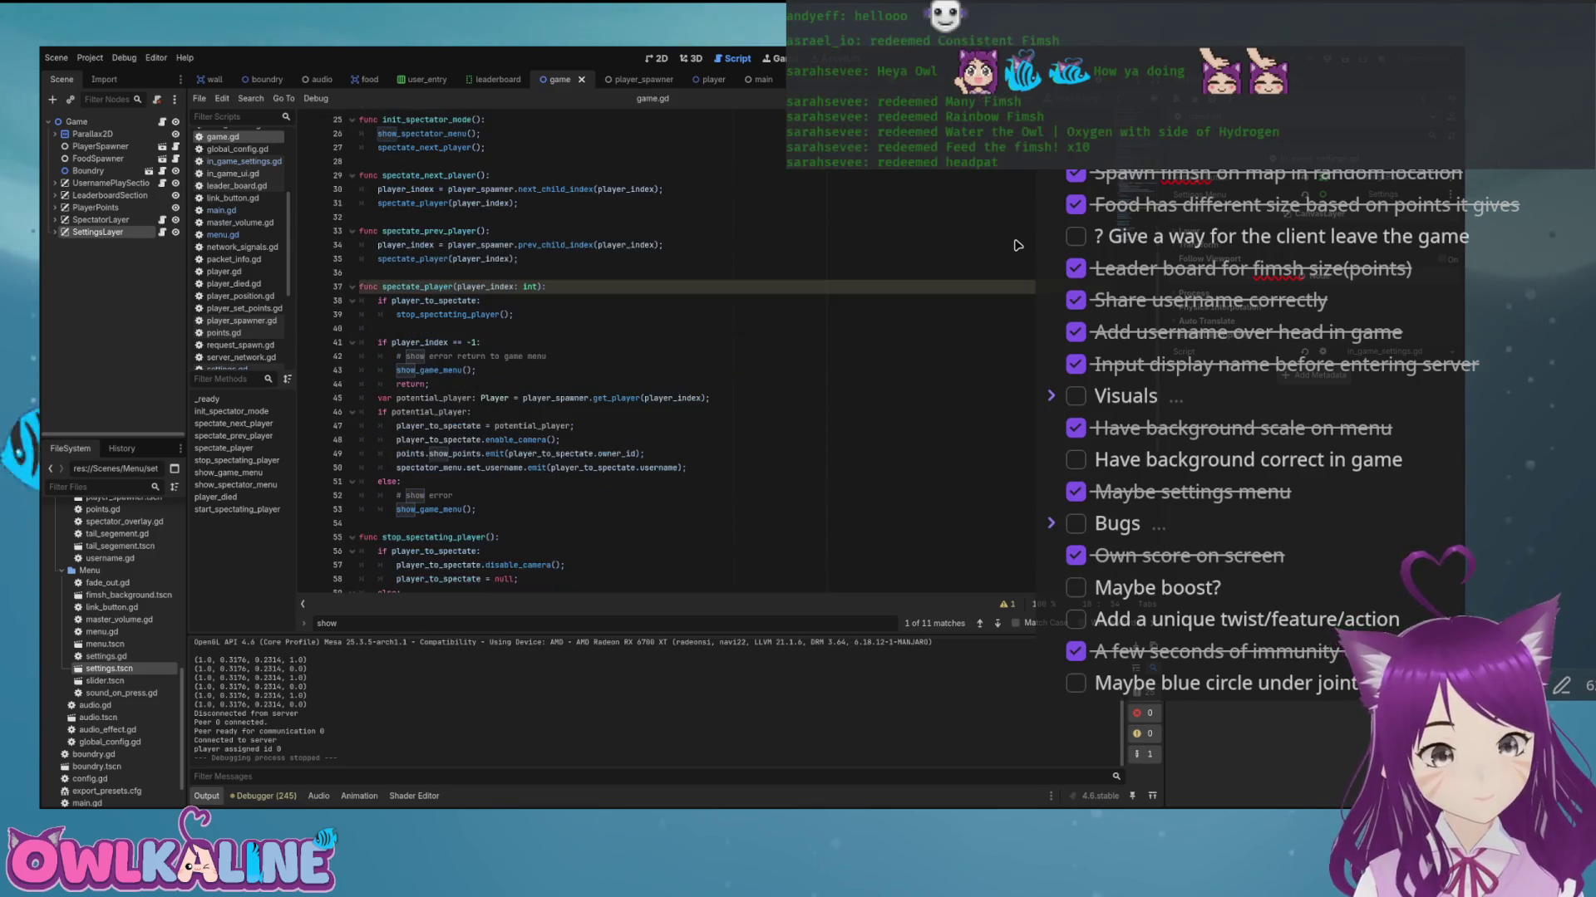
scroll(1018, 246, down, 3)
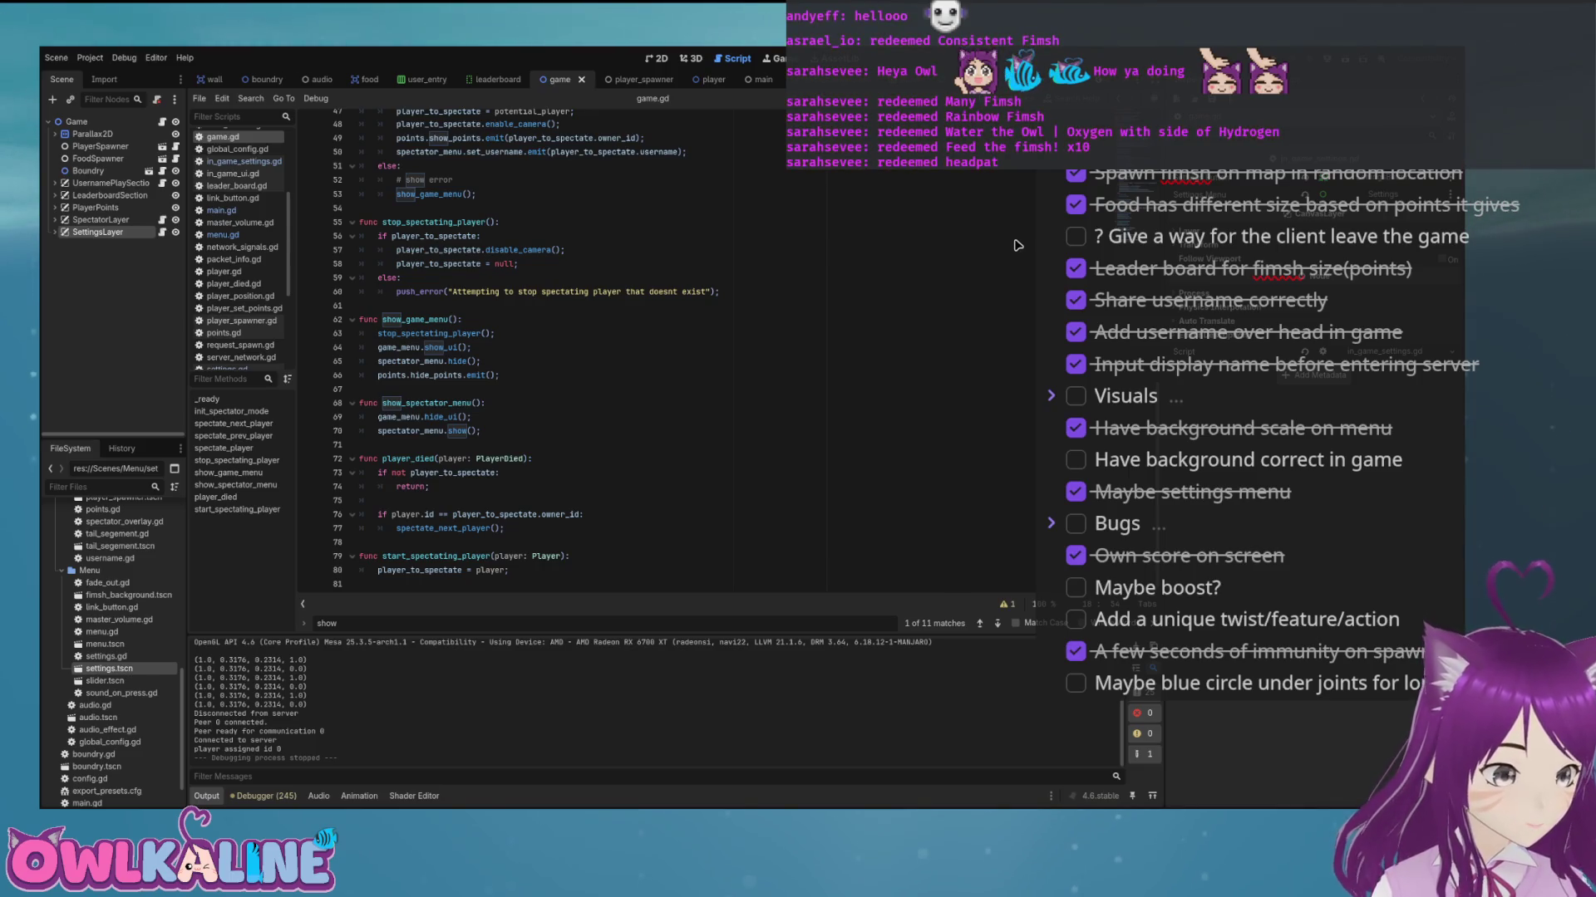
scroll(1018, 246, up, 3)
scroll(1018, 246, up, 10)
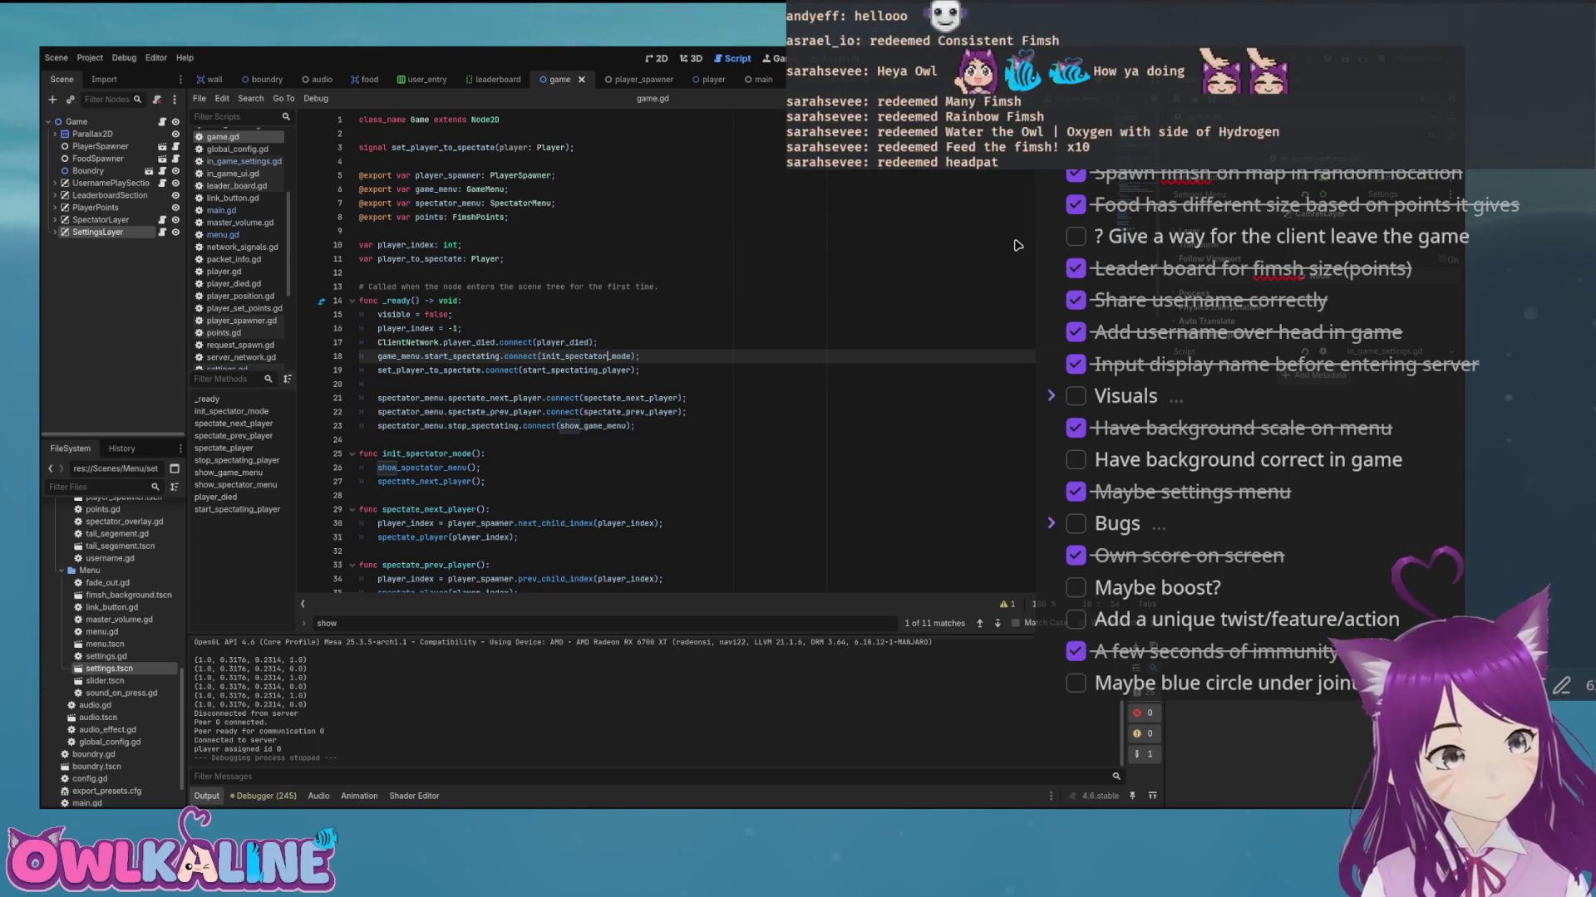
Step: Check the game scene in 2D, then delete the visible = false line from _ready
key(ctrl+F1)
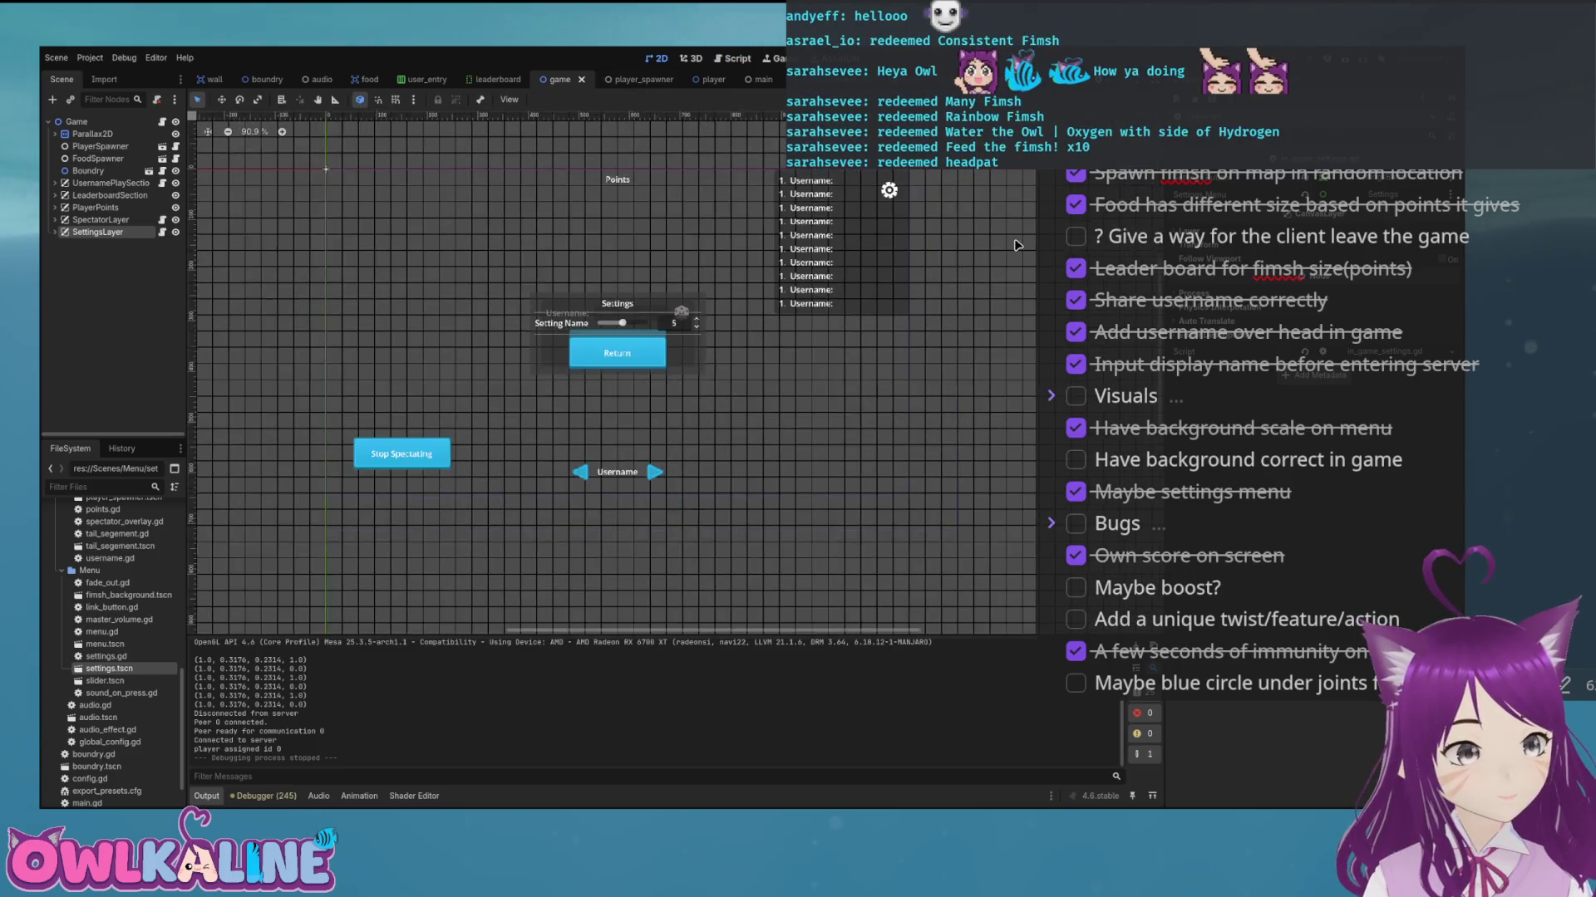
scroll(1018, 246, up, 2)
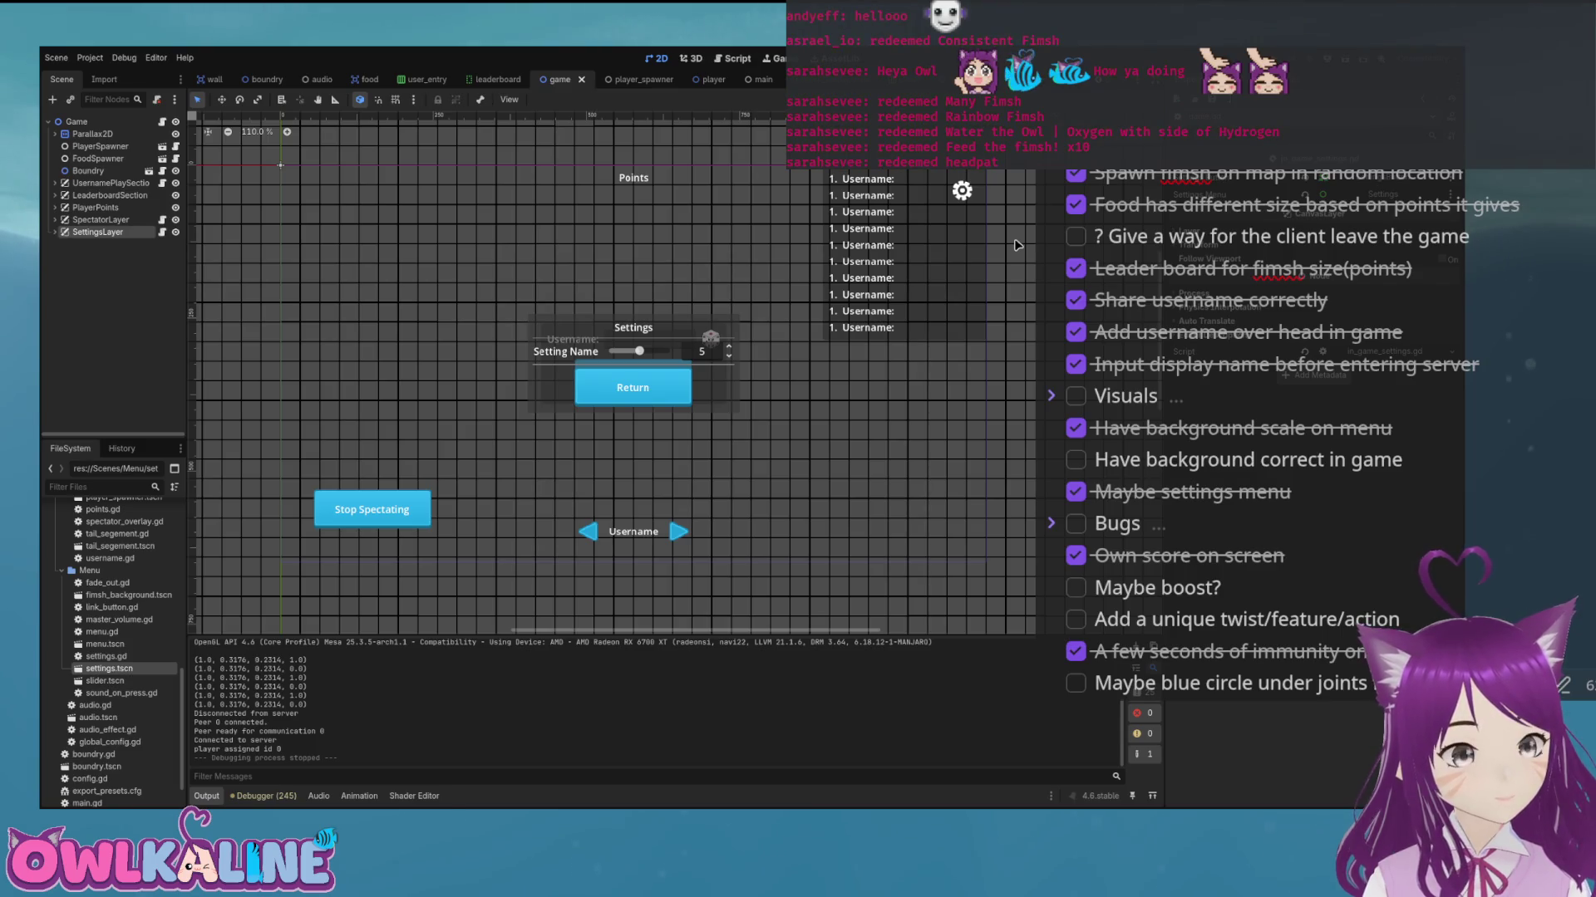
key(ctrl+F3)
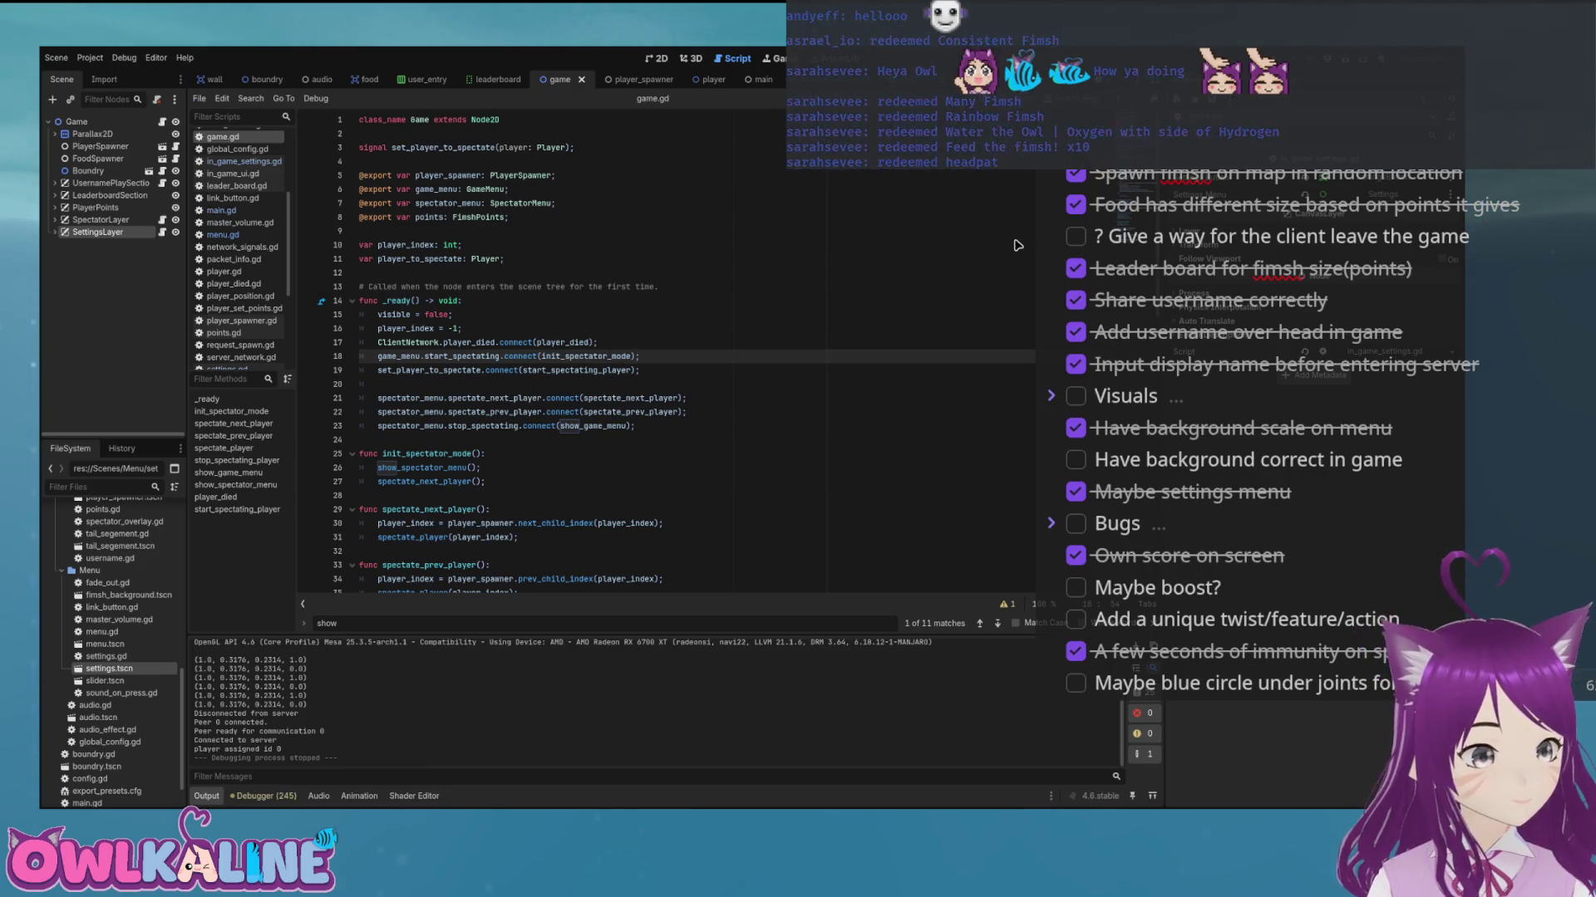
key(Up)
key(Up)
key(Up)
key(shift+Home)
key(shift+Home)
key(BackSpace)
key(BackSpace)
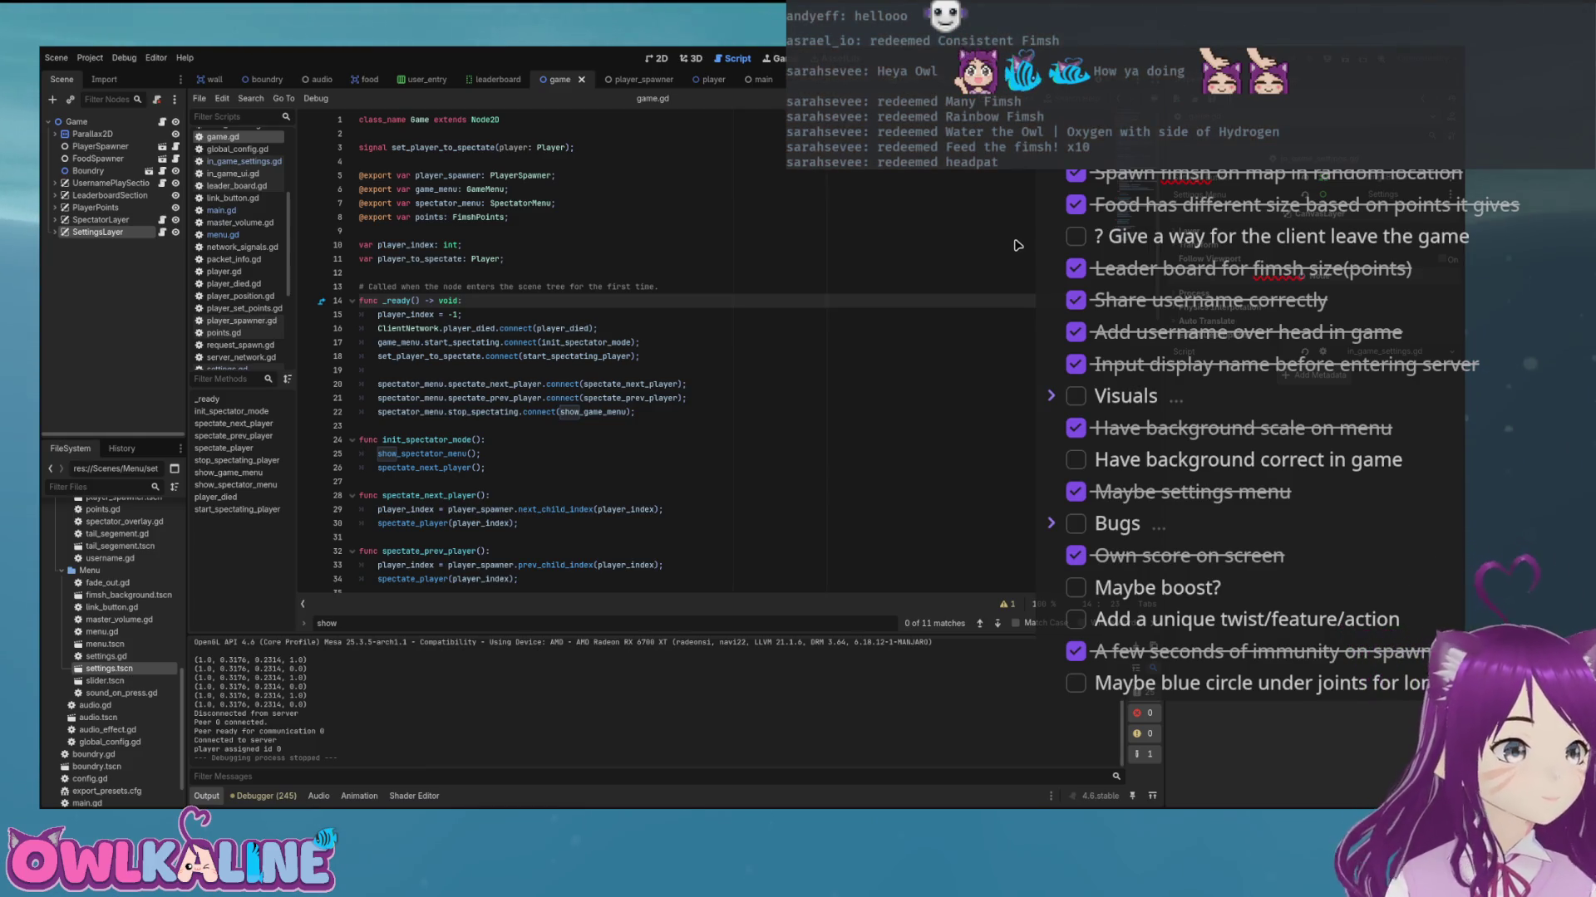
Step: Run the project to test the change, then stop it
scroll(1017, 245, down, 3)
scroll(1018, 245, down, 3)
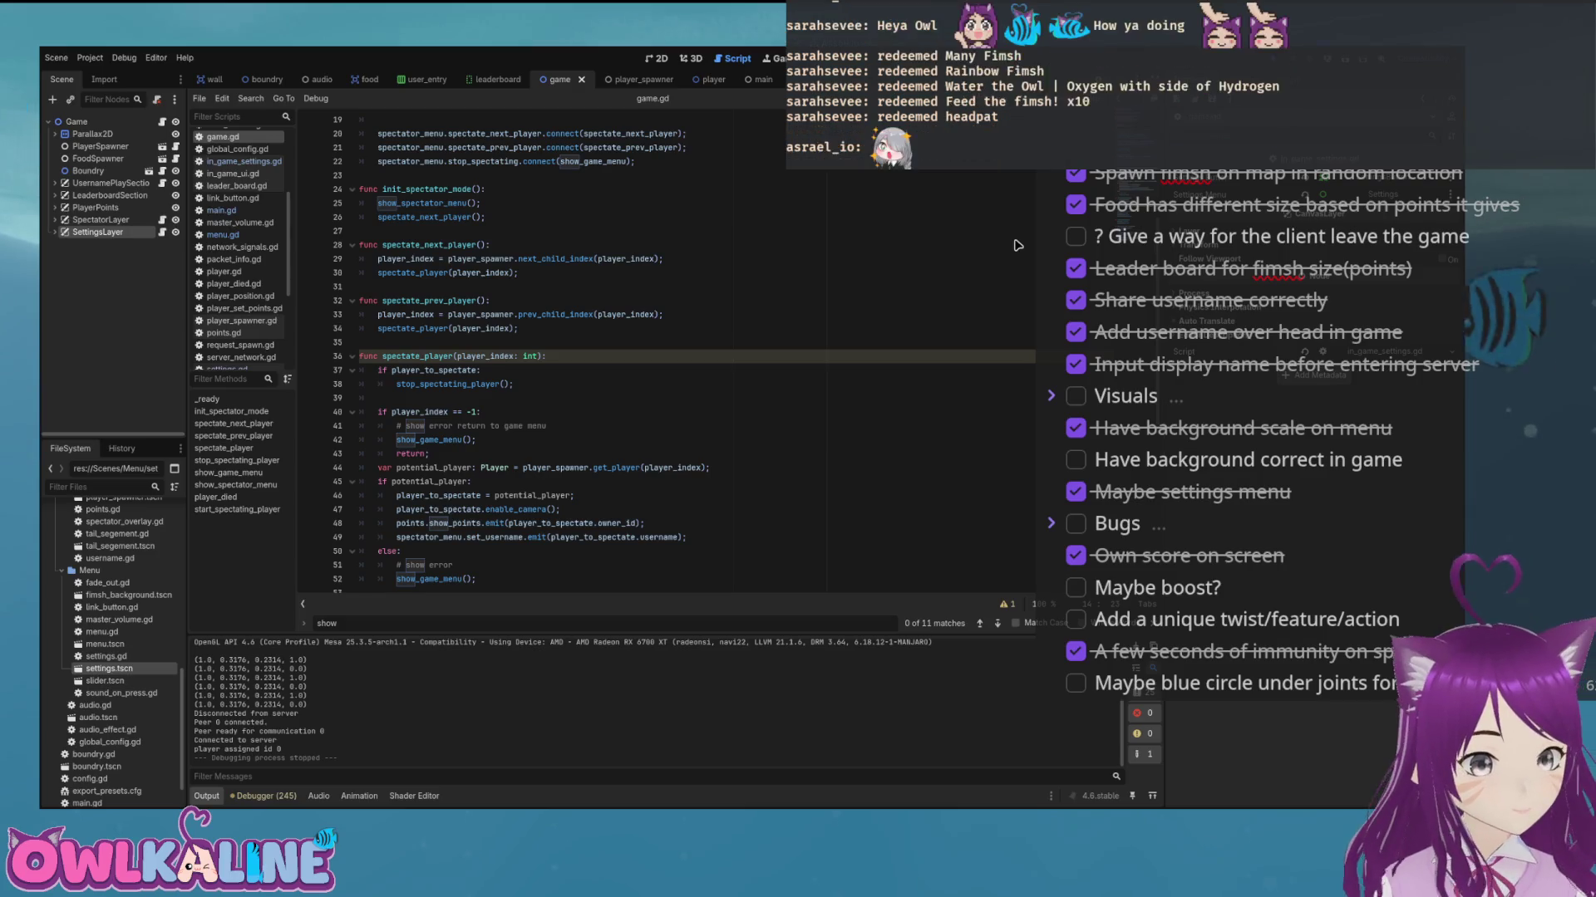
key(F5)
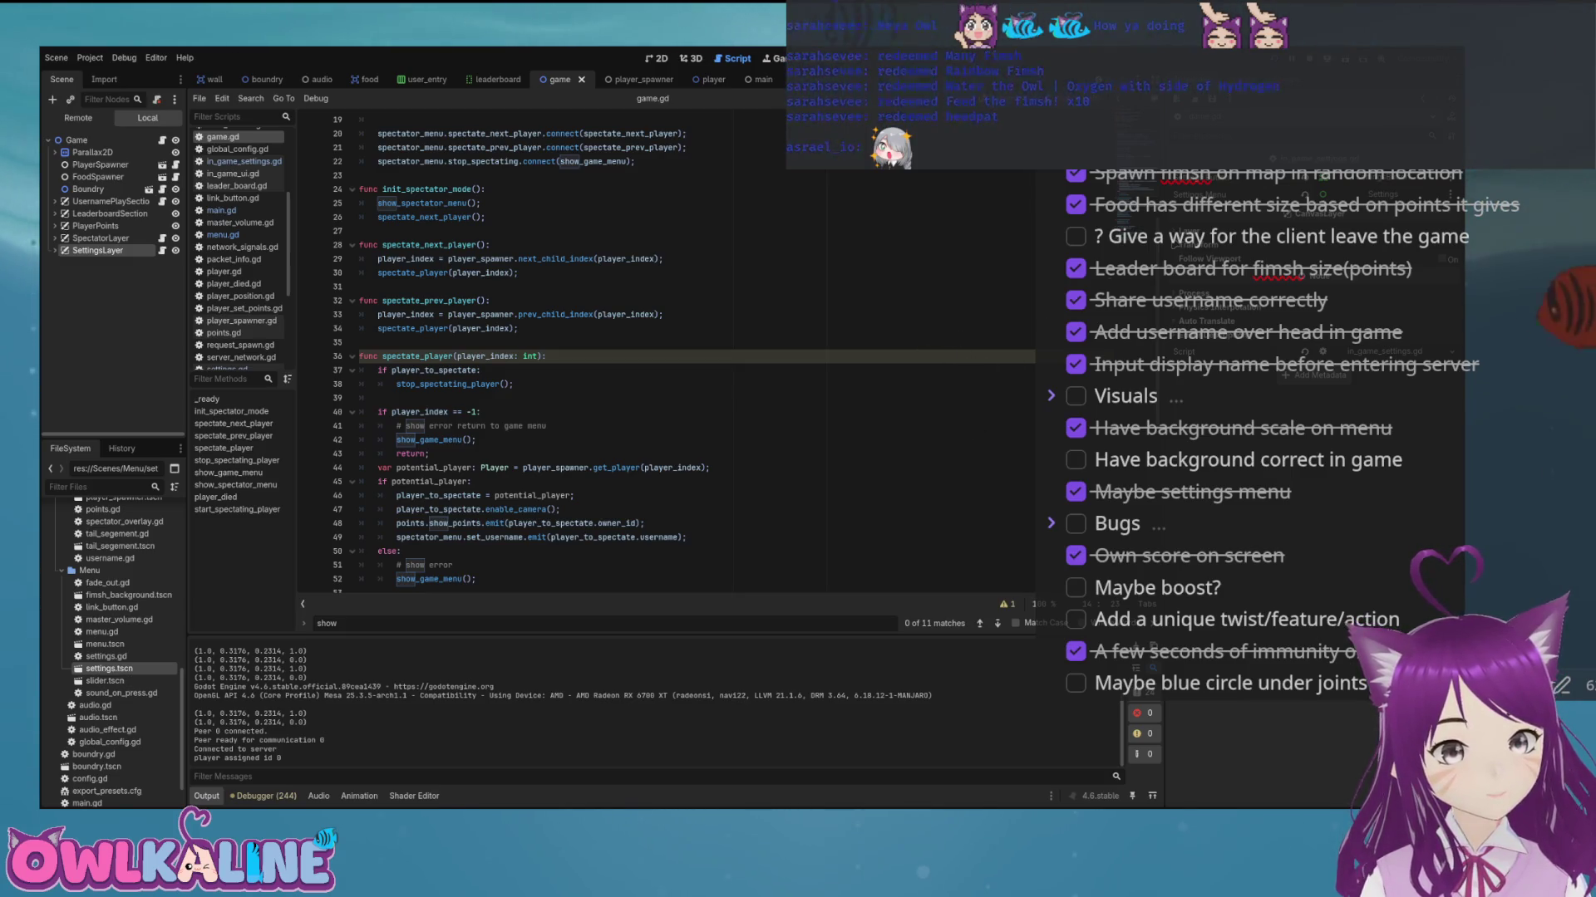
key(F8)
Step: In the 2D view, toggle the Game node's visibility repeatedly, leaving it visible
key(ctrl+F1)
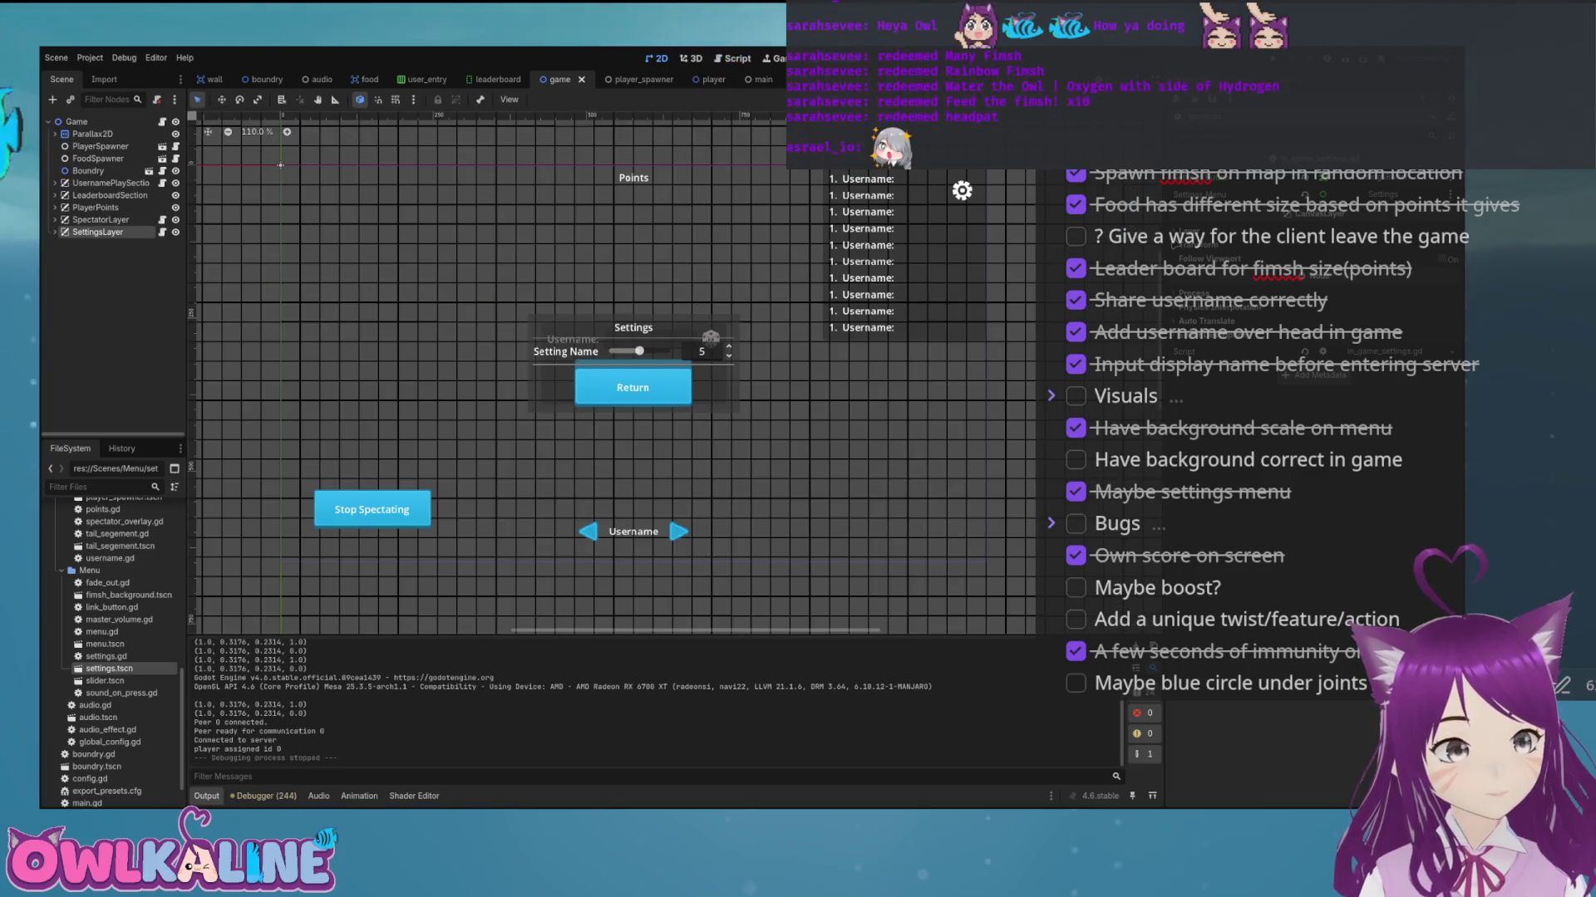
click(175, 122)
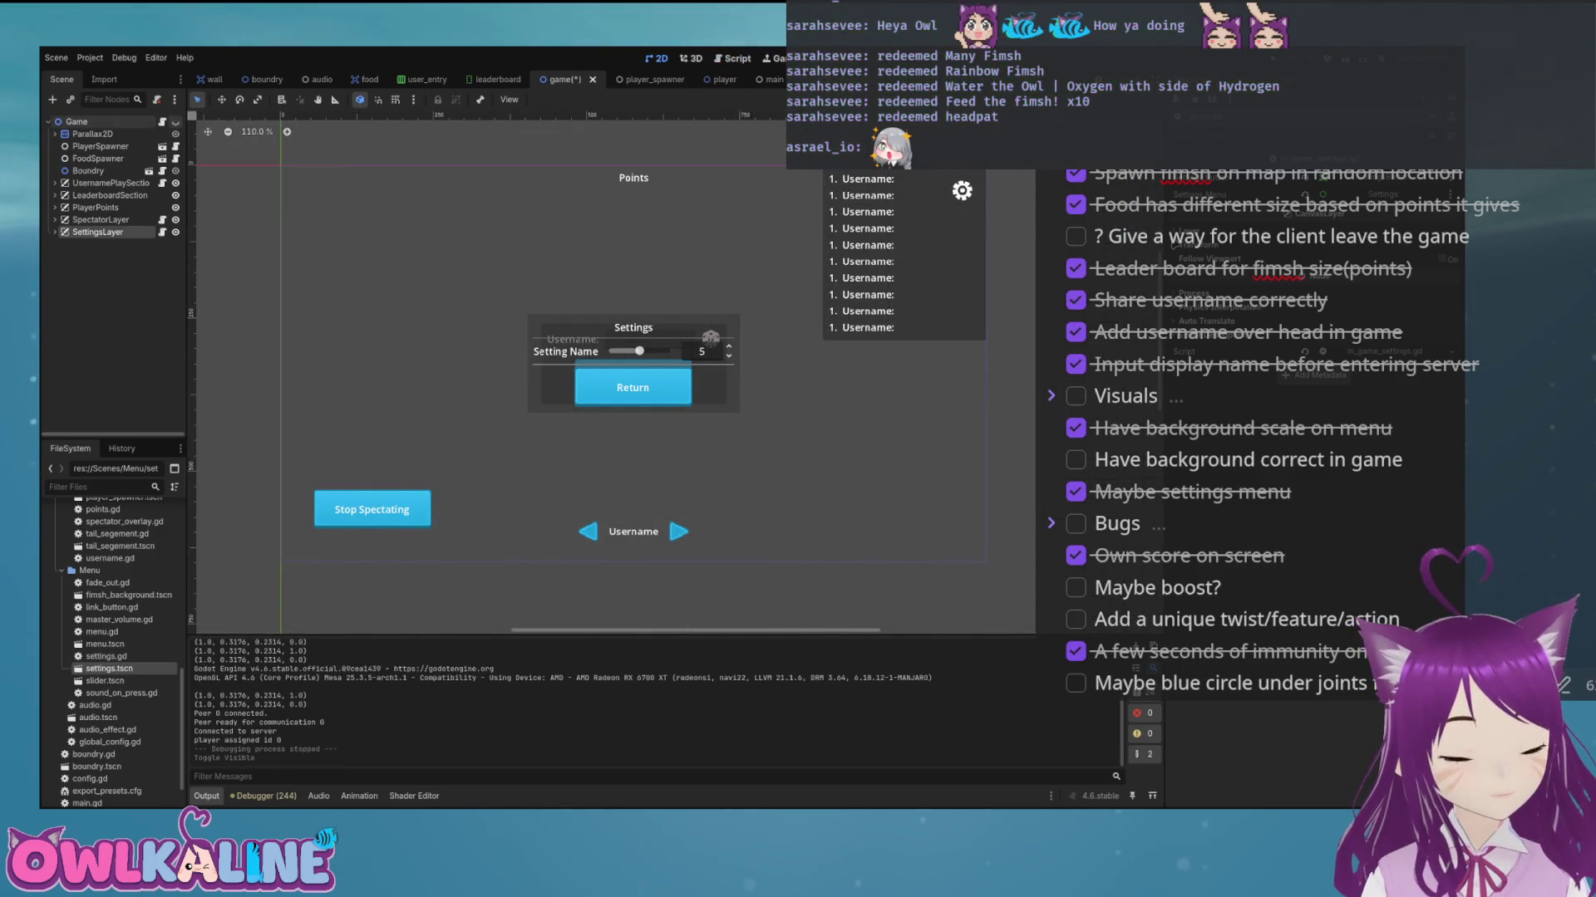
click(176, 121)
click(175, 122)
click(175, 121)
click(175, 121)
click(176, 121)
click(175, 122)
click(175, 121)
click(175, 121)
click(176, 121)
click(176, 122)
click(175, 121)
click(175, 121)
click(176, 121)
click(176, 122)
click(175, 121)
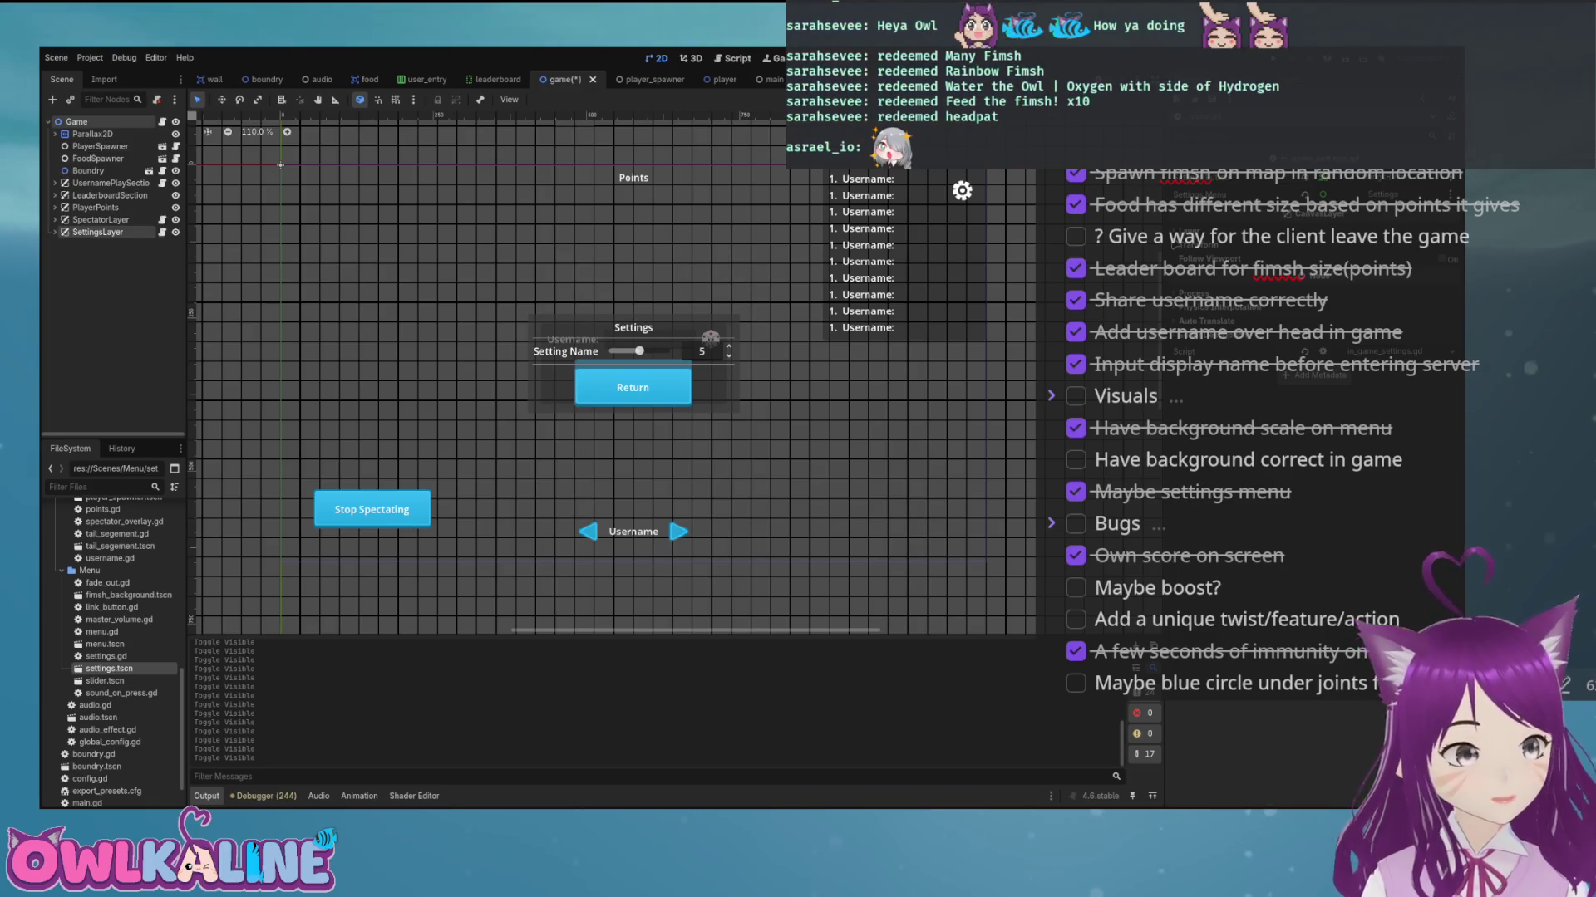
click(175, 121)
click(175, 122)
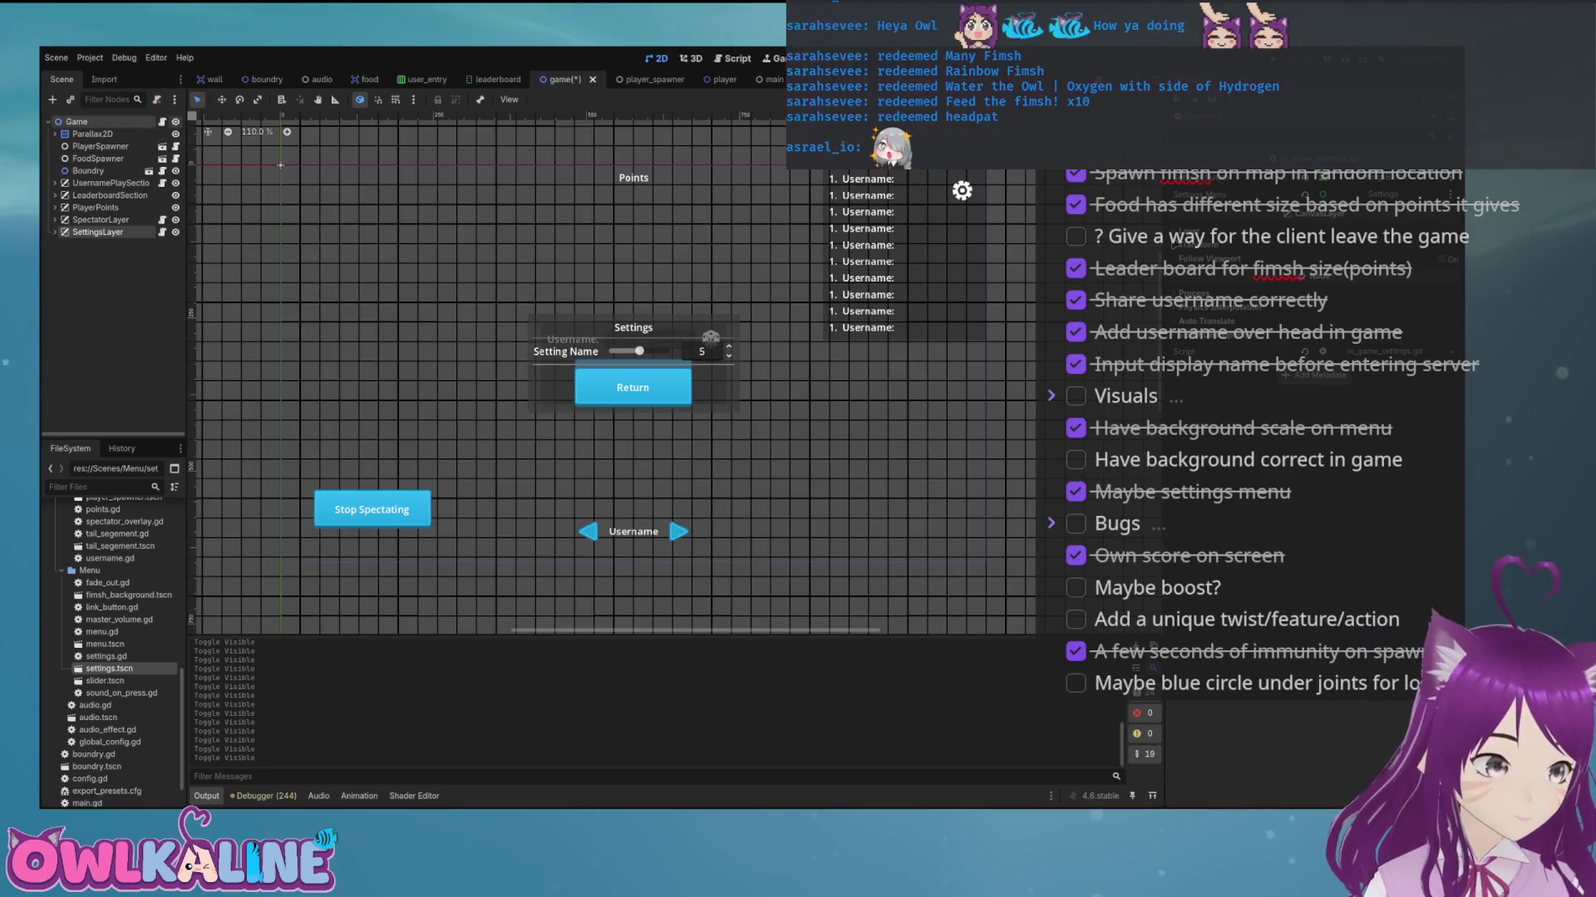
click(176, 122)
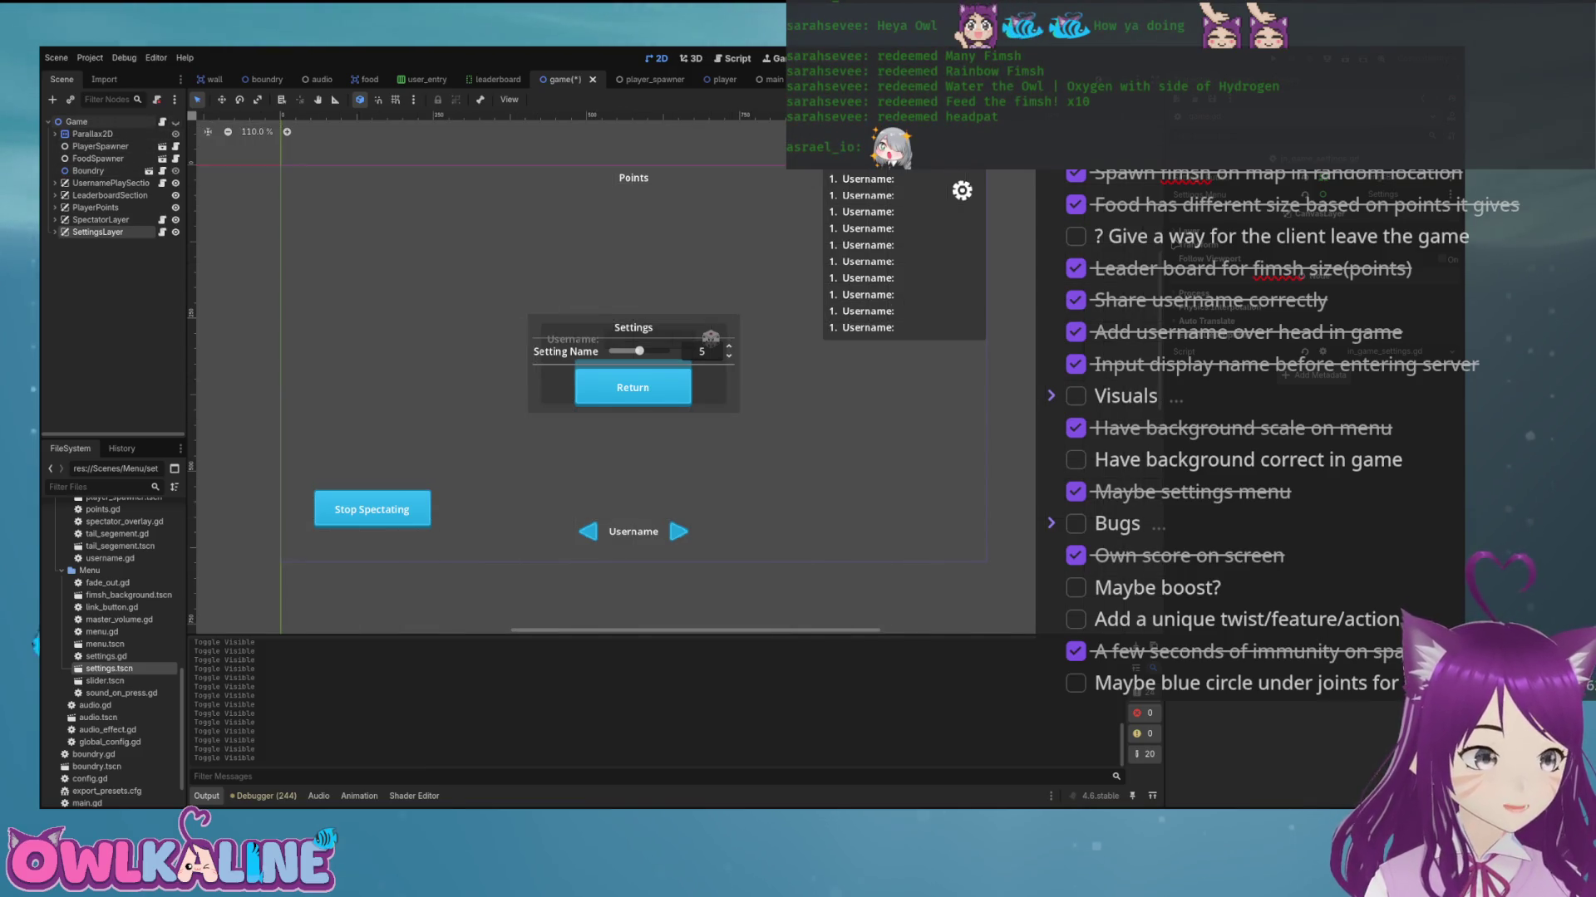
click(175, 121)
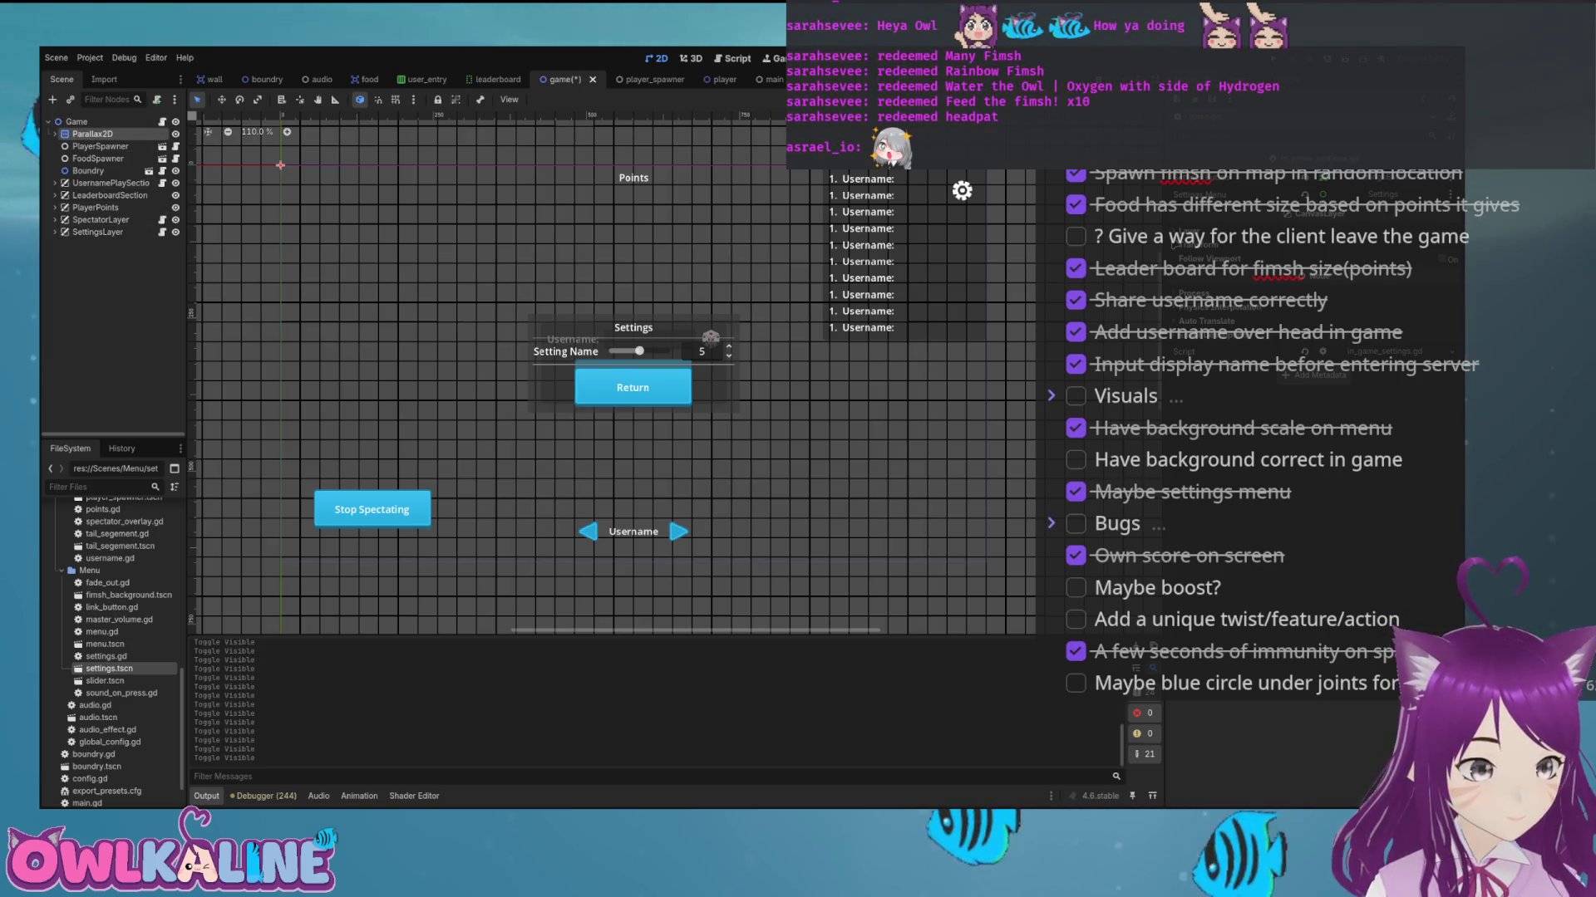
Step: Select and frame the Game node, then open its game.gd script
click(76, 121)
key(f)
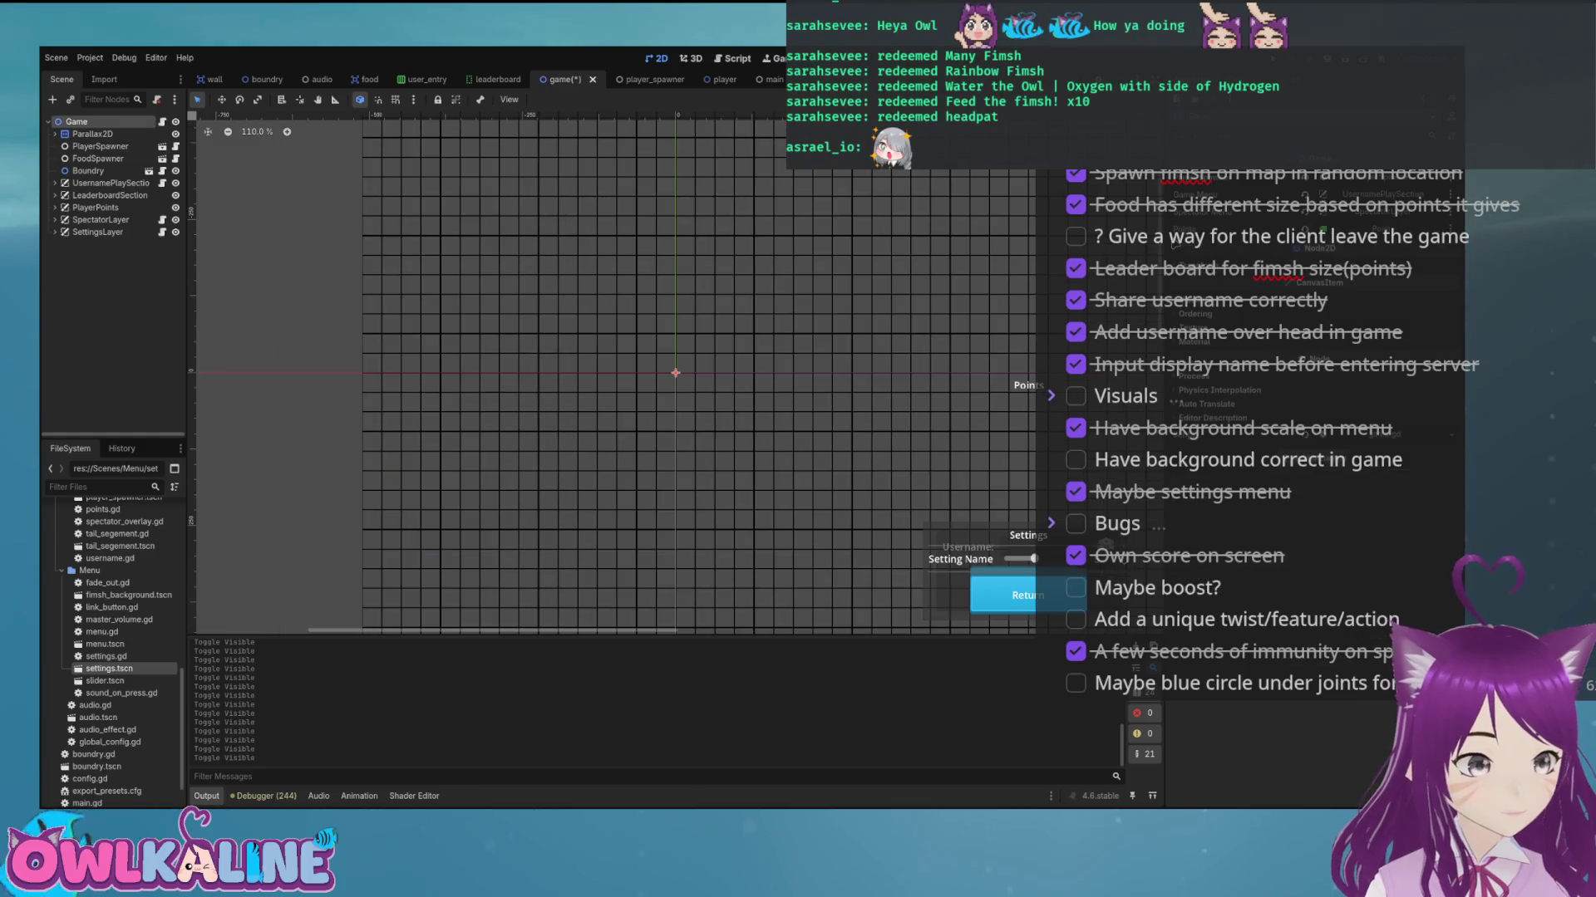
scroll(615, 374, down, 3)
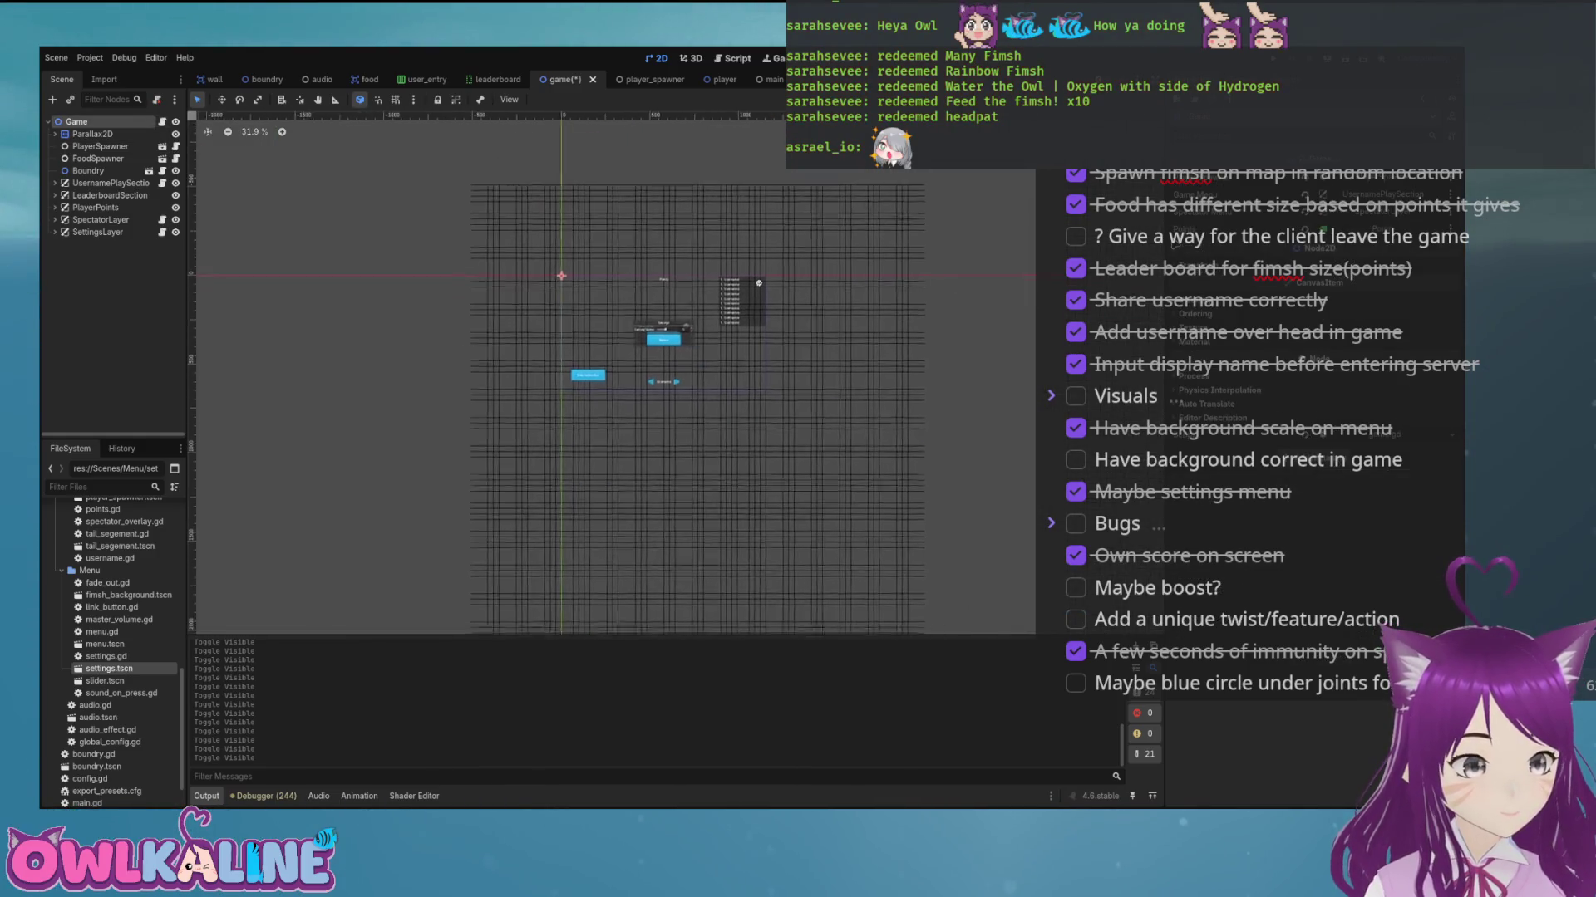
scroll(615, 374, up, 2)
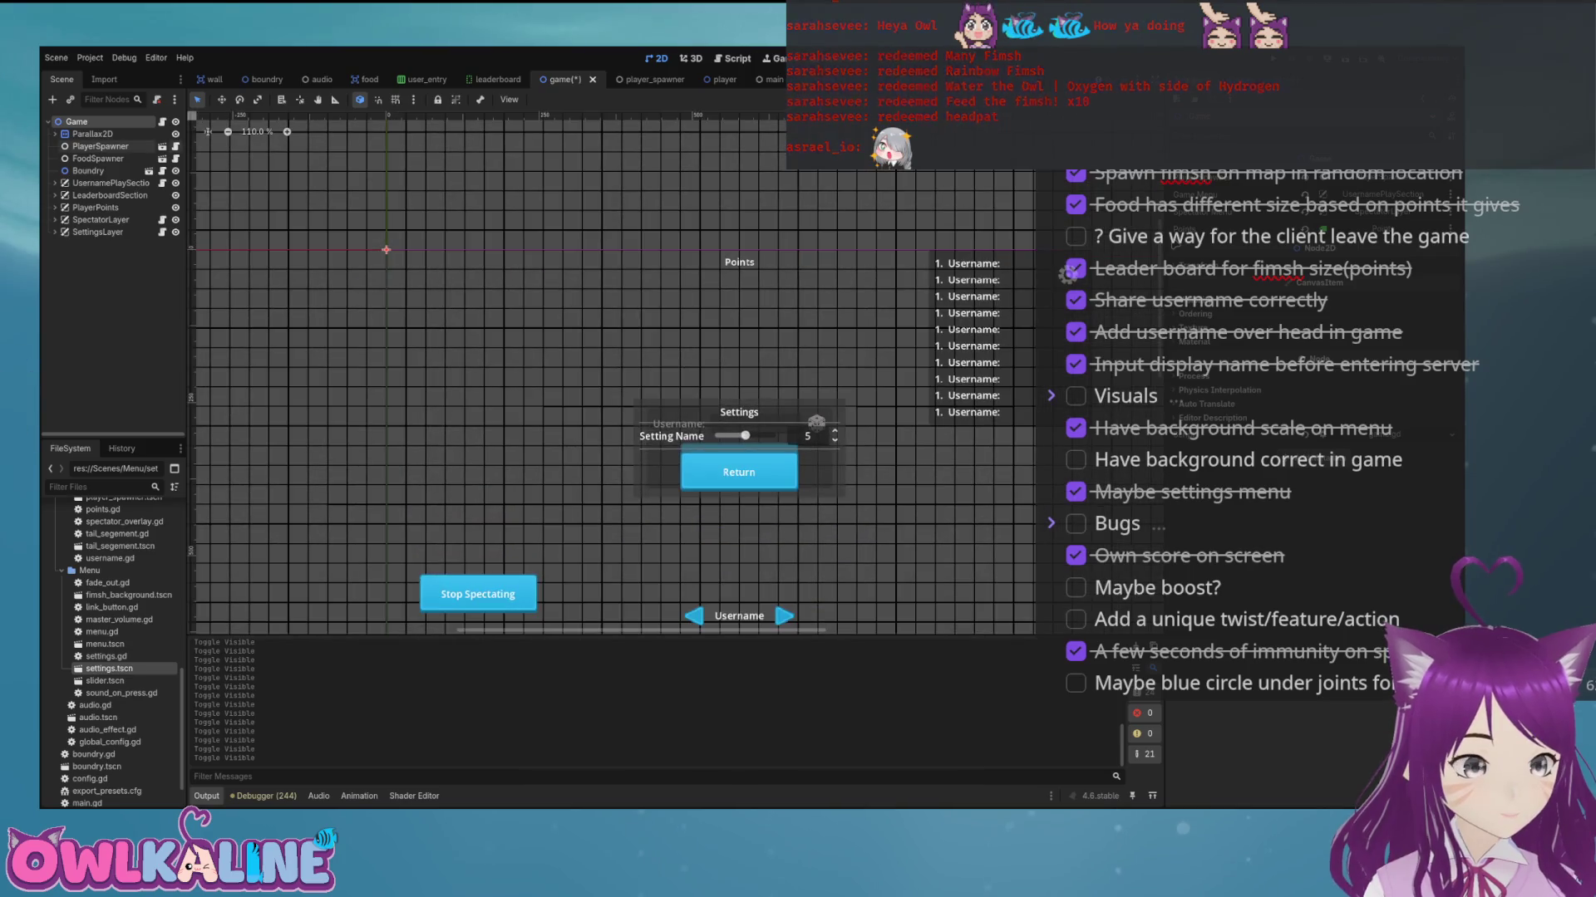
click(162, 121)
click(449, 272)
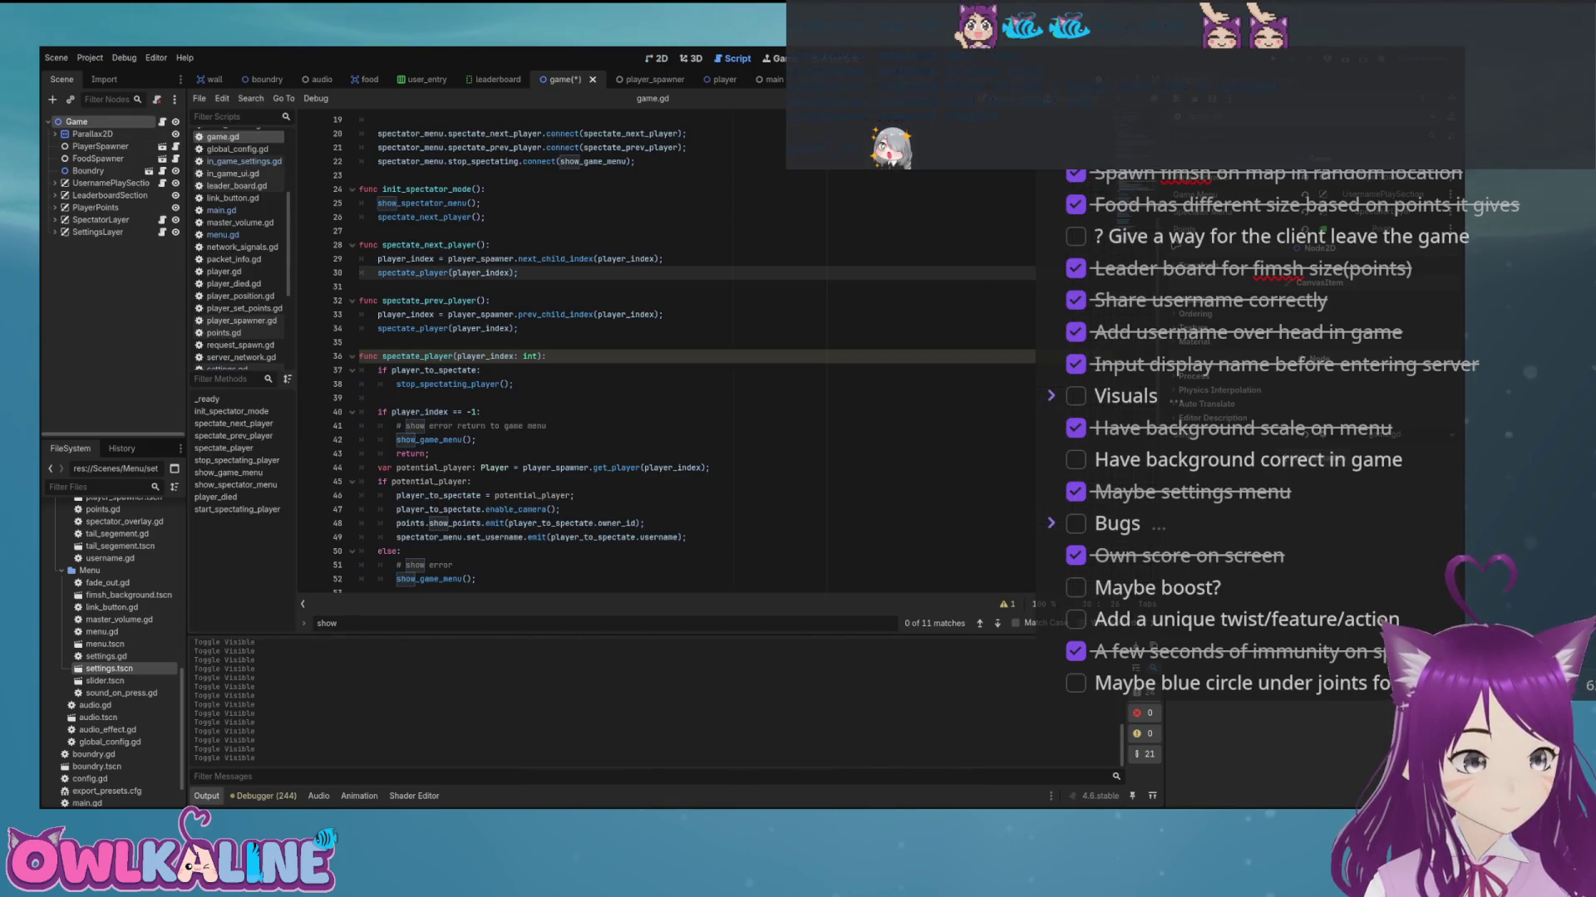
scroll(615, 349, up, 6)
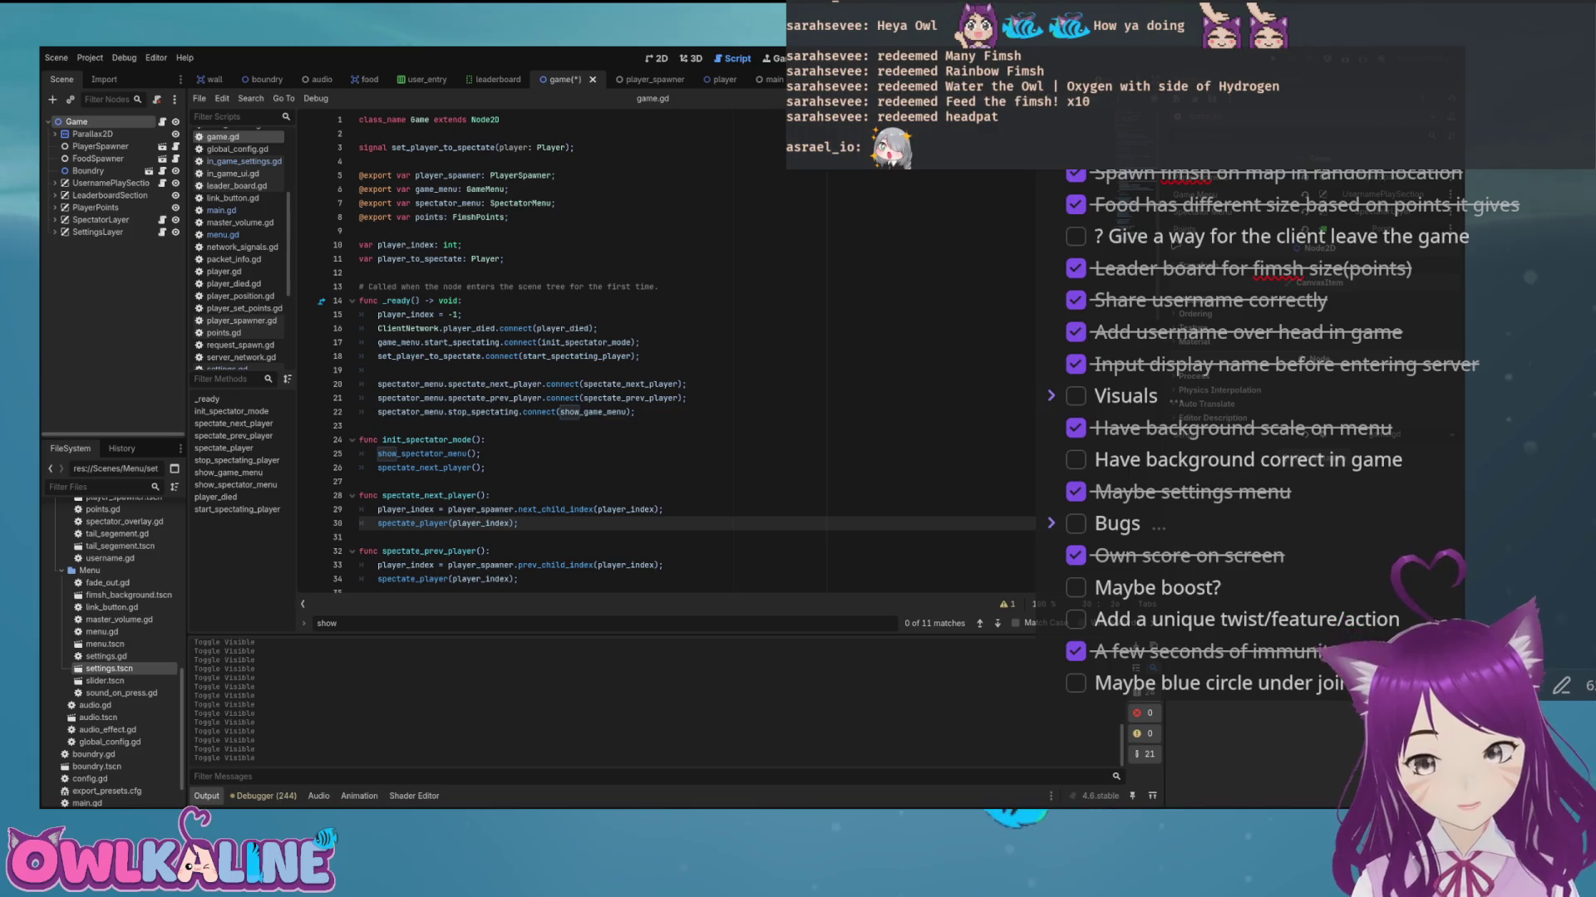
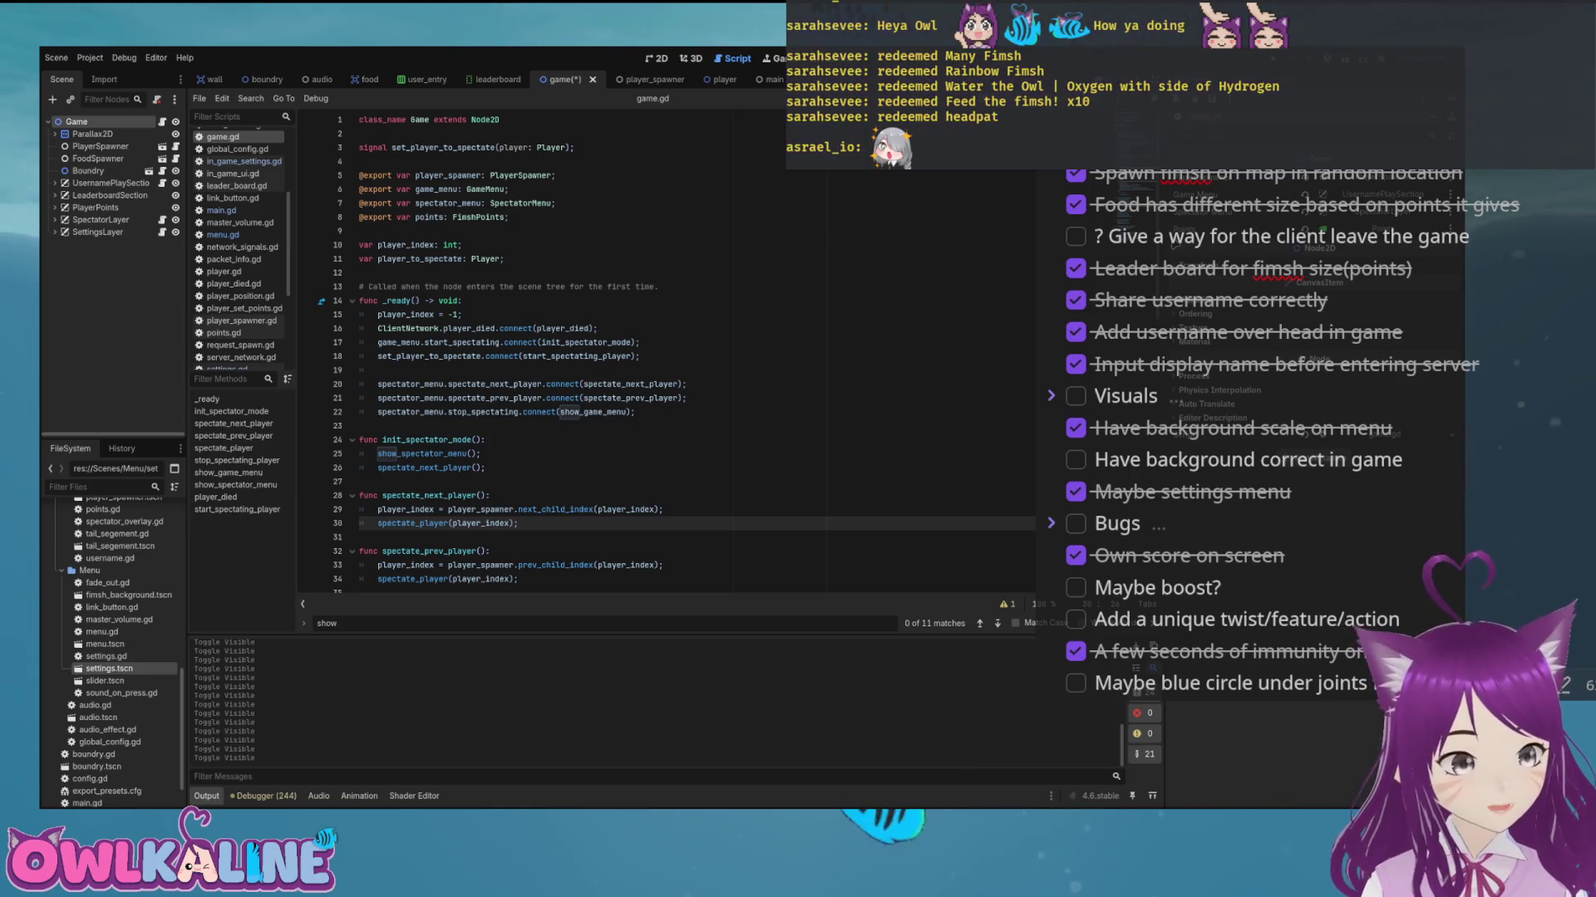
Step: Compare game.gd's _ready function with in_game_settings.gd
click(465, 315)
click(465, 300)
scroll(665, 349, down, 1)
scroll(665, 349, down, 2)
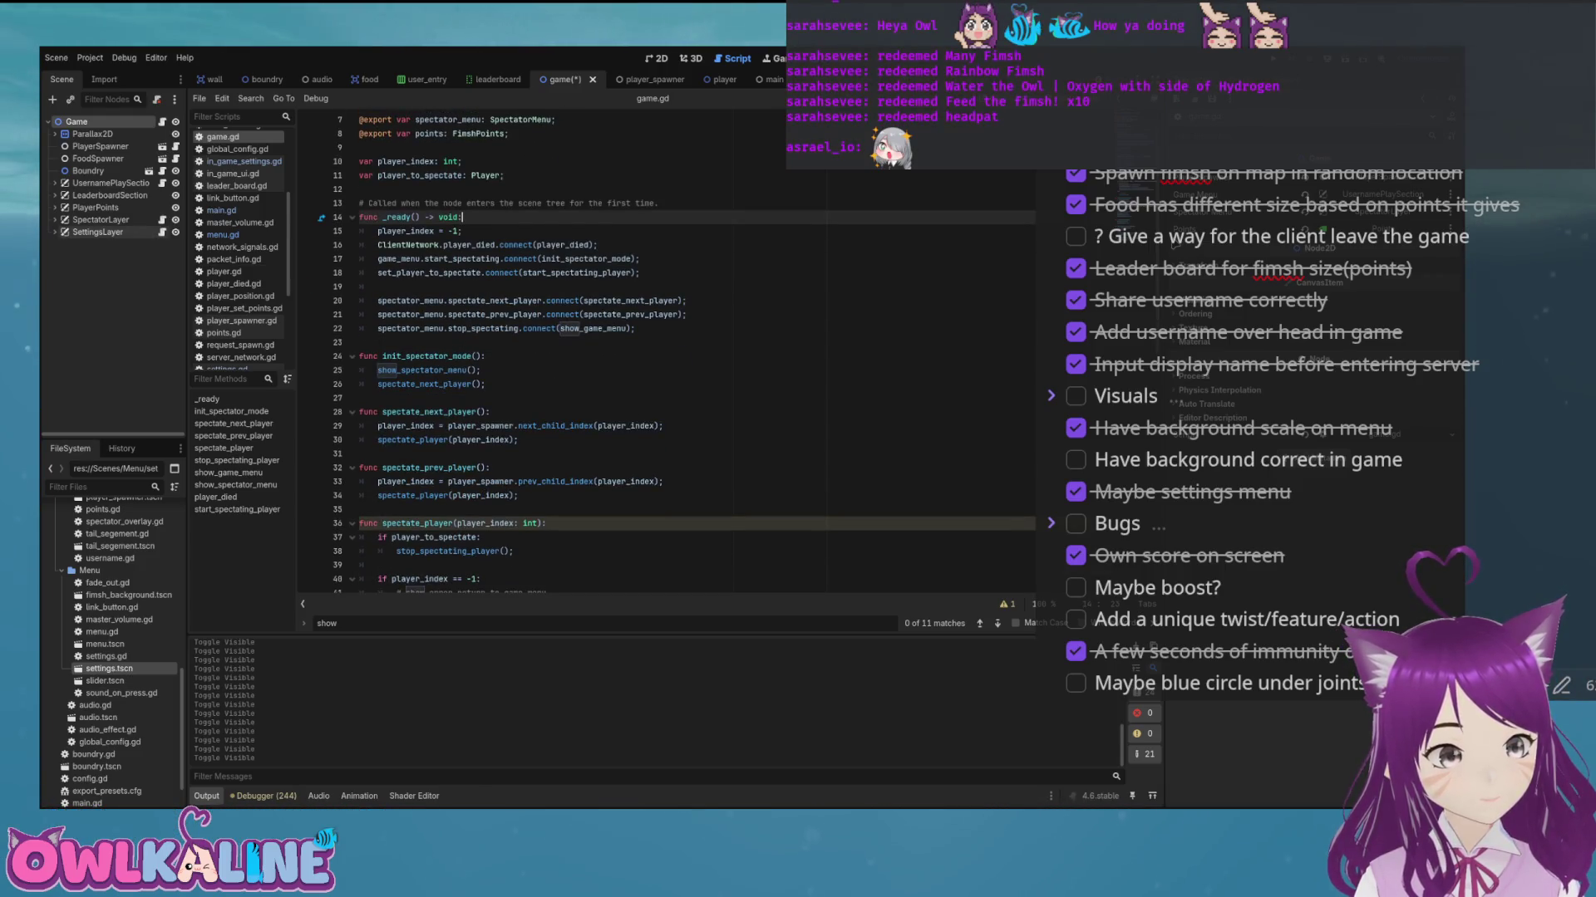
click(243, 161)
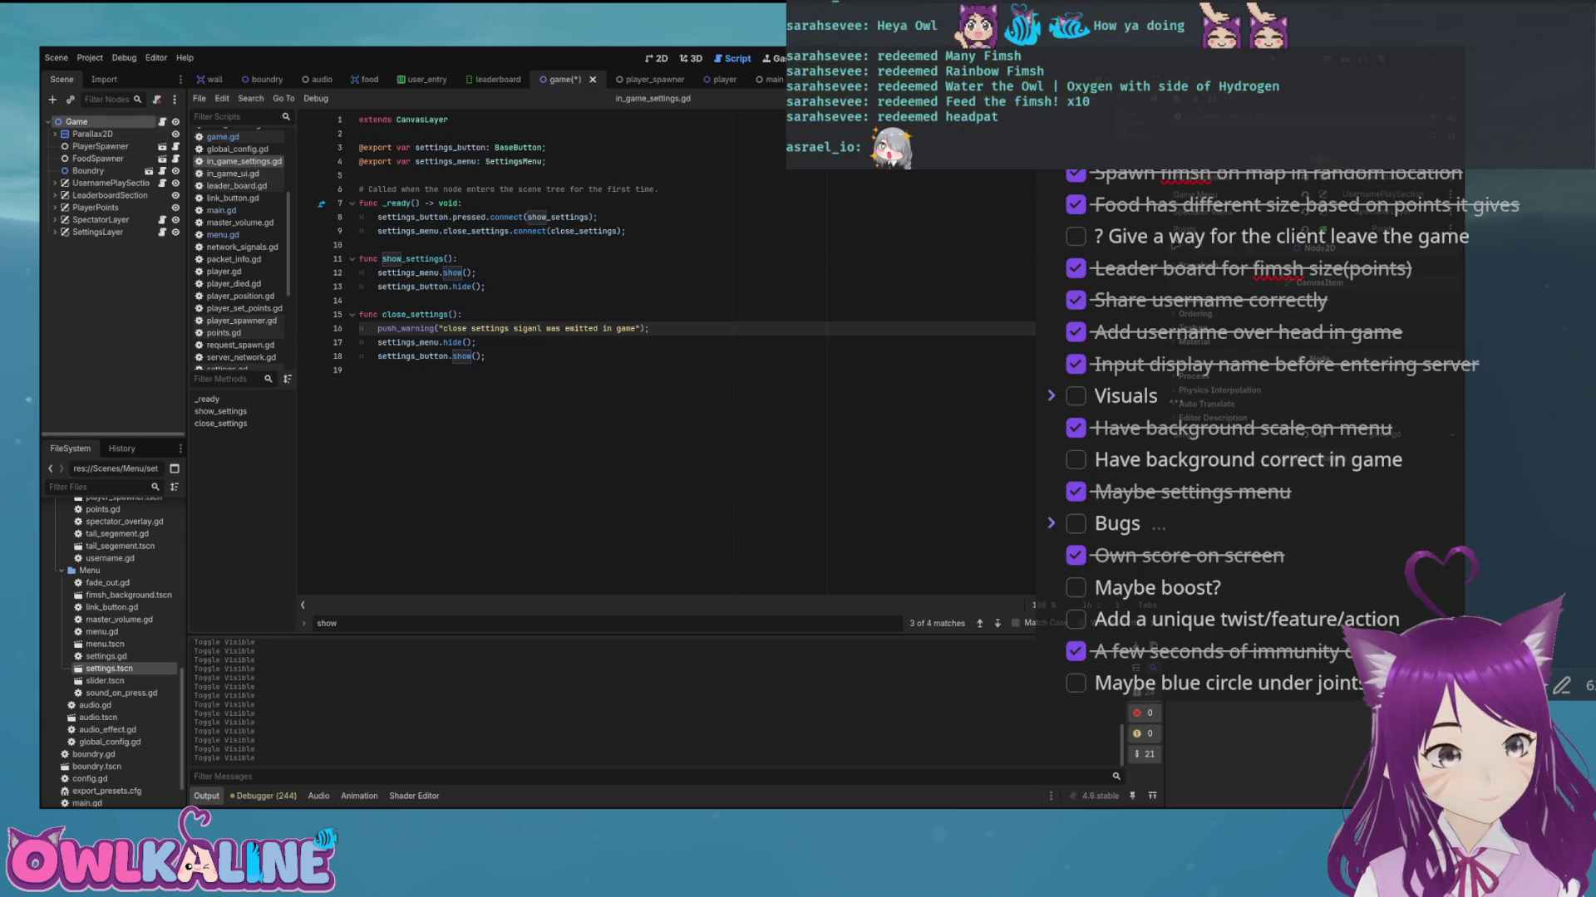
click(162, 122)
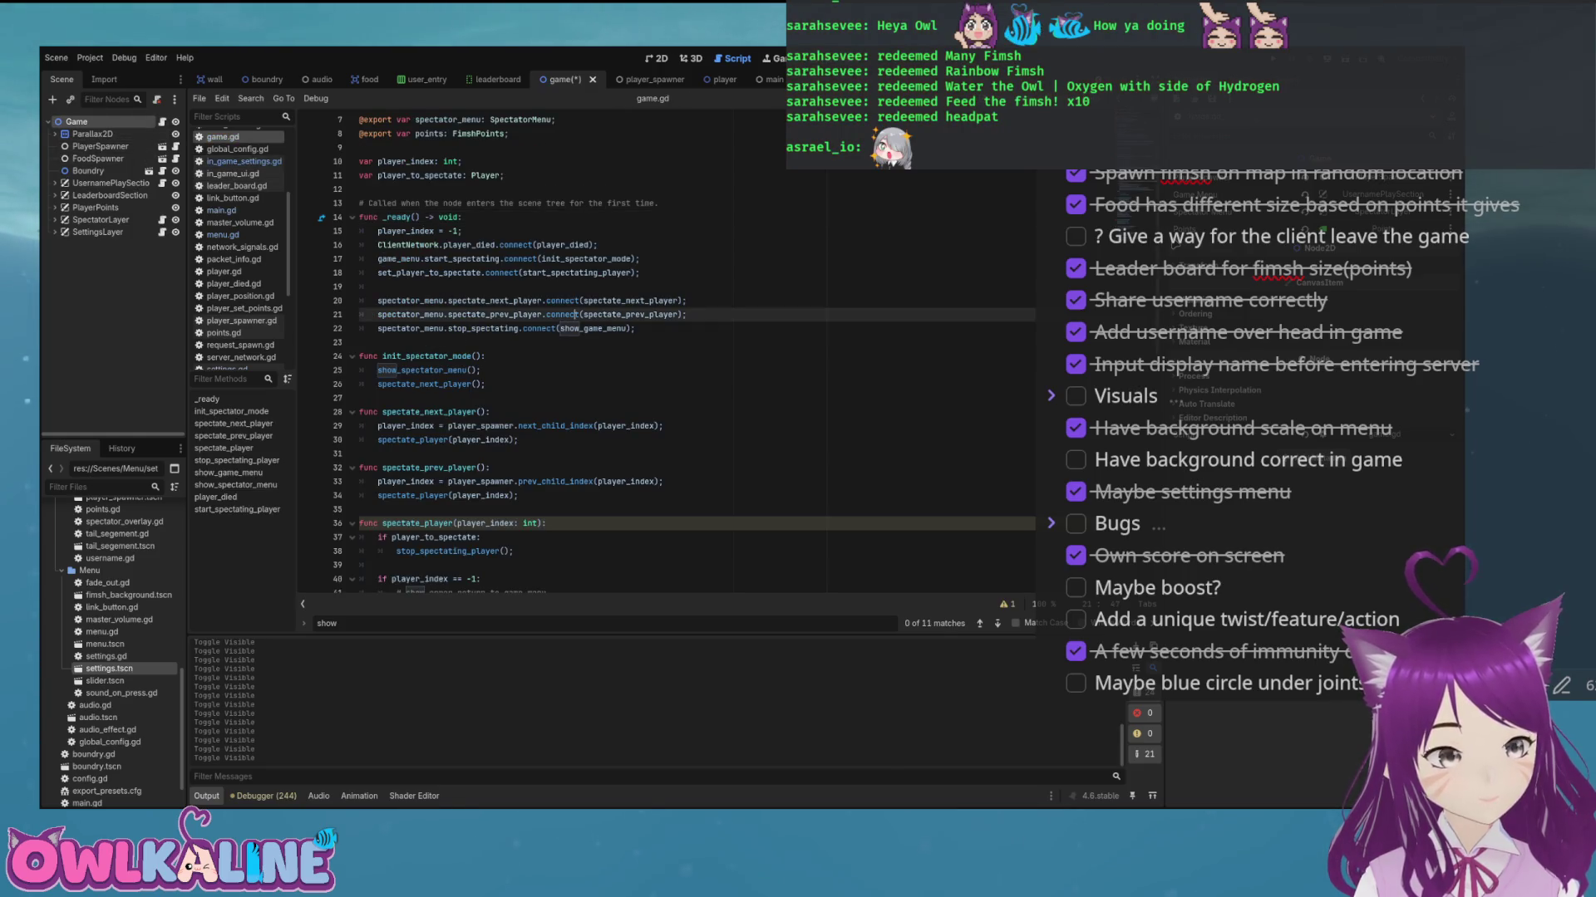
Step: Review the rest of game.gd, save it, and switch to player_spawner.gd
scroll(665, 349, down, 4)
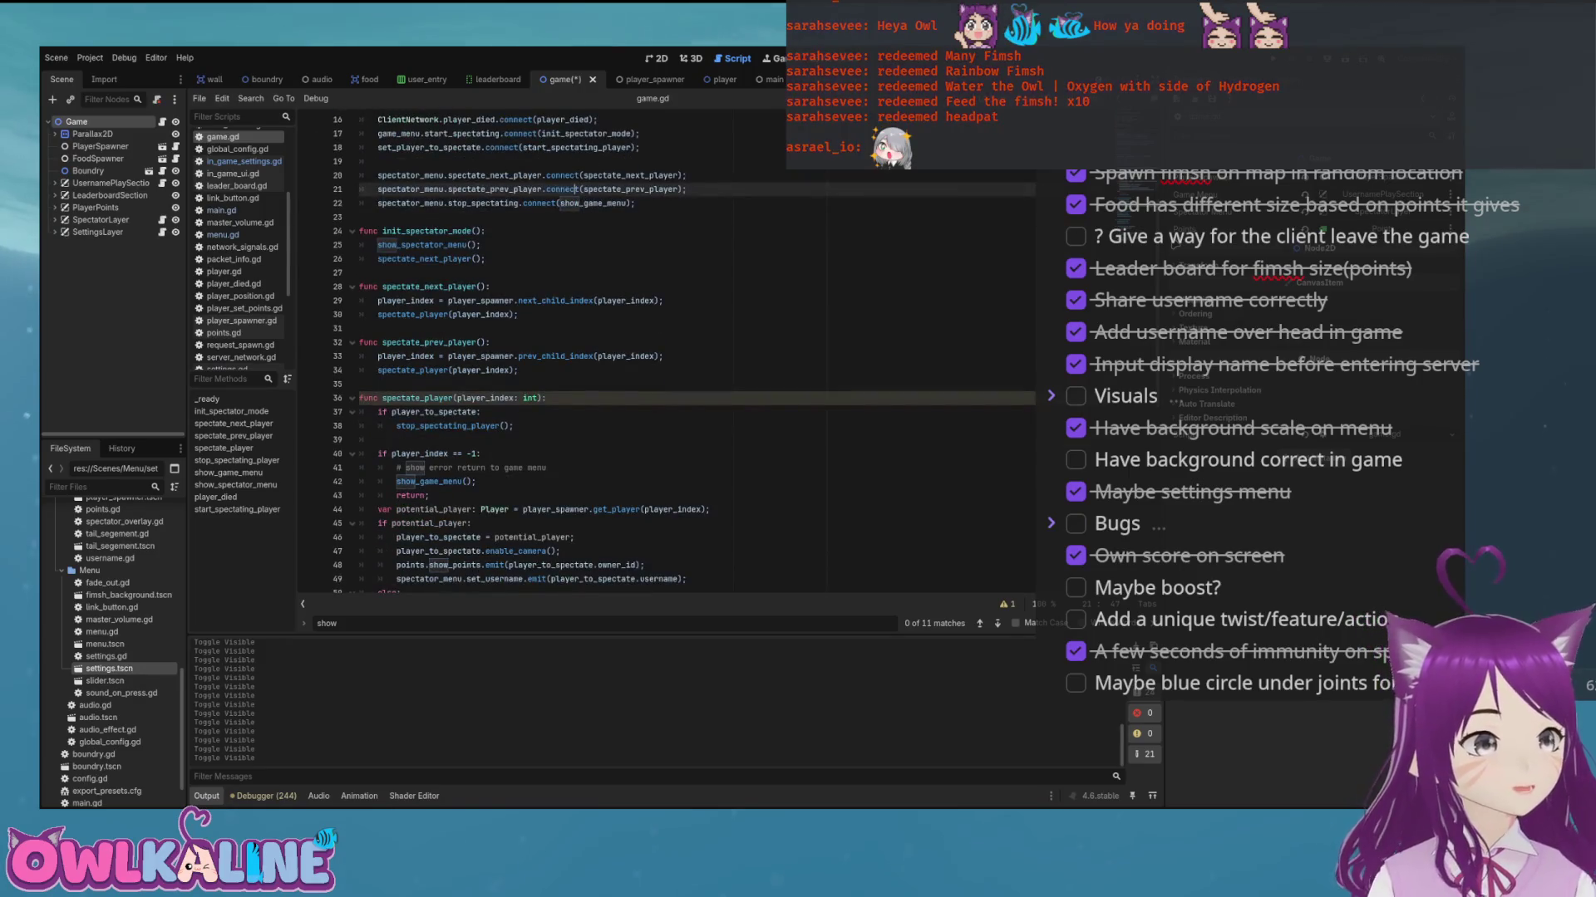
scroll(665, 349, down, 8)
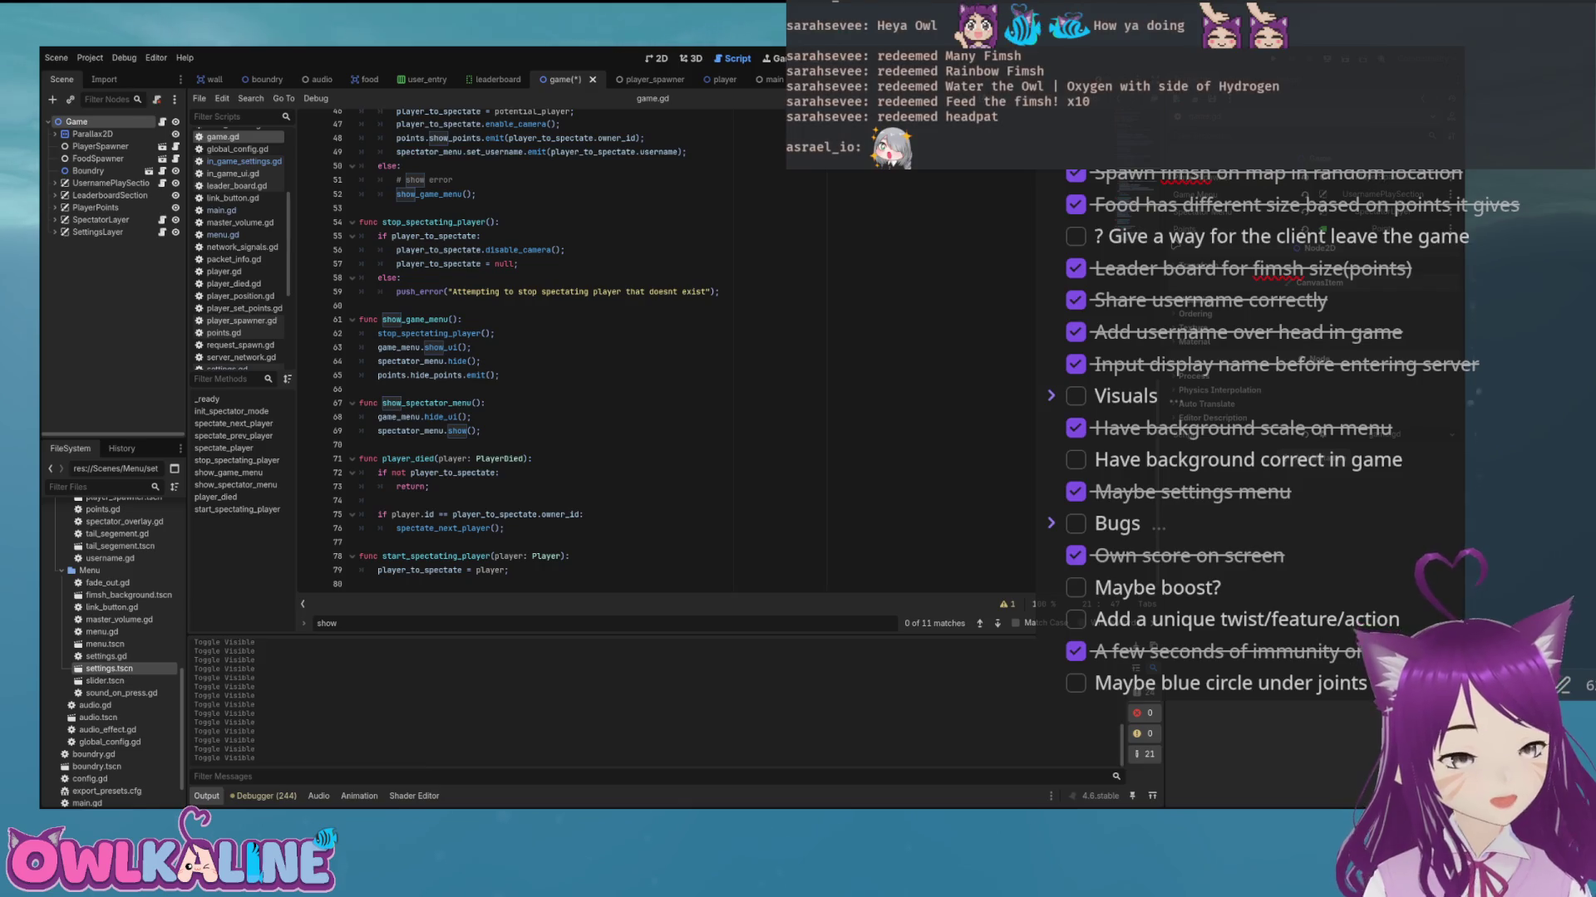
scroll(582, 349, up, 15)
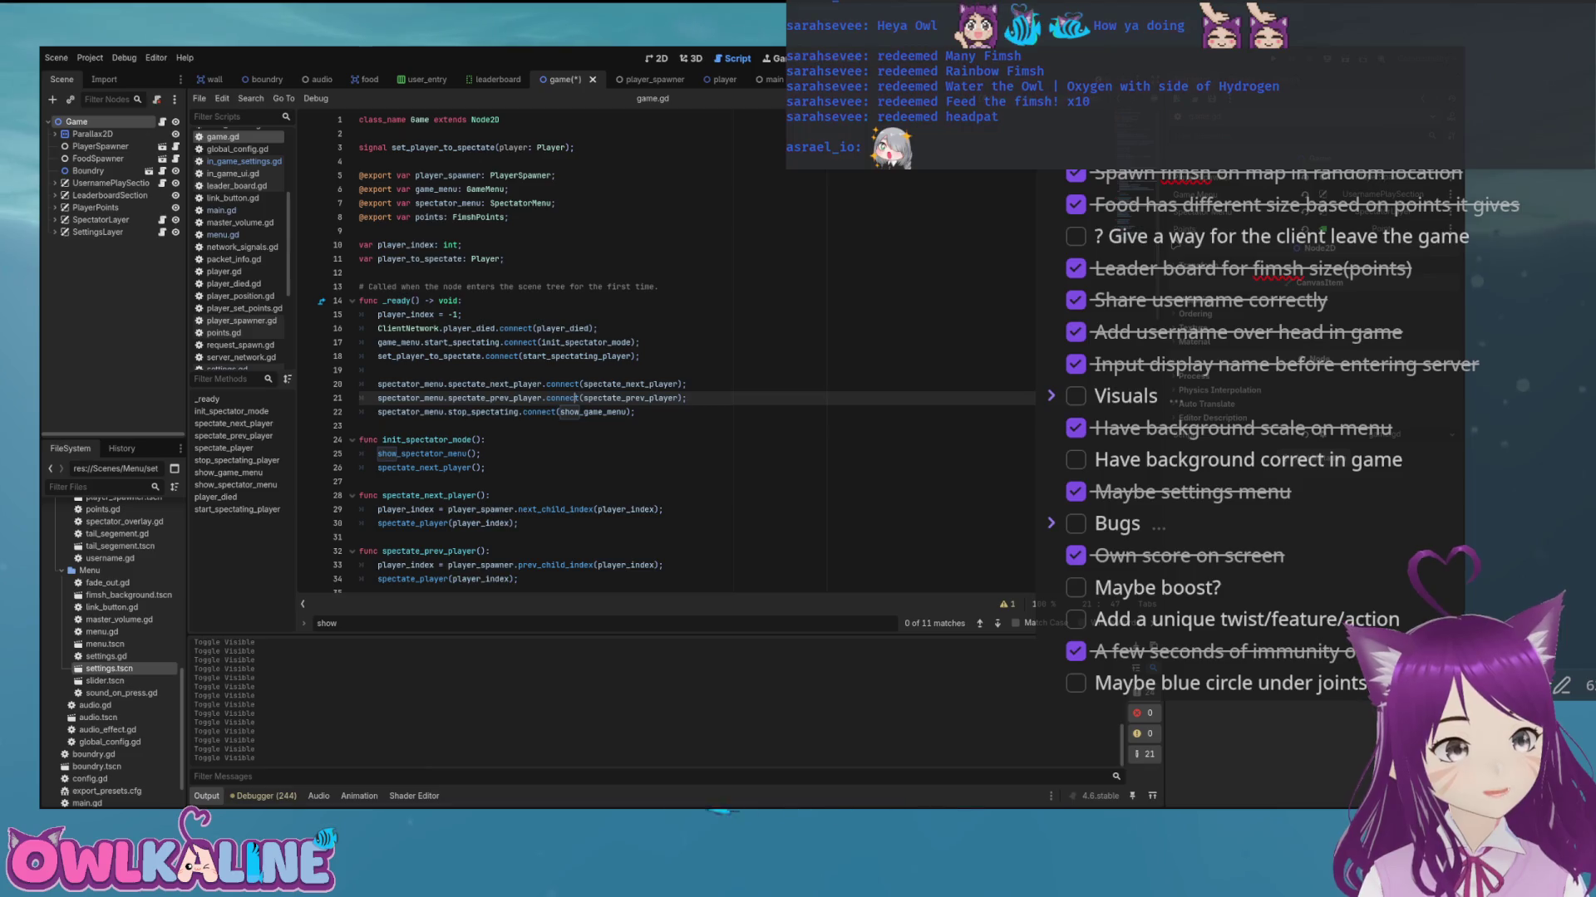
key(ctrl+s)
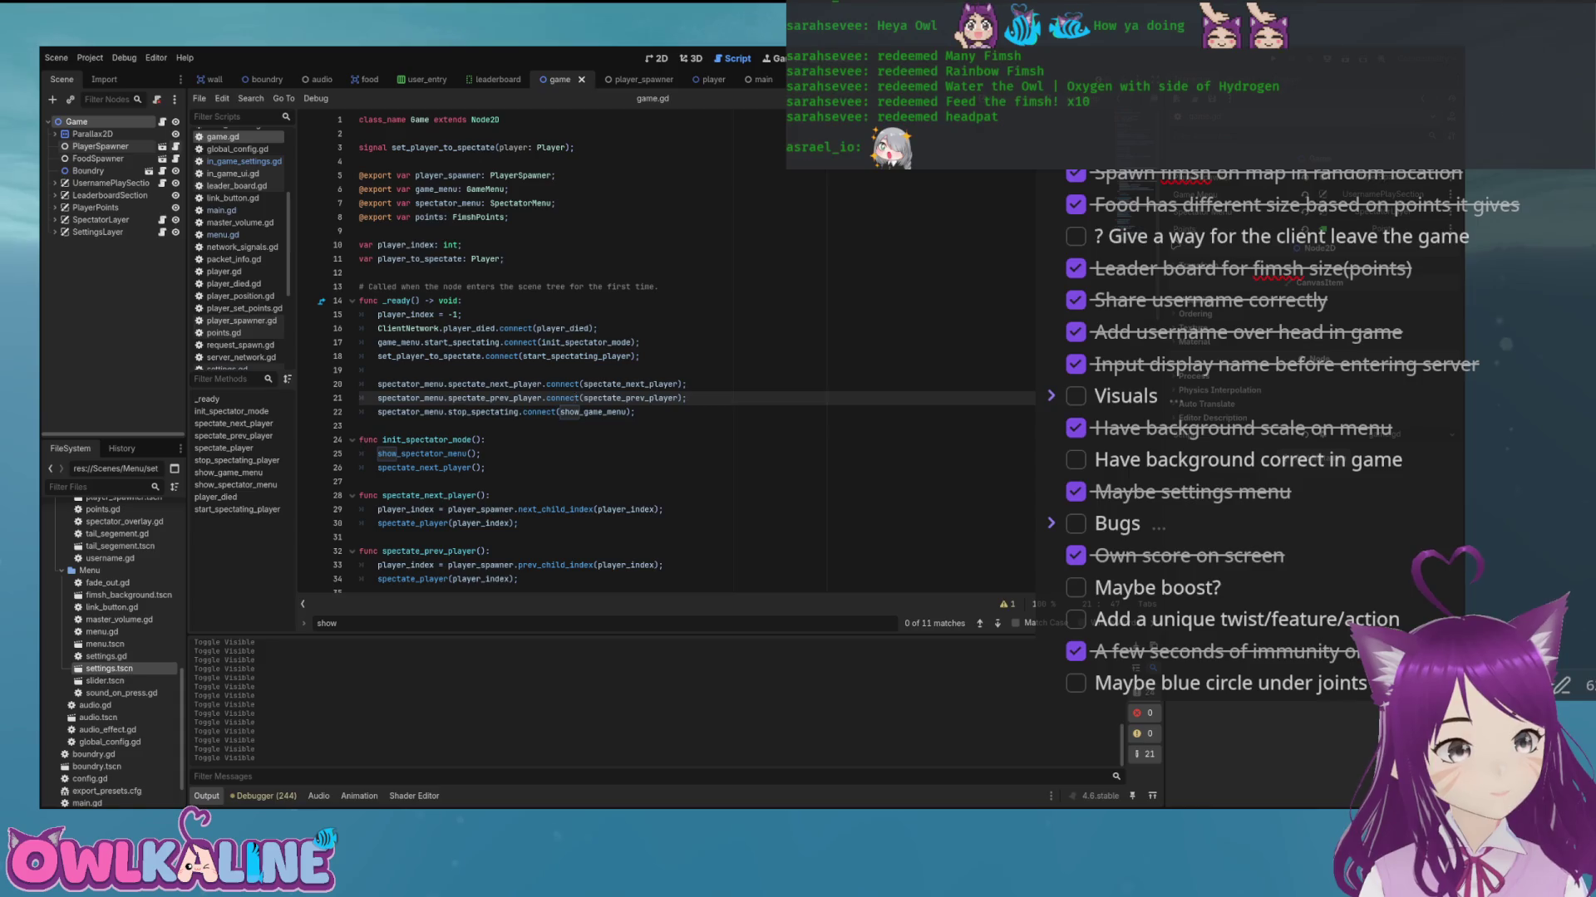
click(241, 321)
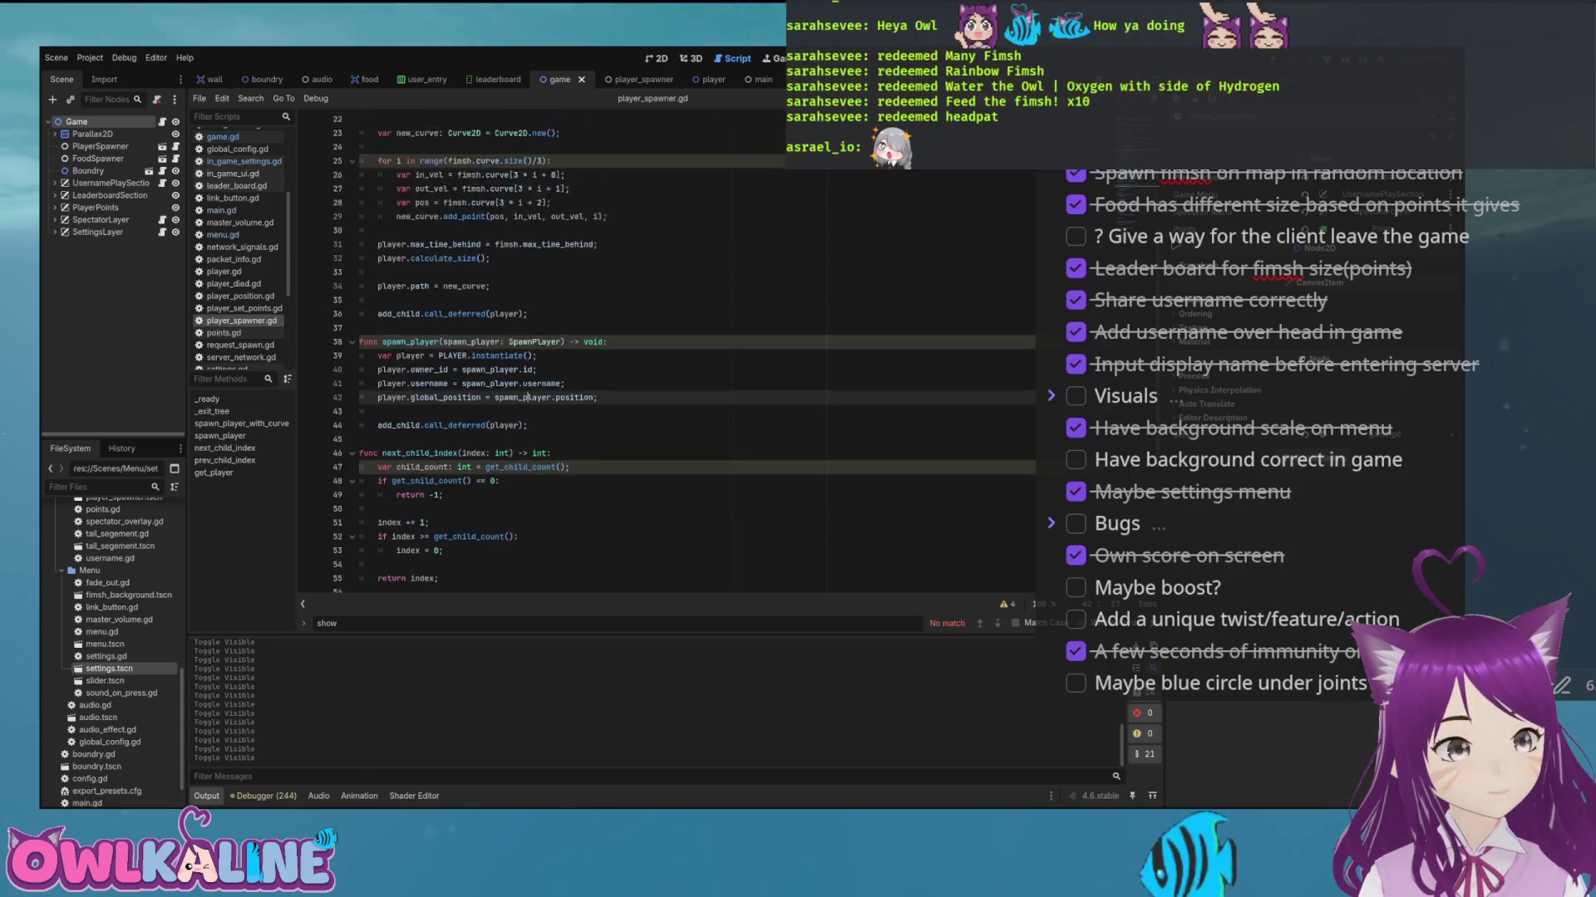
Step: Read through player_spawner.gd's spawn_player and next_child_index functions
scroll(664, 353, up, 6)
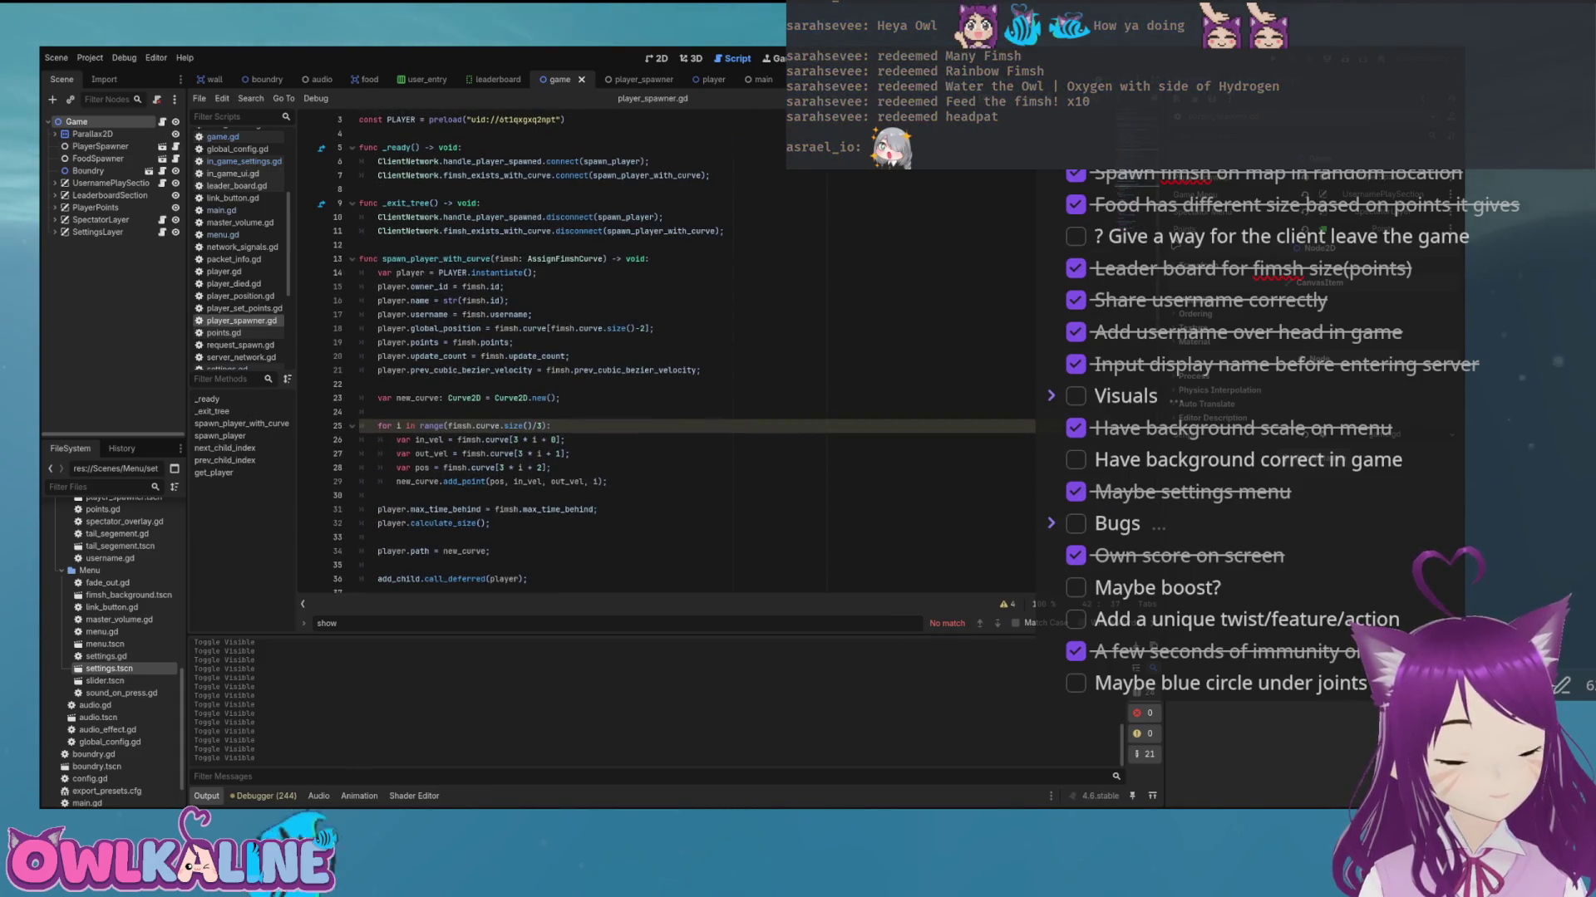
scroll(698, 353, down, 1)
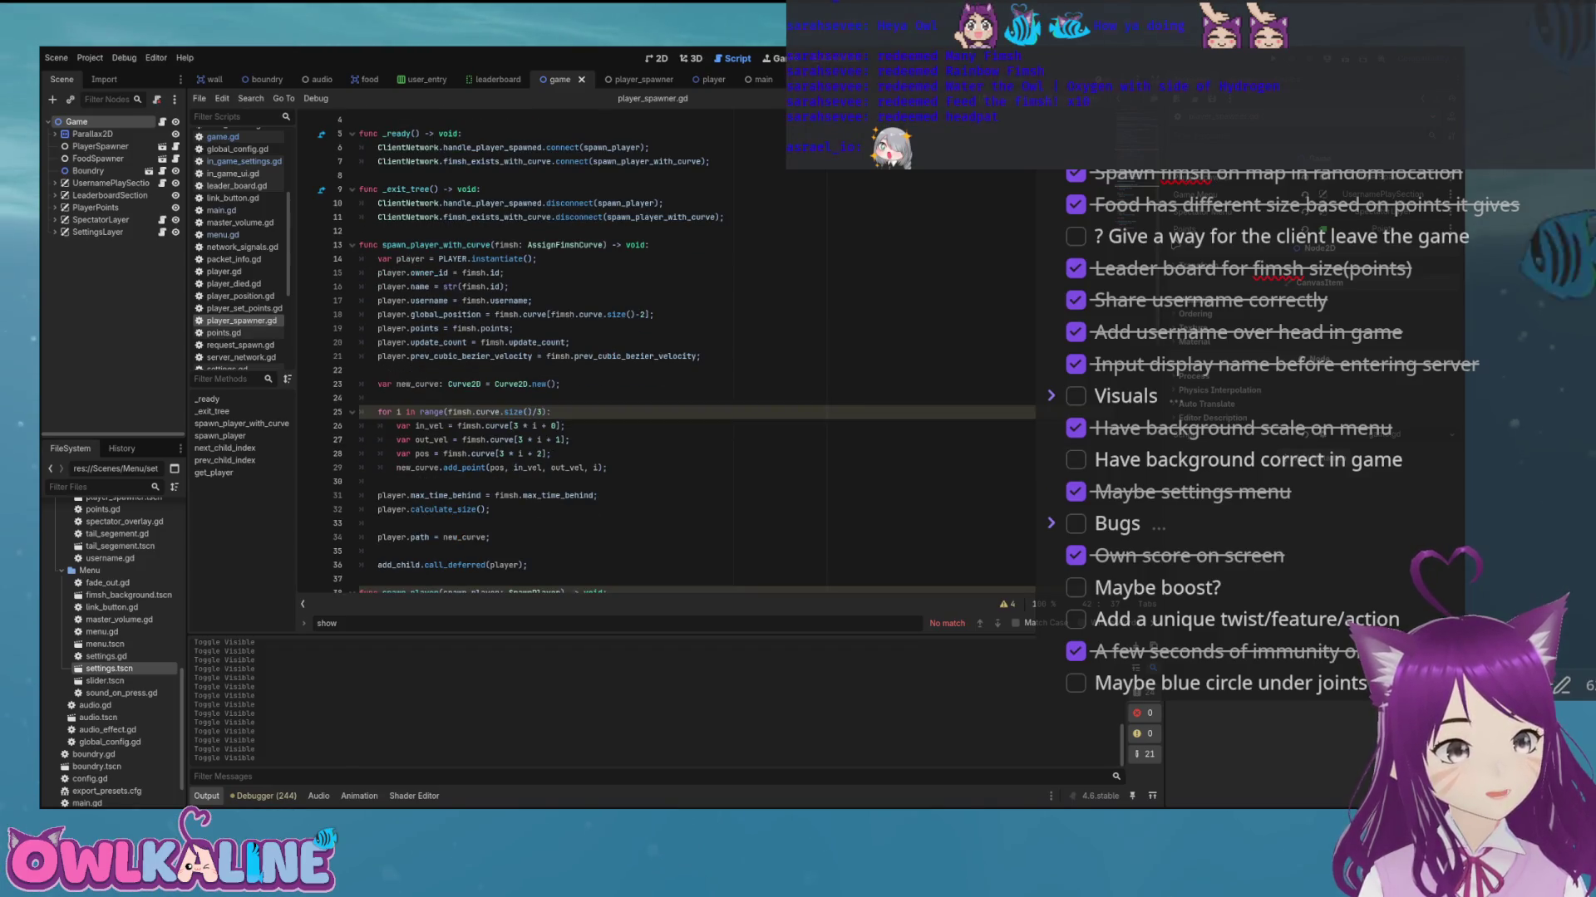
scroll(664, 353, up, 1)
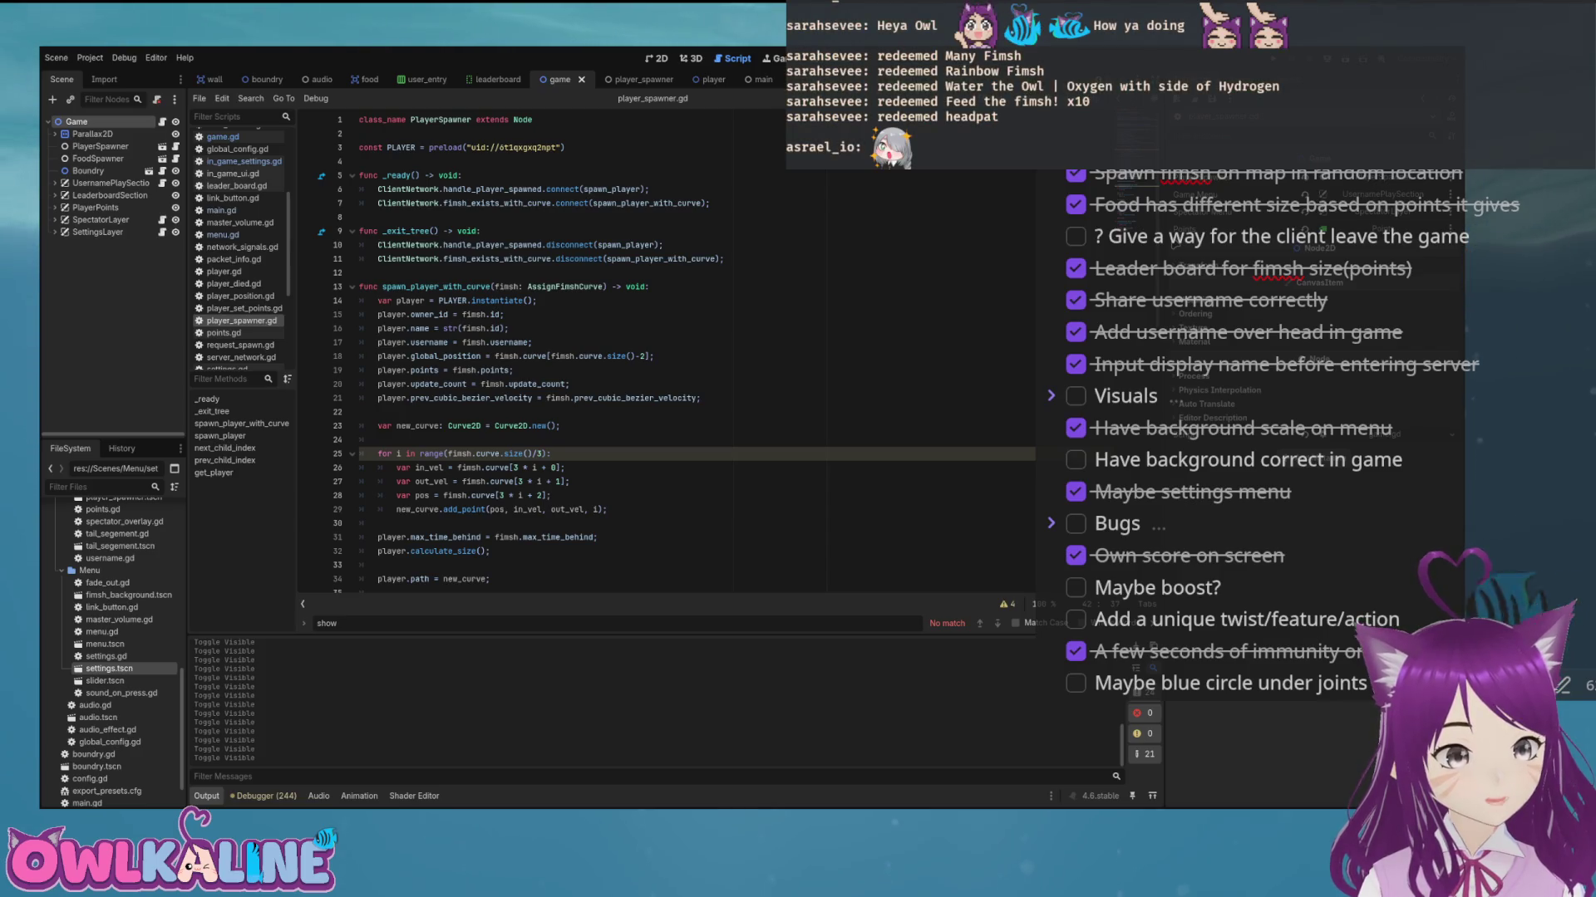
scroll(665, 349, down, 2)
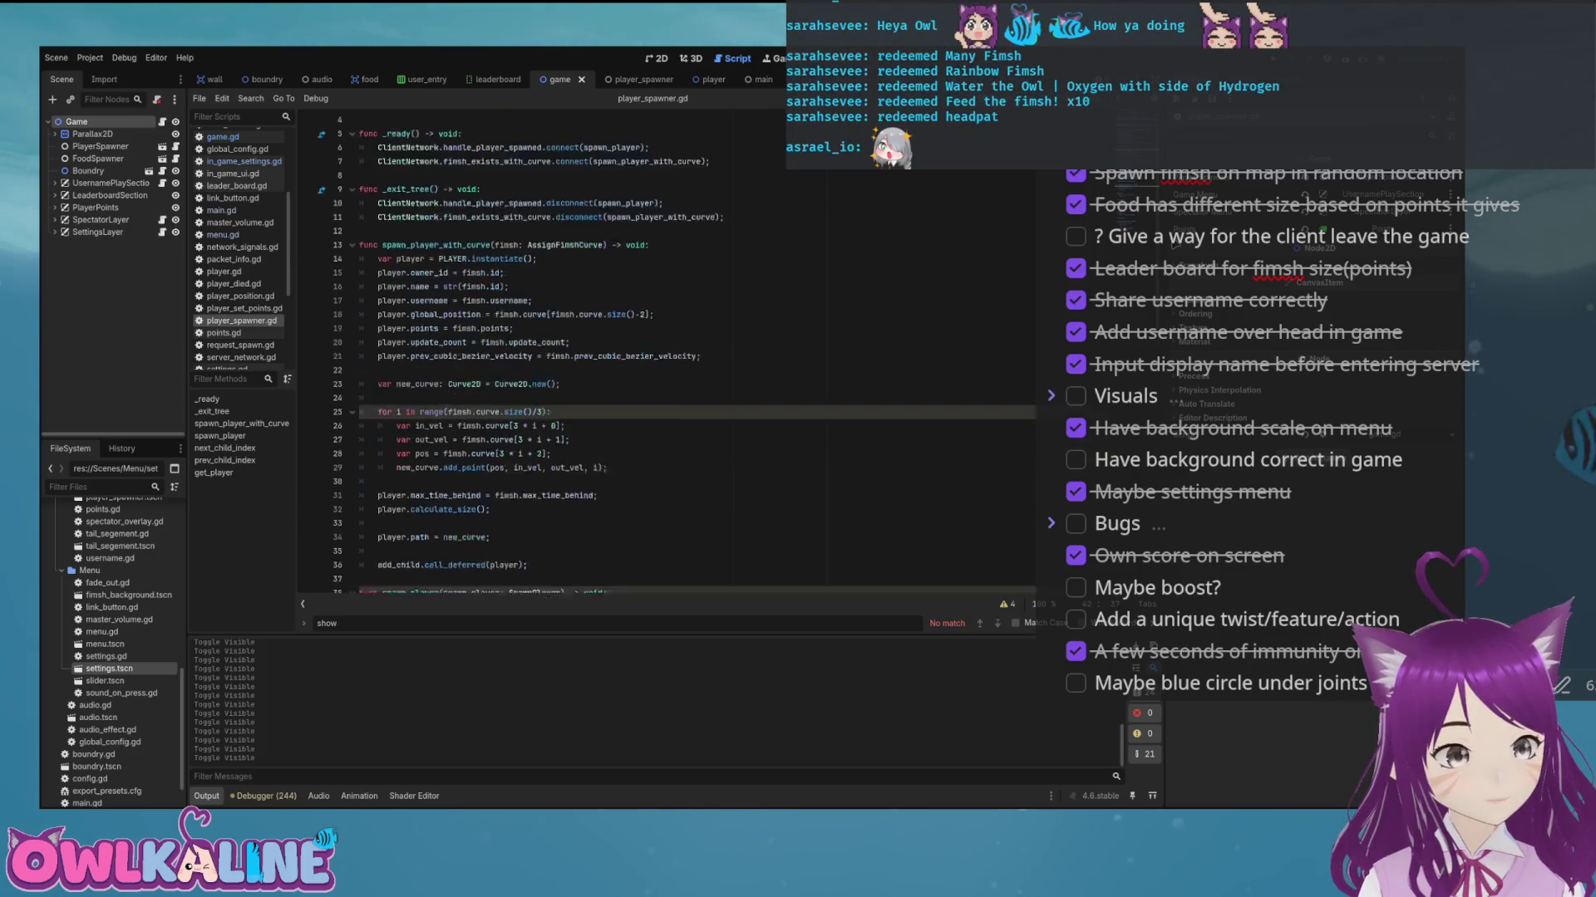
scroll(665, 349, down, 3)
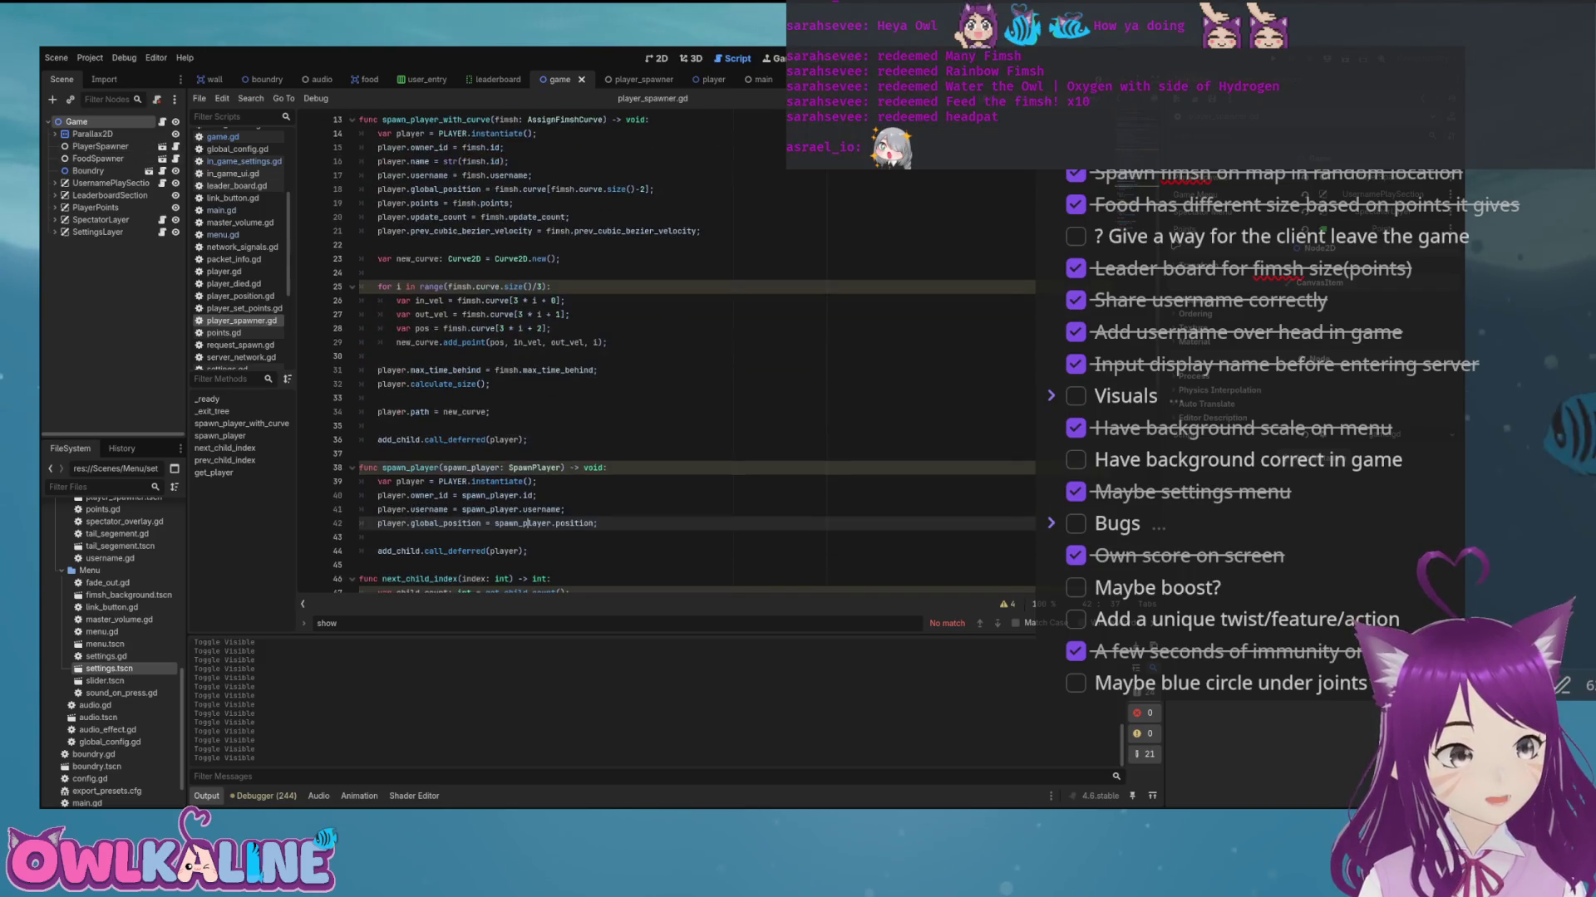
scroll(664, 349, down, 9)
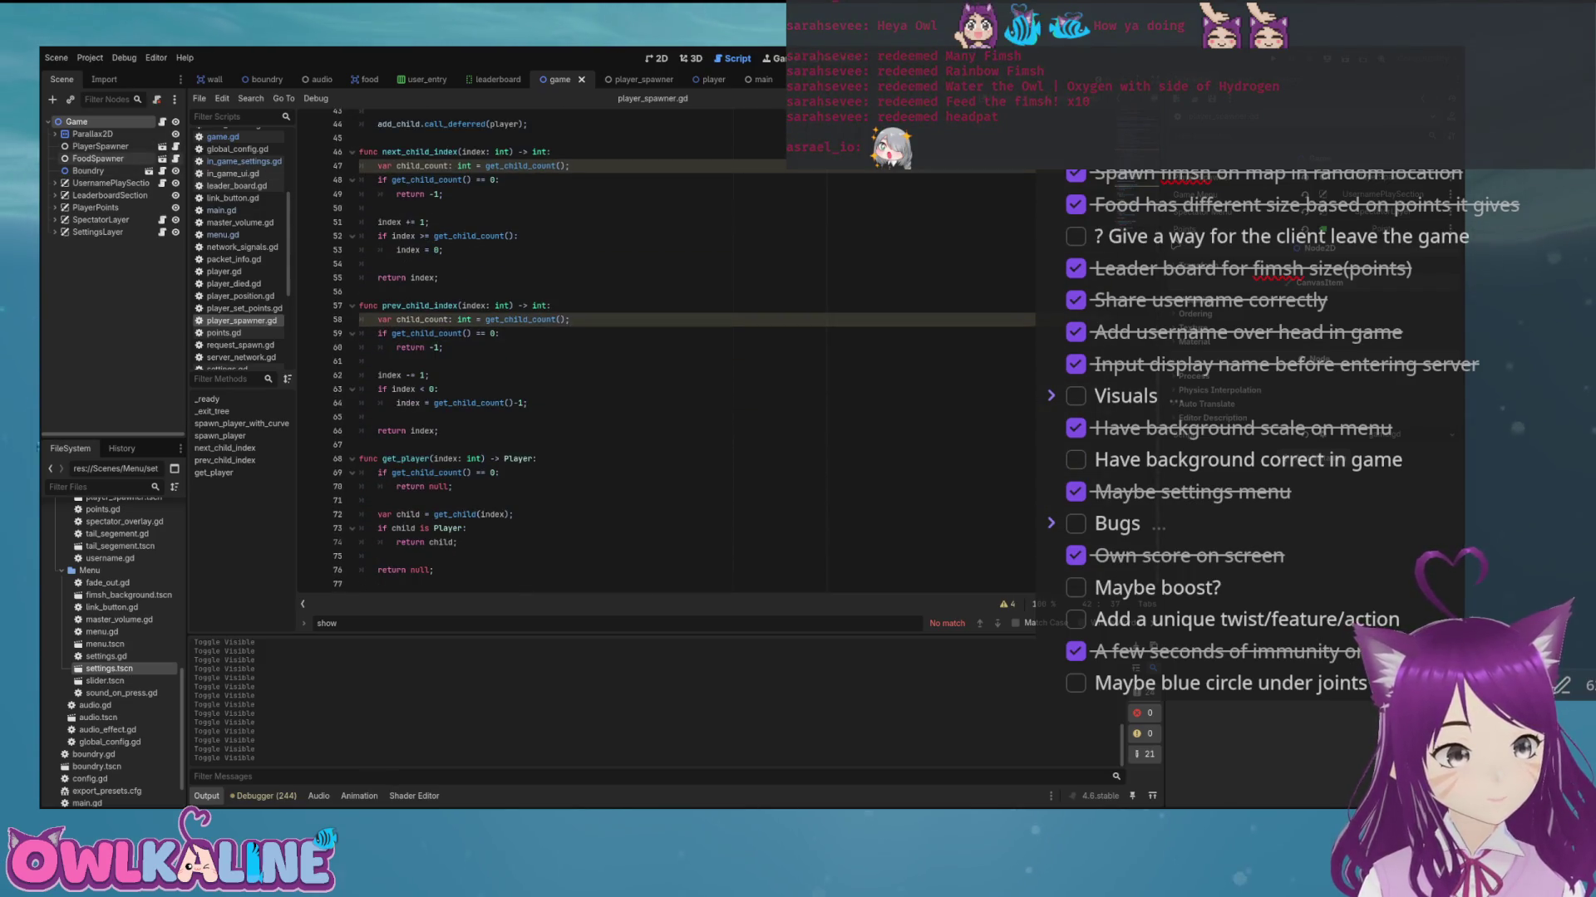
Step: Look over food_spawner.gd's spawning functions, then go back to game.gd
click(238, 136)
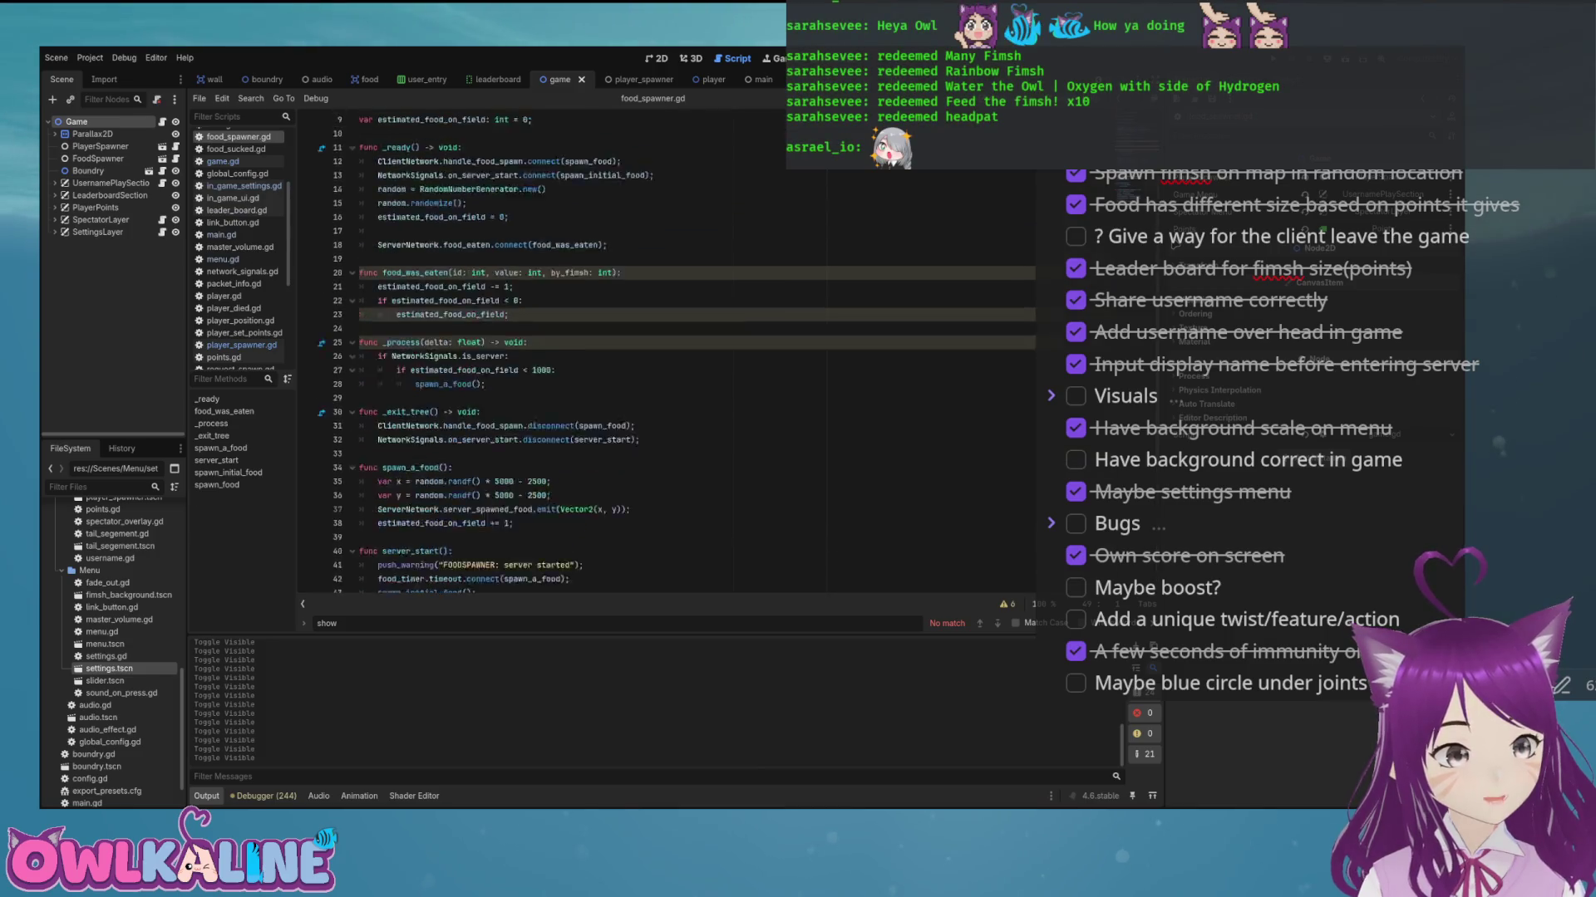
scroll(665, 349, up, 3)
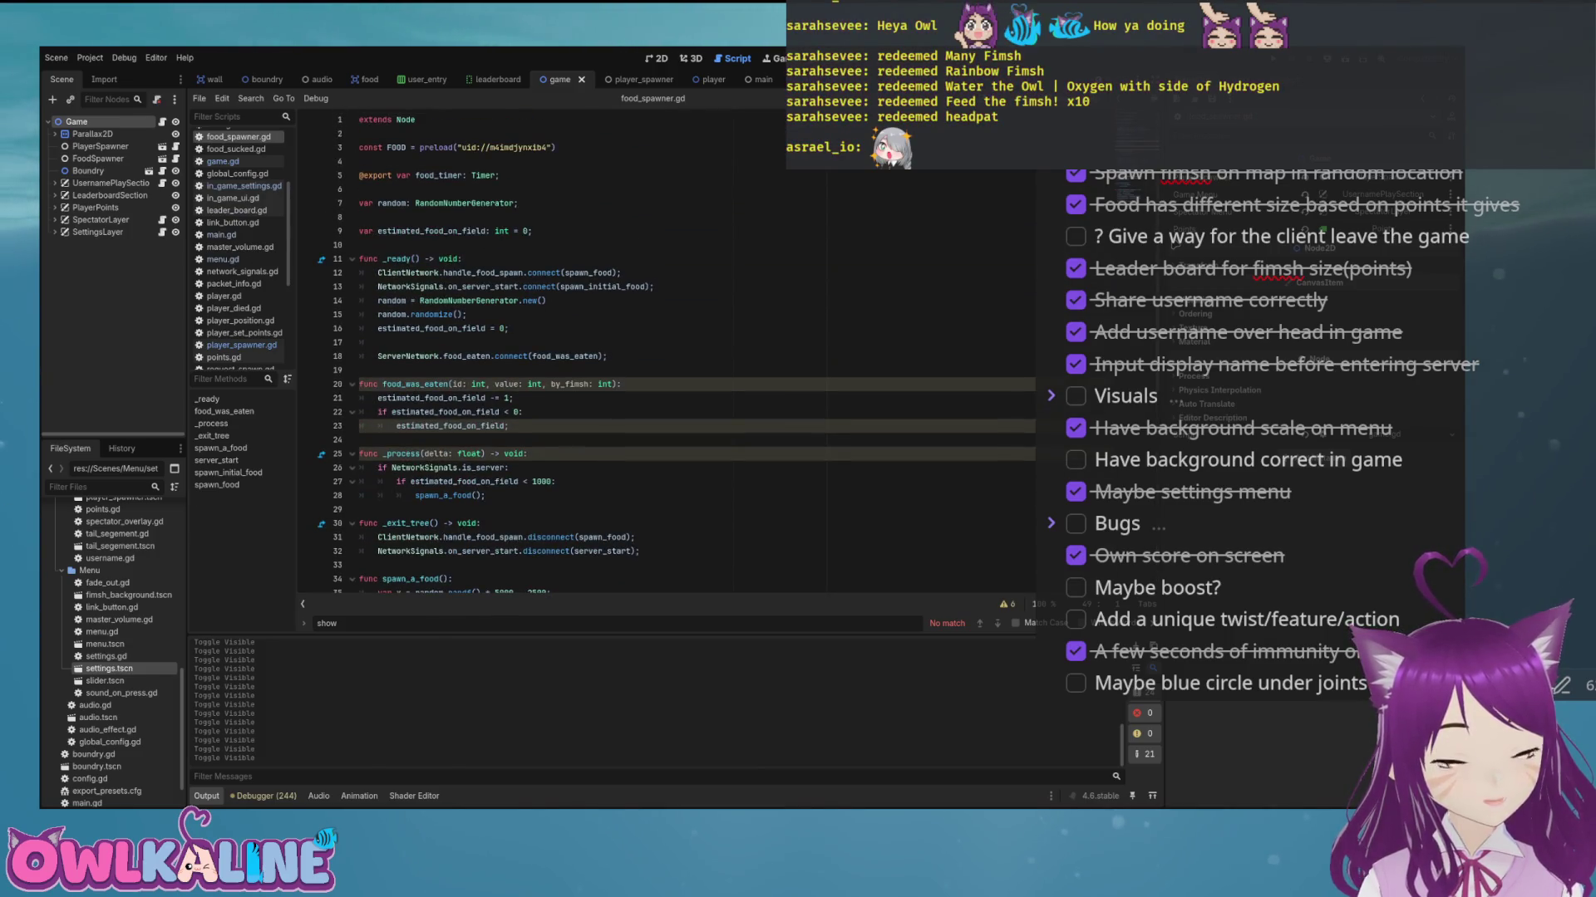
scroll(665, 349, down, 2)
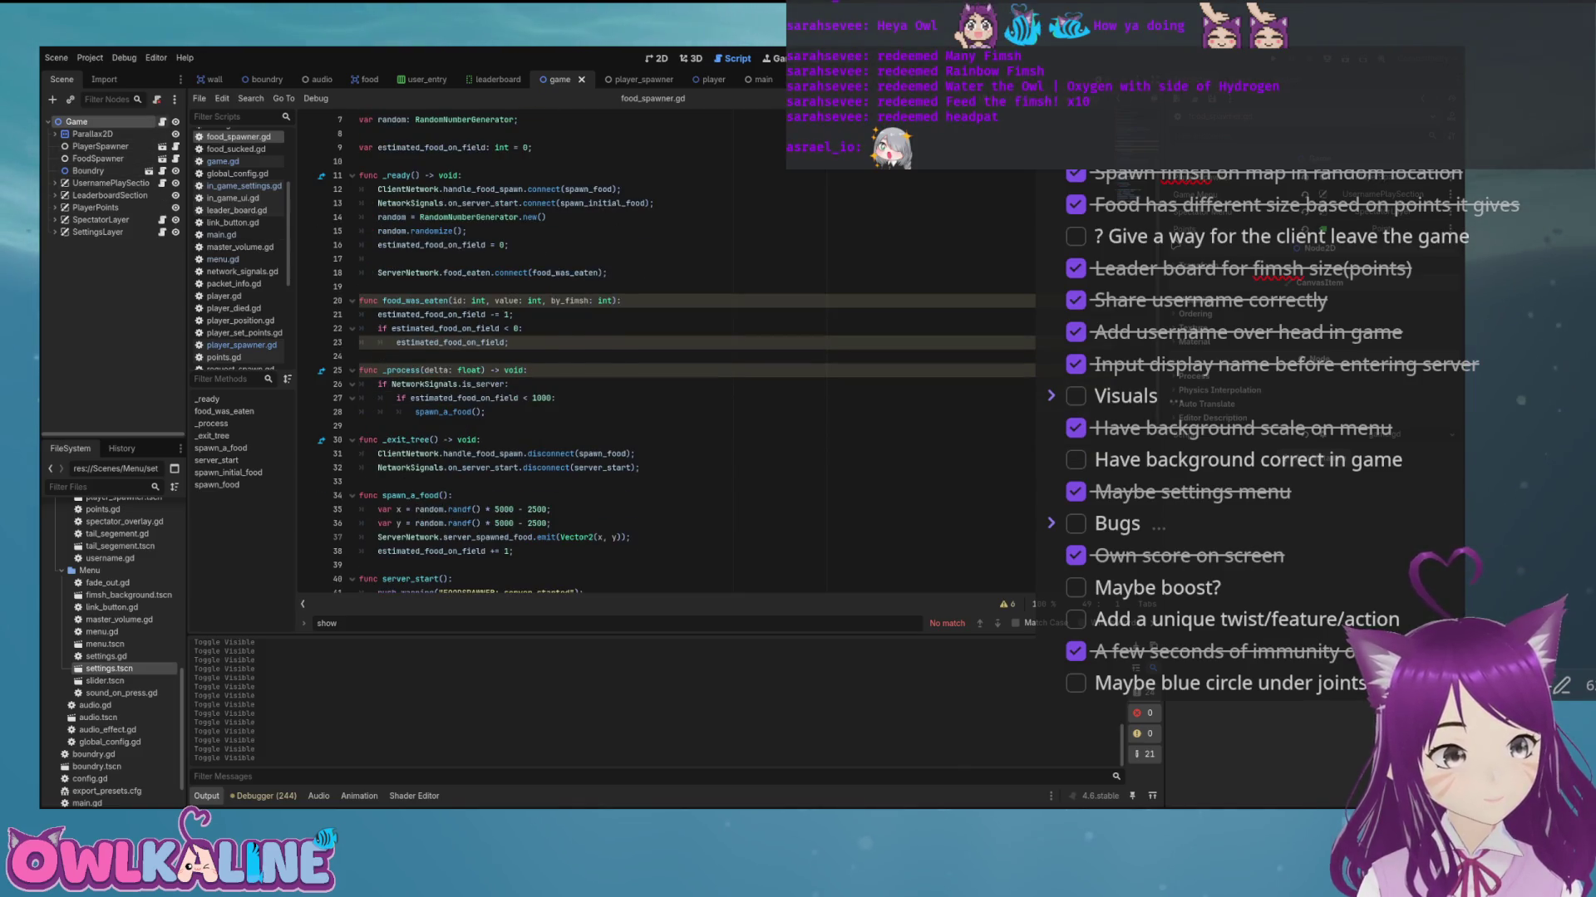
click(223, 161)
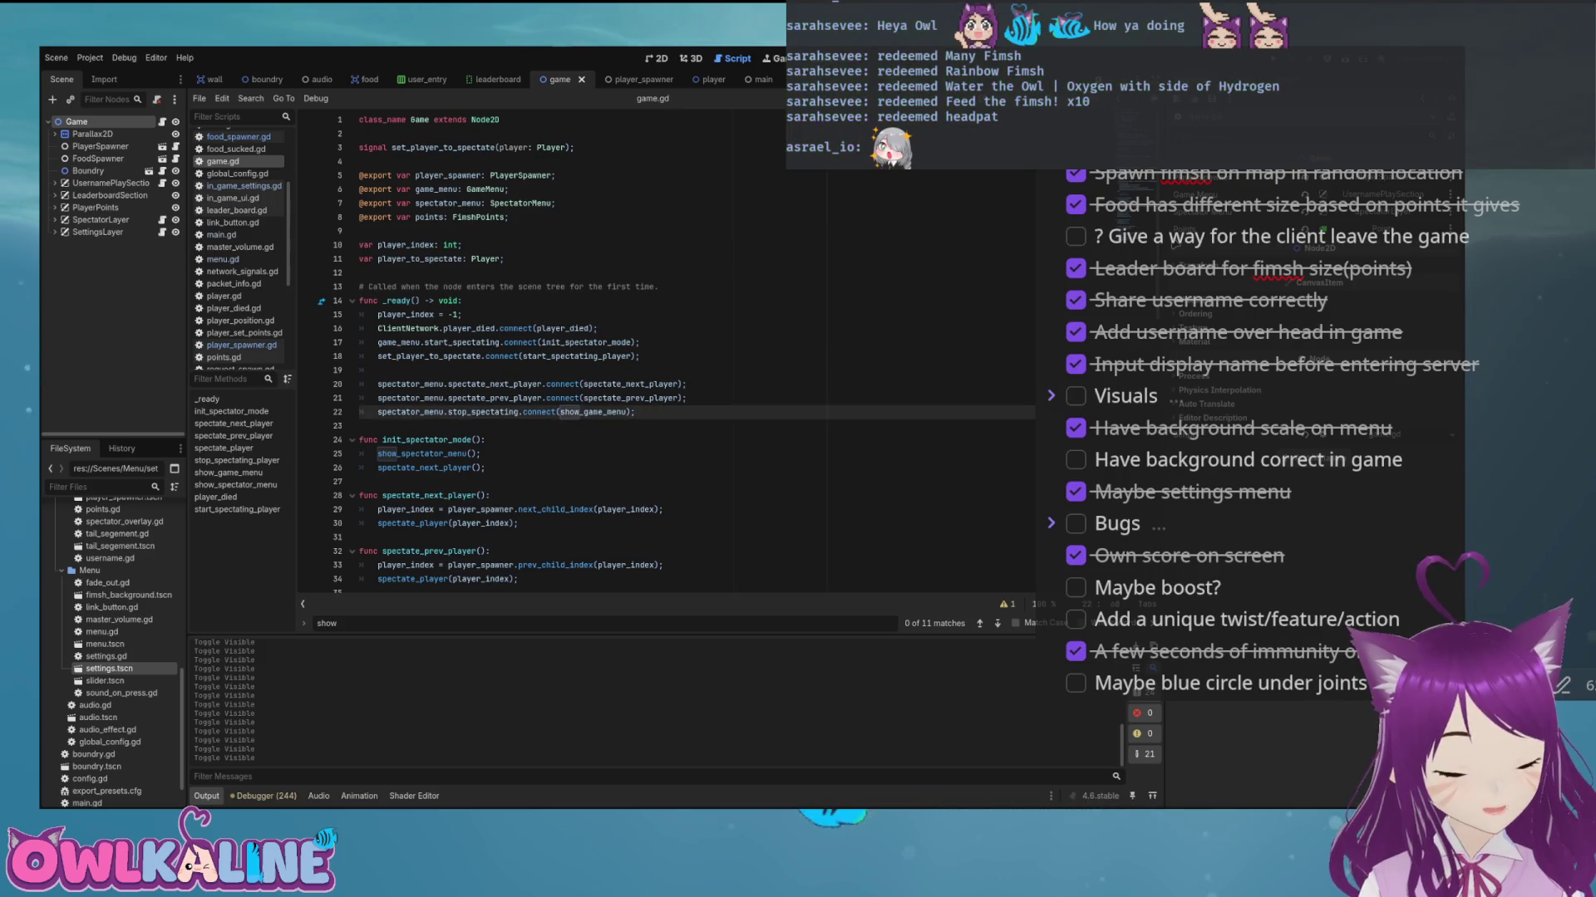
Step: In _ready, connect clientNetwork.handle_local_id_assigned to show_game_nodes
key(BackSpace)
key(Return)
key(Return)
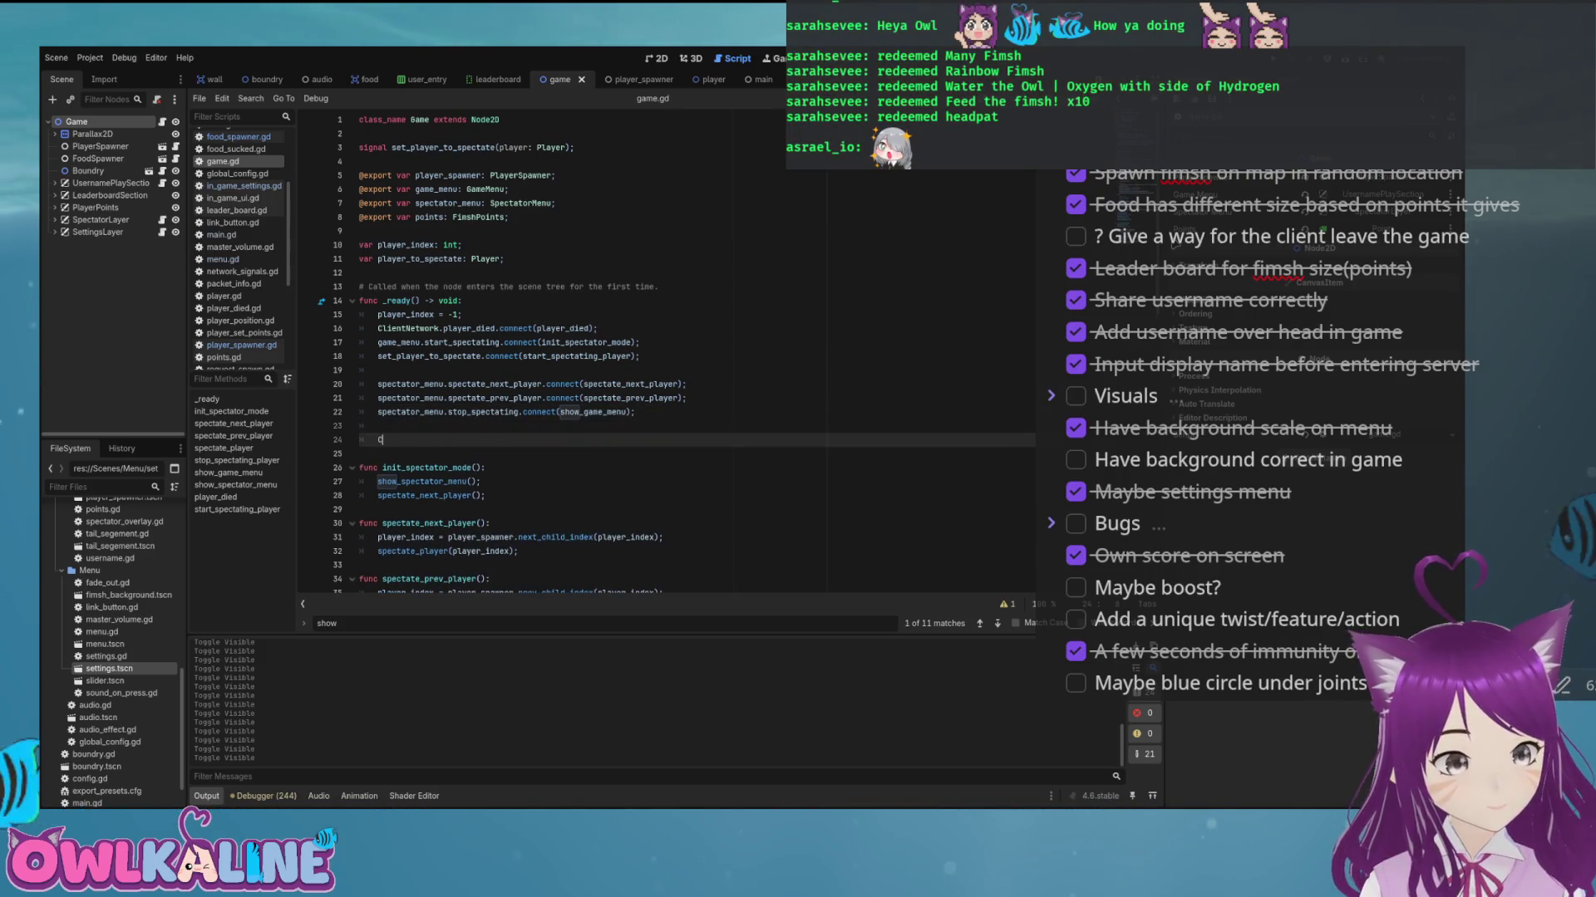
text(clientNetwork)
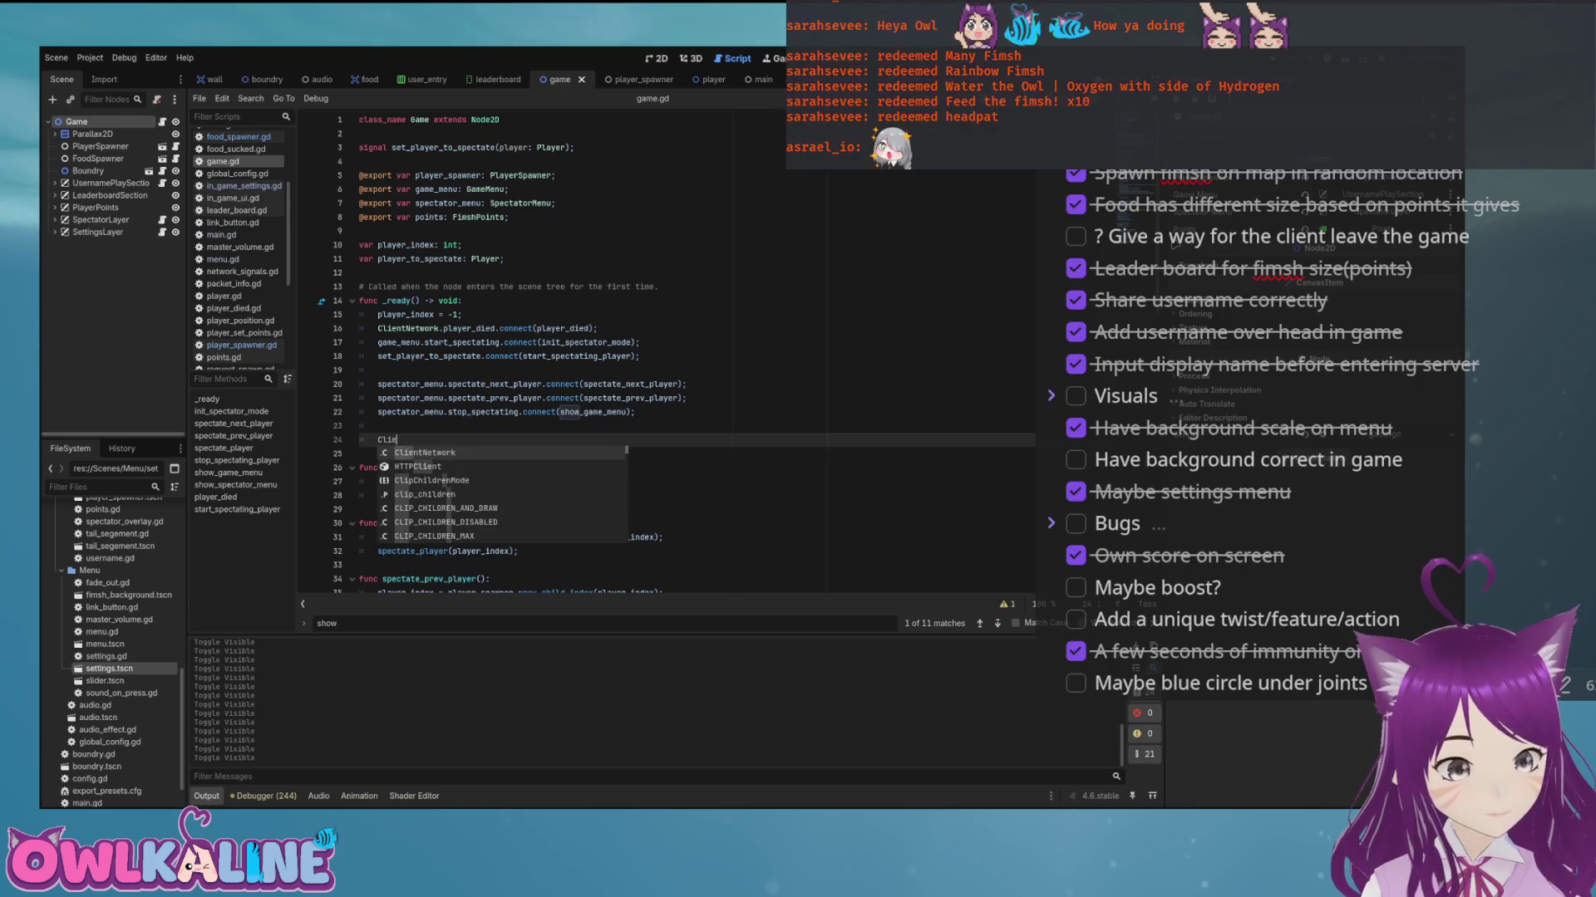
text(.)
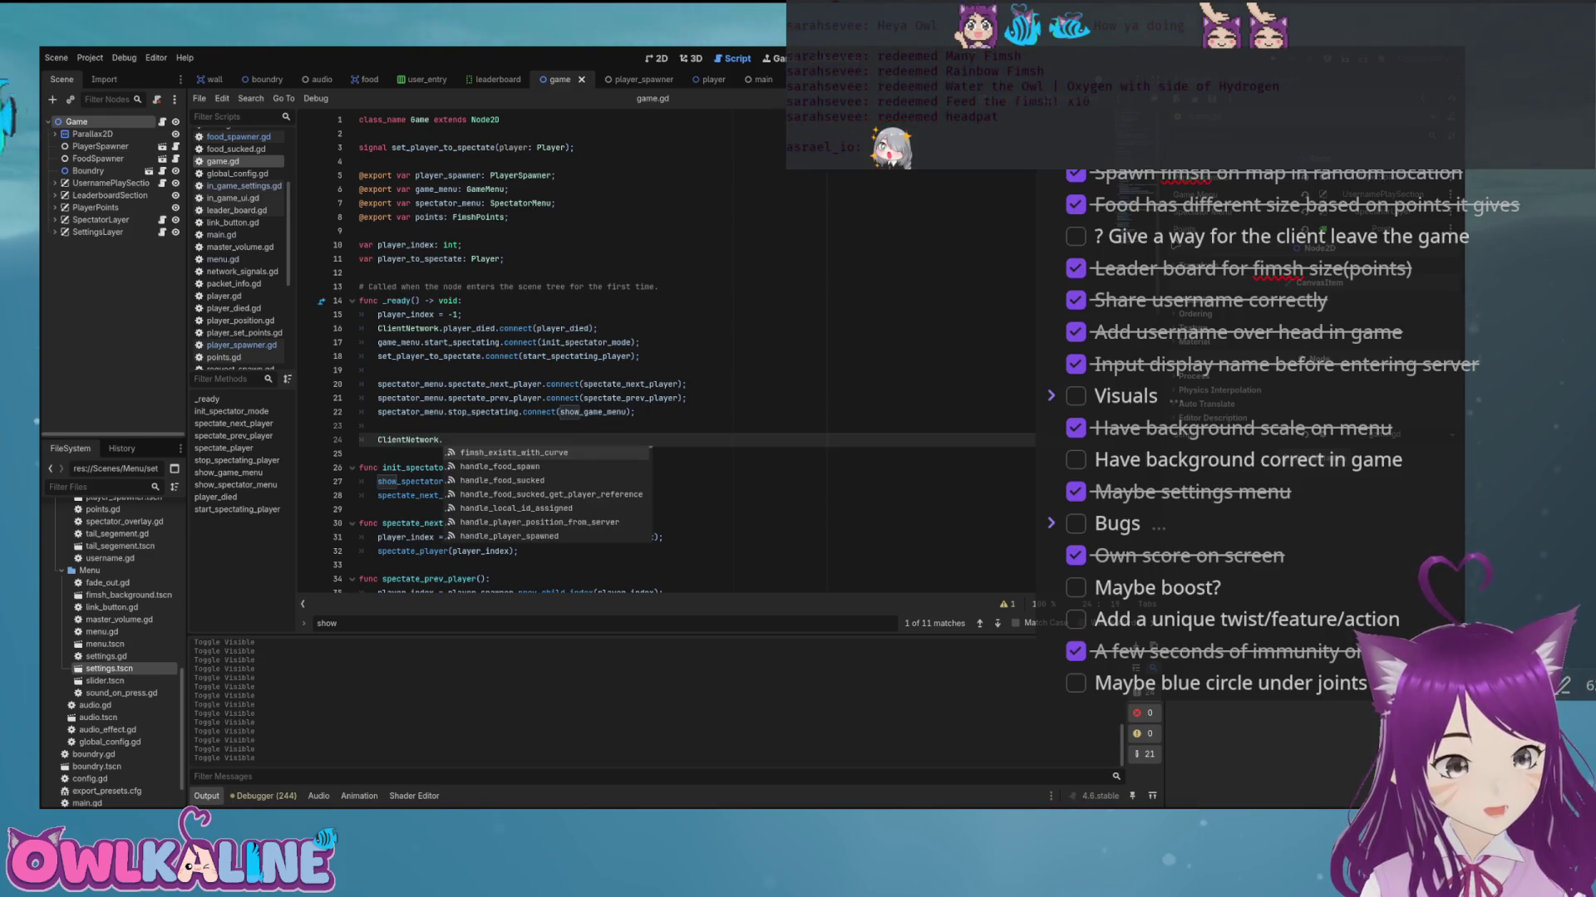
text(handle_l)
key(Return)
text(.connect()
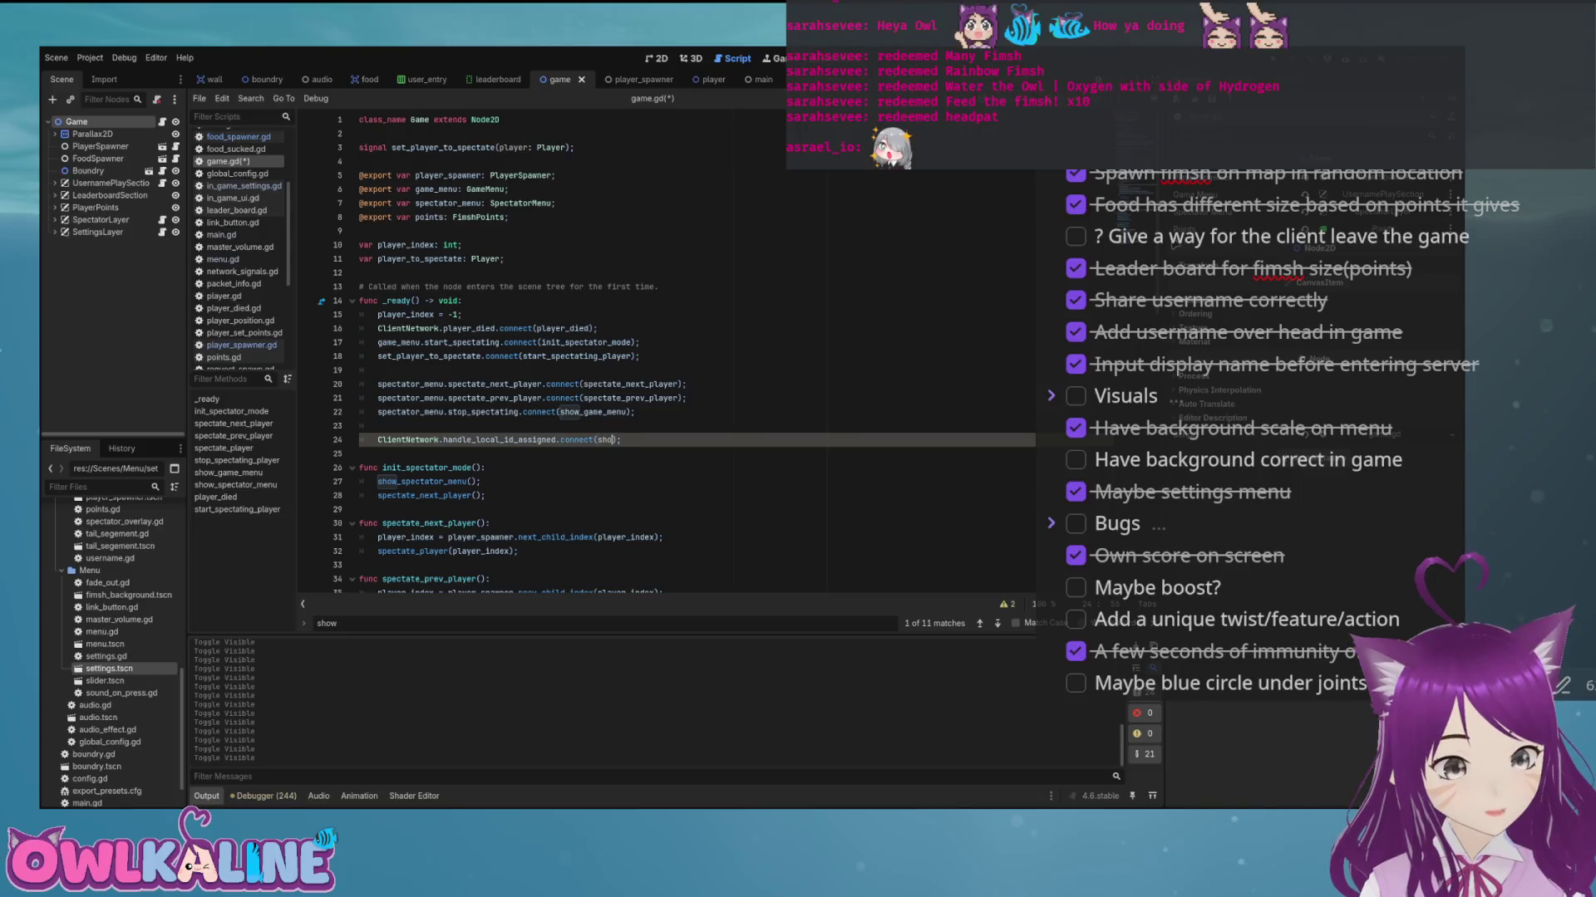
text(show_)
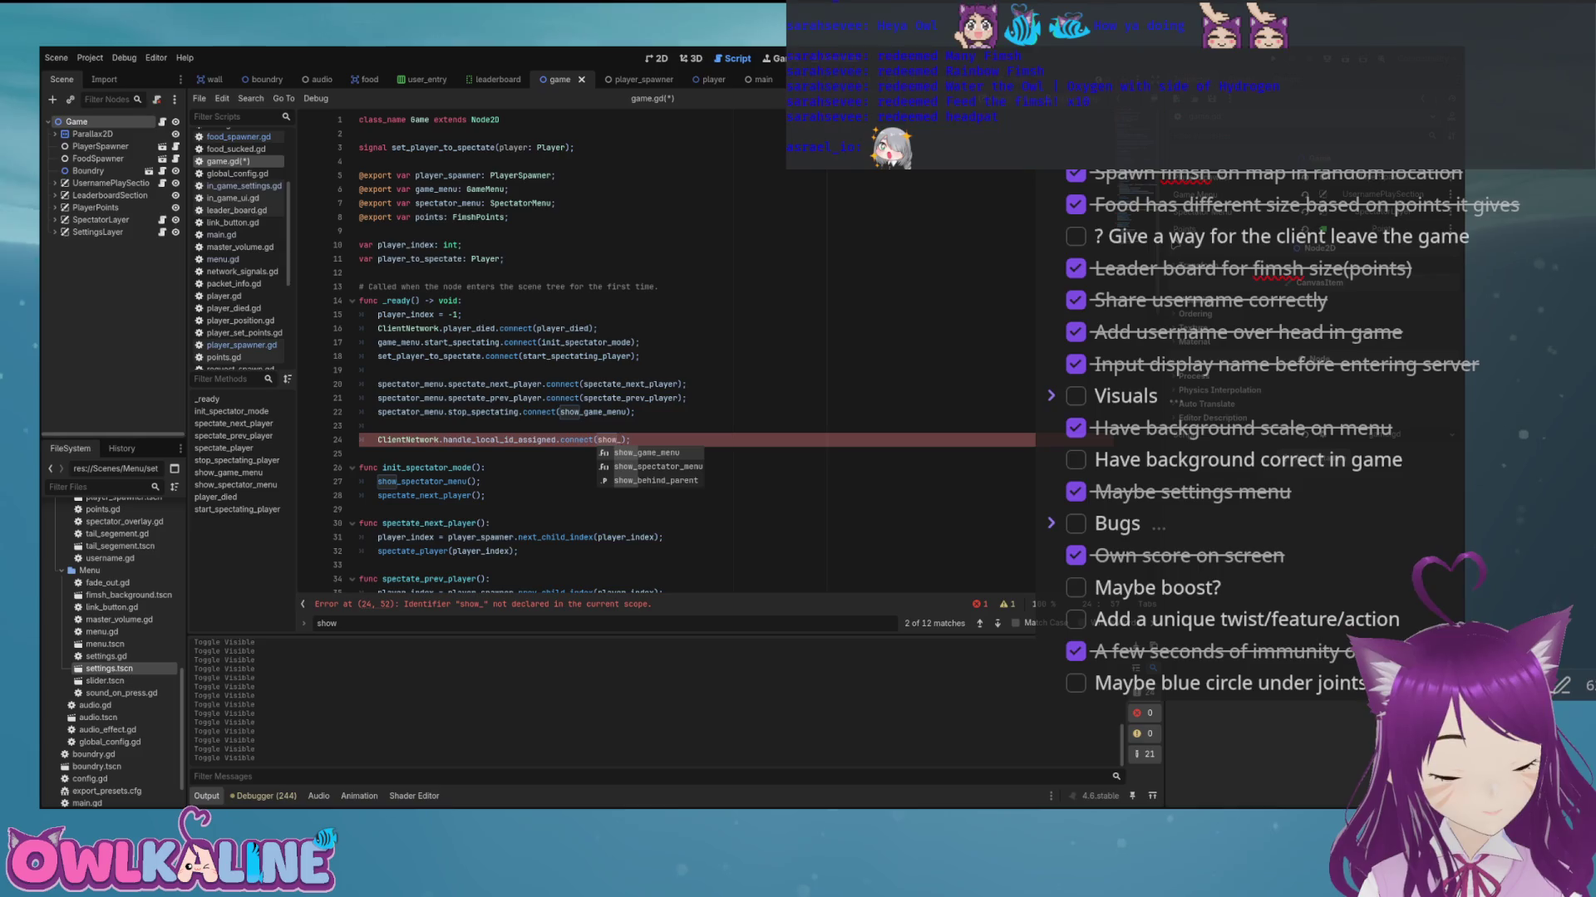
text(ga)
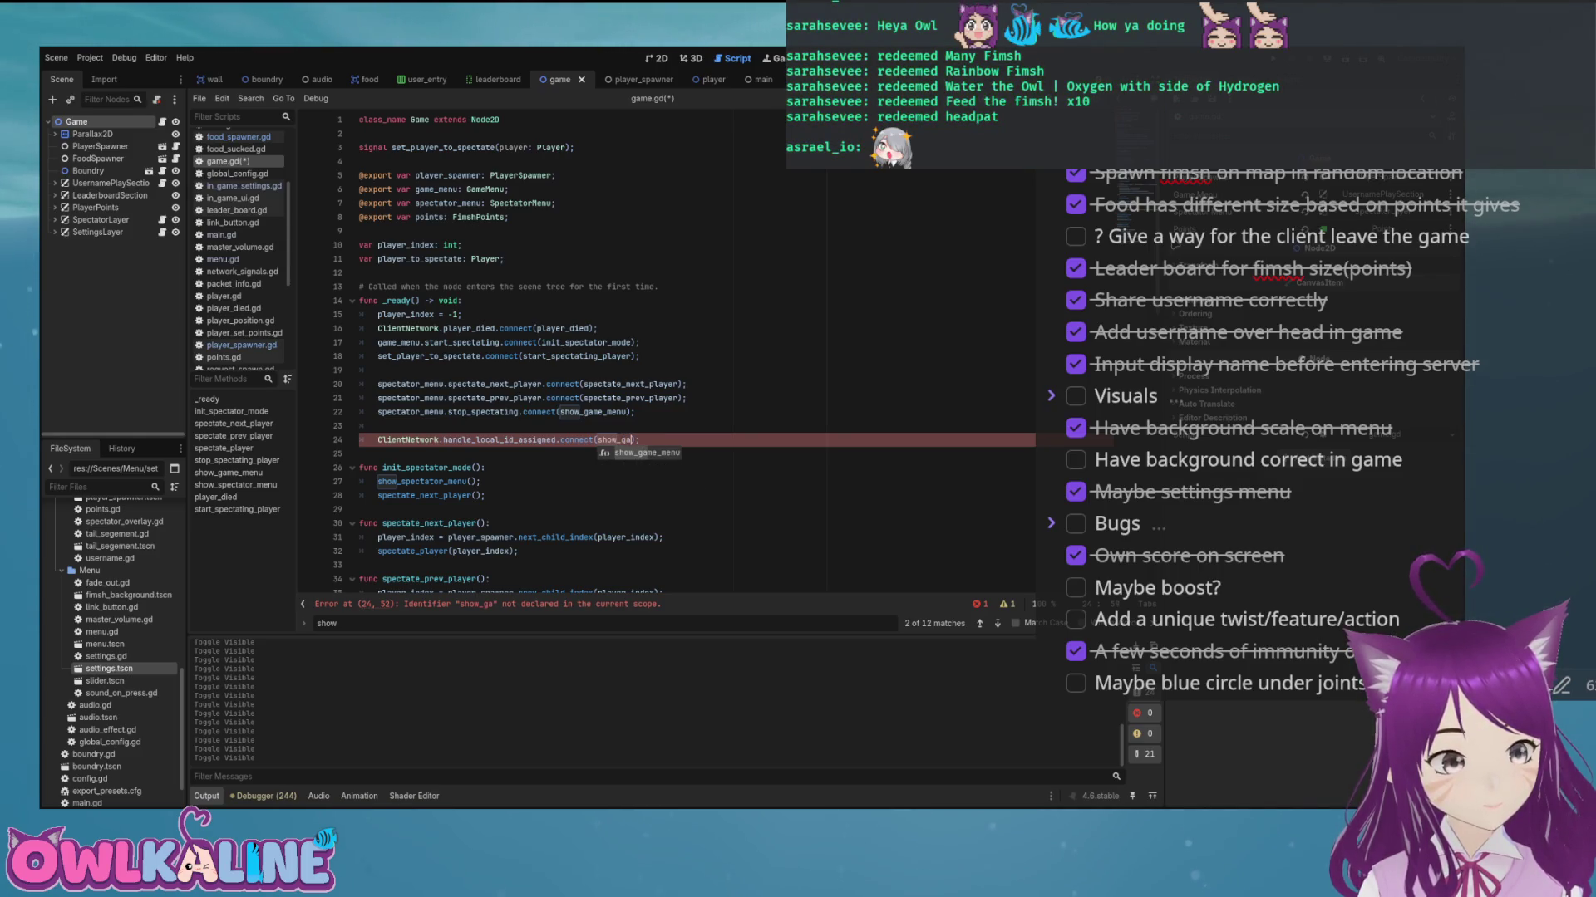
text(me_nod)
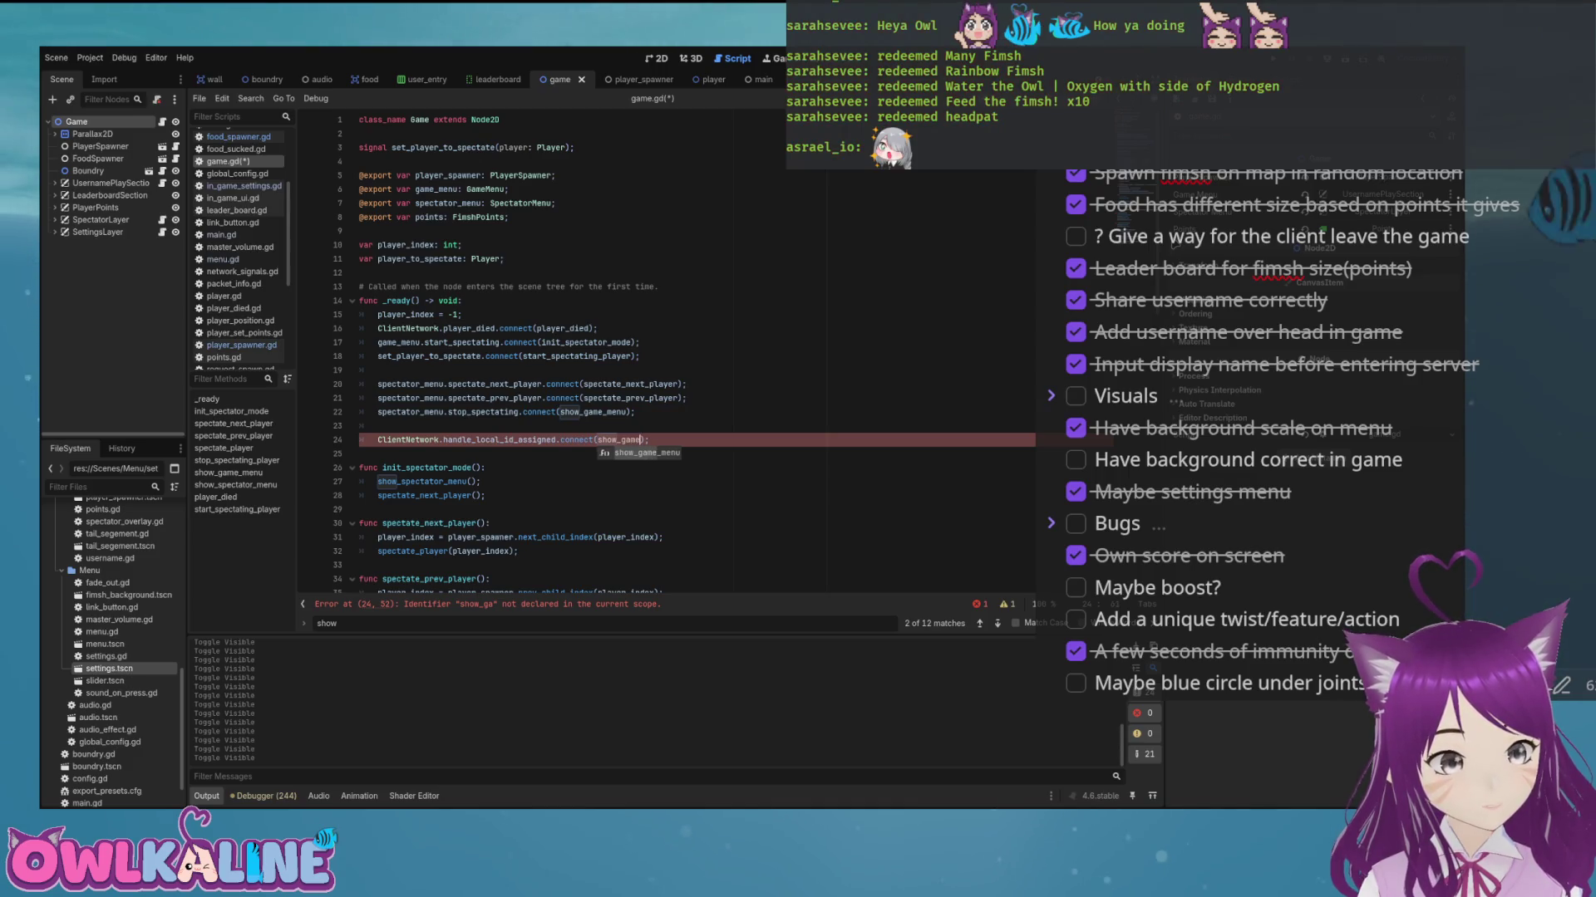
text(es)
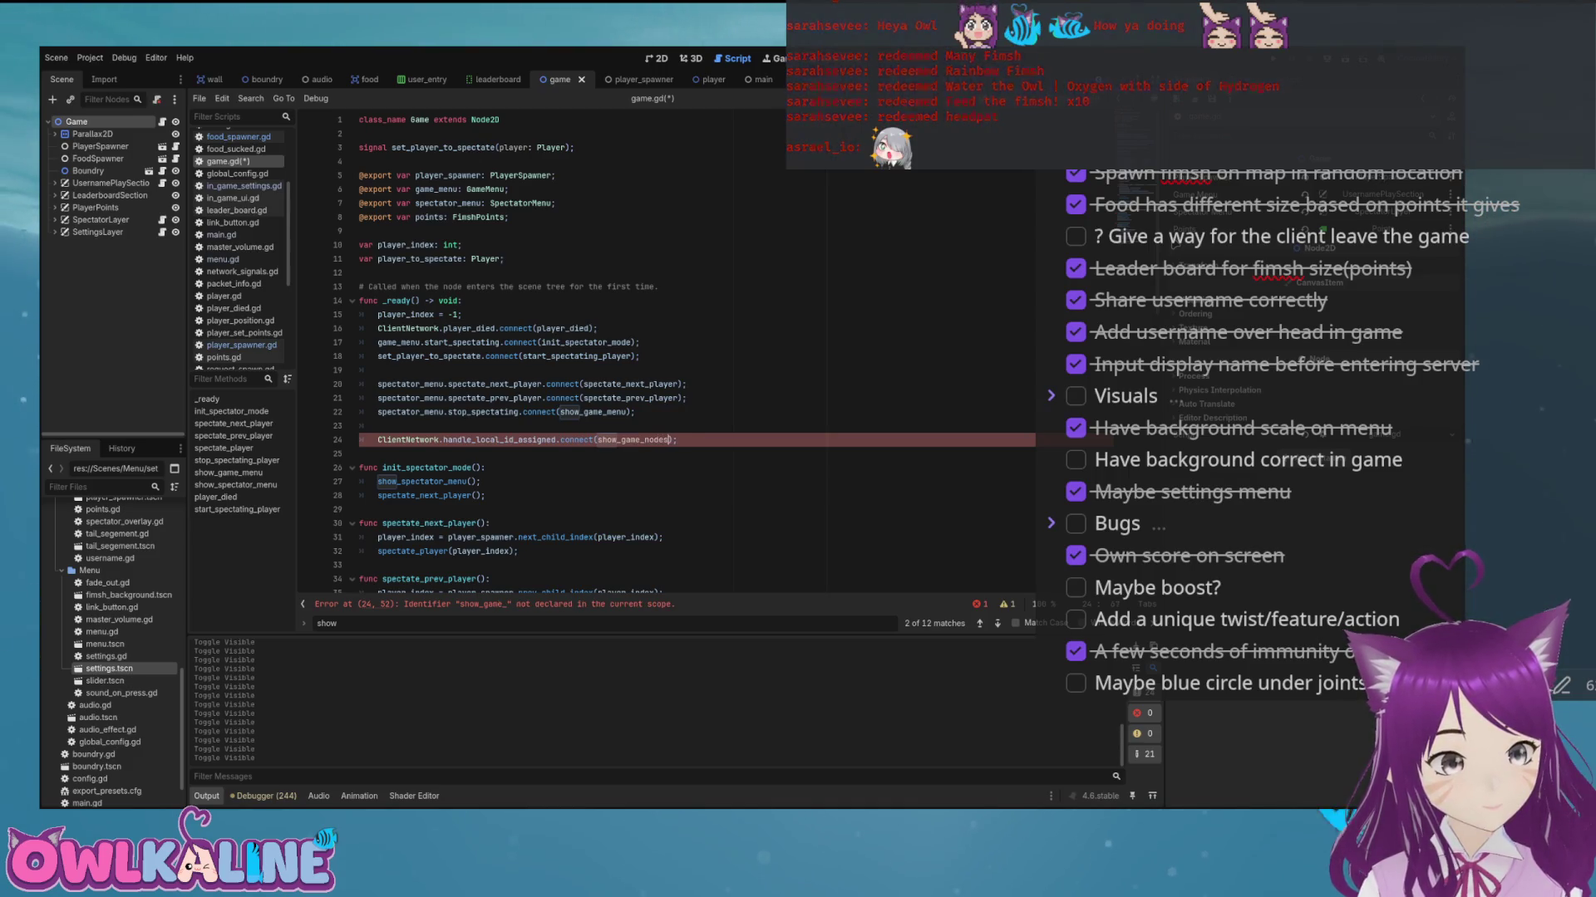
Step: Add a show_game_nodes function stub below _ready and save game.gd
key(End)
key(Return)
key(Return)
text(func show)
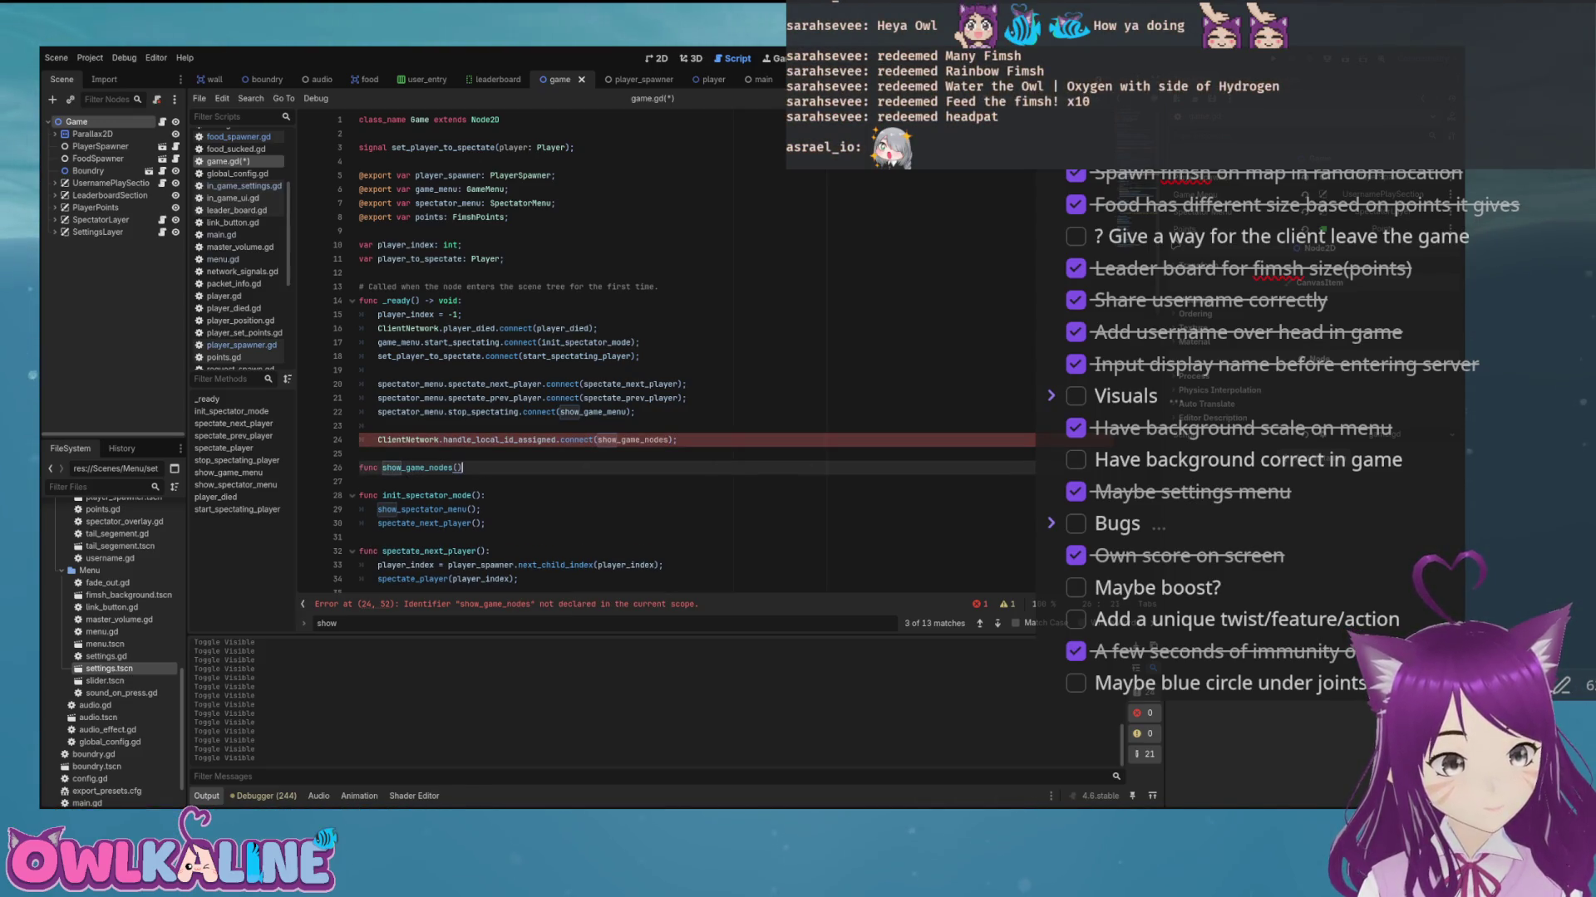
text(:)
key(Return)
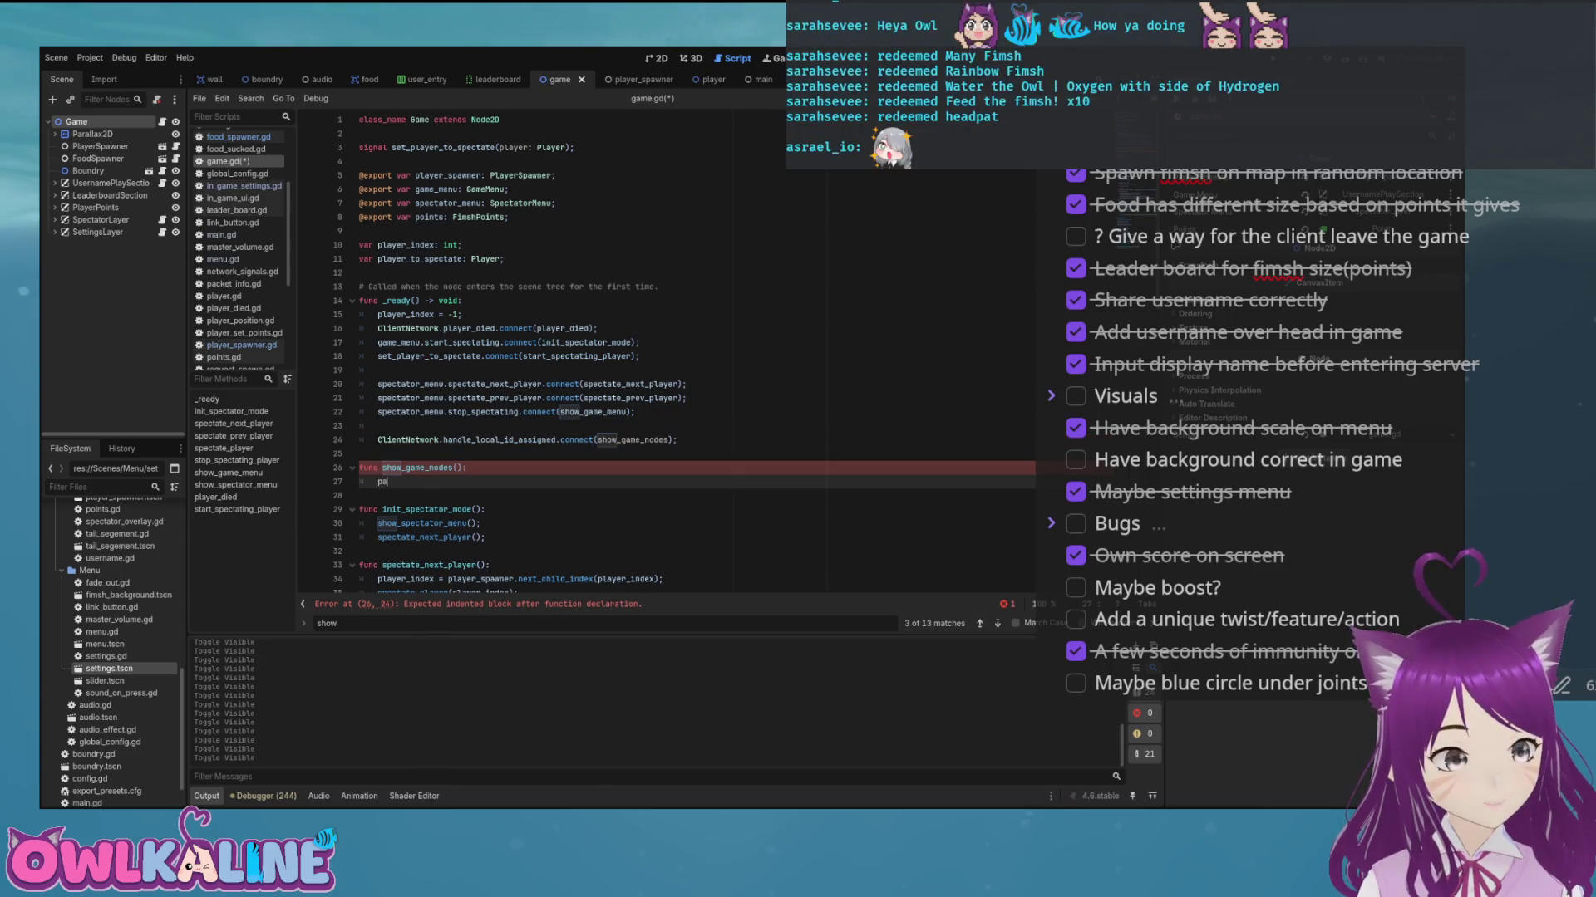
key(ctrl+s)
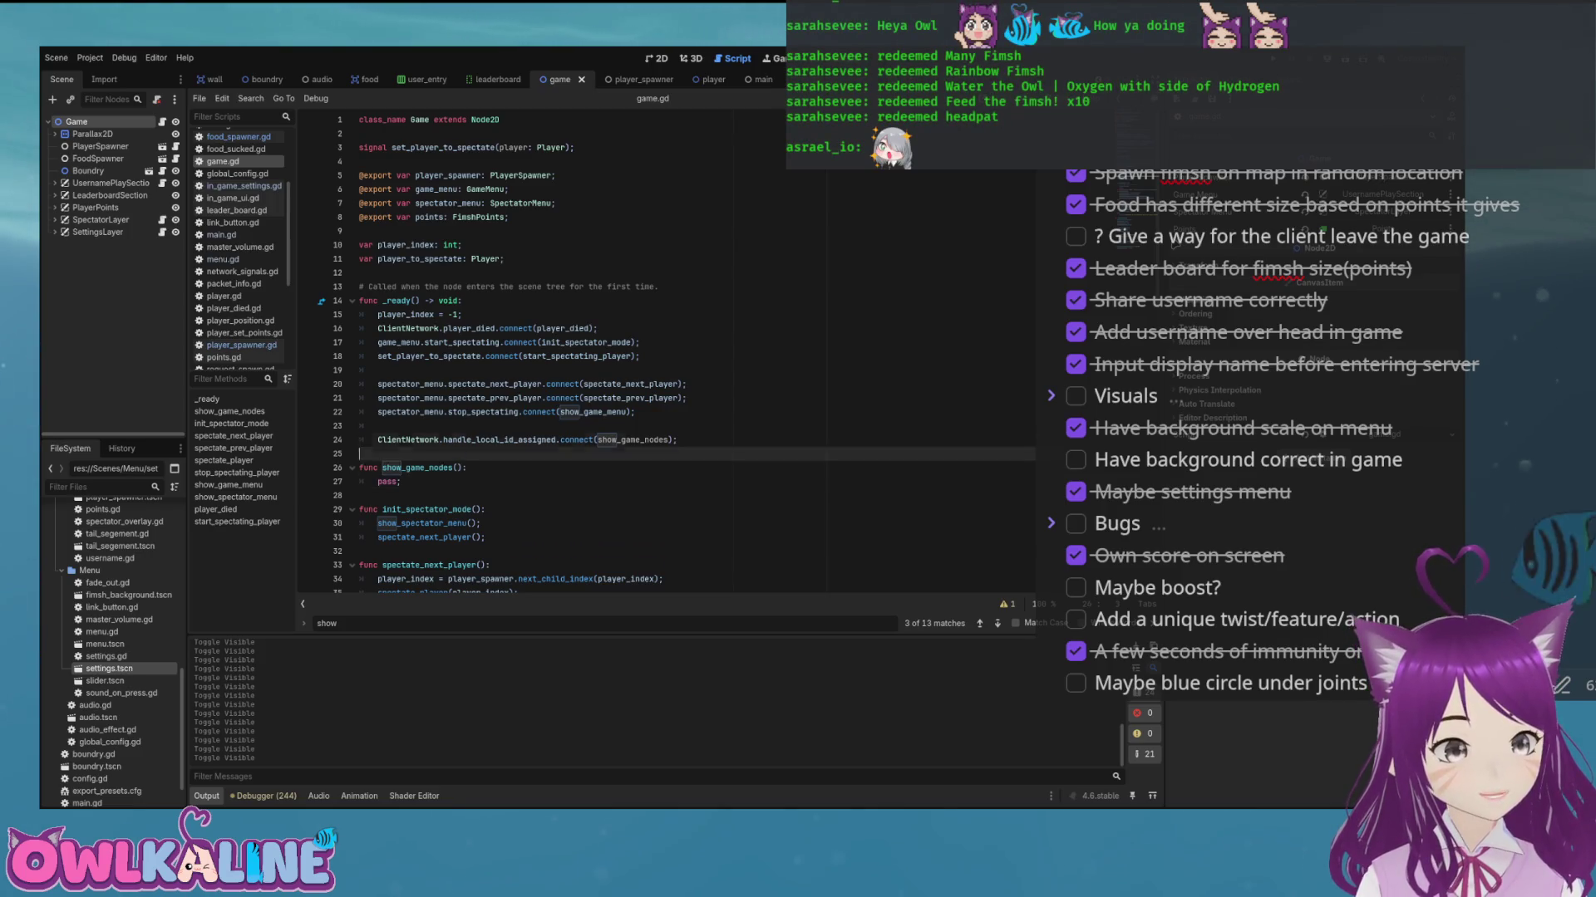
Step: Insert 'visible = false;' as the first line of _ready
click(462, 301)
key(Return)
text(visible = )
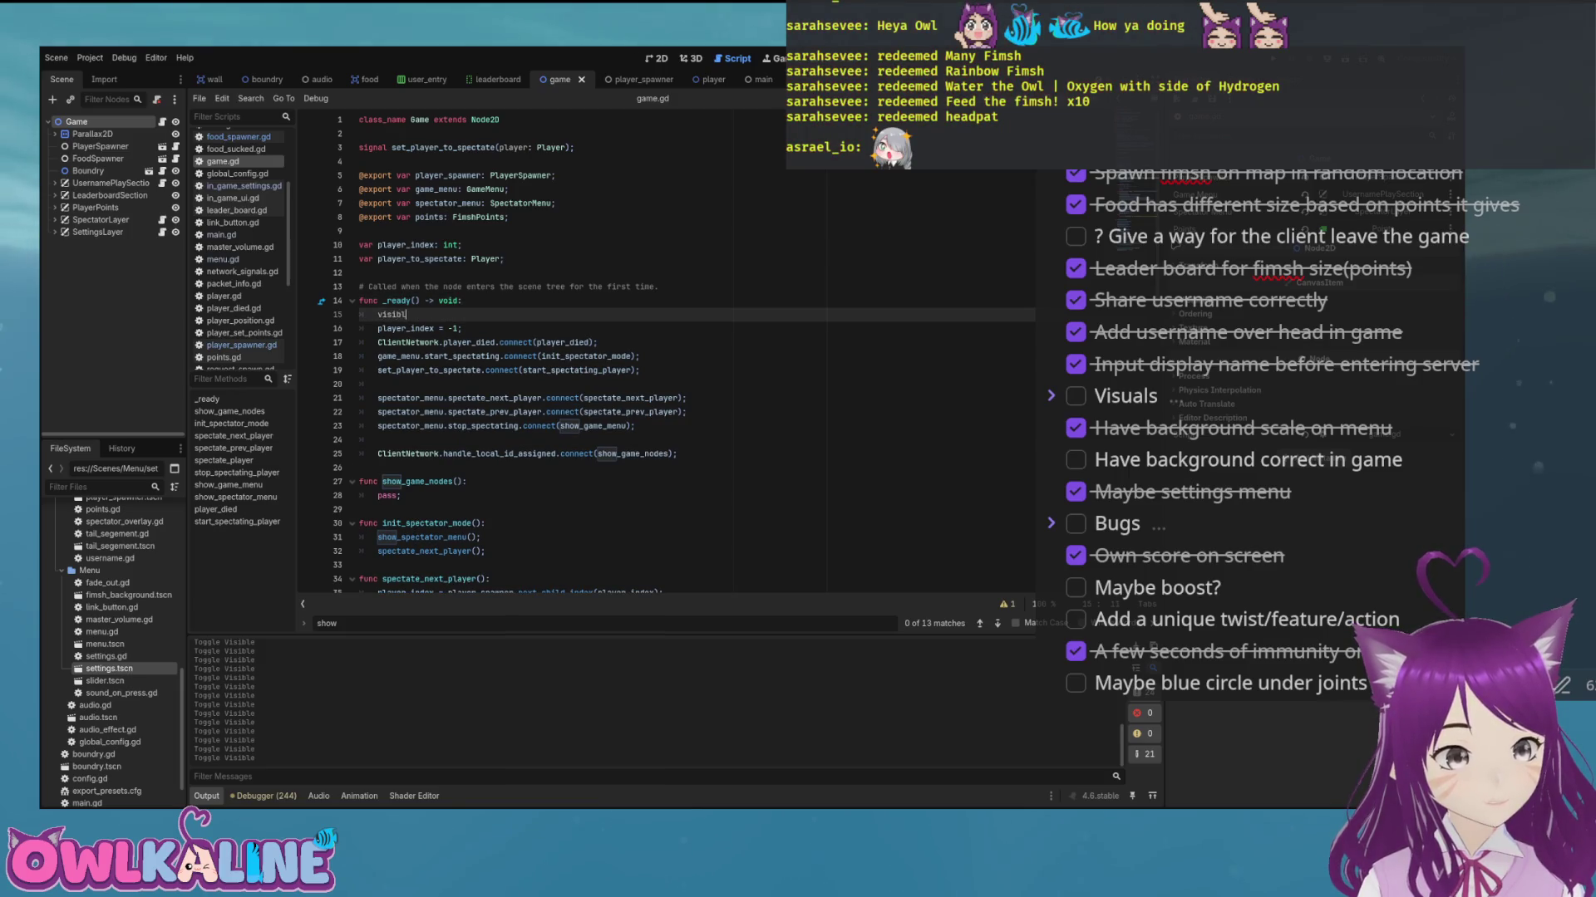
text(false;)
Step: Replace pass in show_game_nodes with 'visible = true;' and save
click(453, 482)
key(Down)
key(shift+Home)
text(ible = tru)
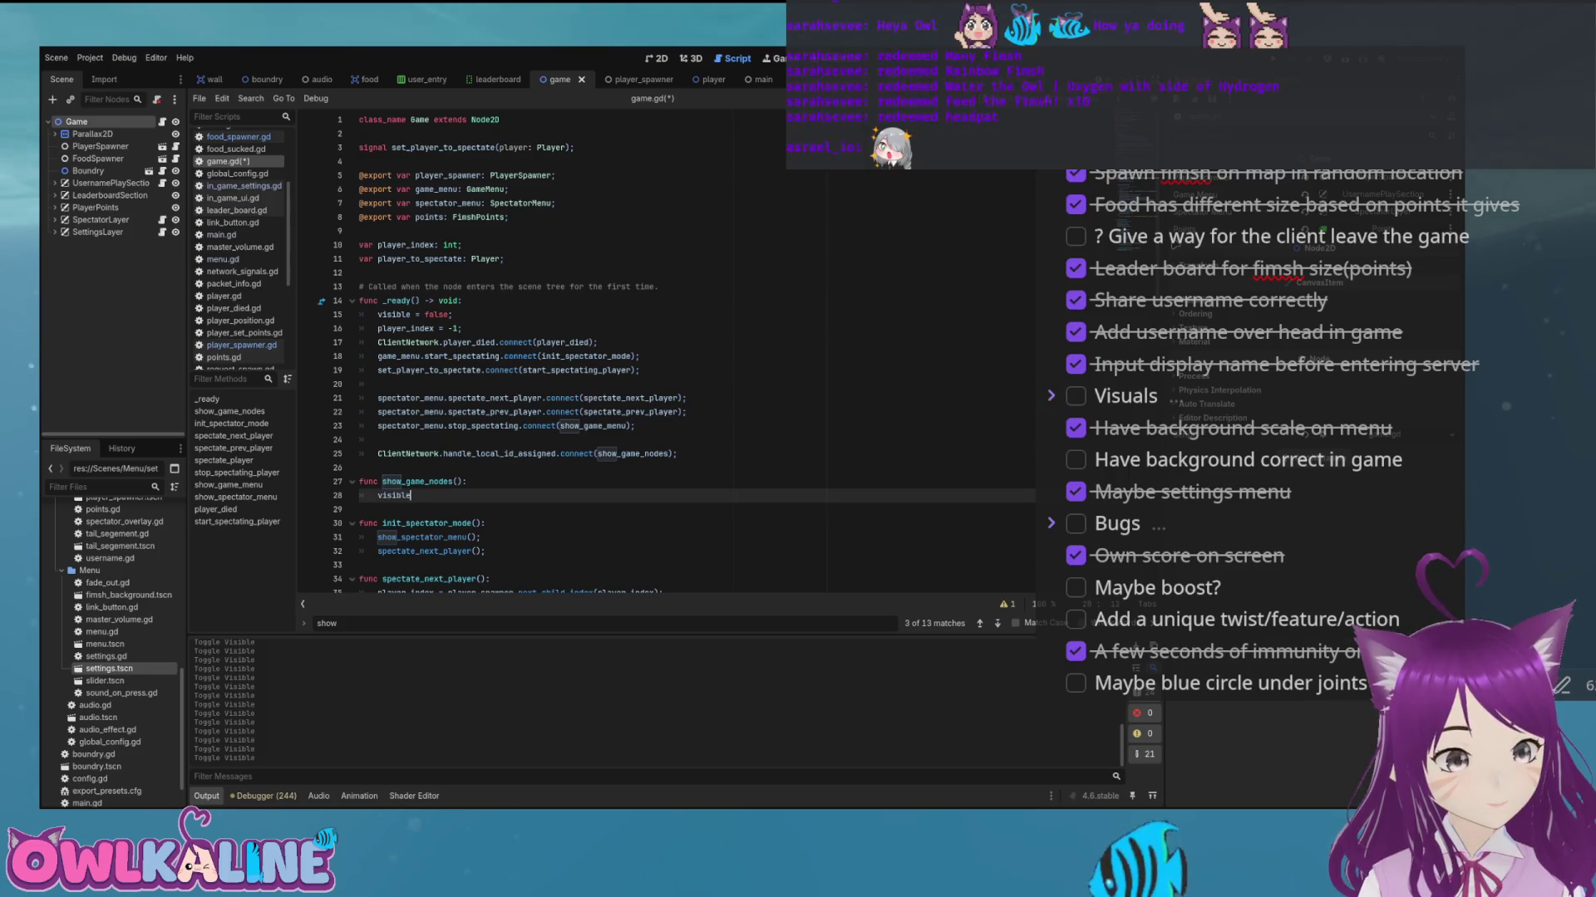
text(e;)
key(Return)
key(ctrl+s)
click(359, 231)
key(Return)
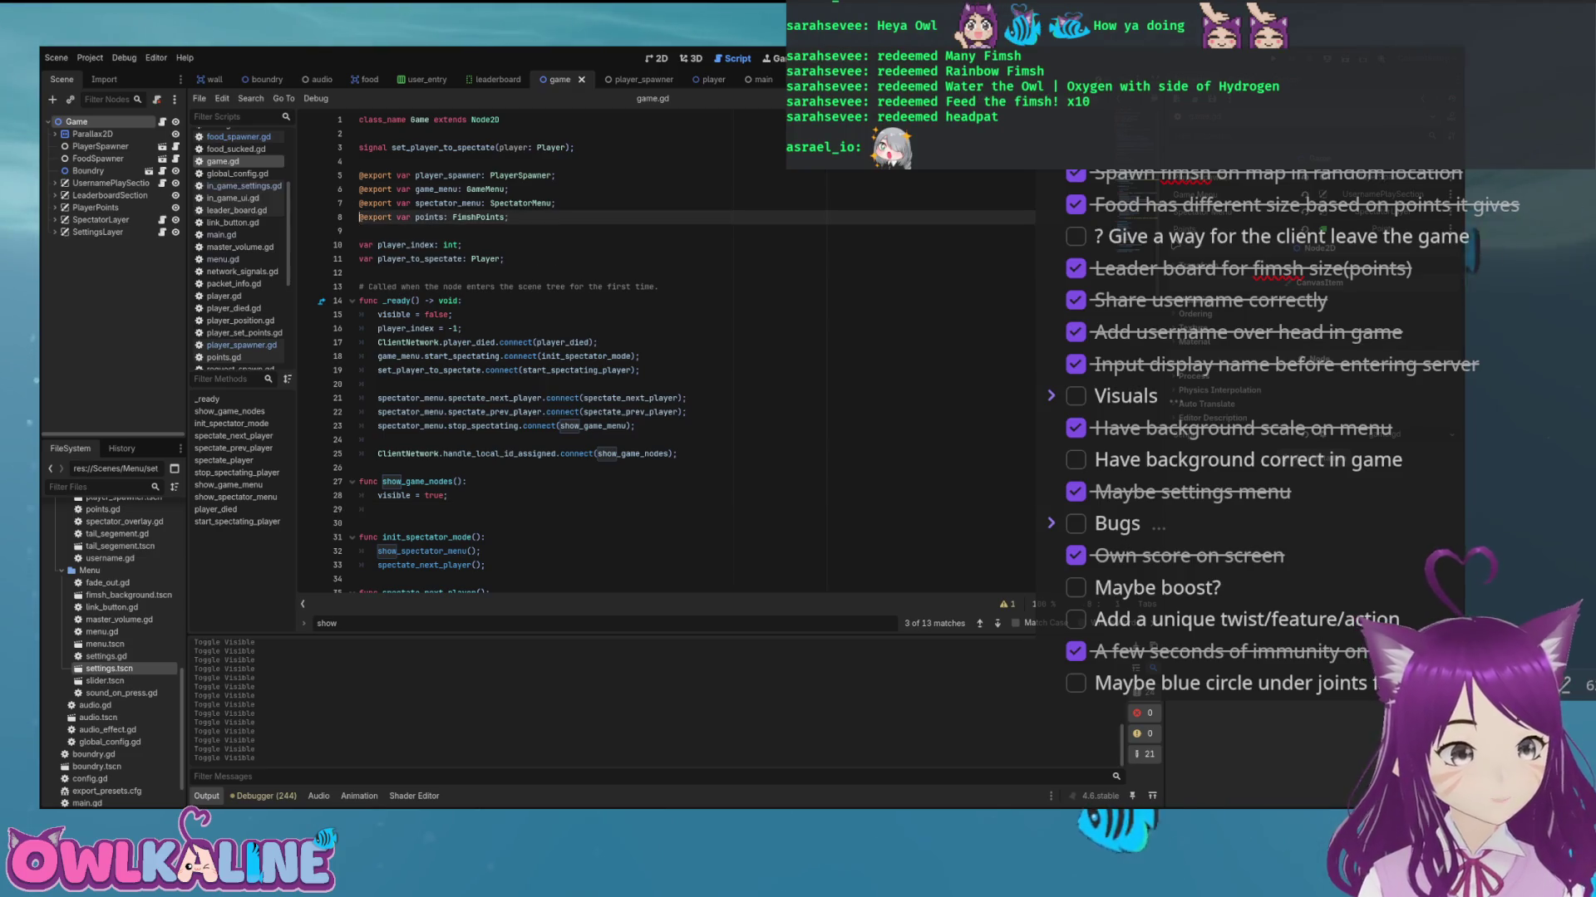
text(@ex)
text(p)
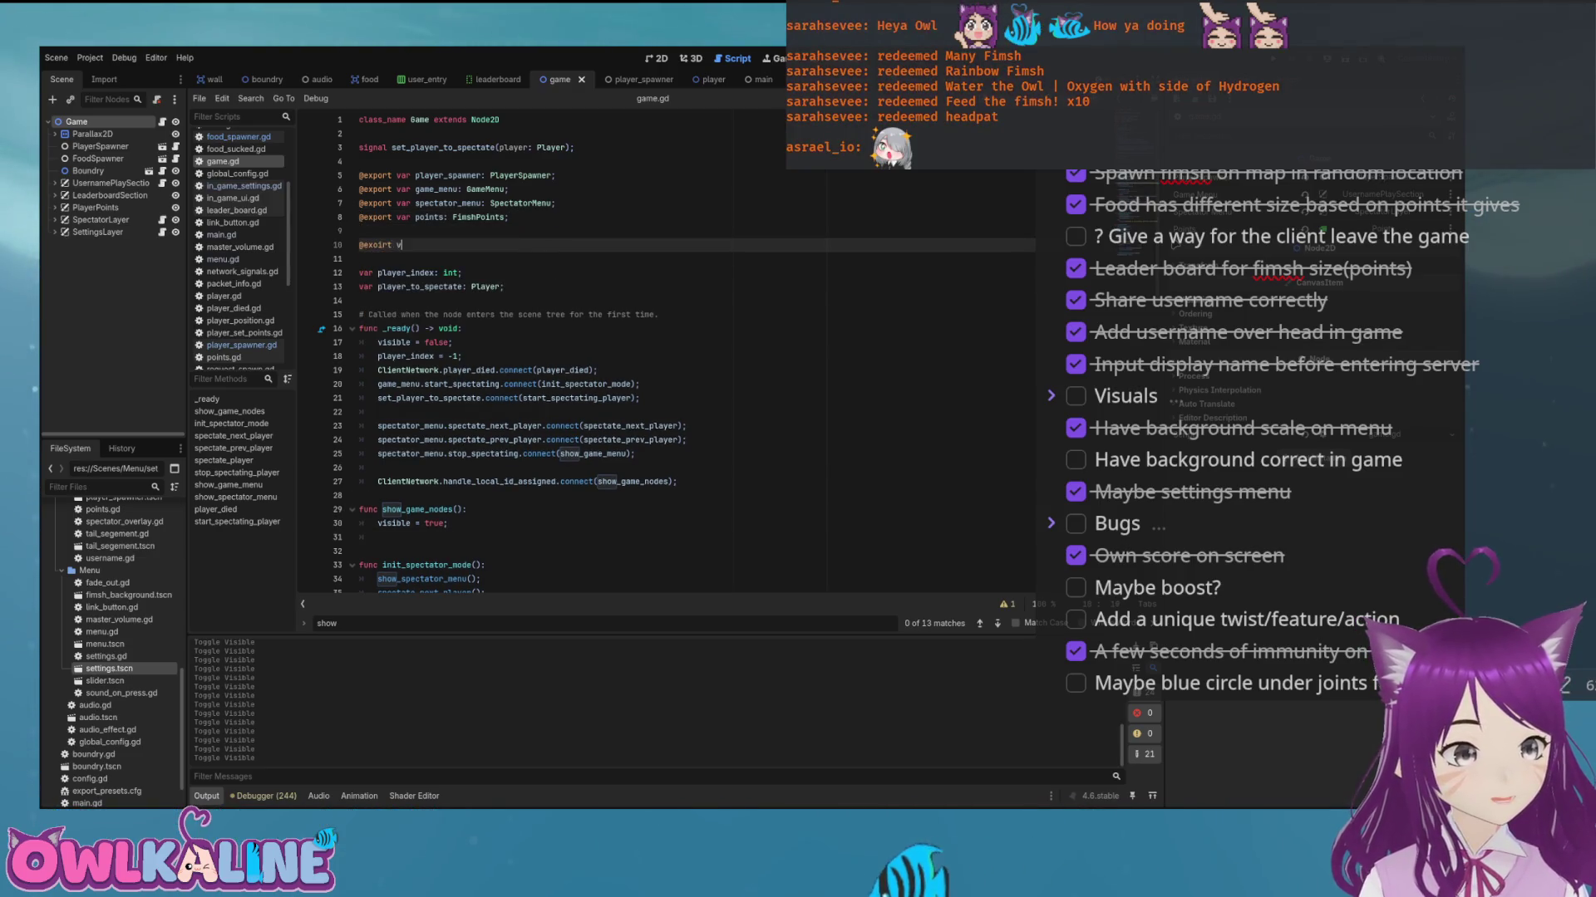
key(Escape)
text(ort var )
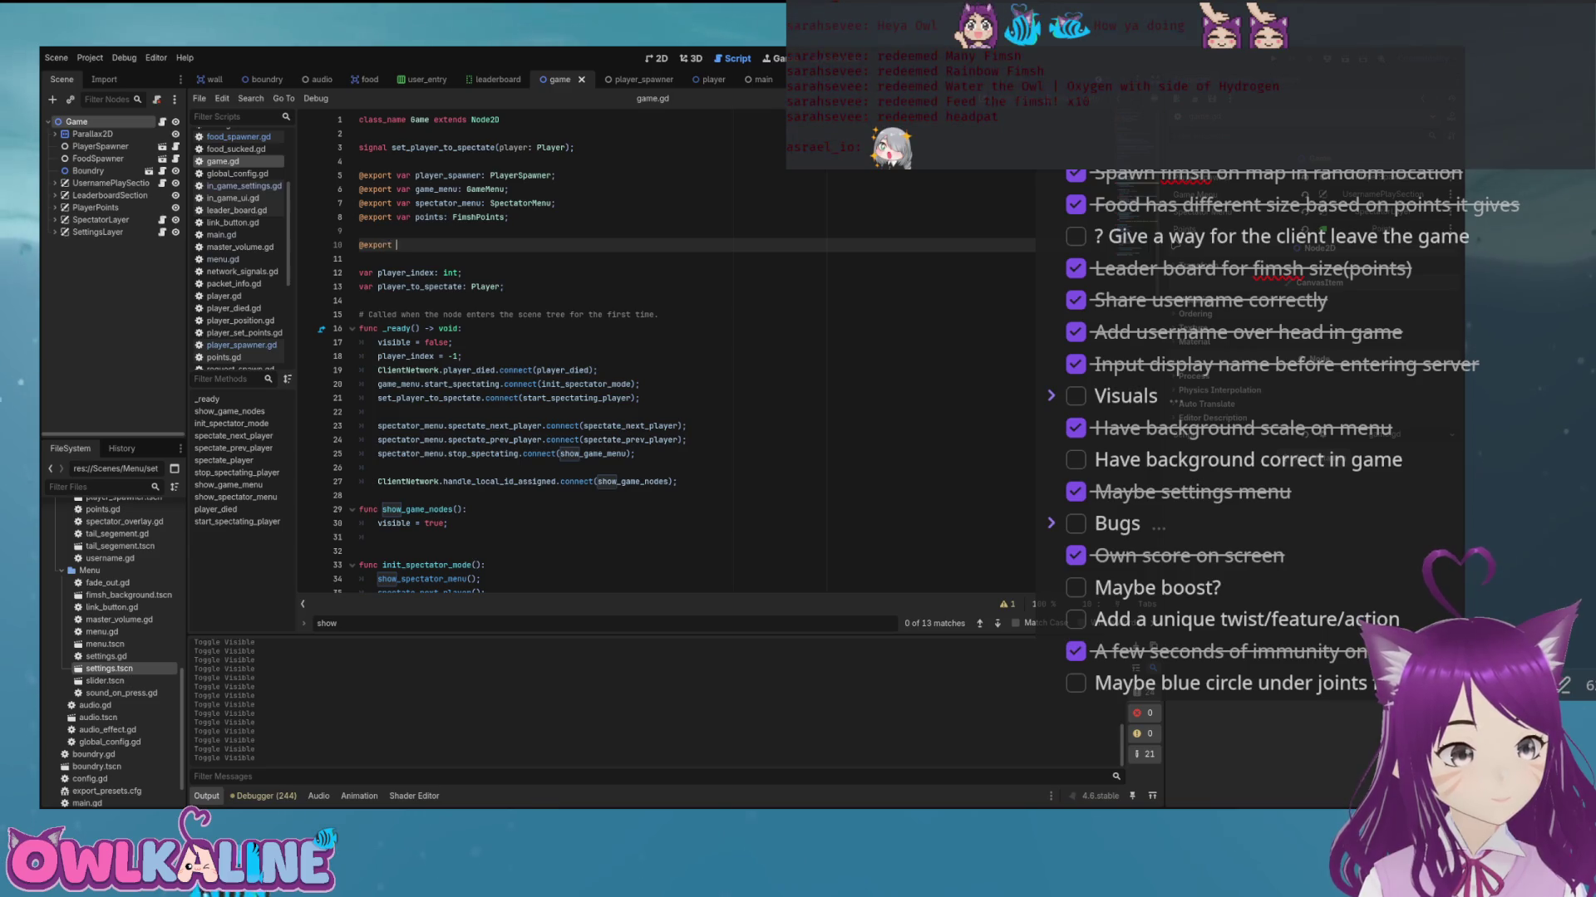
text(settings_)
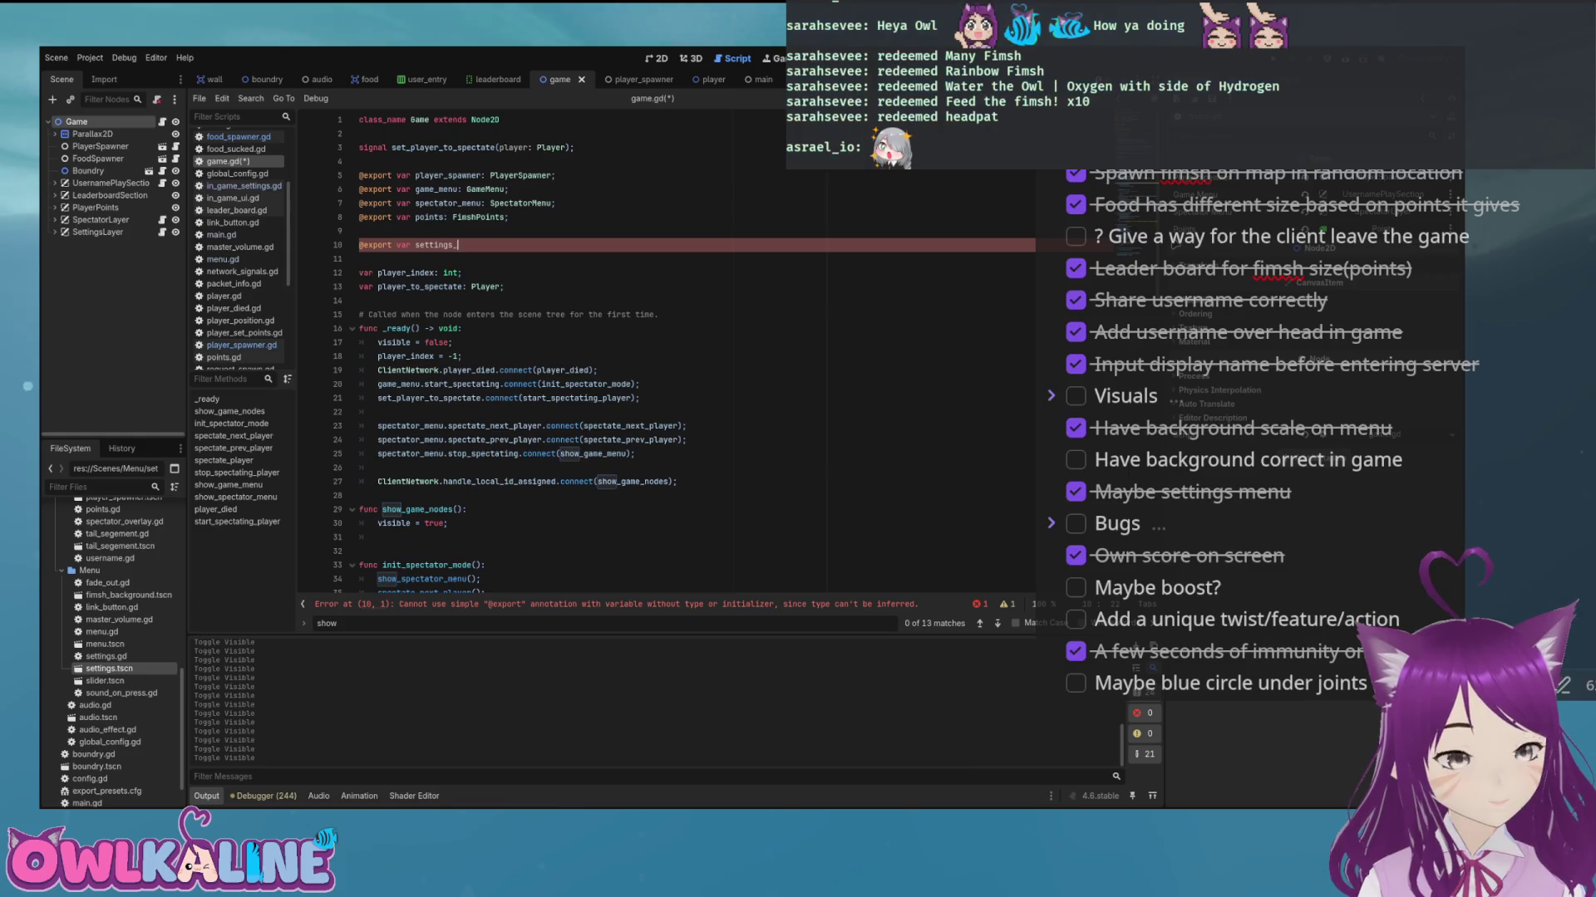
text(layer: Canva)
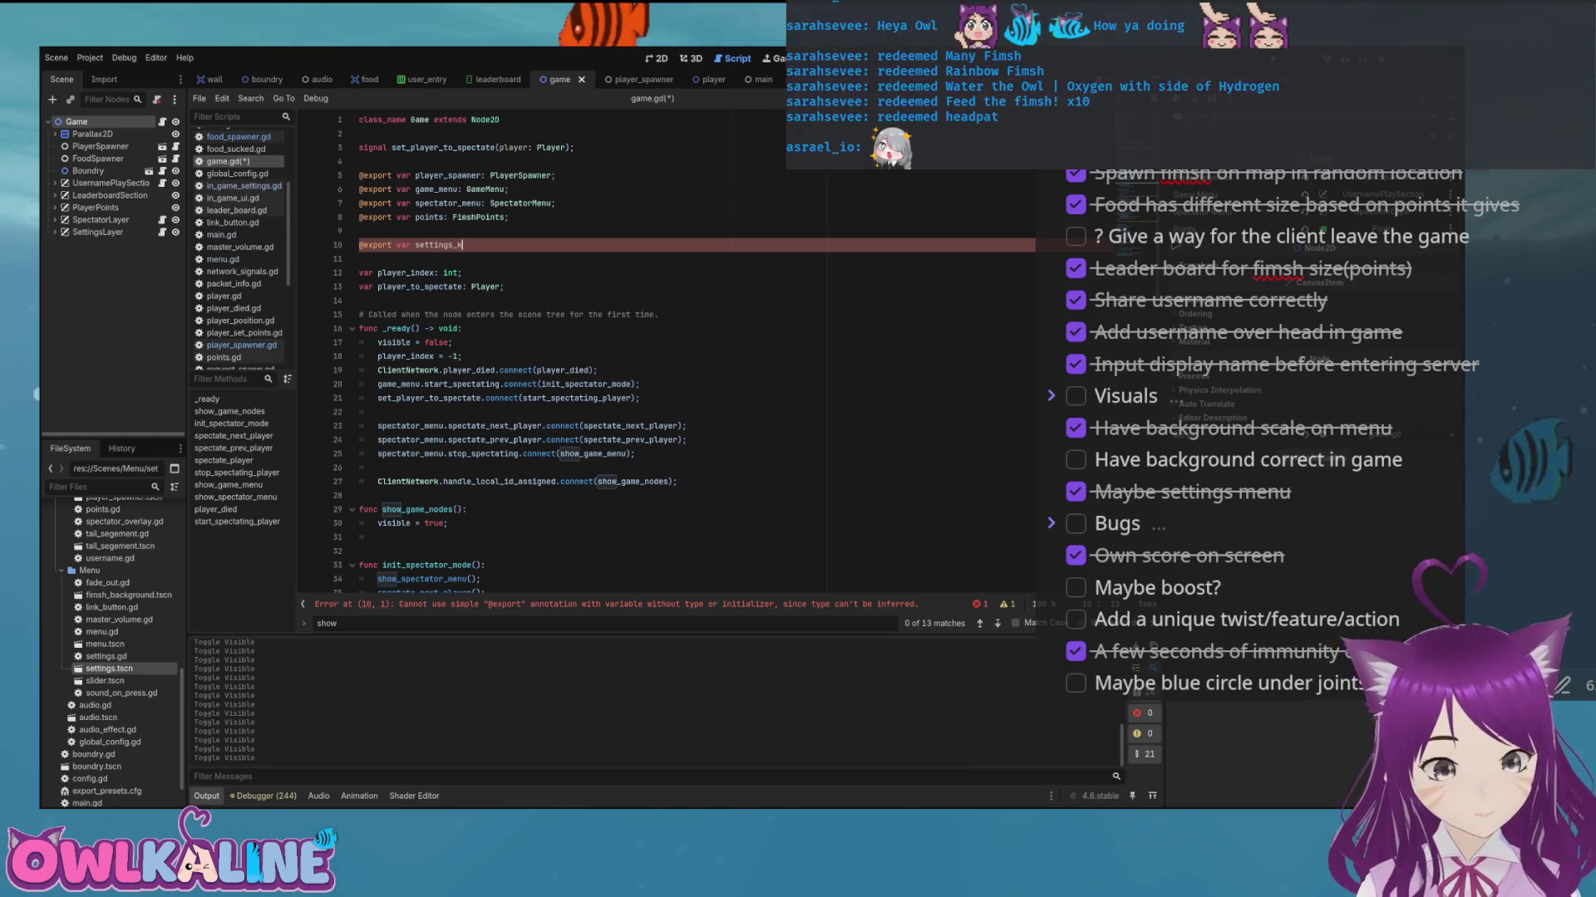
text(sLaye)
key(ctrl+s)
Step: Call settings_layer.hide() right after visible = false in _ready
key(Down)
key(Down)
key(Down)
key(Return)
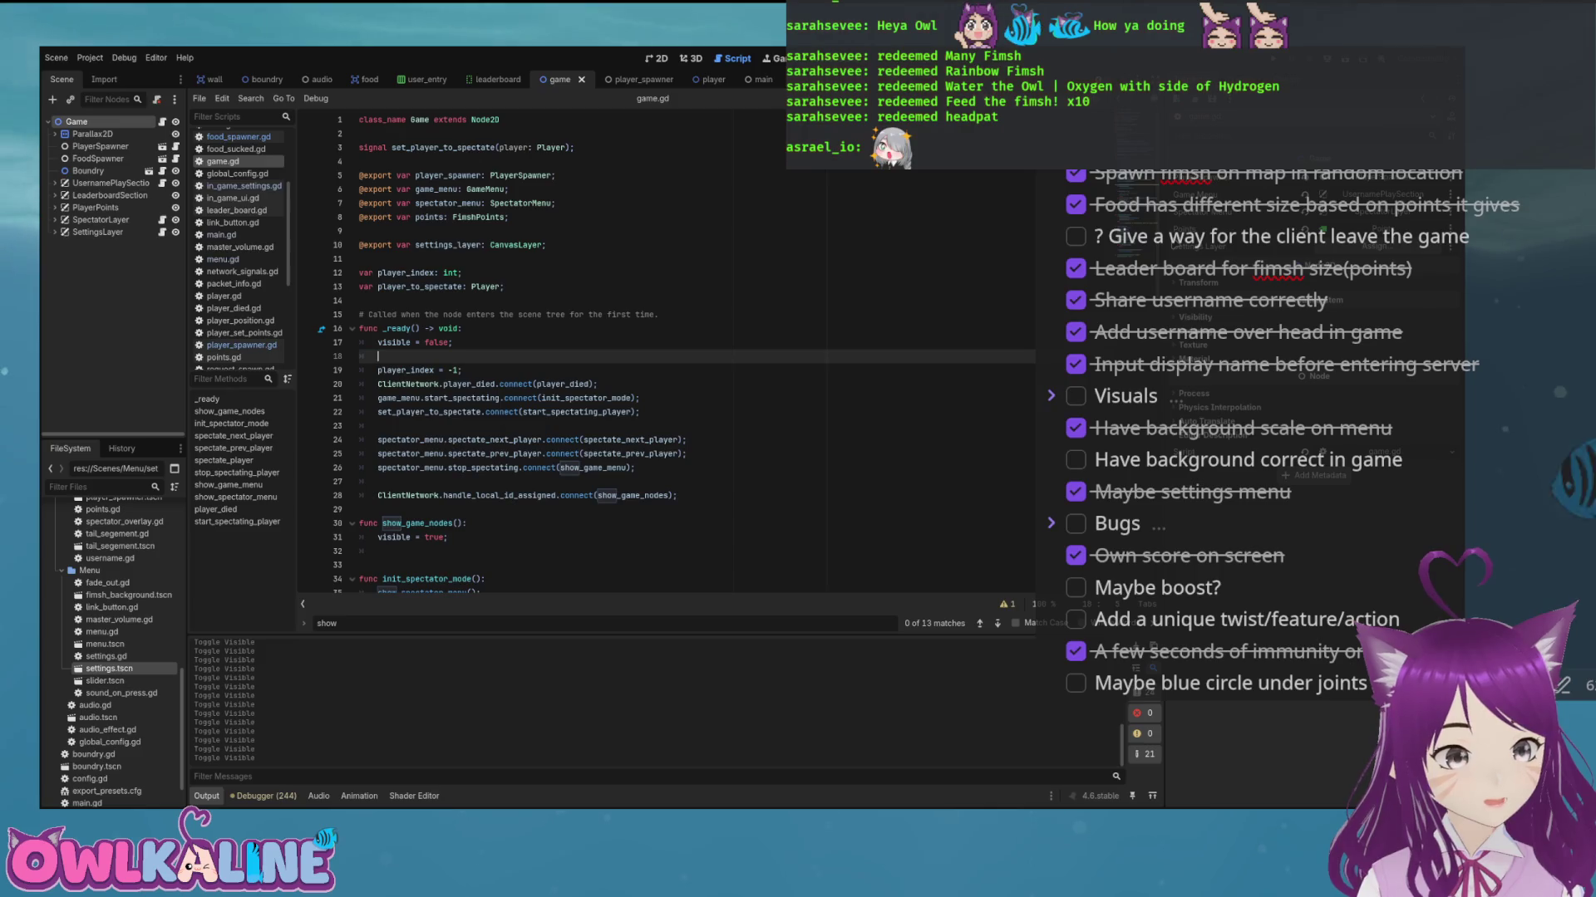
text(sett)
key(Return)
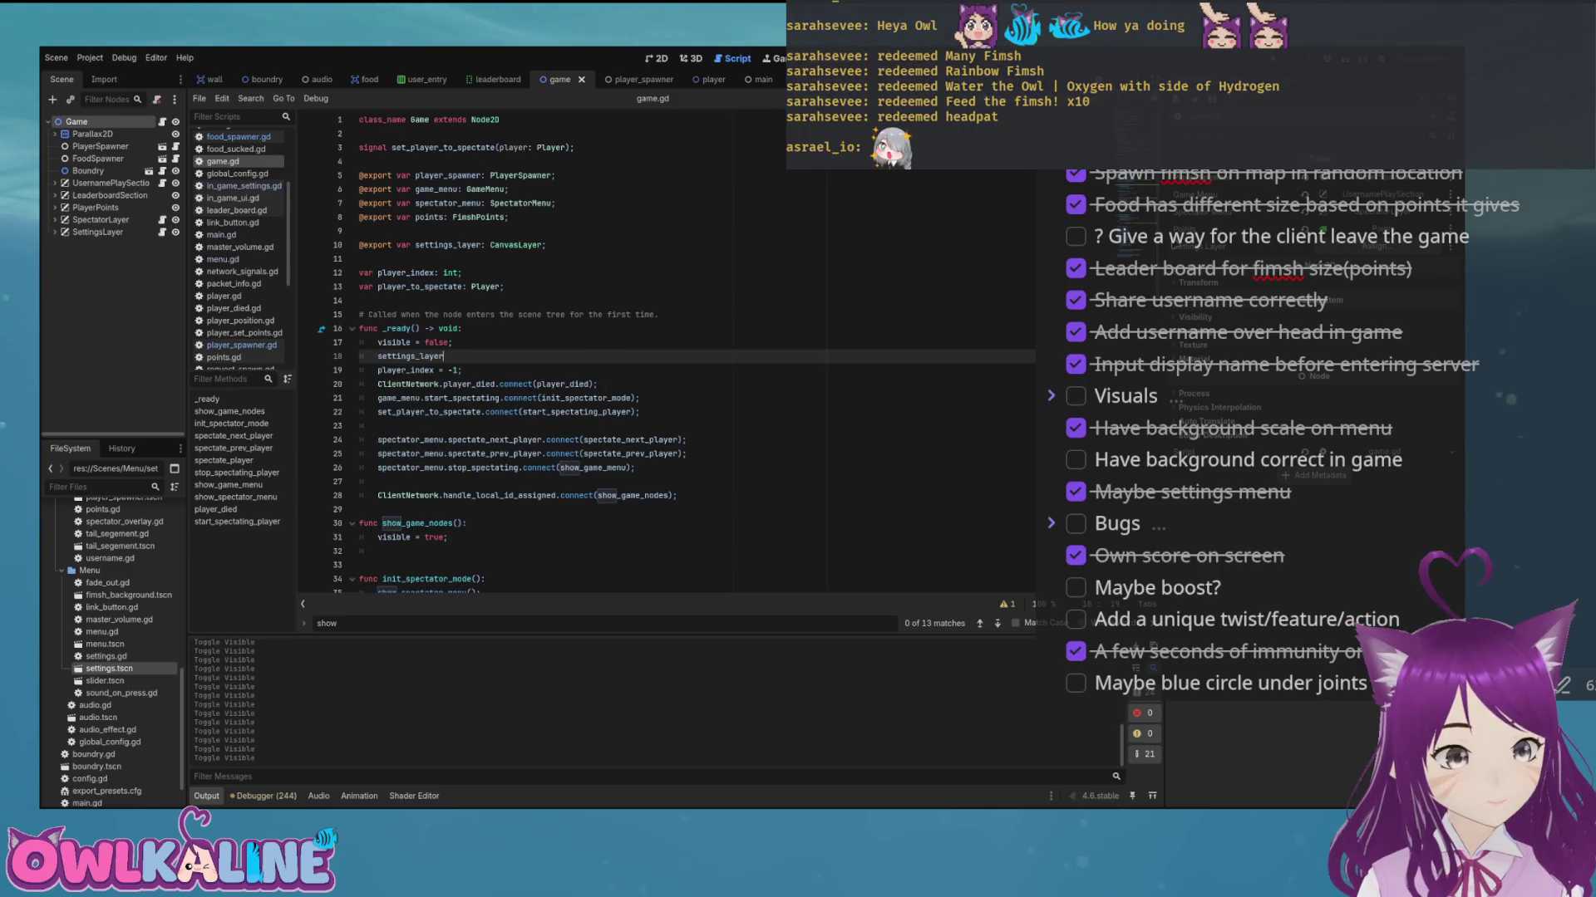
text(.hi)
key(Return)
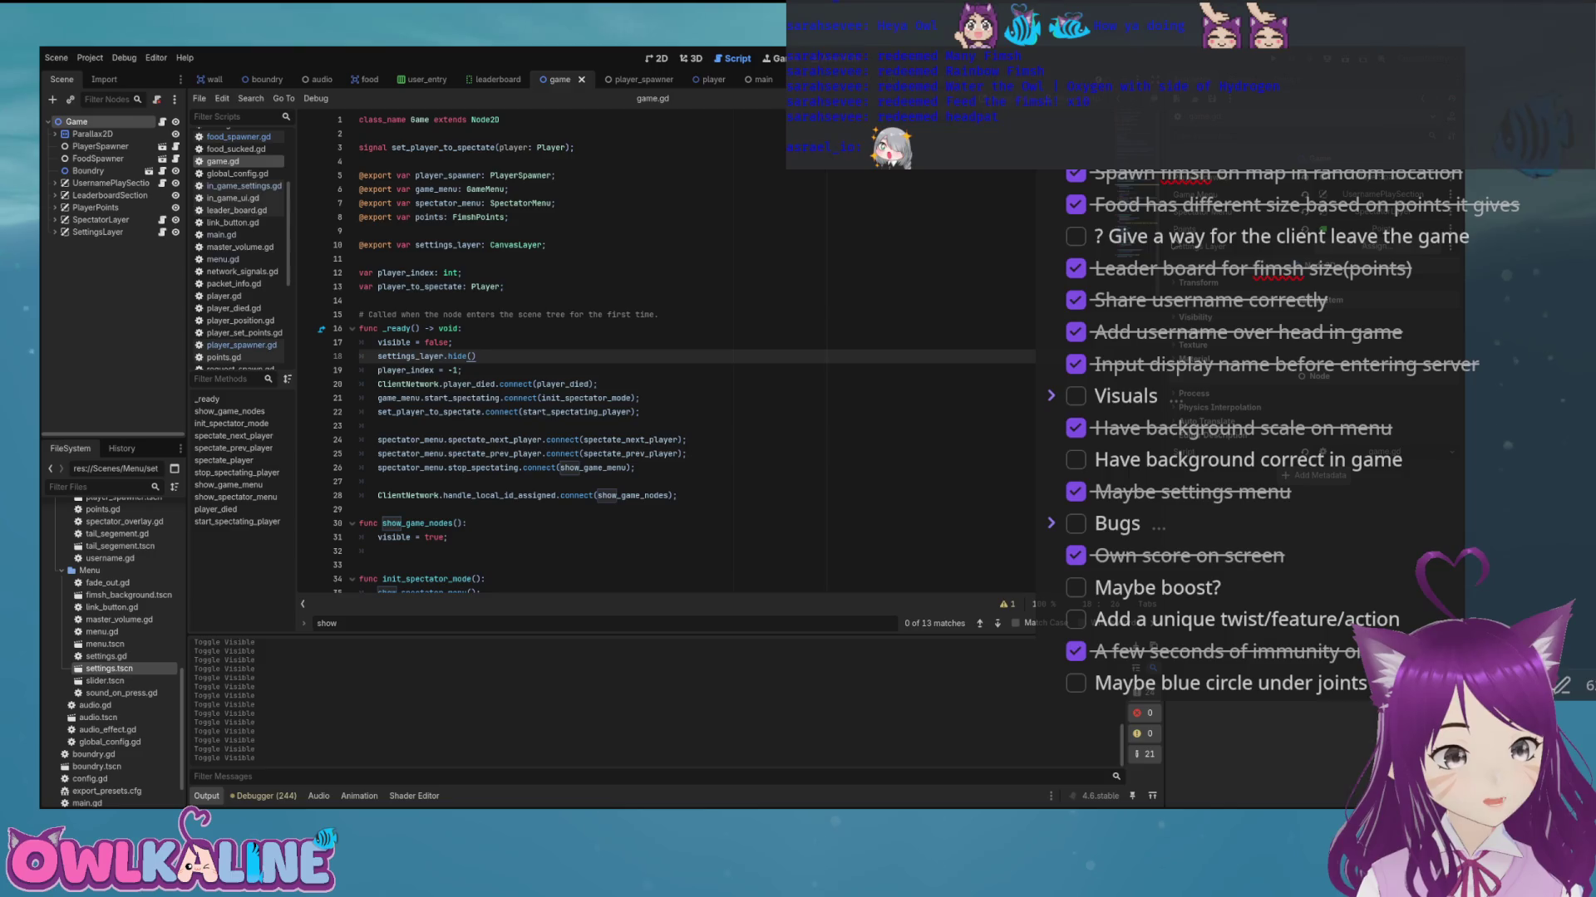
Step: Make show_game_nodes call settings_layer.show() and save game.gd
click(378, 551)
click(467, 551)
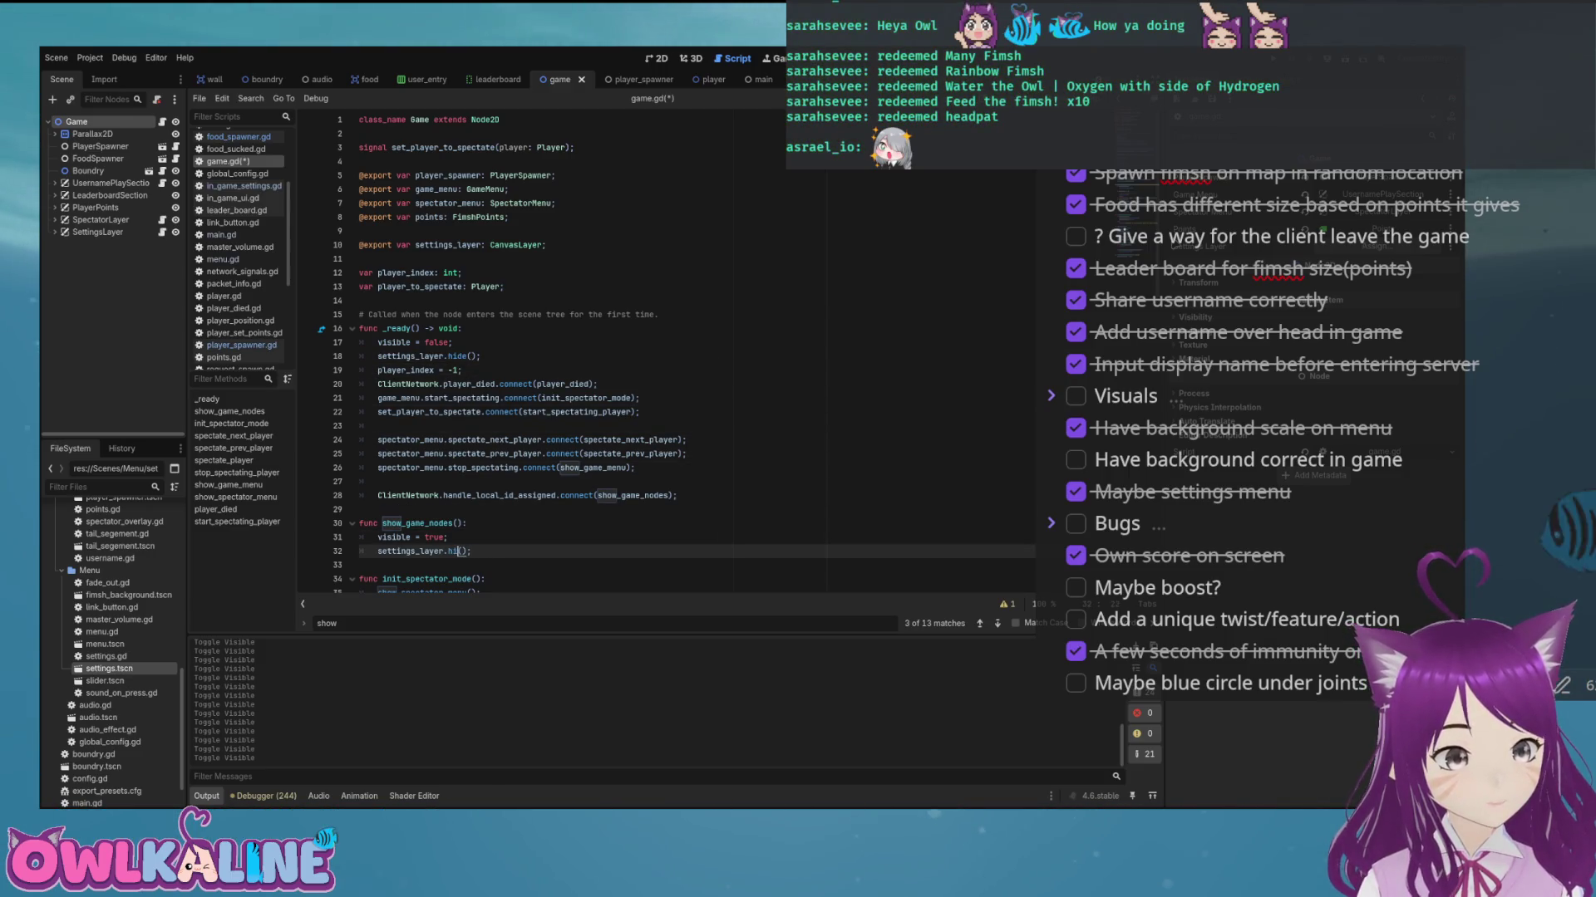
key(ctrl+s)
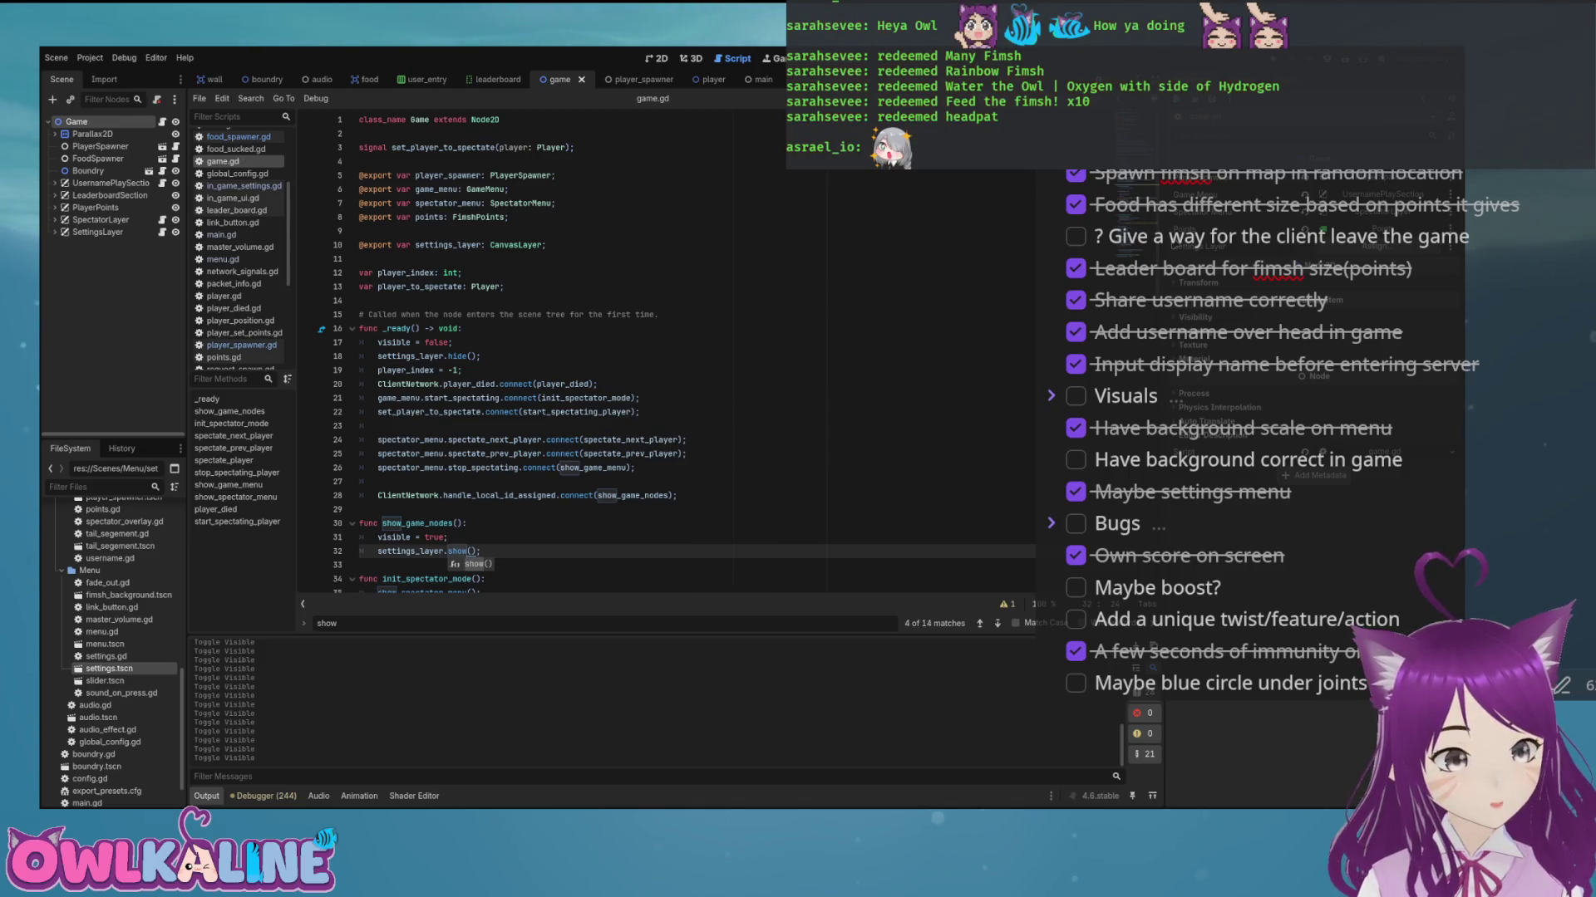
double_click(417, 523)
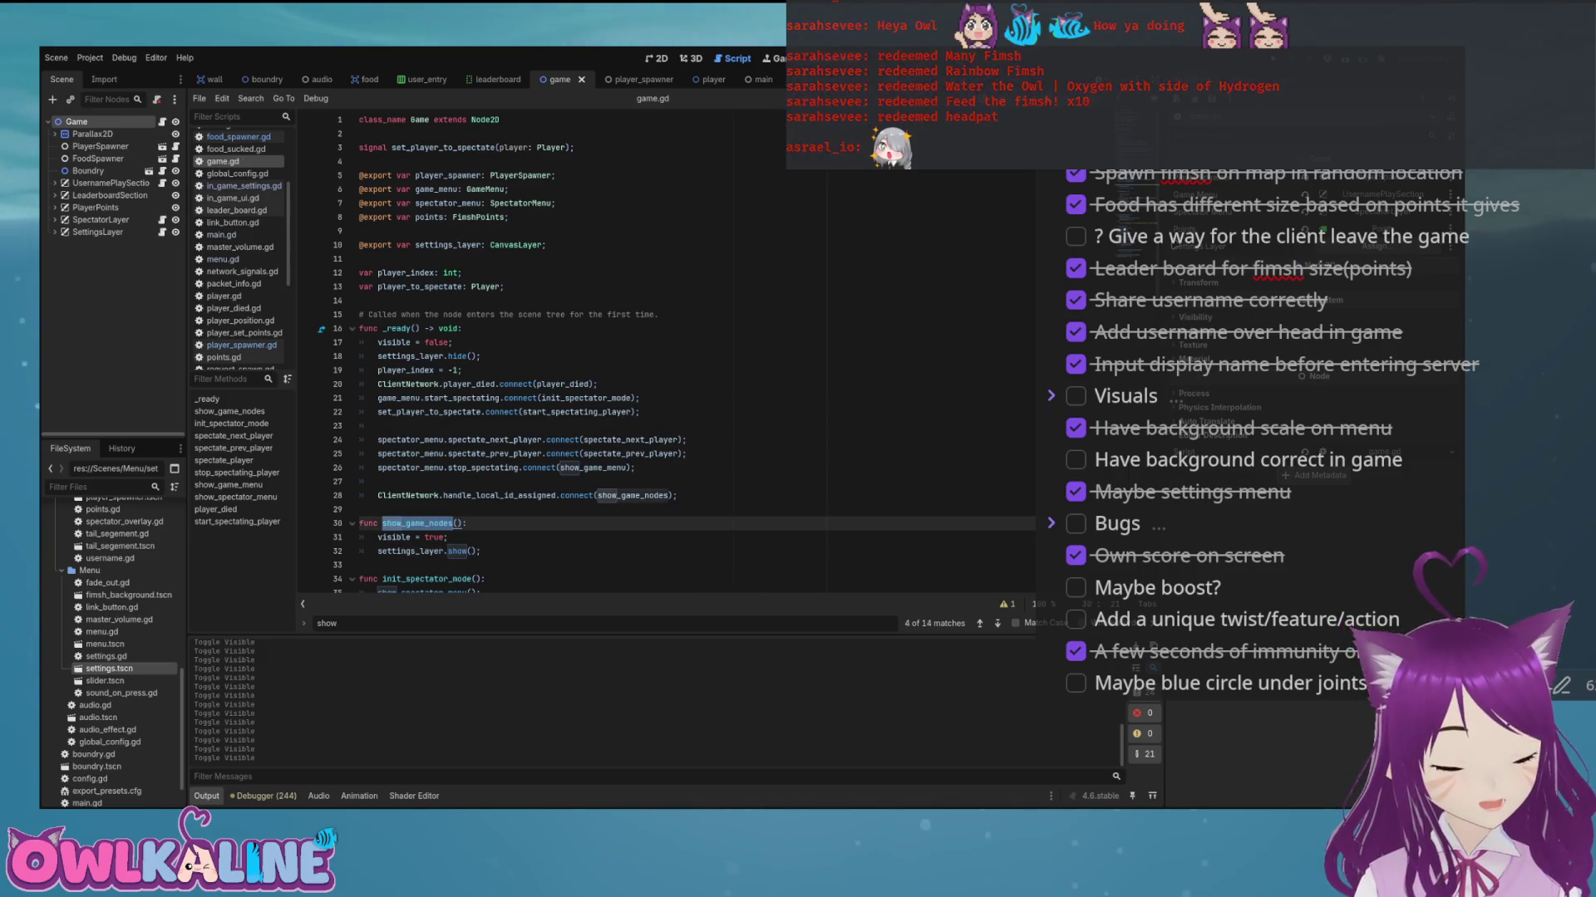
scroll(417, 523, down, 3)
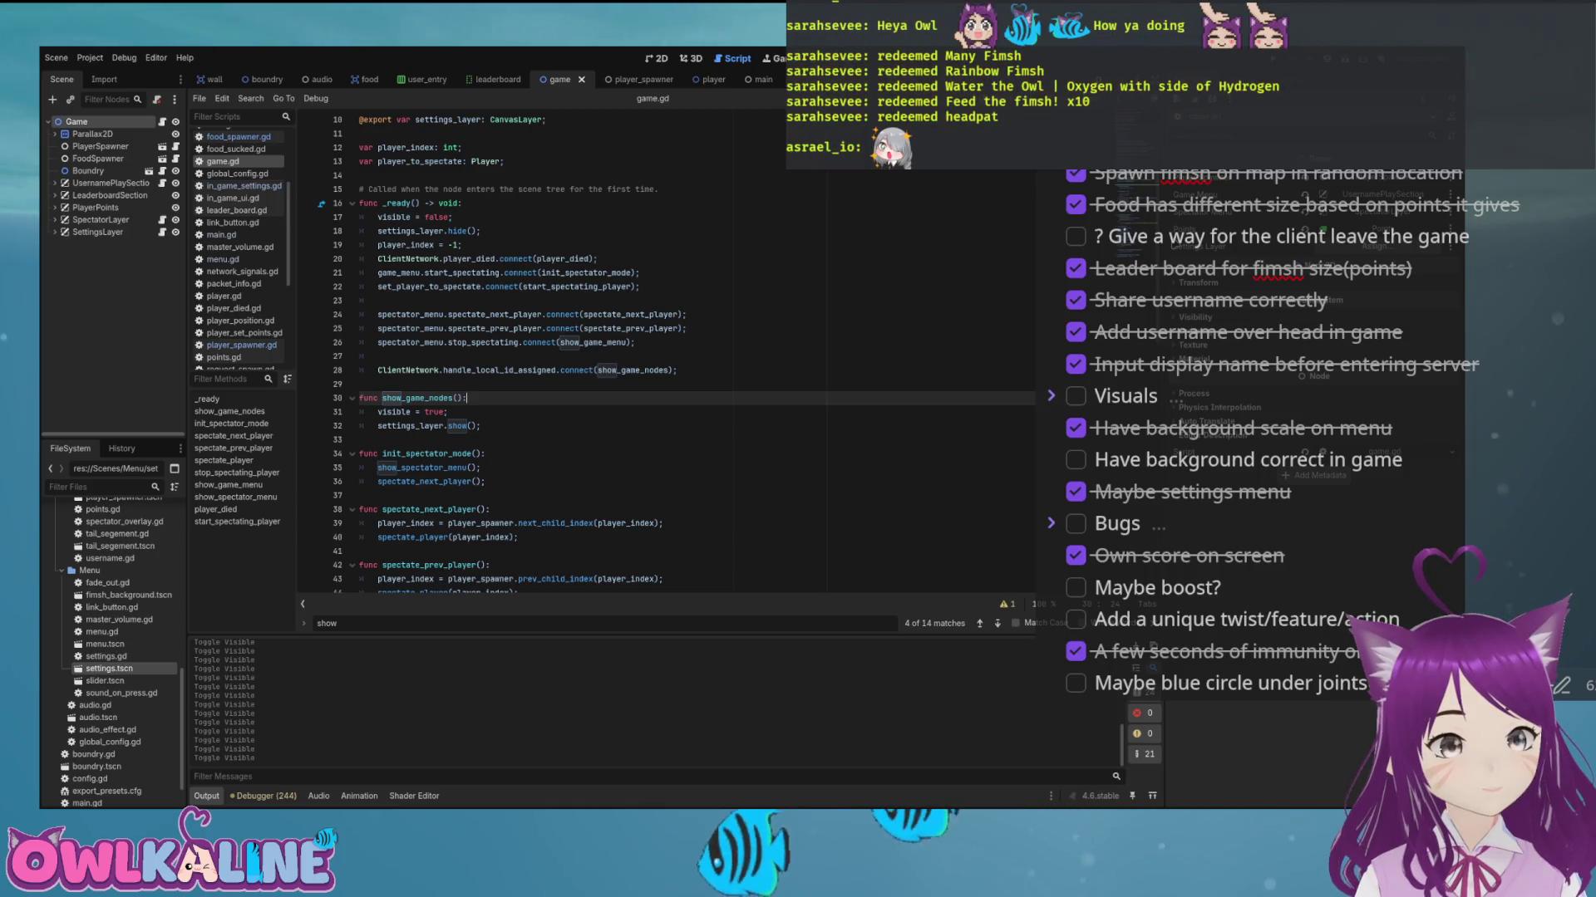
scroll(665, 349, up, 3)
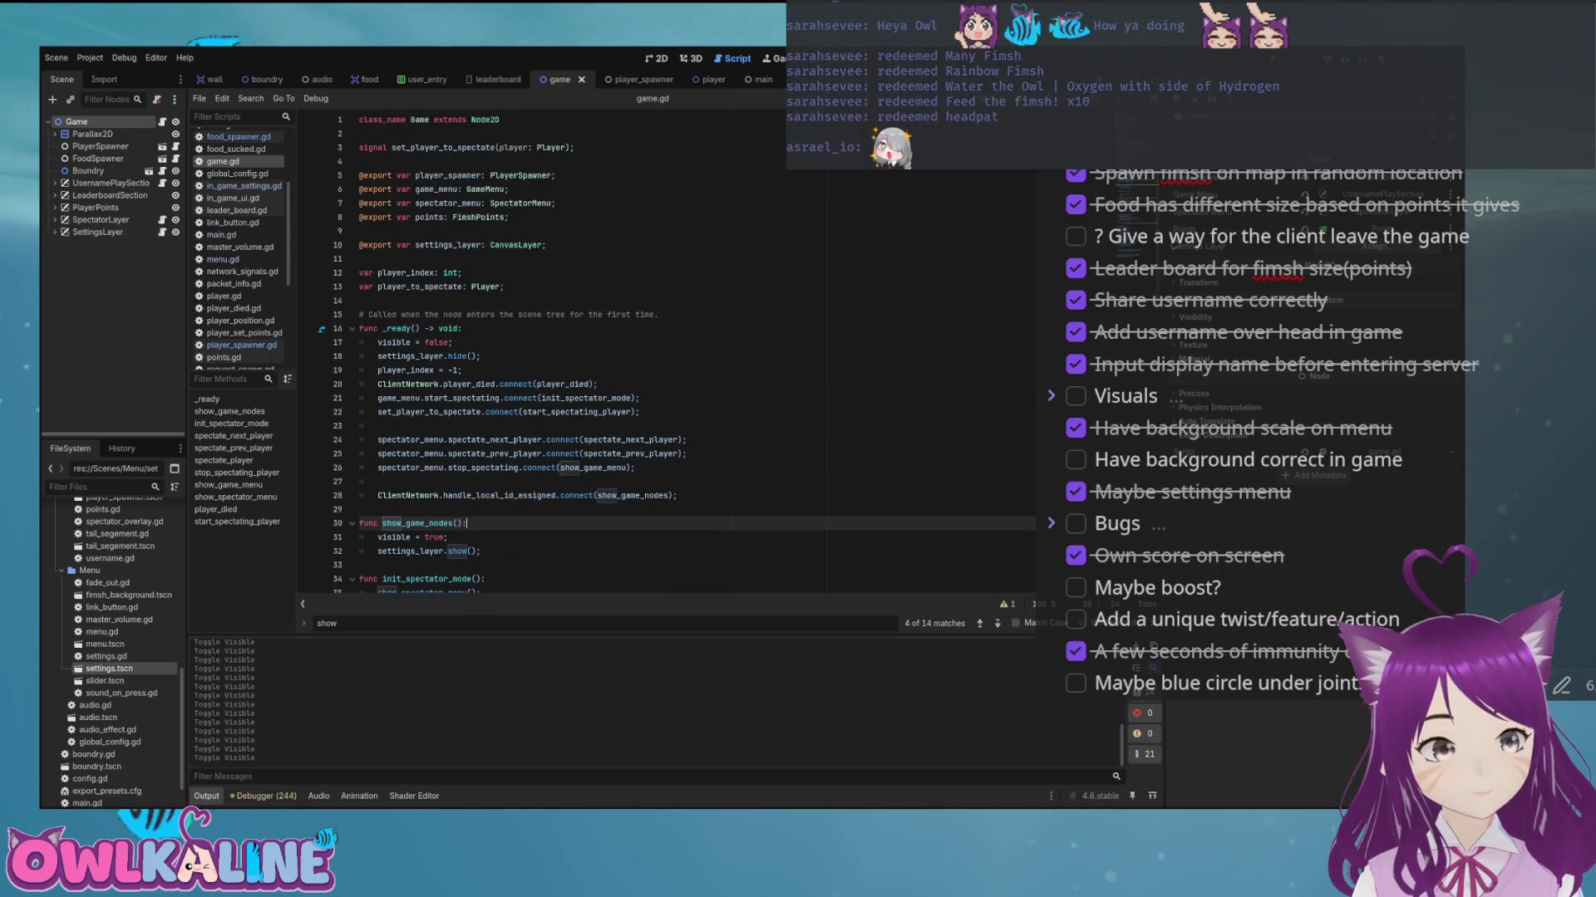
Step: Select the SettingsLayer node in the Scene dock, then refocus game.gd
click(92, 134)
click(97, 232)
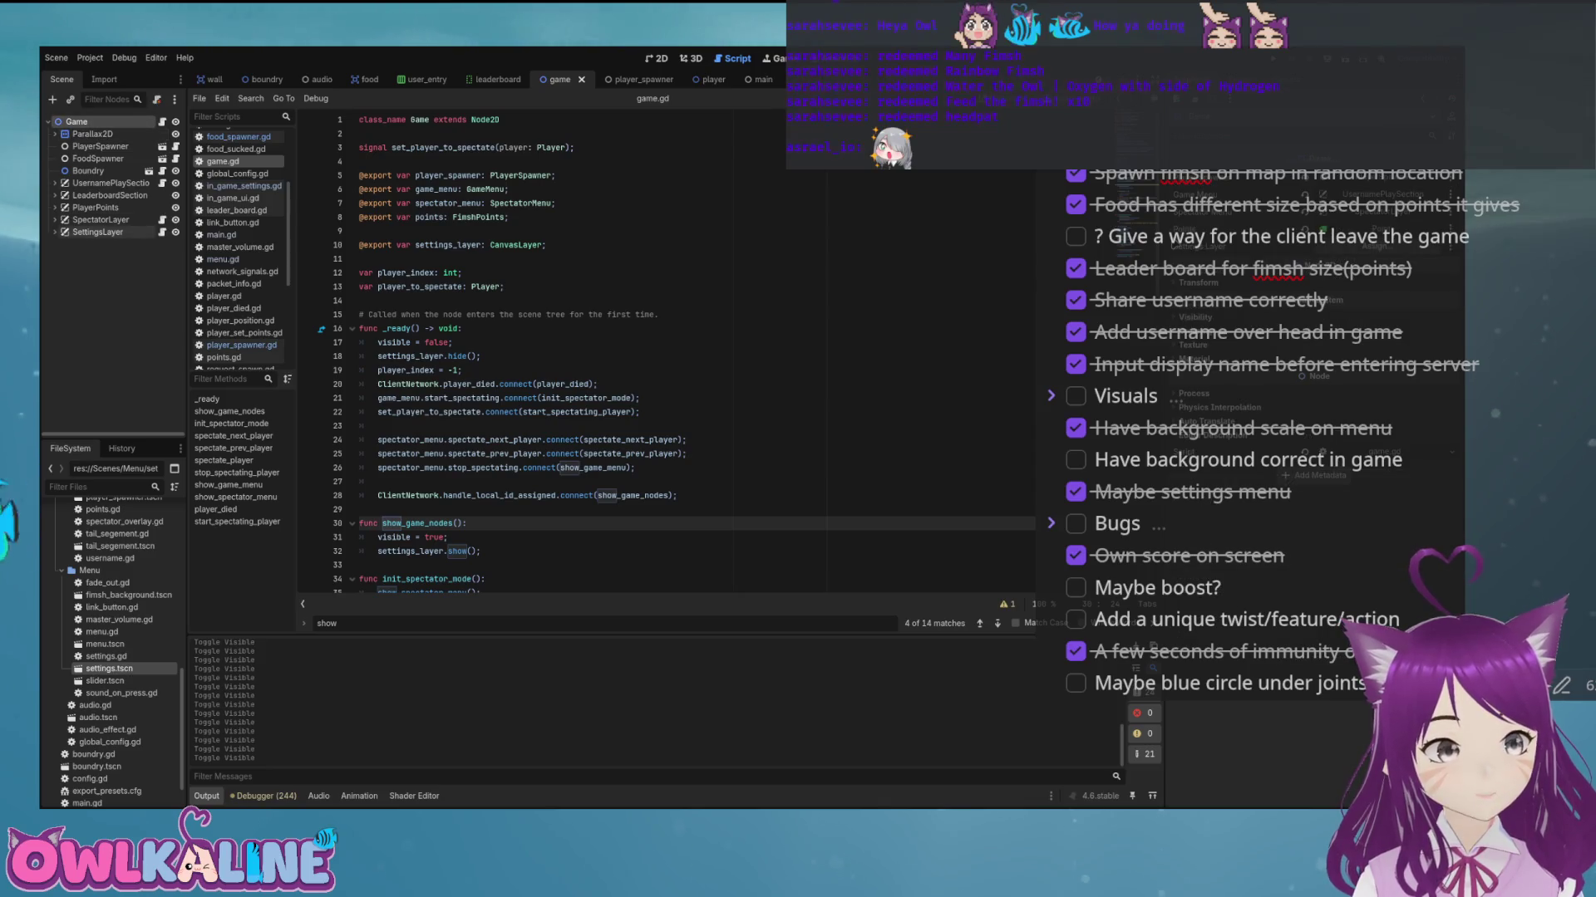
click(359, 259)
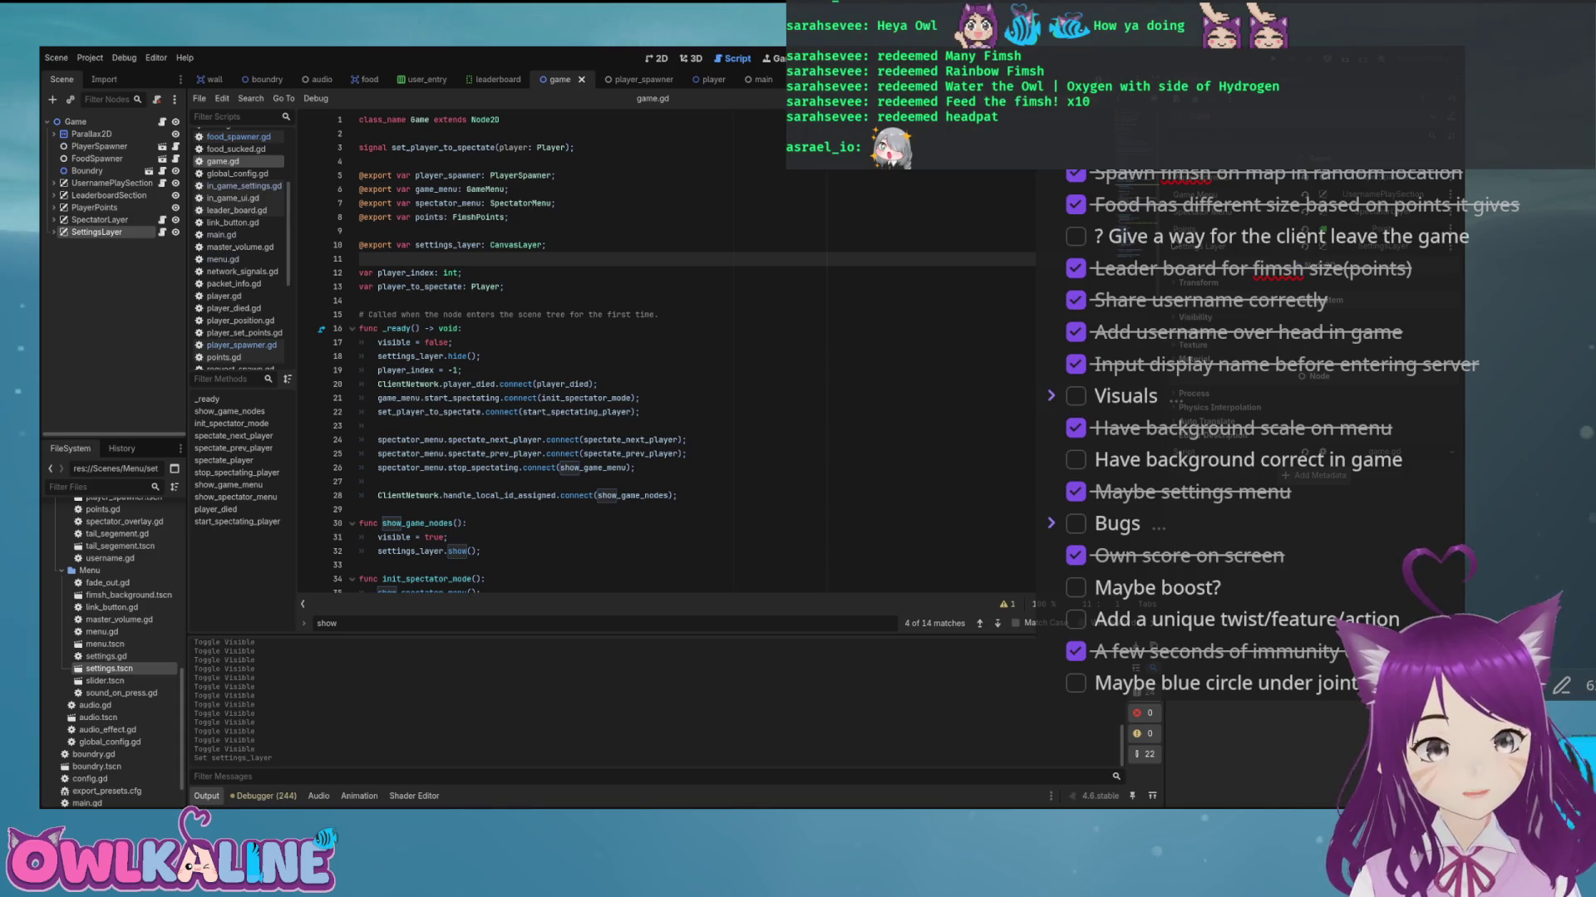
Step: Test-run the game from menu.gd, stop it, and return to game.gd in the game scene
key(ctrl+Tab)
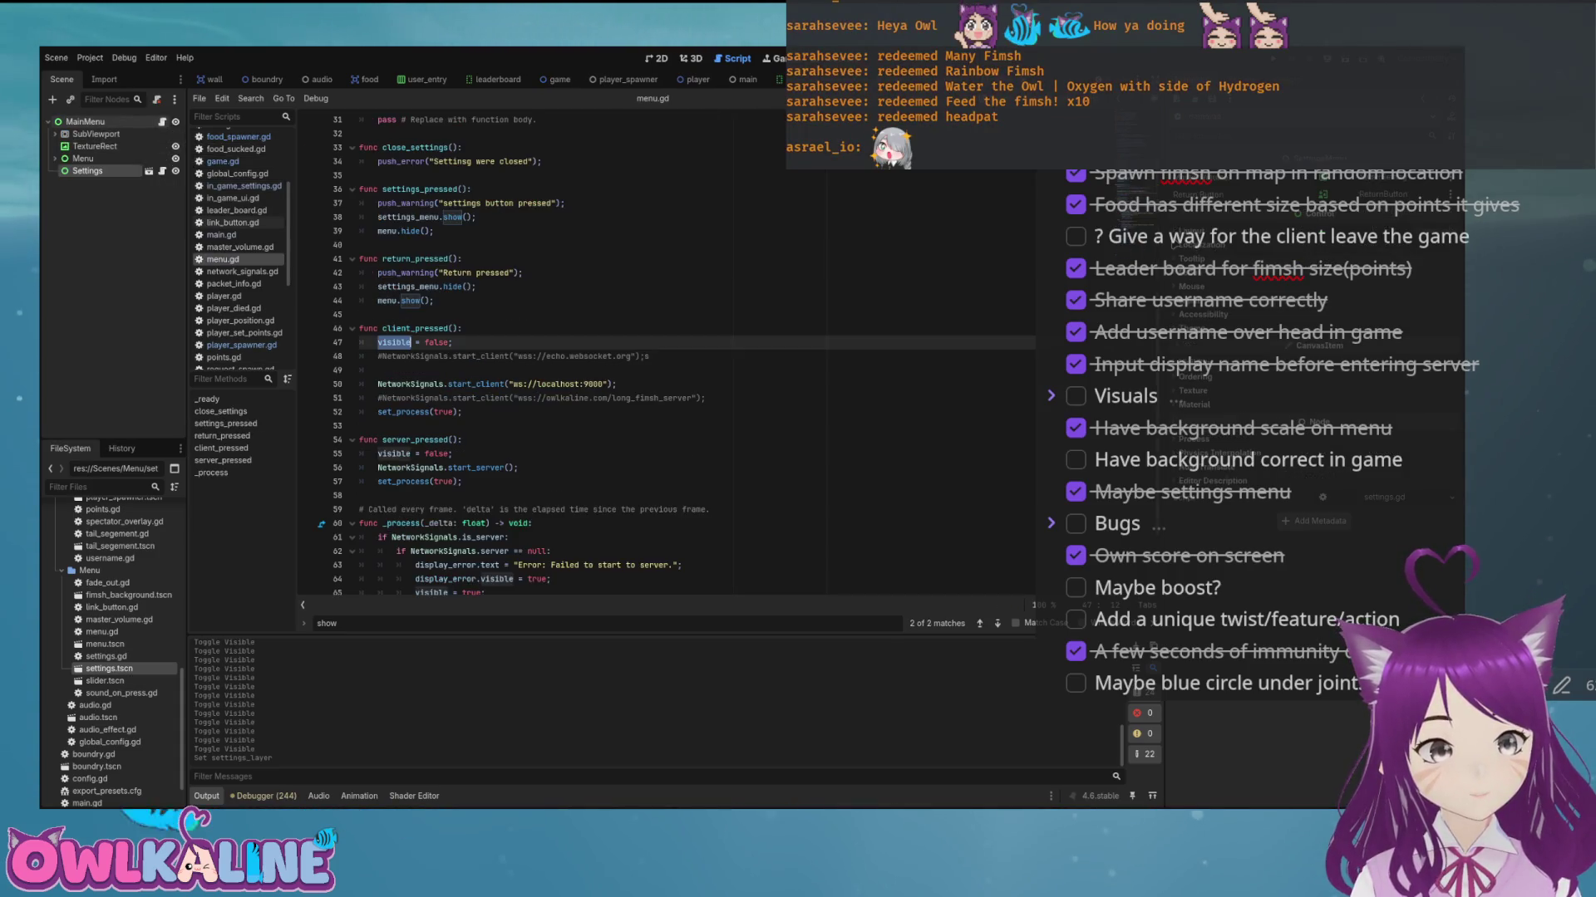
scroll(665, 357, up, 2)
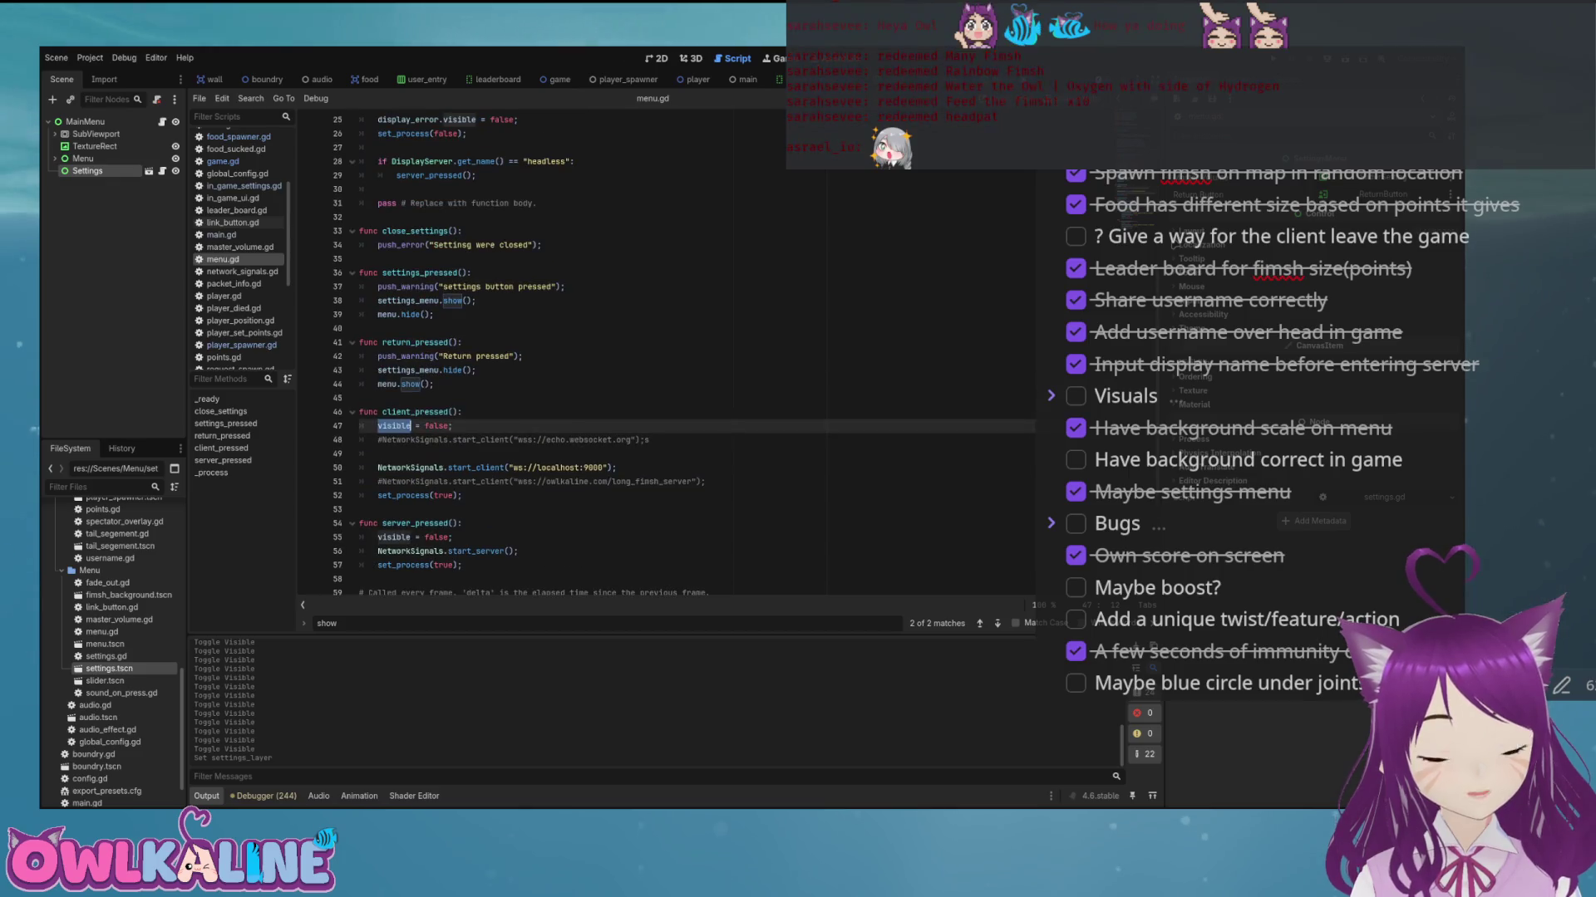
key(F5)
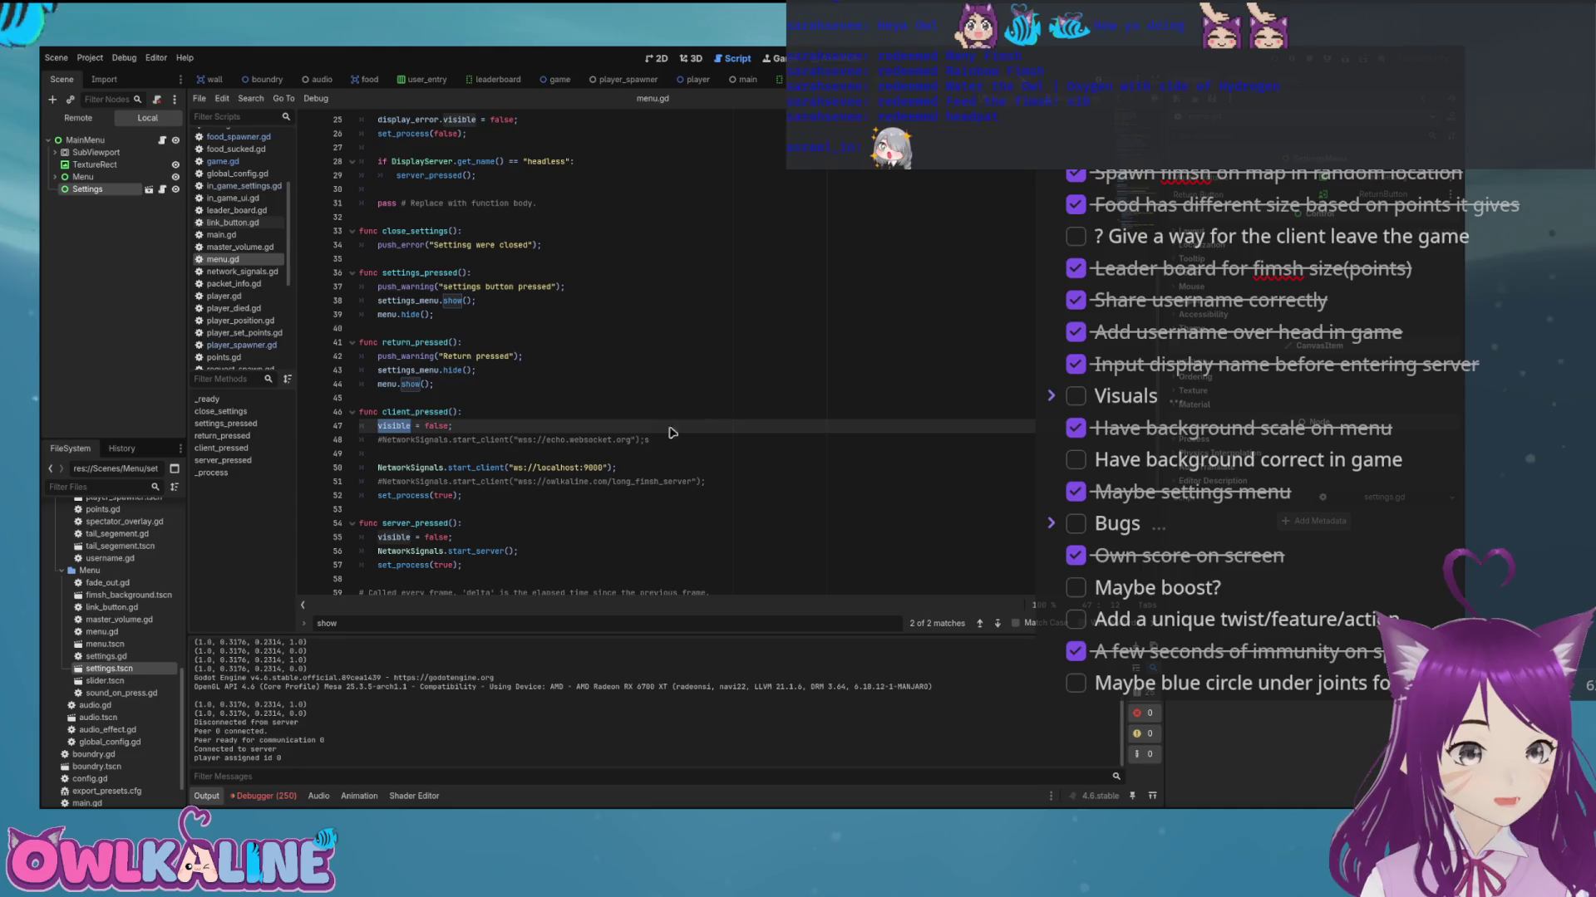
key(F8)
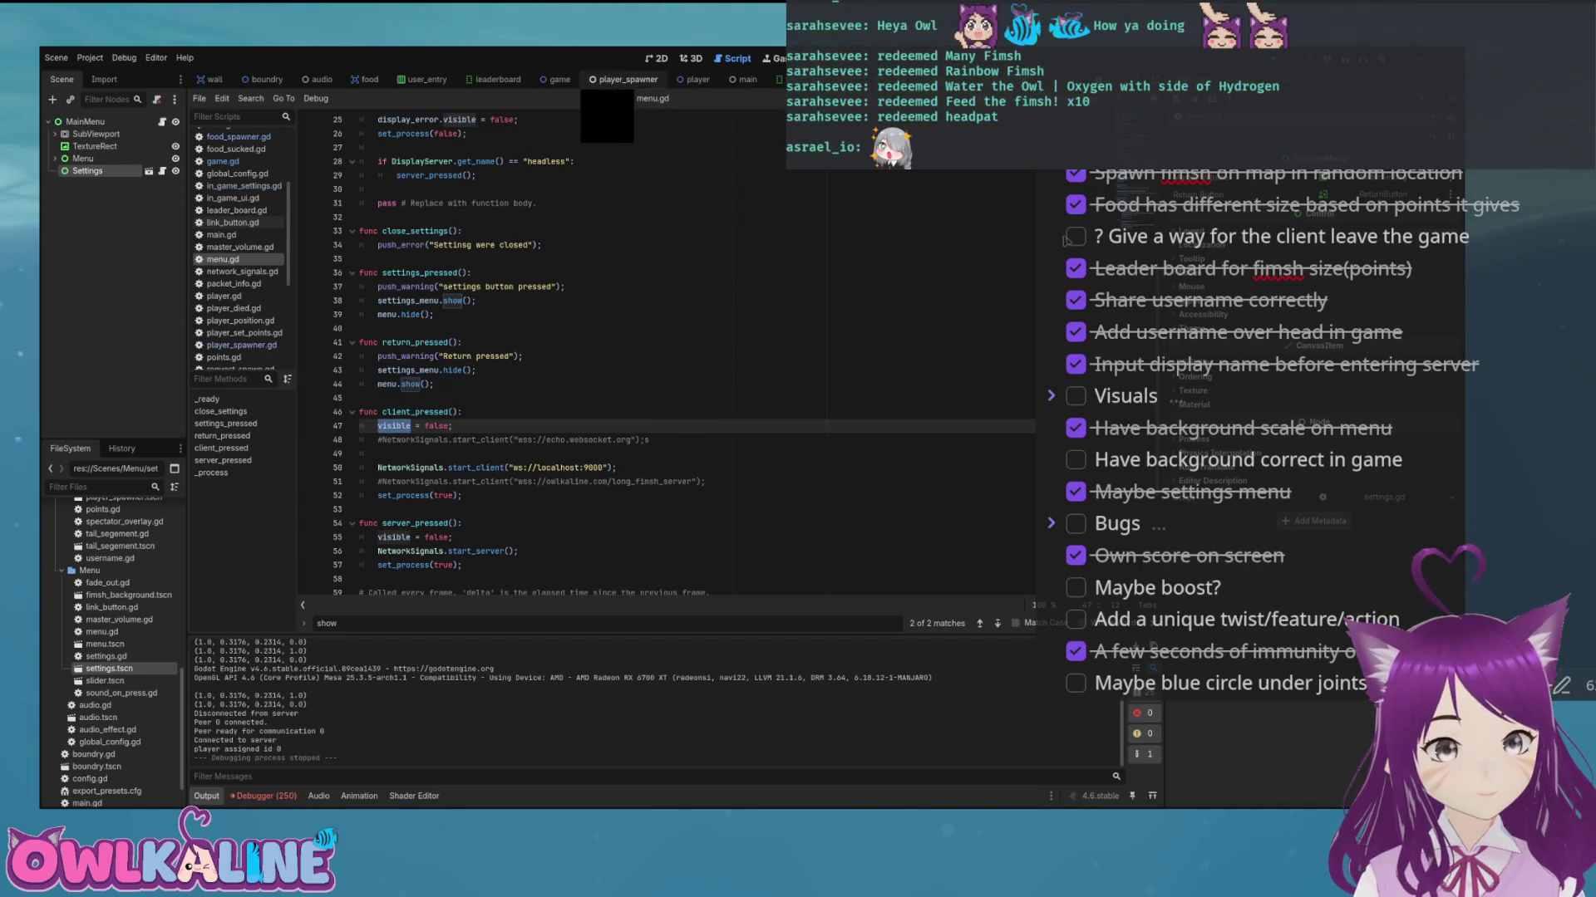
click(557, 79)
key(ctrl+F1)
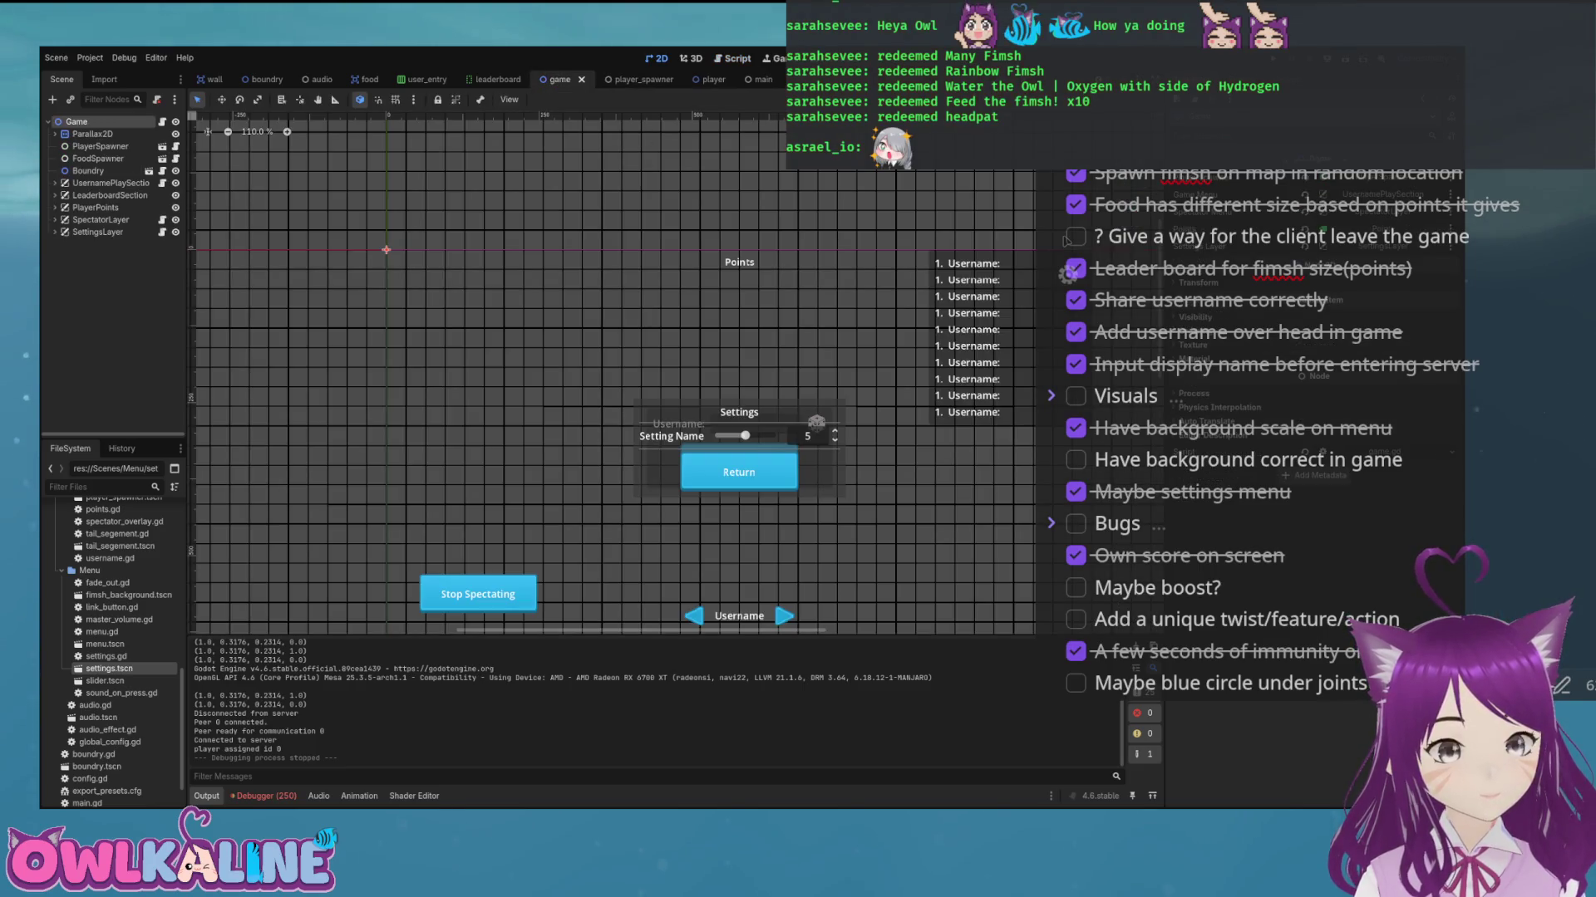
key(ctrl+F3)
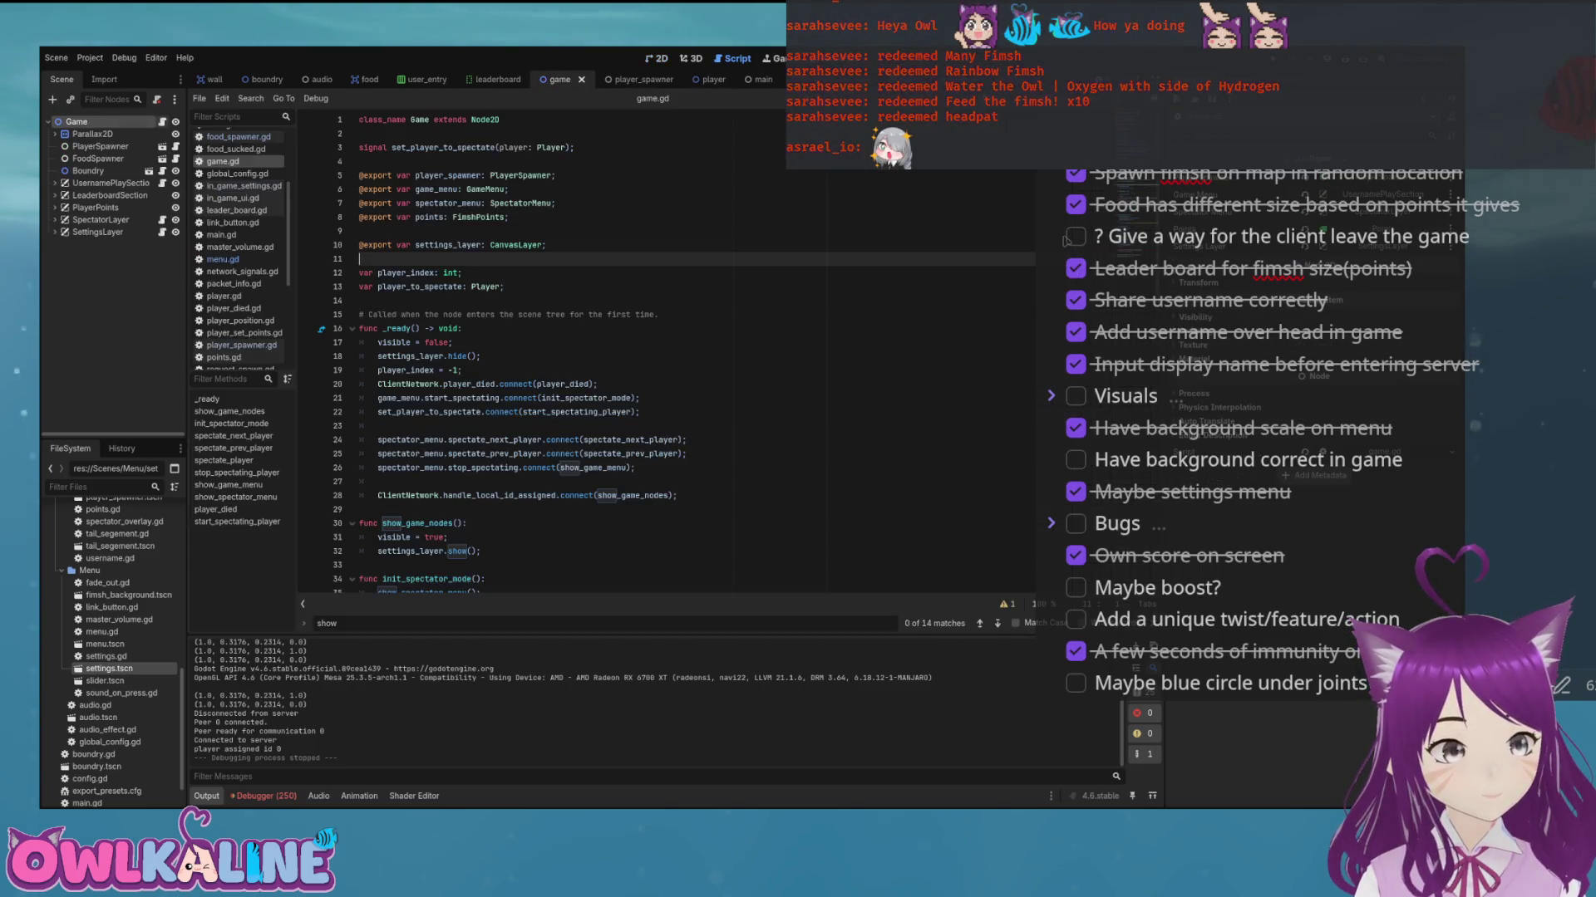
Step: Add push_warning('local id assigned showing game nodes') at the top of show_game_nodes
scroll(665, 349, down, 2)
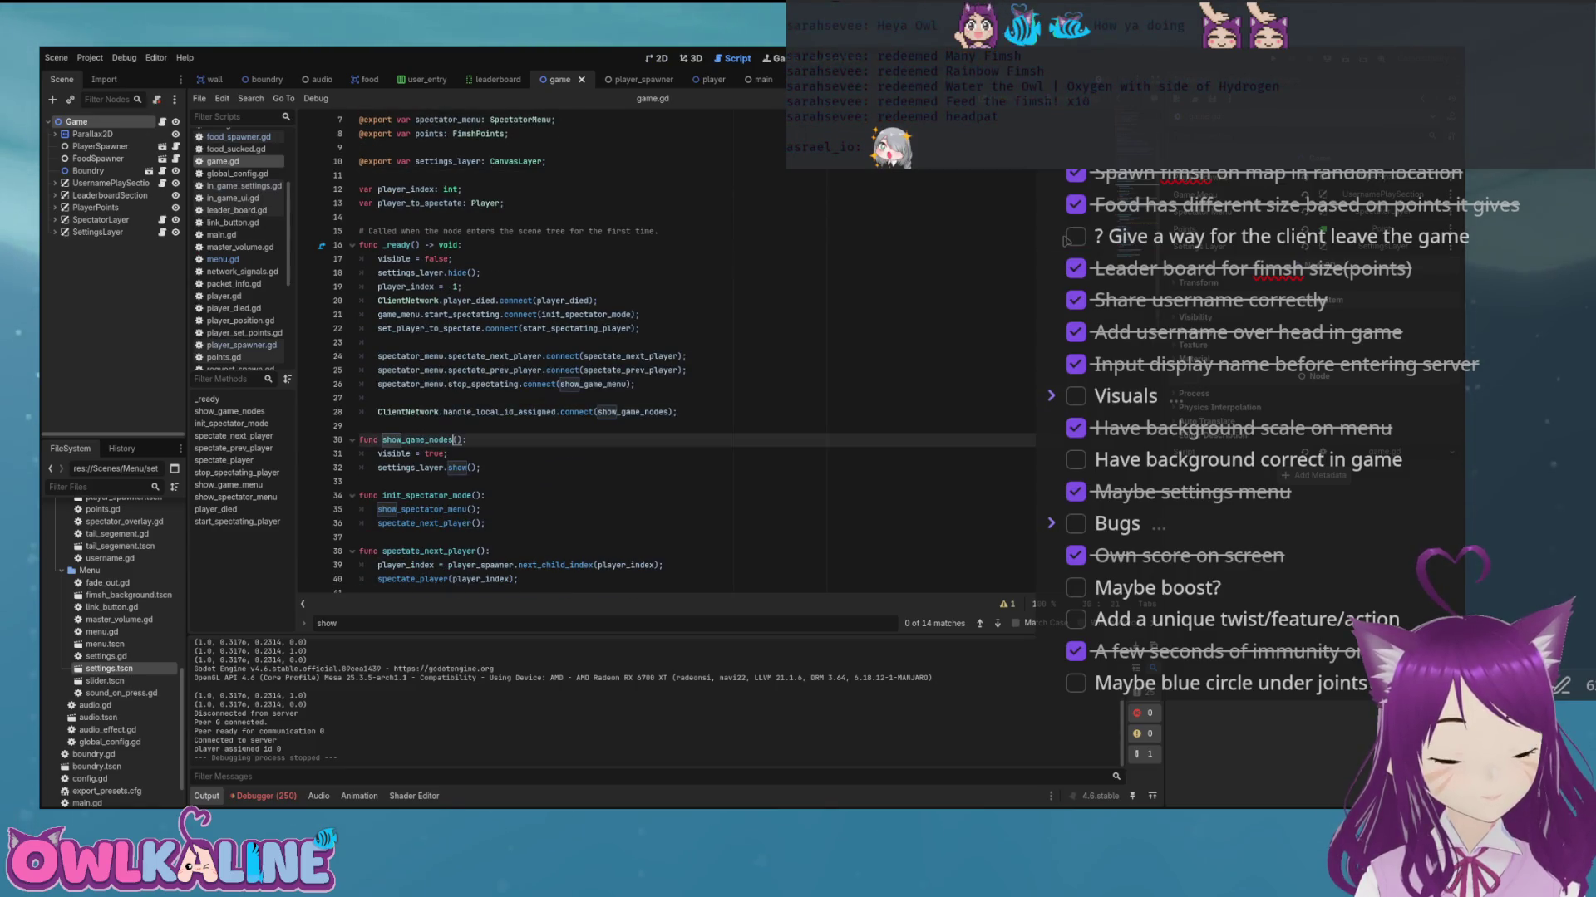
double_click(394, 454)
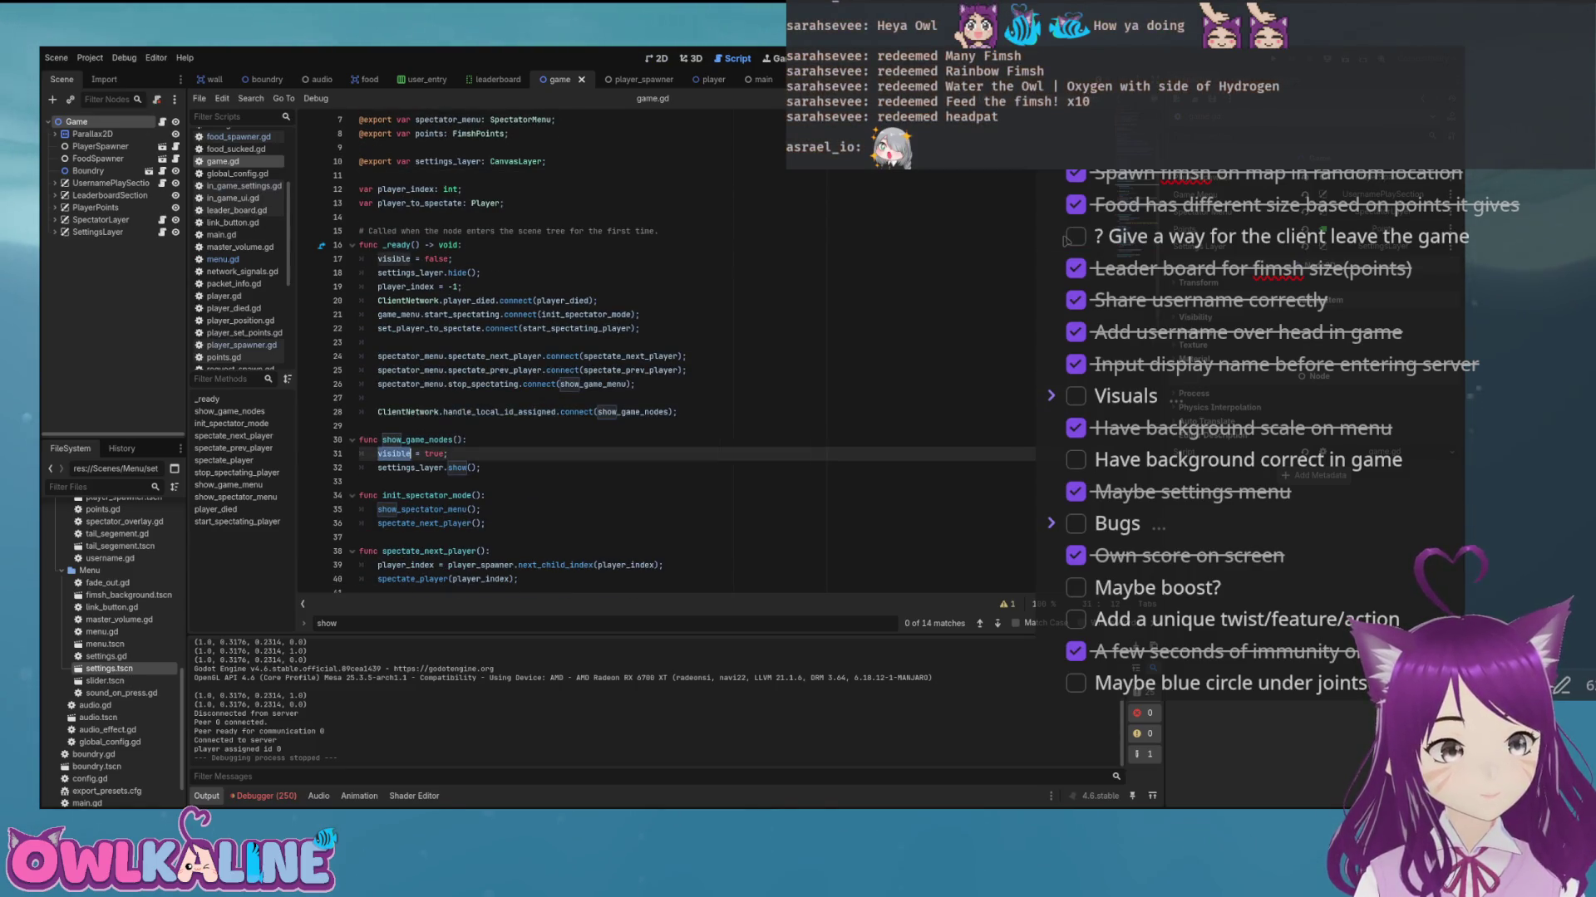
double_click(499, 412)
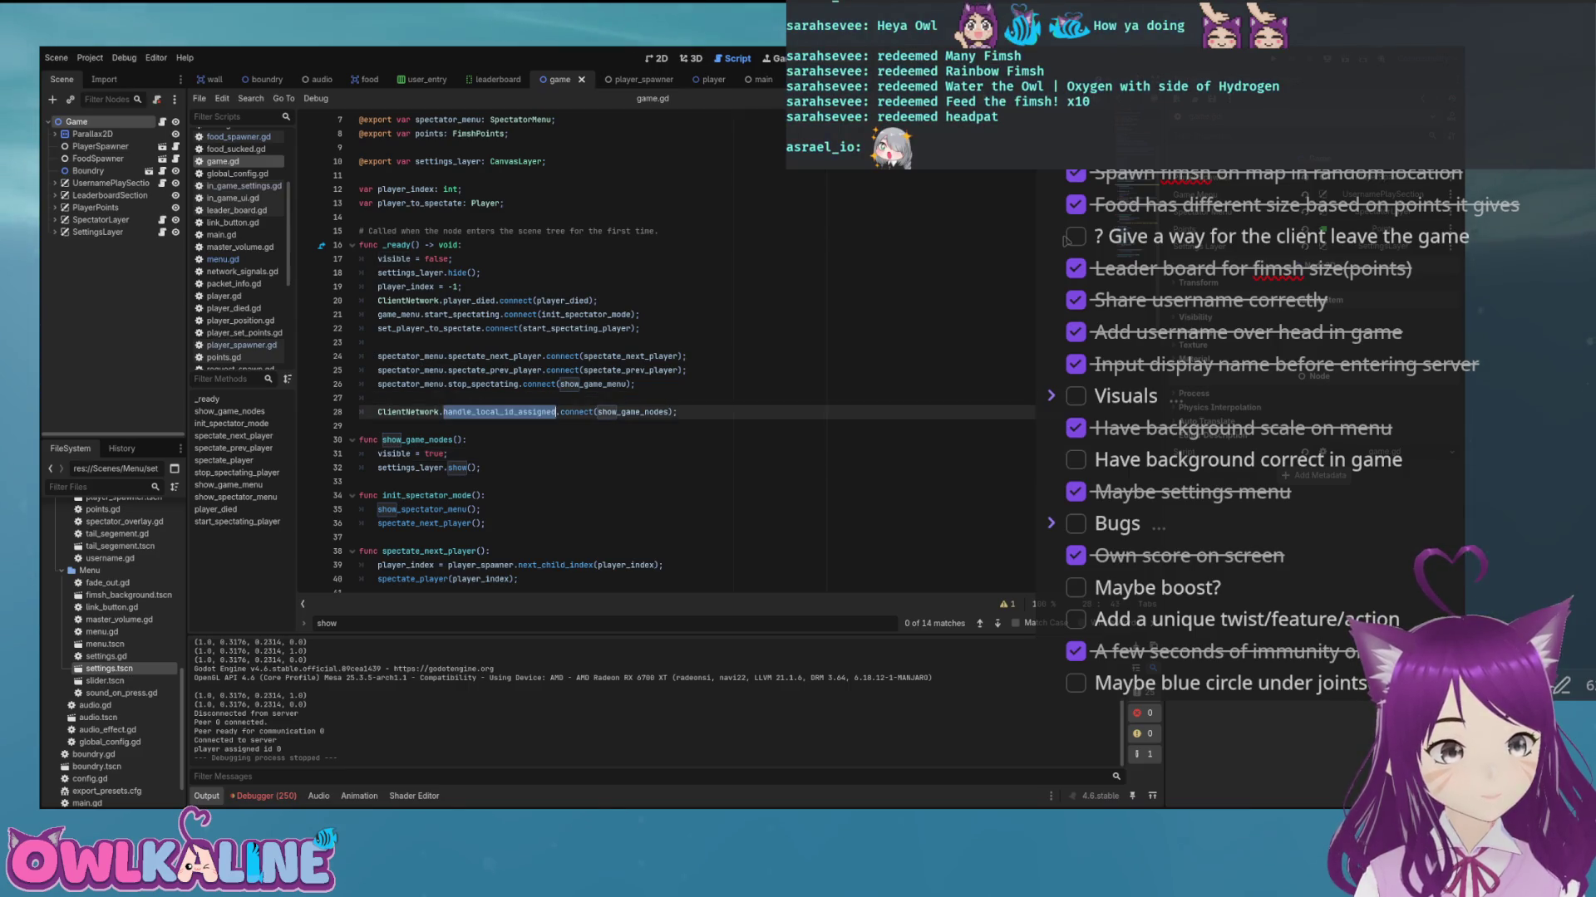
scroll(665, 349, down, 1)
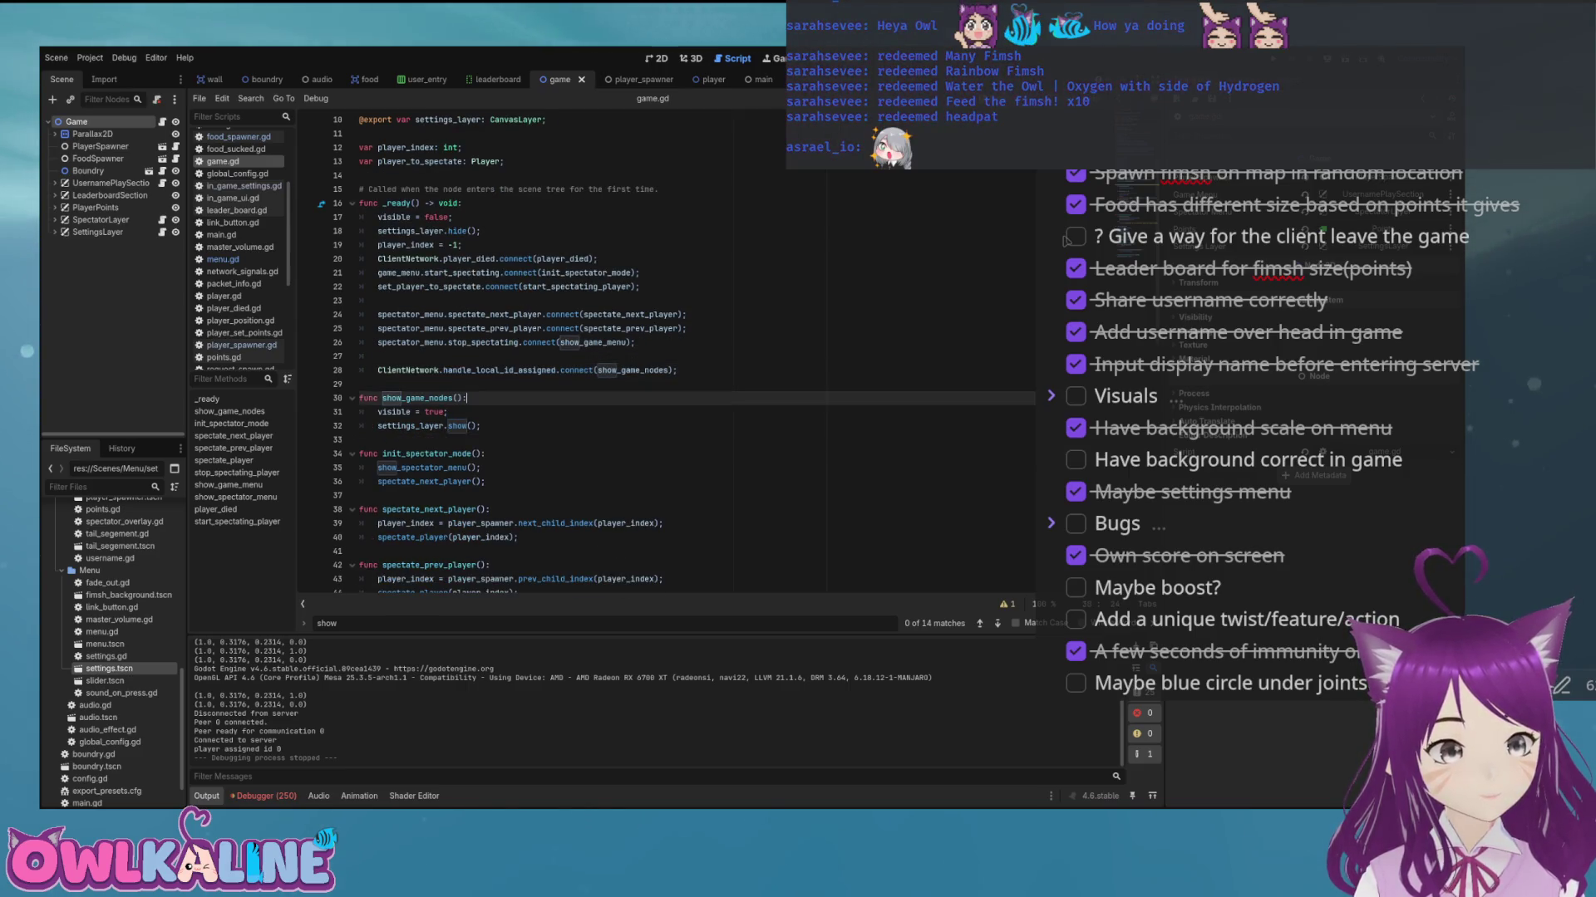
click(470, 398)
key(Return)
text(sh)
key(Return)
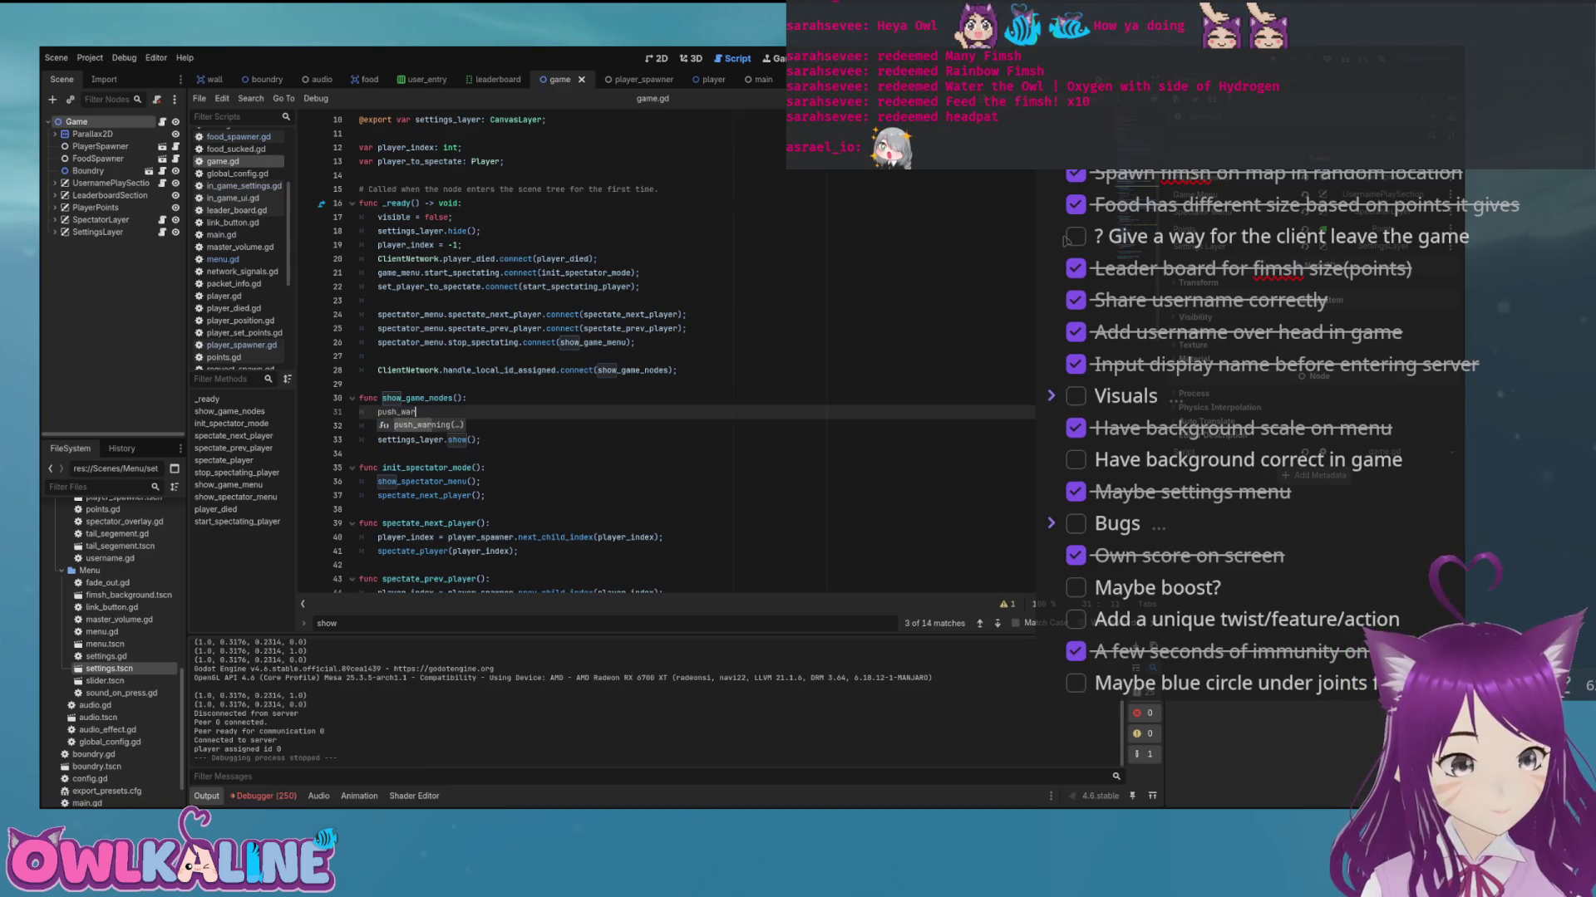
text(local id assigned sho)
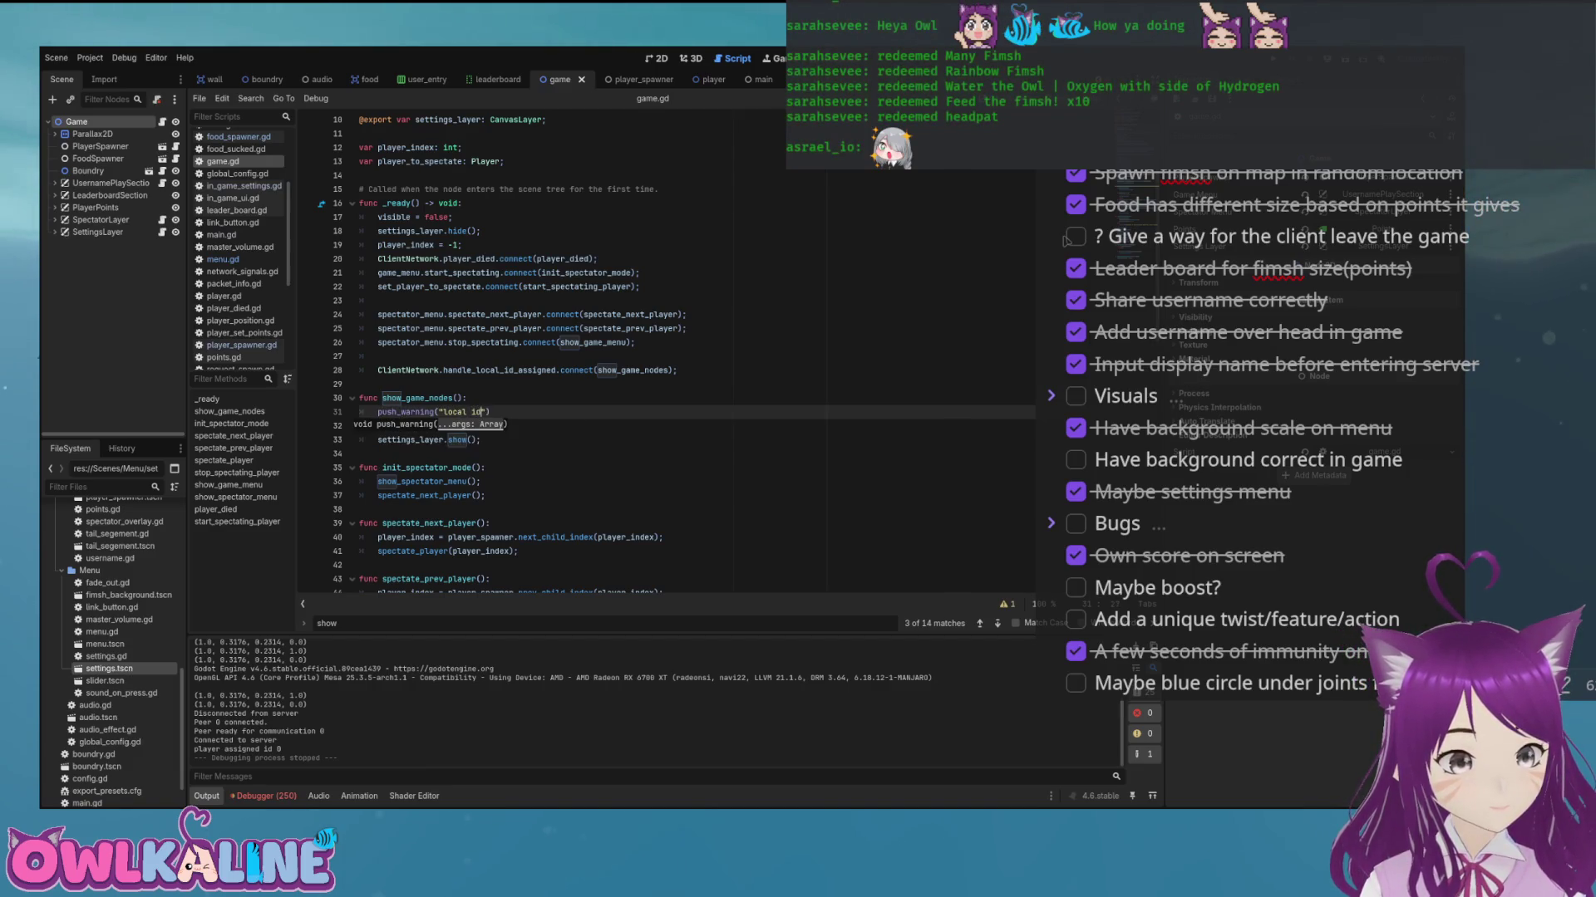
text(wing )
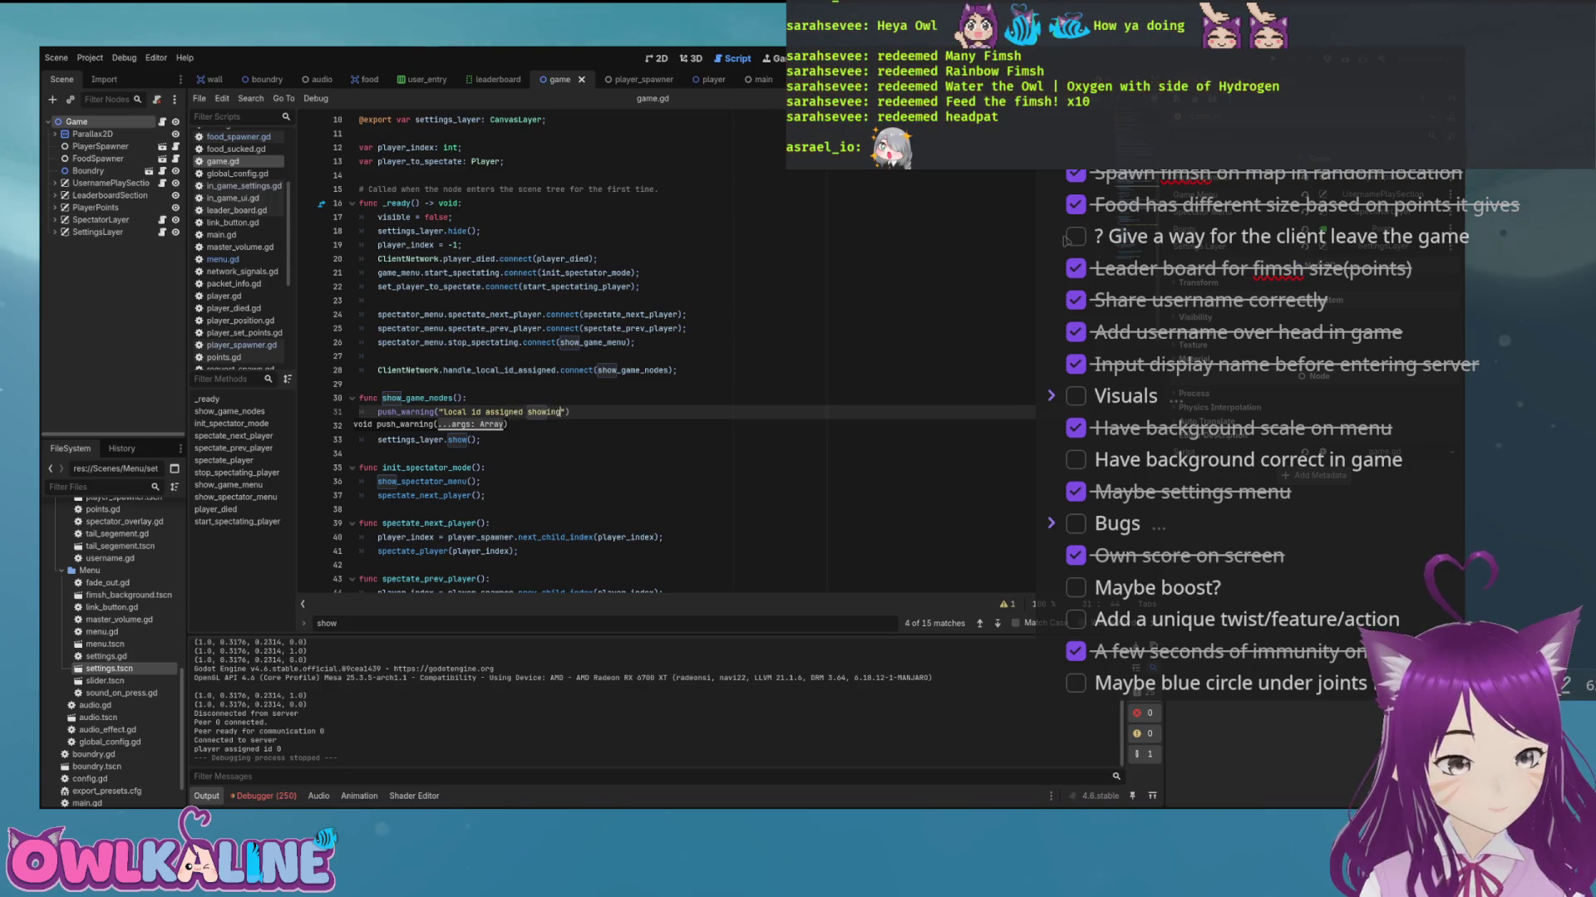
text(game nodes)
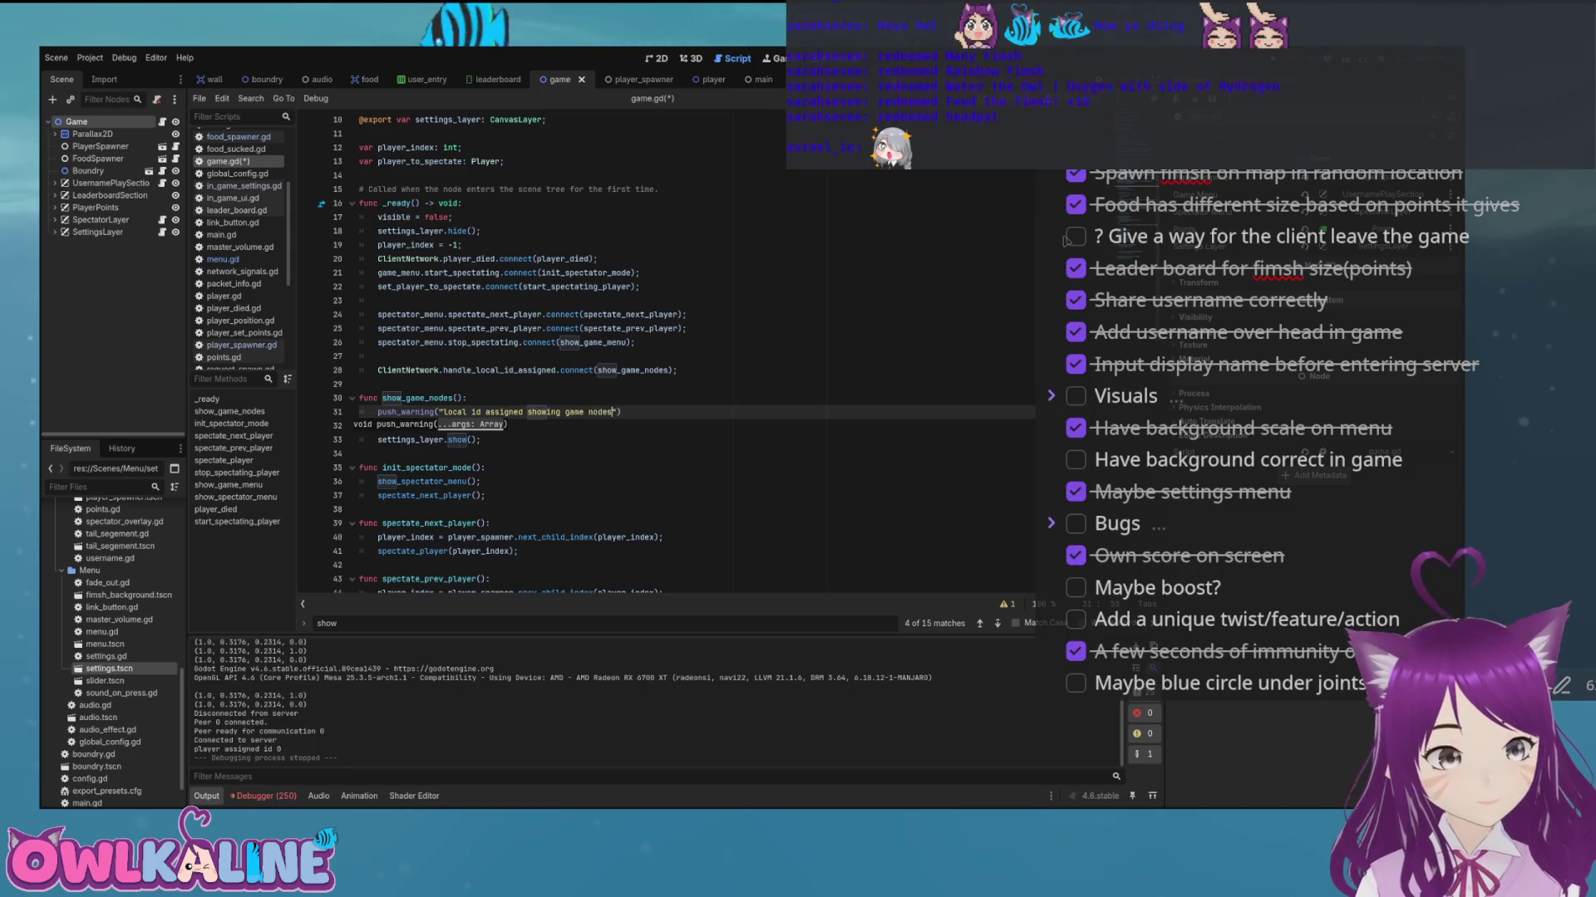
Step: Save game.gd, test-run the game, stop it, and view the debugger errors
key(ctrl+s)
key(Up)
key(Up)
key(F5)
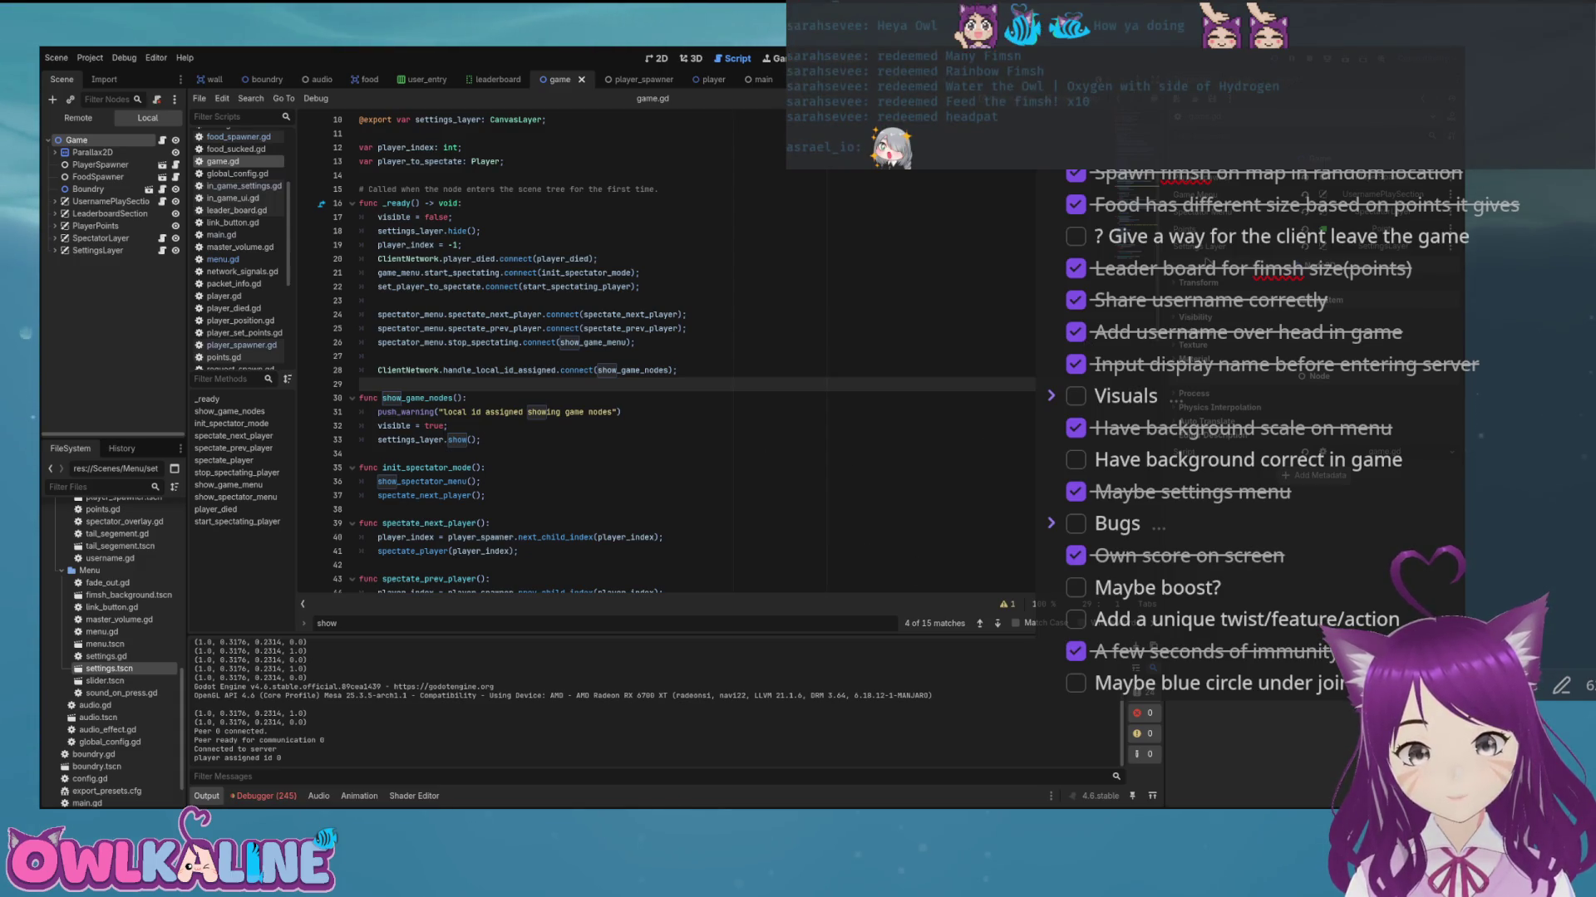
key(F8)
key(alt+d)
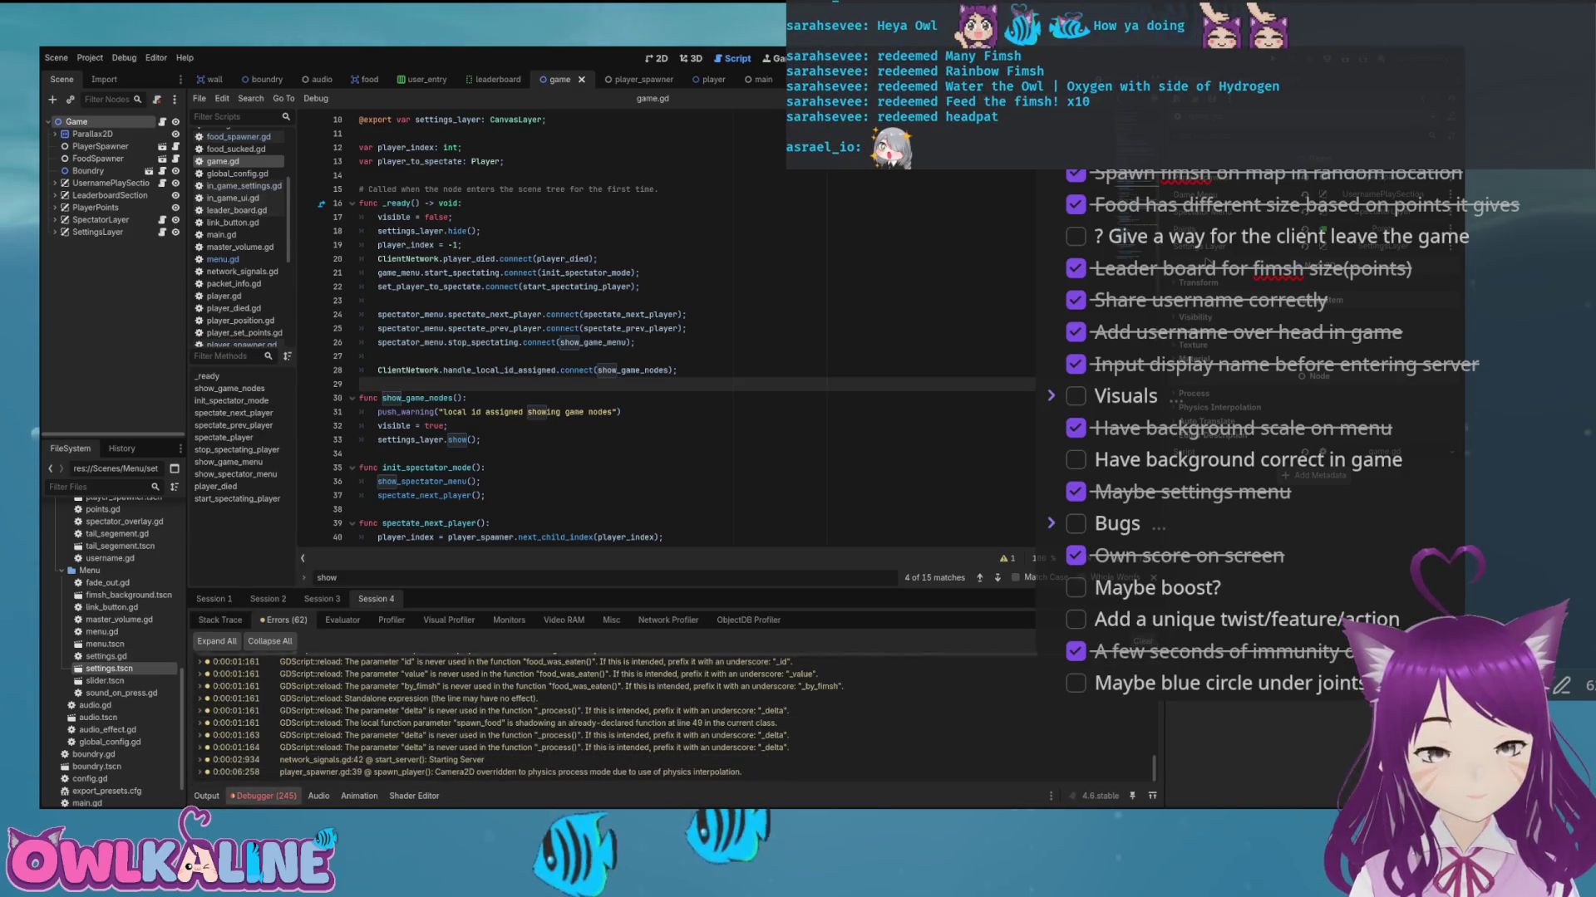
Step: Inspect the show_game_nodes error from Session 3 in the Debugger
click(322, 598)
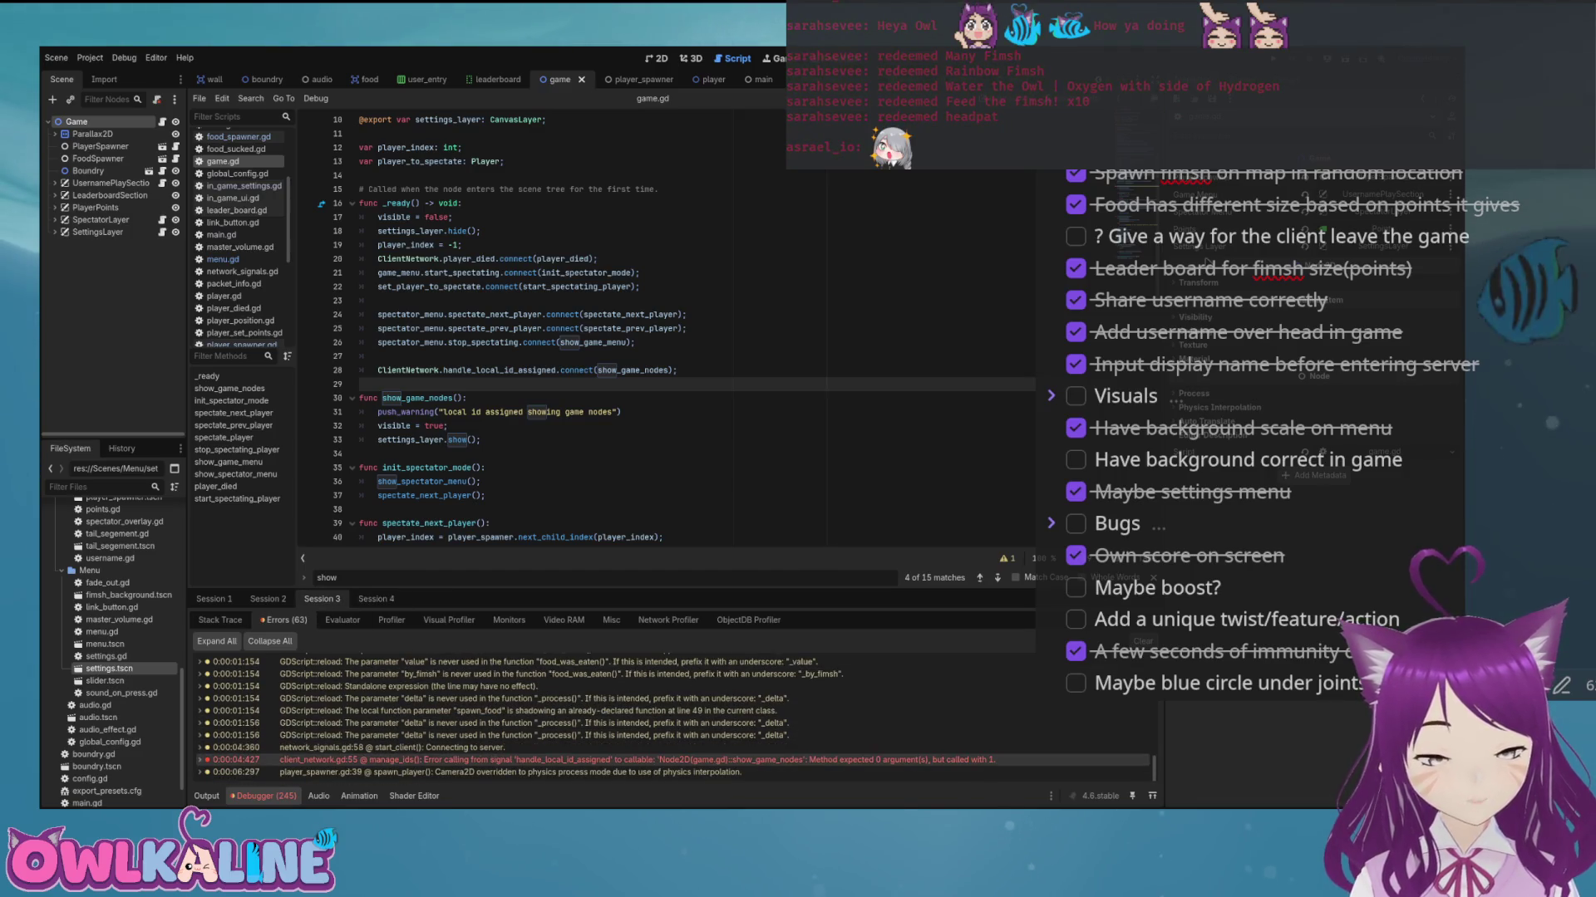
double_click(831, 759)
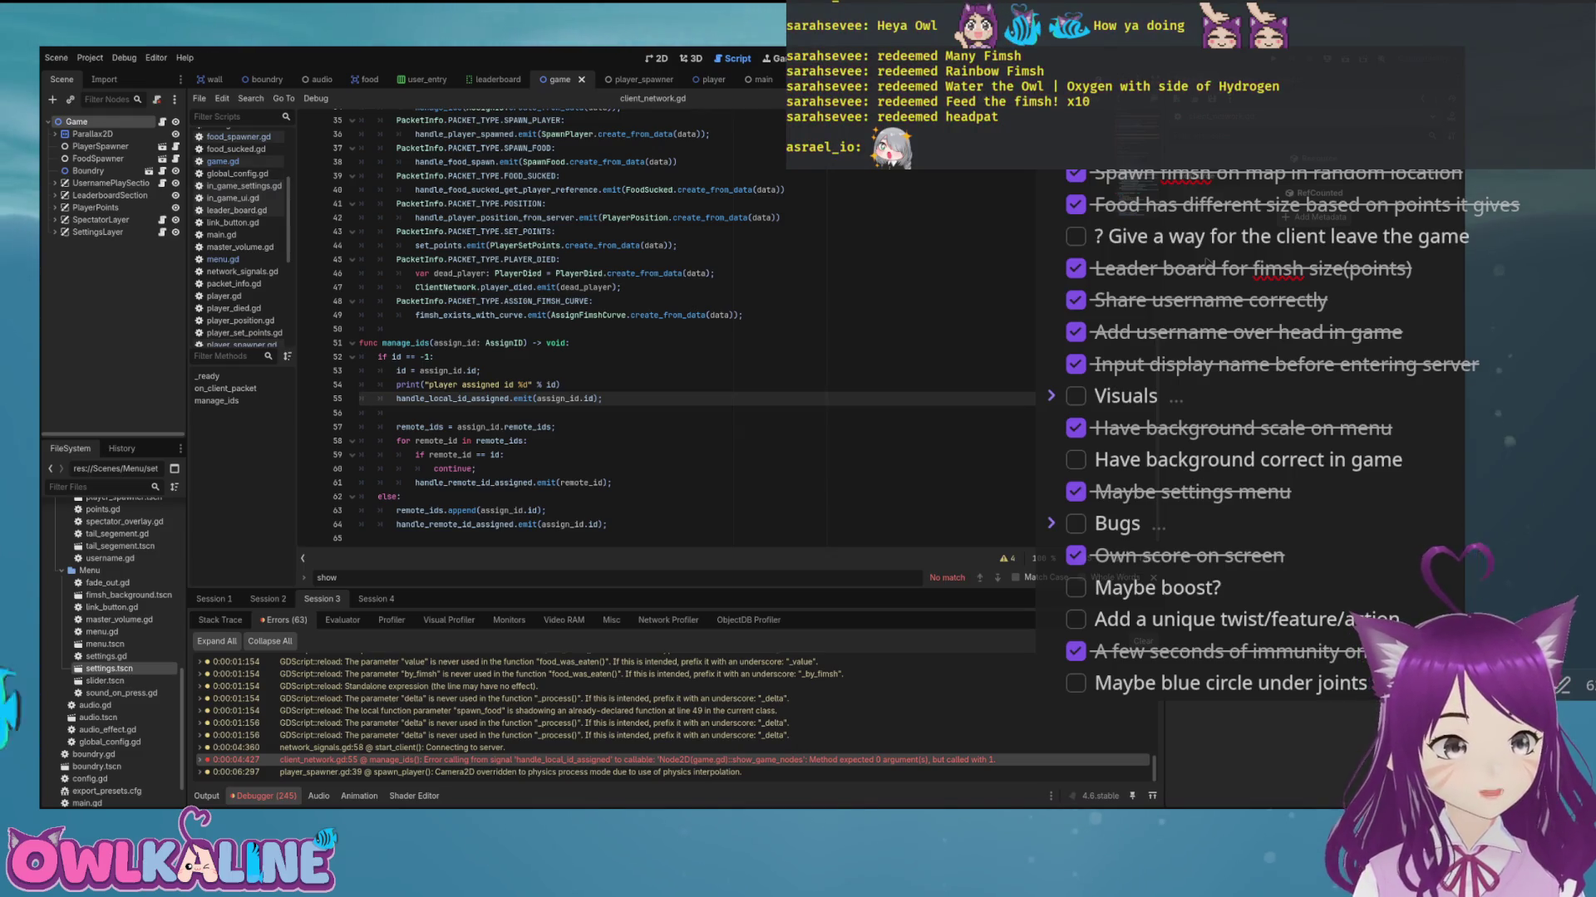
key(alt+Left)
Step: Change the signature to show_game_nodes(_id: int) and rerun the game
click(456, 398)
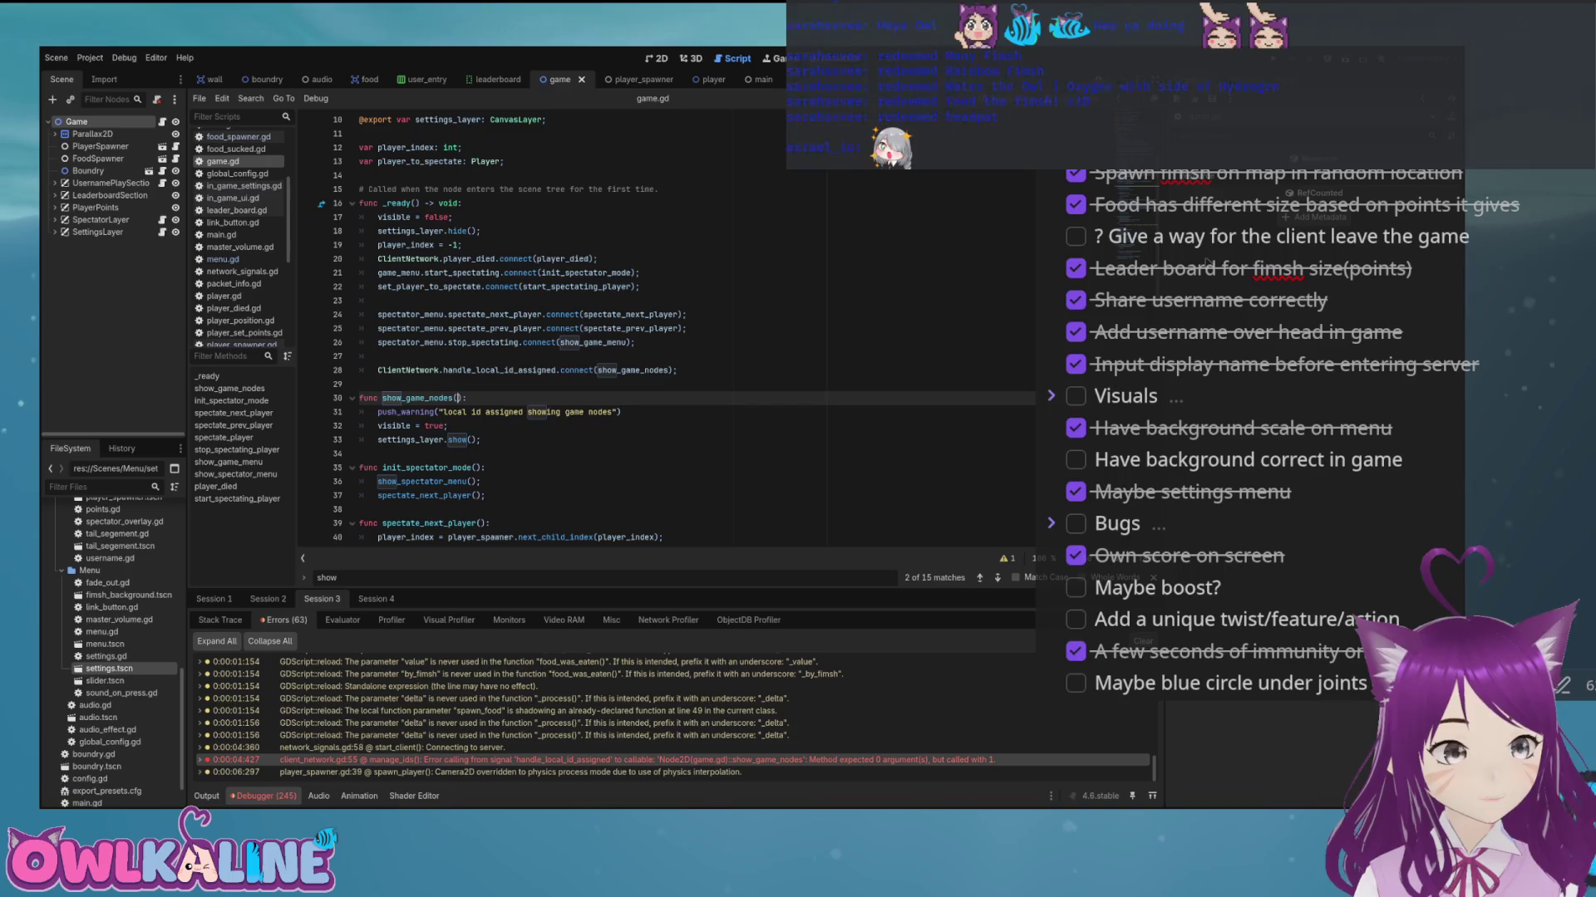
text(id: int)
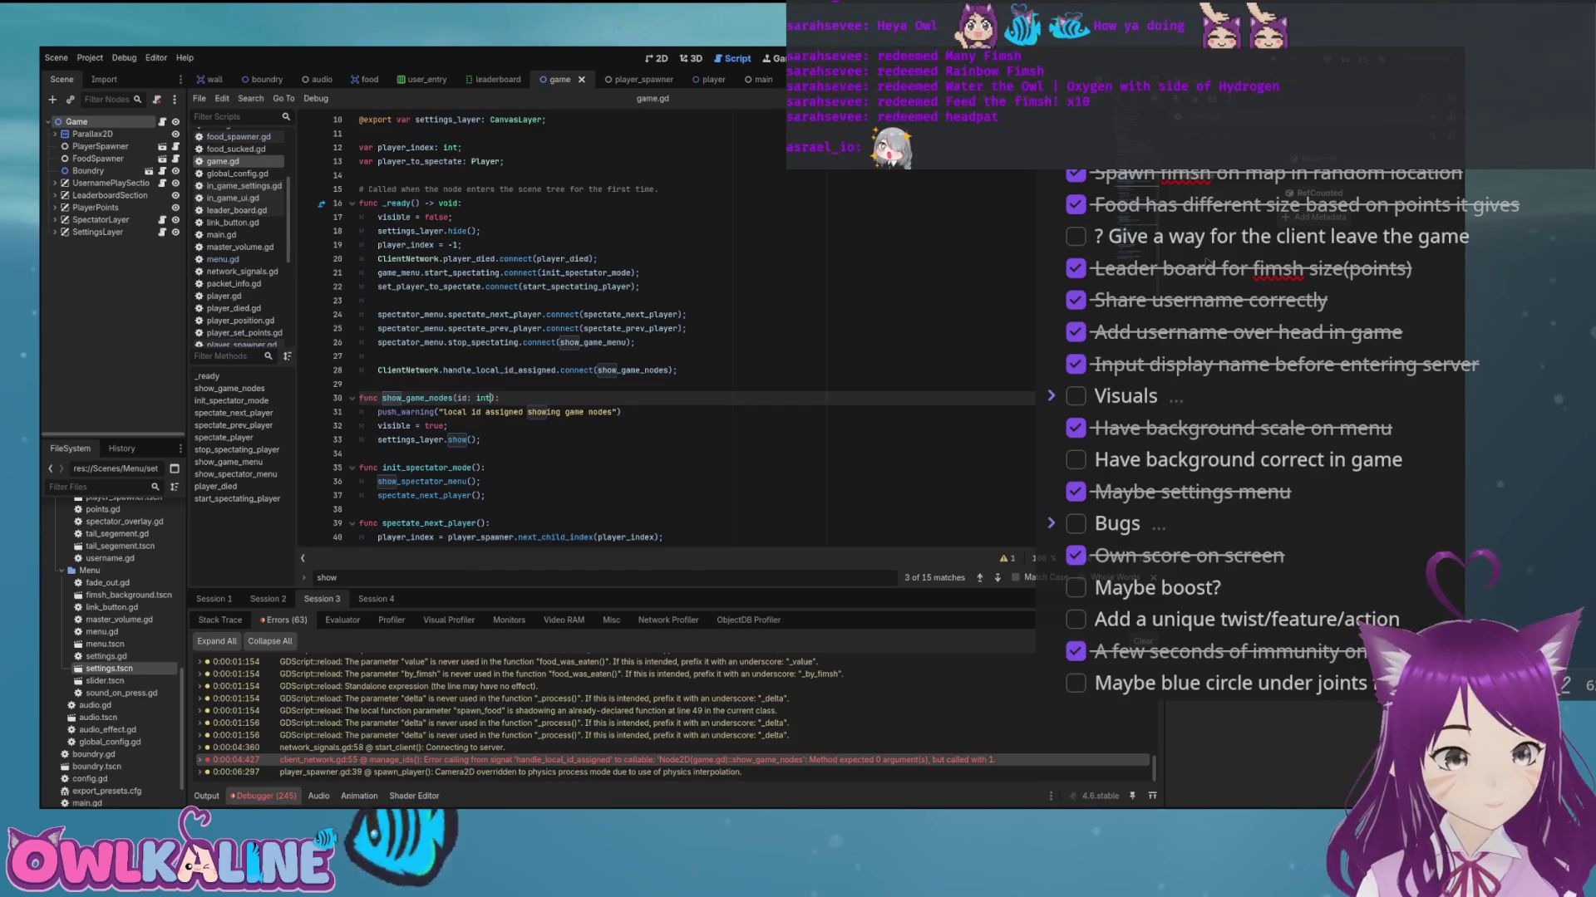
click(464, 398)
text(_)
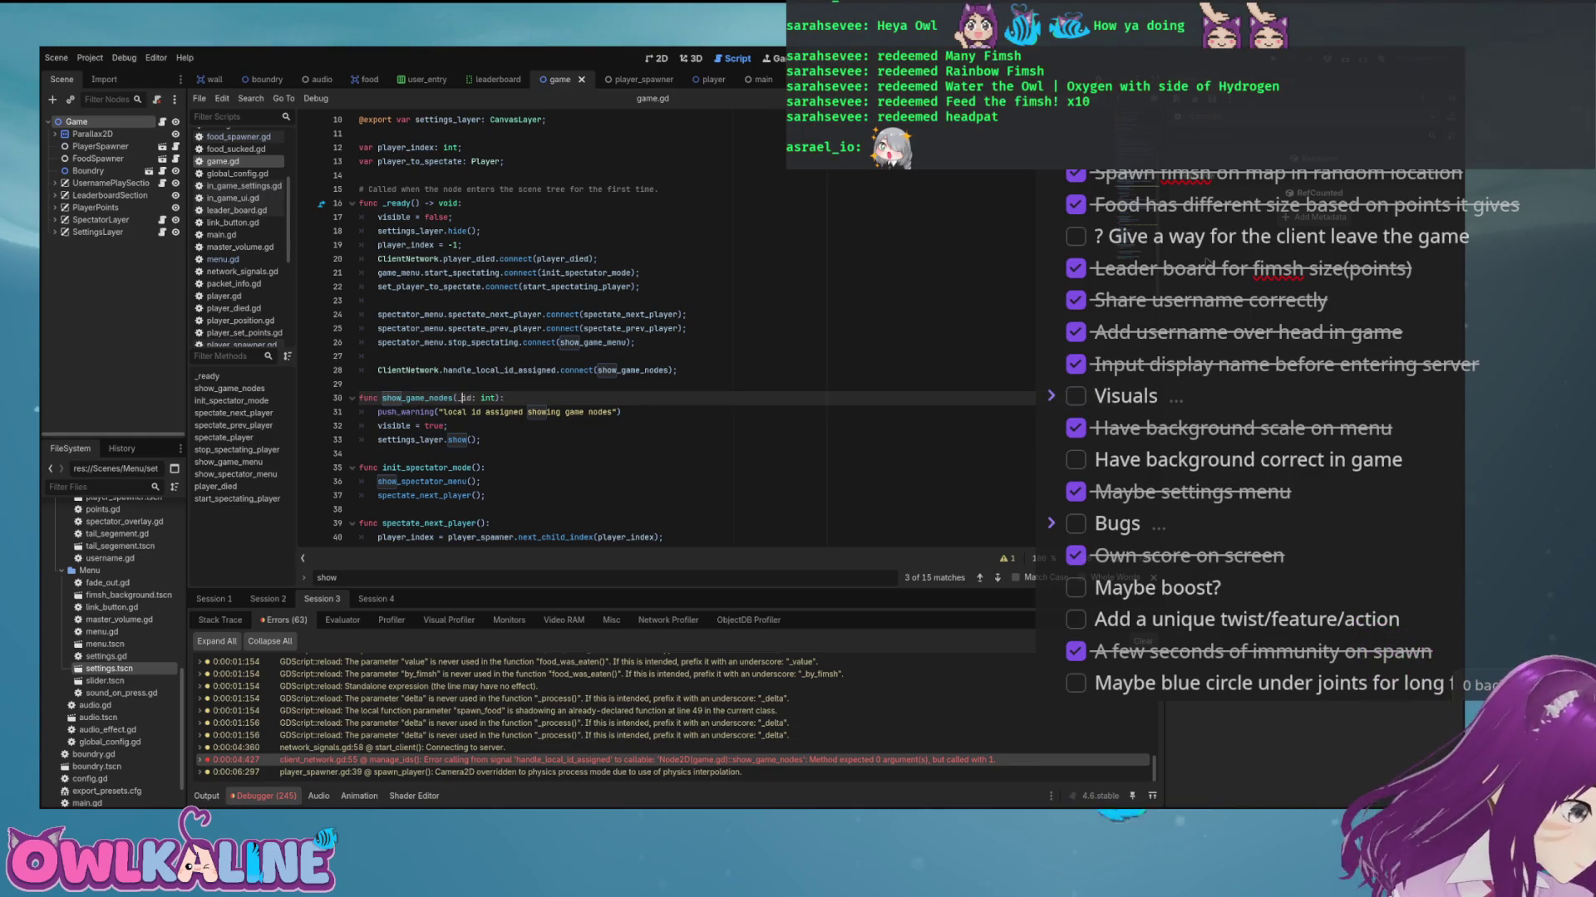
click(378, 356)
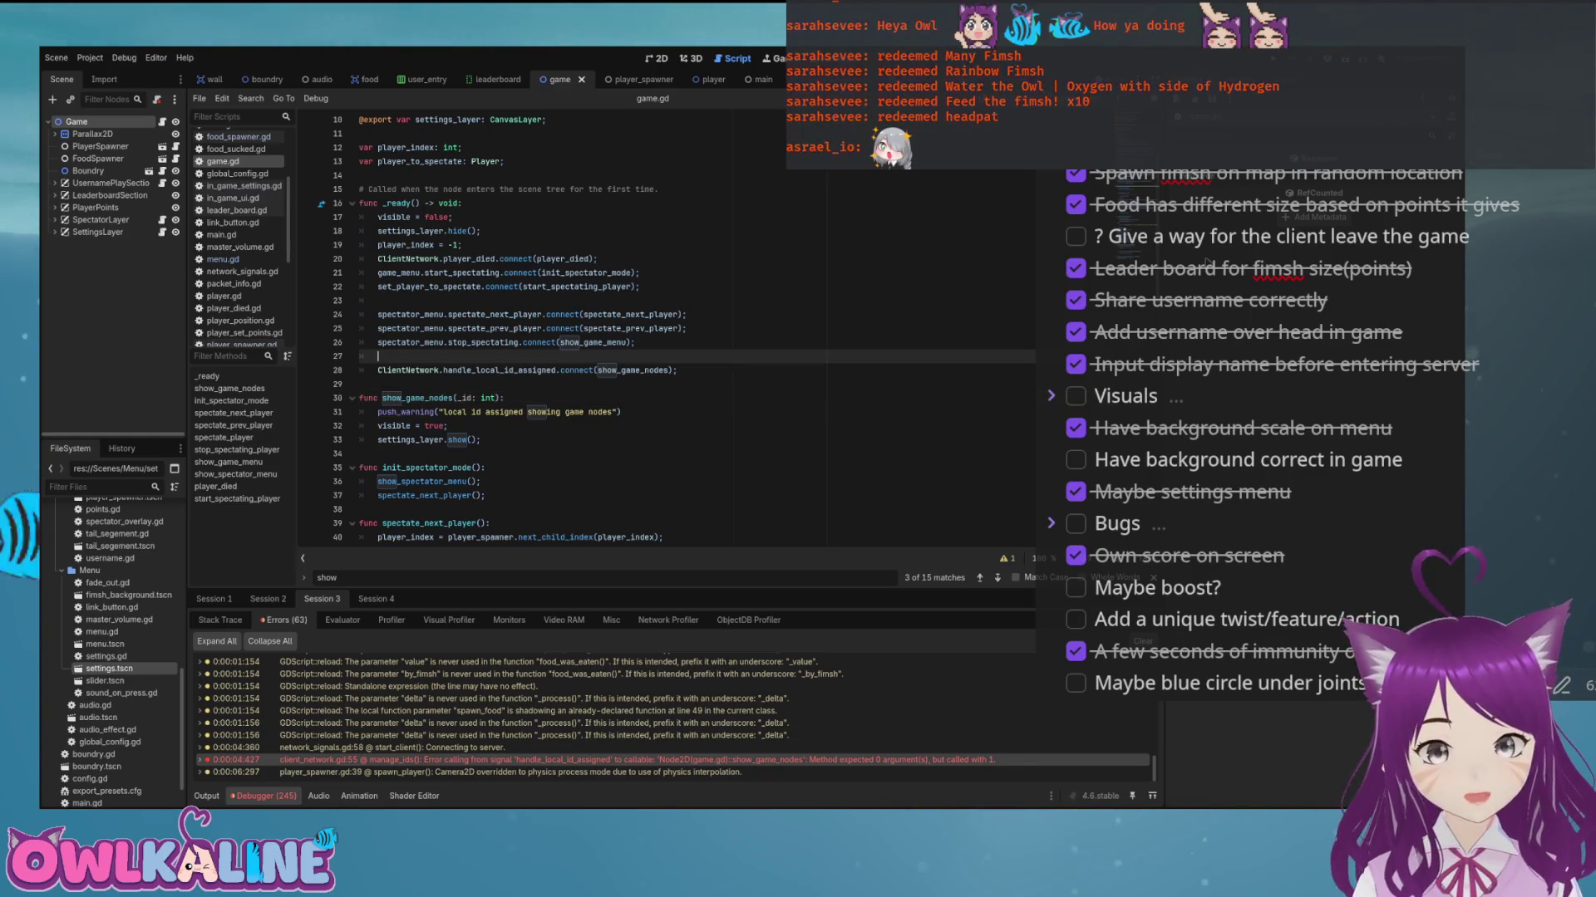
key(F5)
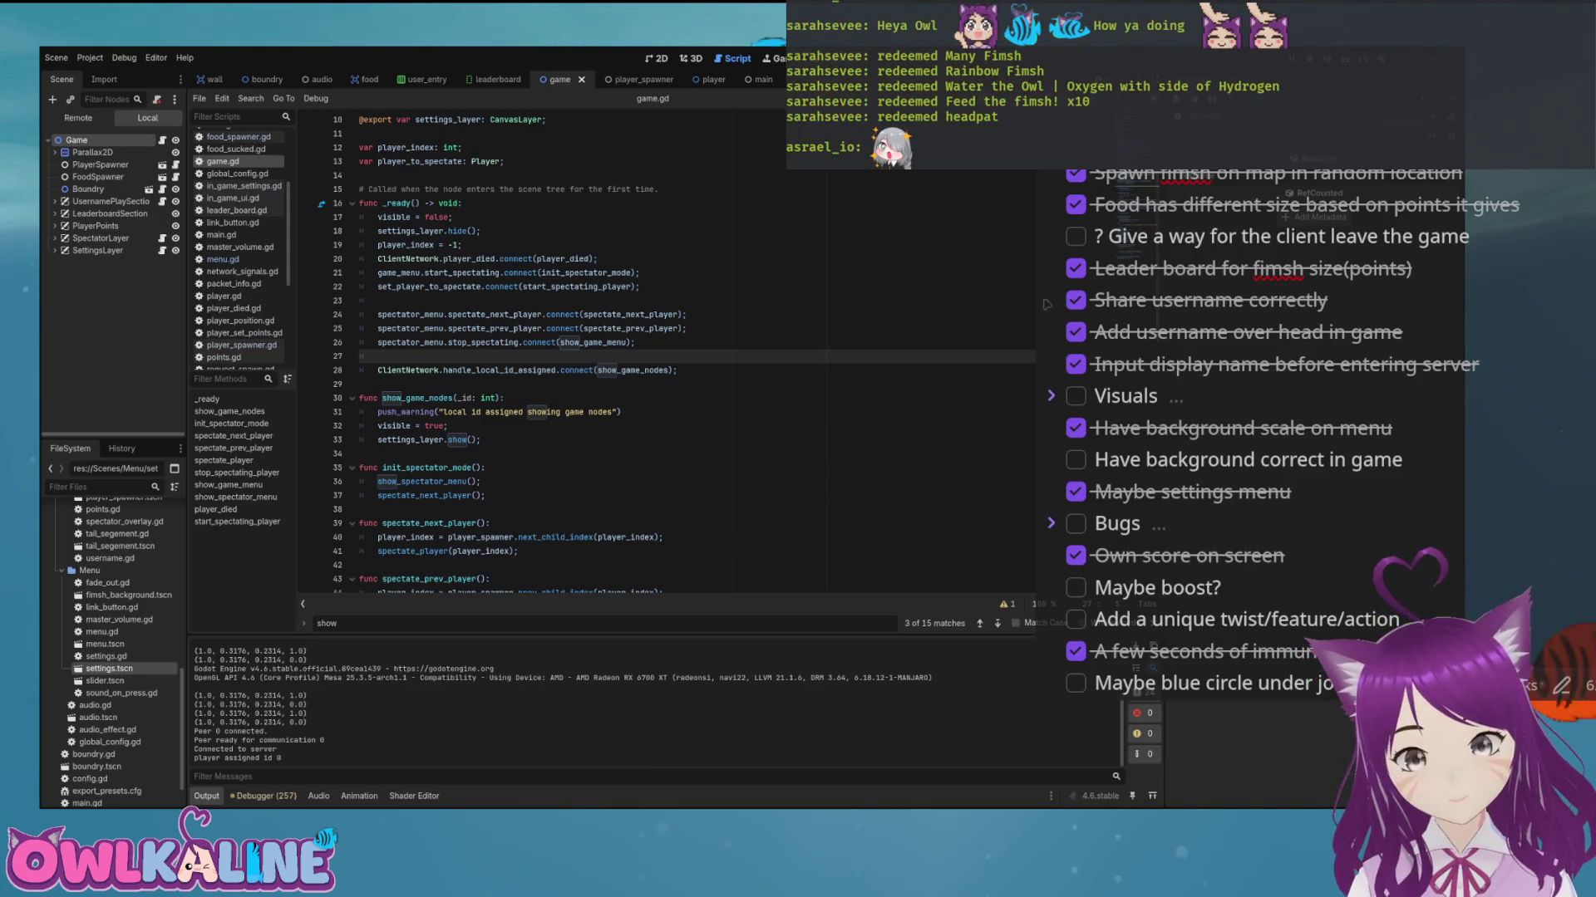
Step: Stop the test run and step down game.gd to the settings_layer.show() line
key(F8)
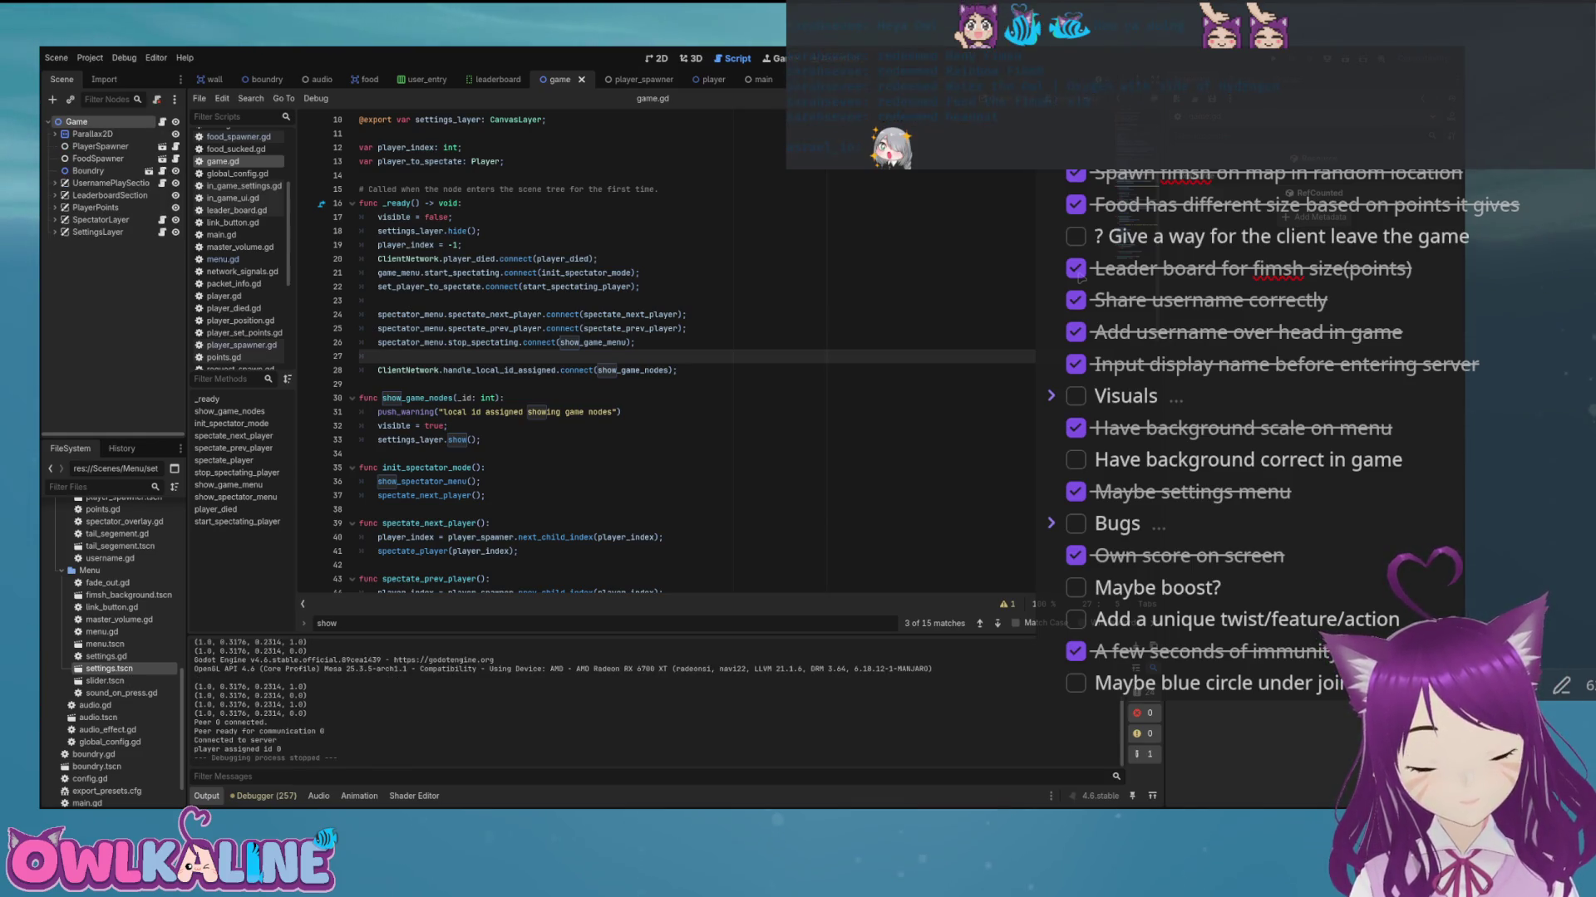
key(Down)
key(Down)
key(Down)
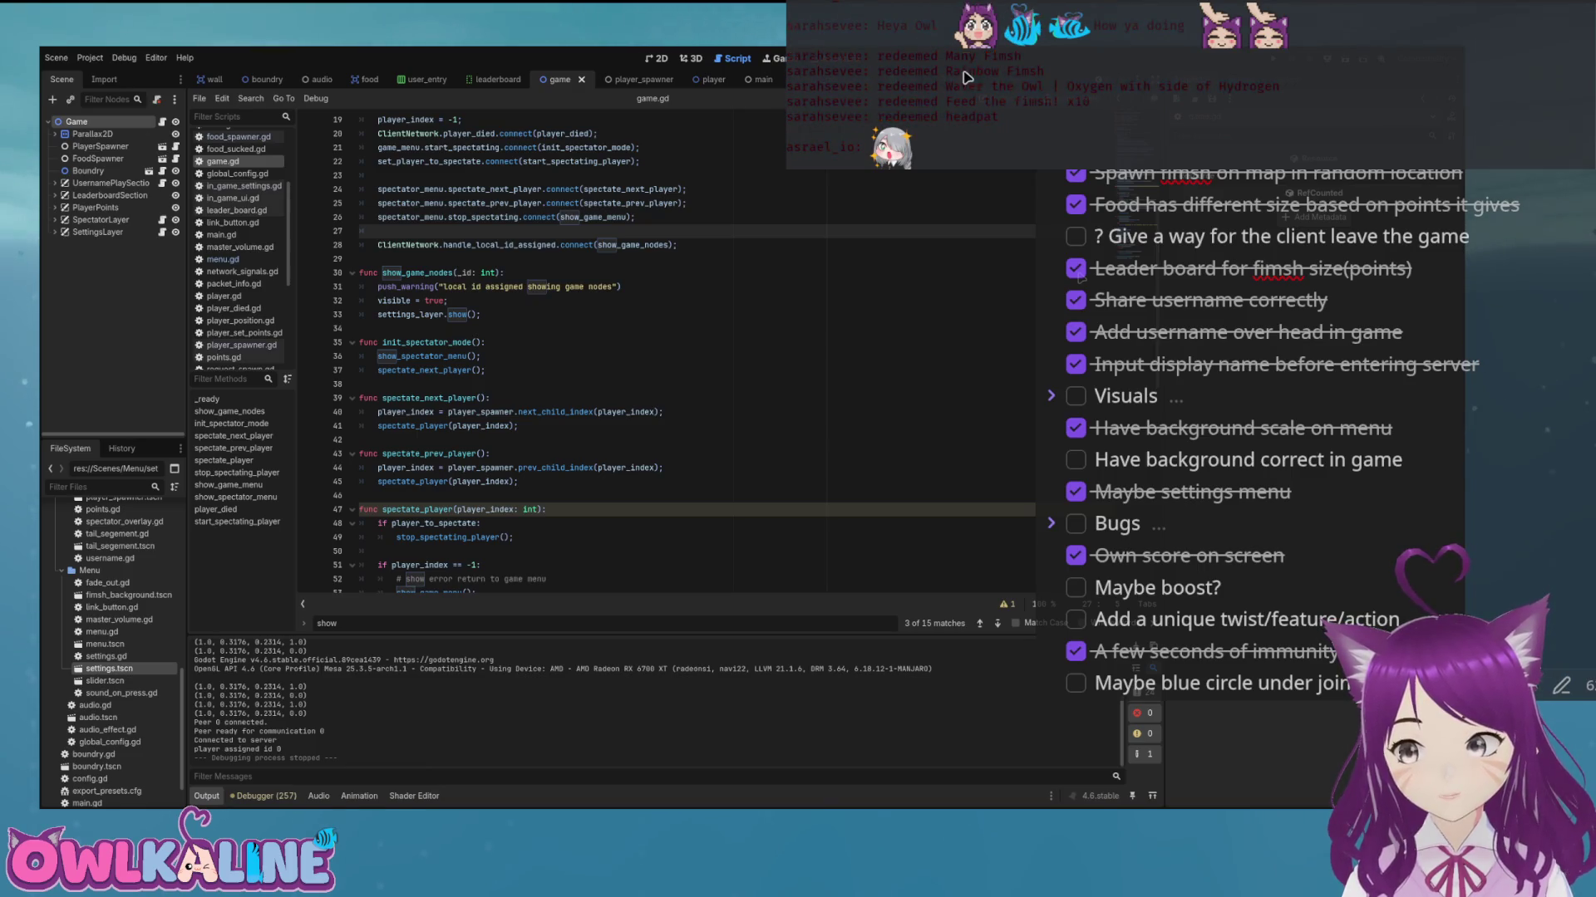
key(Down)
key(Down)
key(Down)
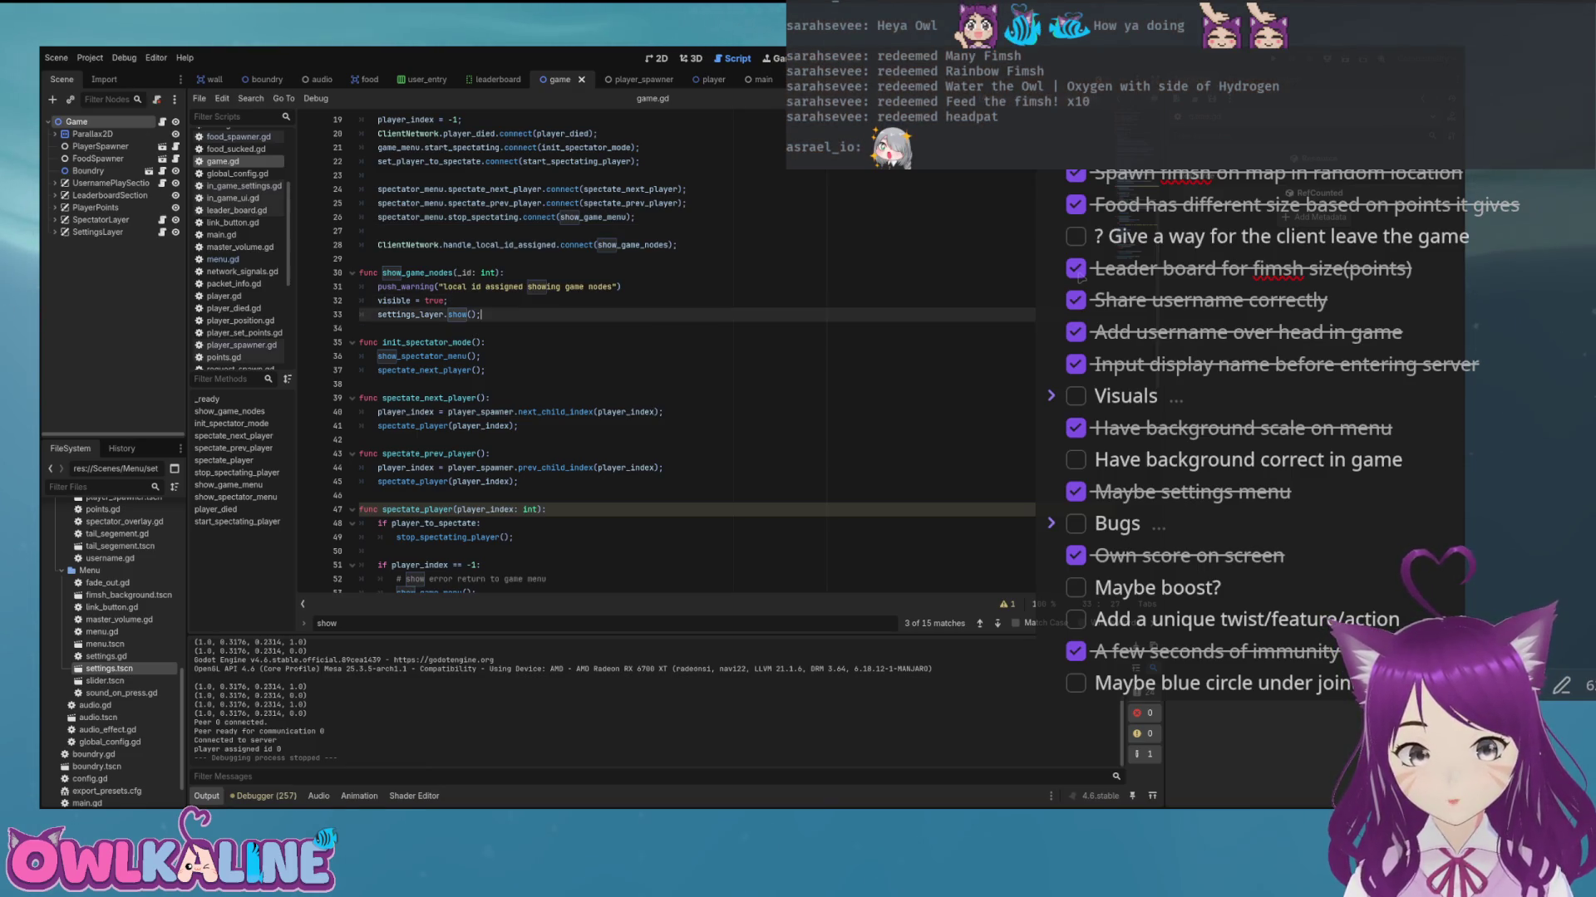
Step: Inspect the game scene layout in 2D, then bring up in_game_settings.gd
key(ctrl+F1)
scroll(615, 374, down, 3)
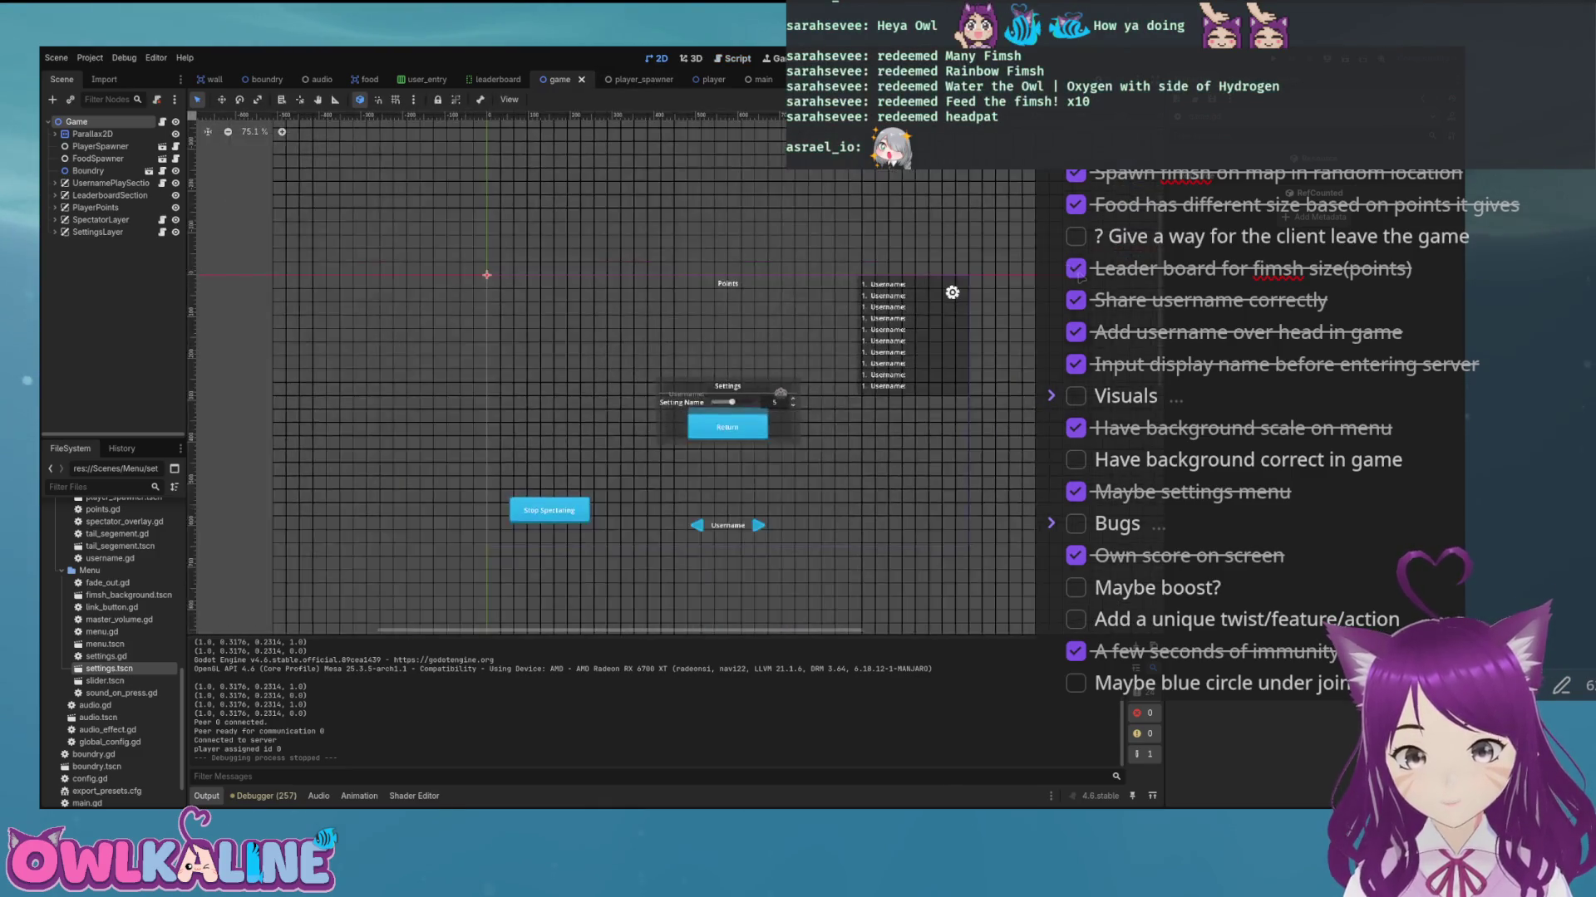
scroll(615, 374, up, 3)
scroll(615, 374, up, 1)
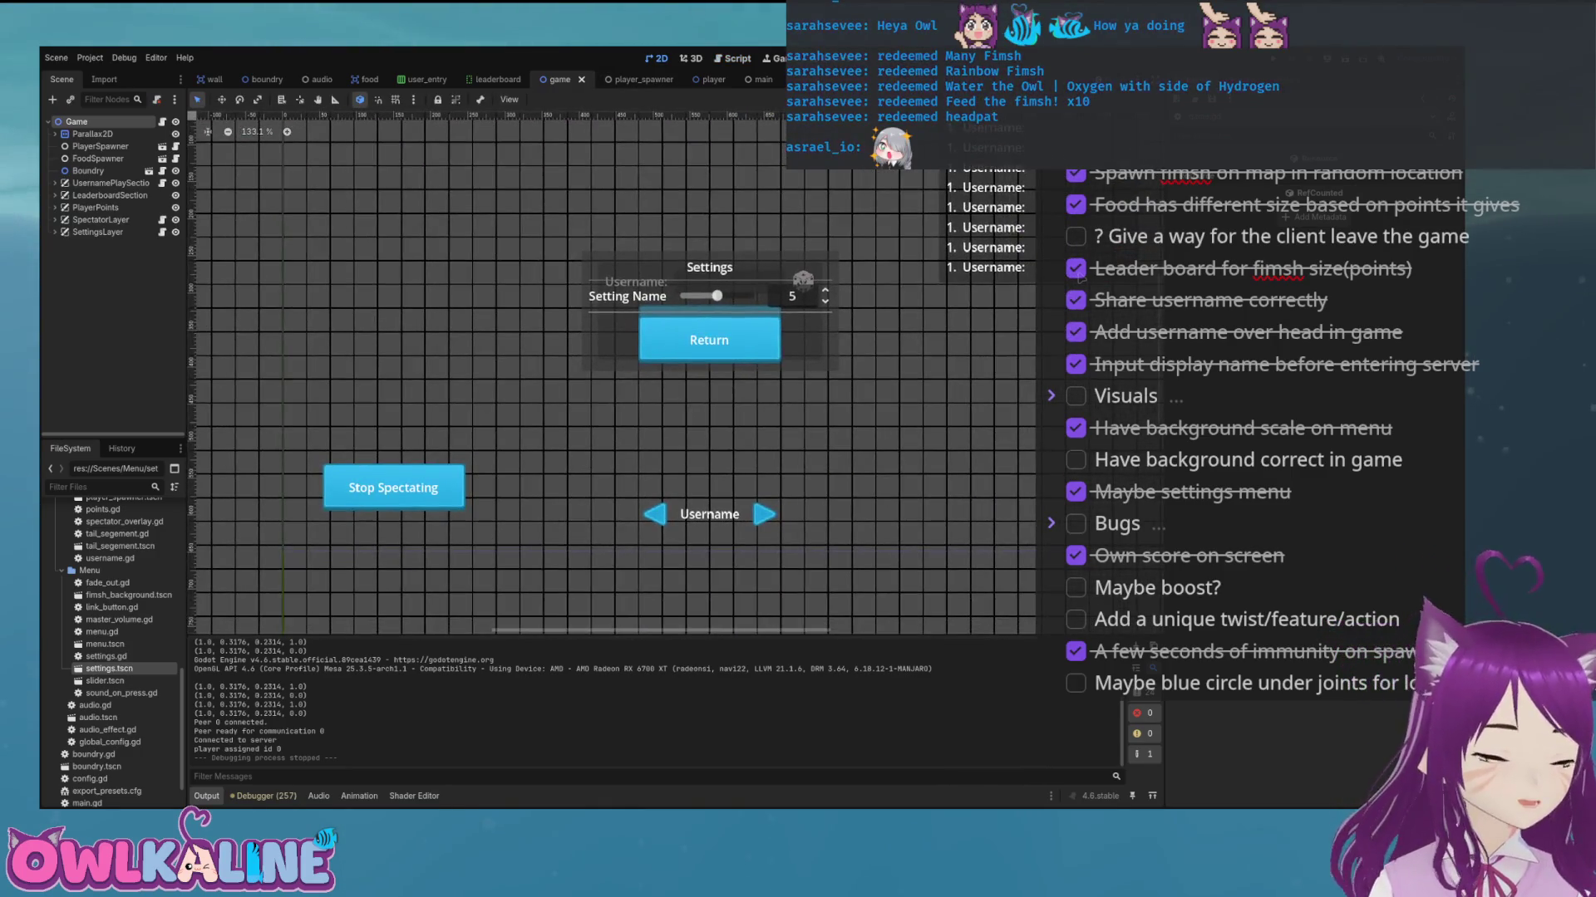
scroll(664, 452, down, 5)
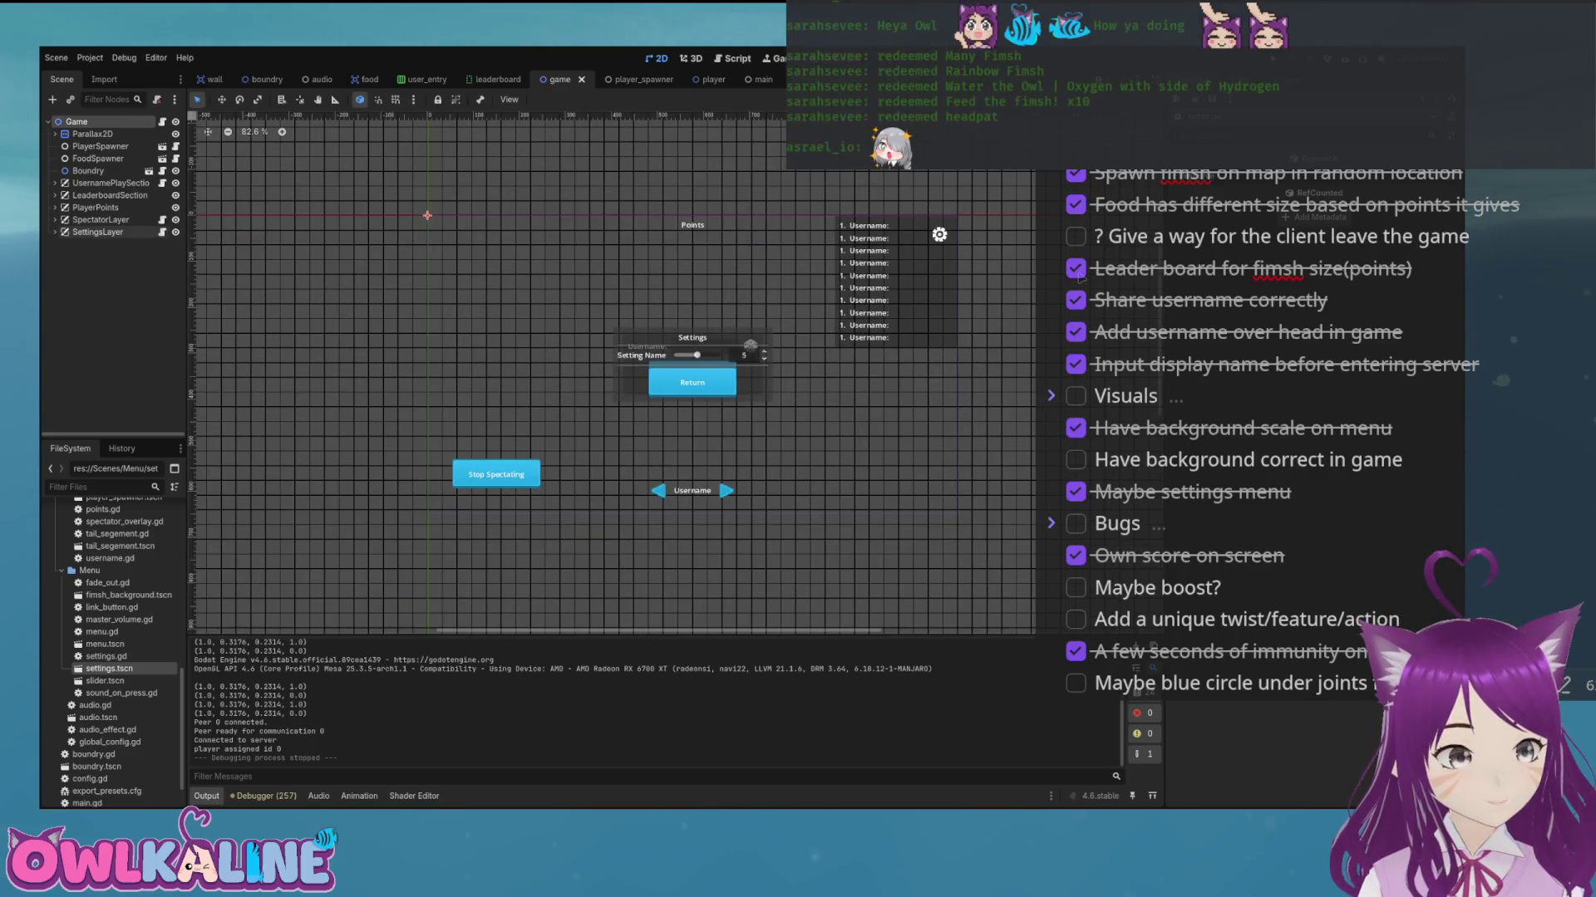
key(ctrl+F3)
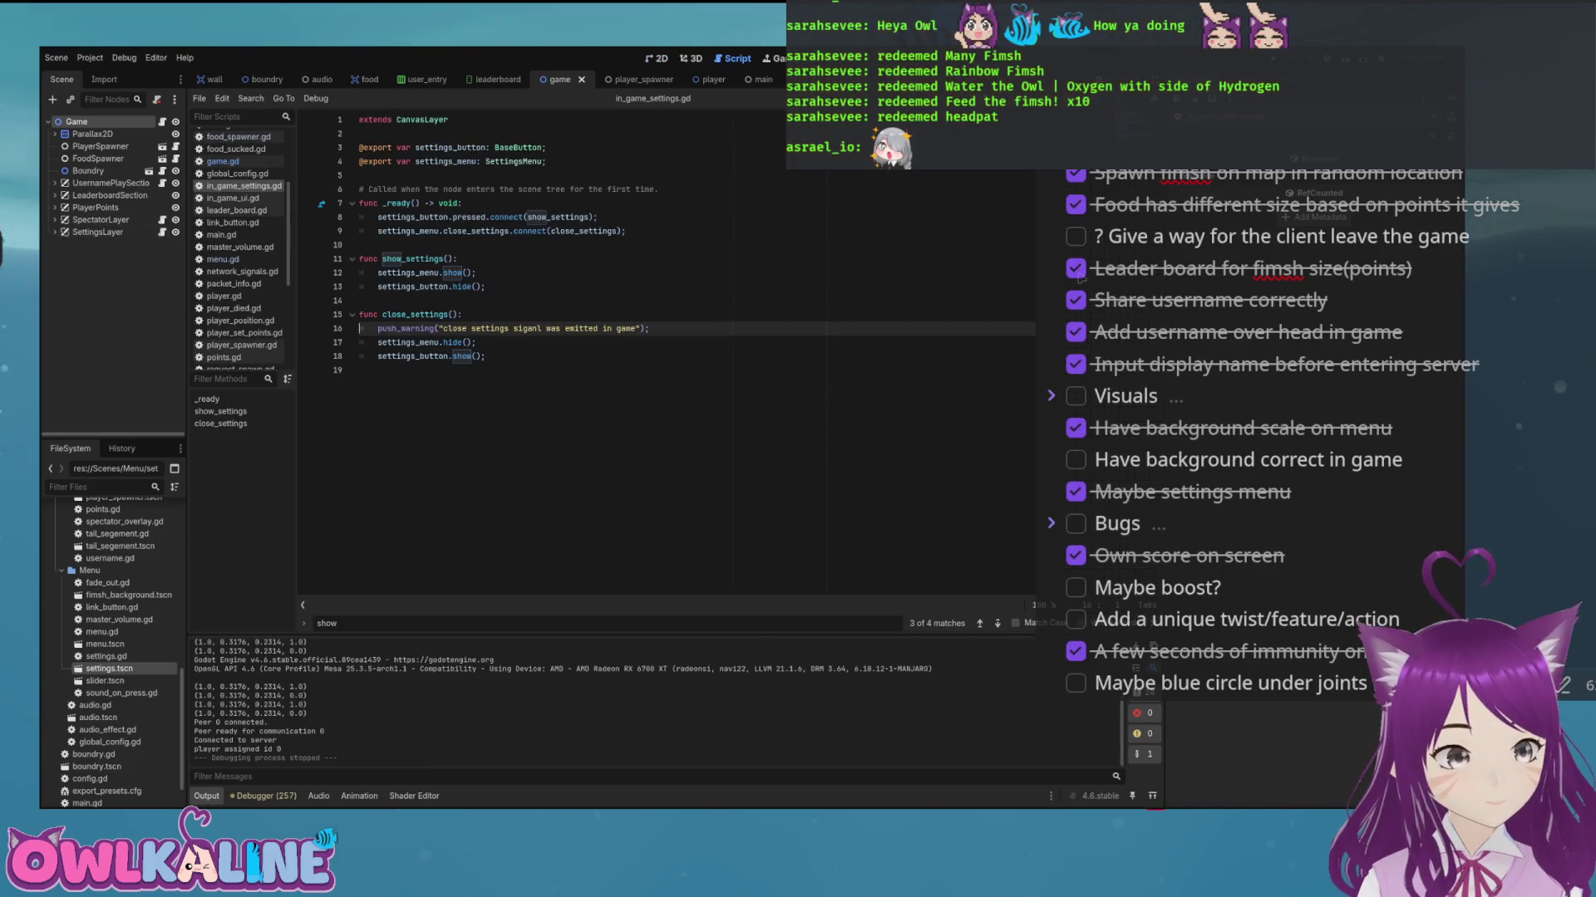
Step: Trace show_settings, close_settings and the settings button's pressed signal connections in in_game_settings.gd
double_click(412, 258)
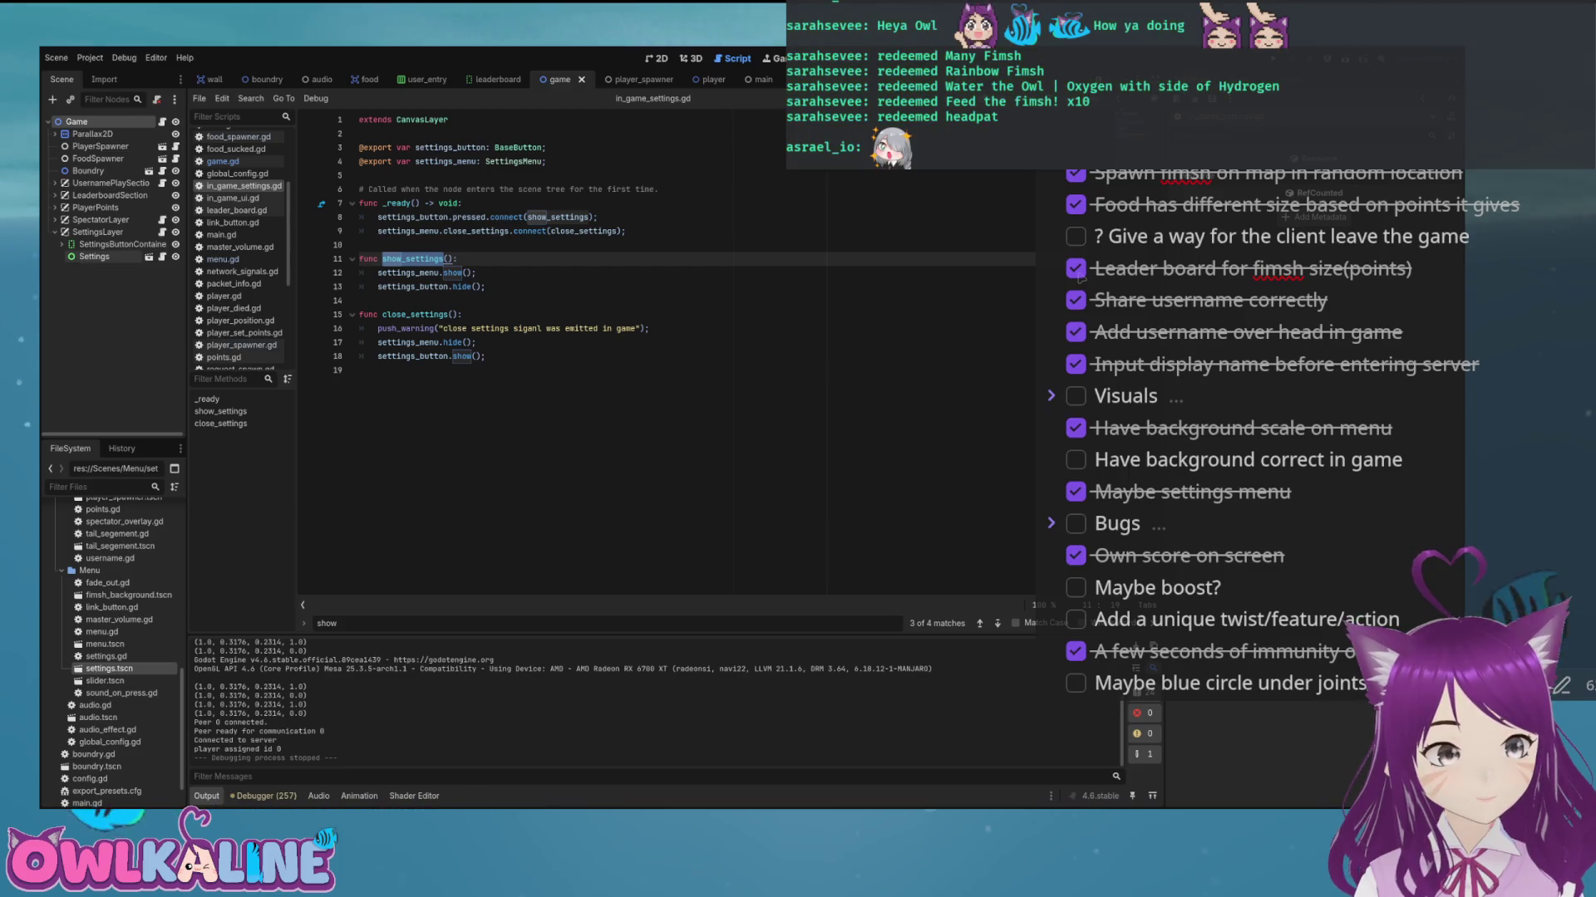
click(453, 231)
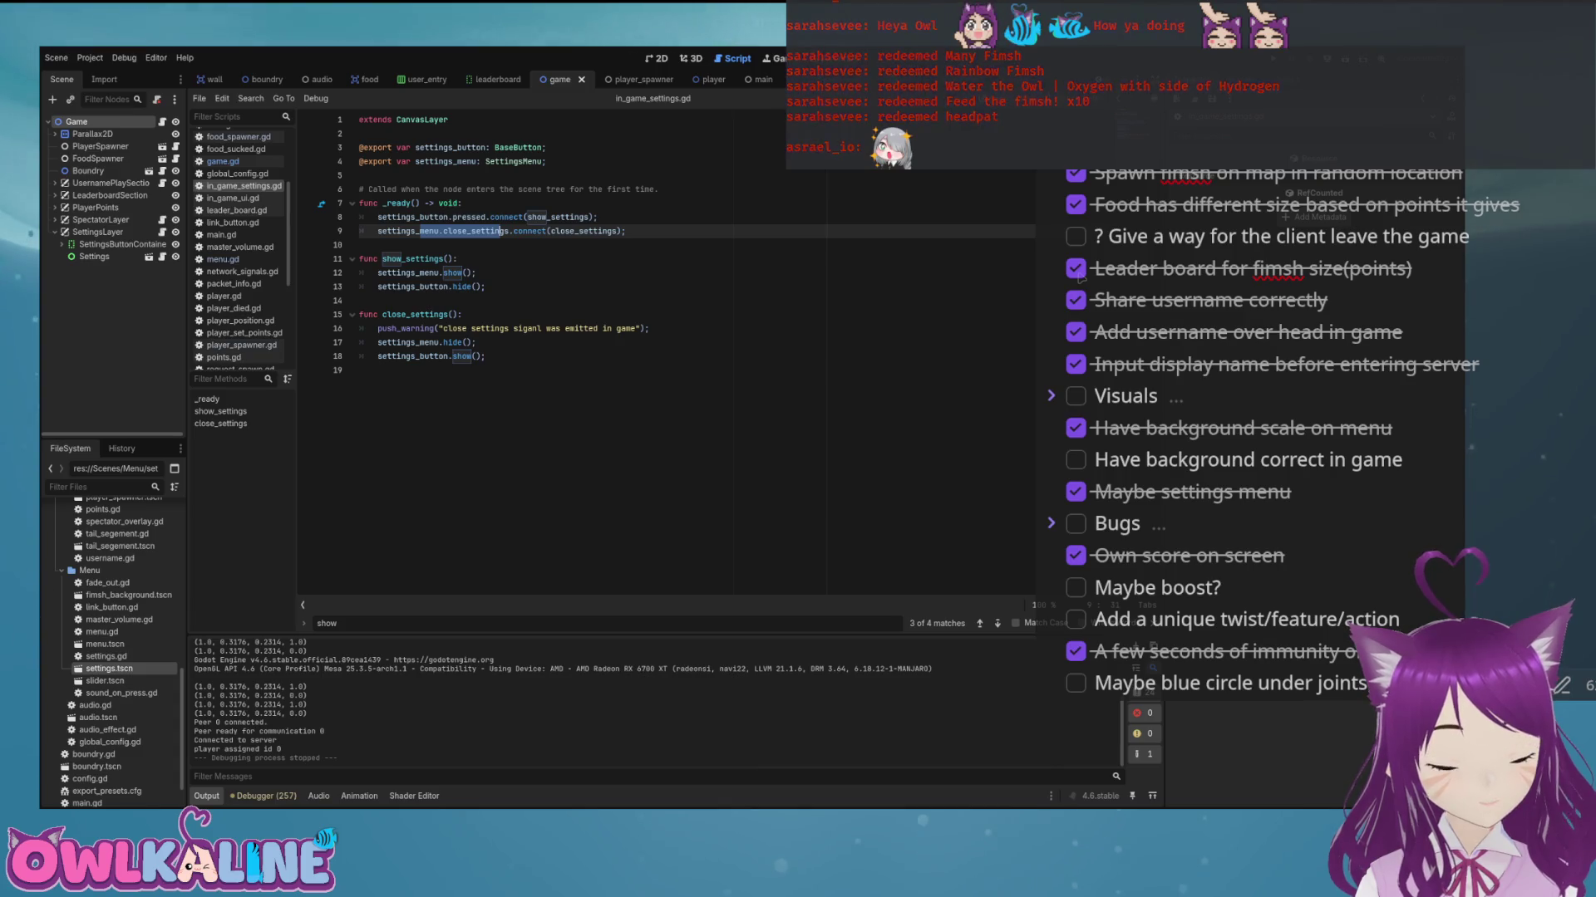
drag(377, 217, 490, 217)
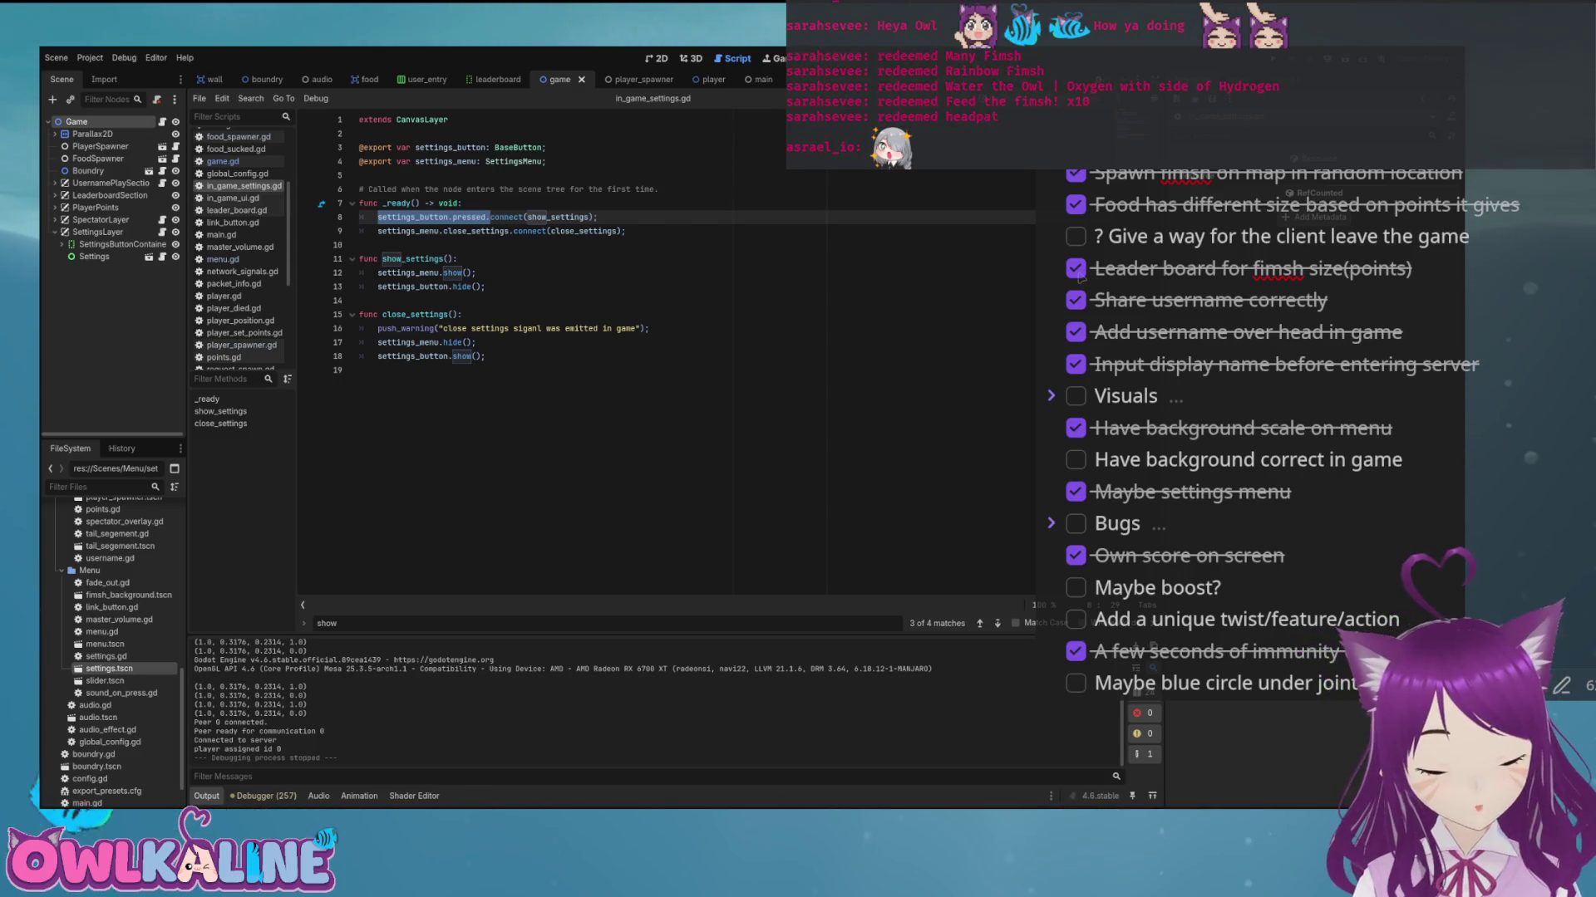
click(498, 370)
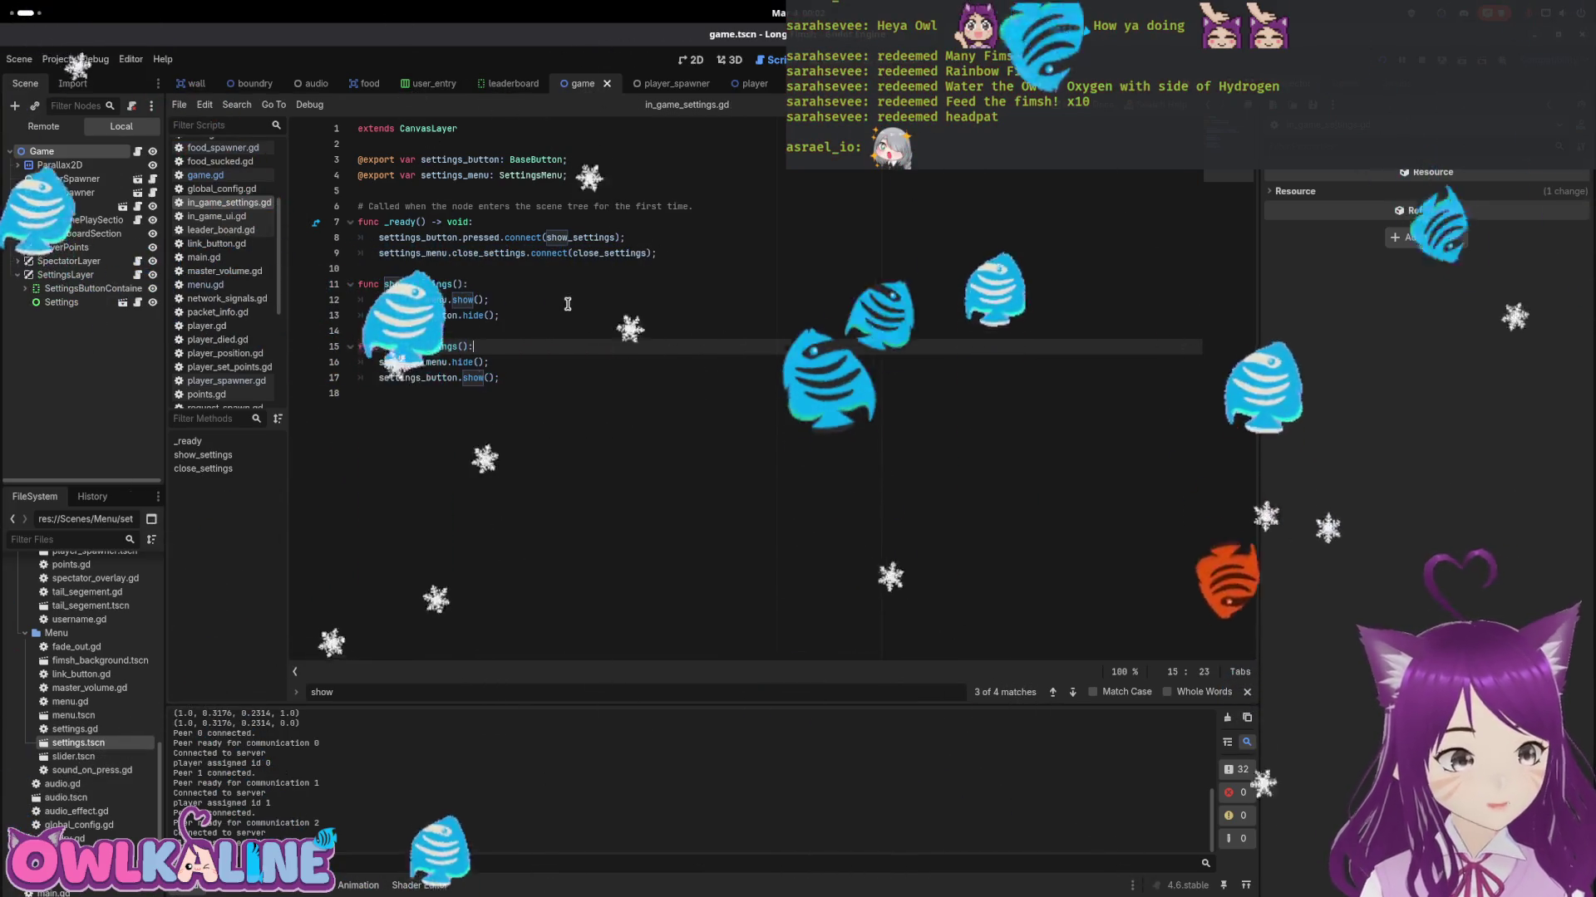
Step: Inspect the Settings and SettingsButtonContainer nodes, then open settings.tscn in 2D
click(83, 301)
click(91, 289)
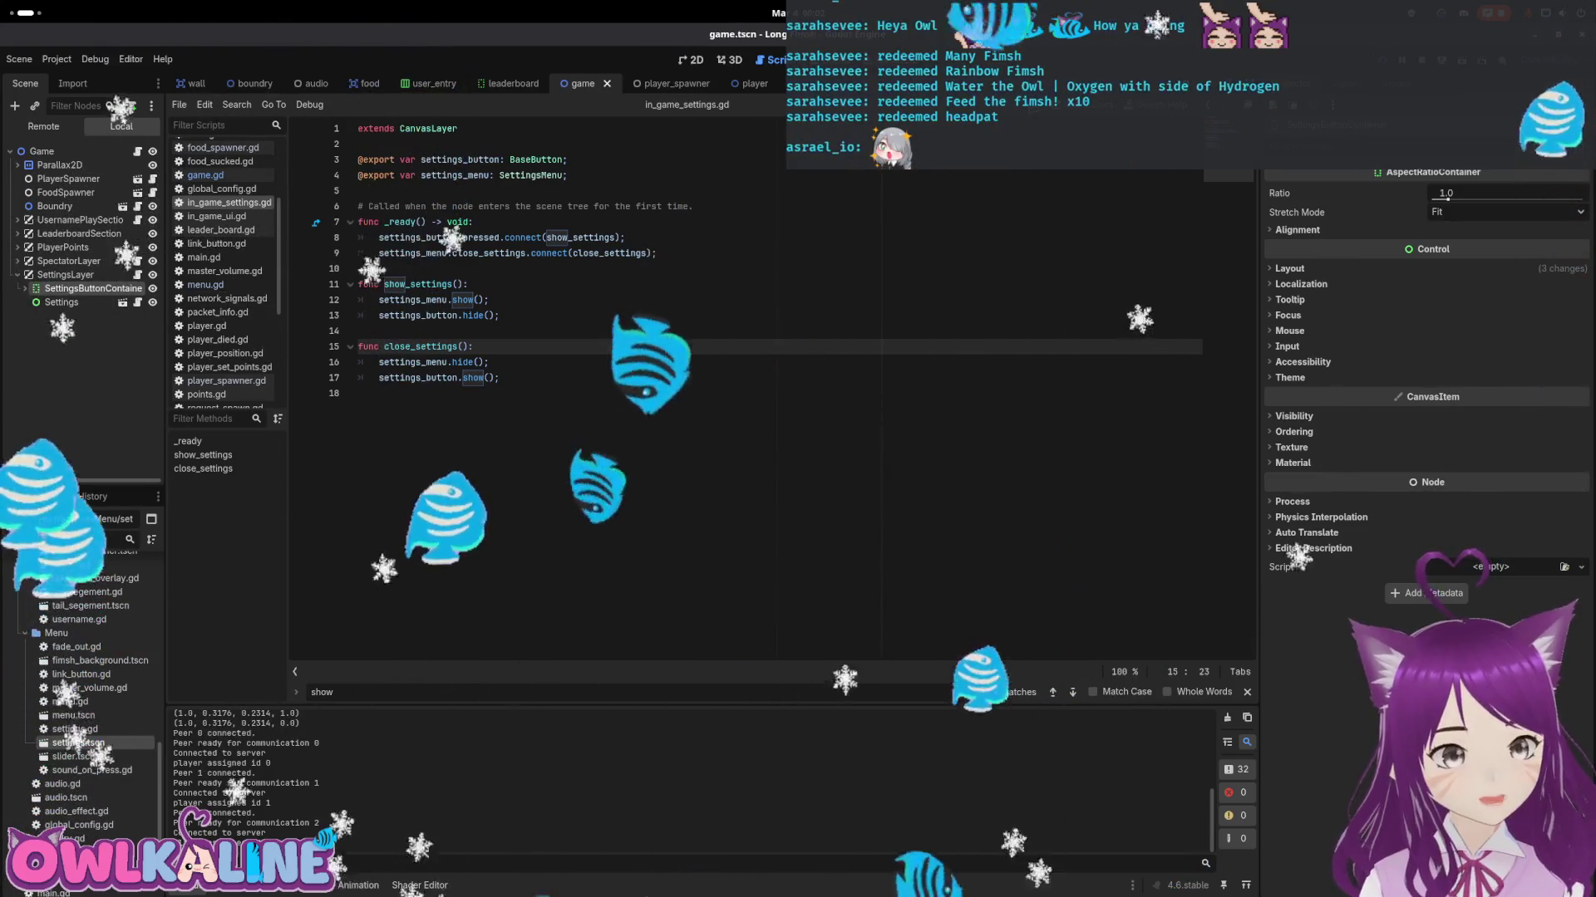
double_click(78, 742)
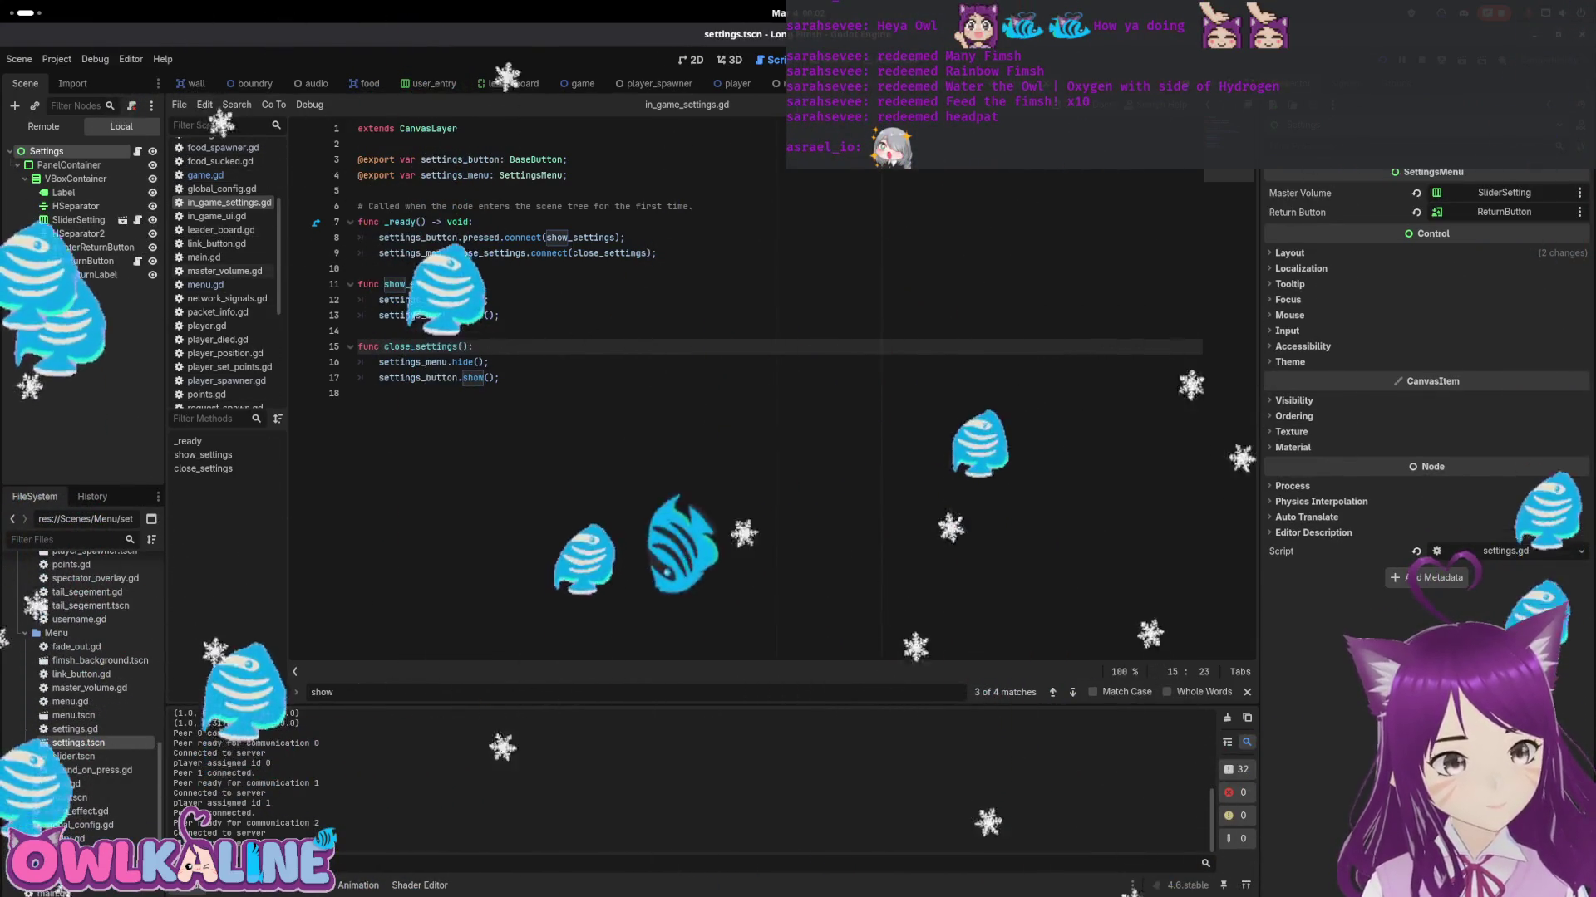
key(ctrl+F1)
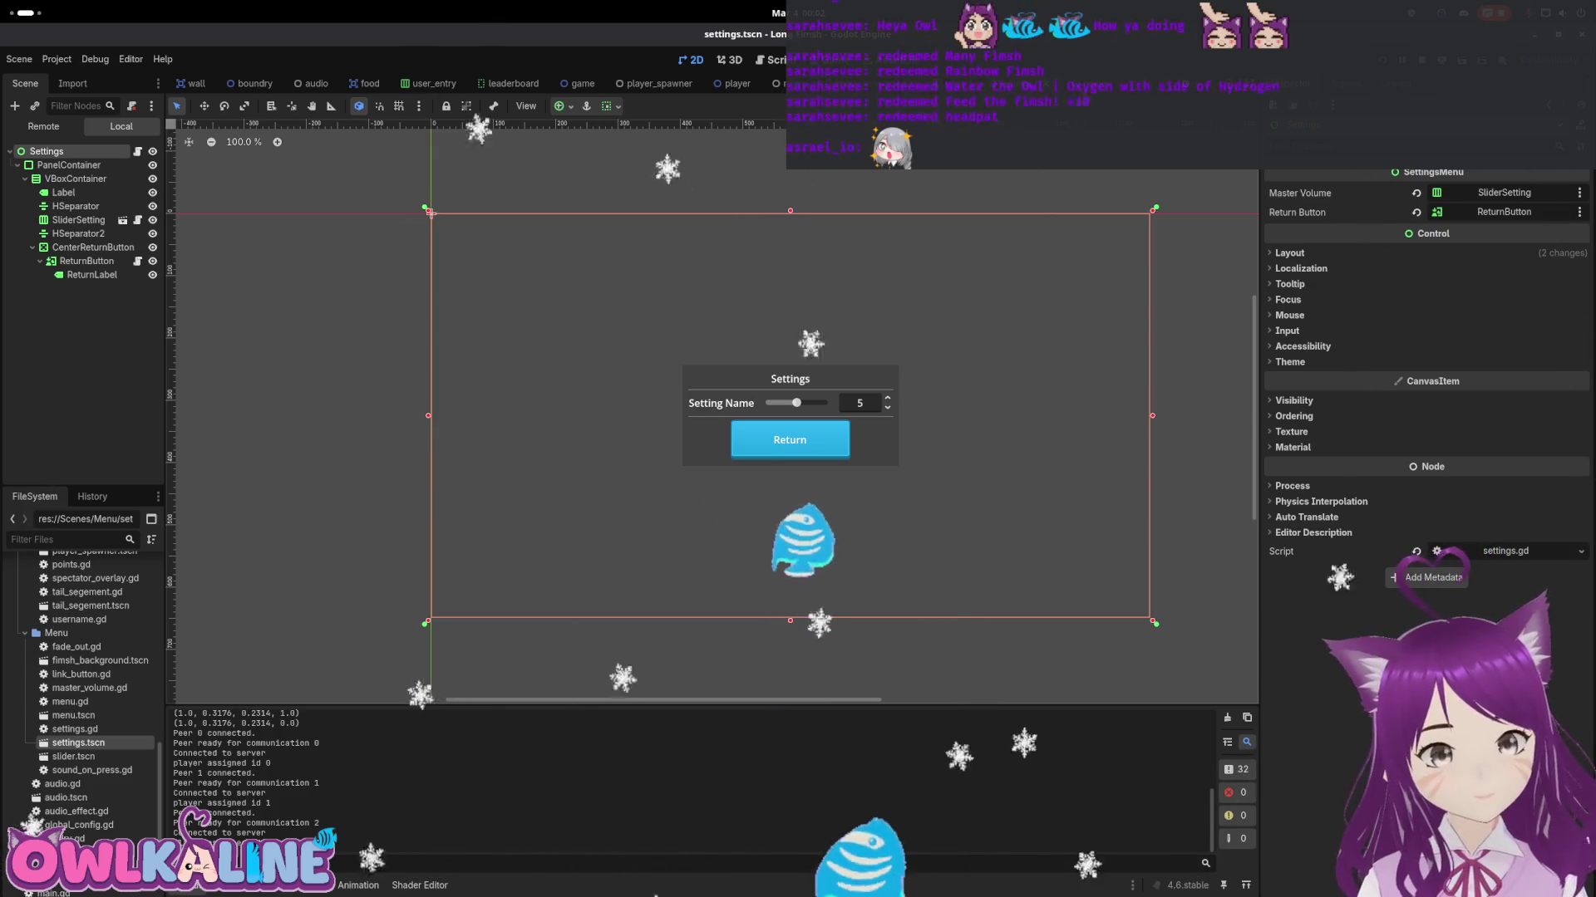
Step: Cycle through the menu, slider and fimsh_background scenes, then view the game scene
key(ctrl+Tab)
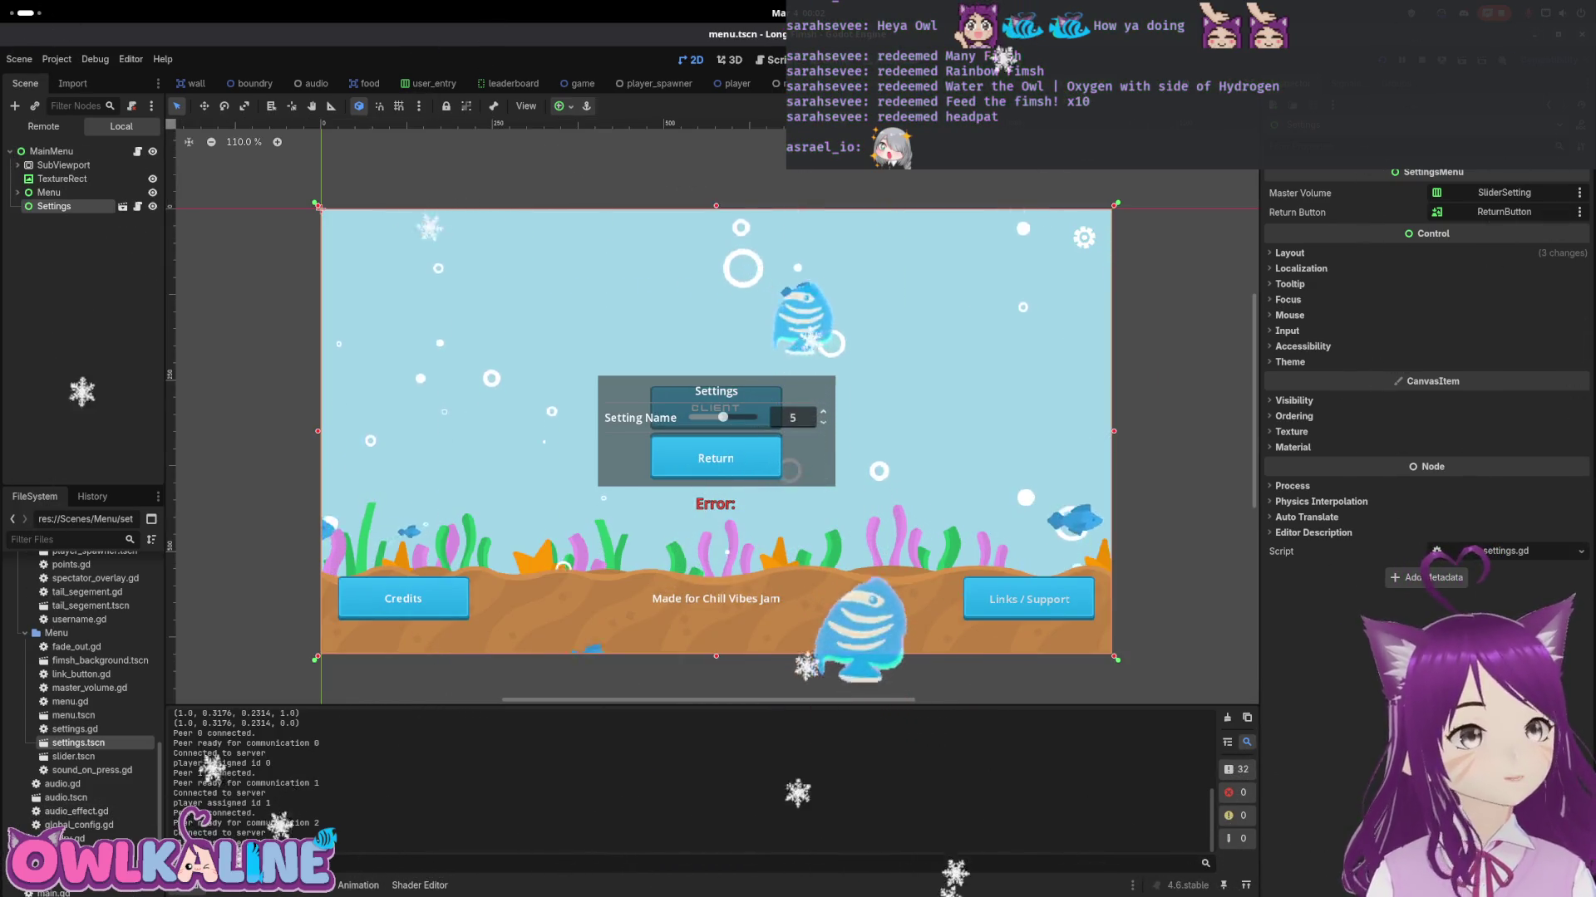
key(ctrl+Tab)
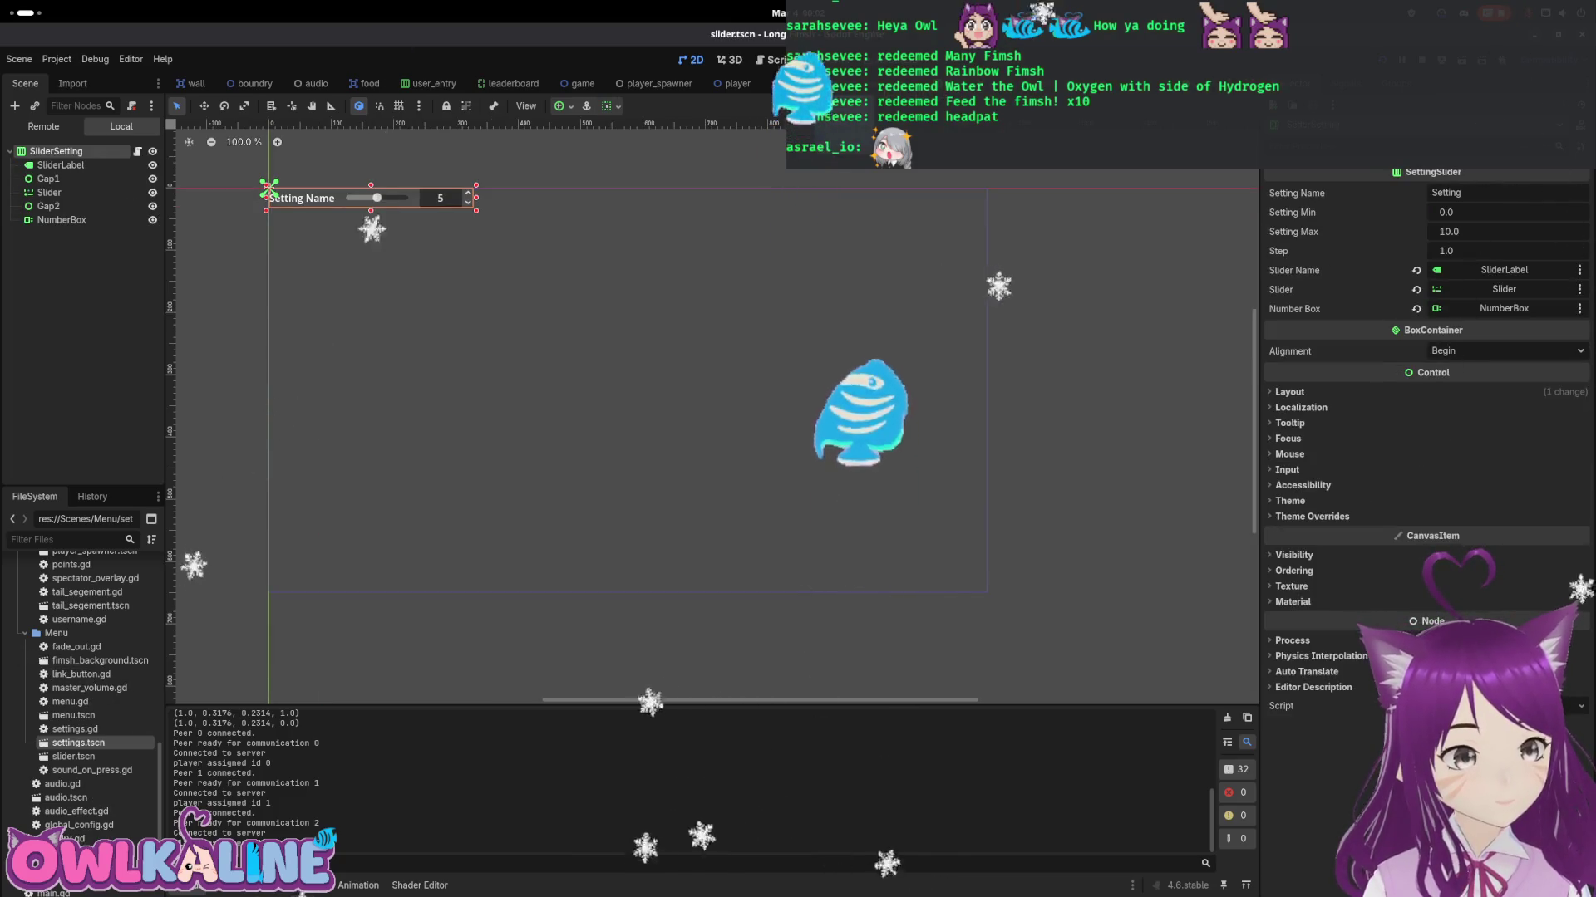
key(ctrl+Tab)
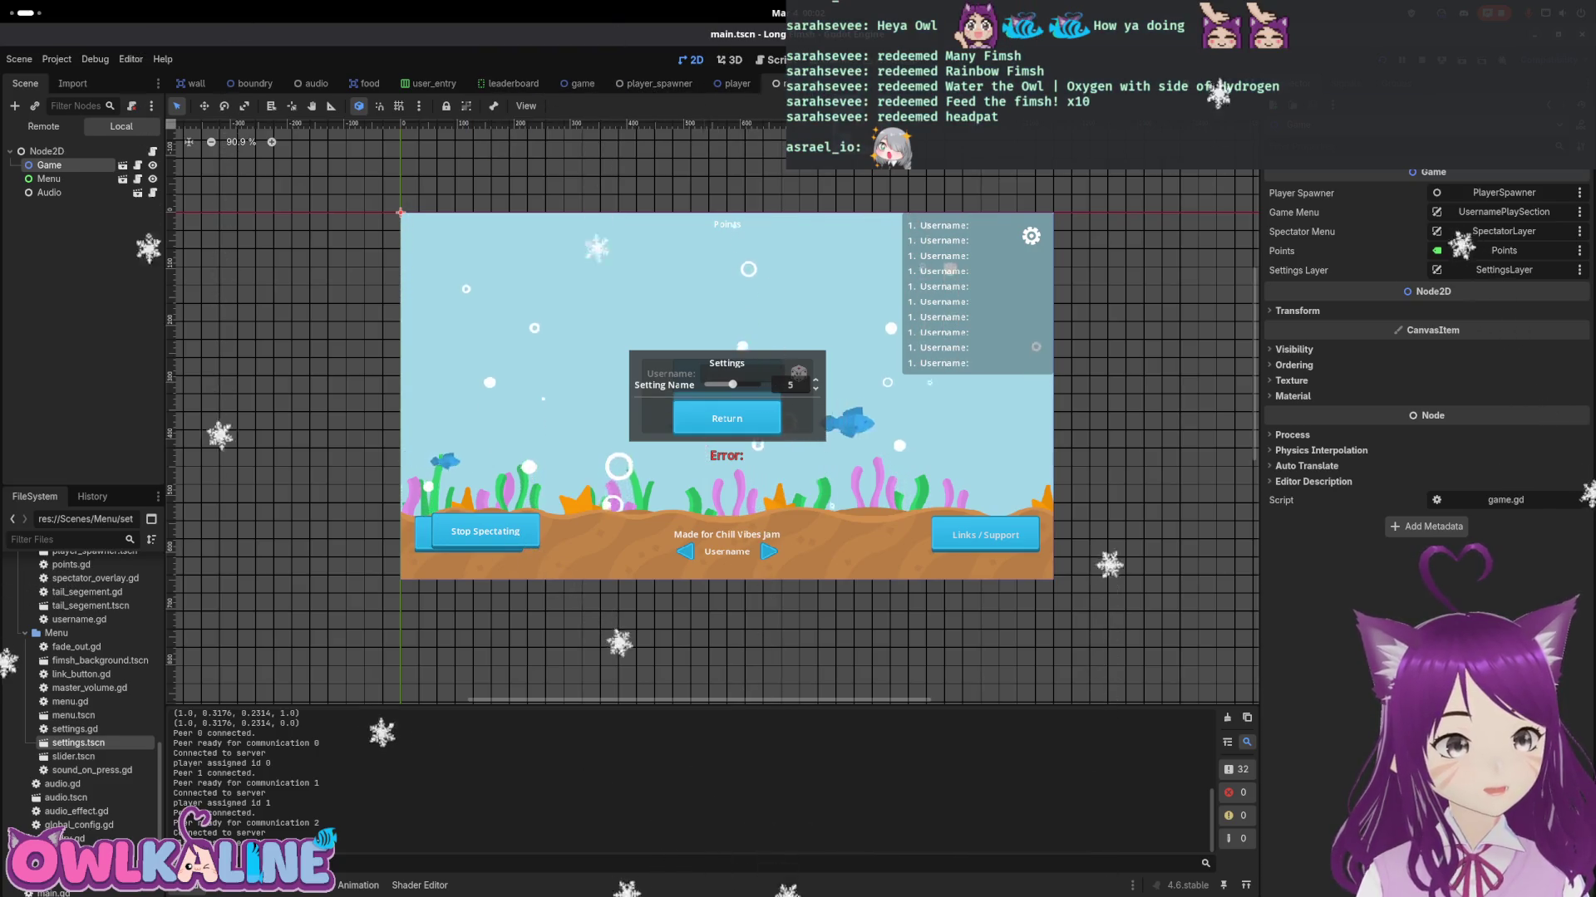
scroll(657, 83, up, 1)
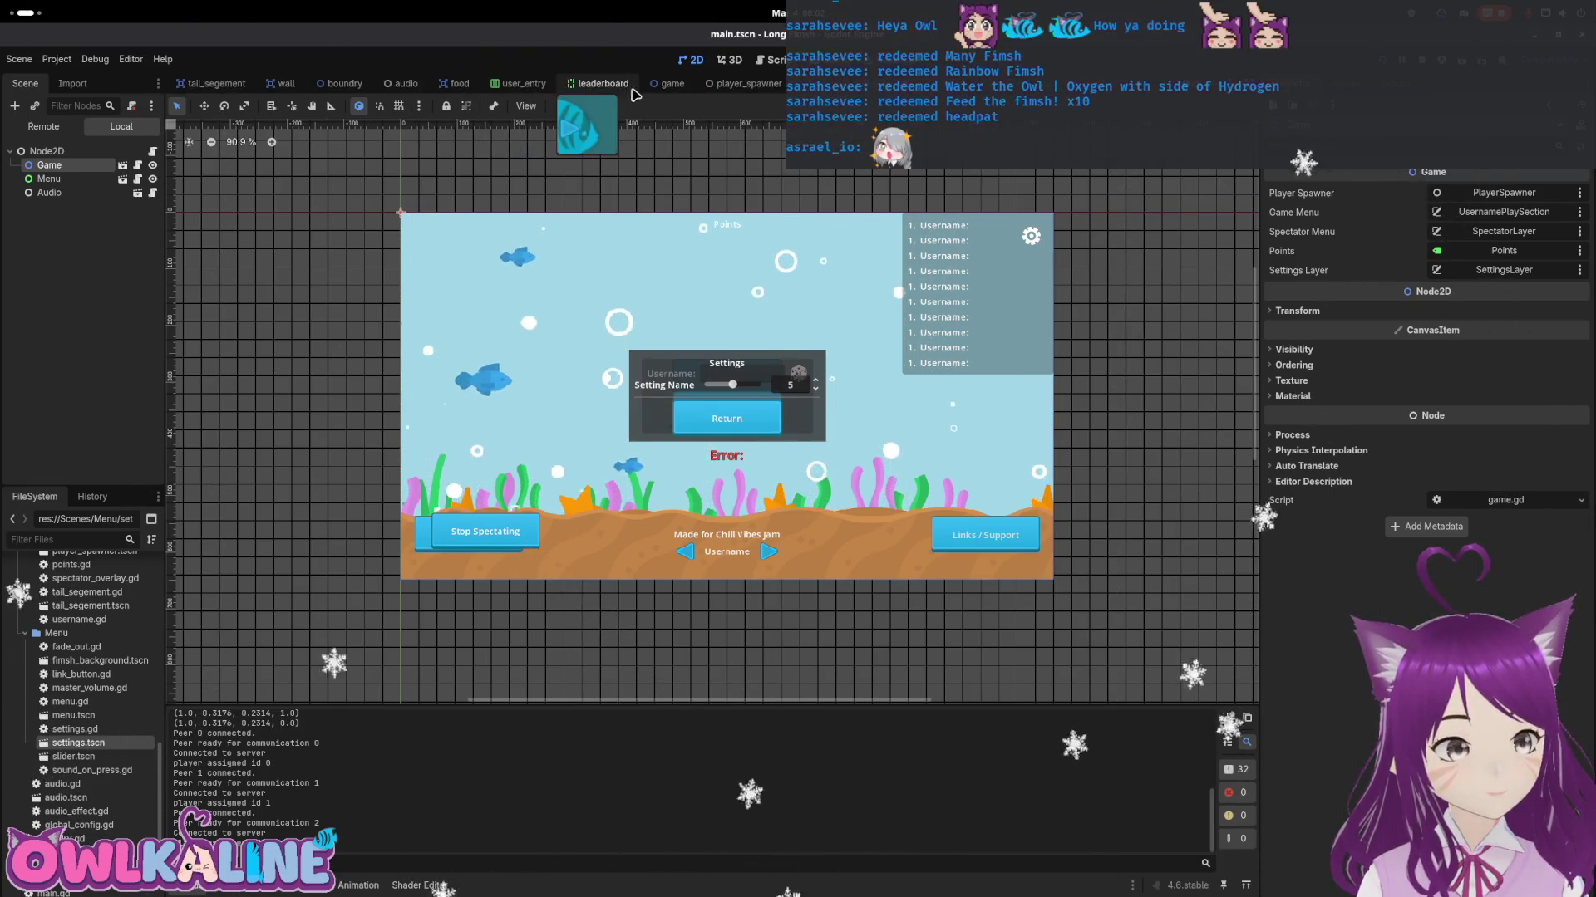
click(669, 83)
scroll(723, 391, up, 5)
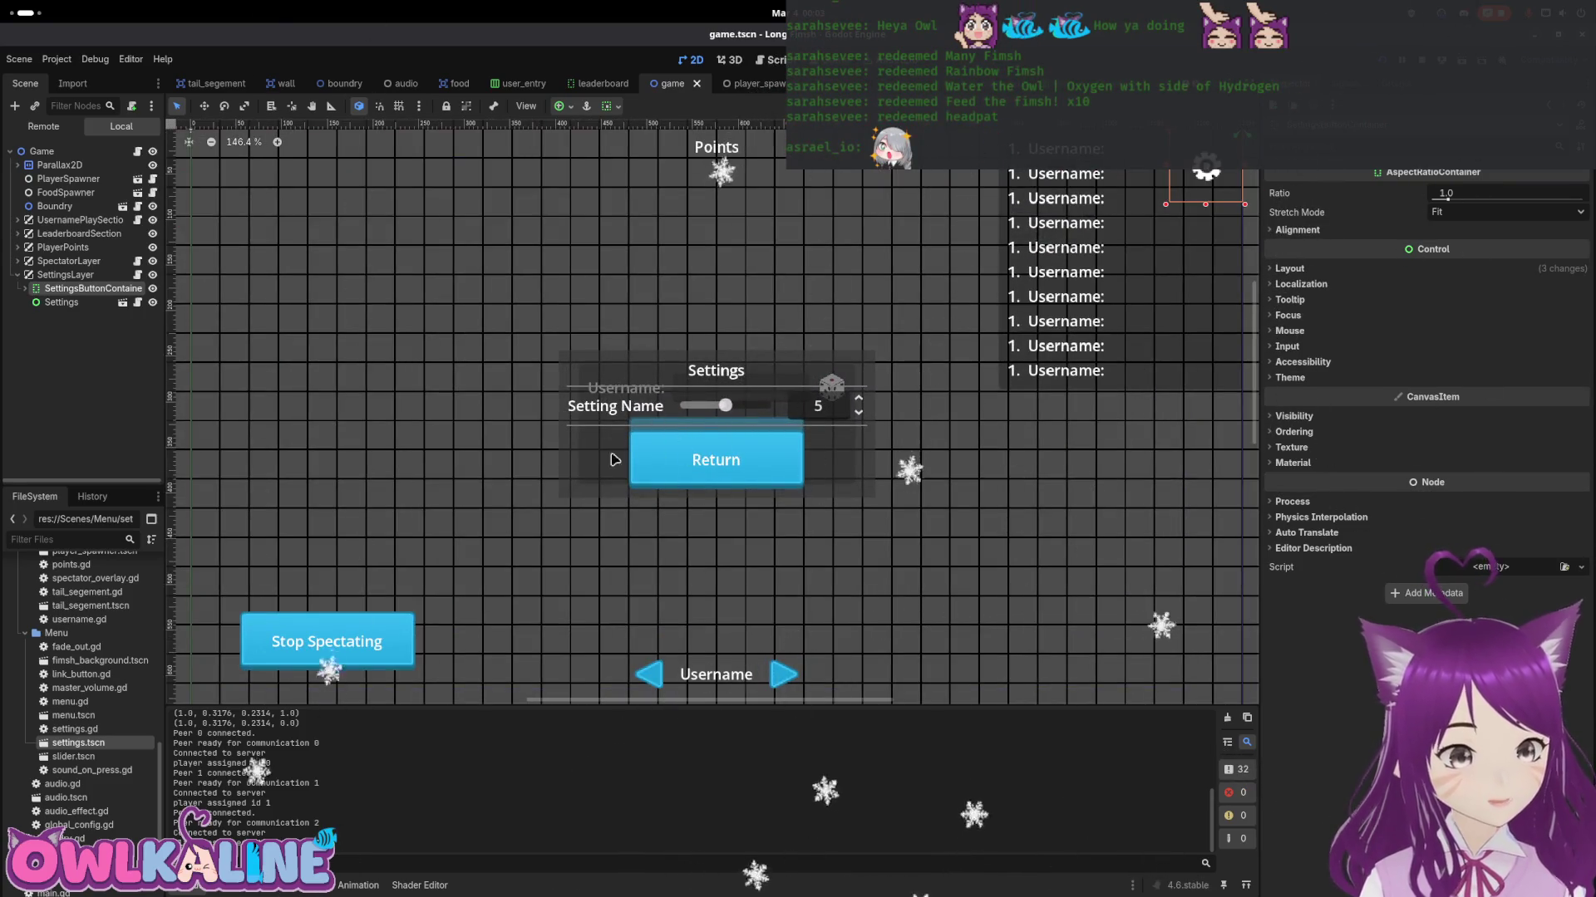
scroll(698, 390, down, 3)
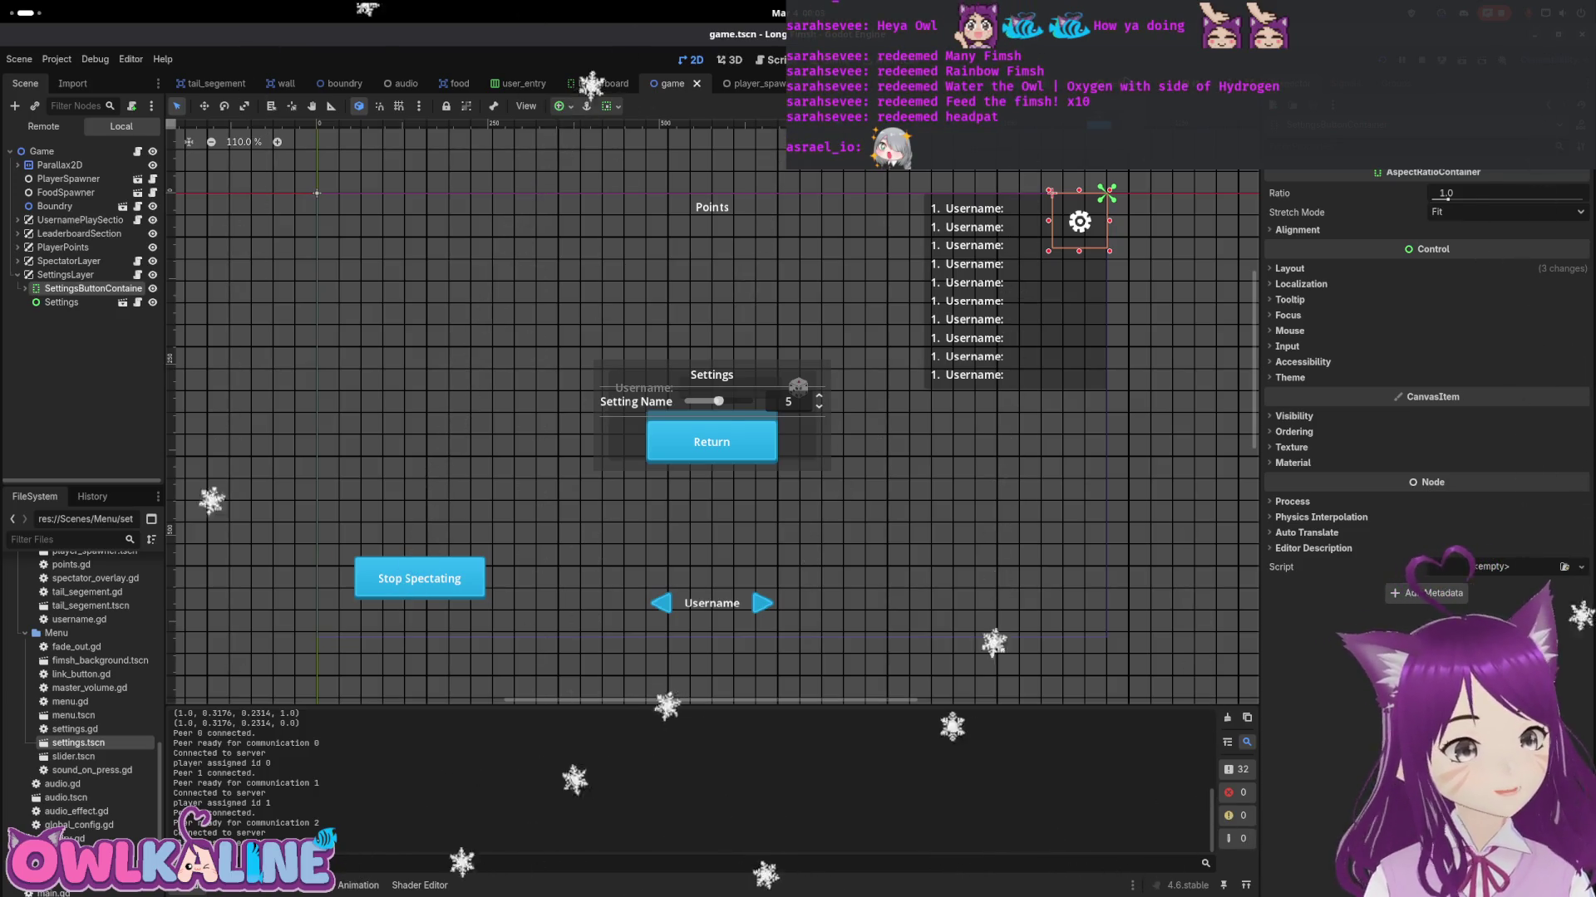
Step: In the settings scene, select the Settings root and expand then collapse its Layout properties
key(ctrl+Tab)
click(43, 165)
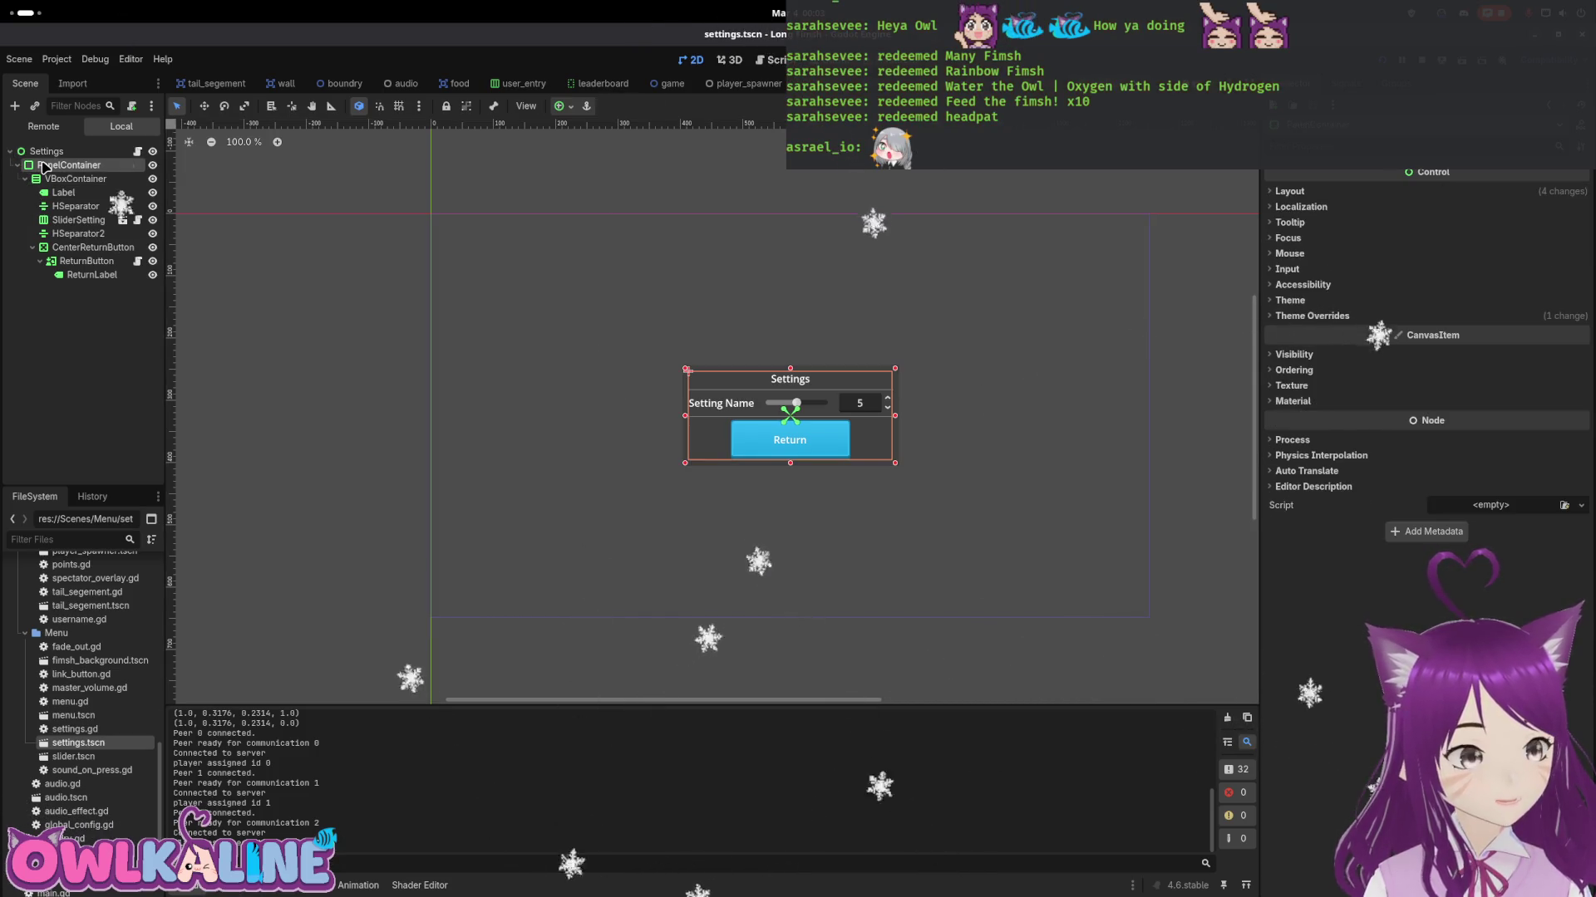
click(18, 166)
click(51, 152)
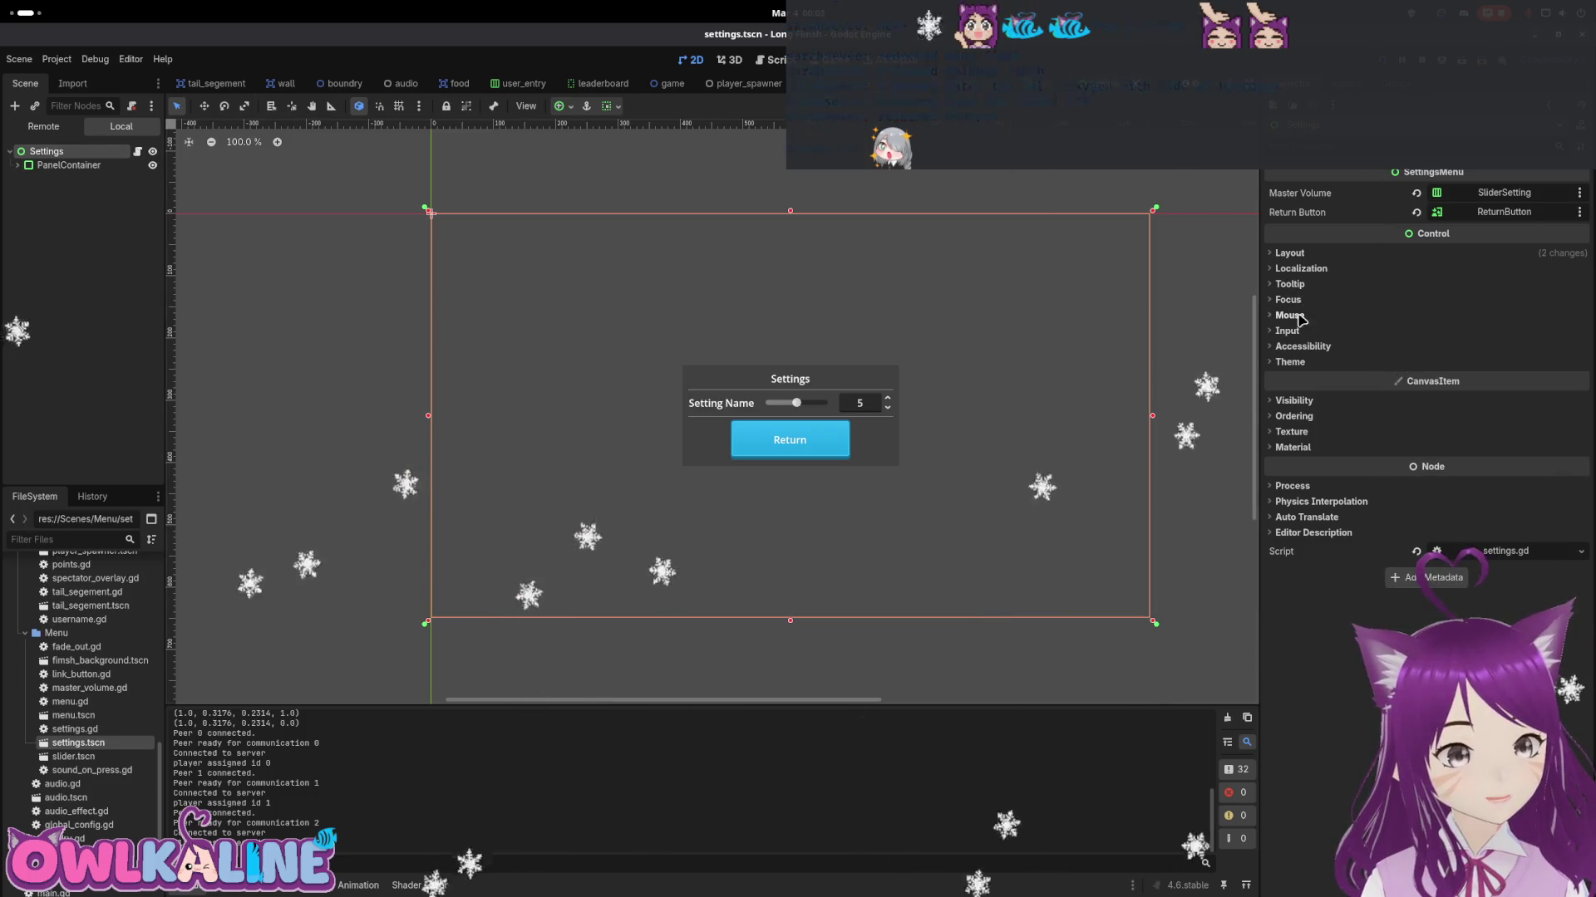
click(1290, 254)
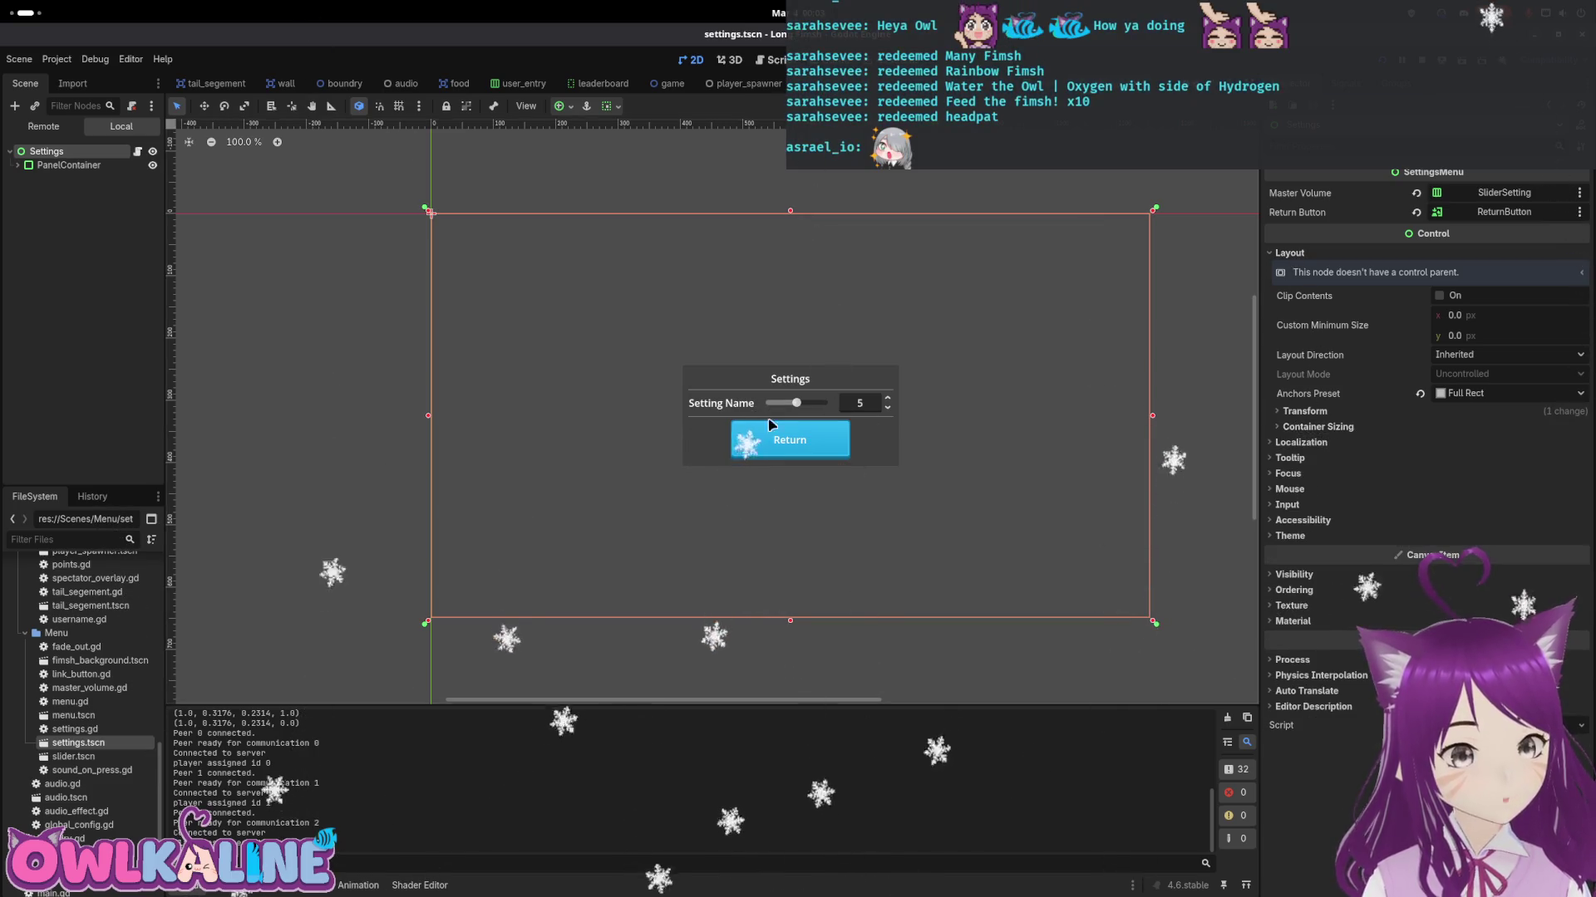
click(1293, 254)
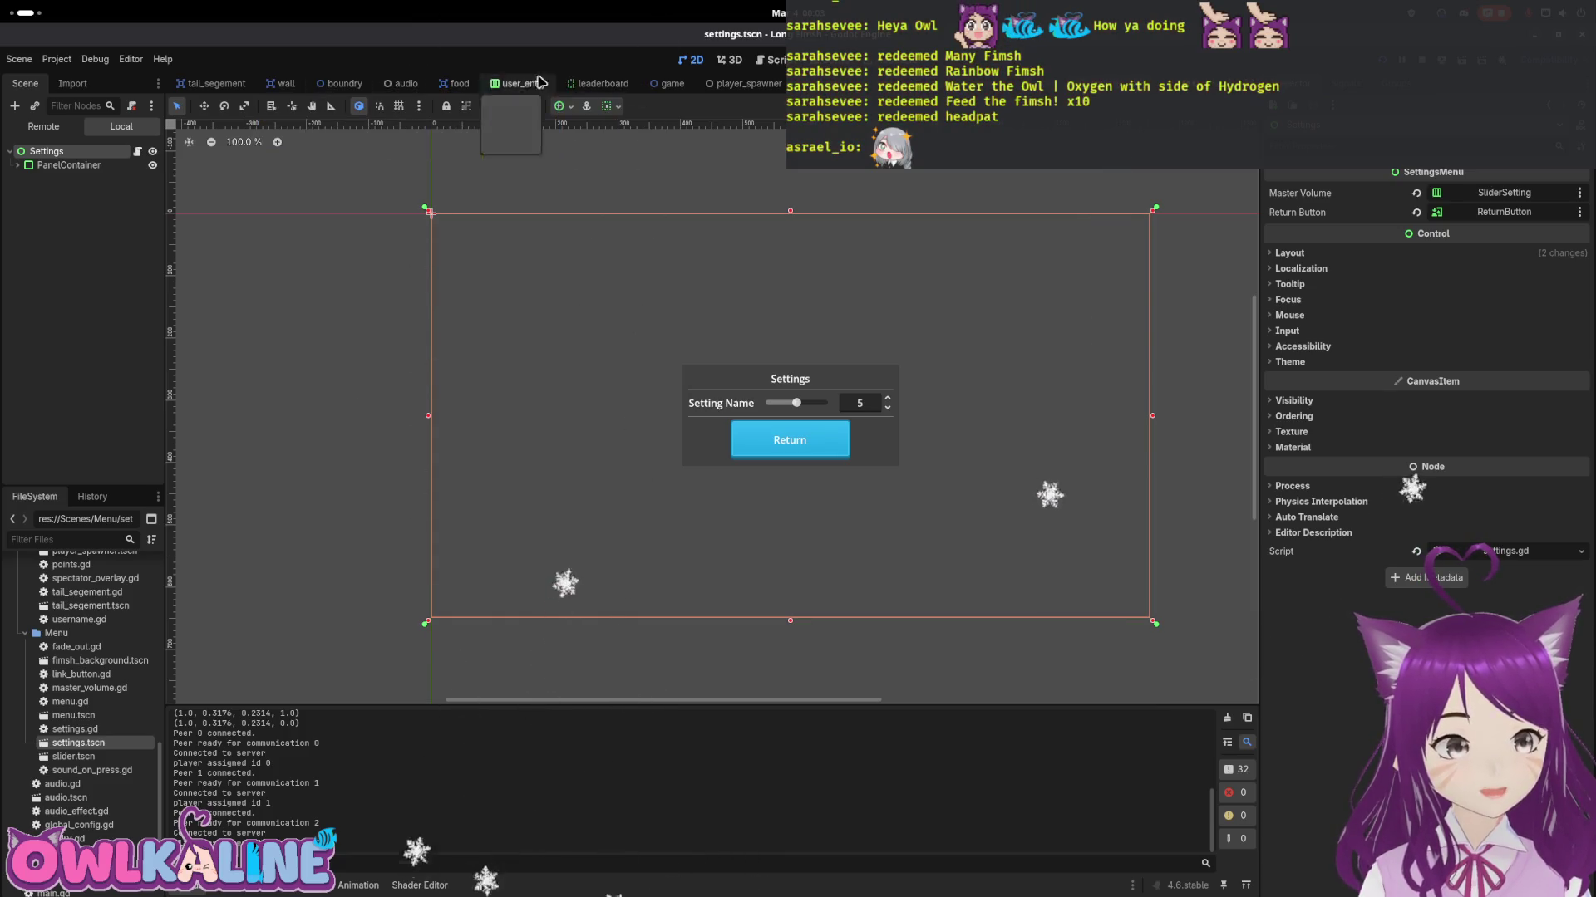
Step: Return to the game scene, select the Game node, and open game.gd
click(669, 83)
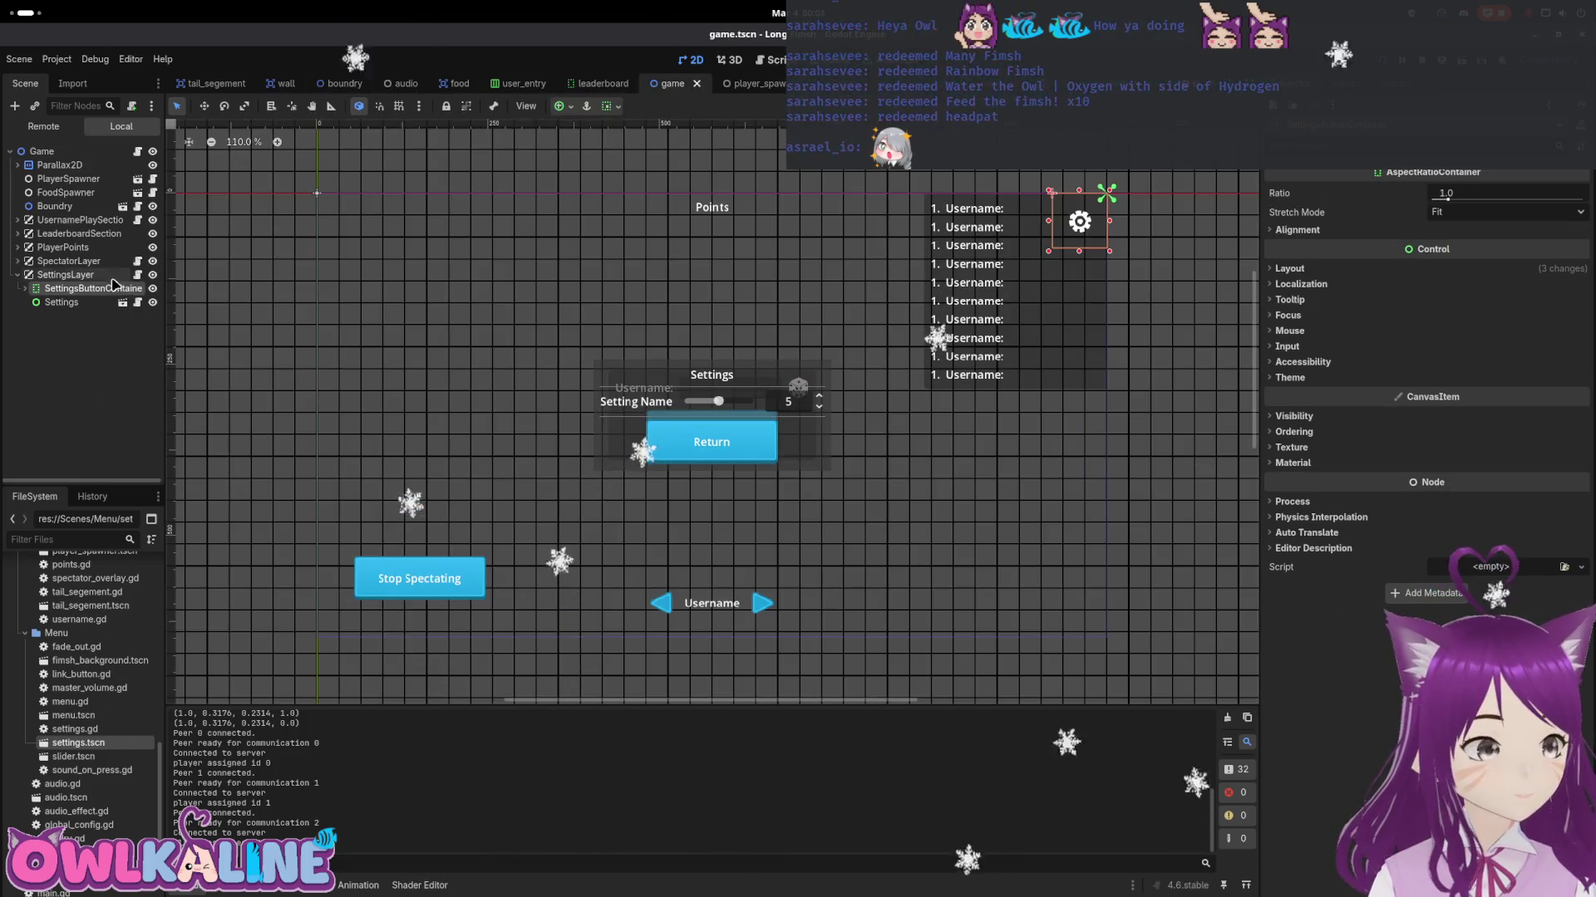
click(46, 152)
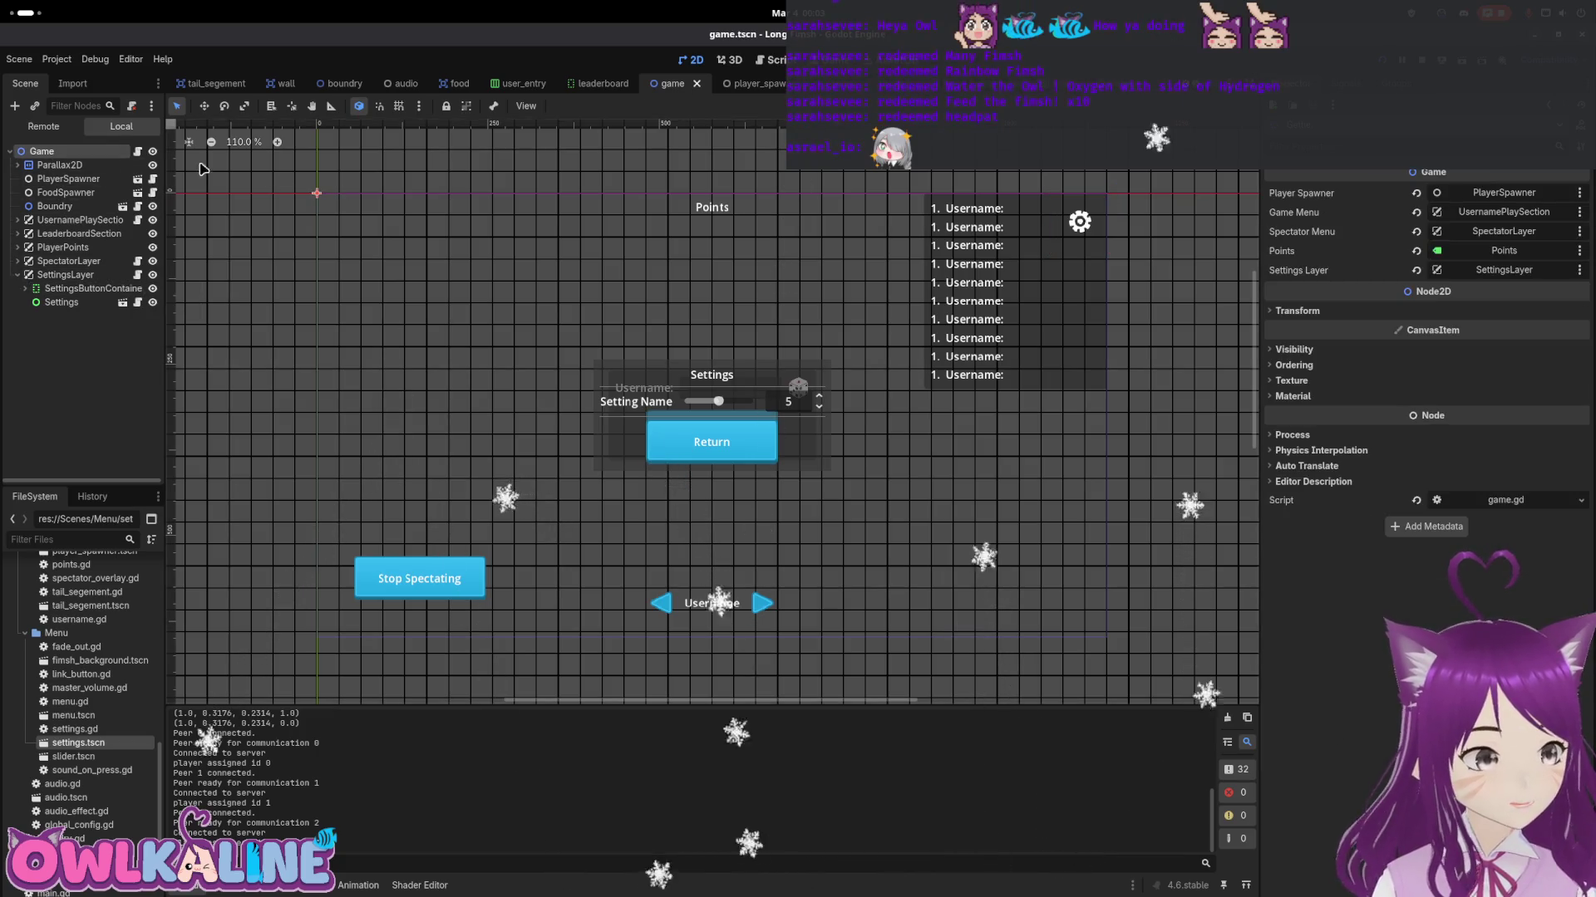
key(ctrl+F3)
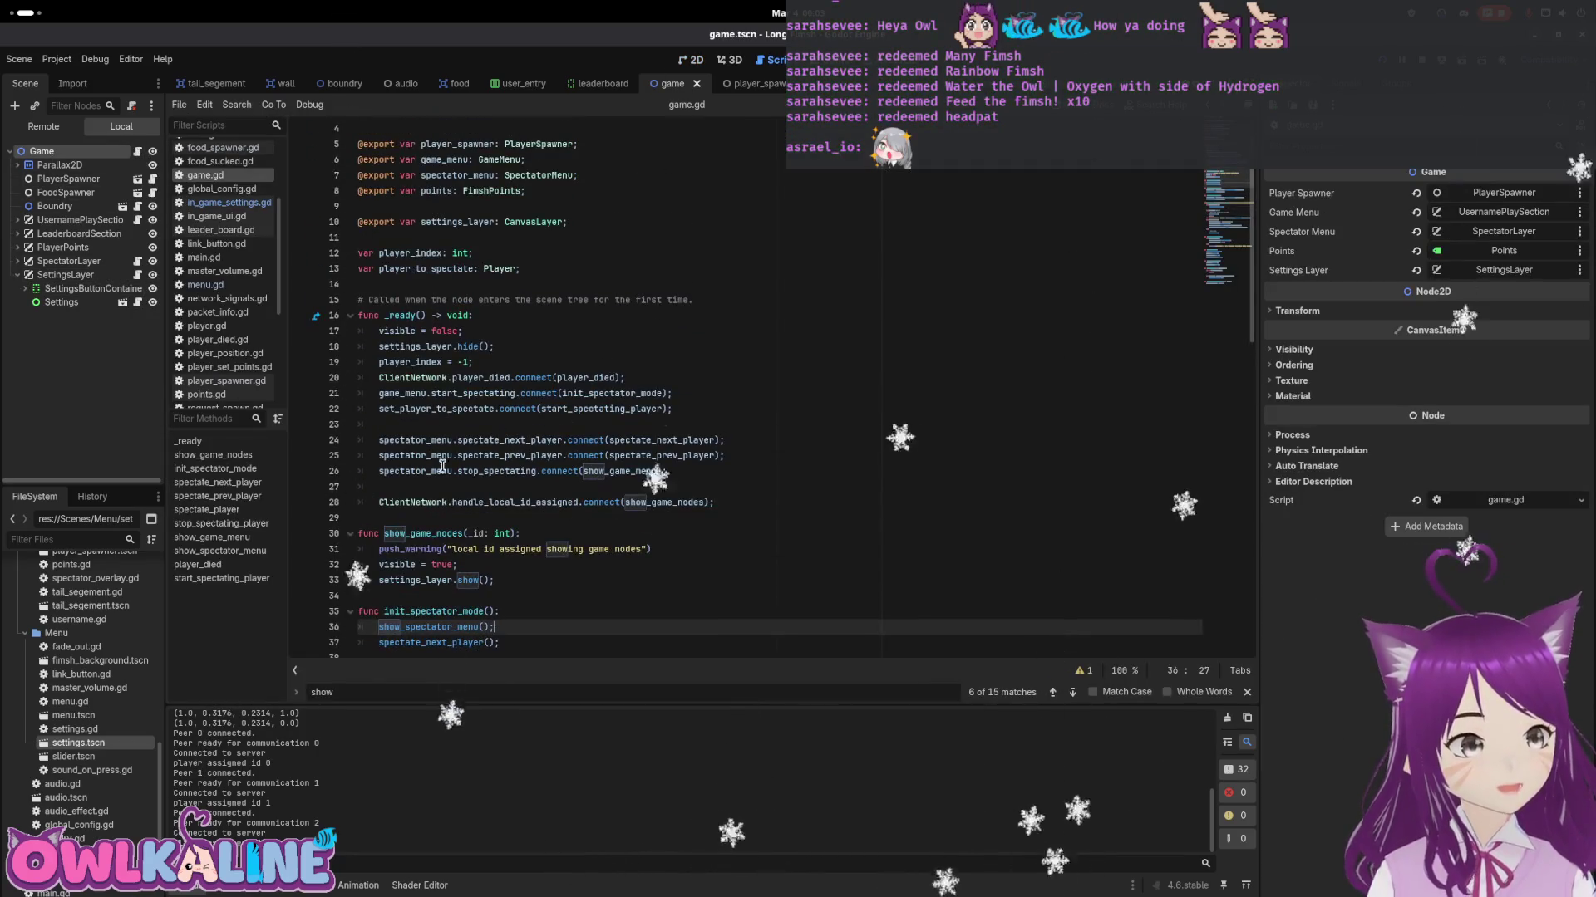
double_click(470, 471)
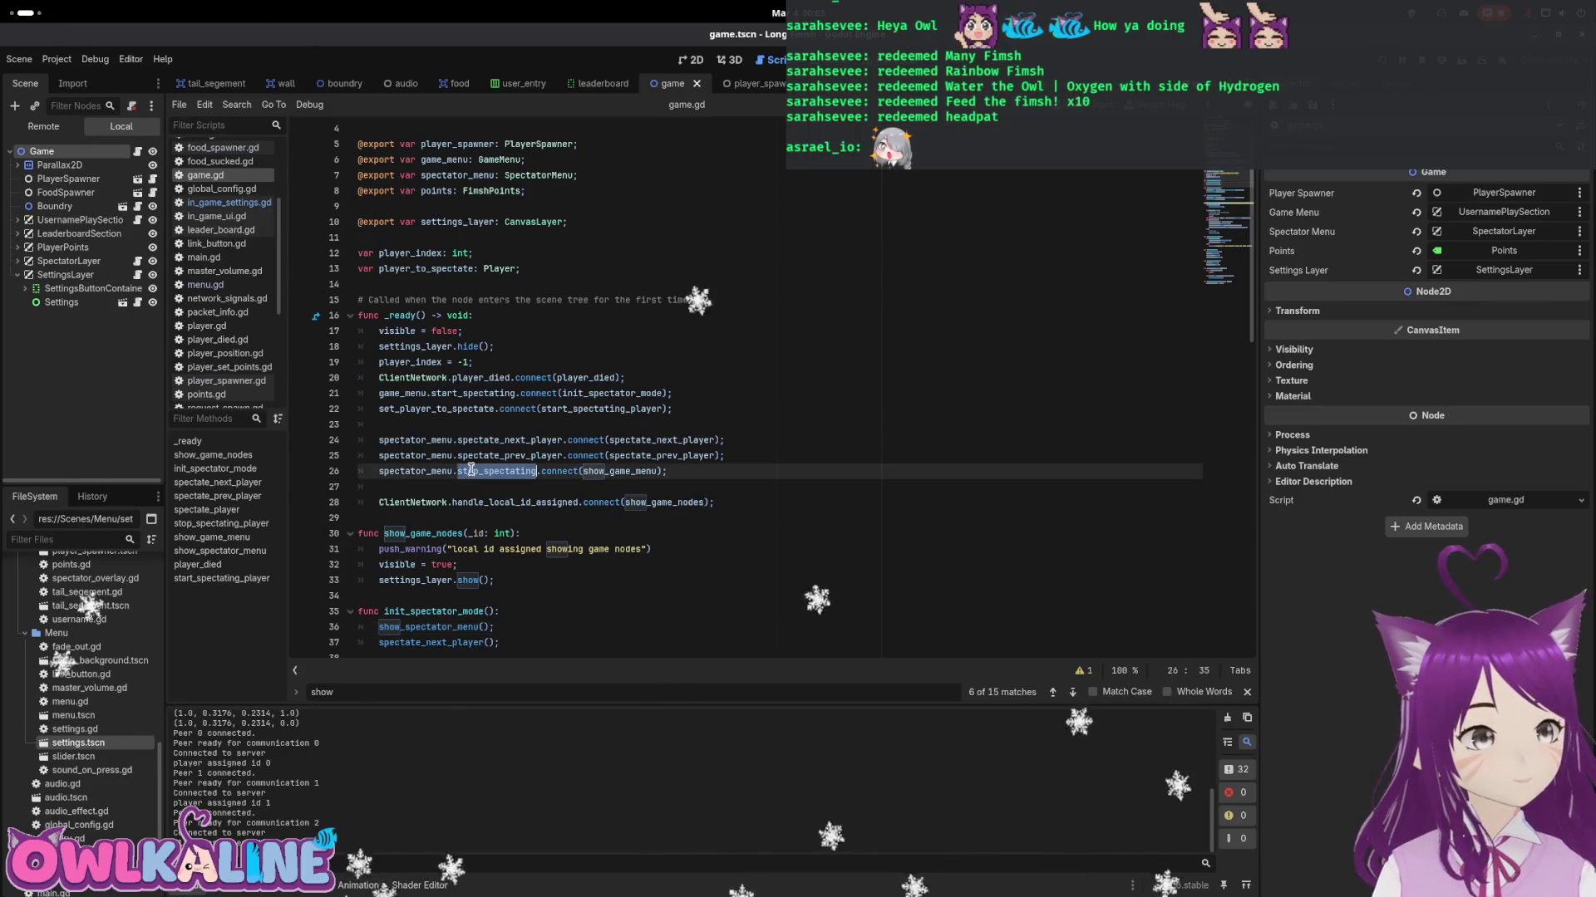
click(473, 439)
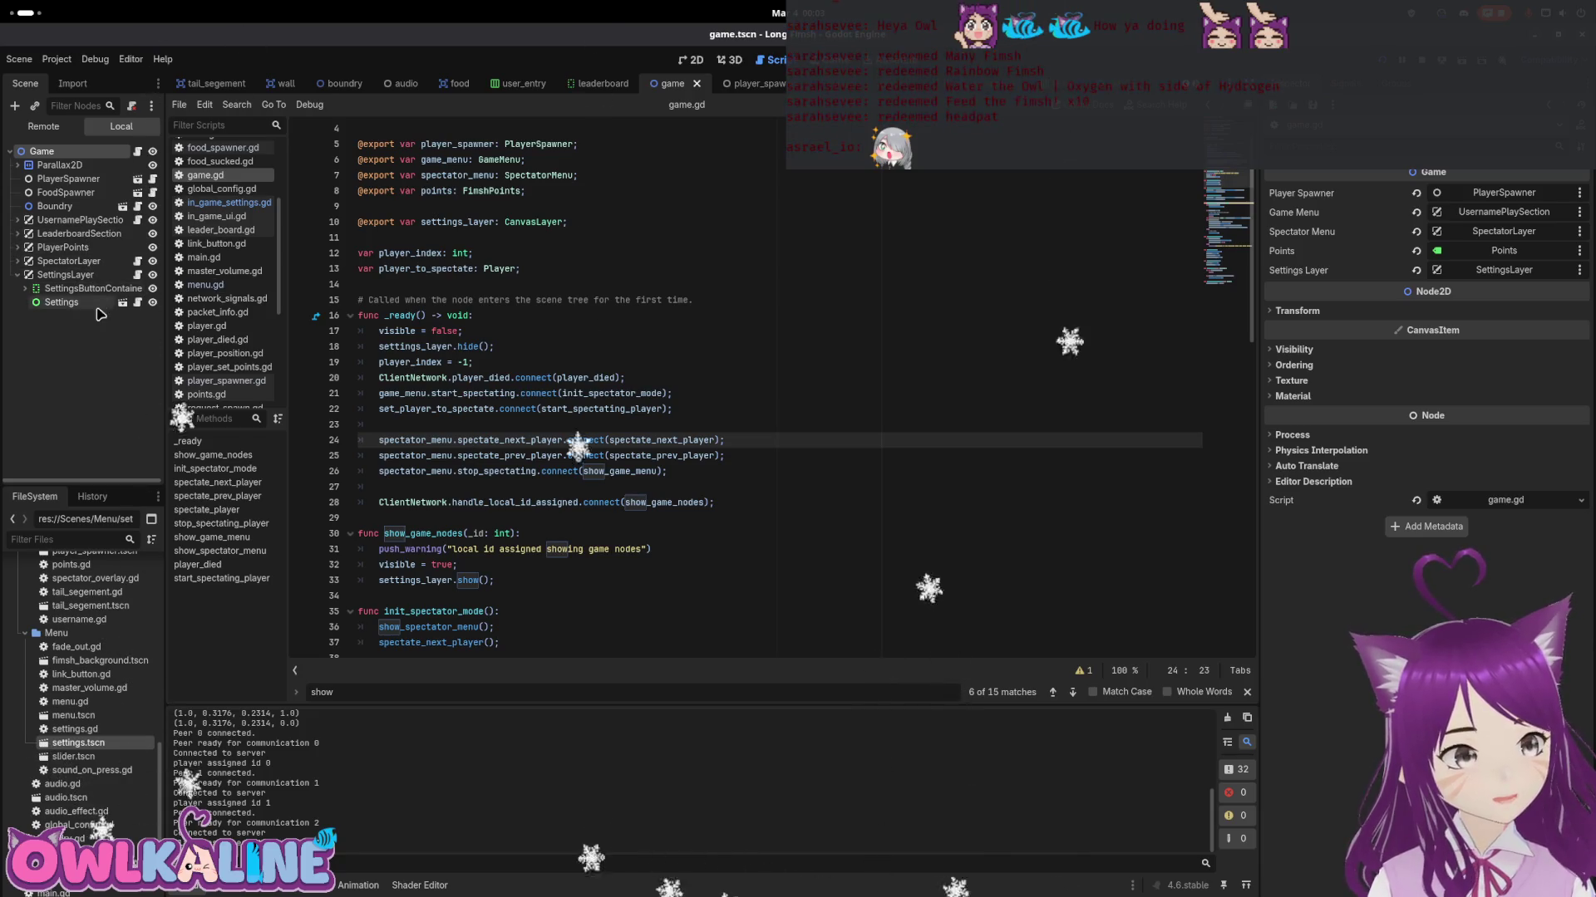
scroll(577, 419, down, 3)
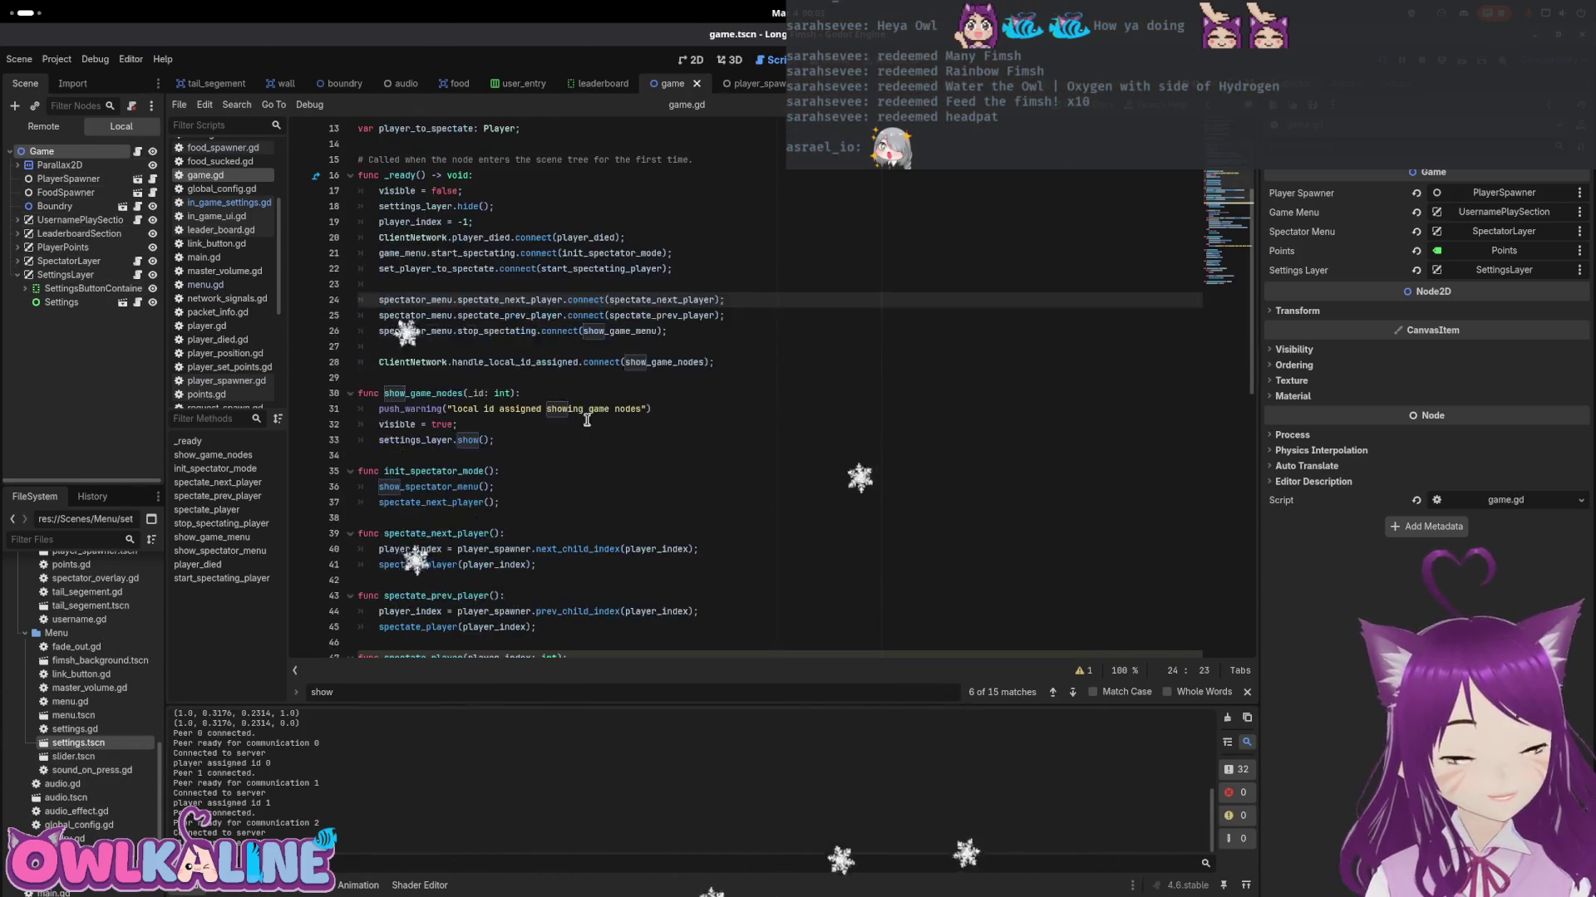
scroll(474, 328, up, 4)
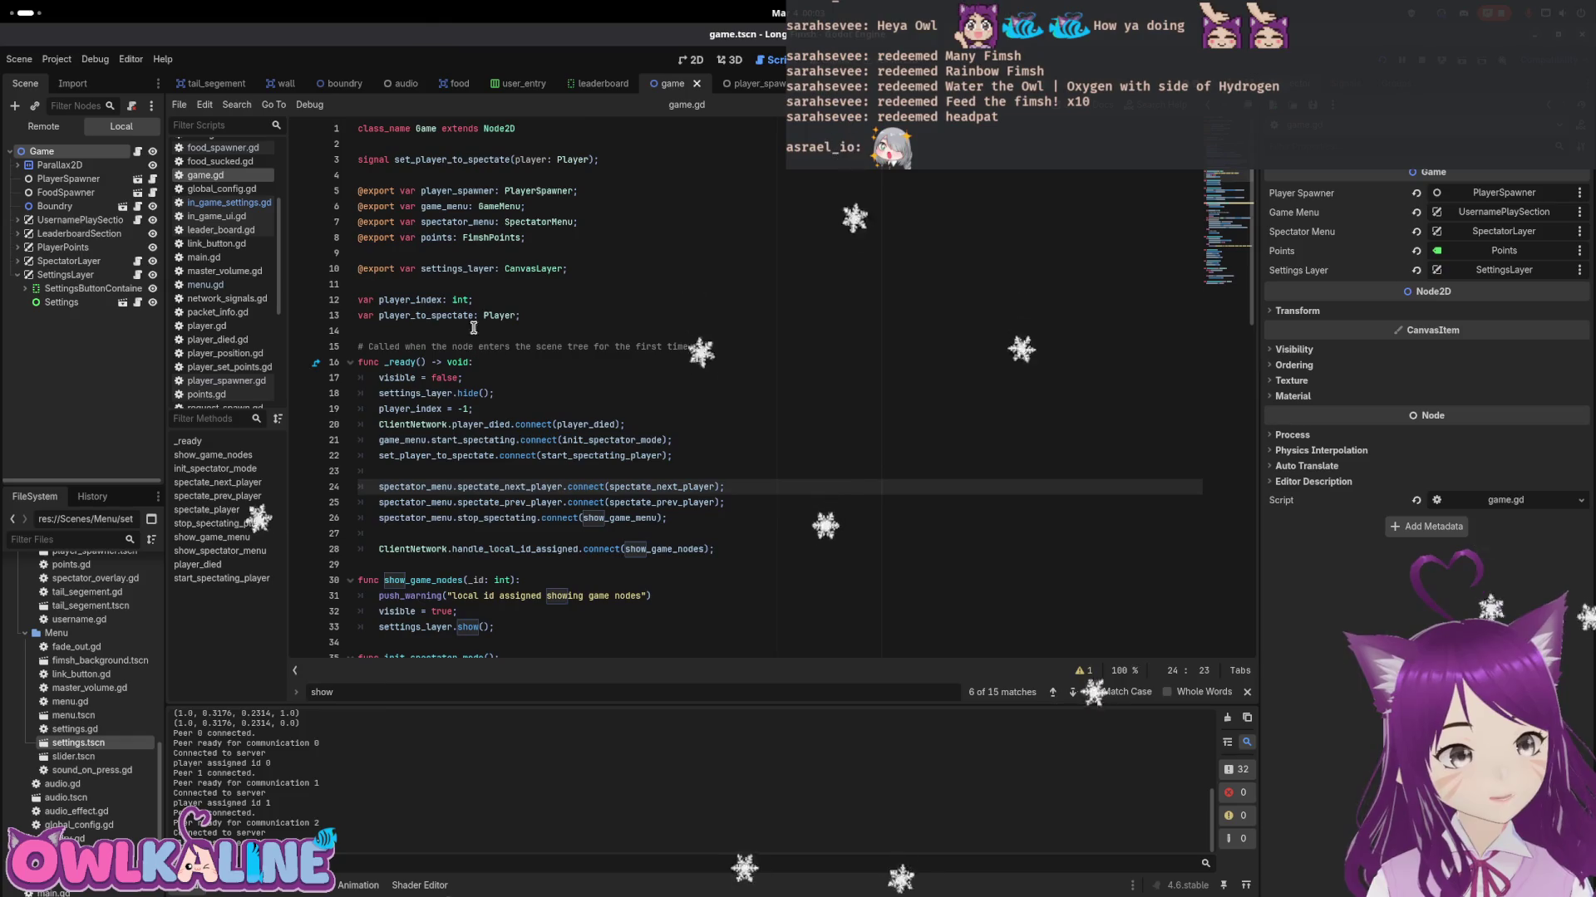
click(575, 272)
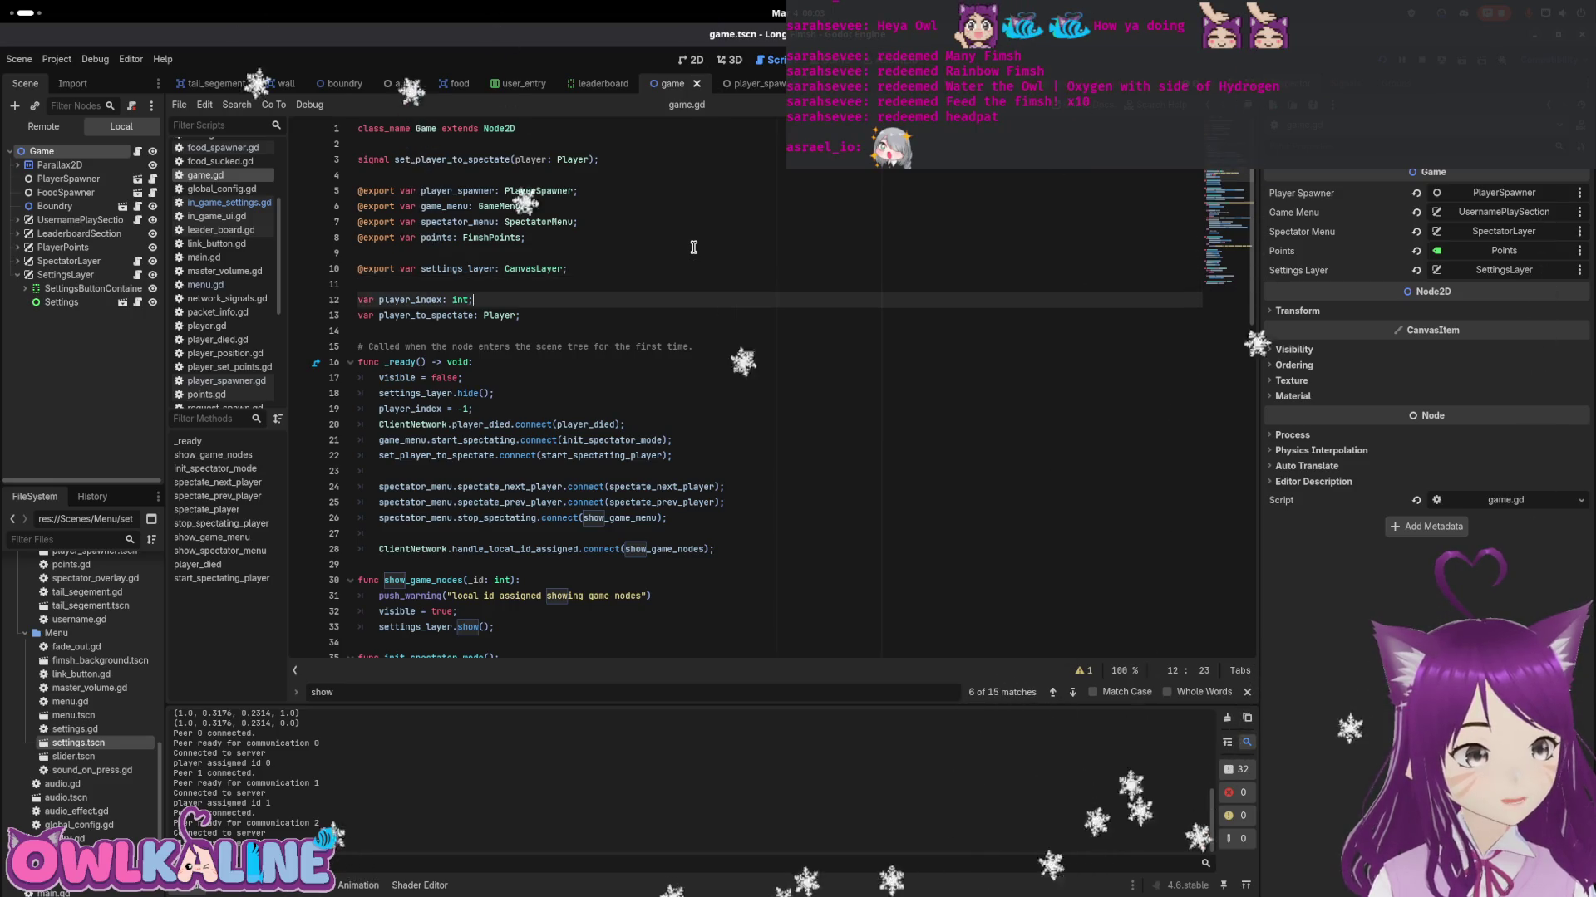
key(Return)
key(BackSpace)
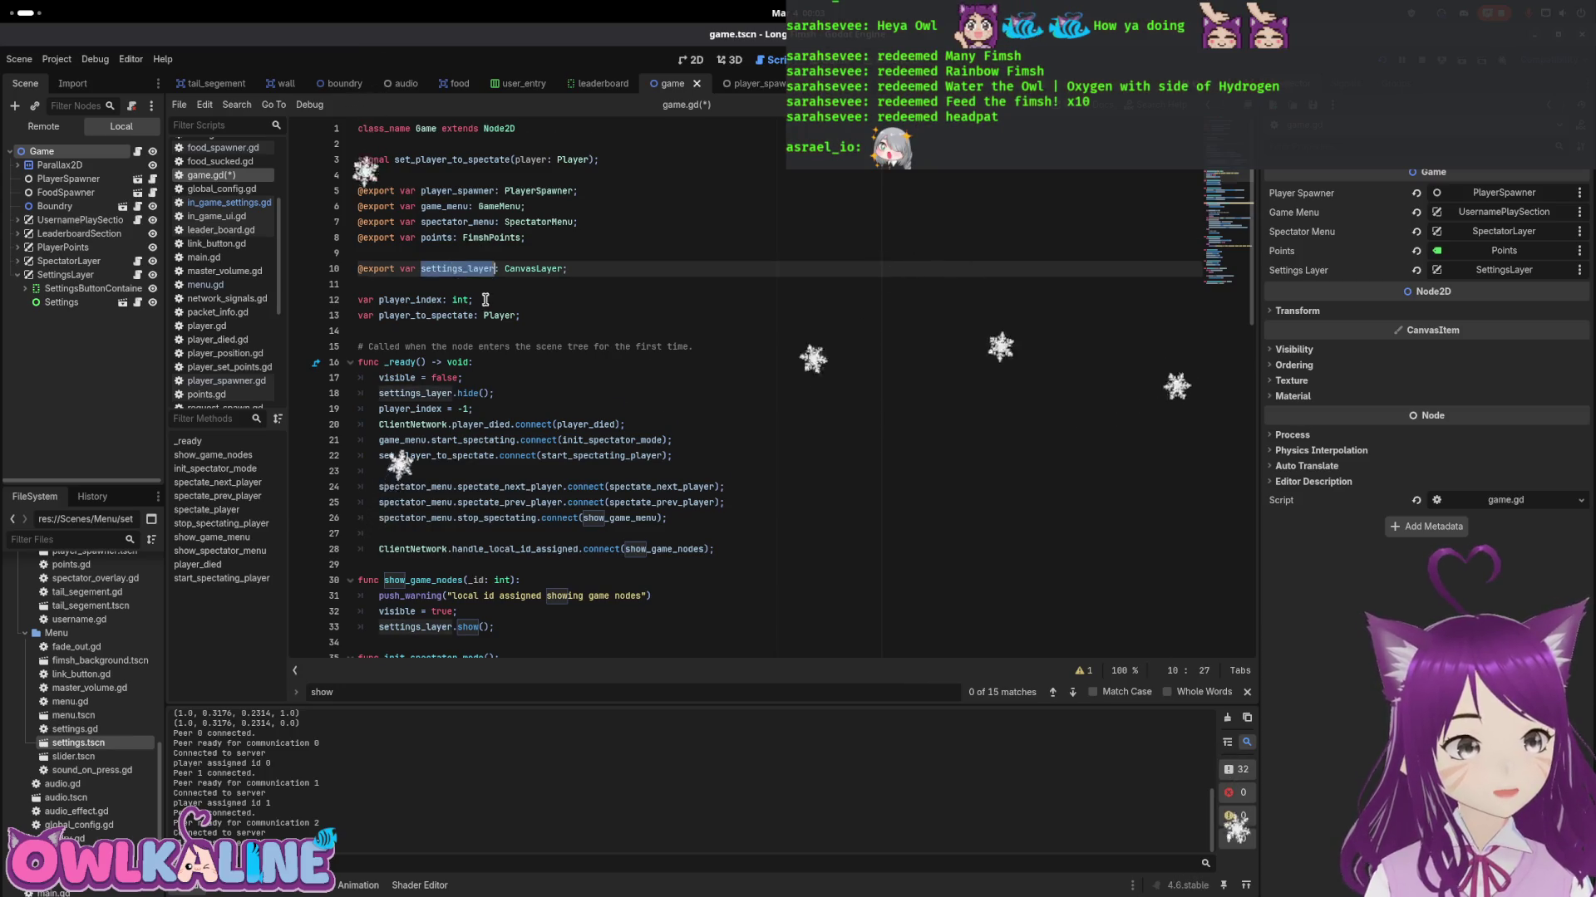
scroll(485, 299, down, 3)
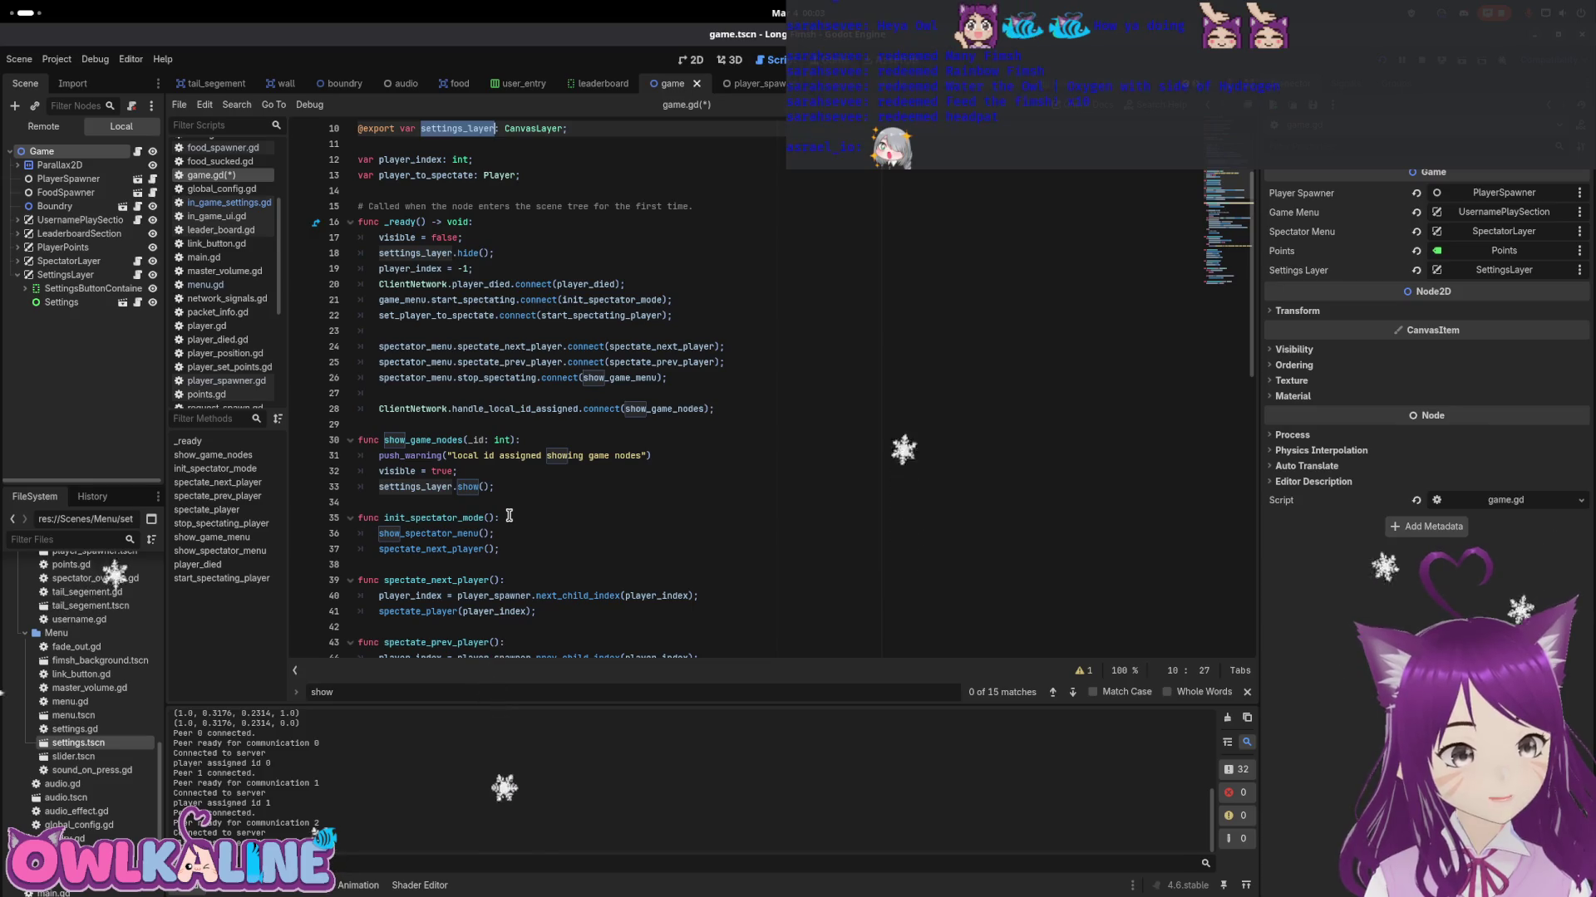
scroll(508, 516, up, 2)
scroll(756, 494, down, 2)
click(831, 402)
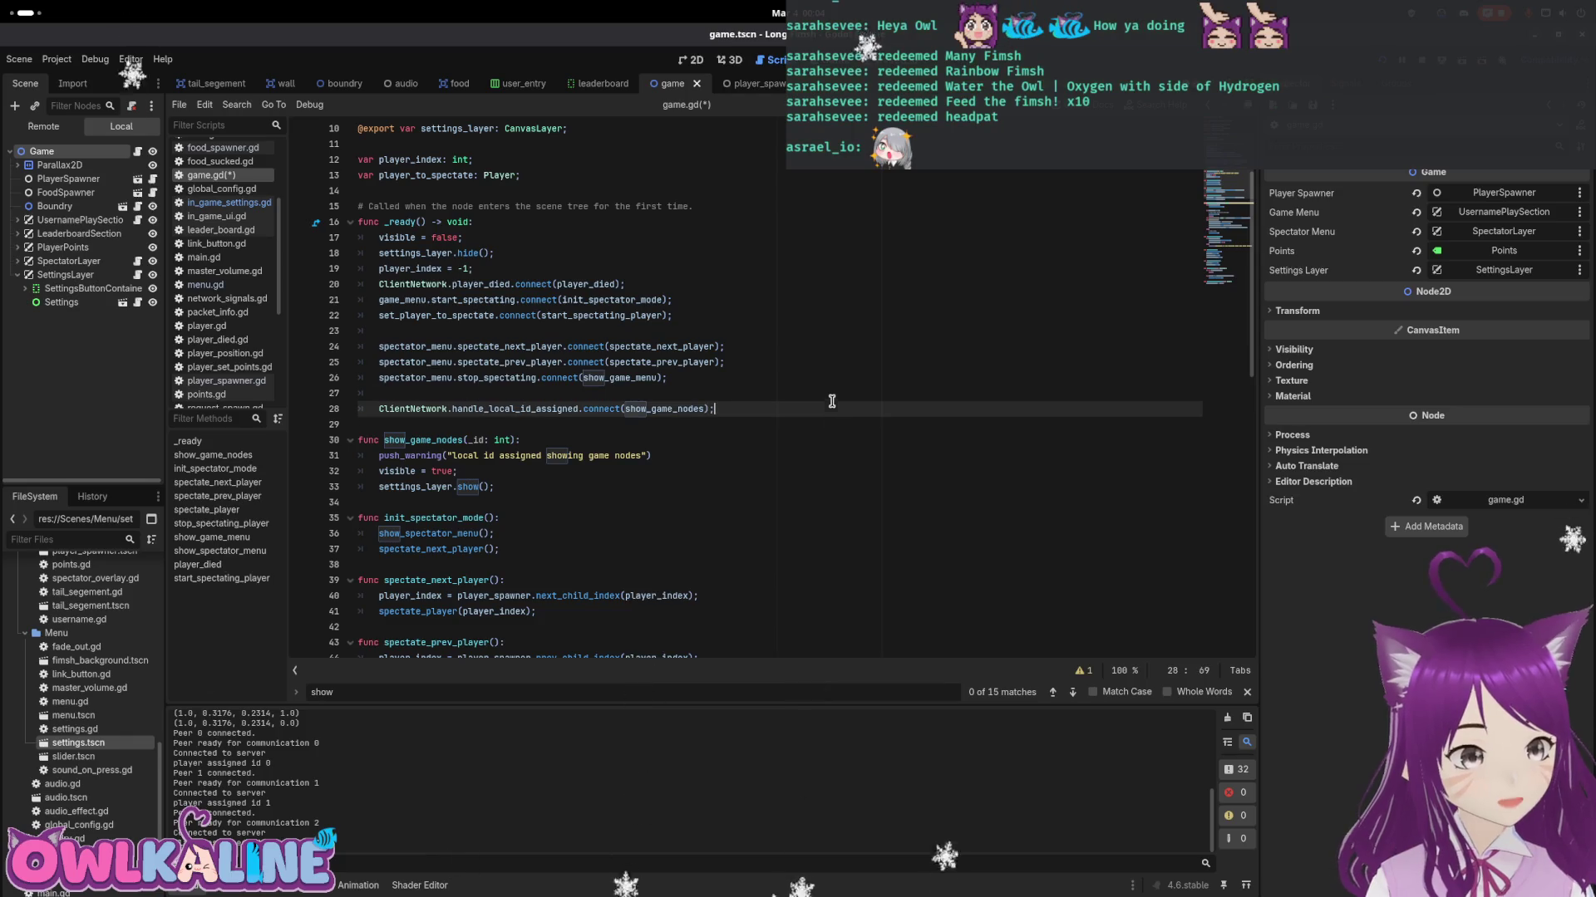
key(ctrl+shift+Return)
key(ctrl+shift+Return)
text(settings_layer.)
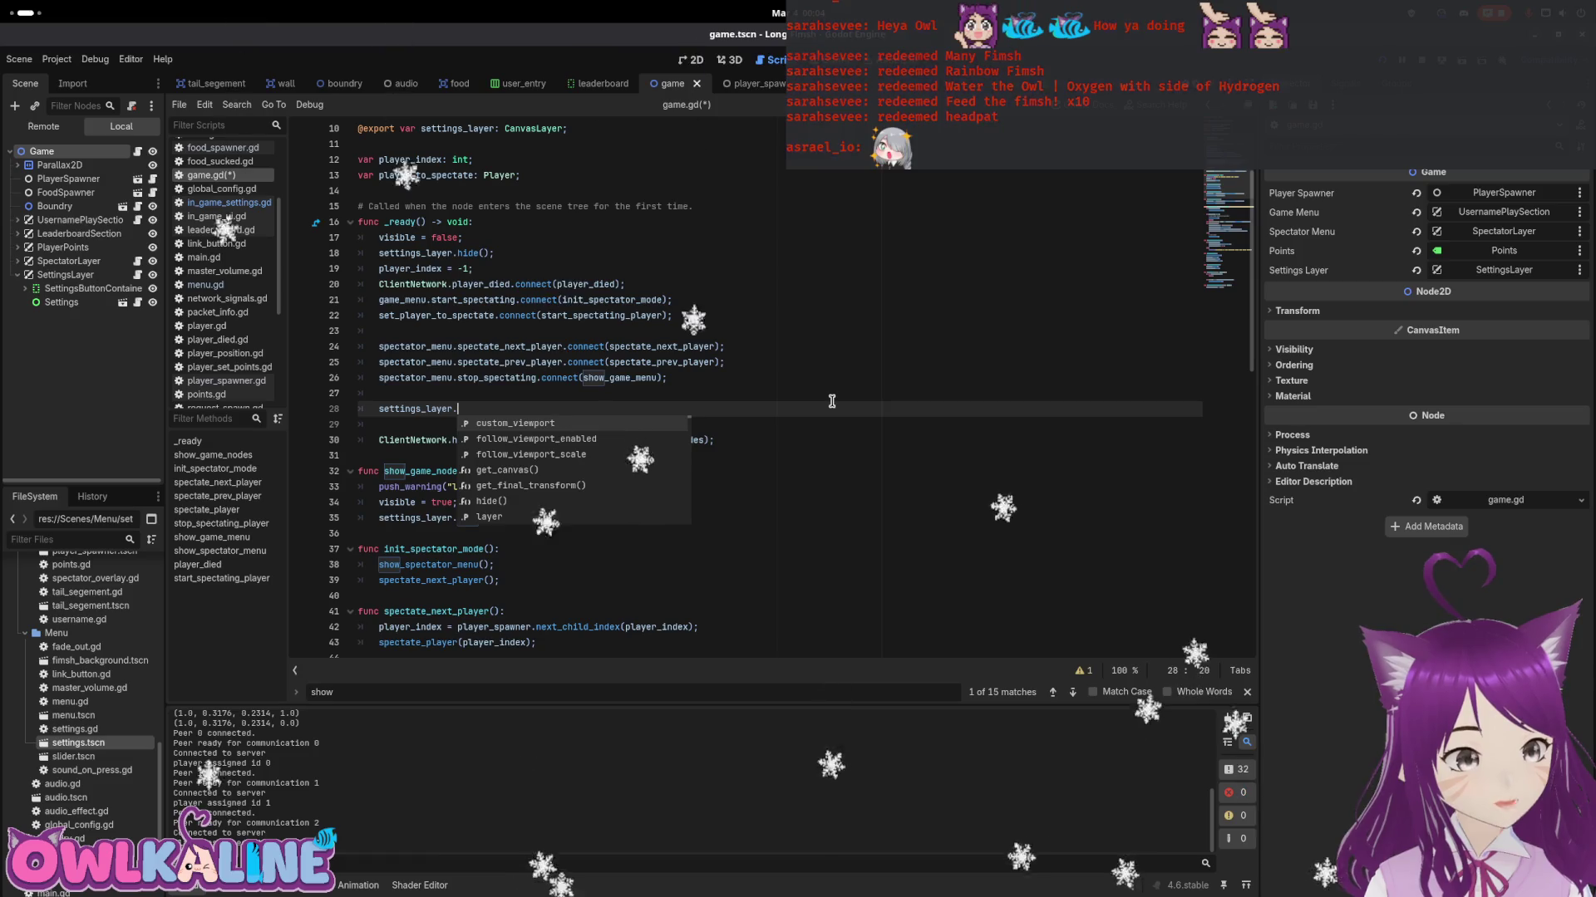
key(Down)
key(Down)
key(Down)
key(Down)
key(Down)
key(Down)
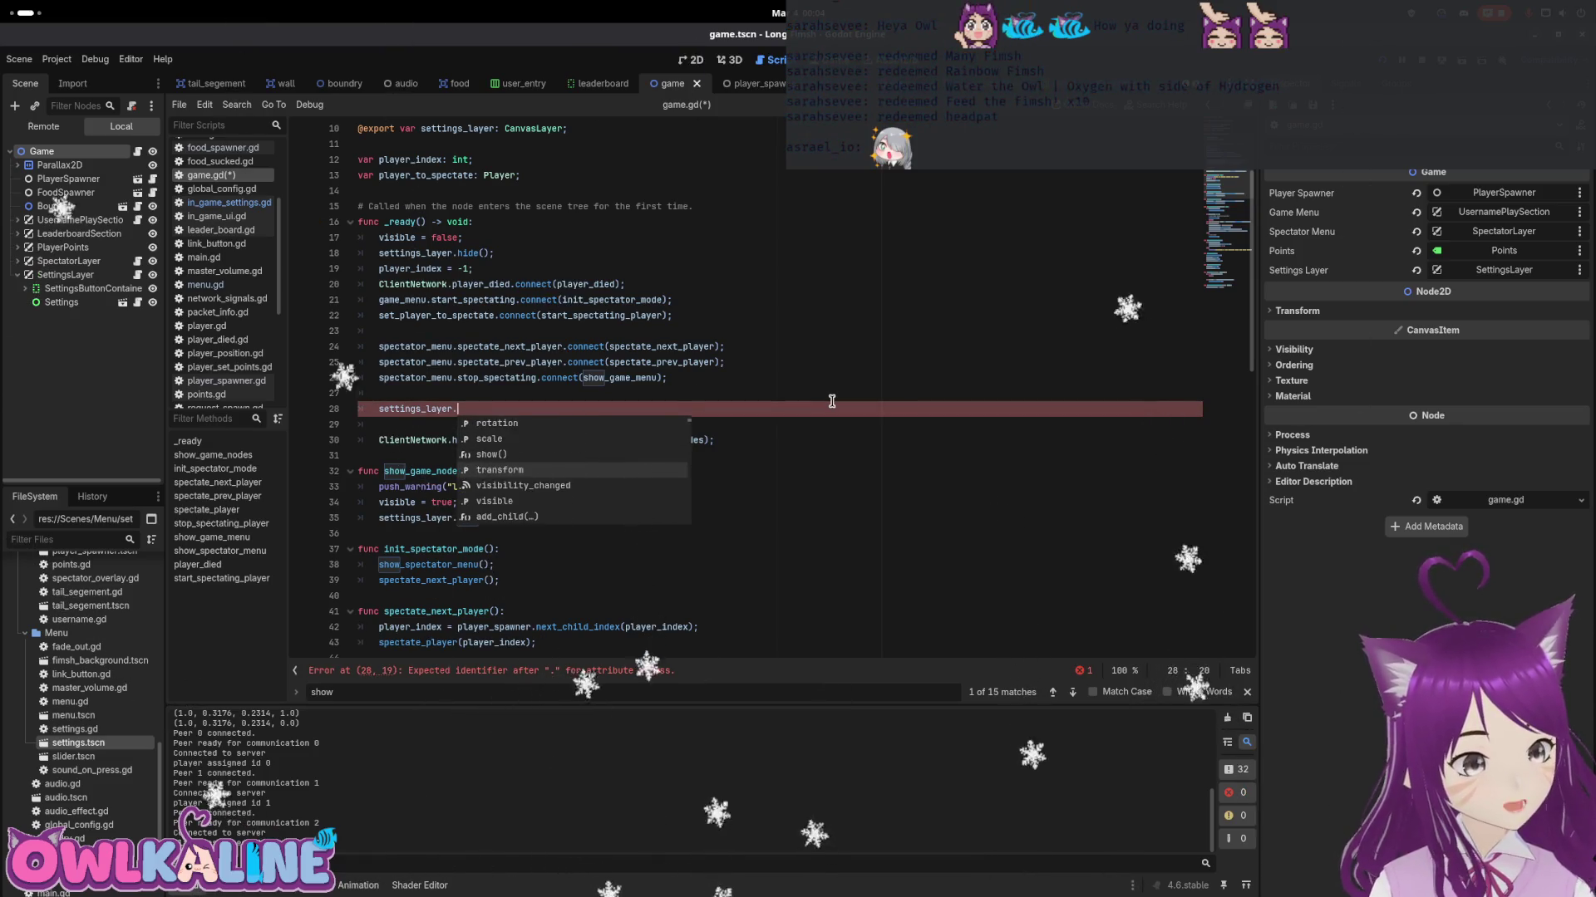
key(Down)
key(Down)
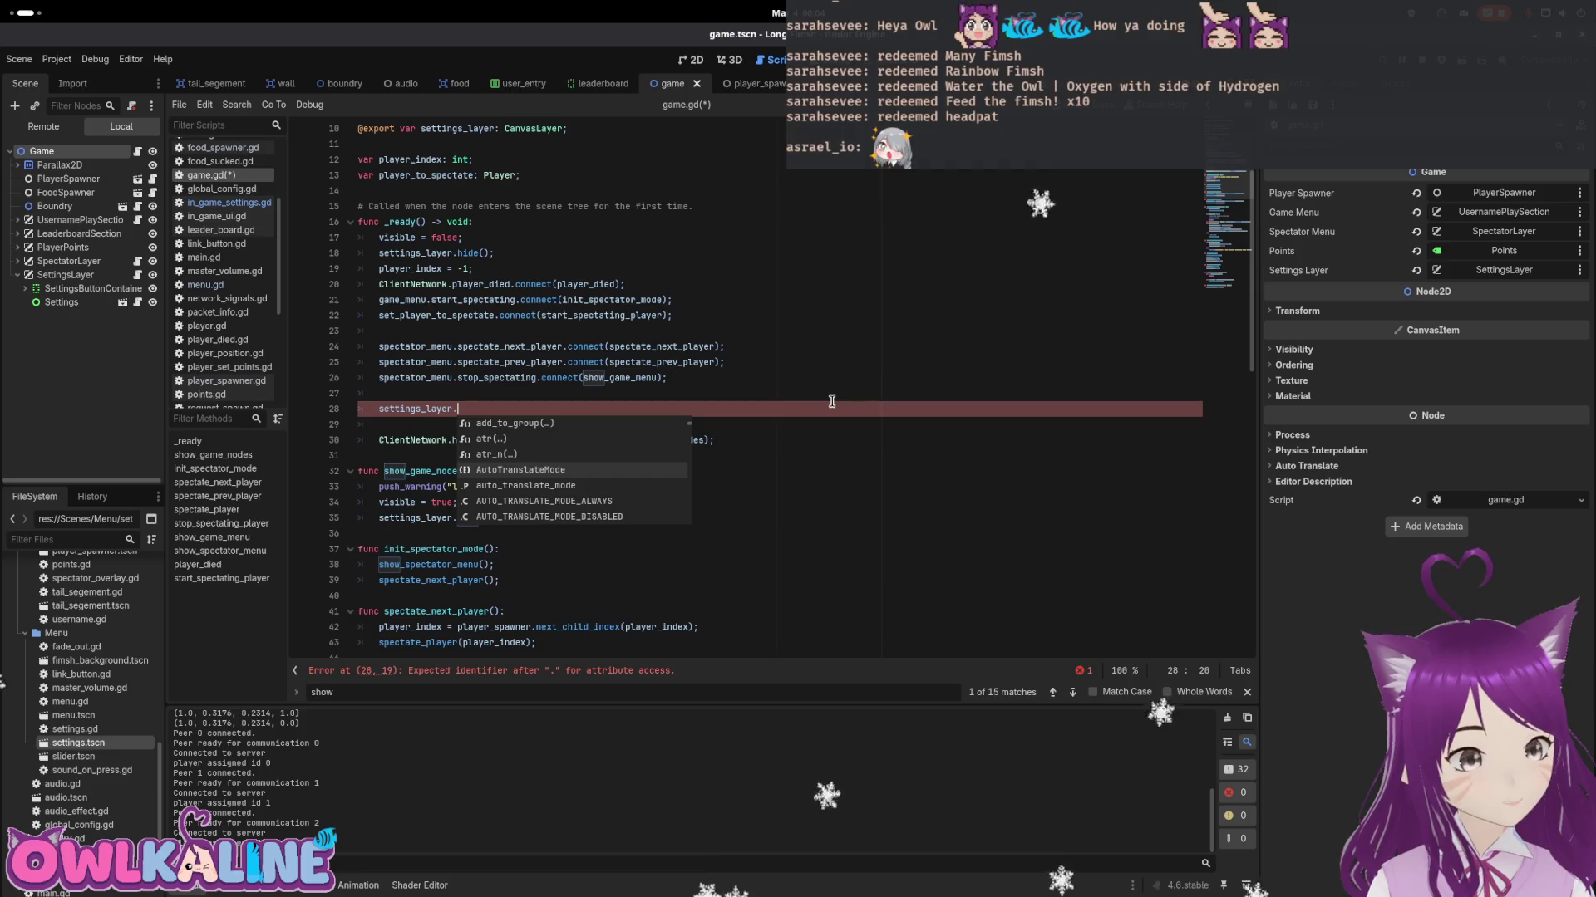
key(Down)
key(Down)
key(Down)
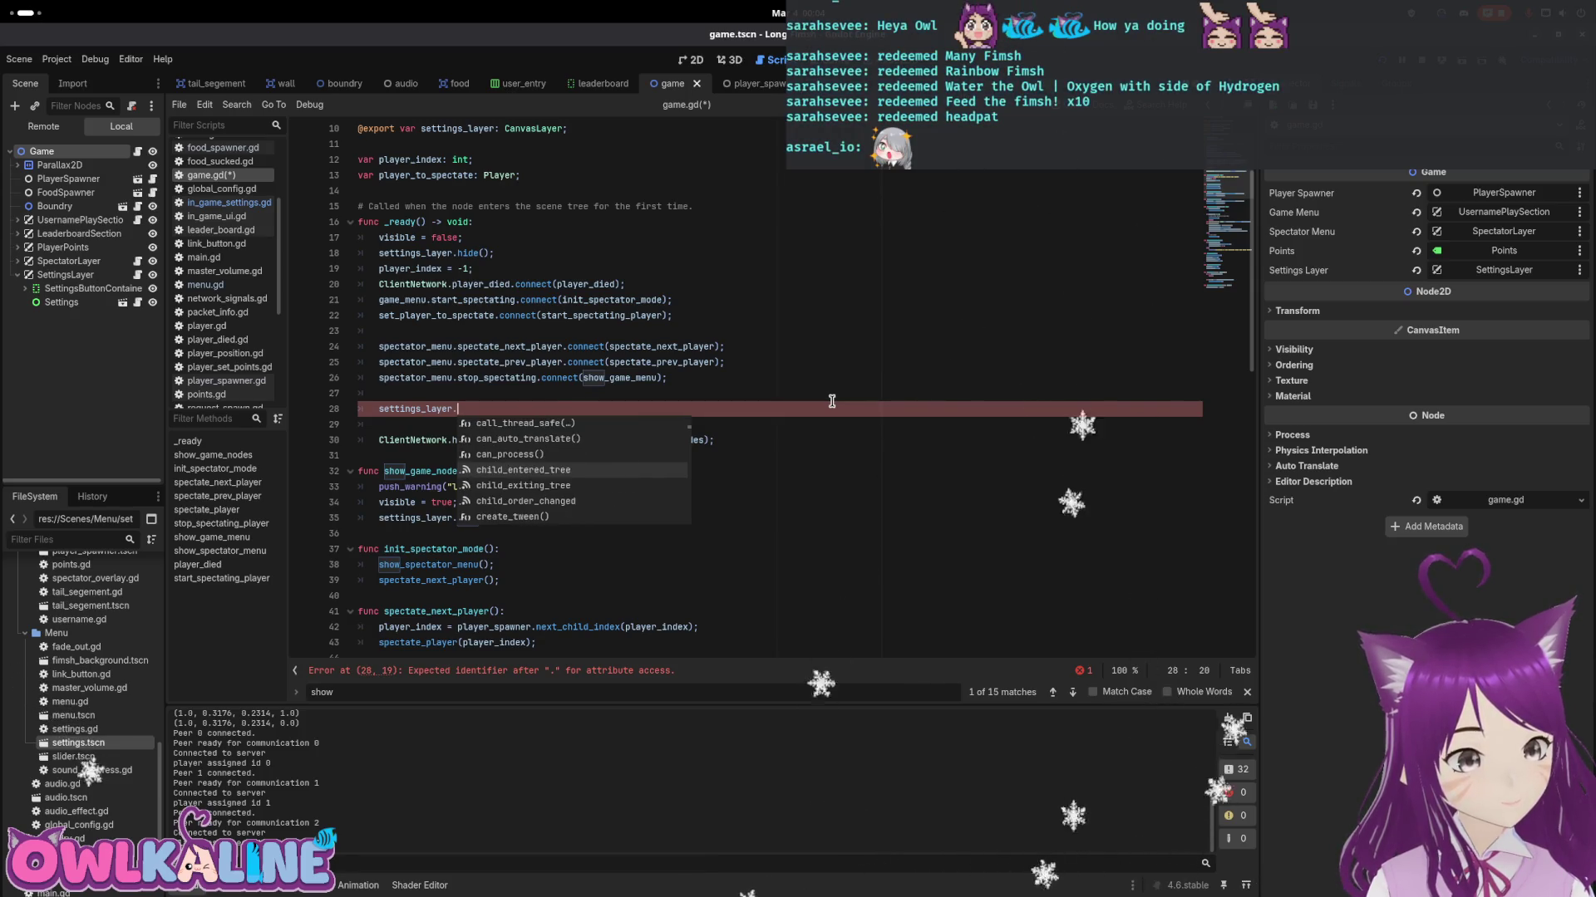
key(ctrl+z)
key(ctrl+s)
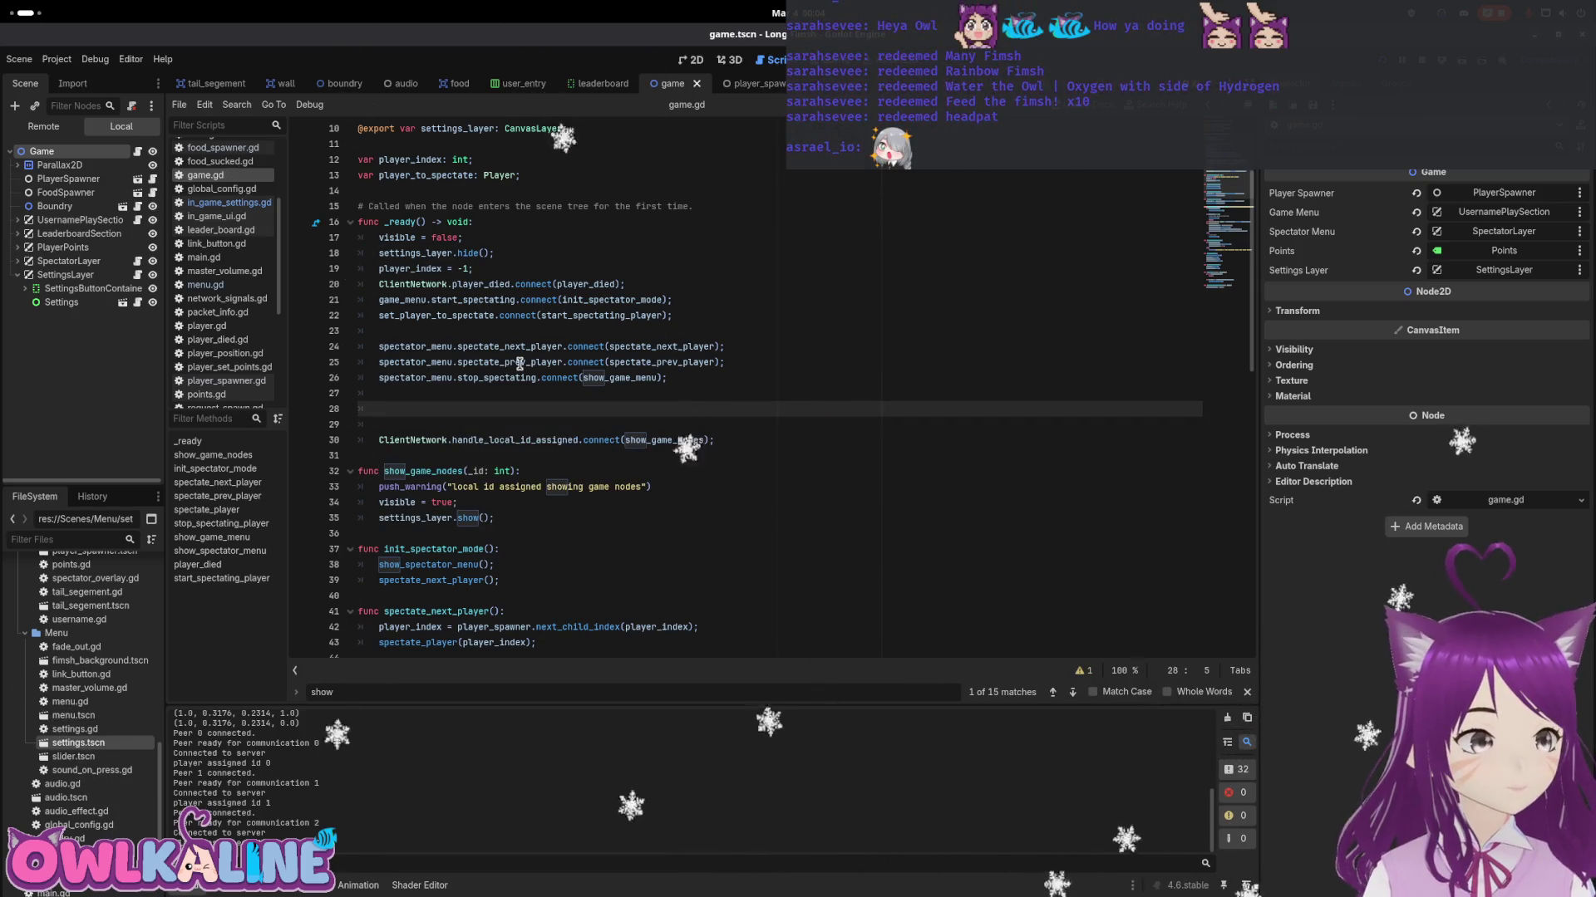
click(66, 274)
click(691, 60)
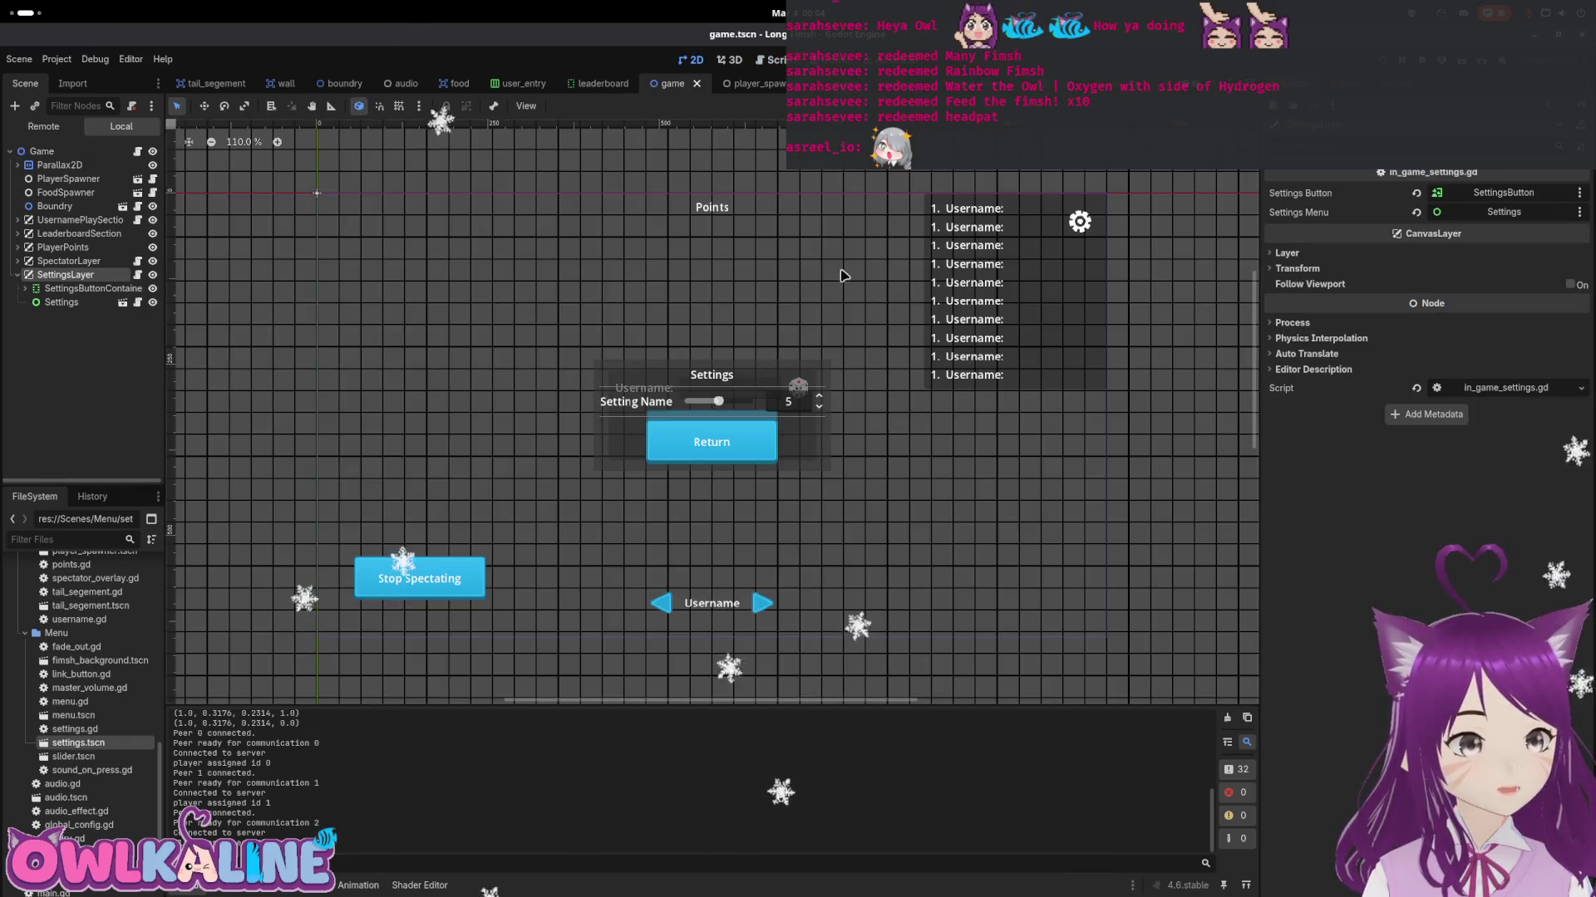
Step: Toggle SettingsLayer's and the Settings panel's visibility off and on while the game runs
click(152, 275)
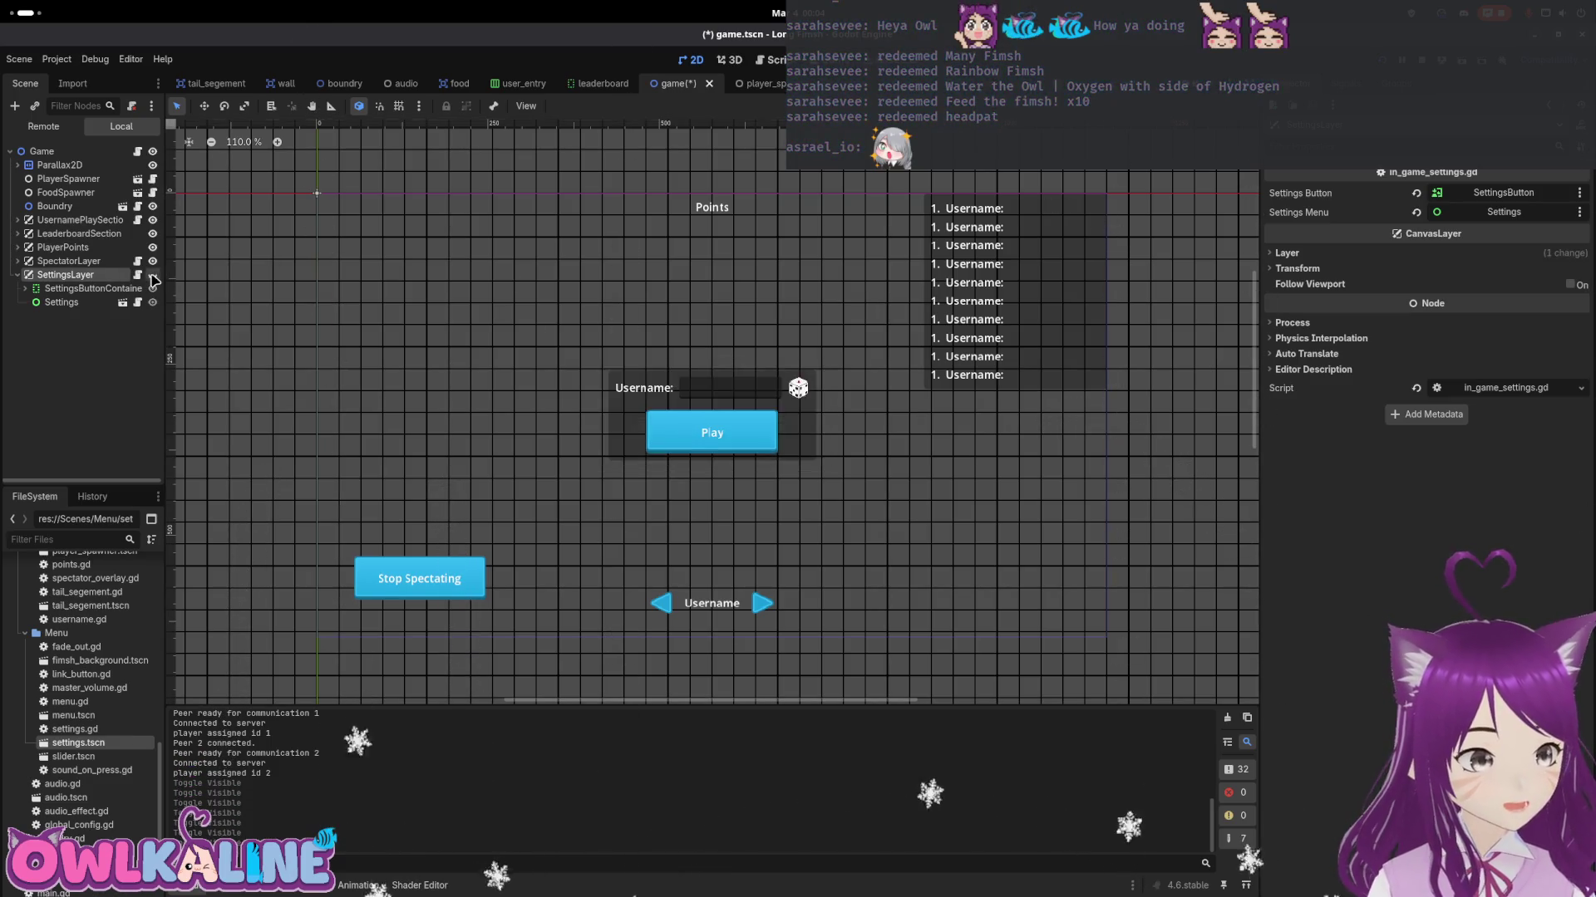
click(152, 304)
click(153, 303)
click(153, 303)
click(153, 303)
click(153, 303)
click(153, 304)
click(153, 303)
click(152, 304)
click(153, 303)
click(153, 304)
Step: Stop the running game with F8 and flip the settings panel's visibility off and on
key(F8)
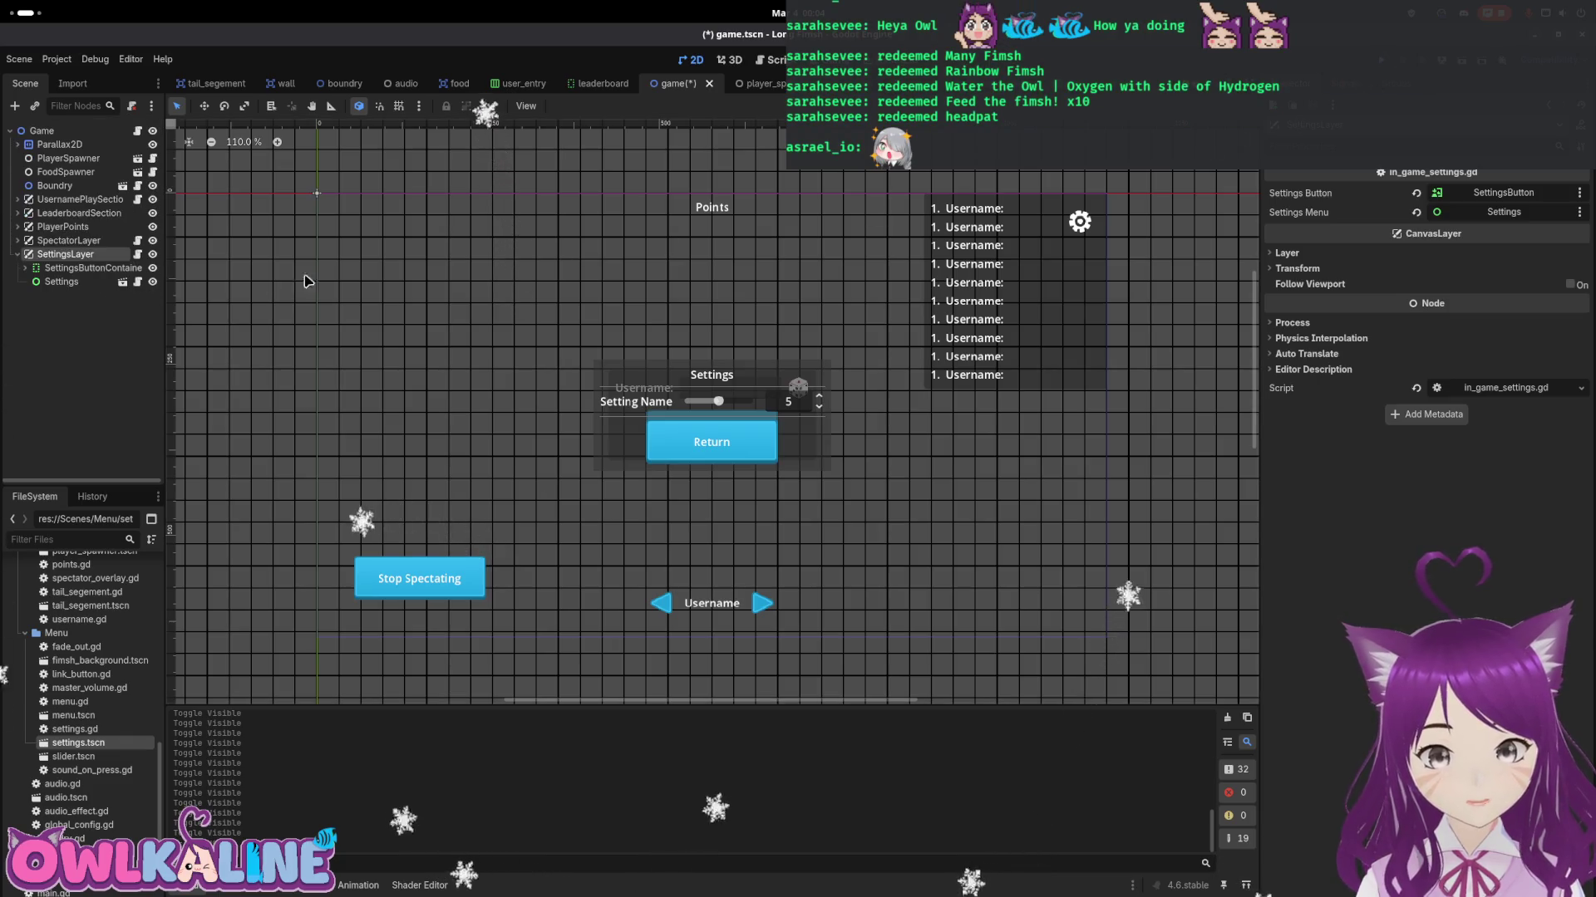
click(152, 282)
click(152, 282)
click(152, 282)
click(152, 283)
click(152, 282)
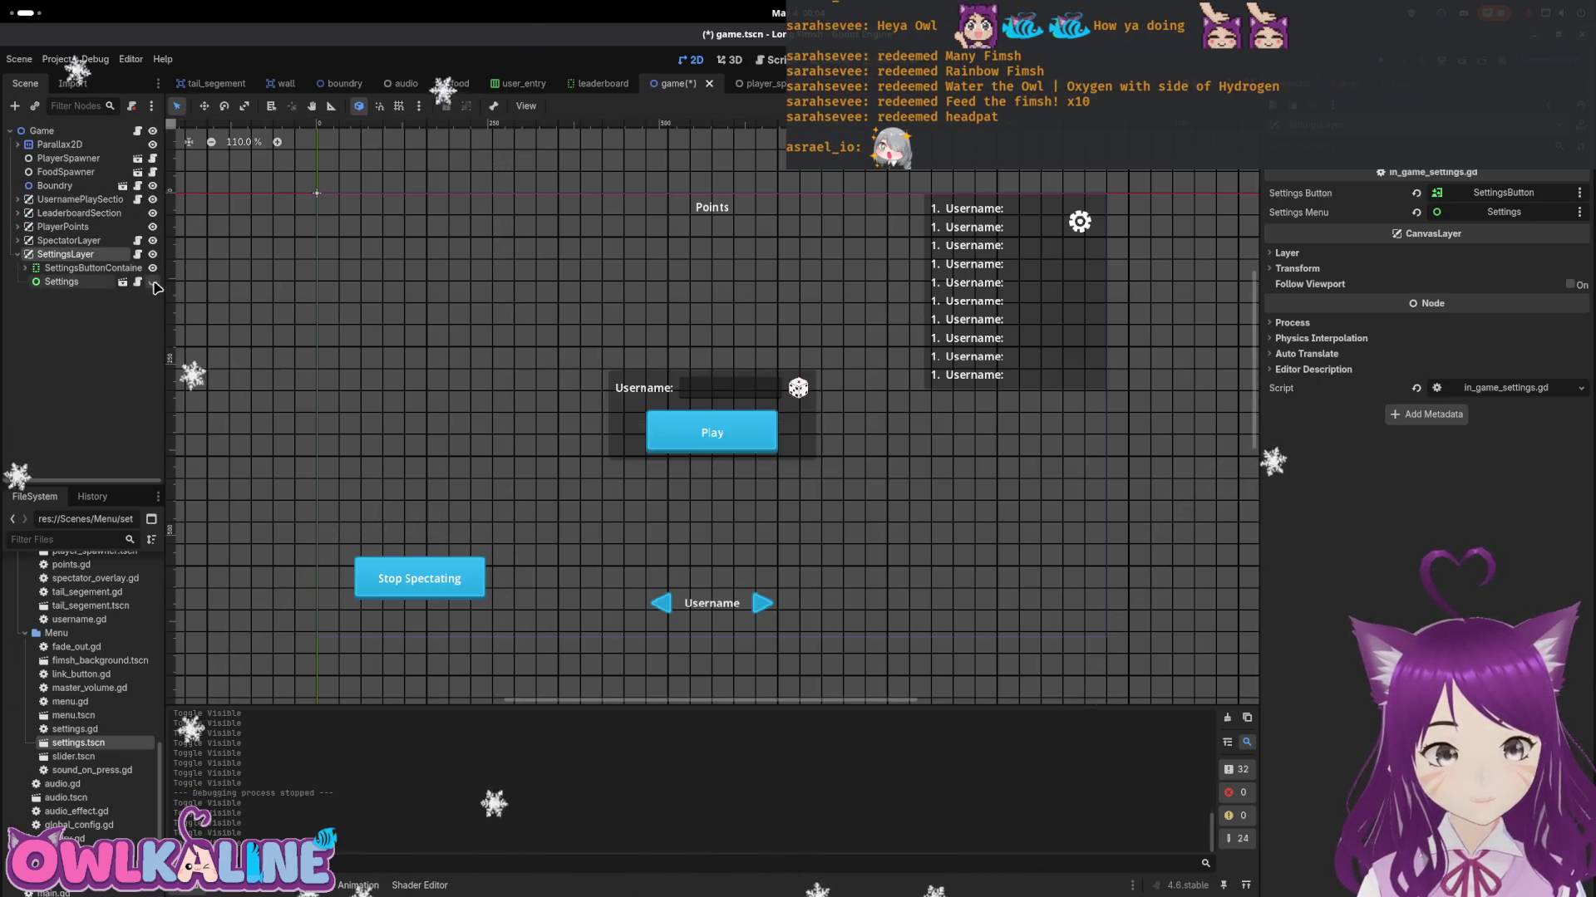
click(152, 282)
click(153, 282)
click(153, 282)
Step: Hide and reshow the SettingsLayer panel, then open its in_game_settings.gd script
click(152, 255)
click(152, 255)
click(153, 254)
click(152, 254)
click(152, 255)
click(152, 255)
click(152, 255)
click(152, 255)
click(153, 255)
click(153, 255)
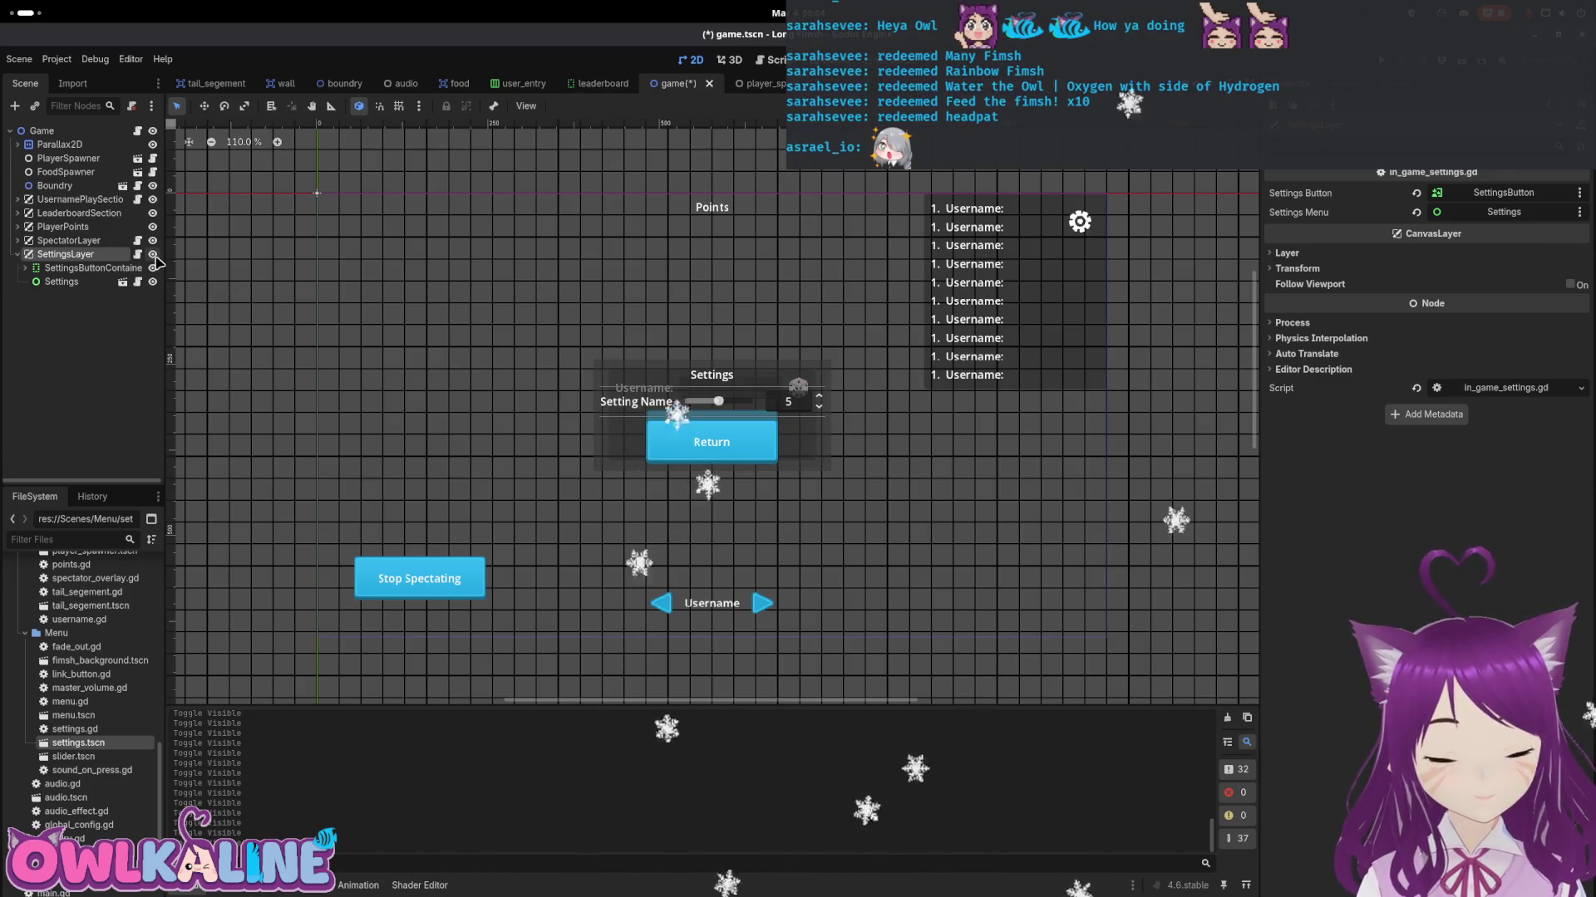
click(138, 254)
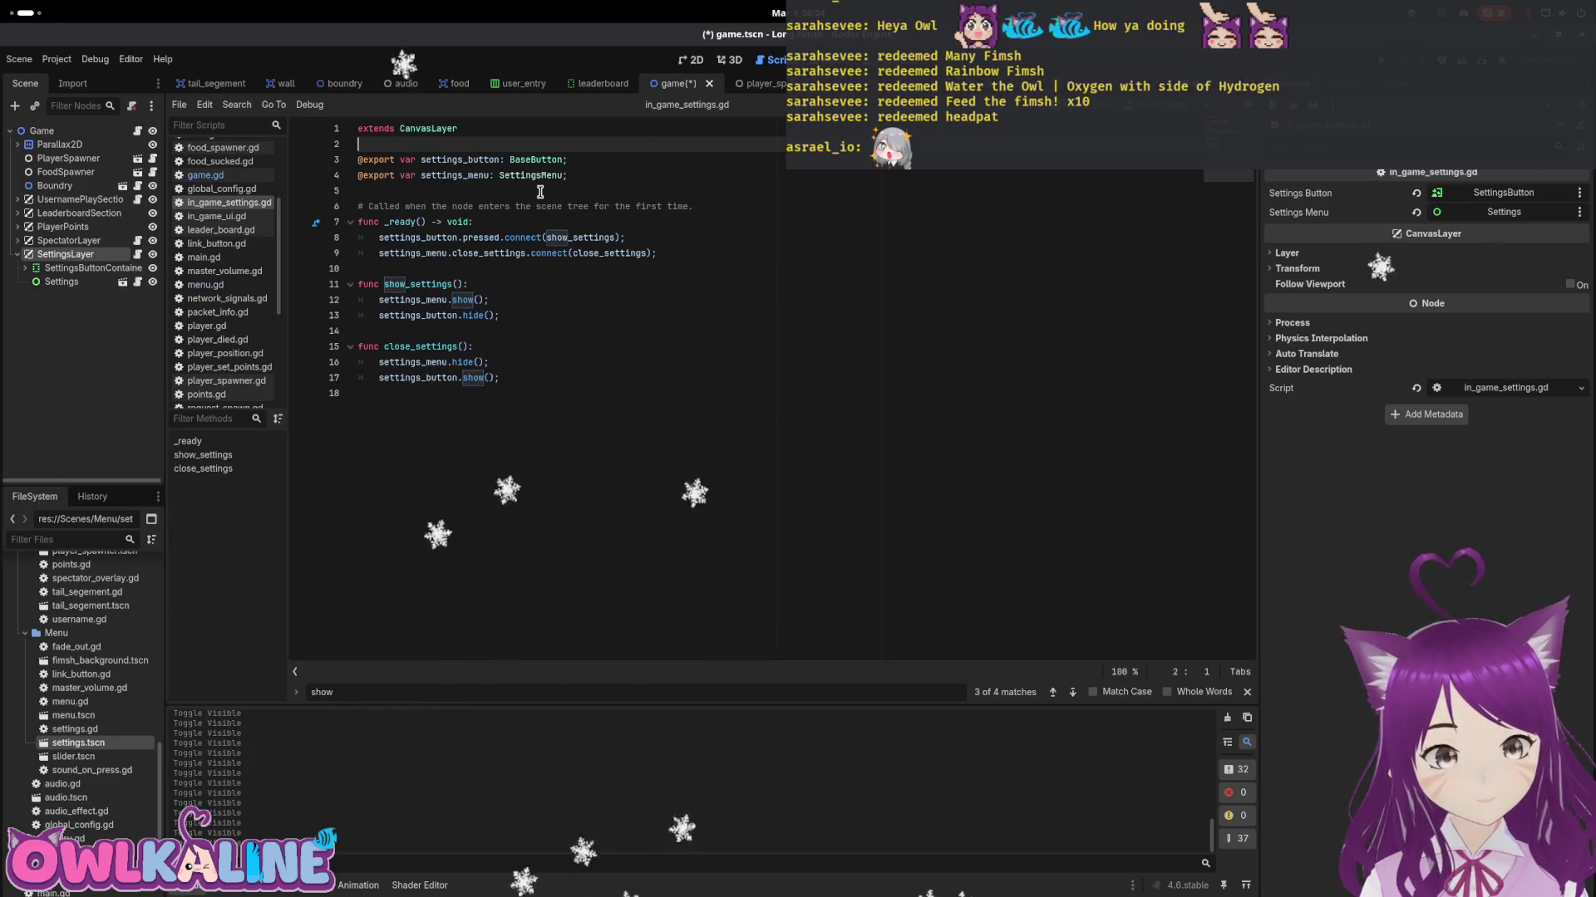
Step: Declare settings_shown and settings_hidden signals in in_game_settings.gd and save
key(Return)
key(Return)
key(Up)
text(si)
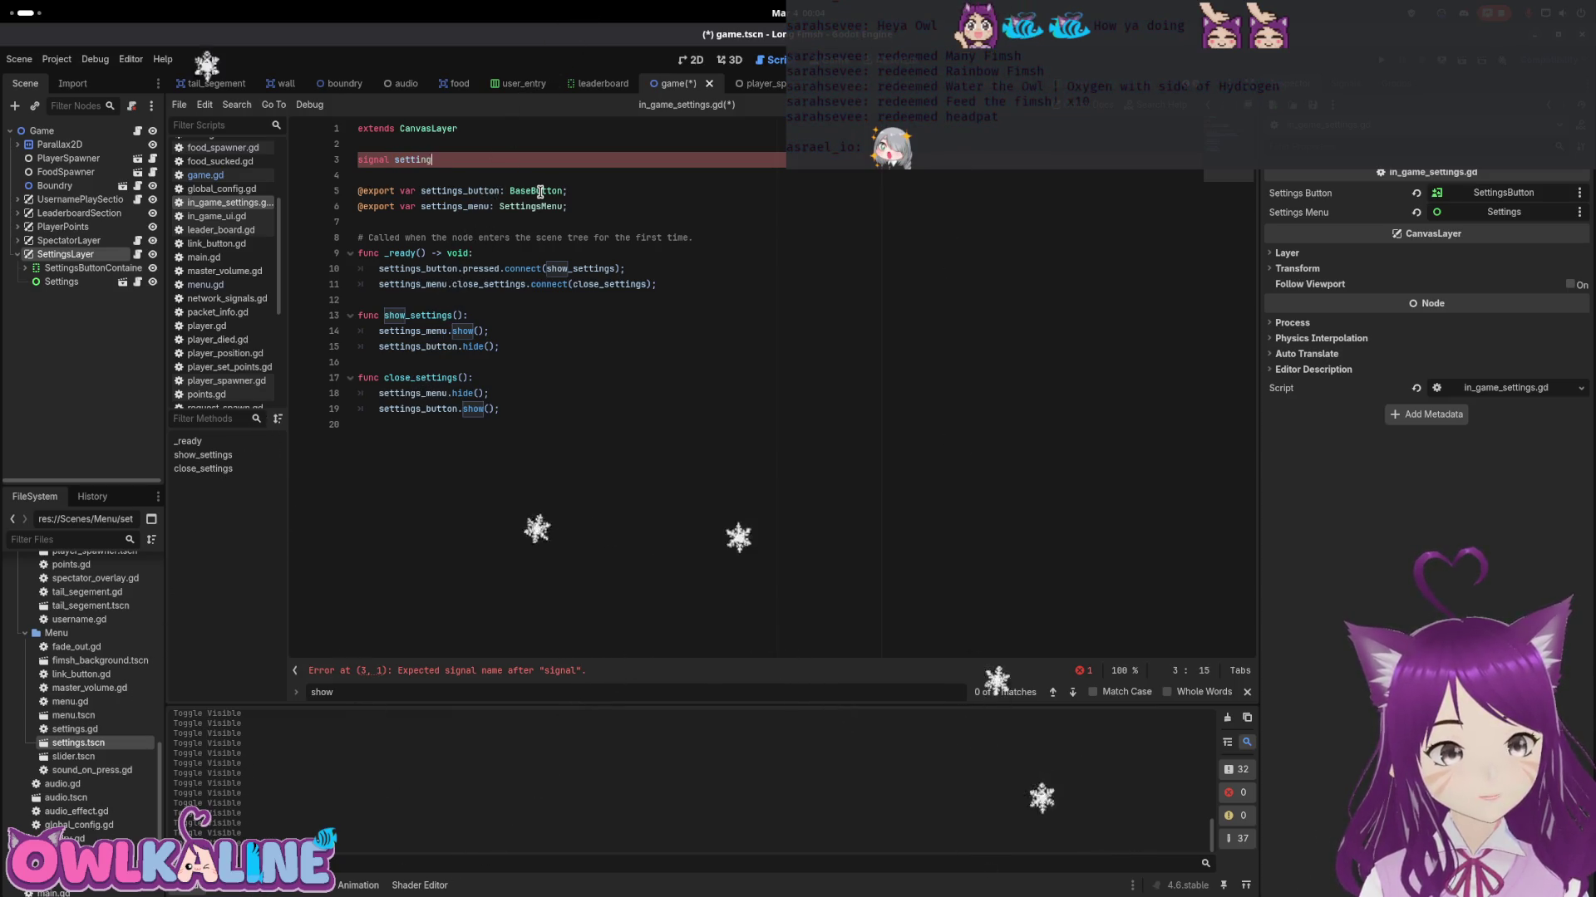
text(;)
key(Return)
text(signa)
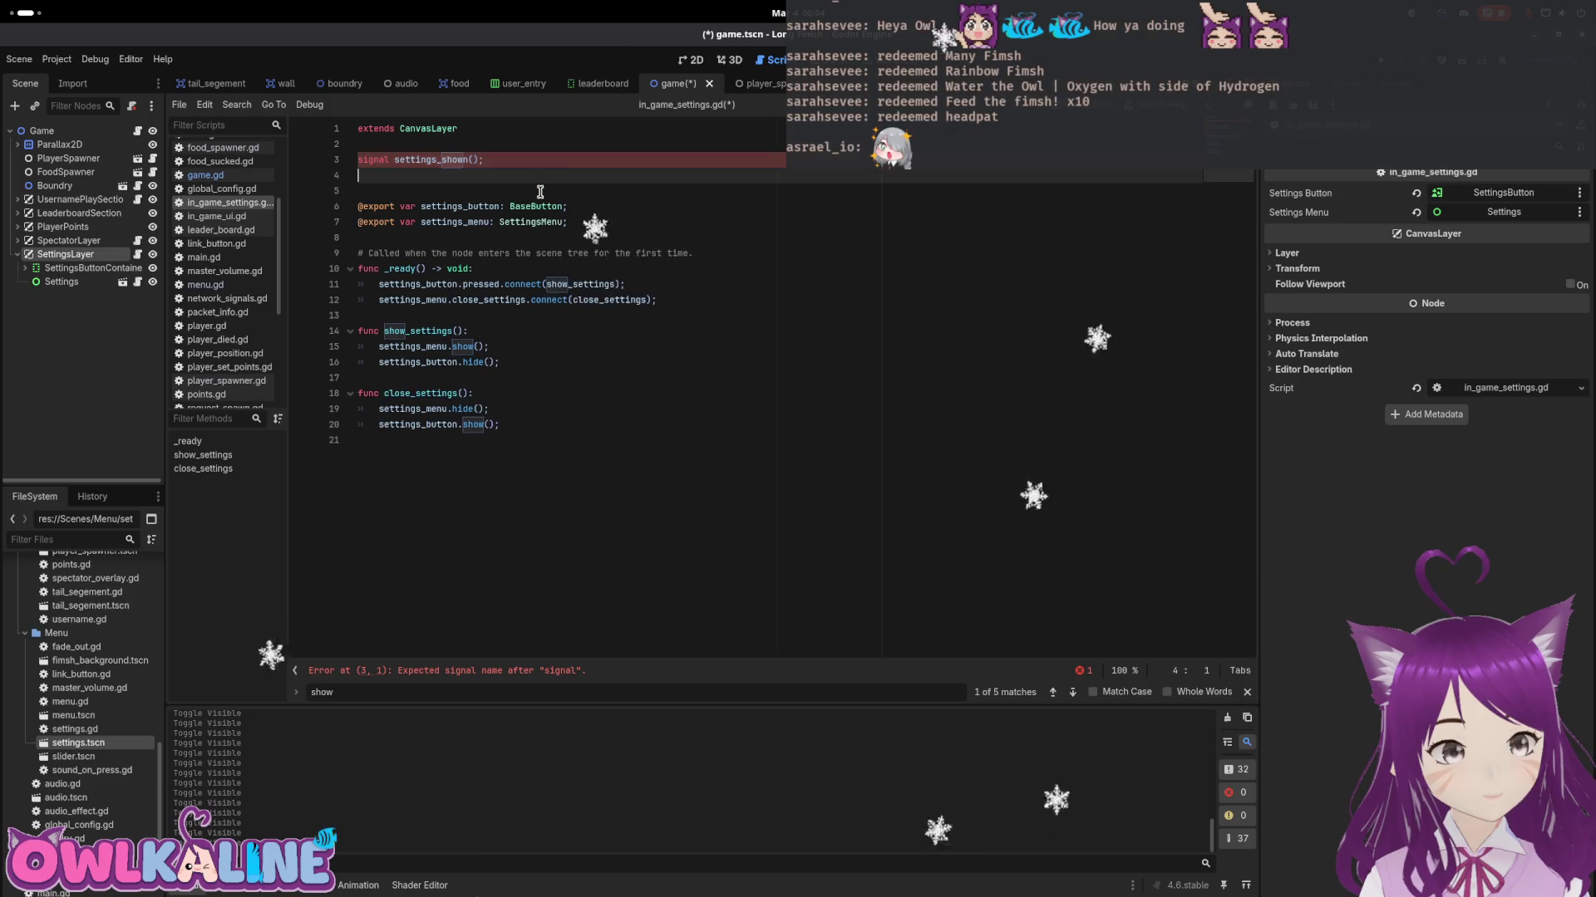
text(l settings_hidden();)
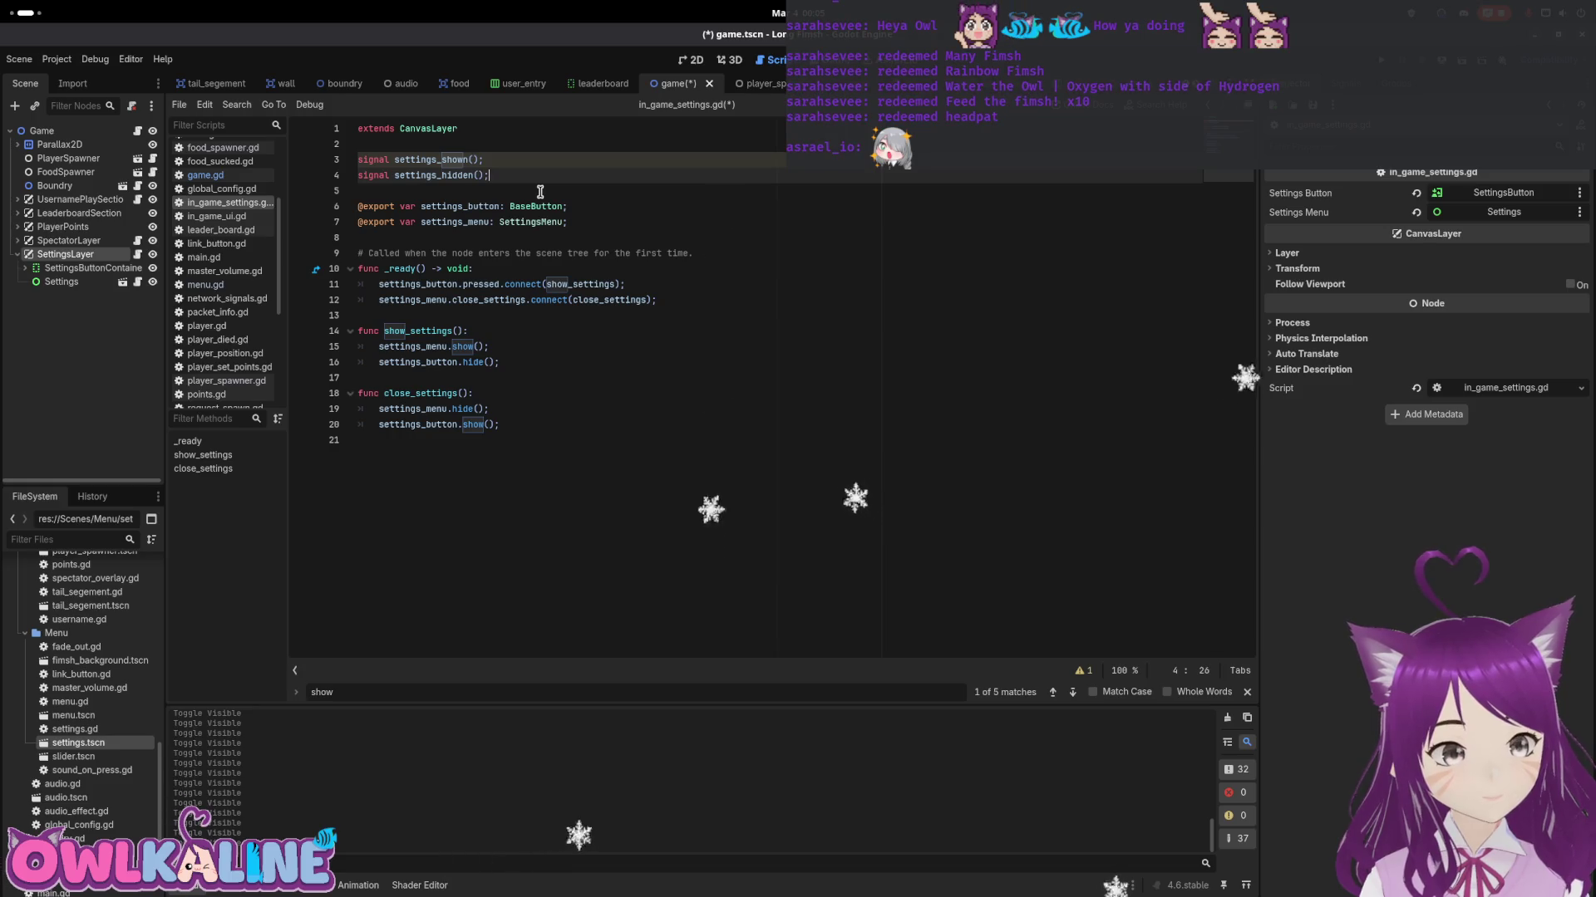
key(ctrl+s)
Step: Inspect the Settings node's properties, then return to SettingsLayer's two new signal declarations
drag(490, 175, 321, 156)
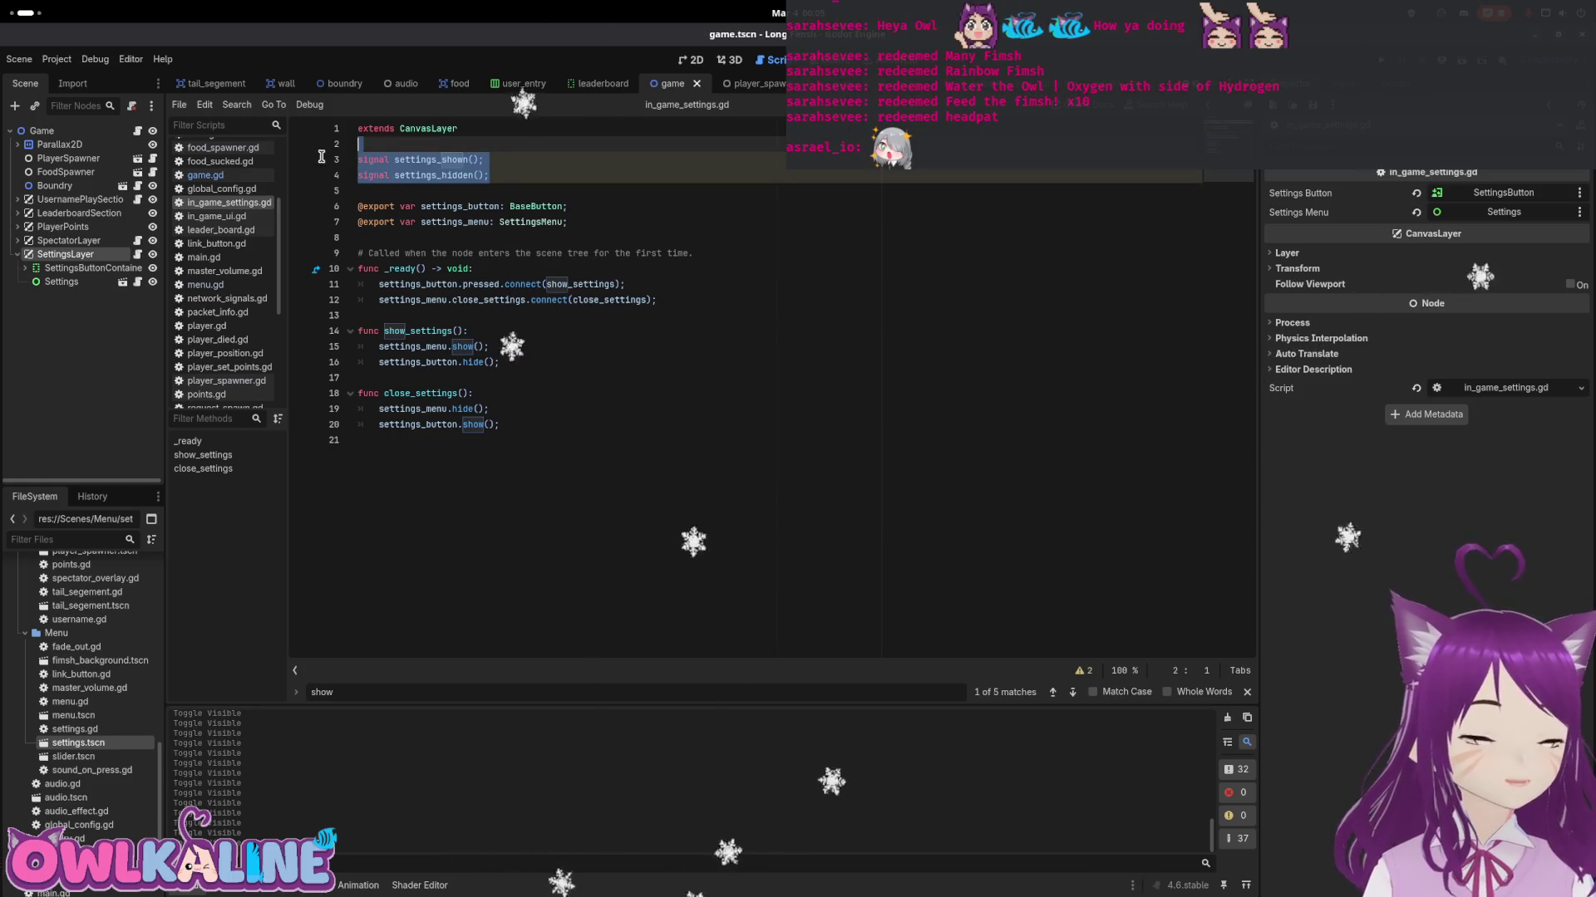
click(92, 267)
click(82, 280)
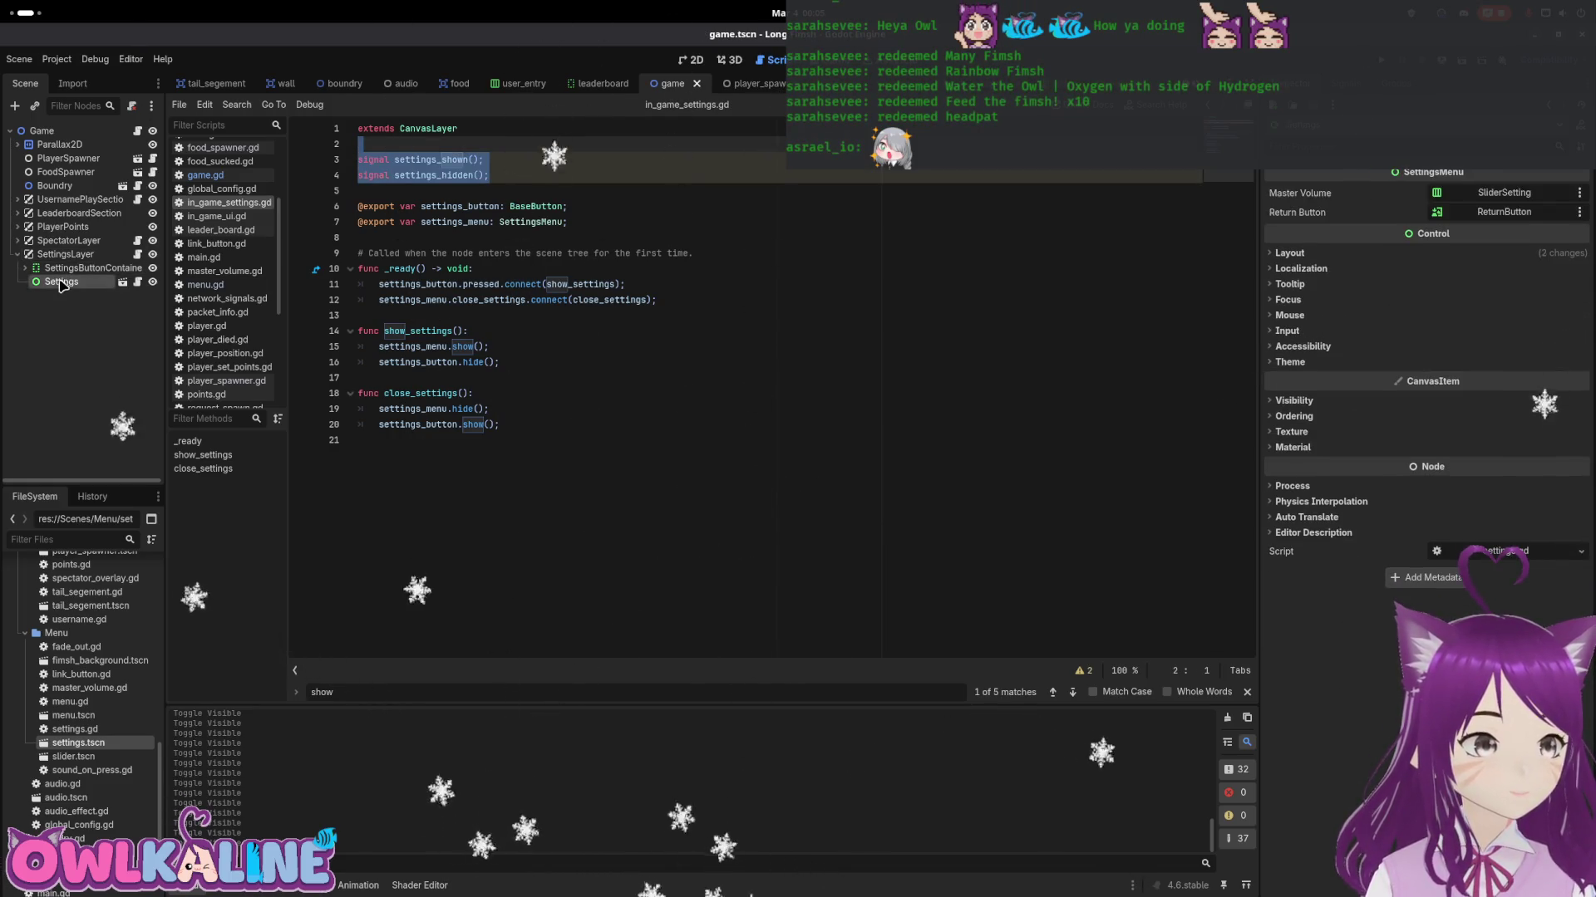
click(65, 253)
drag(492, 175, 338, 148)
Step: Add a settings_shown.emit() call at the end of show_settings
click(526, 359)
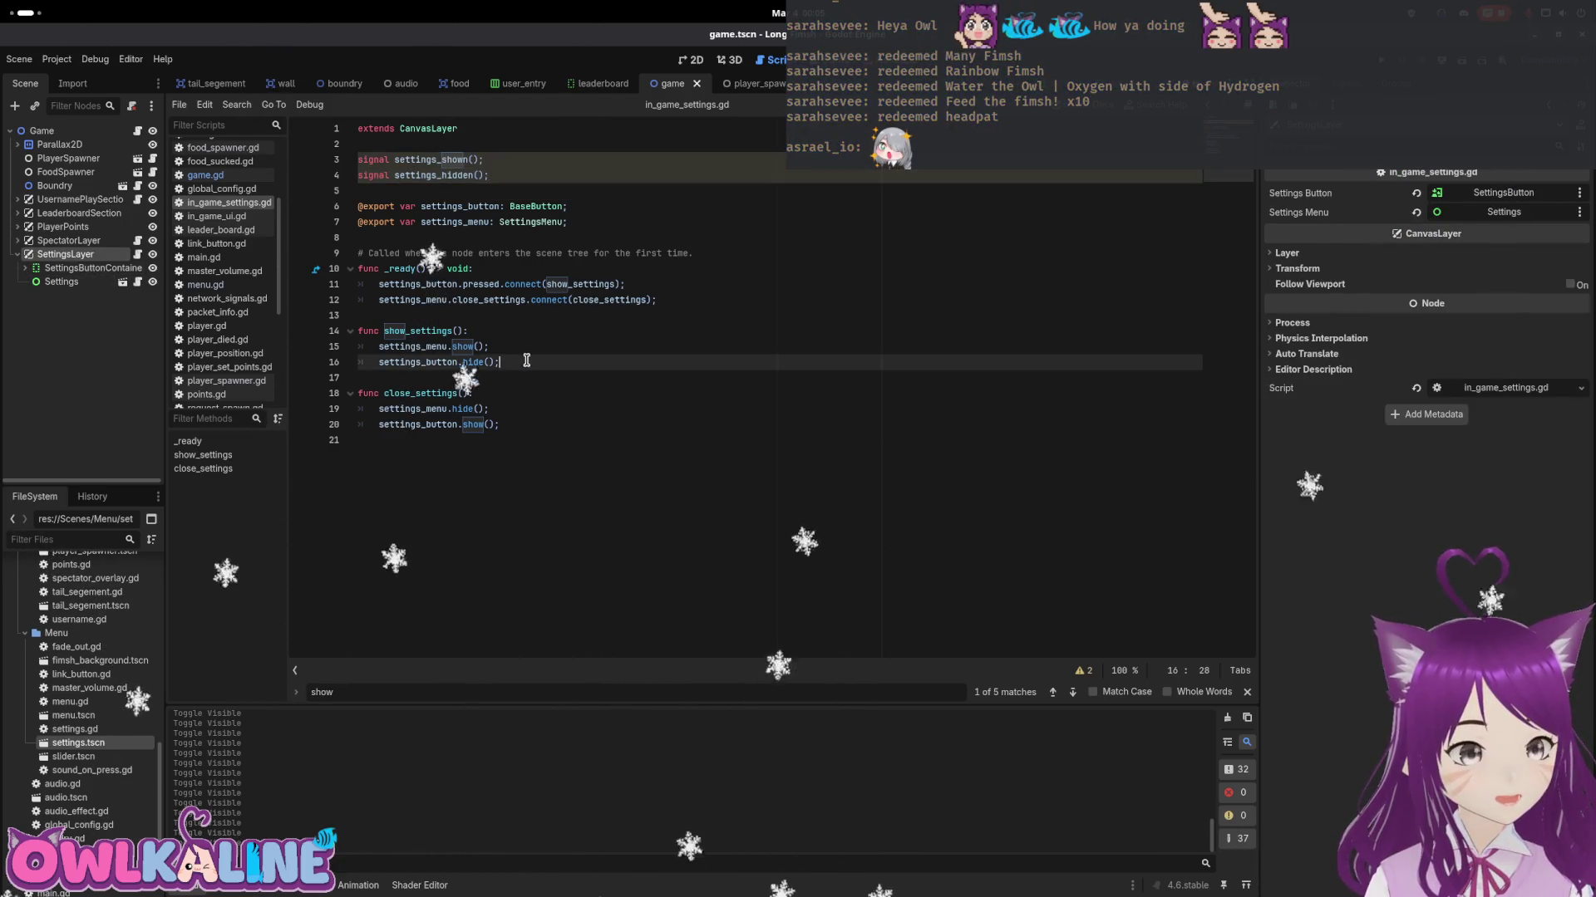
key(Return)
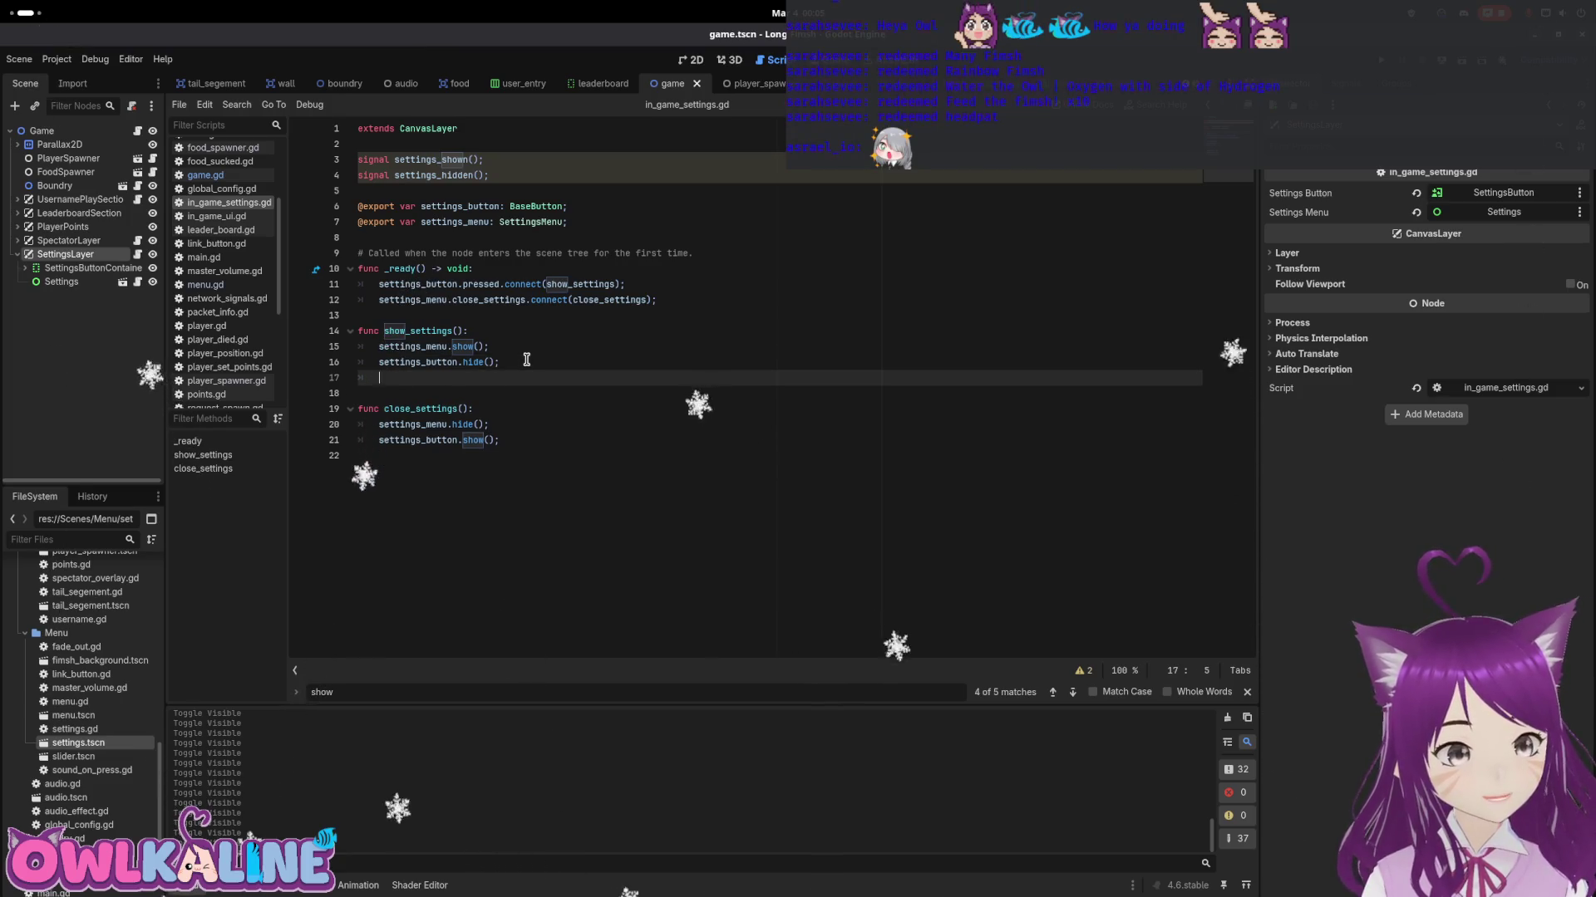
text(awr)
key(BackSpace)
key(BackSpace)
key(BackSpace)
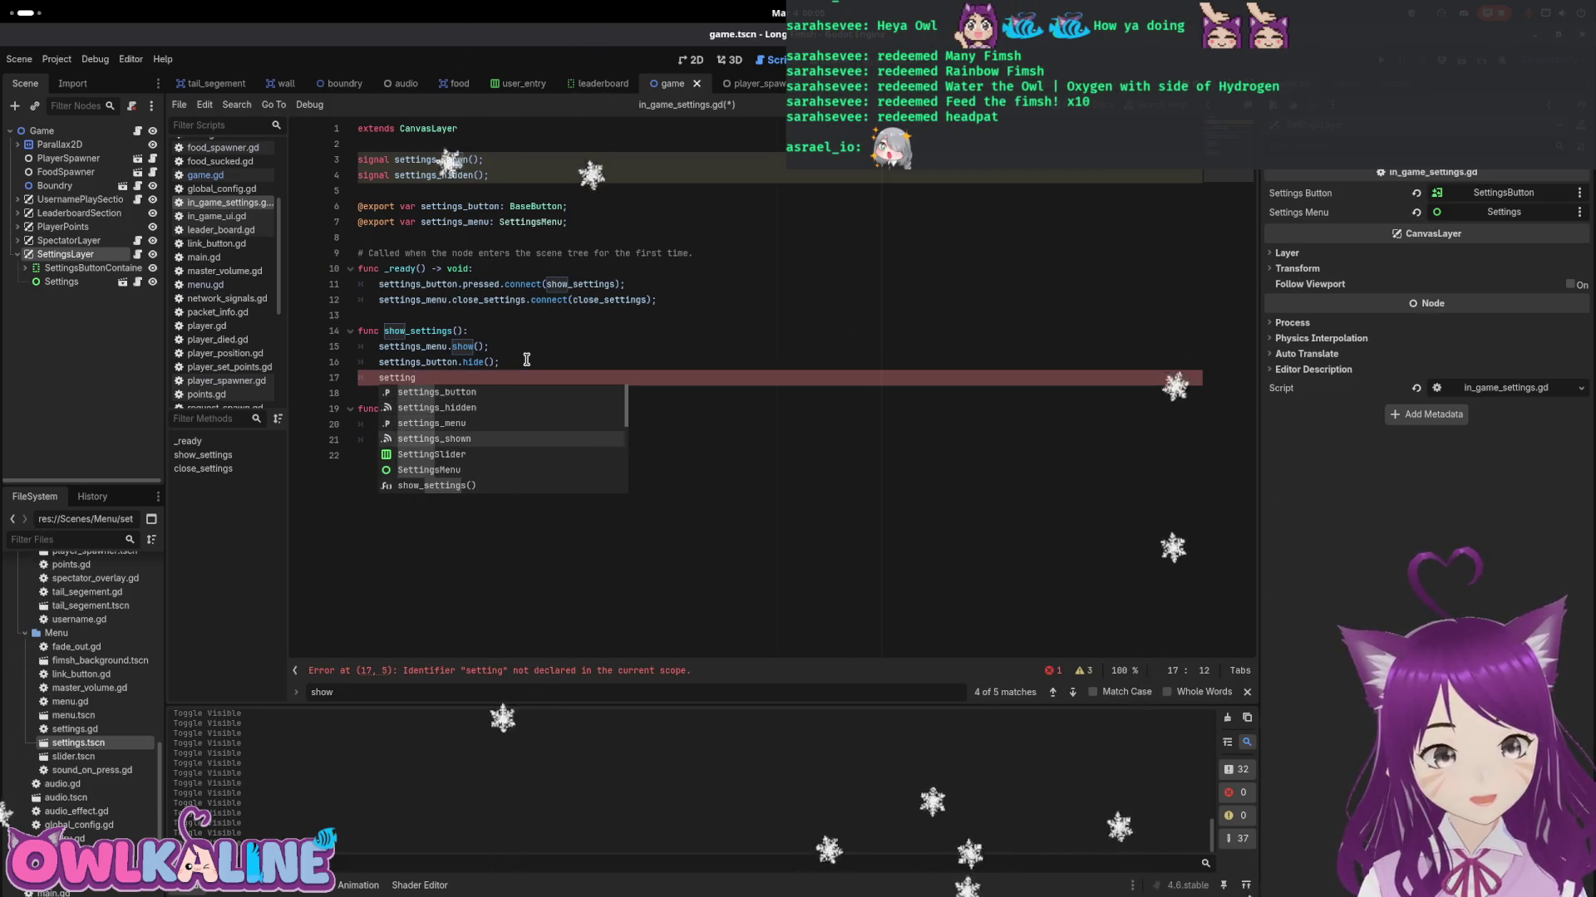
key(Escape)
text(s_shown();)
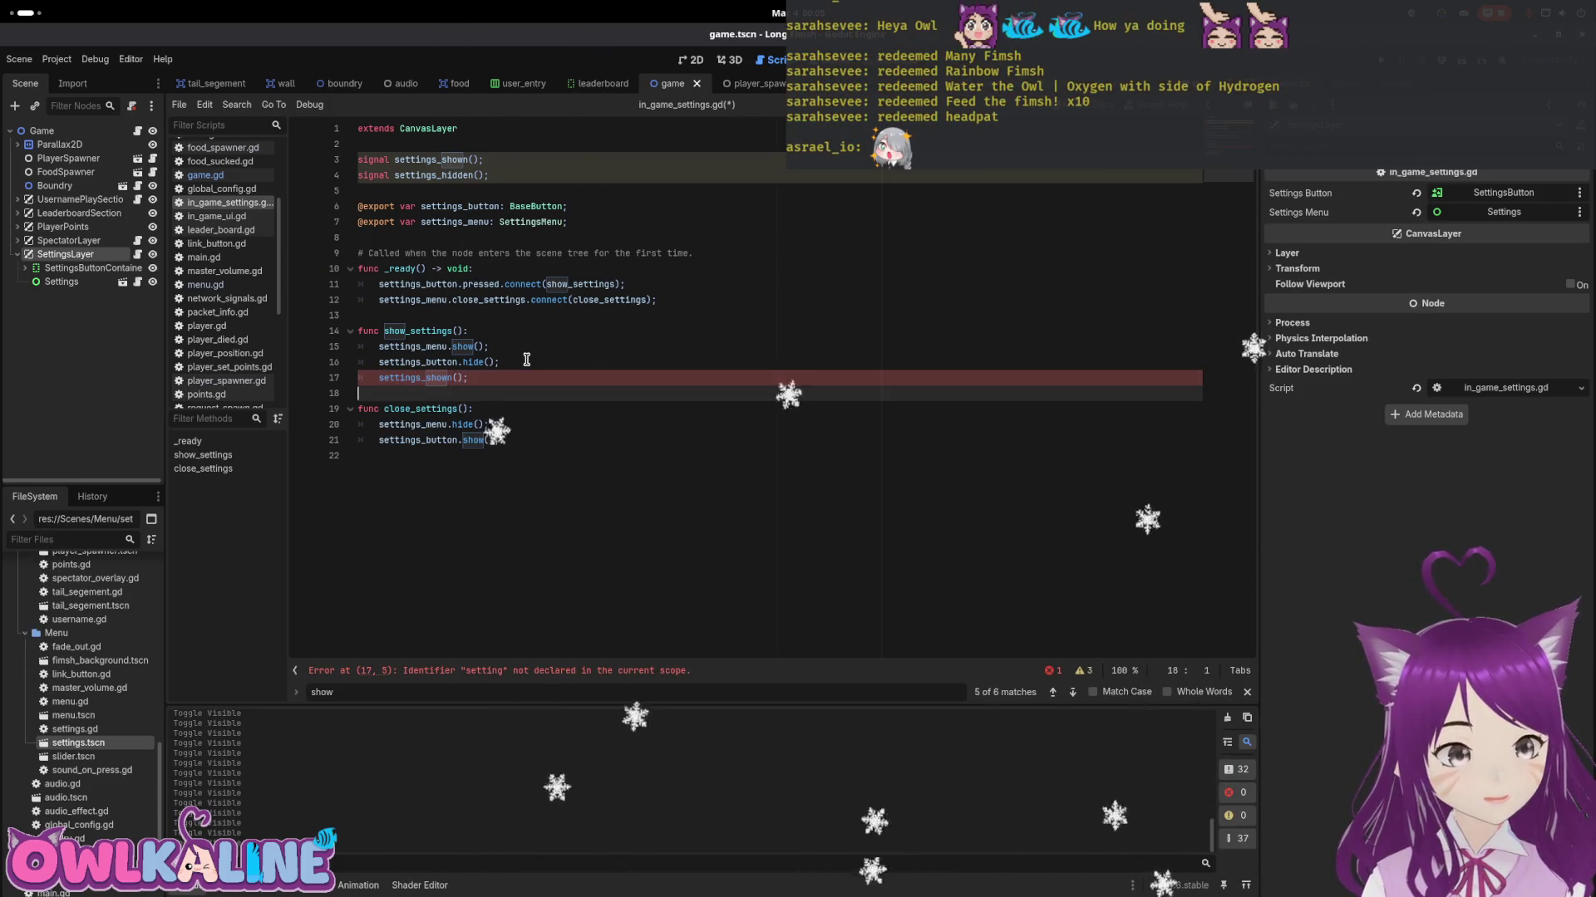
Step: Add settings_hidden.emit() at the end of close_settings, then go to line 28 of game.gd
key(Down)
key(Down)
key(Down)
key(Return)
text(s)
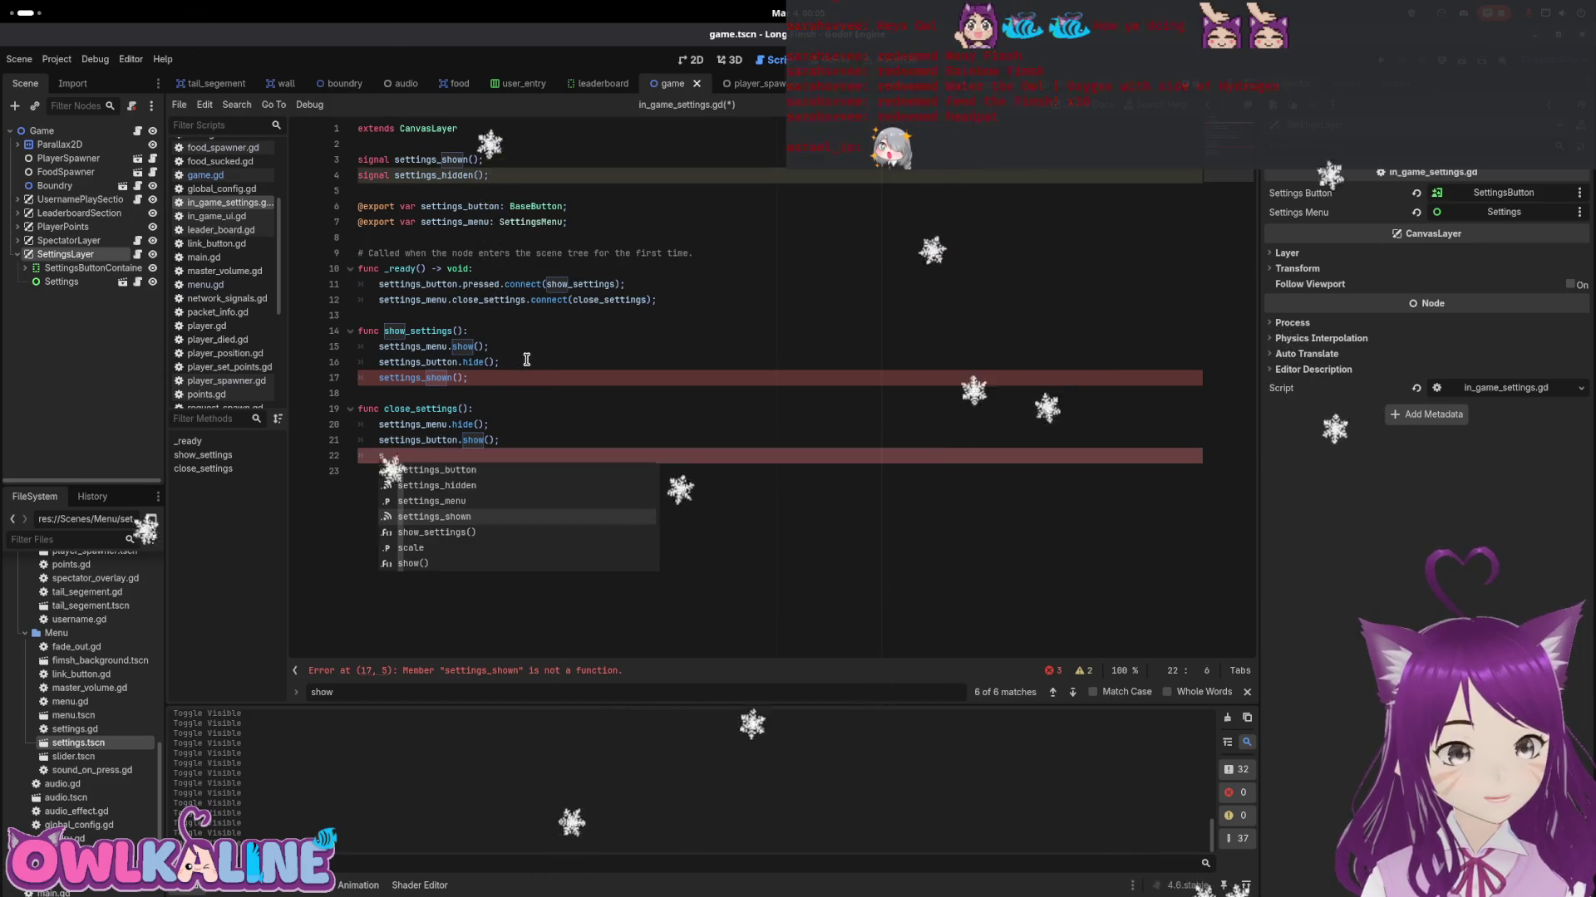
text(ettings)
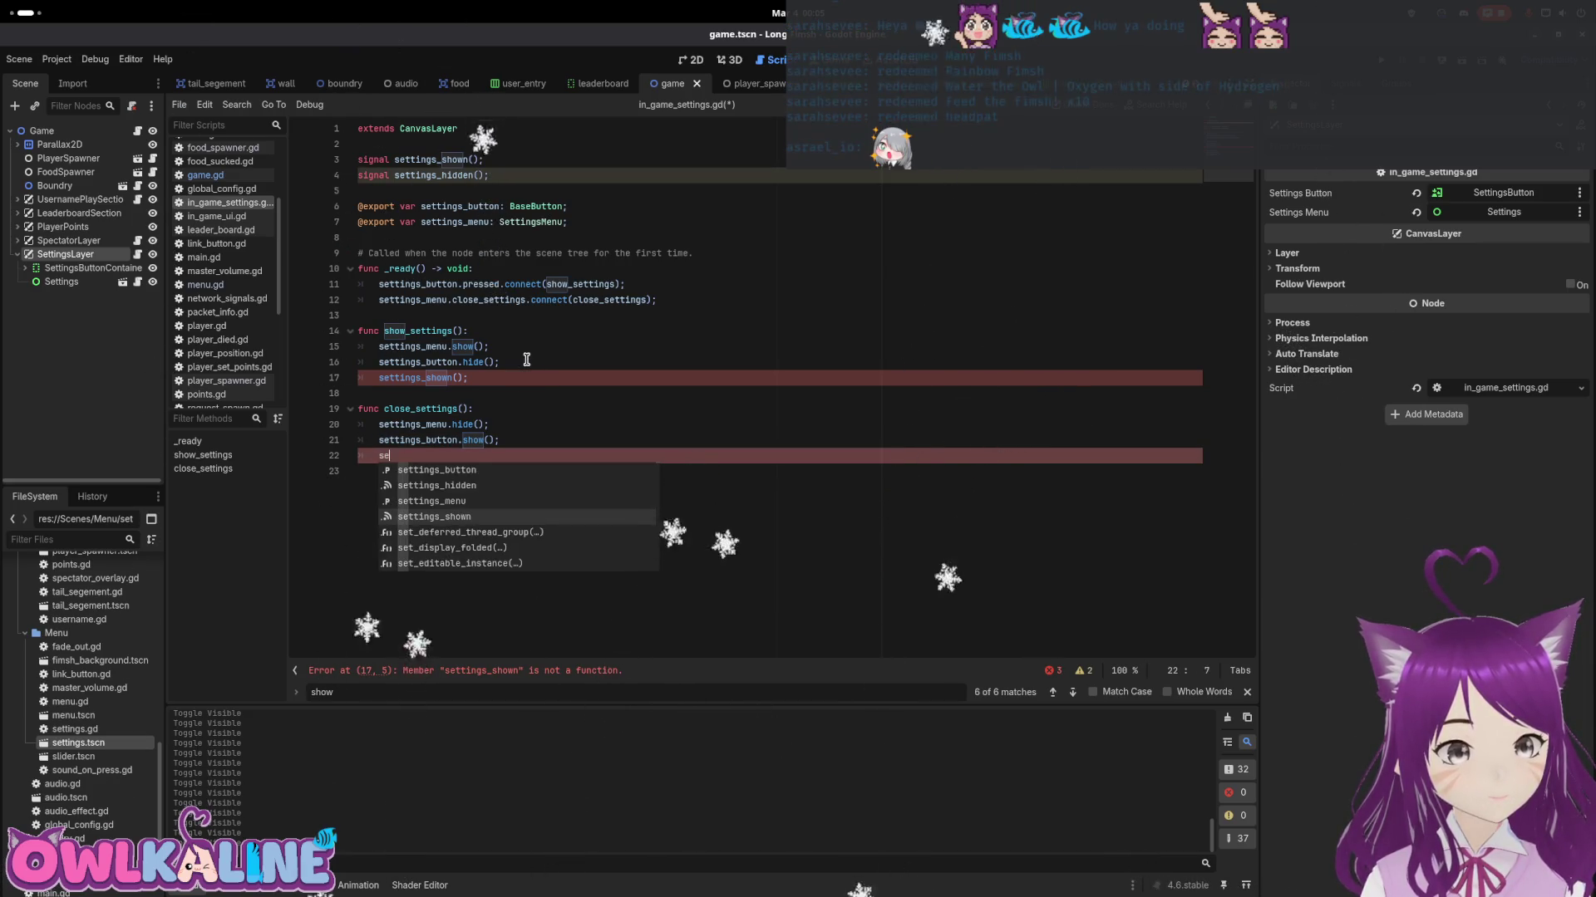
text(_)
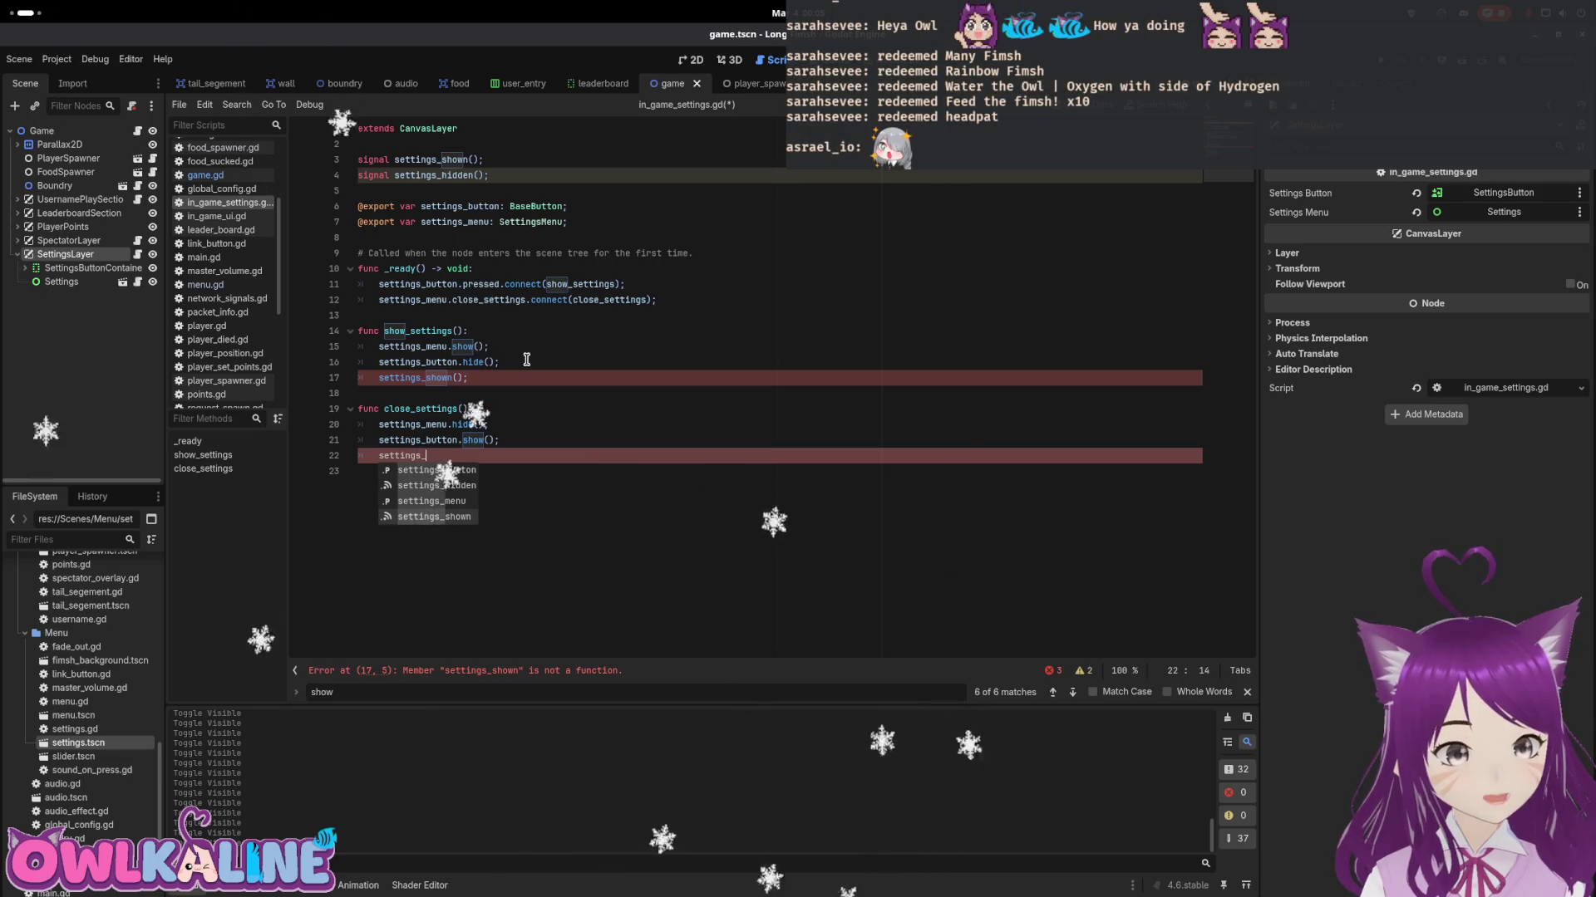
text(hidden.emit())
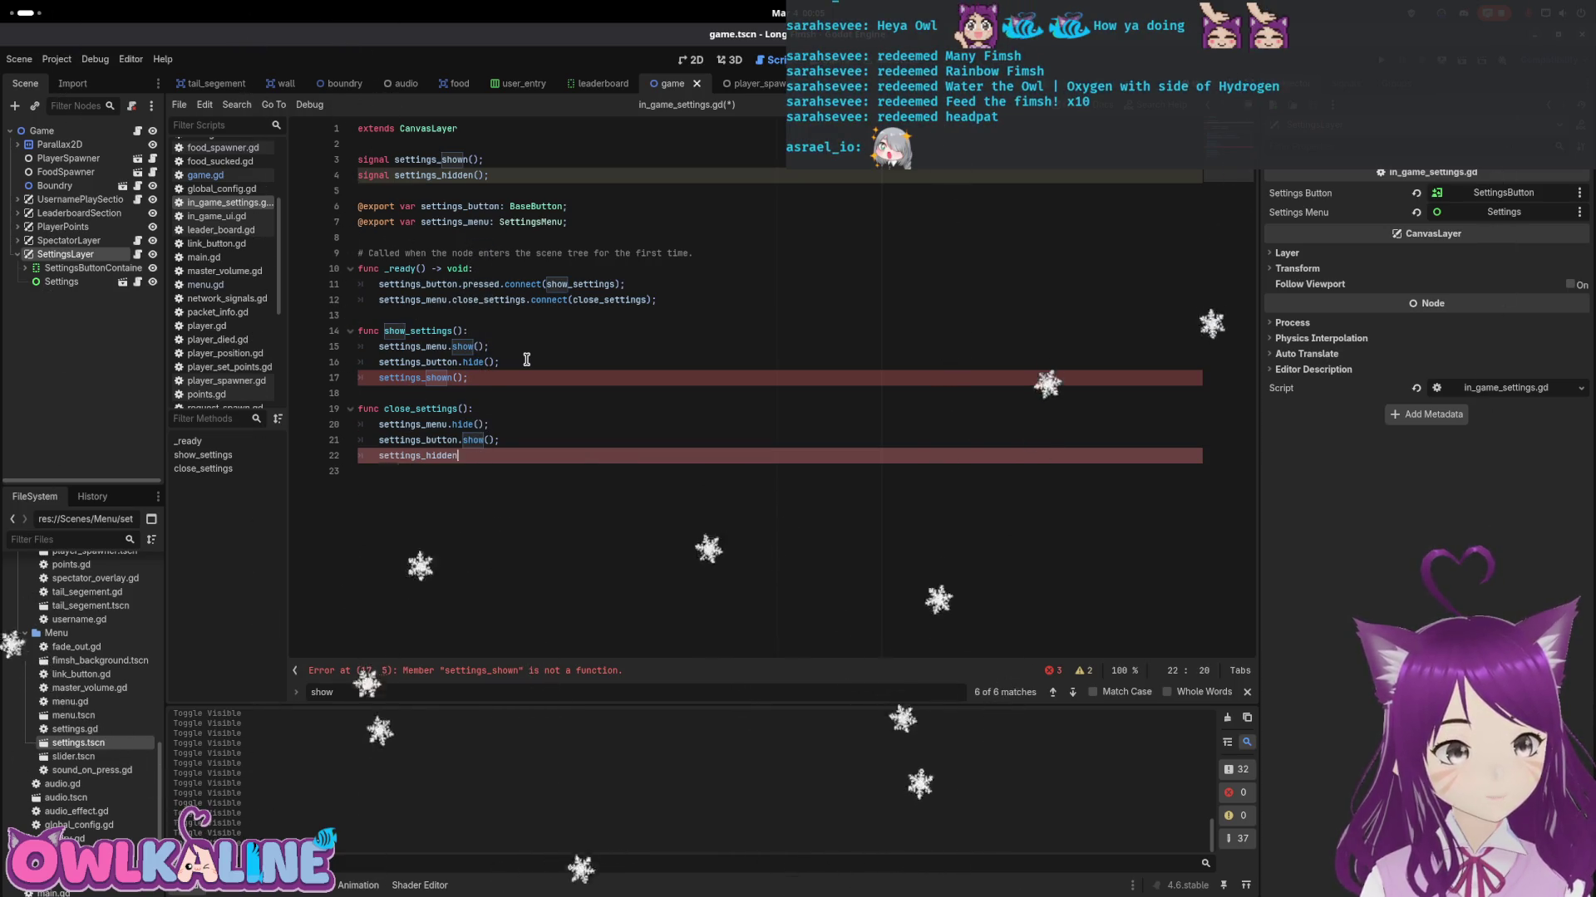
text(;)
key(Up)
key(Up)
key(Up)
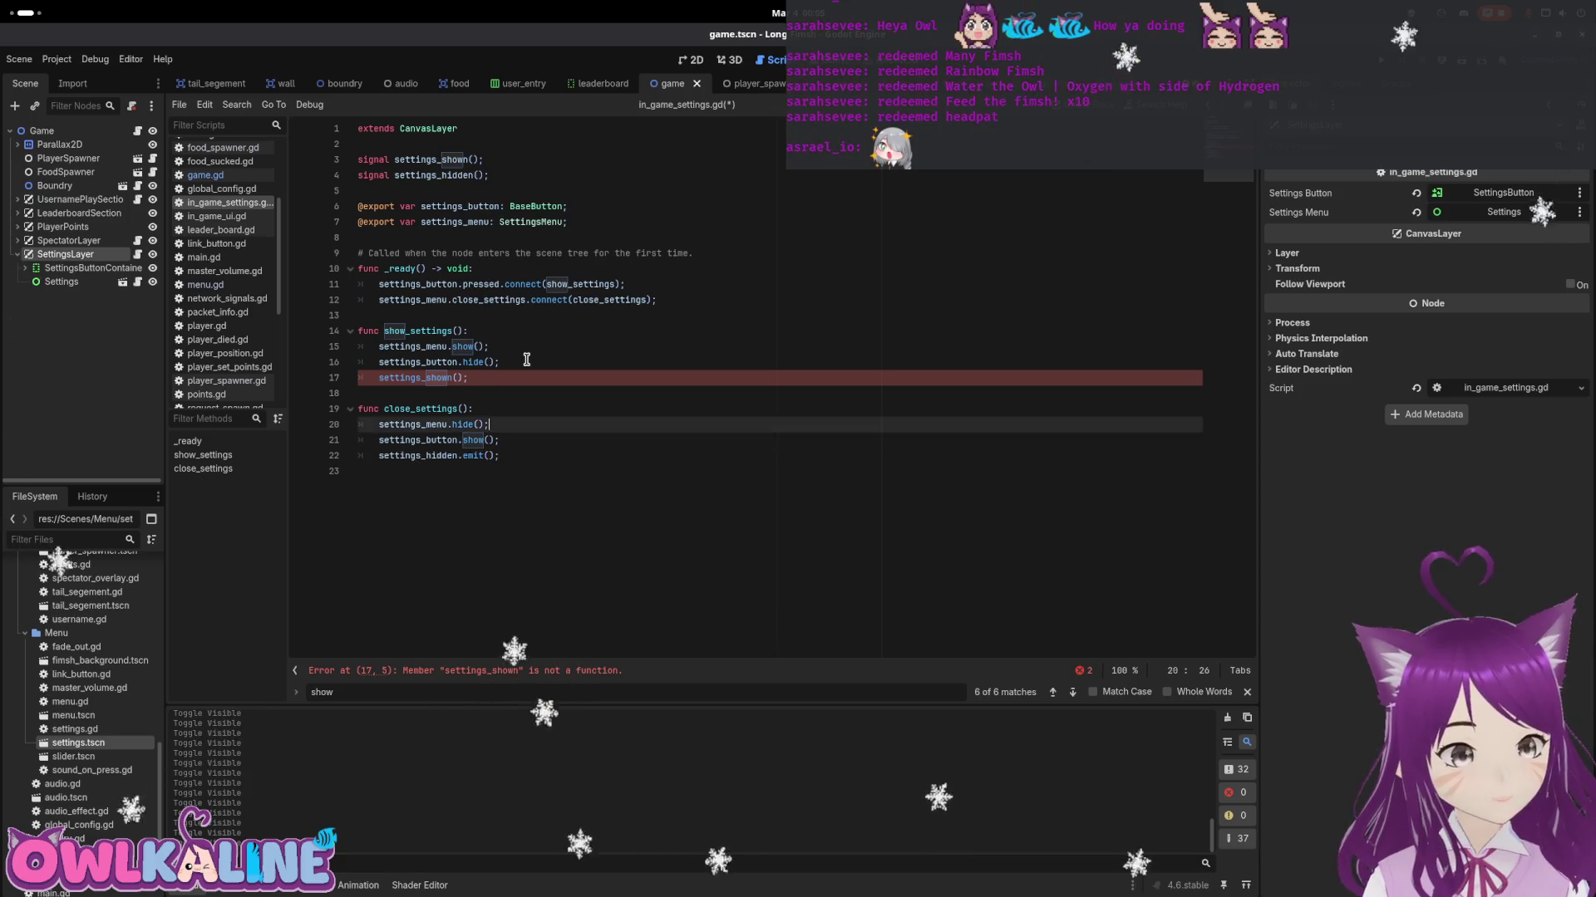
key(Left)
key(Left)
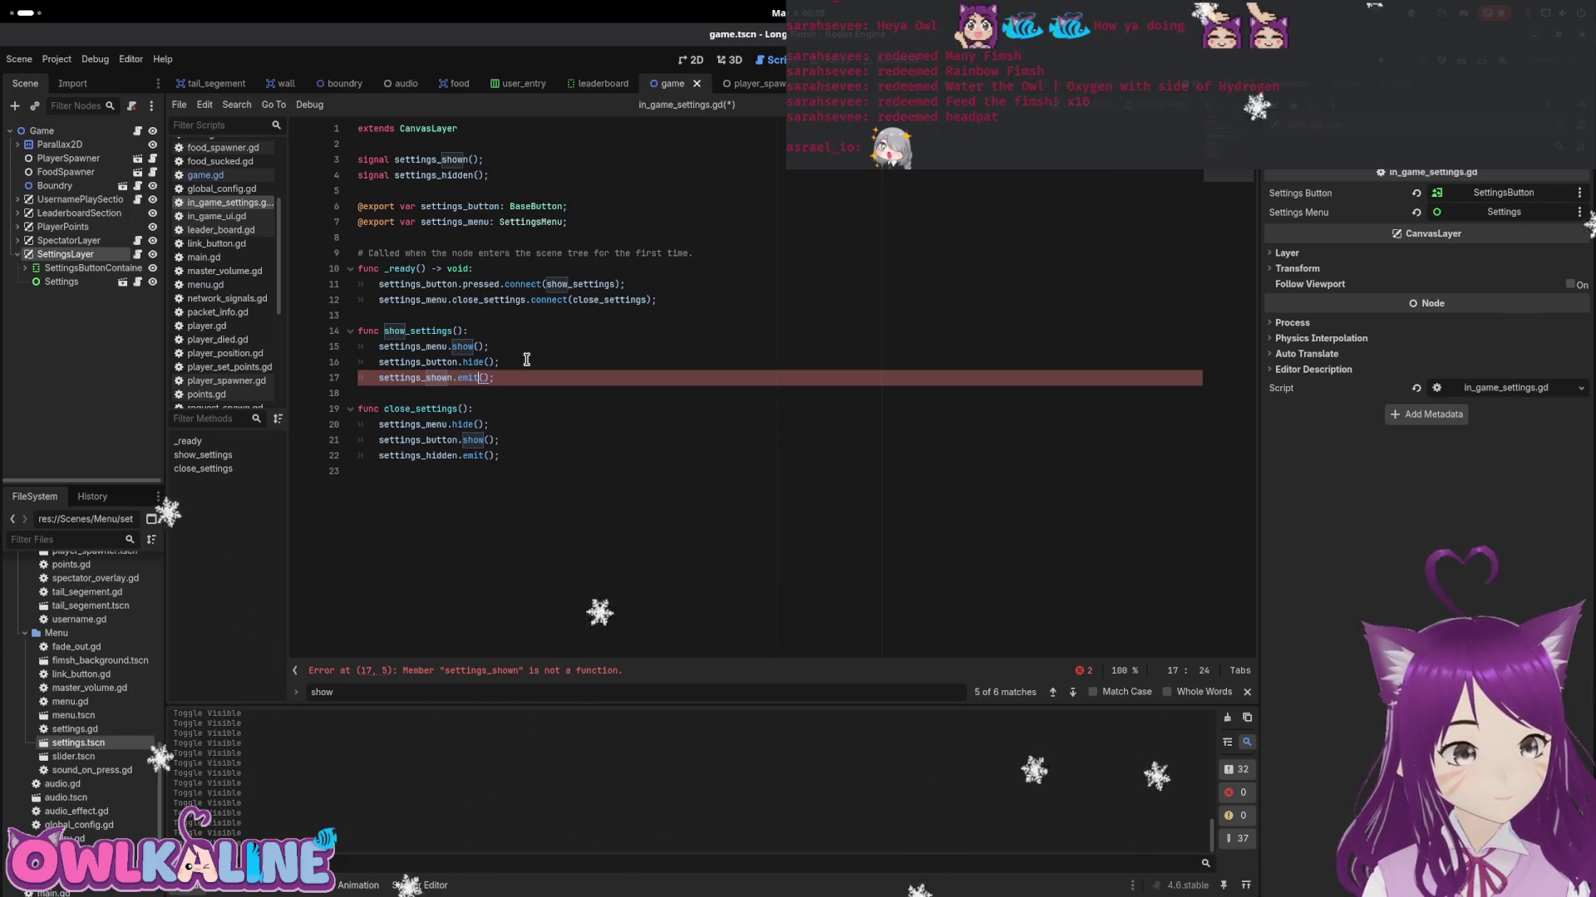
click(511, 367)
click(138, 131)
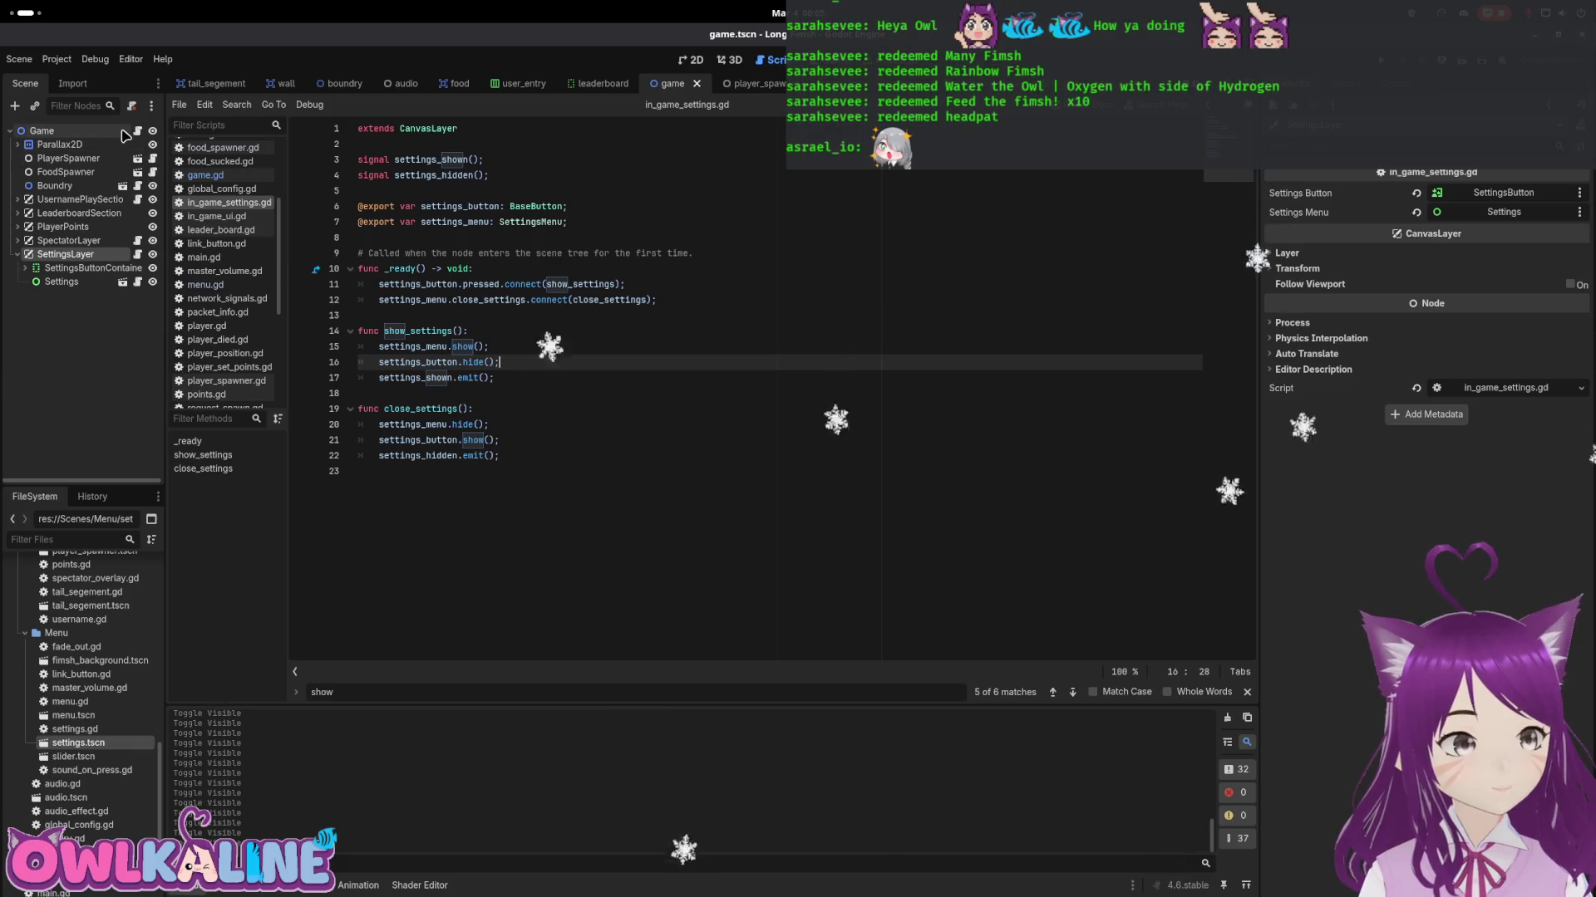
click(487, 408)
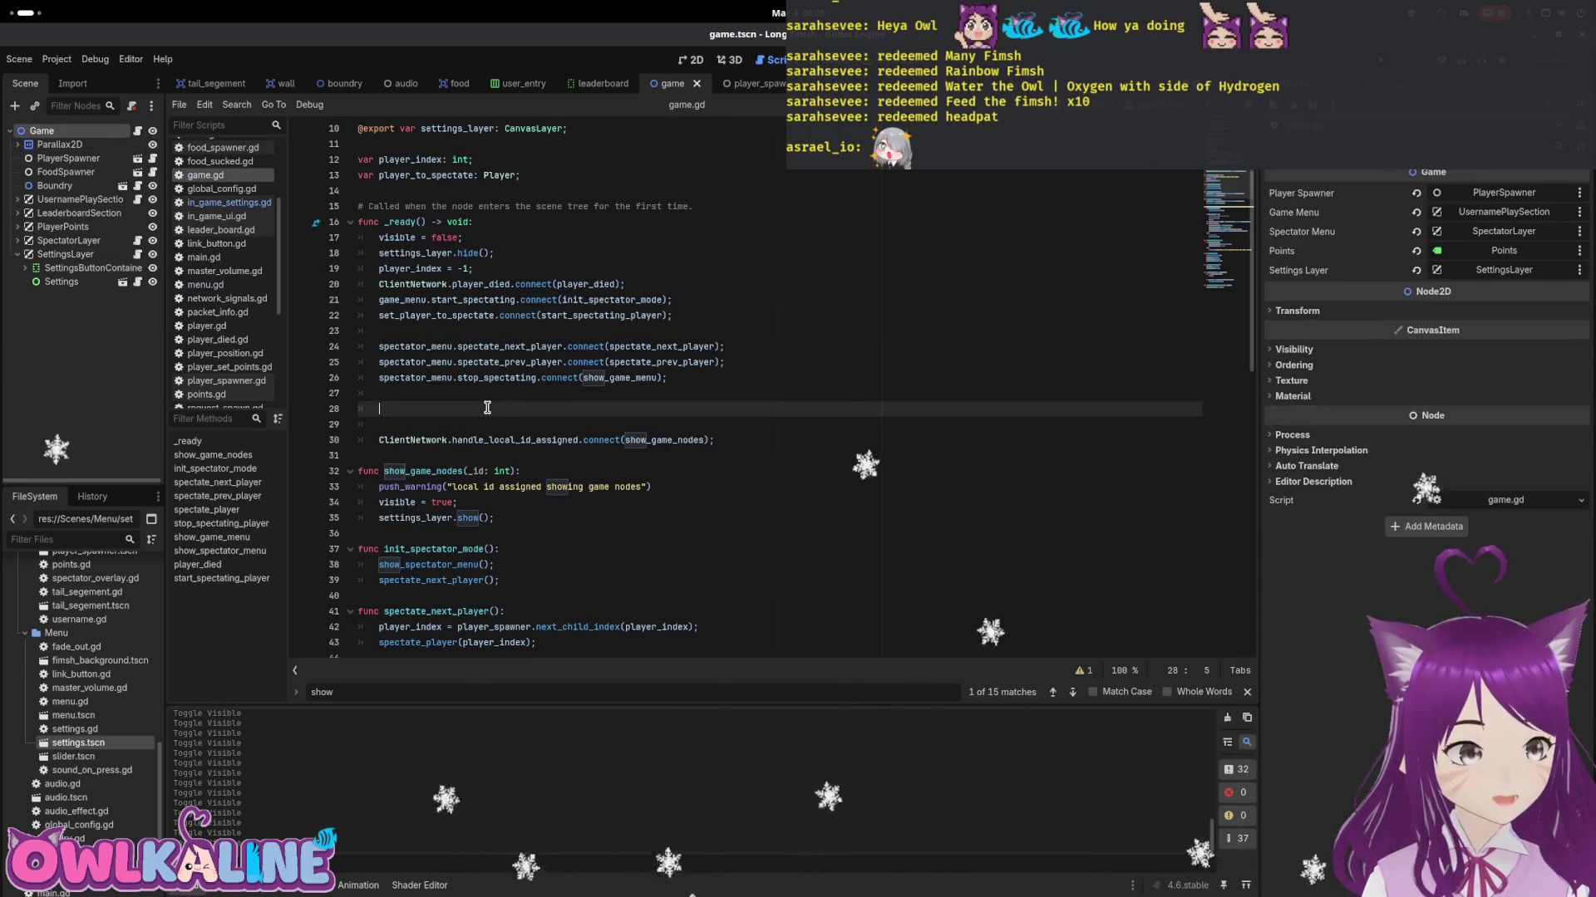
Step: Discard the unfinished settings_layer line and add 'class_name SettingsLayer' to in_game_settings.gd
text(ings_layer.s)
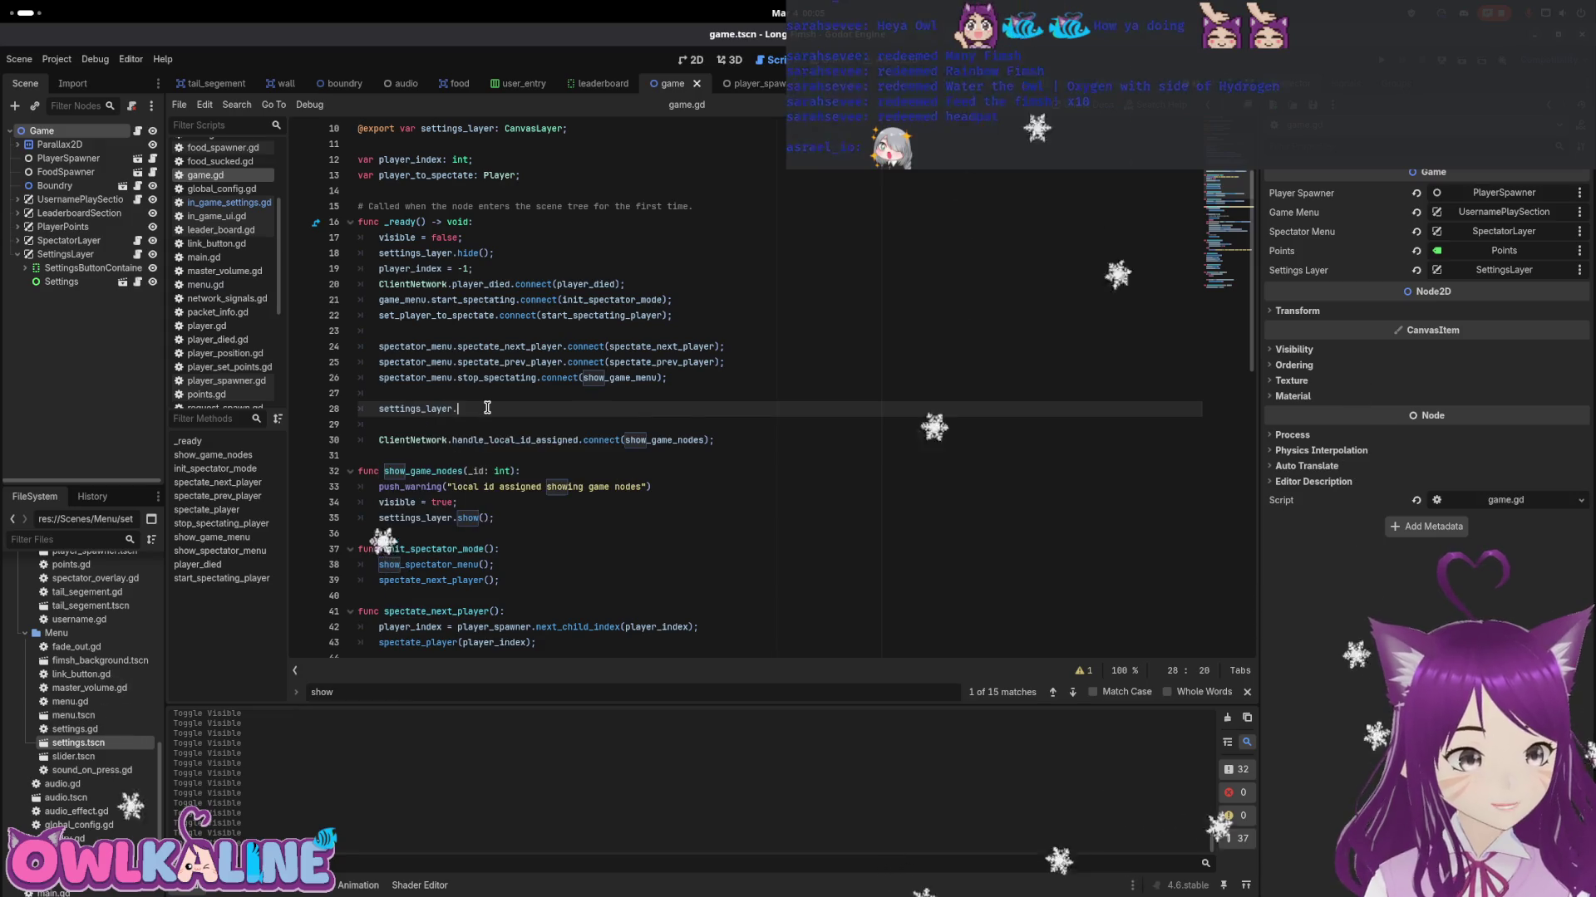
text(ettings)
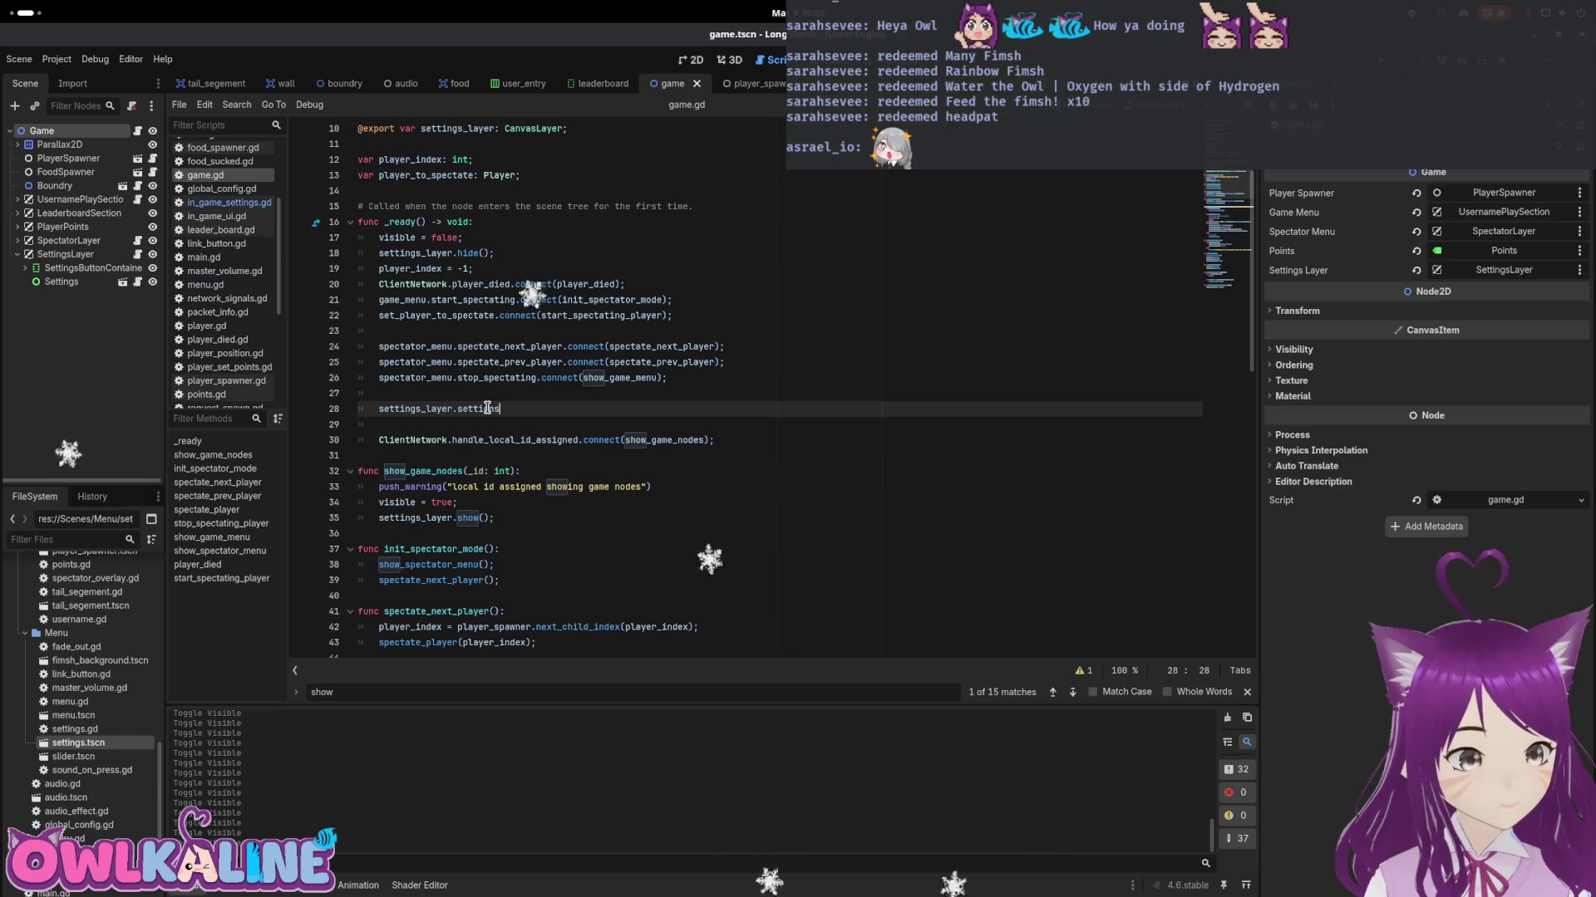
key(Escape)
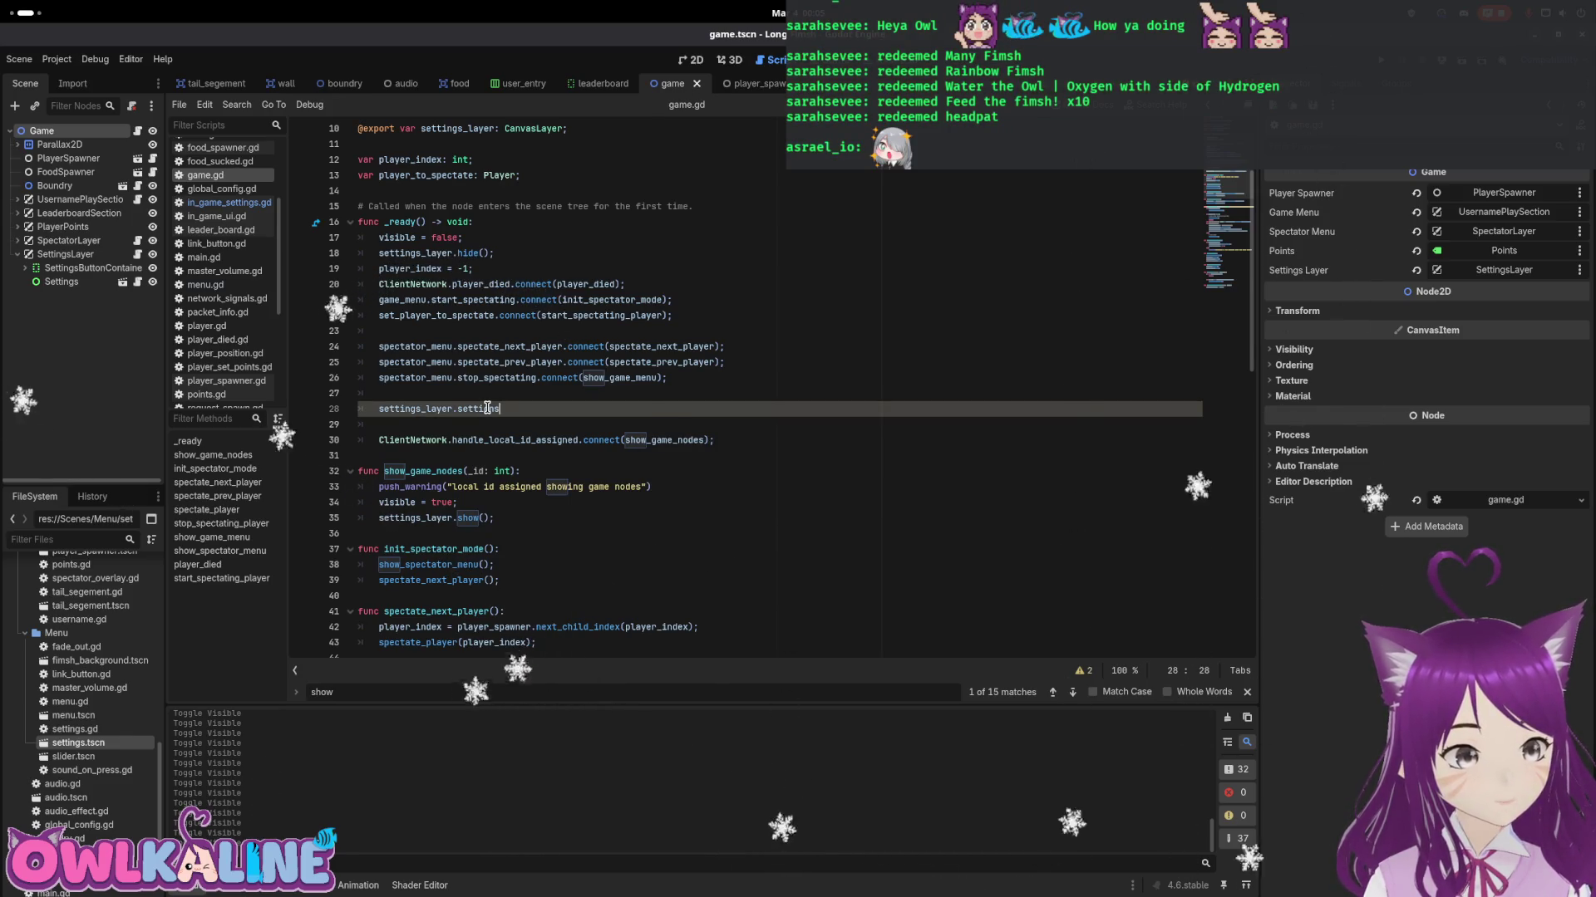
key(shift+Home)
key(BackSpace)
key(BackSpace)
key(BackSpace)
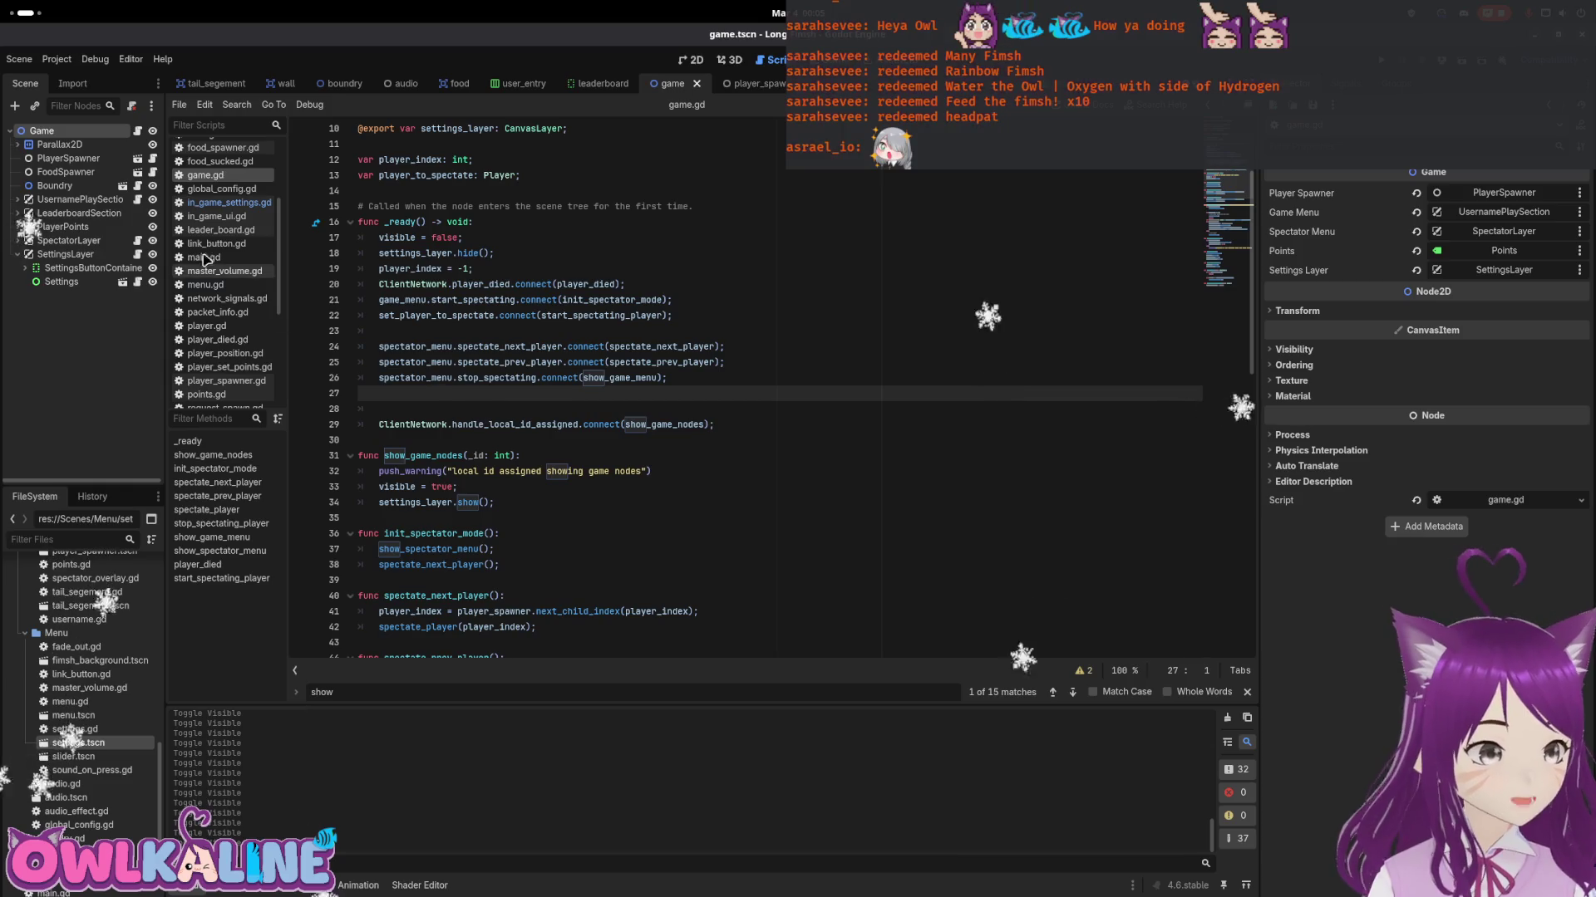
click(140, 255)
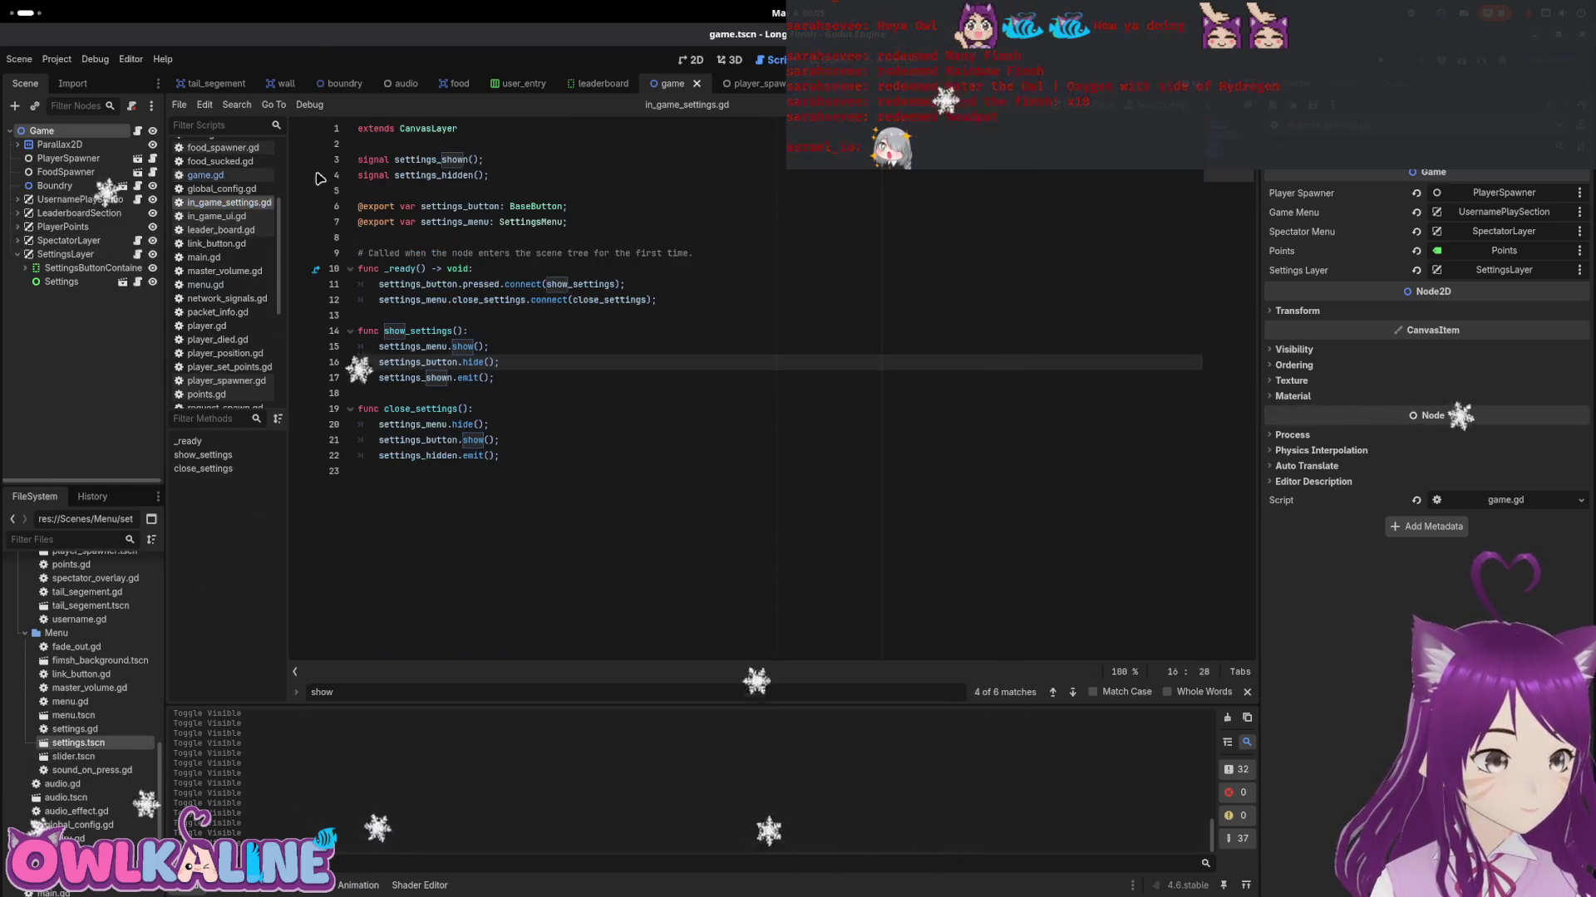
click(362, 128)
text(s_name SettingsLay )
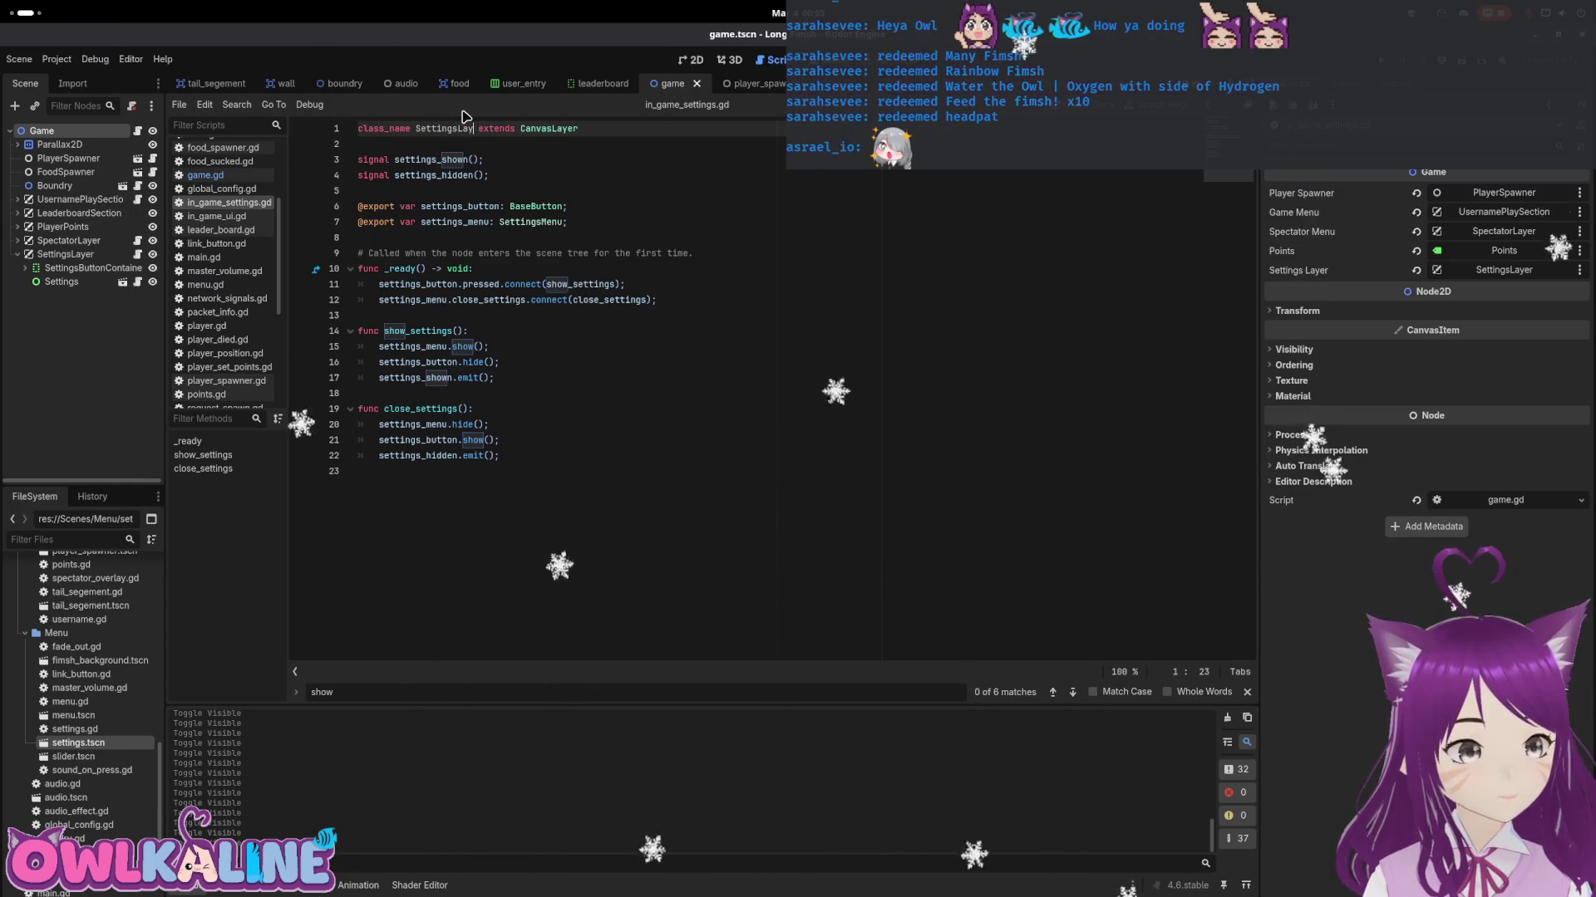
text(er)
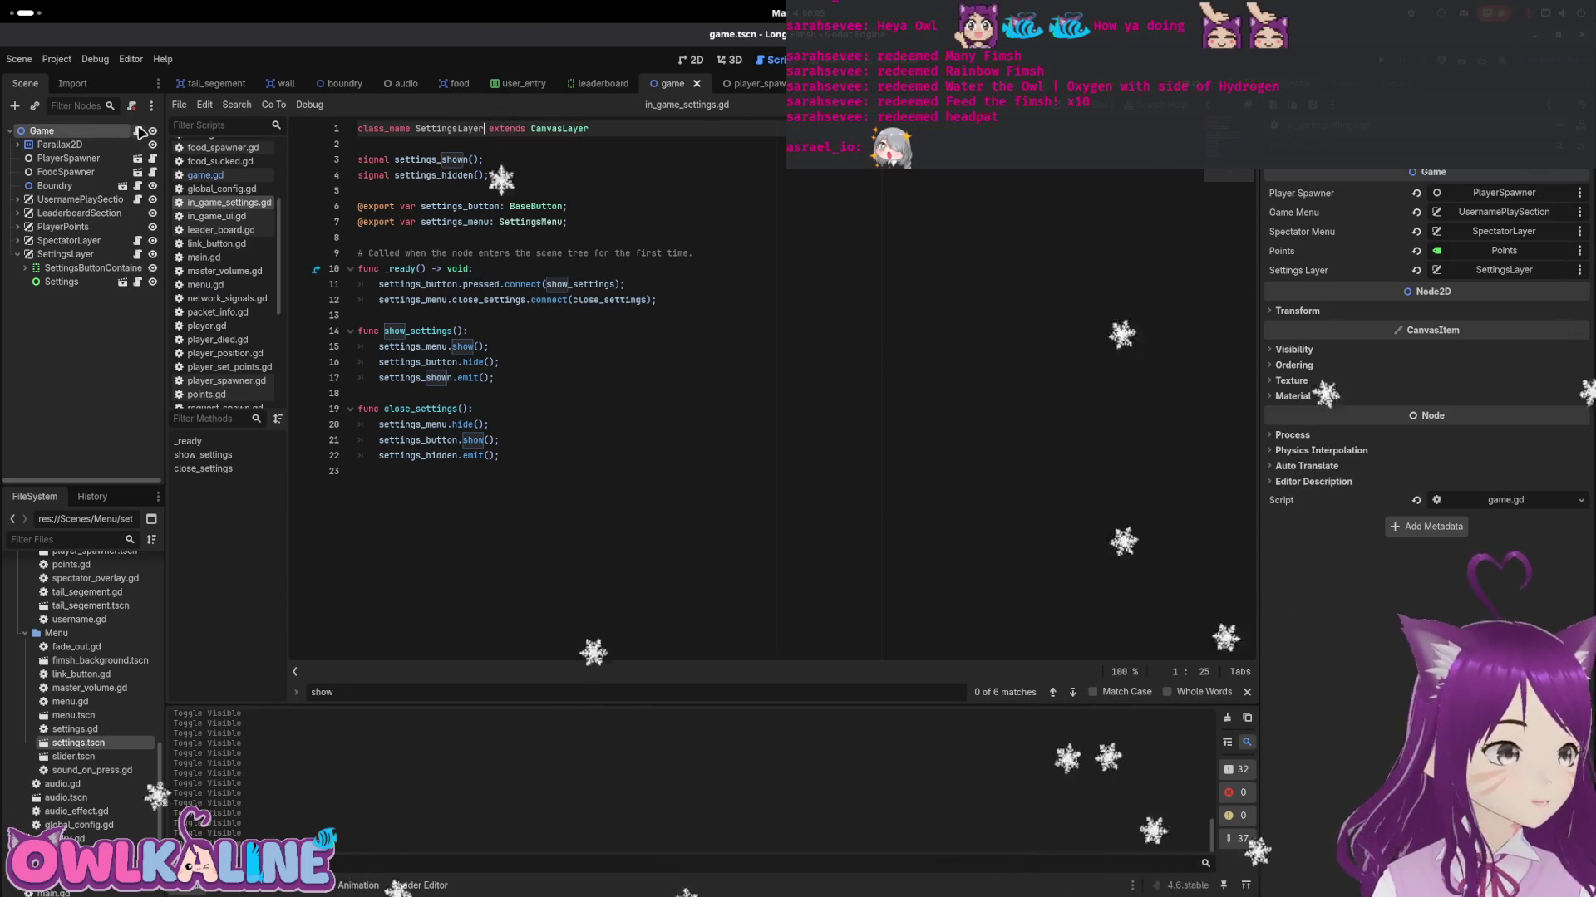
Step: Retype game.gd's settings_layer export as SettingsLayer and reassign the SettingsLayer node to it
click(139, 132)
double_click(534, 268)
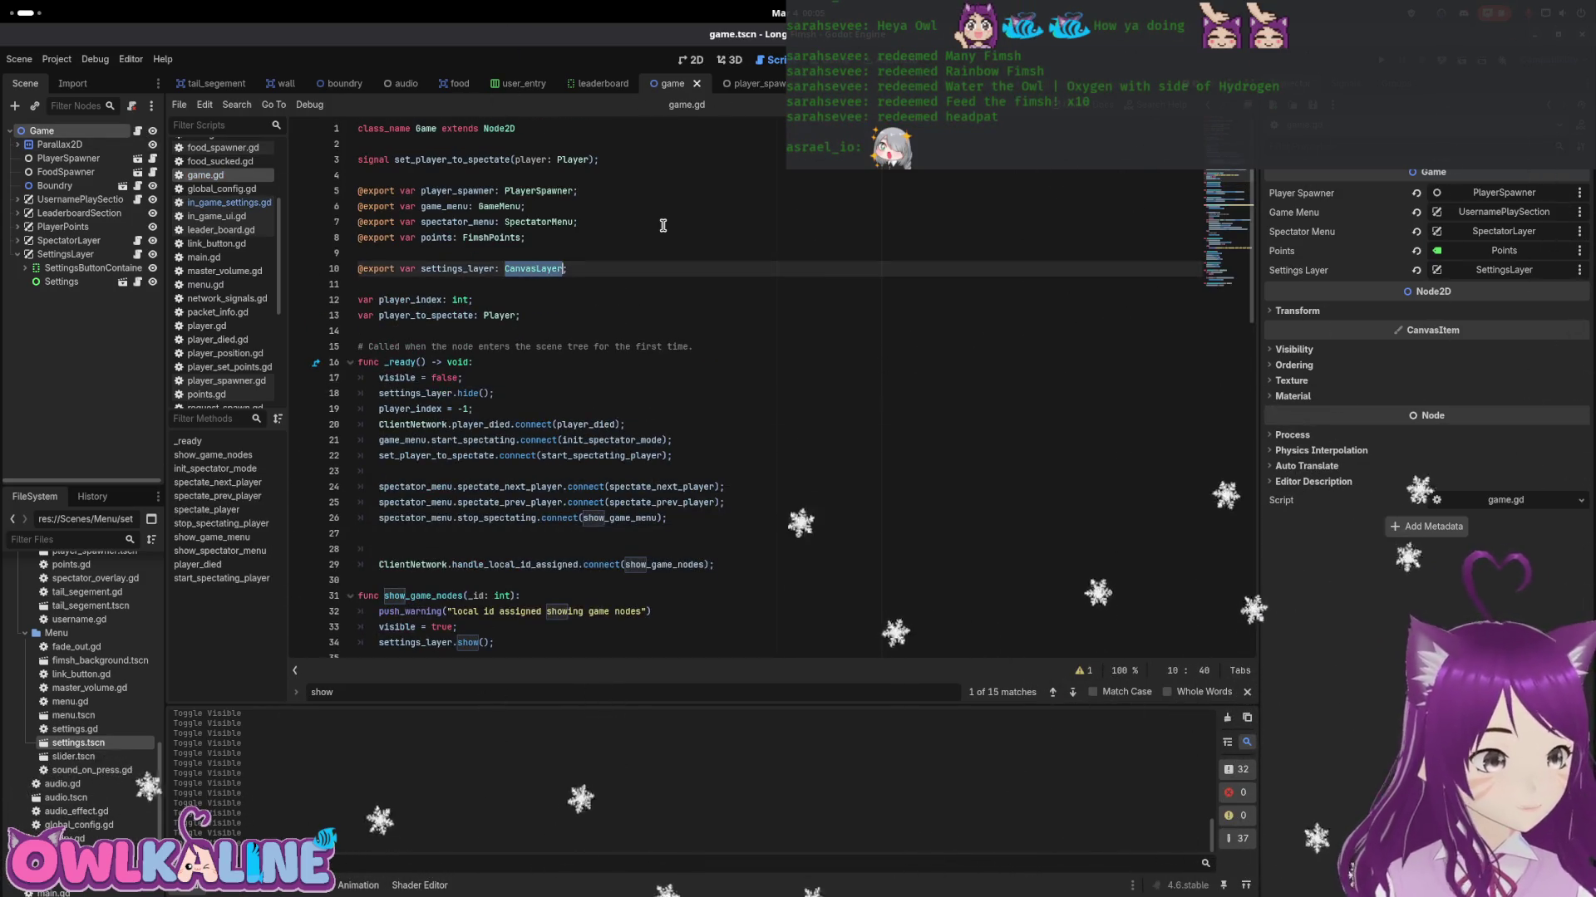
text(Setting)
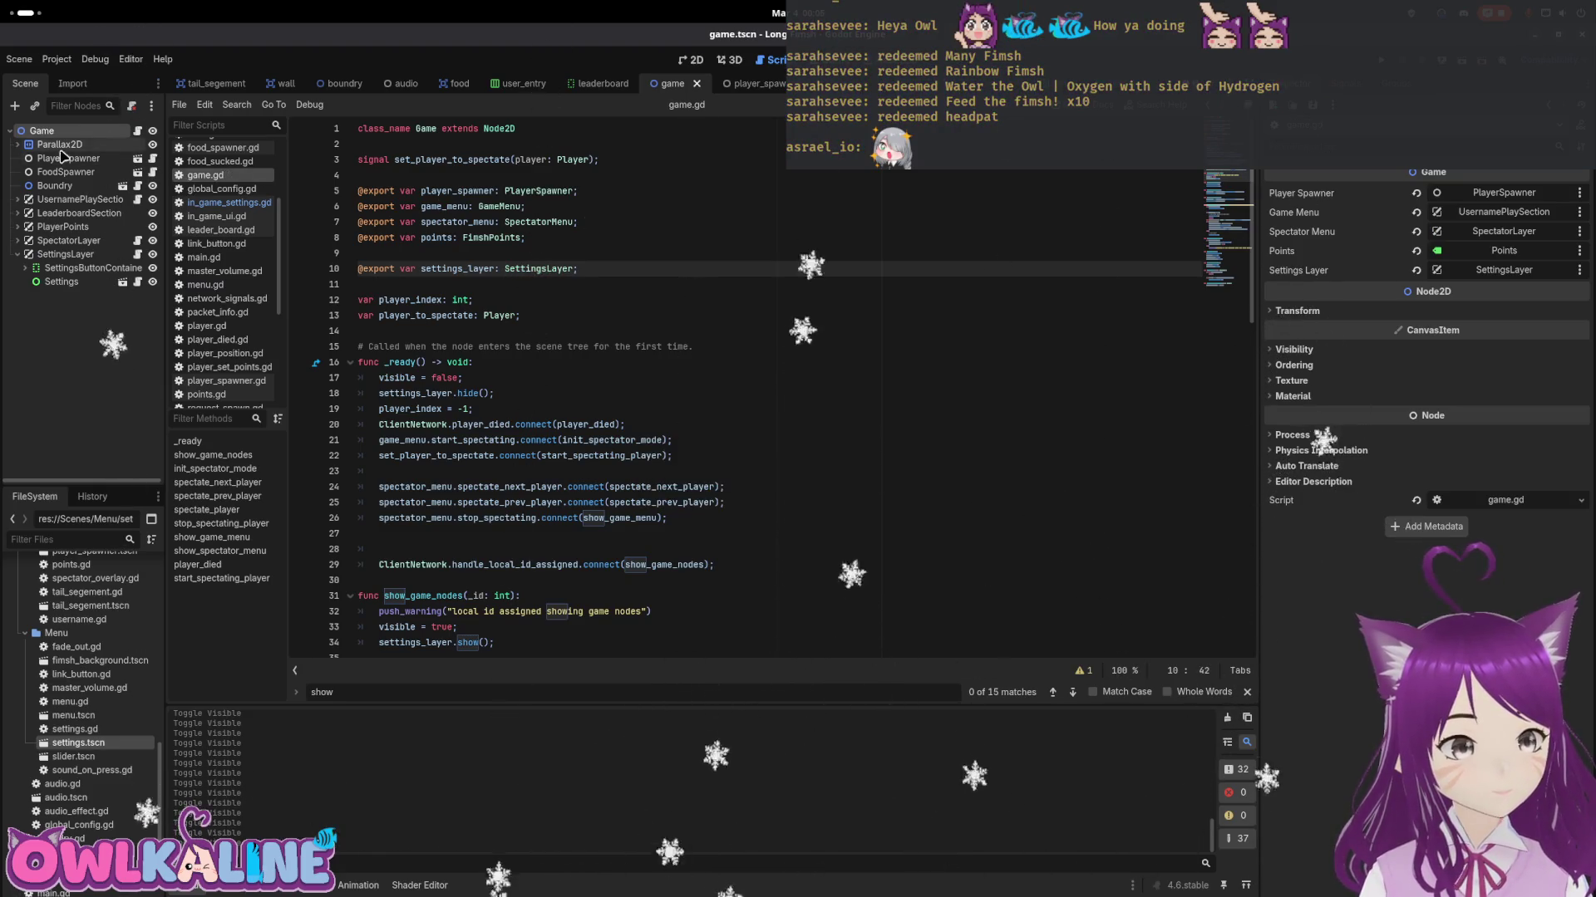
drag(66, 253, 1127, 259)
drag(1454, 272, 1456, 271)
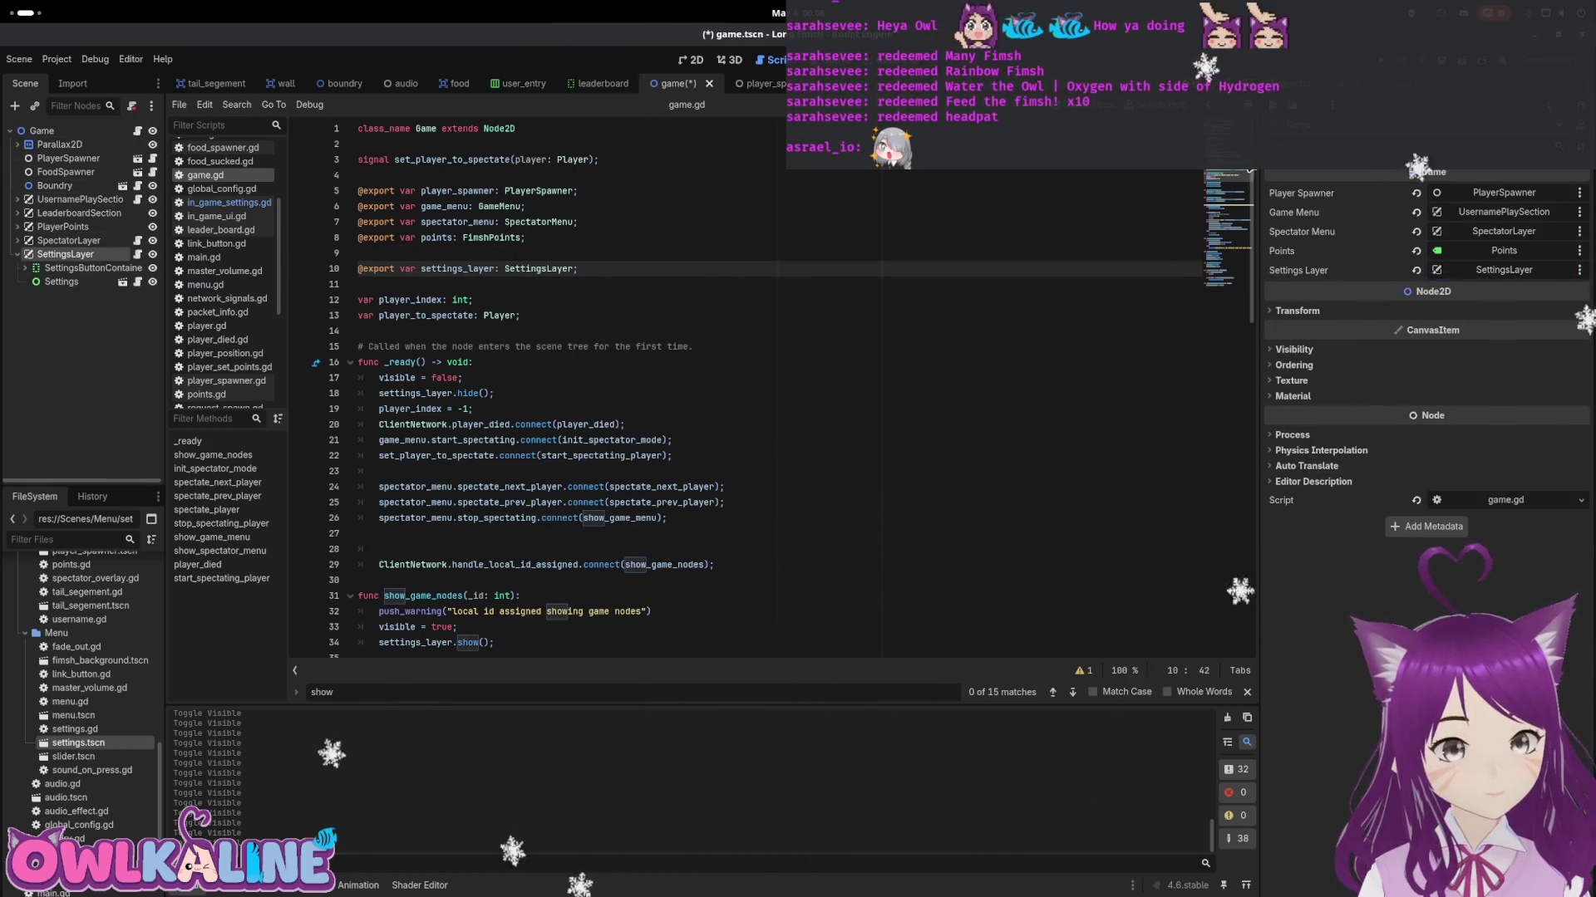
click(631, 237)
scroll(605, 287, down, 3)
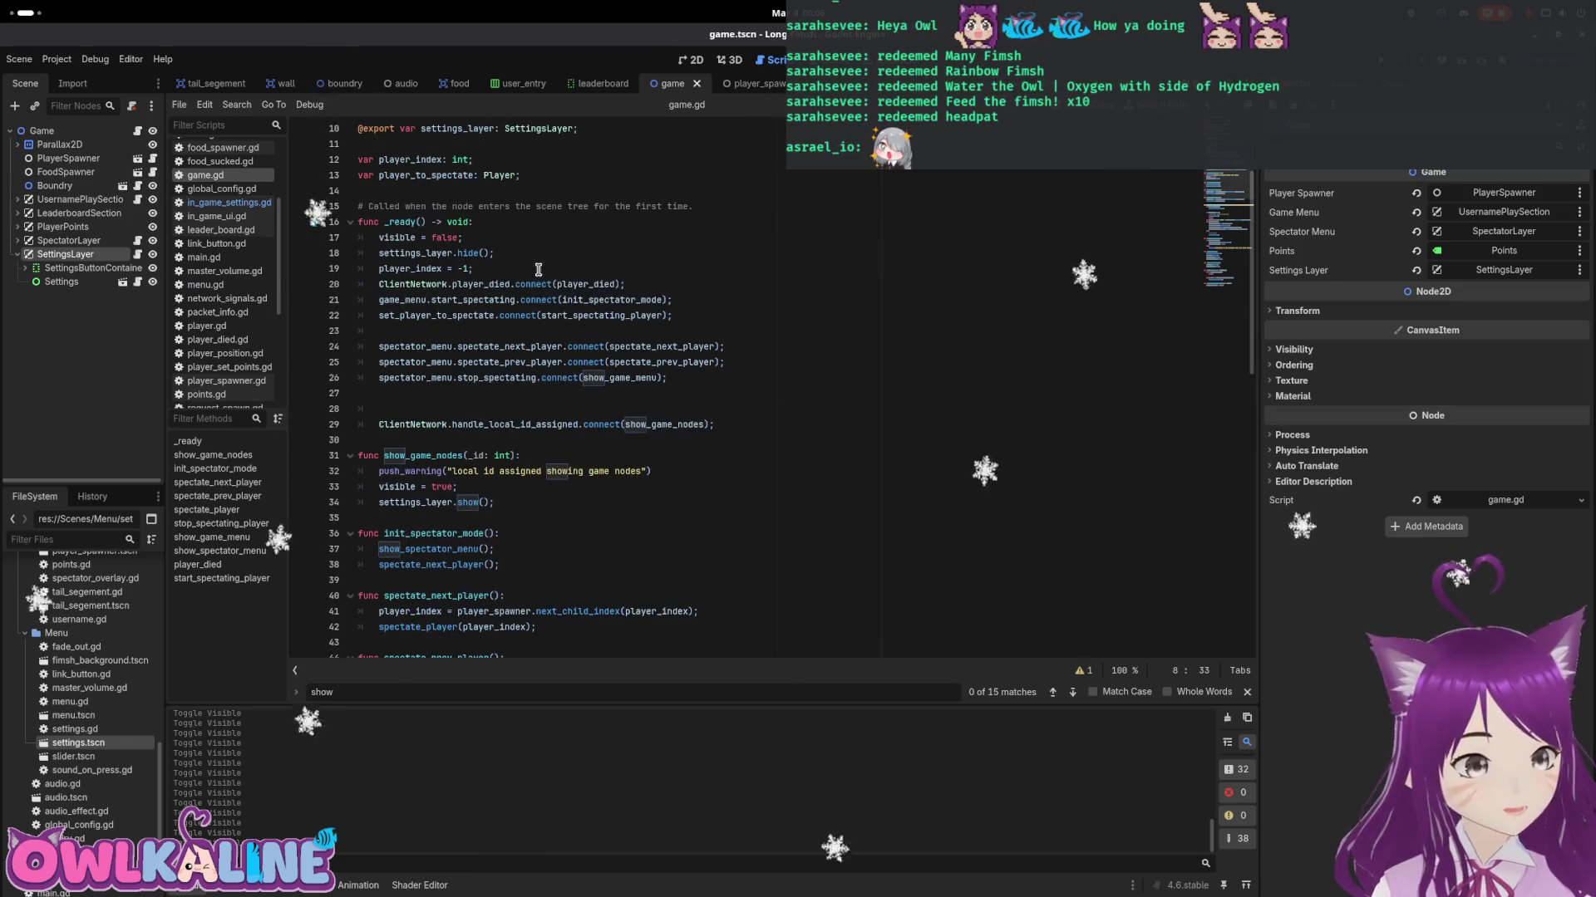
scroll(539, 270, down, 3)
Step: Add a settings_layer.settings_shown.connect() line on line 28 of _ready
click(514, 256)
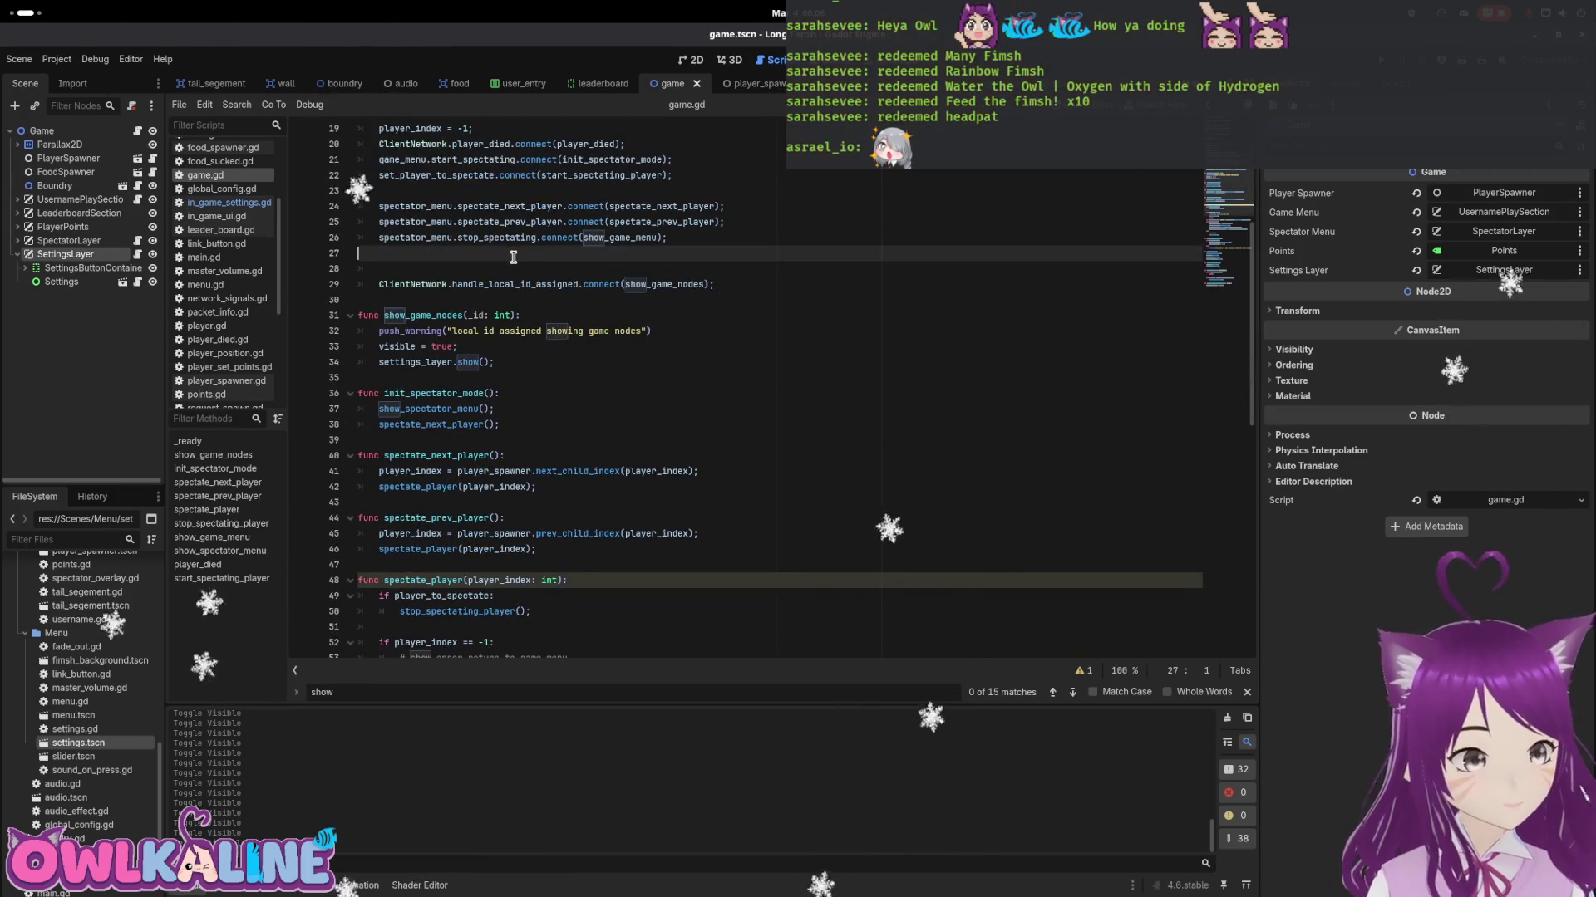
key(Return)
text(tings_layer.)
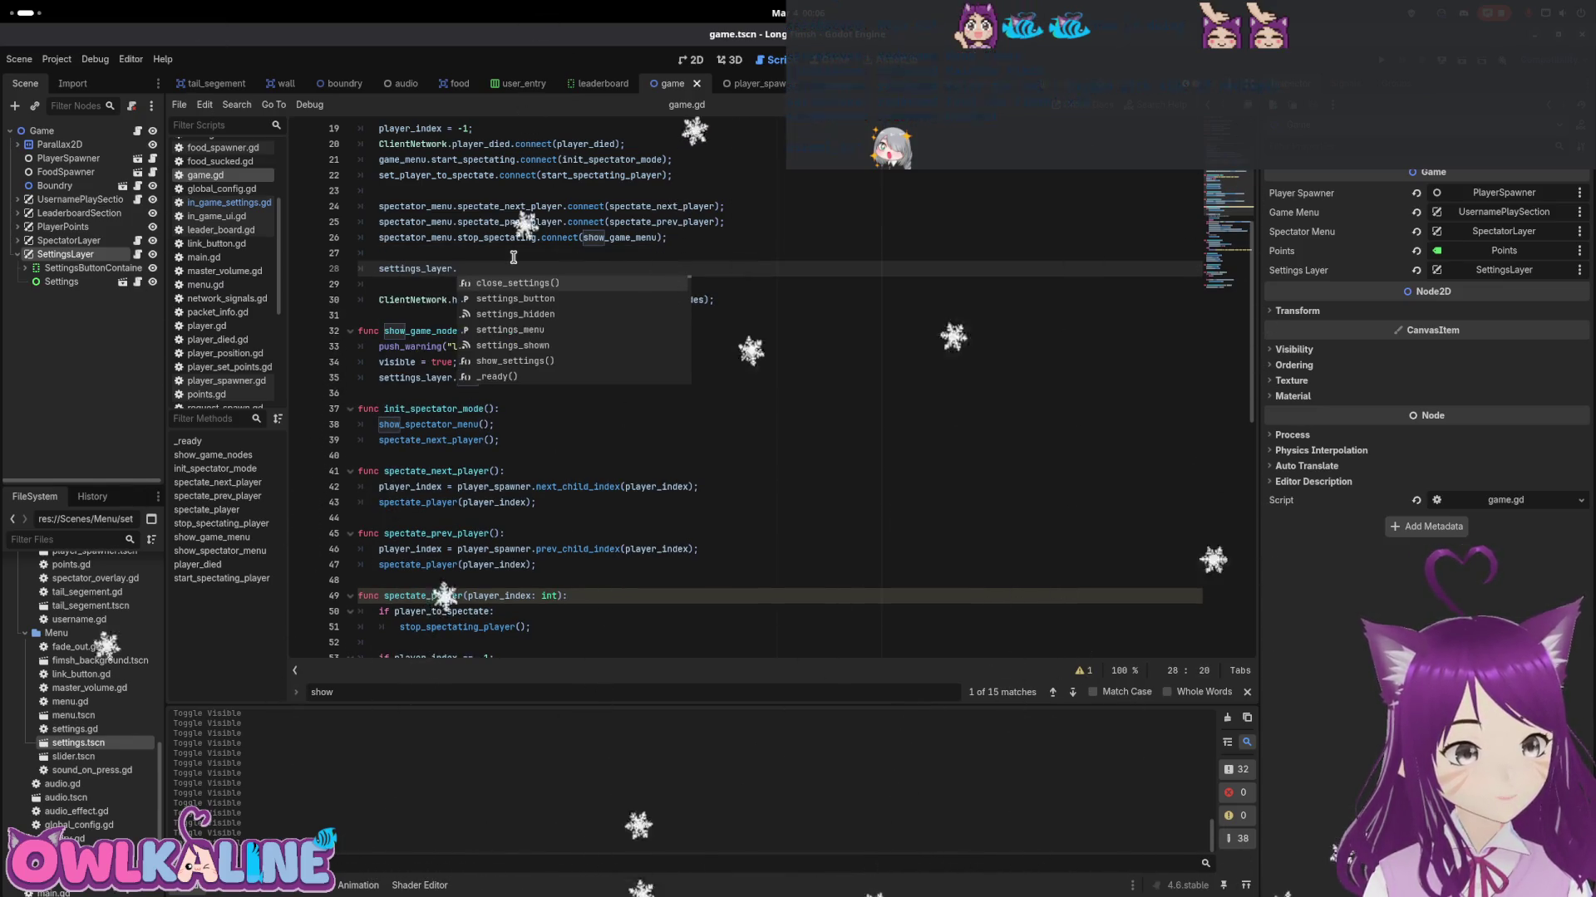
key(Down)
key(Down)
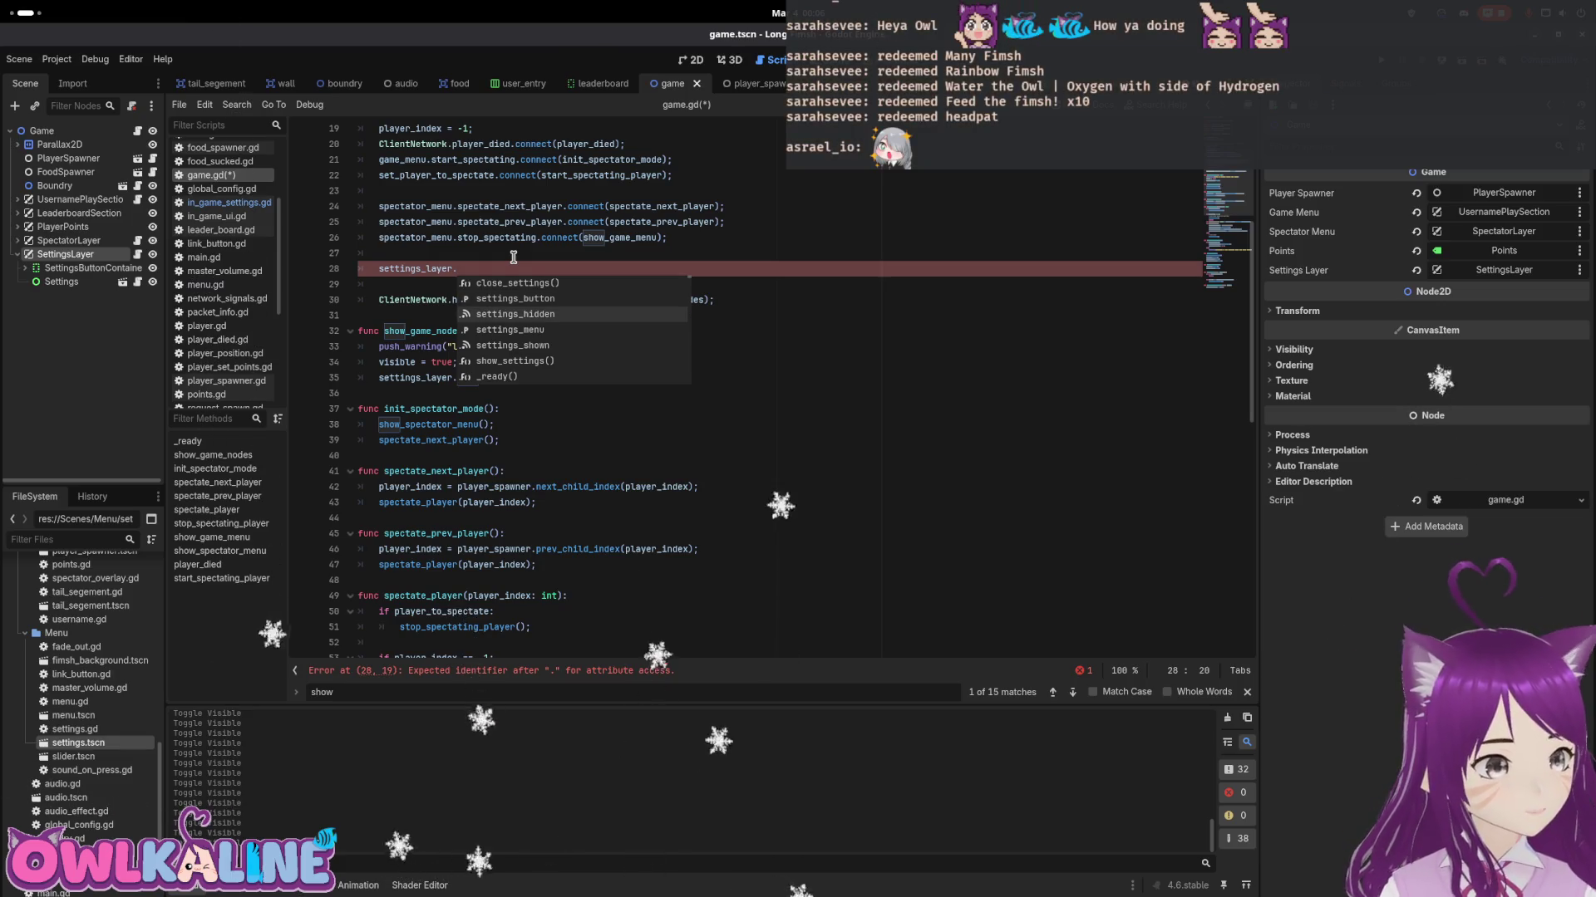
key(Down)
key(Down)
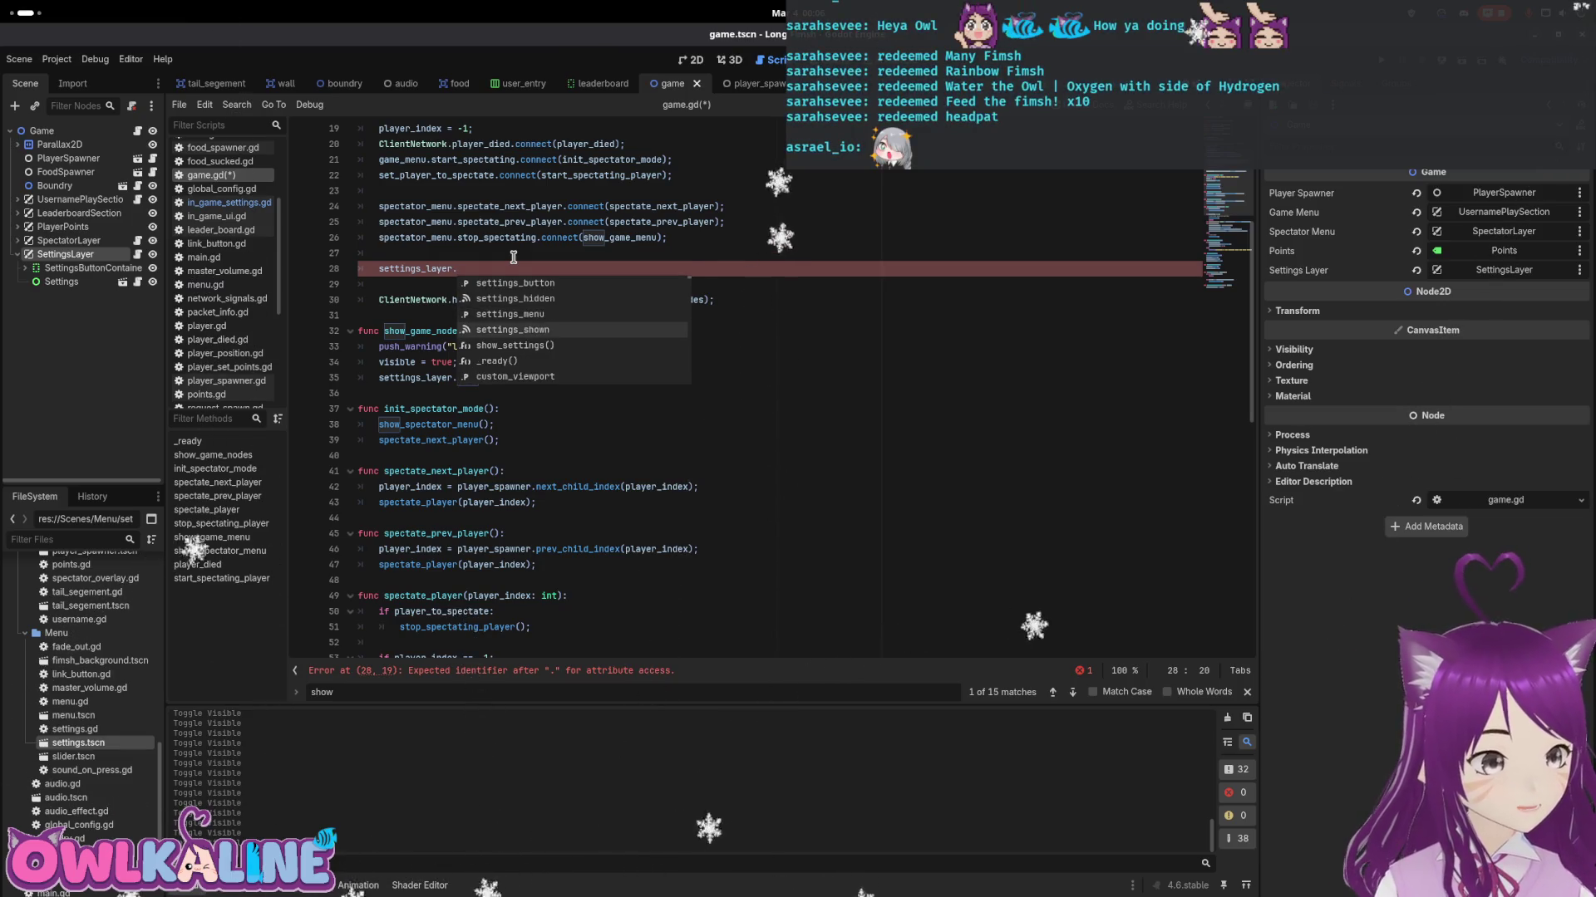
key(Return)
text(.connect();)
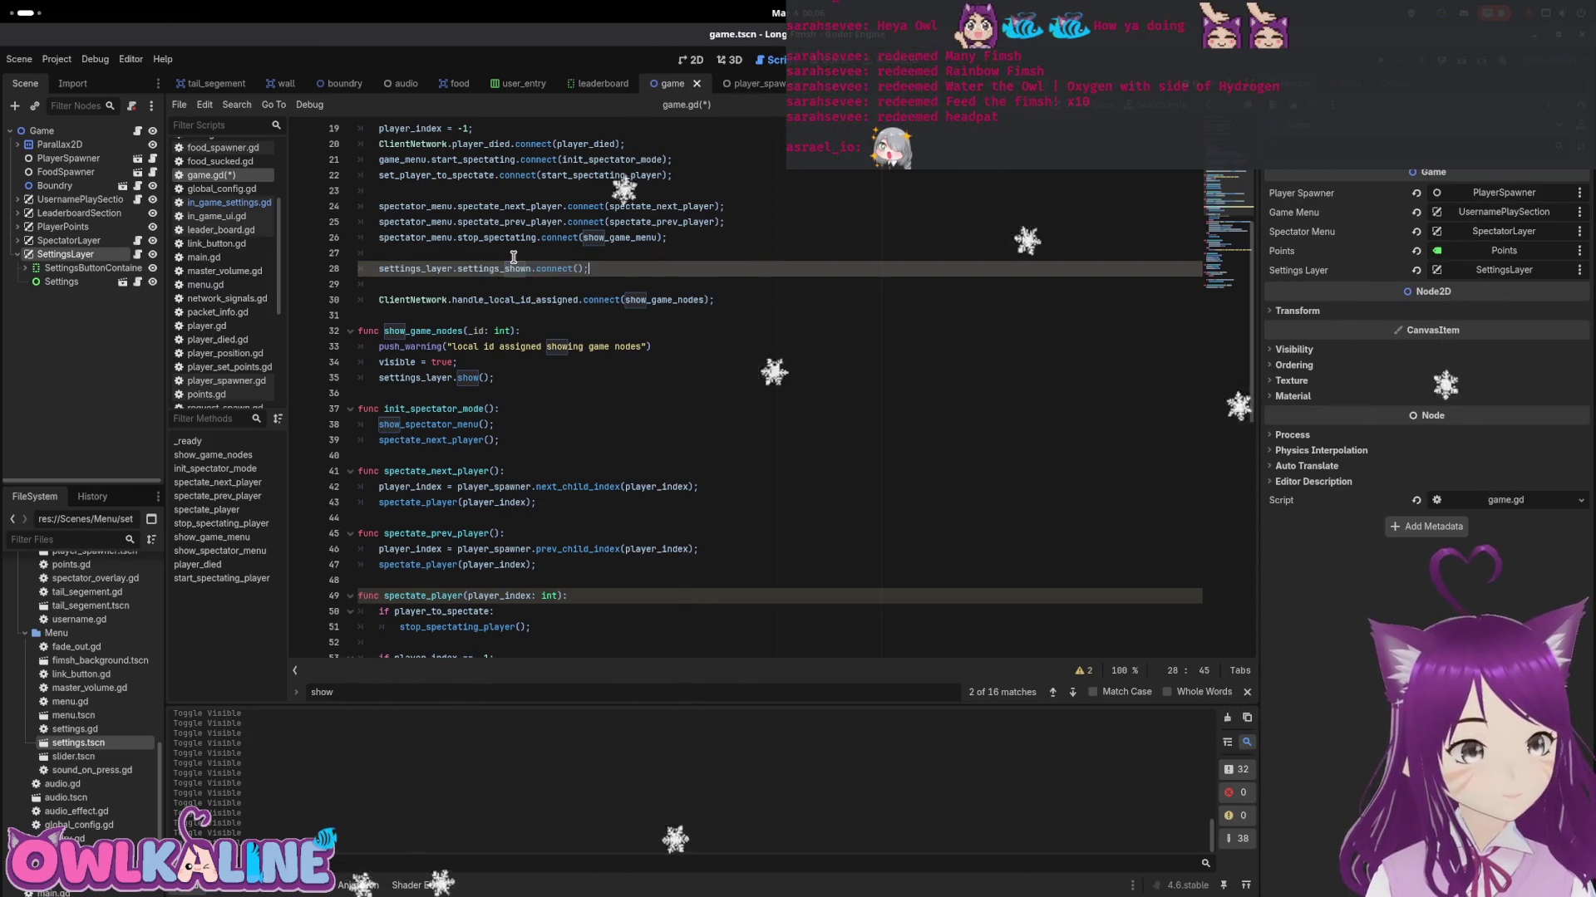
Step: Duplicate that line and change it to settings_layer.settings_hidden.connect()
key(ctrl+shift+d)
key(Left)
key(Left)
key(Left)
key(Left)
key(BackSpace)
key(BackSpace)
key(BackSpace)
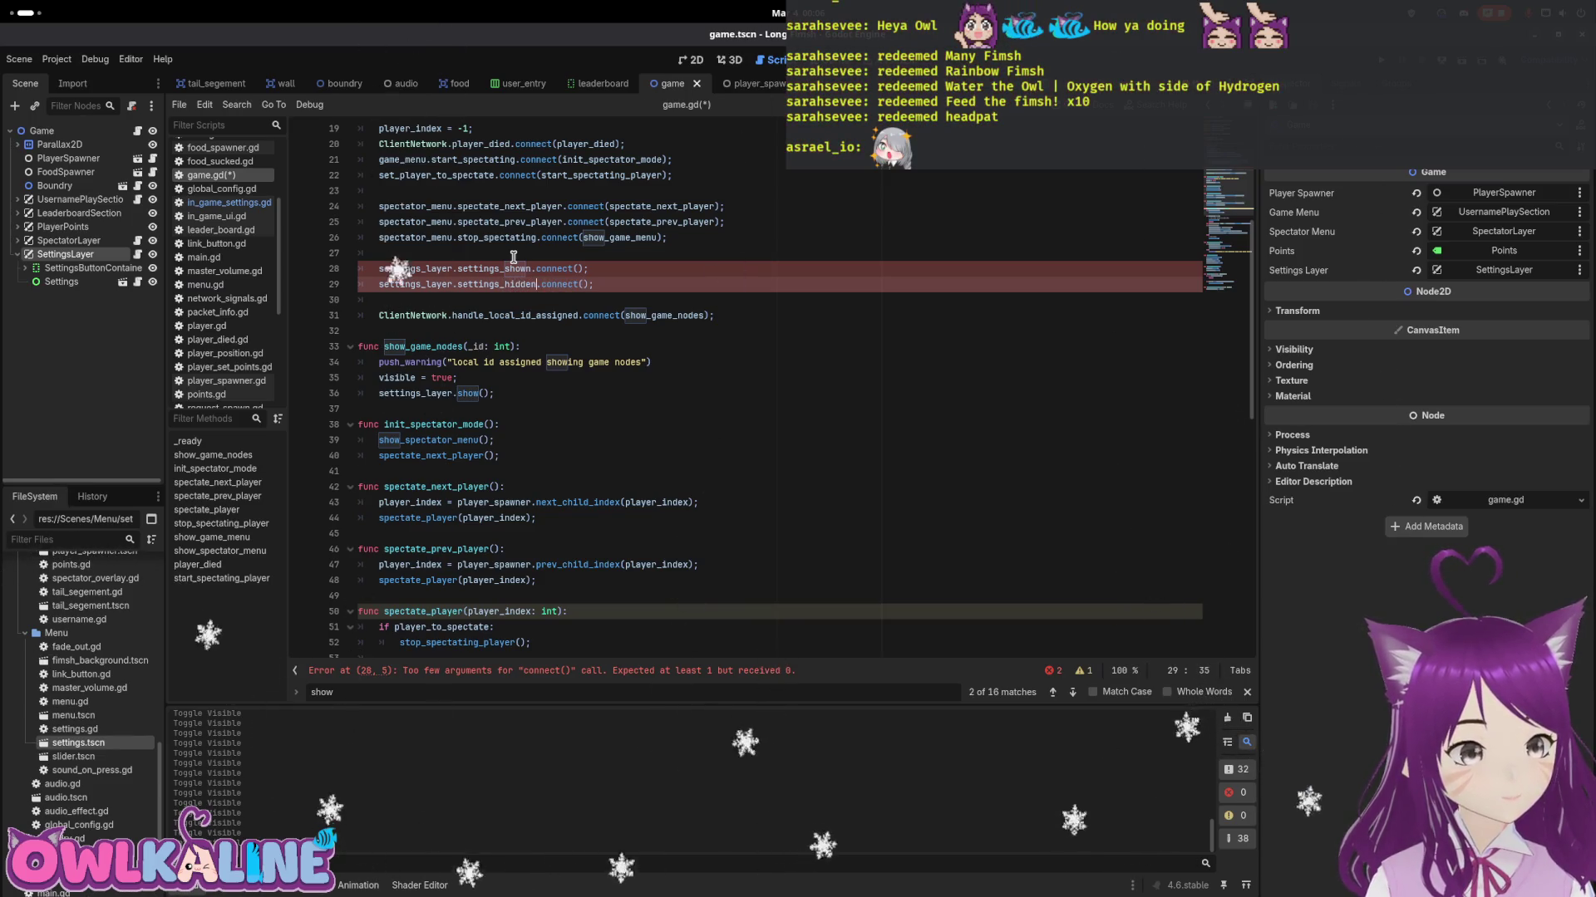
key(Up)
key(End)
key(Left)
key(Left)
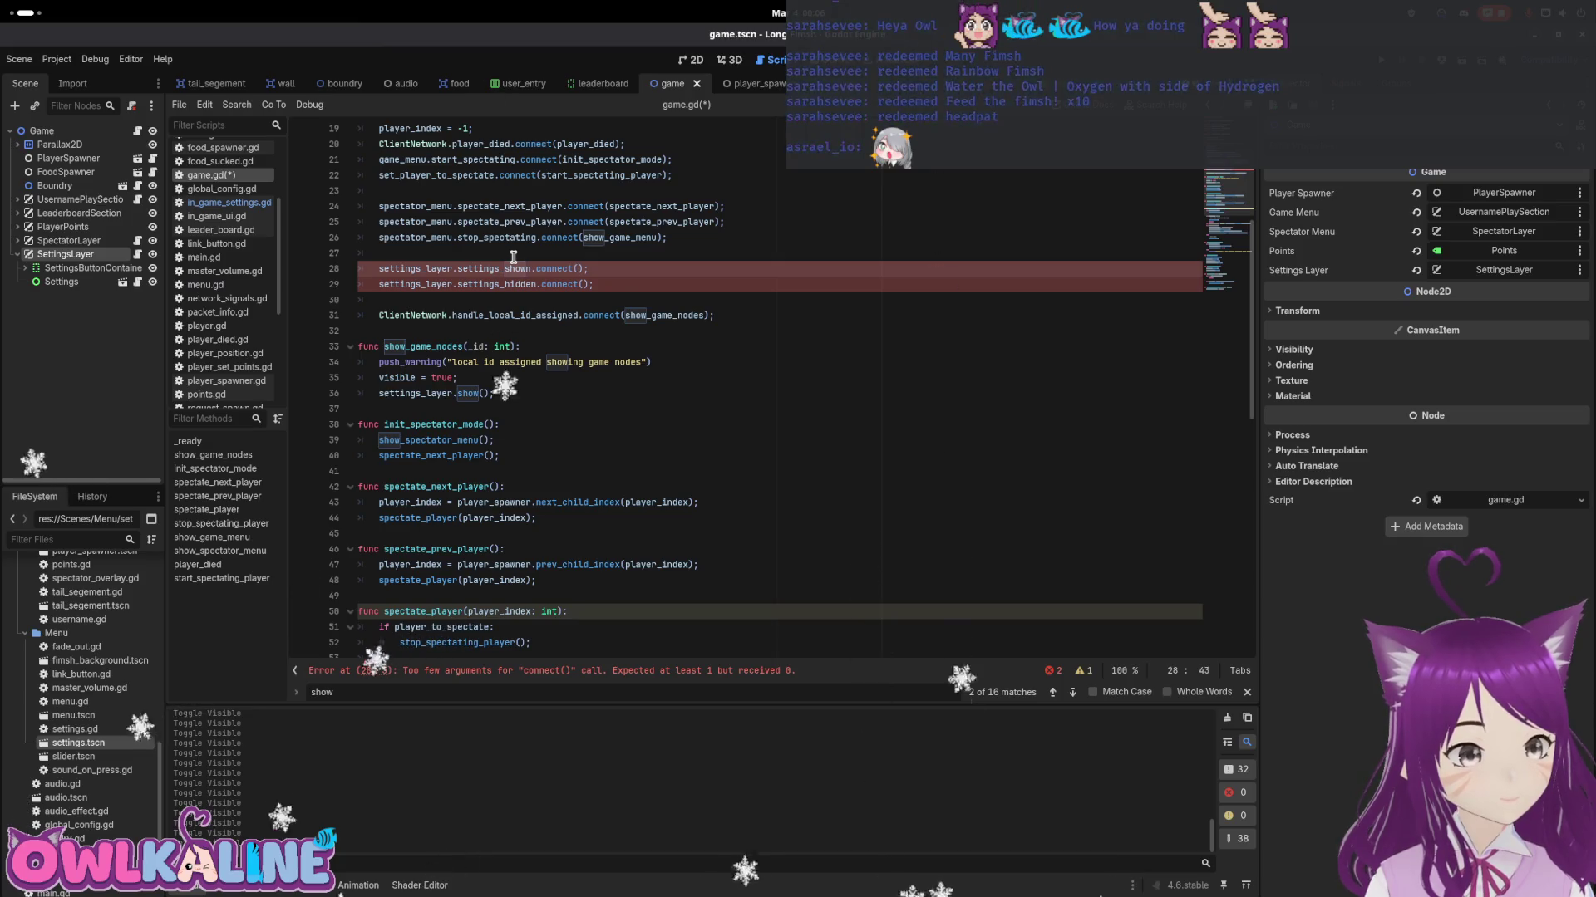
scroll(514, 258, down, 12)
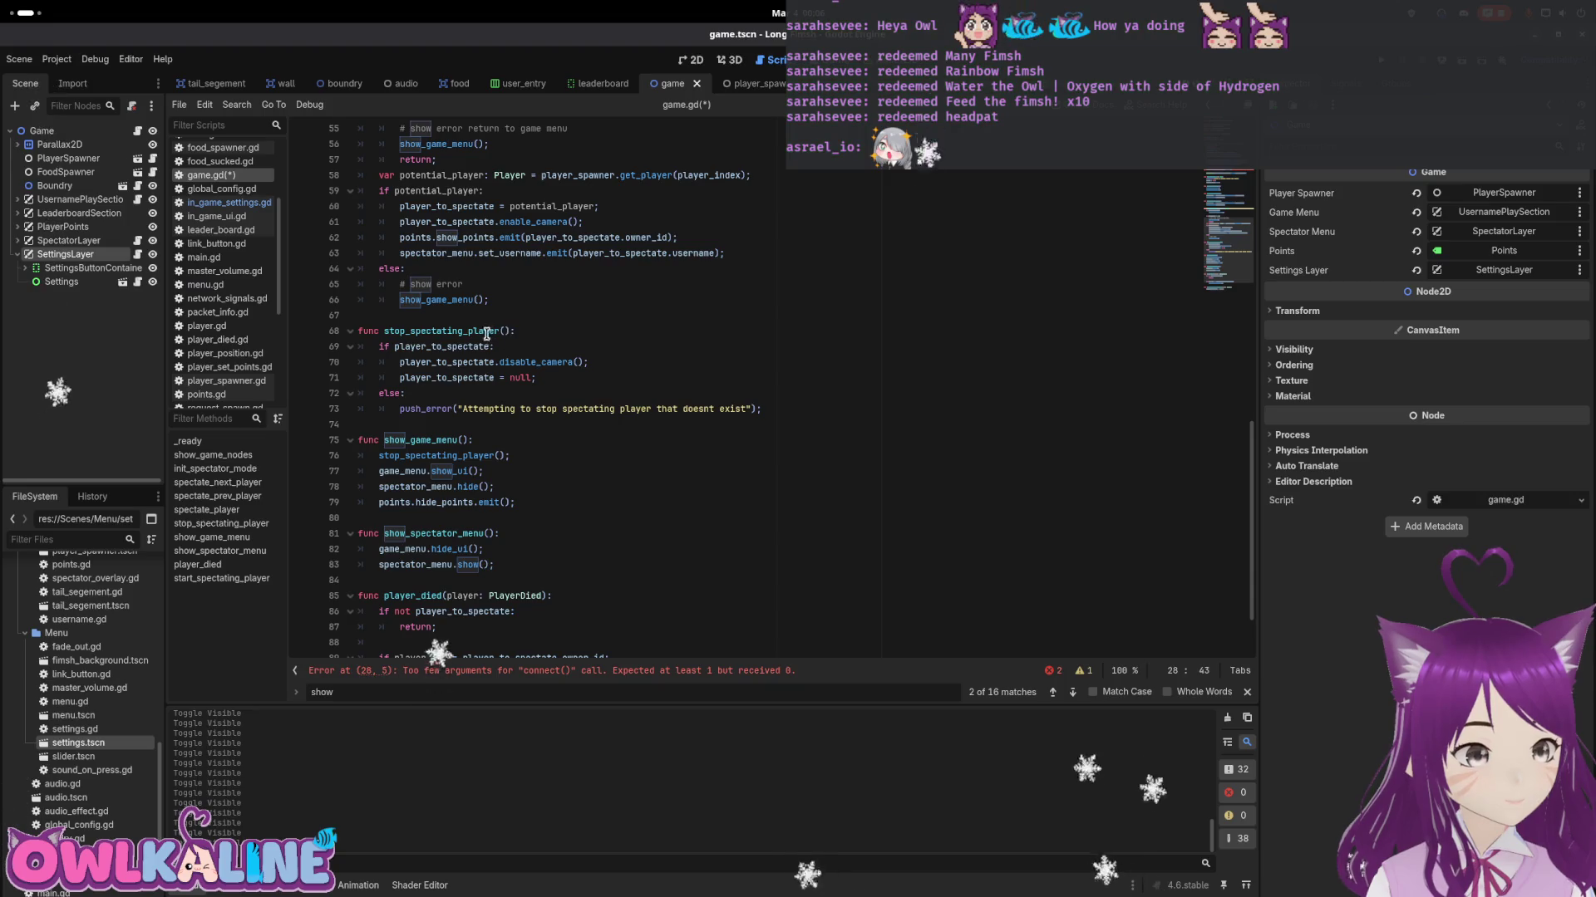
Step: Review show_game_menu's stop_spectating_player and game_menu calls and spectator_menu, then switch to the 2D canvas
scroll(486, 332, down, 2)
click(390, 355)
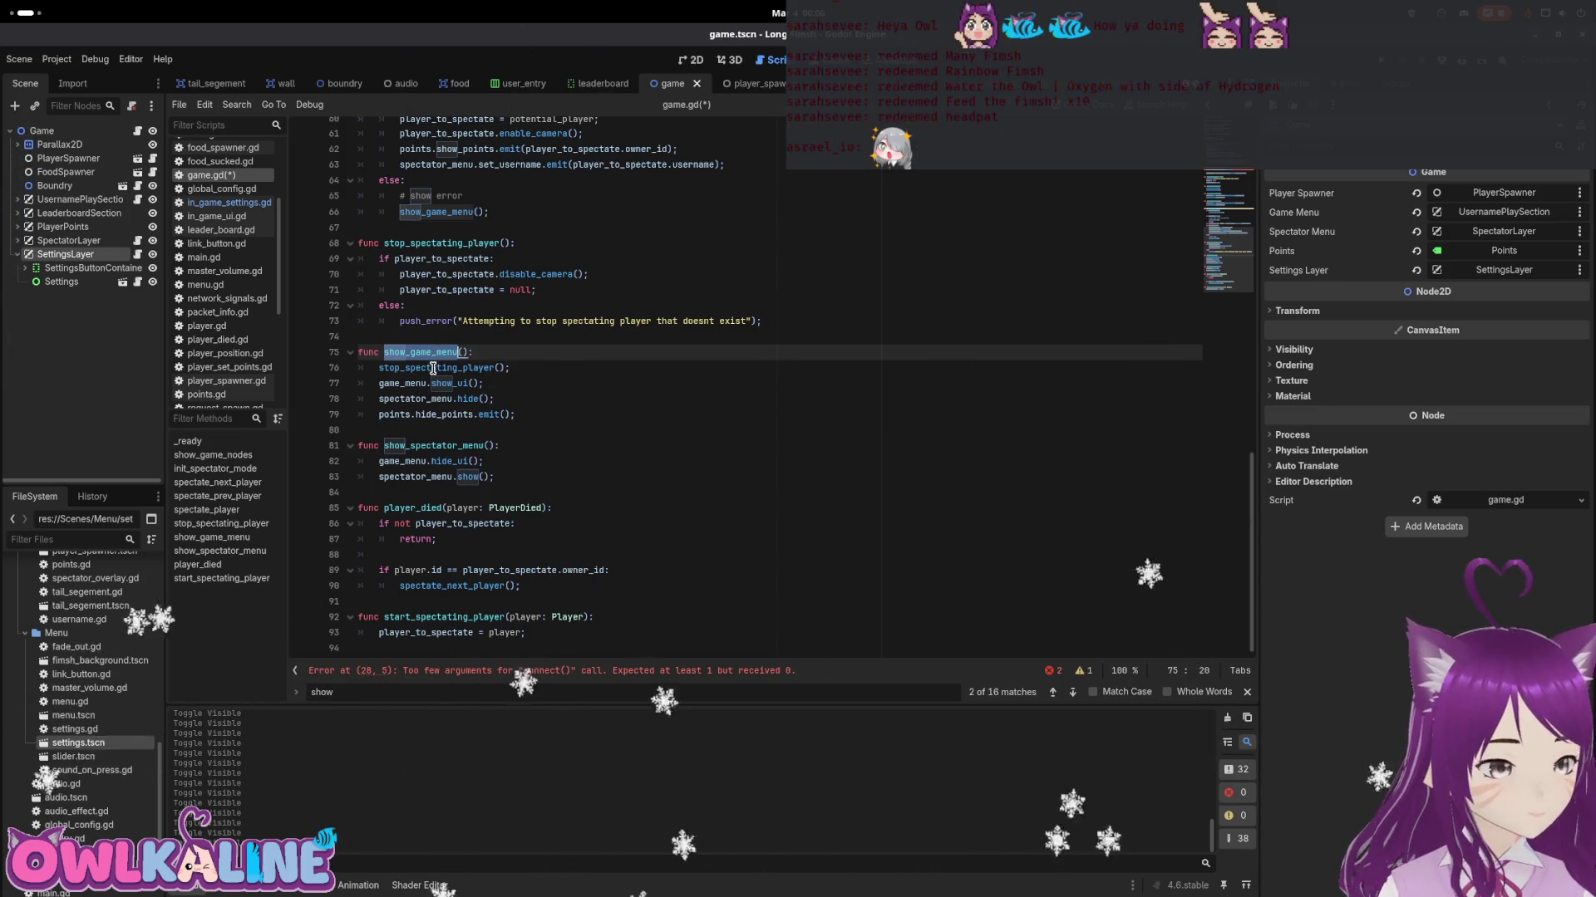
double_click(430, 370)
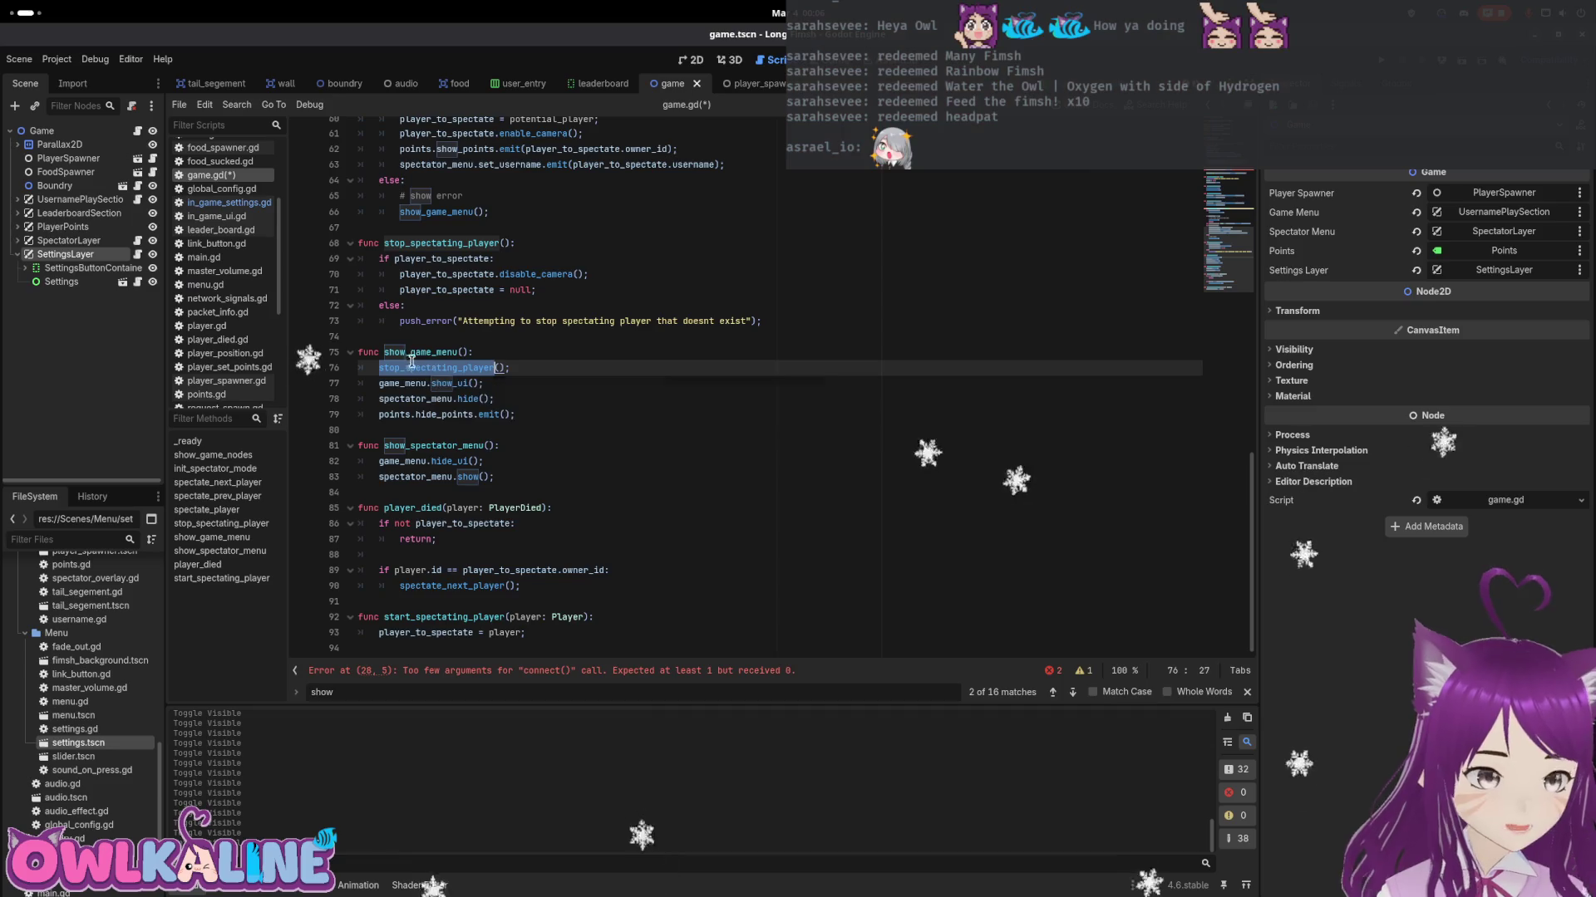
double_click(382, 385)
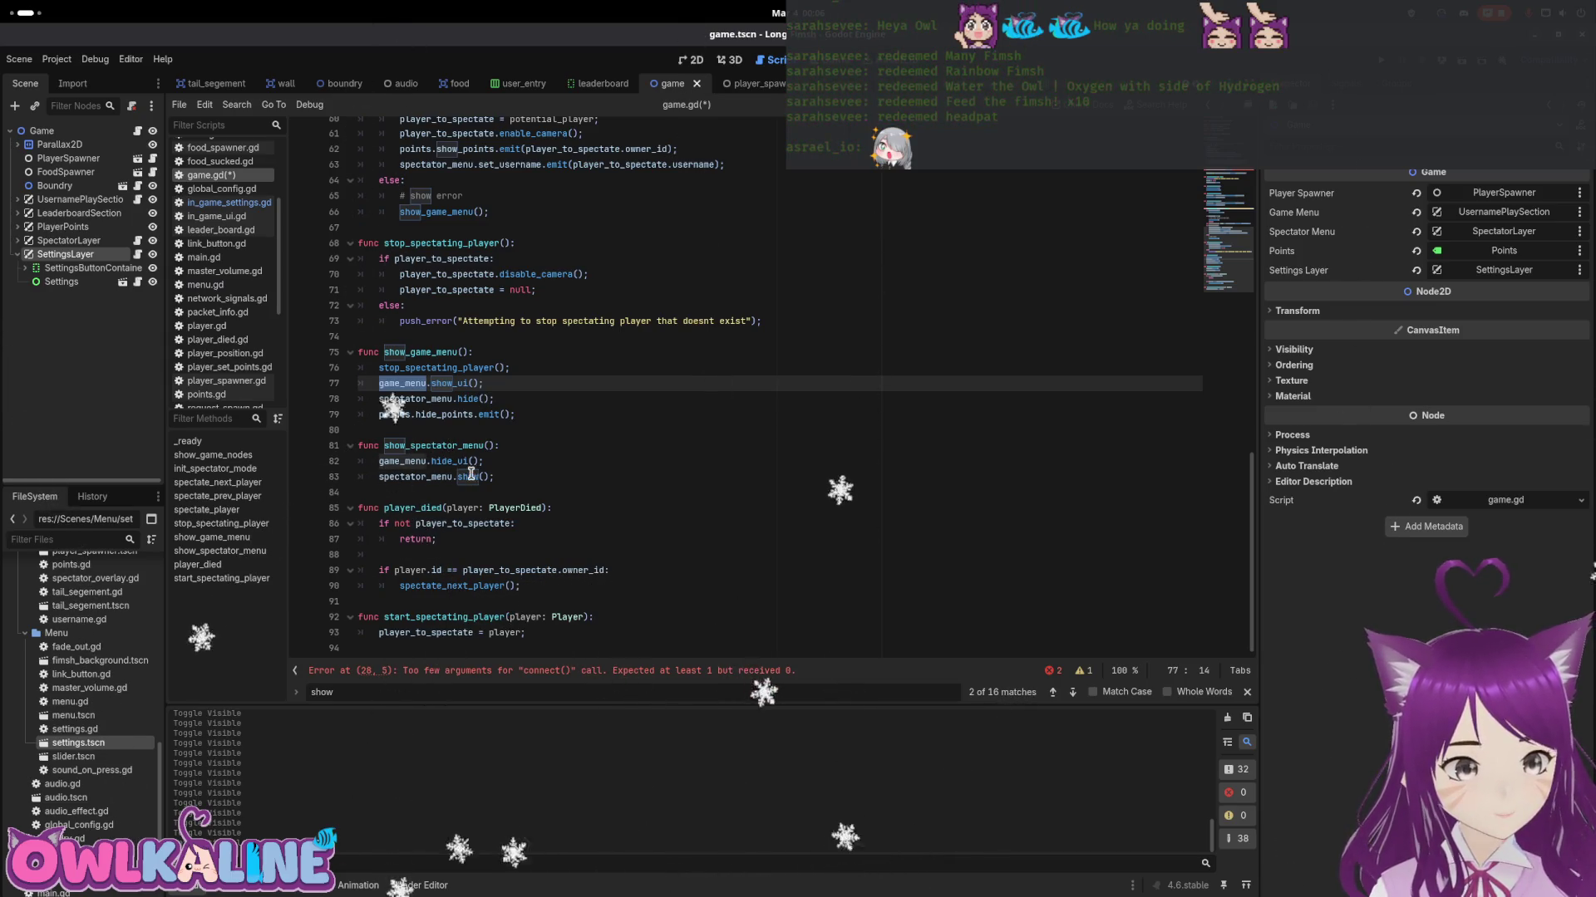
mouse_move(478, 473)
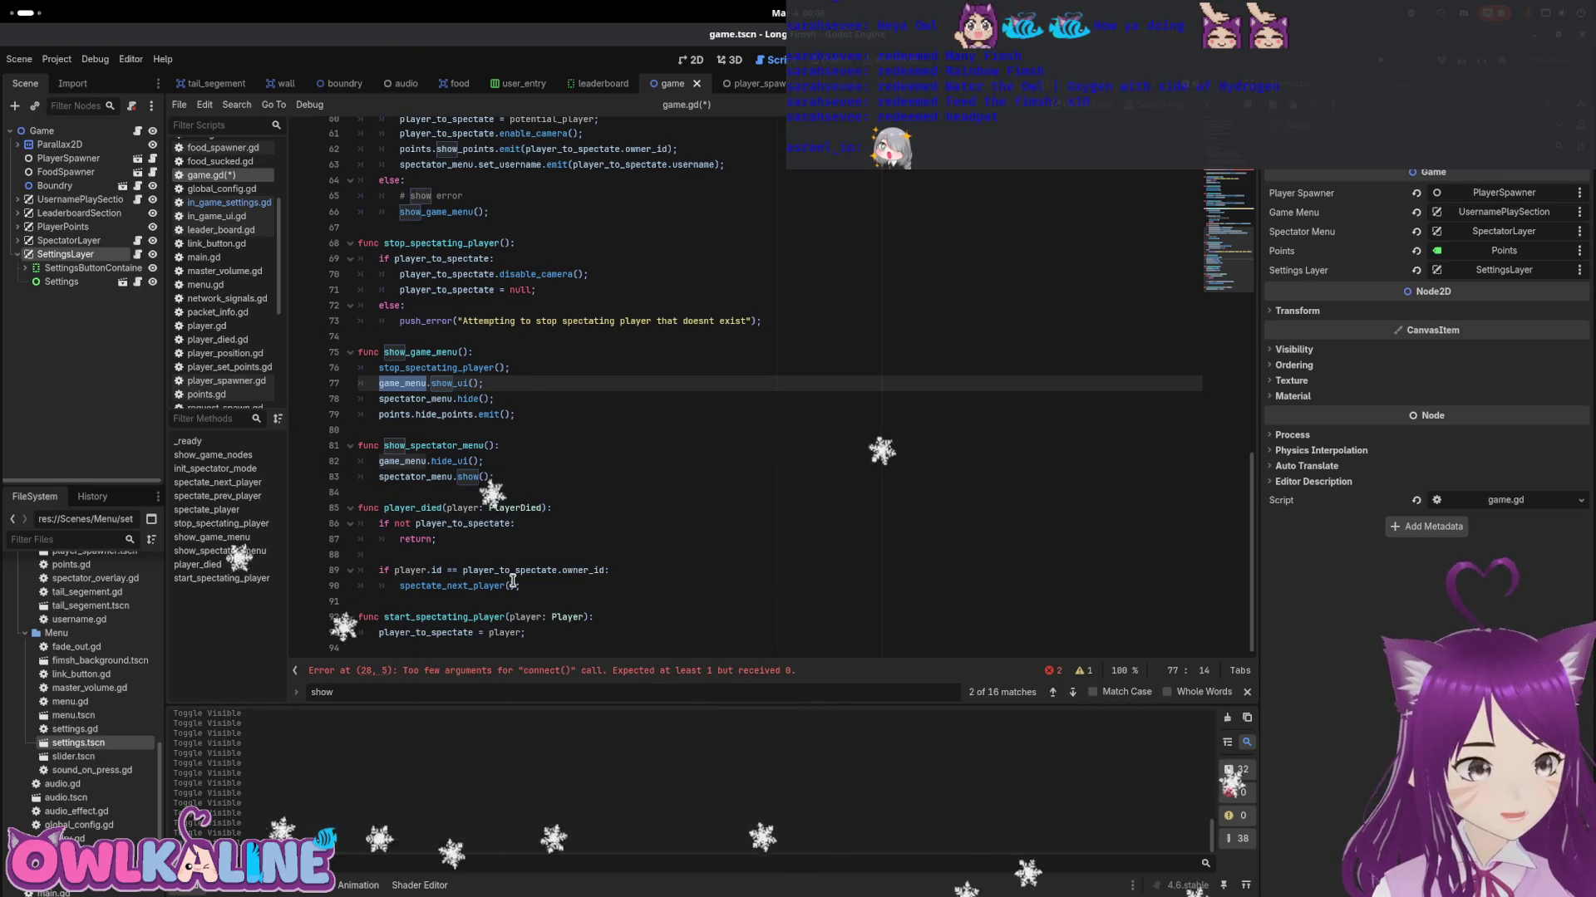
click(401, 346)
key(Up)
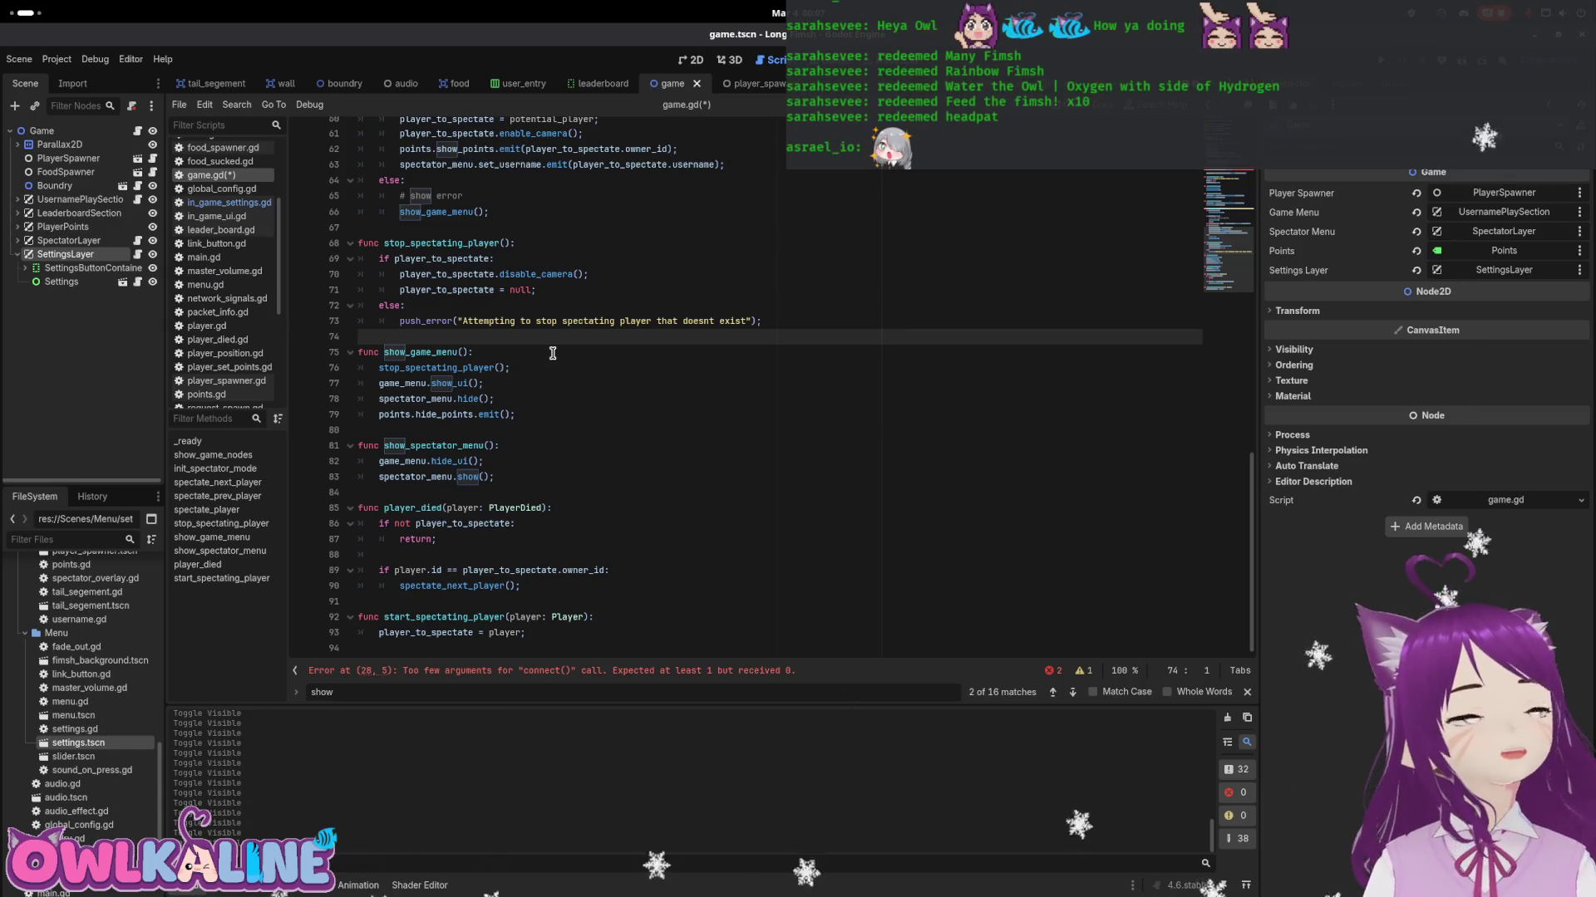
click(432, 383)
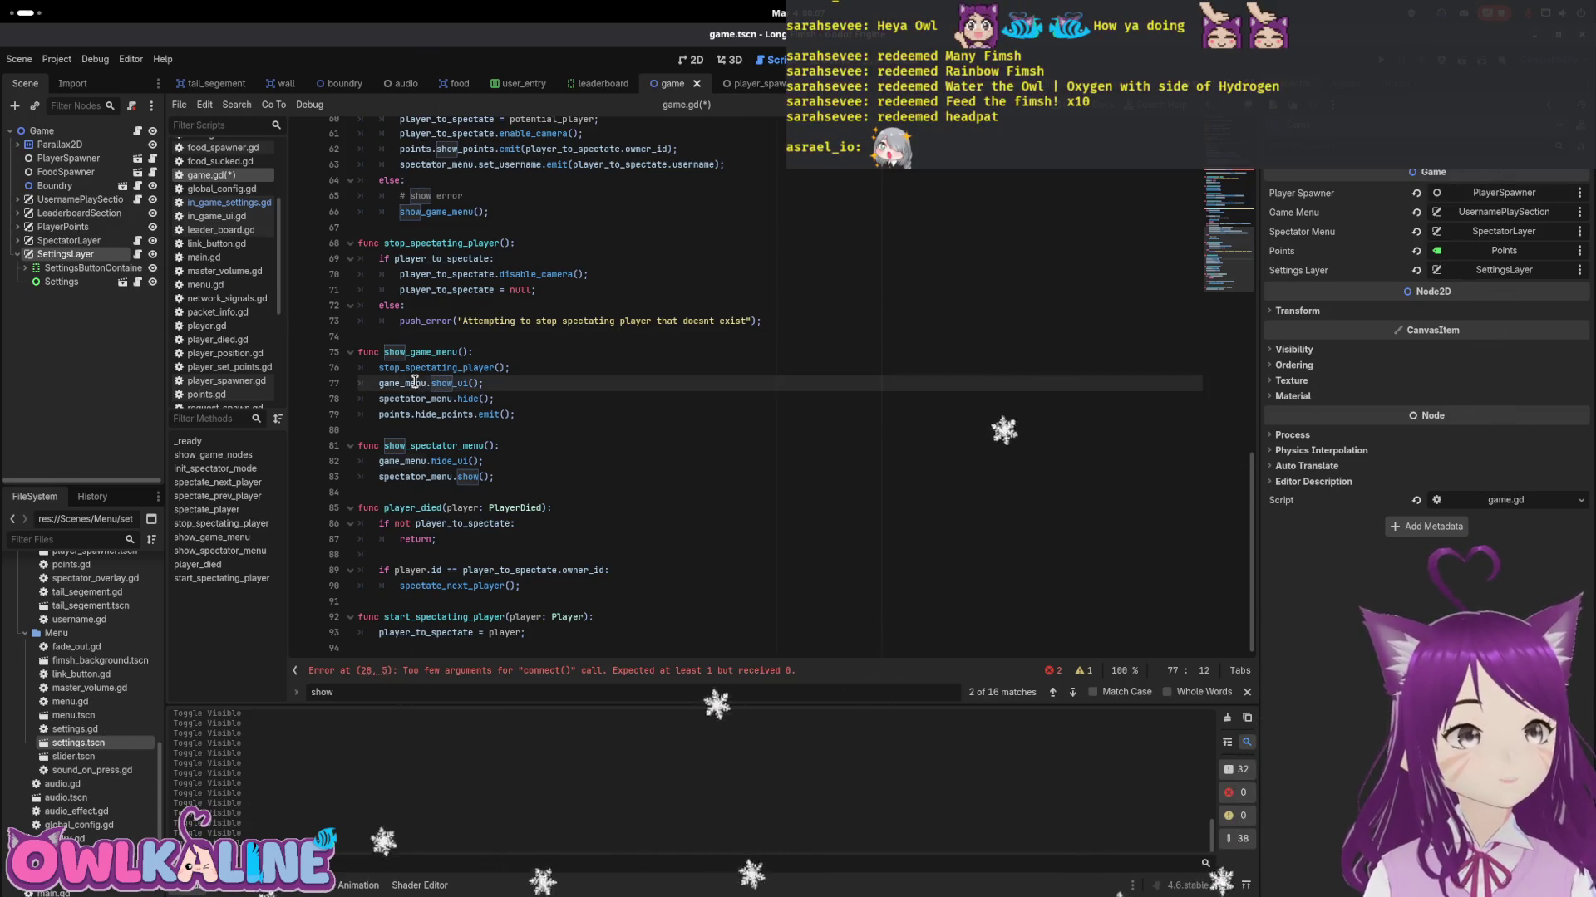
double_click(412, 477)
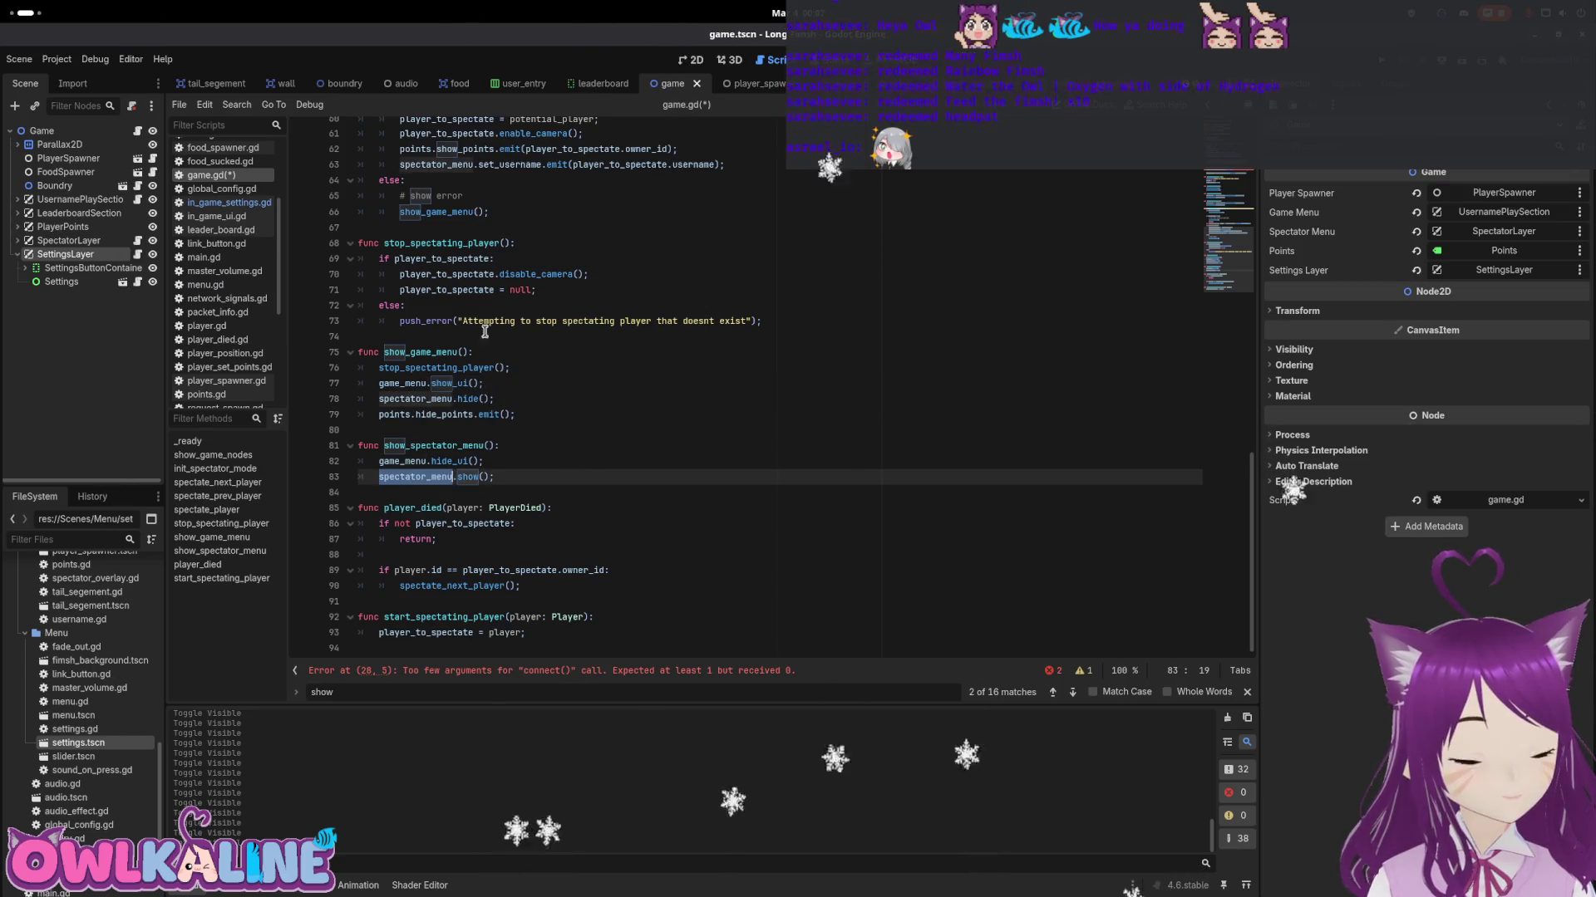
click(689, 60)
click(153, 252)
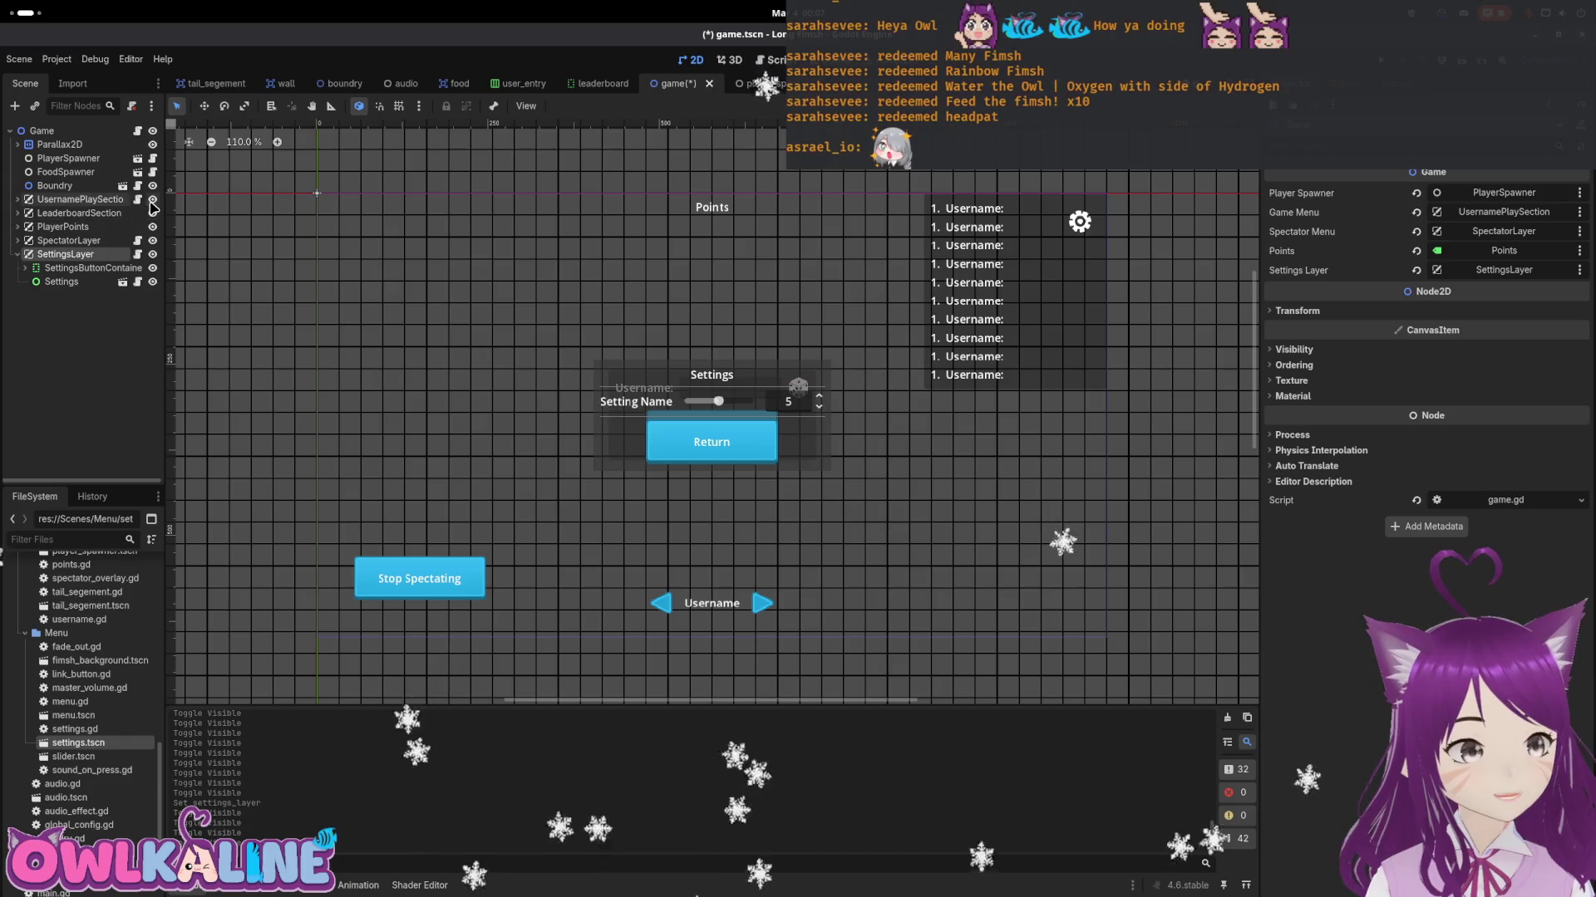
Step: Select Game and frame the whole UI on the canvas, briefly hiding UsernamePlaySection
click(50, 131)
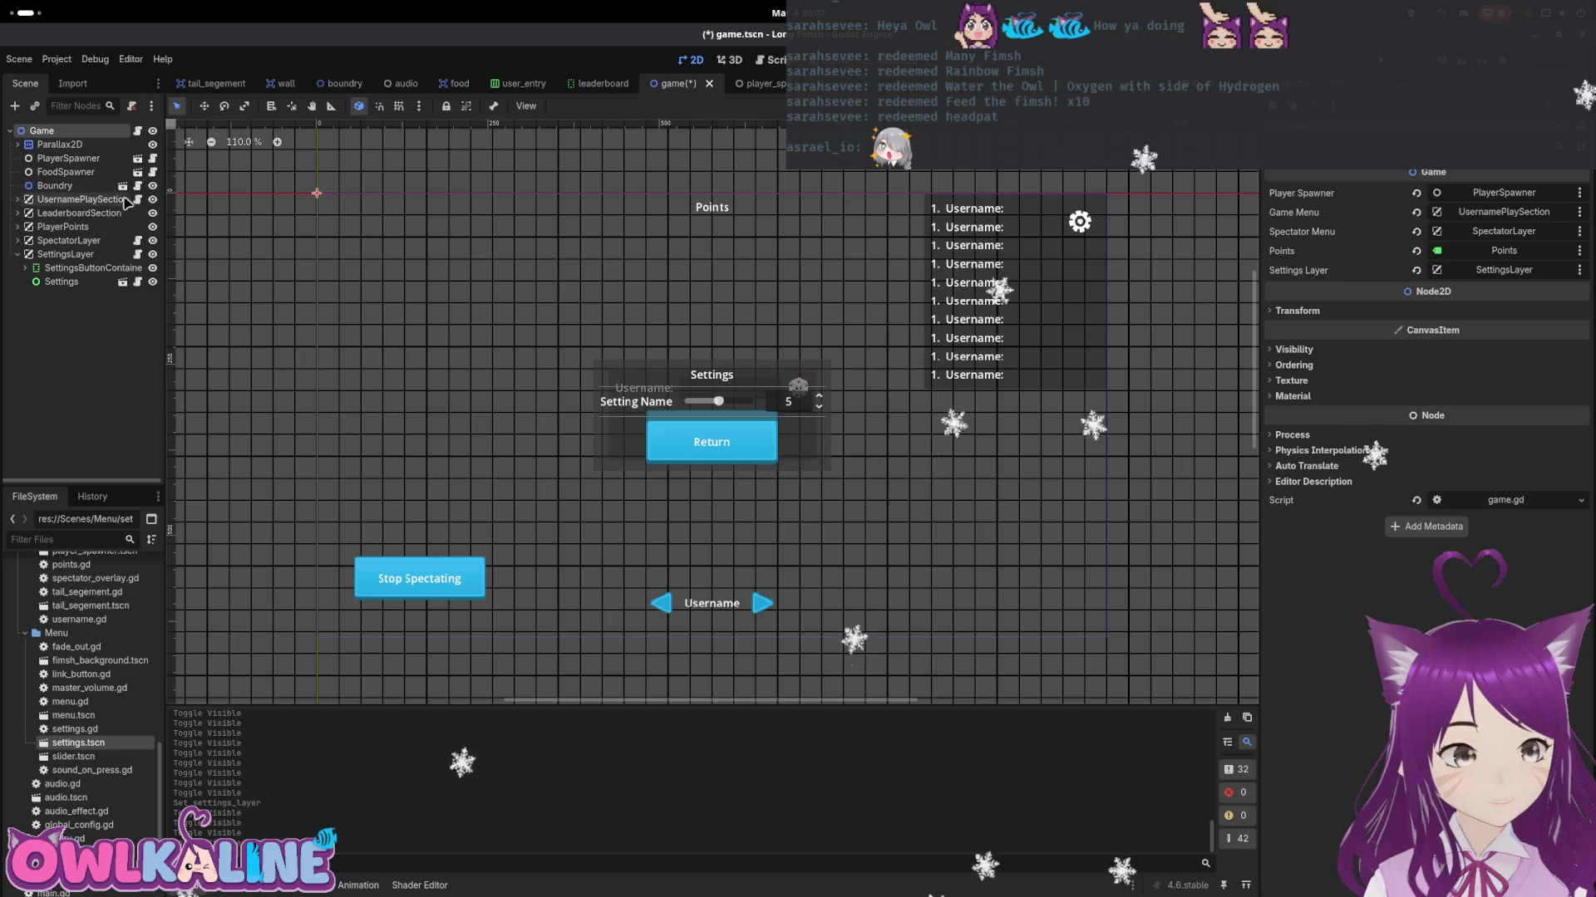
click(152, 200)
key(f)
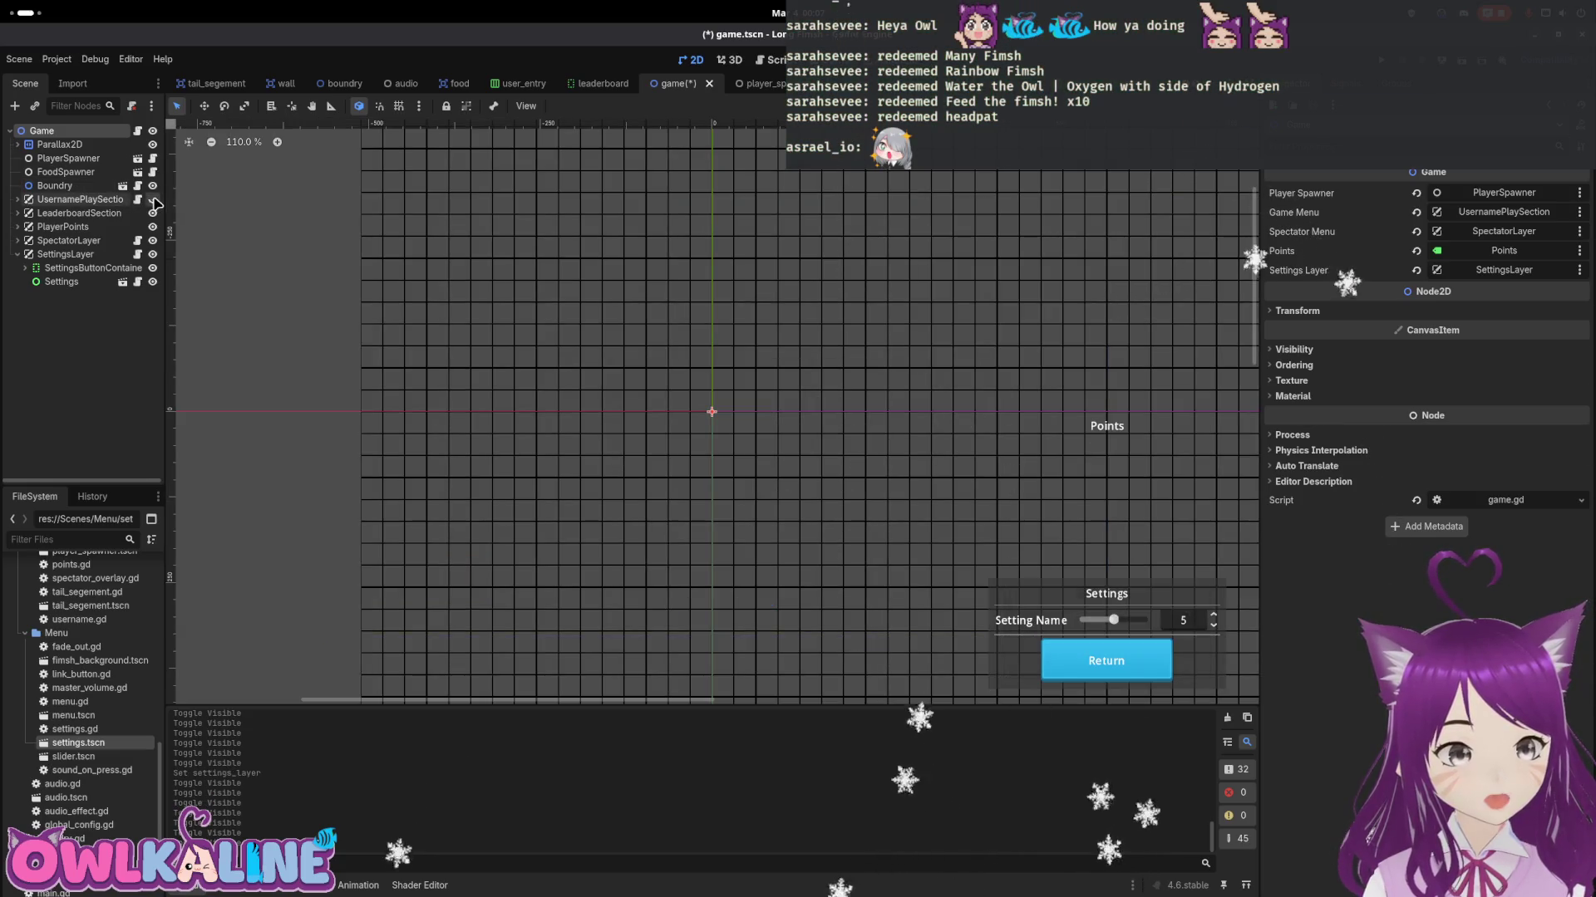
click(153, 200)
scroll(715, 357, down, 2)
mouse_move(1055, 464)
mouse_down()
mouse_move(800, 376)
mouse_move(634, 361)
mouse_up()
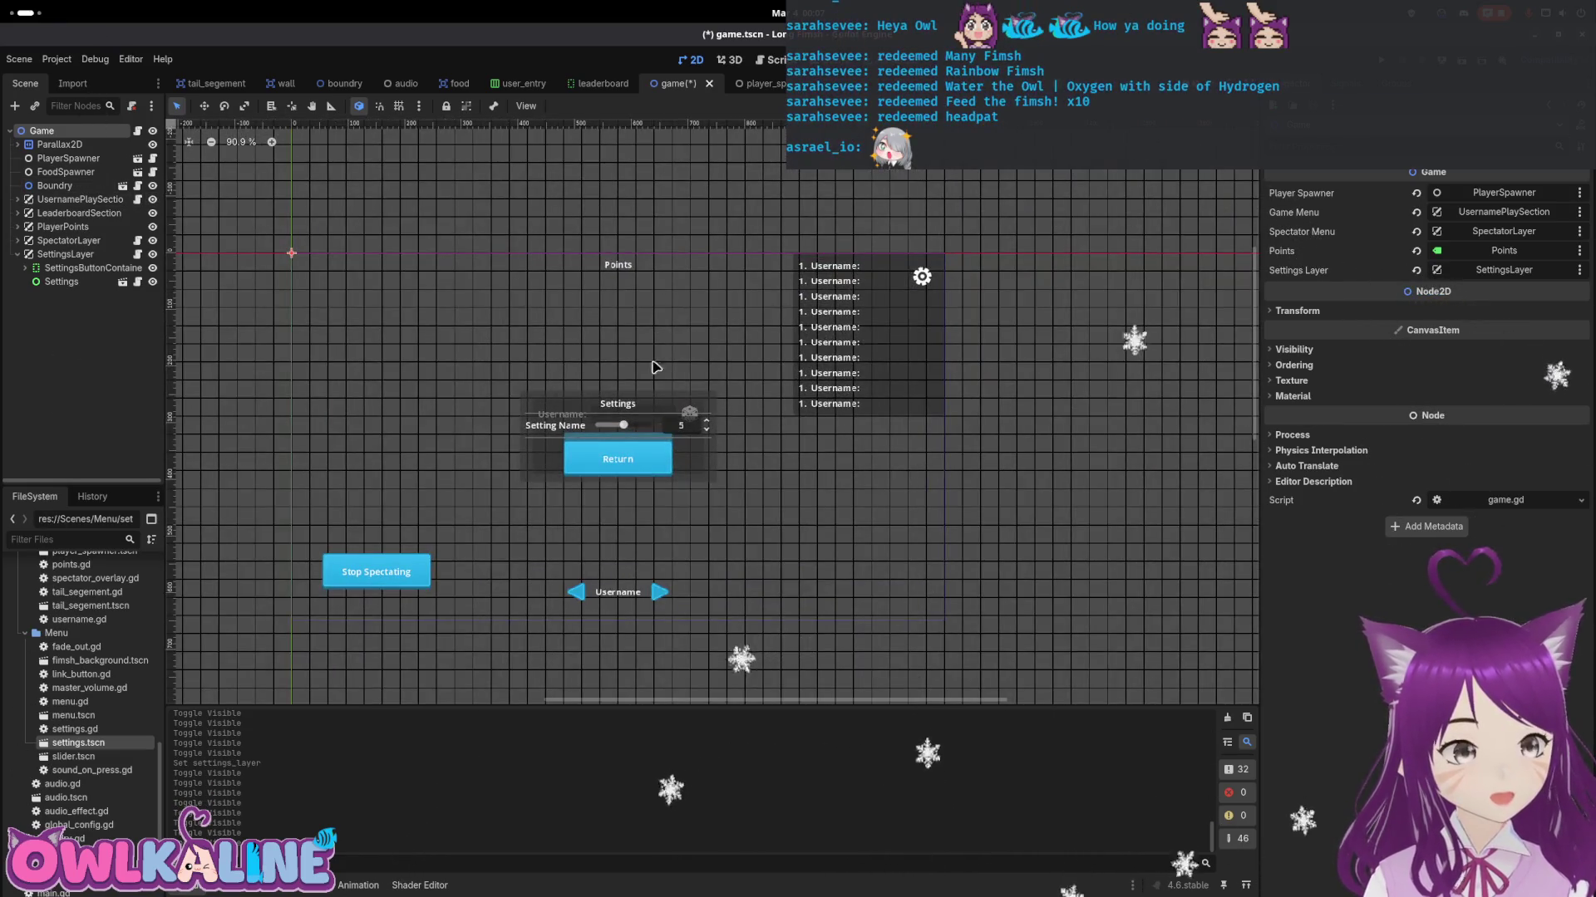
Step: Add a CanvasLayer child under Game and move UsernamePlaySection and SpectatorLayer into it
right_click(59, 135)
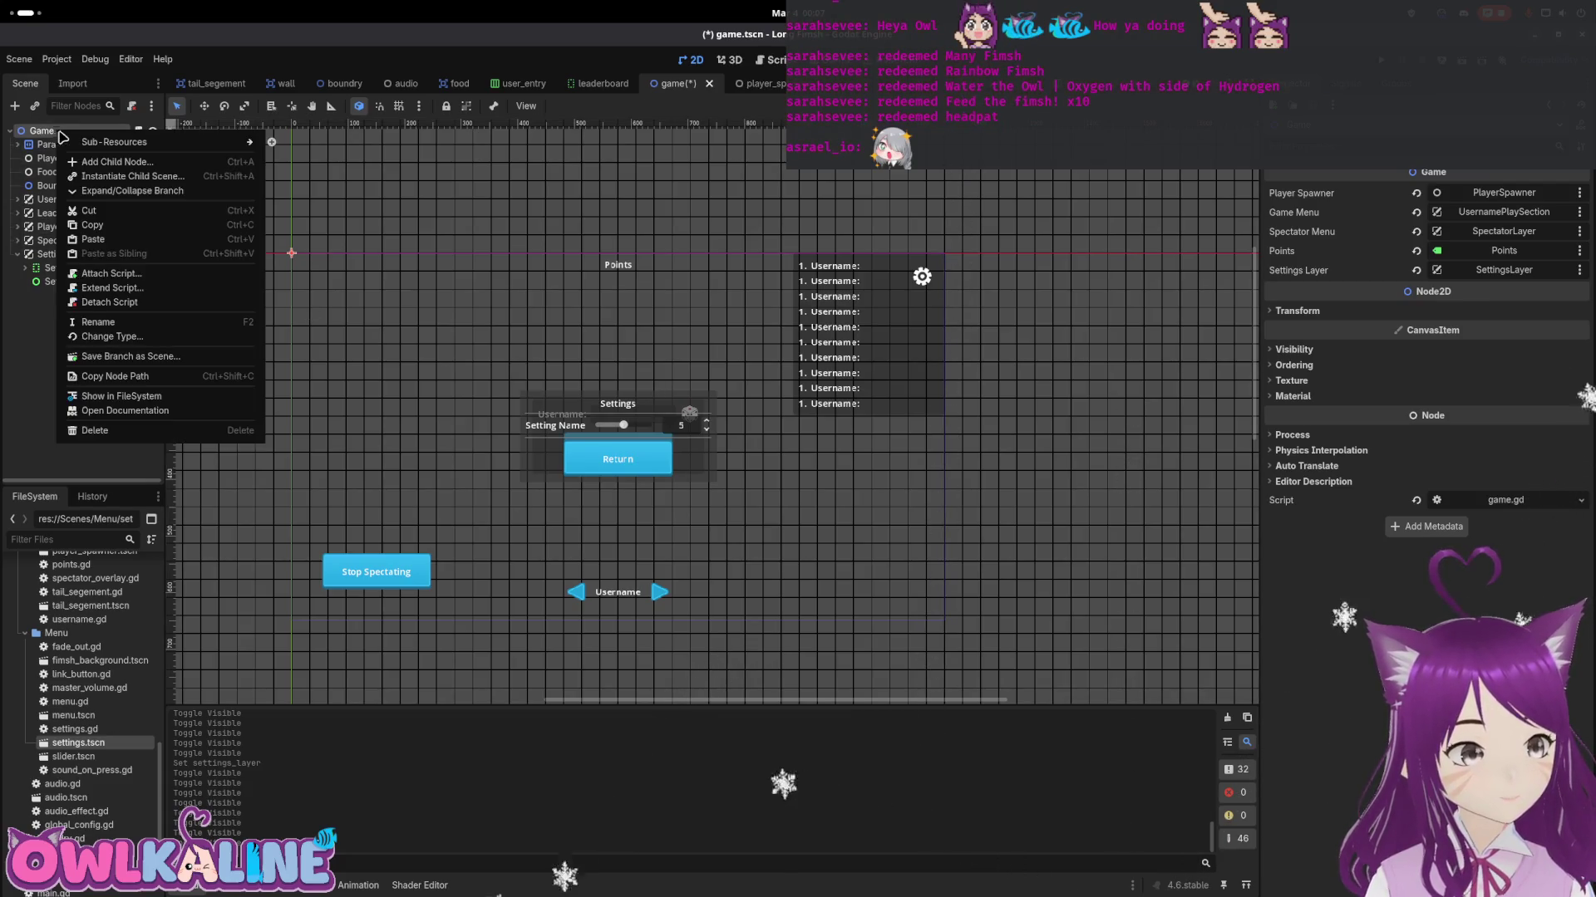
click(91, 161)
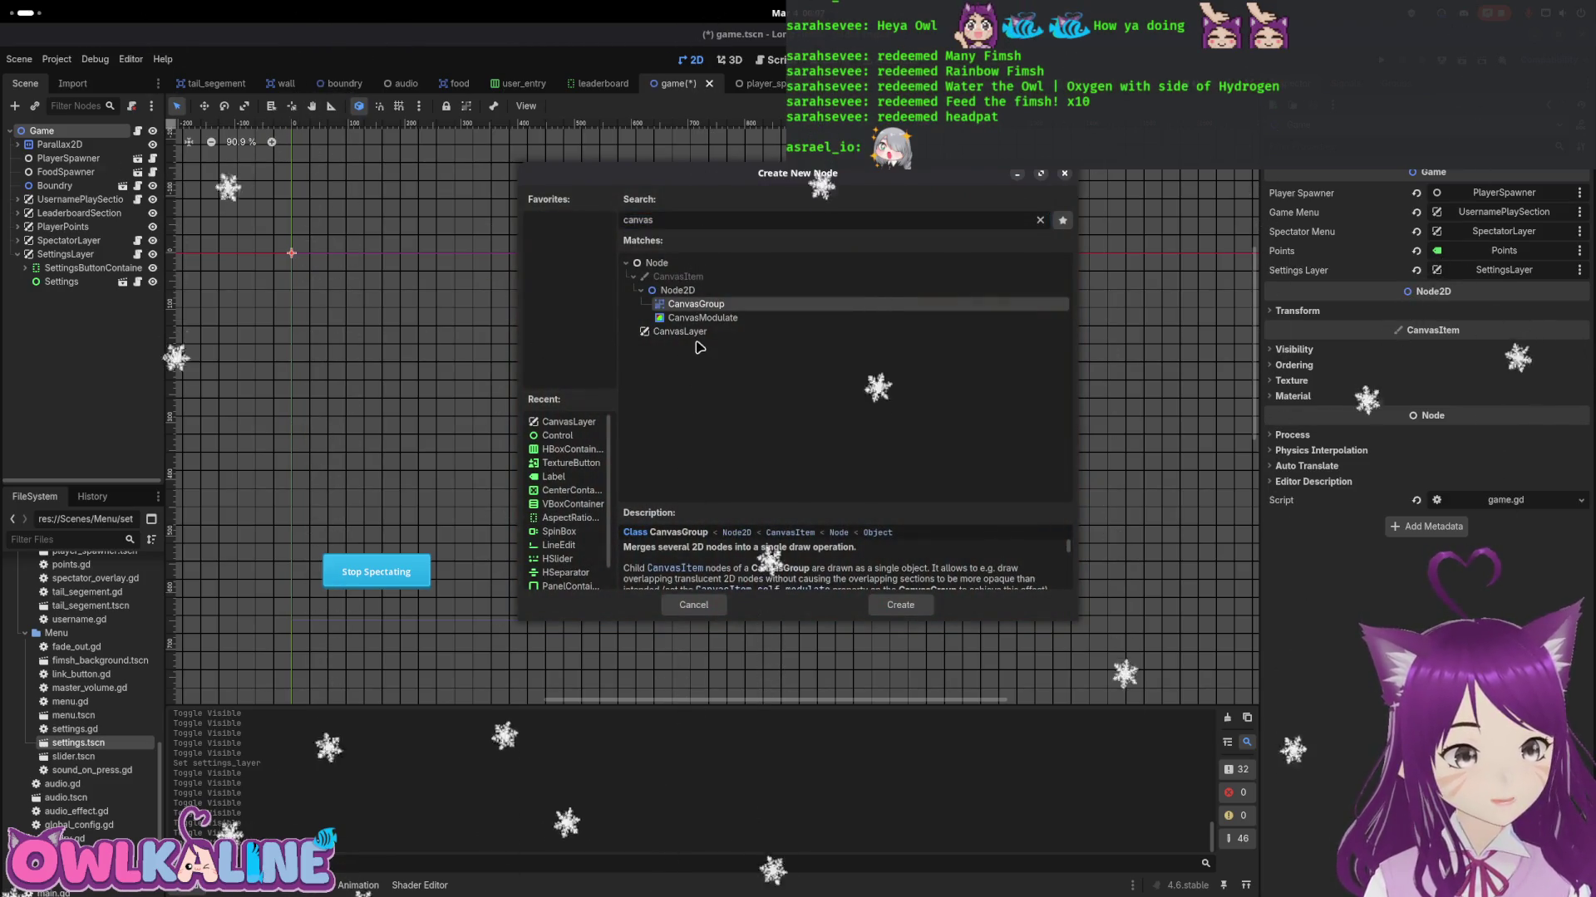
click(680, 331)
click(900, 606)
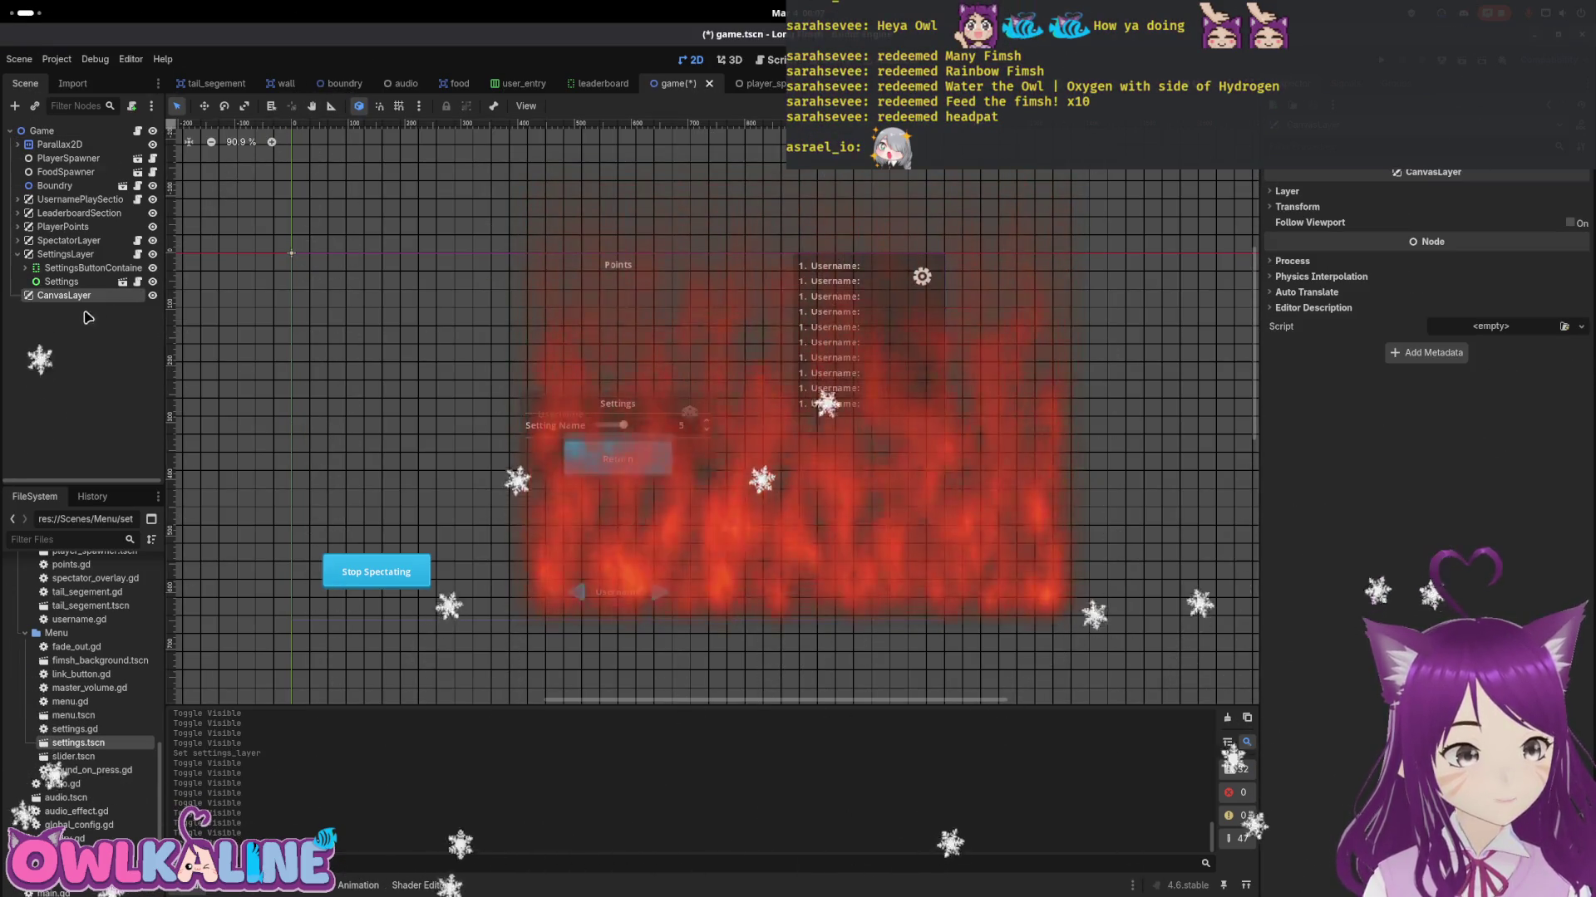
mouse_move(62, 295)
mouse_down()
mouse_move(79, 194)
mouse_move(85, 249)
mouse_move(80, 202)
mouse_up()
Step: Rename the new CanvasLayer node to MenuUI and save the game scene
right_click(70, 201)
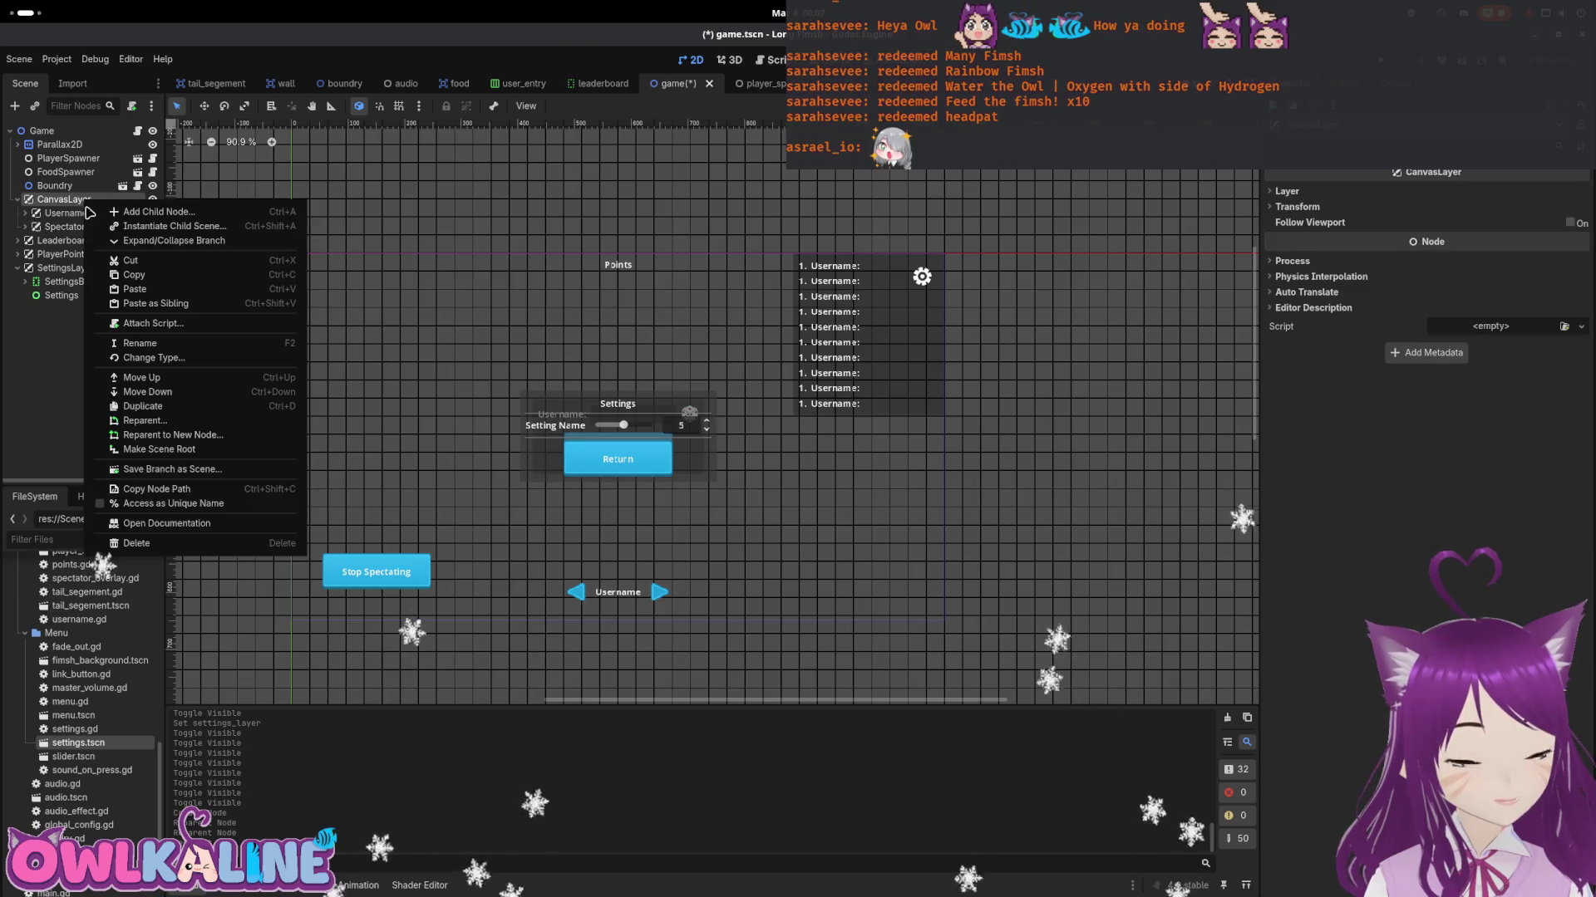
click(146, 348)
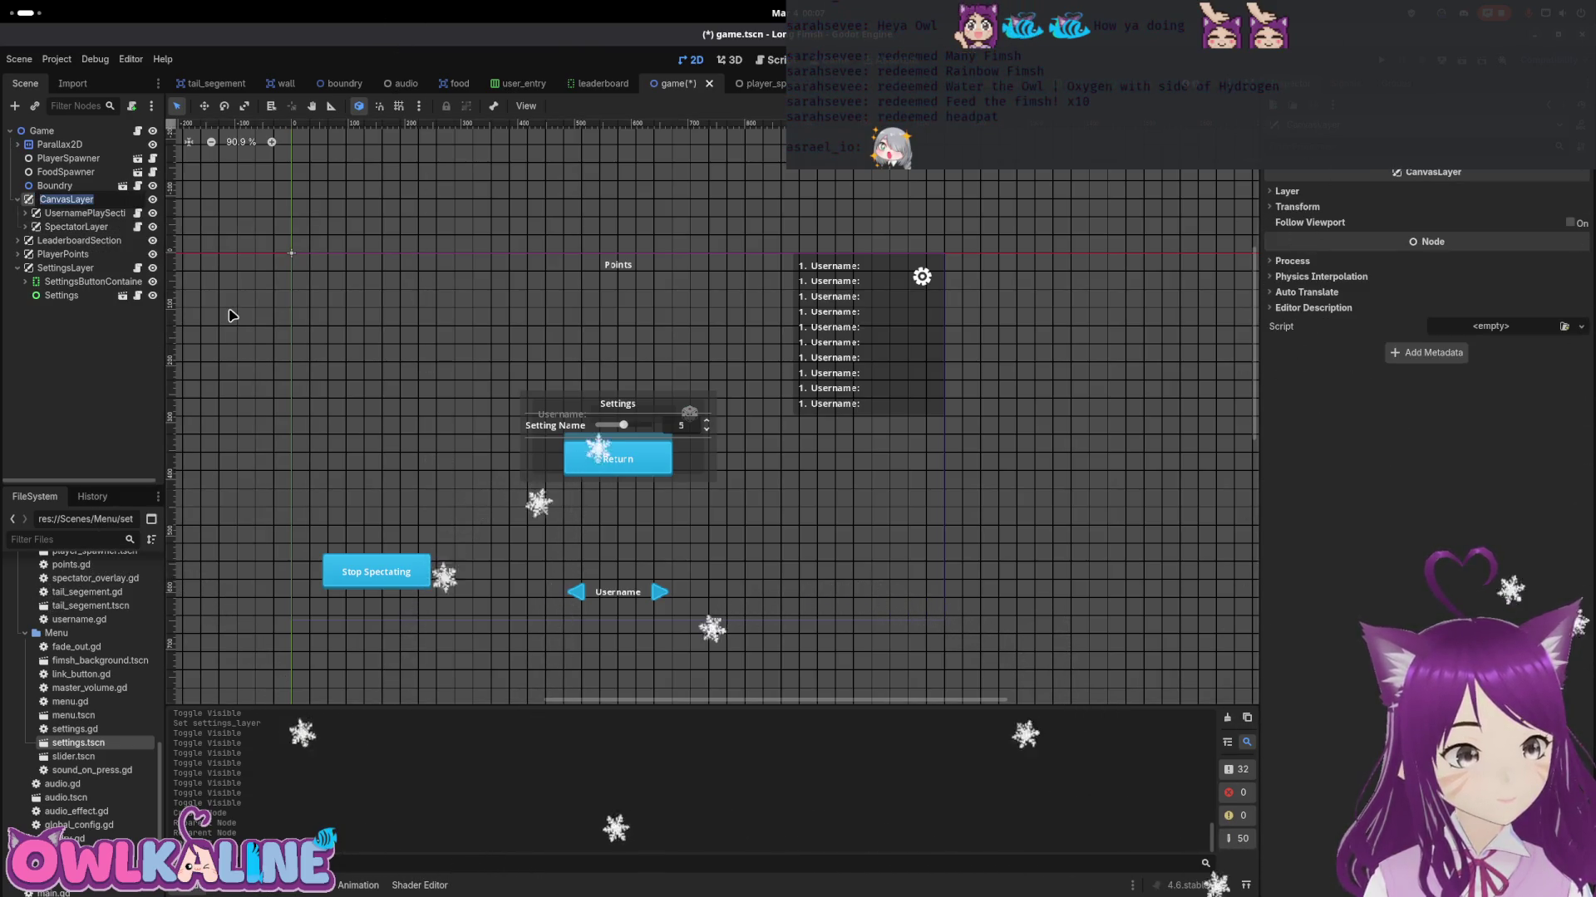
text(Men)
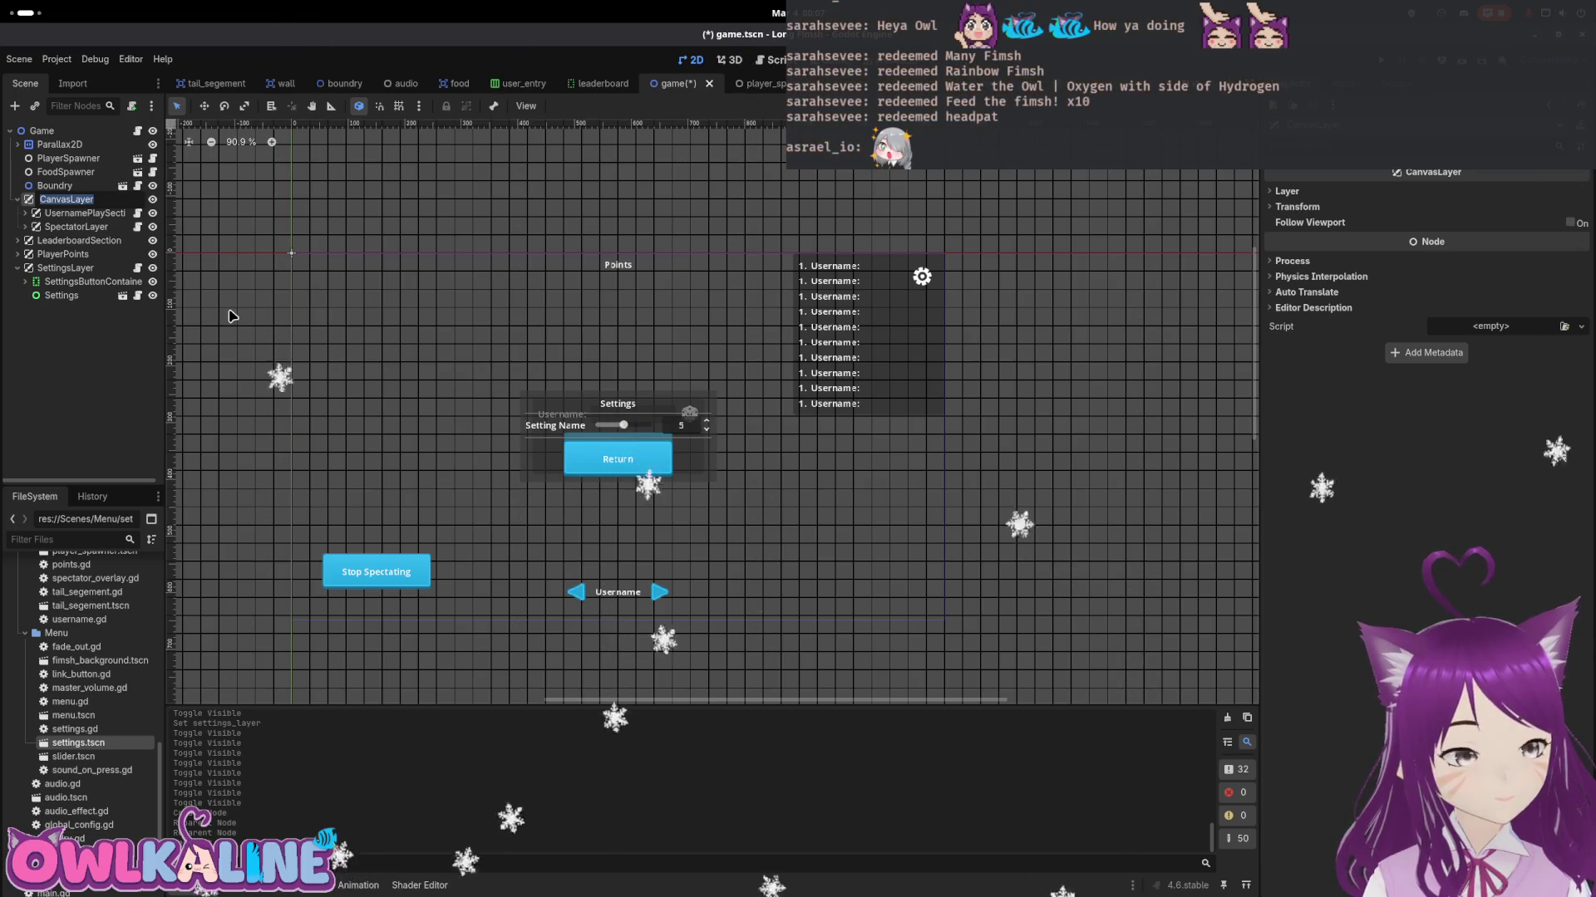
text(u)
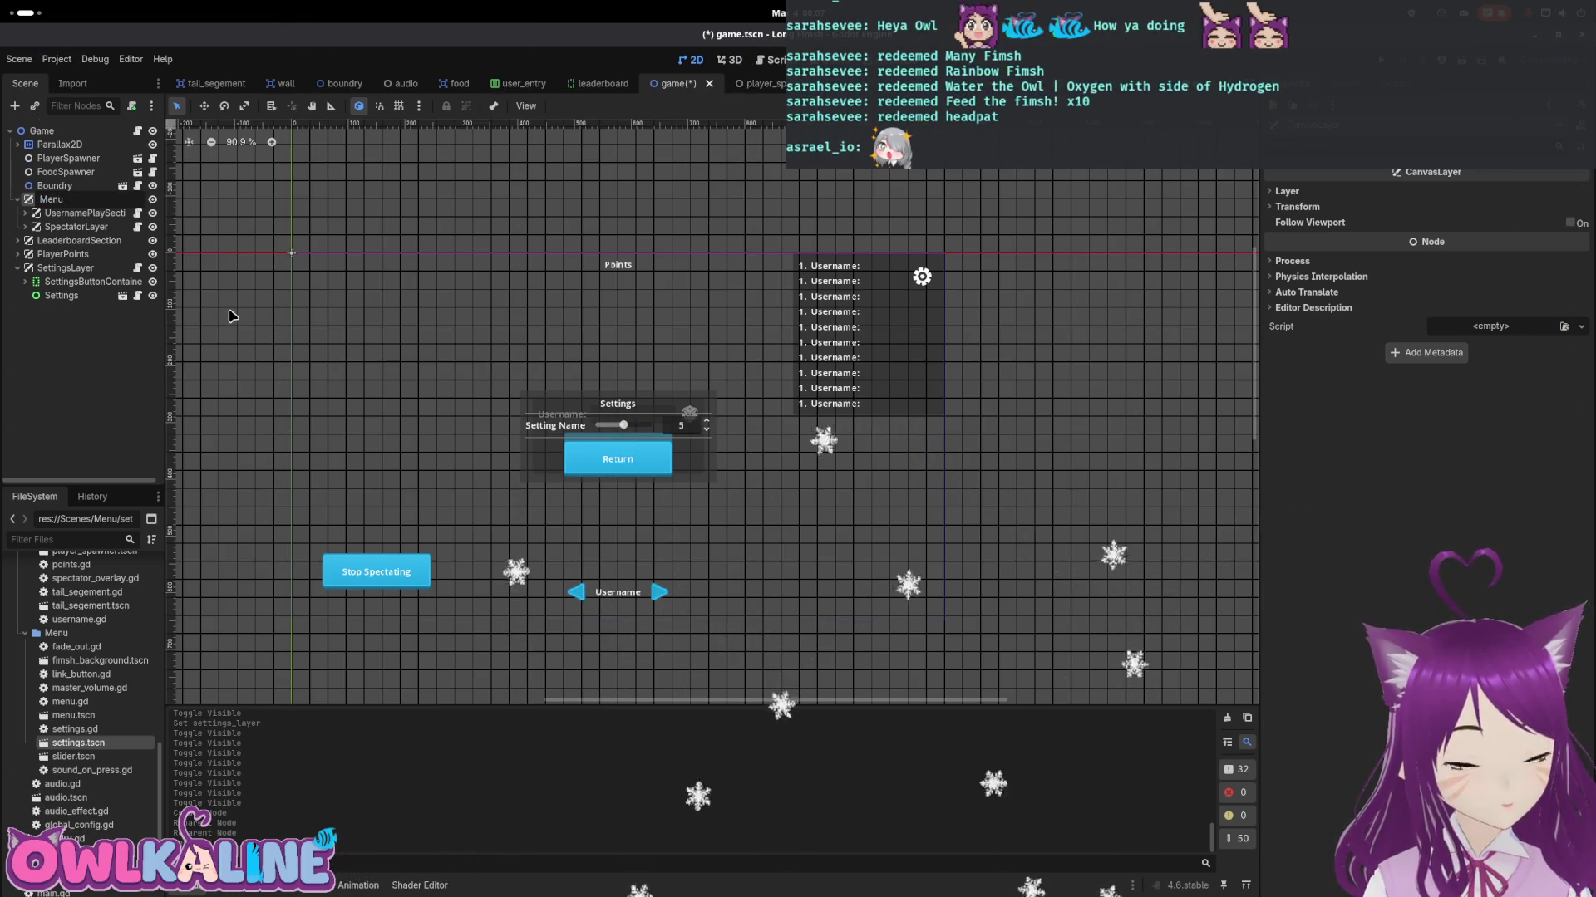
text(UI)
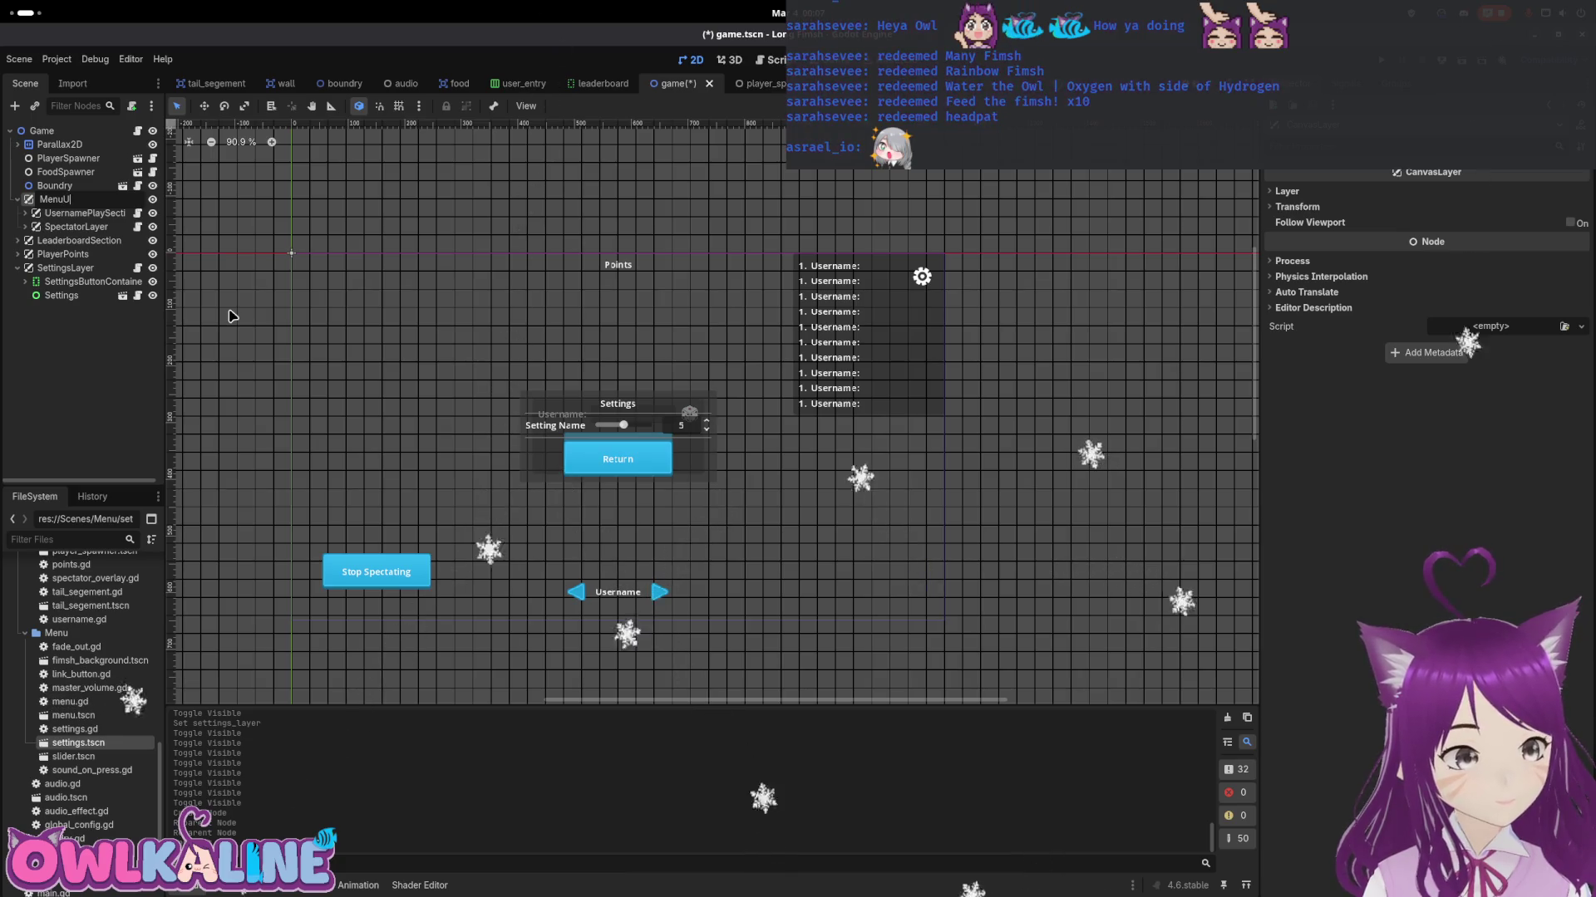
key(Return)
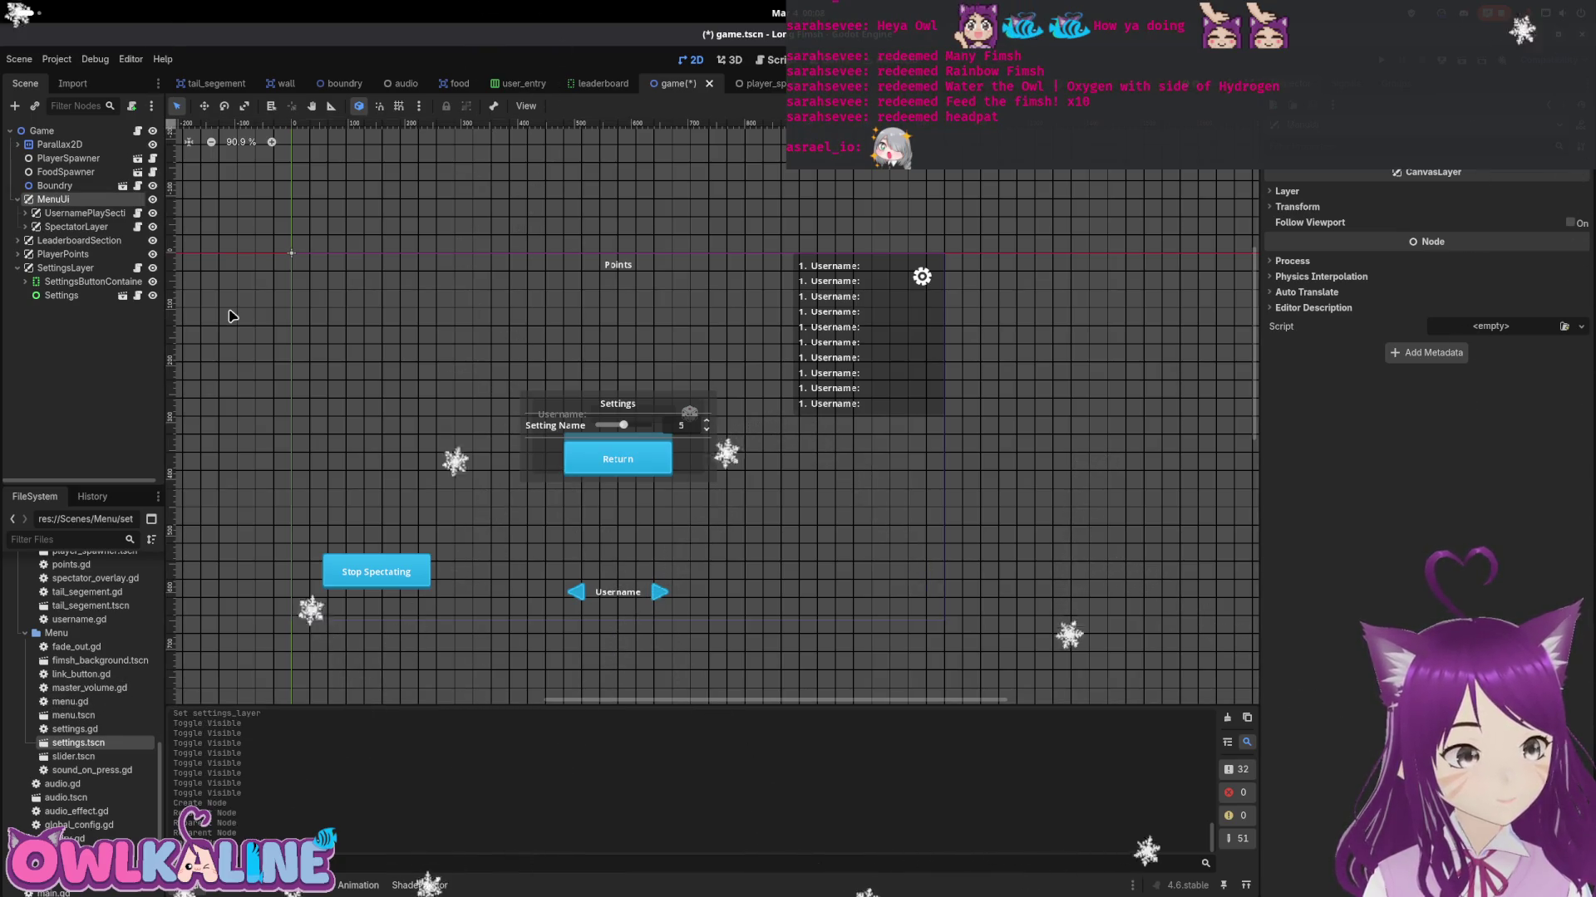
right_click(69, 208)
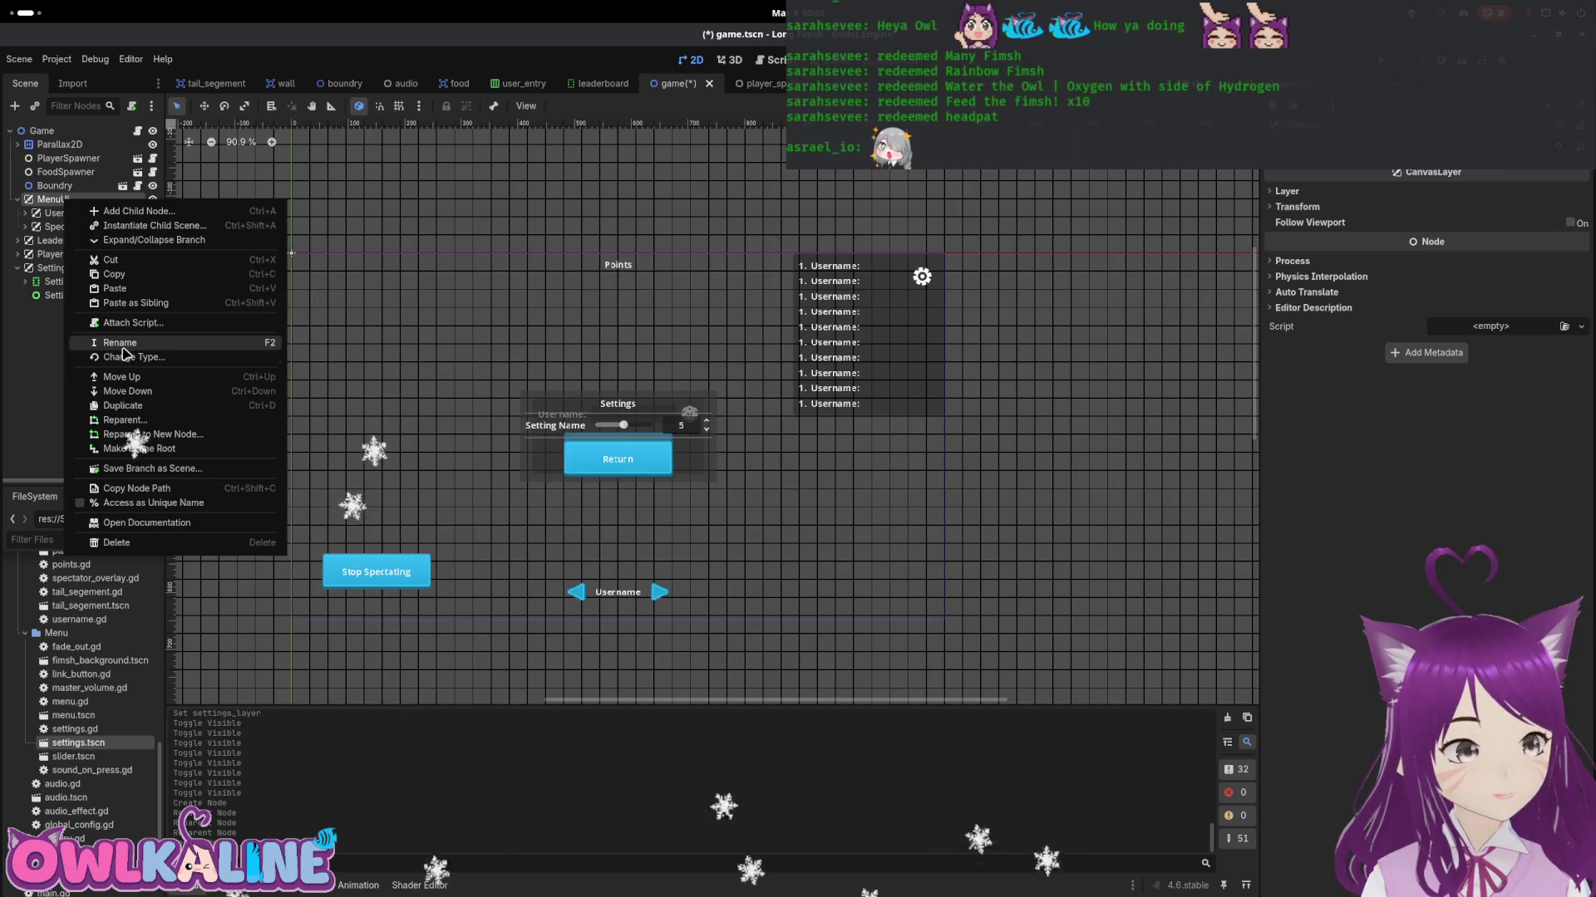
click(116, 351)
click(91, 200)
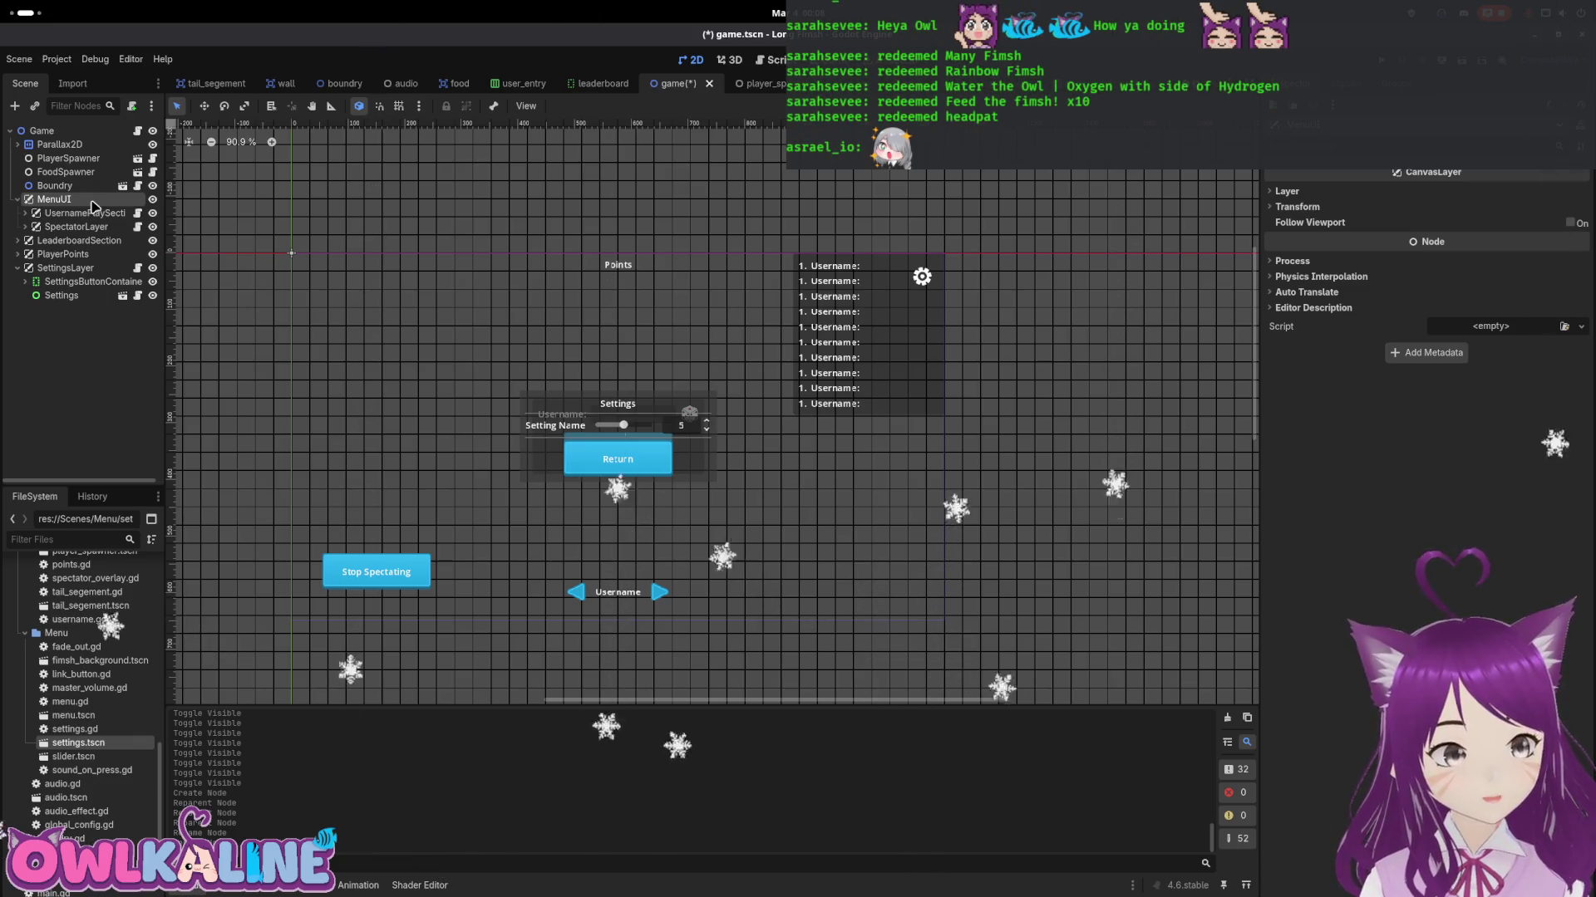
key(ctrl+s)
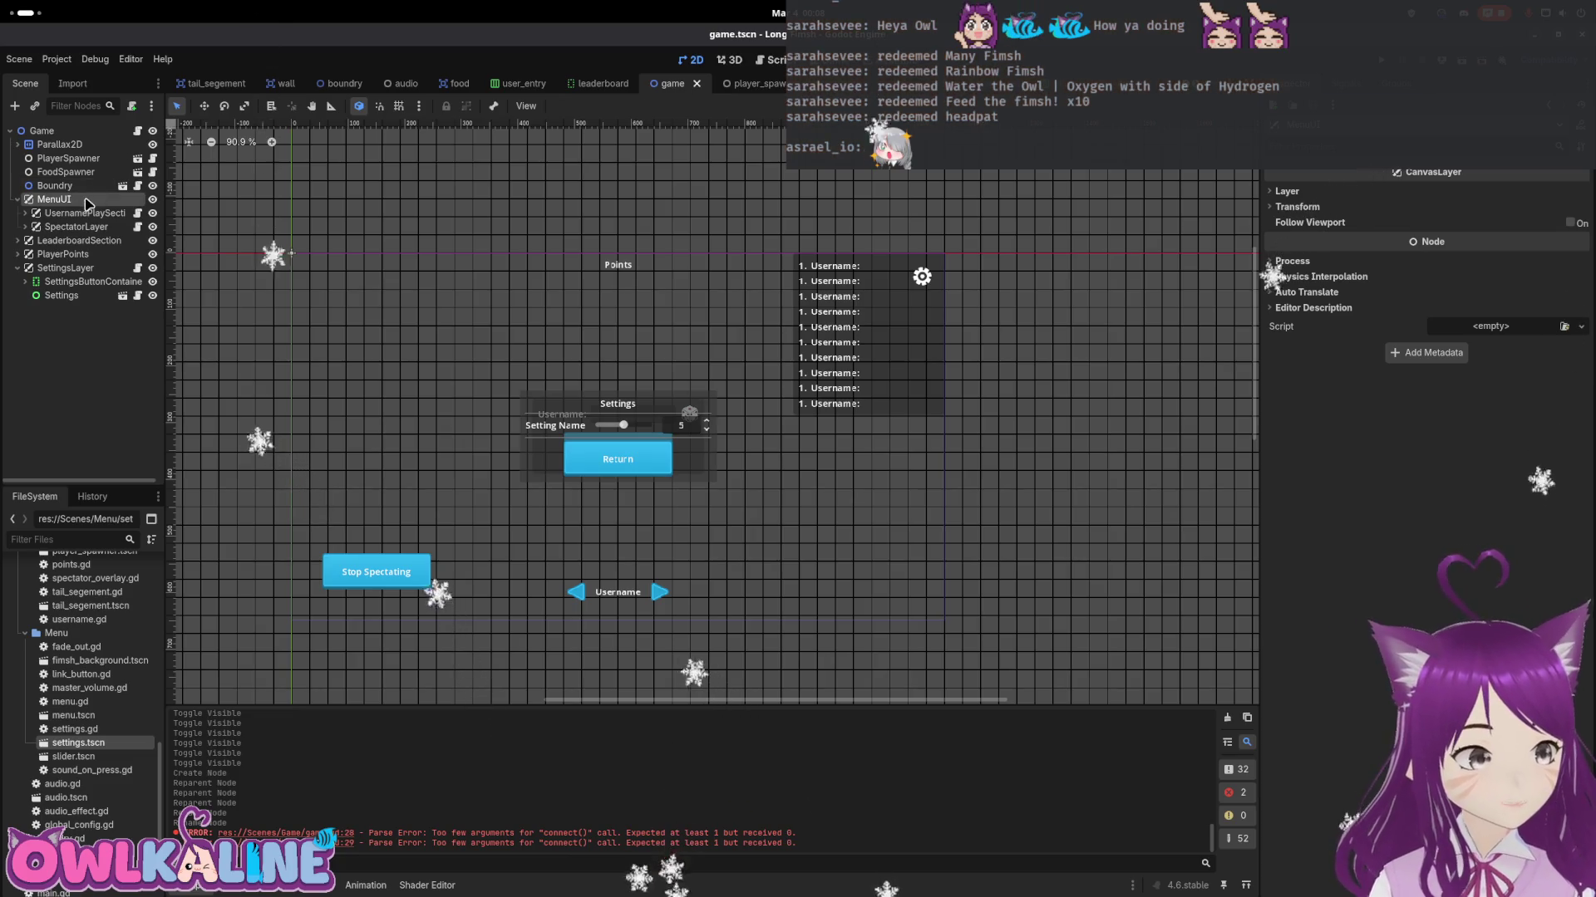
Step: Open the Game node's game.gd and look over its exports and the empty connect call
click(129, 132)
click(137, 132)
scroll(582, 374, up, 20)
scroll(482, 374, down, 3)
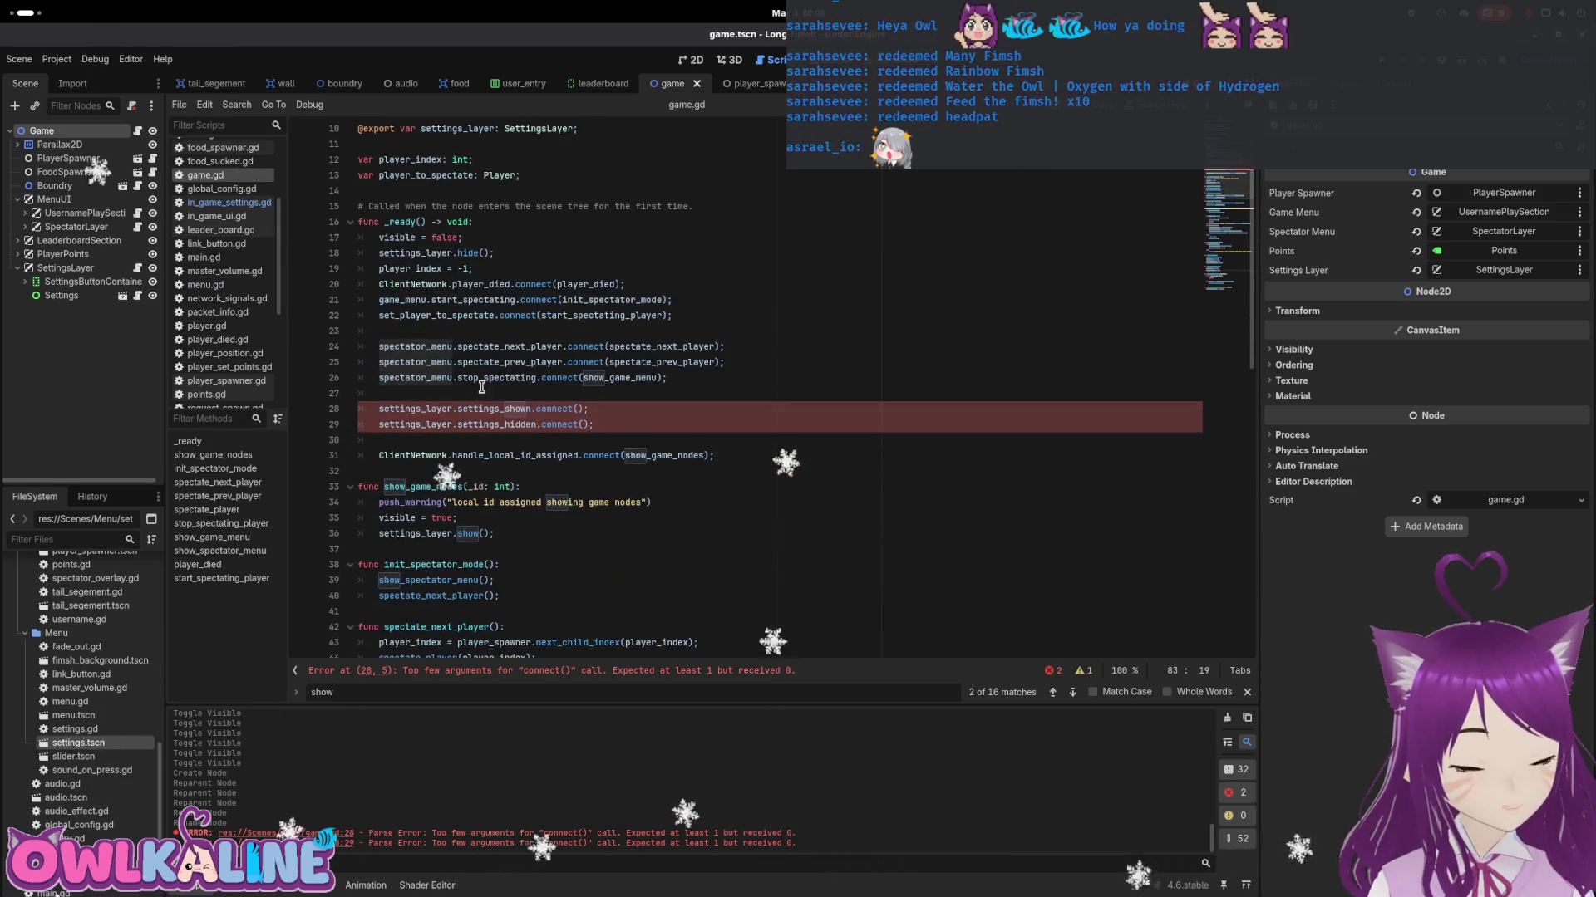
scroll(492, 416, up, 1)
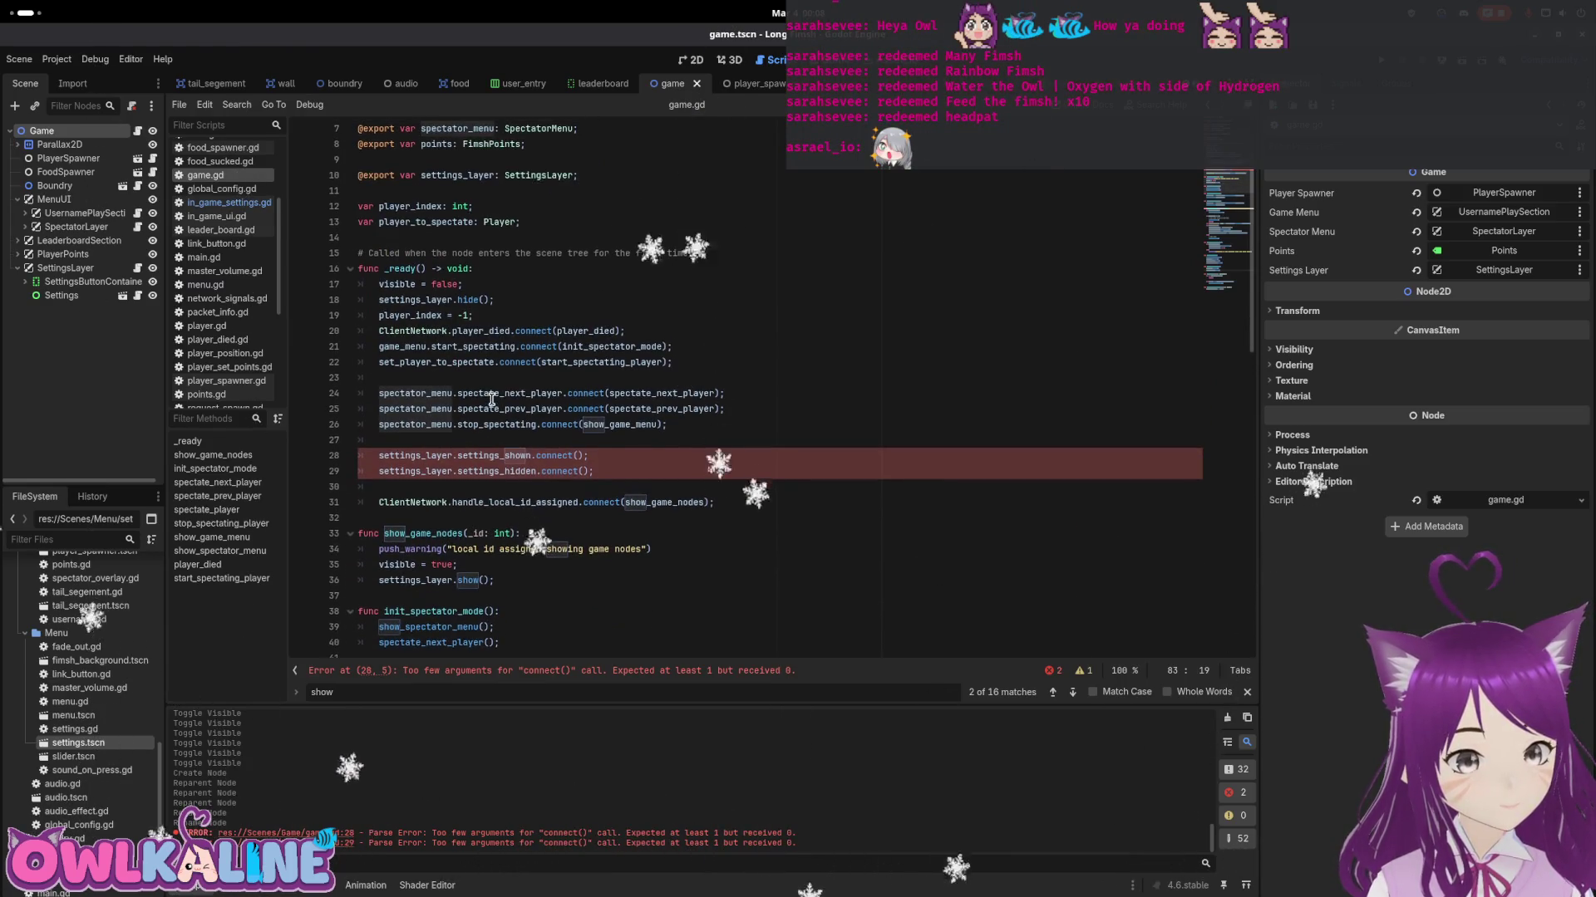
click(579, 456)
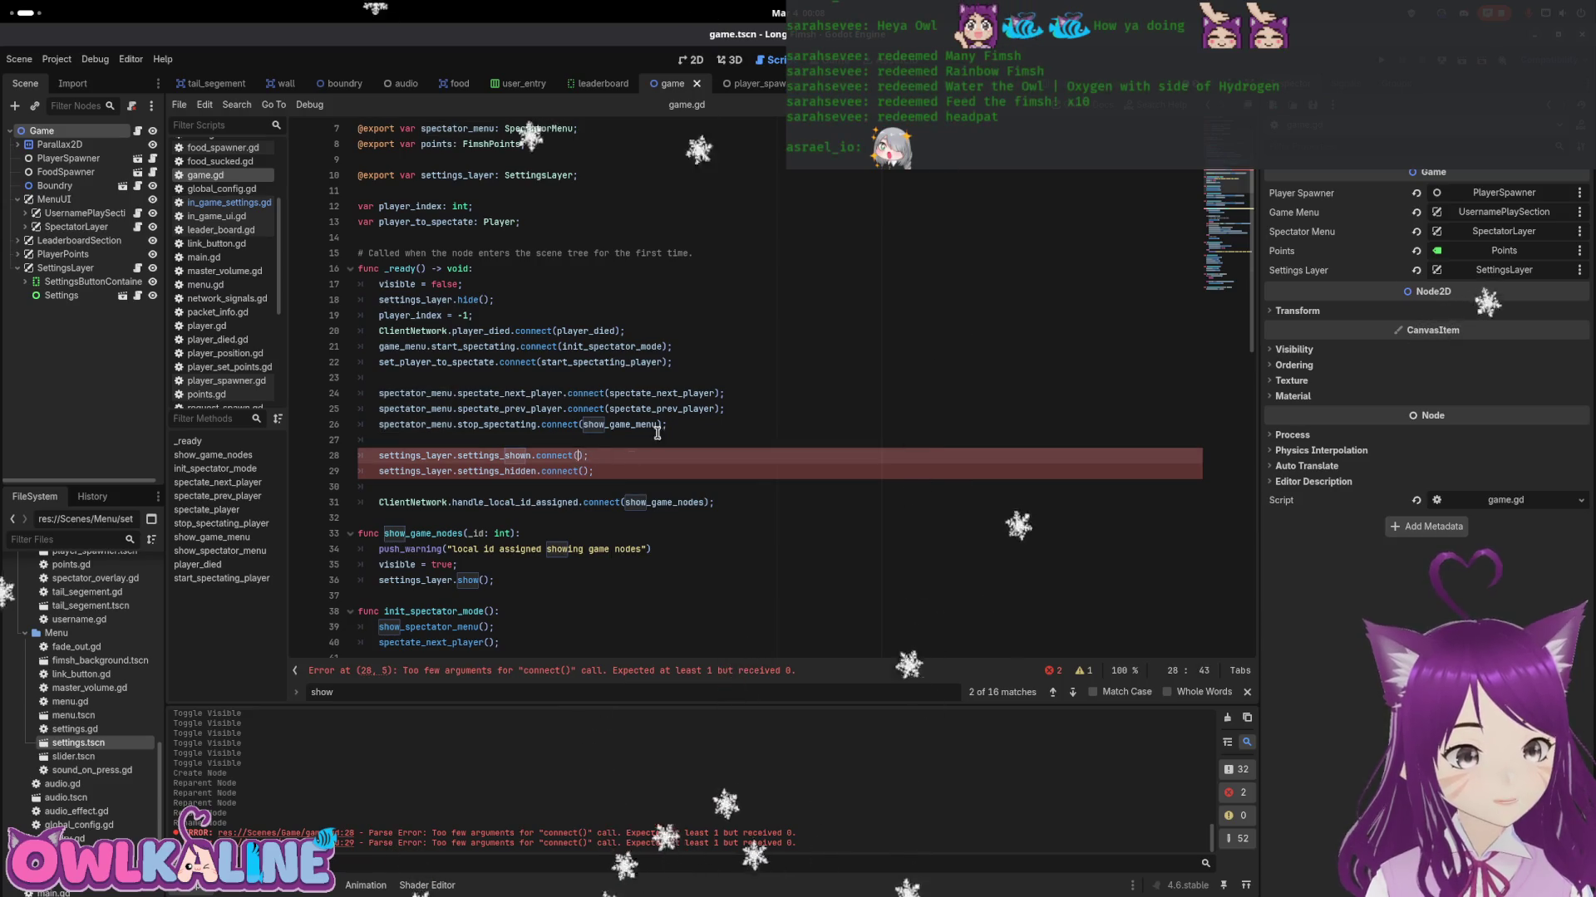
scroll(475, 368, up, 2)
click(606, 253)
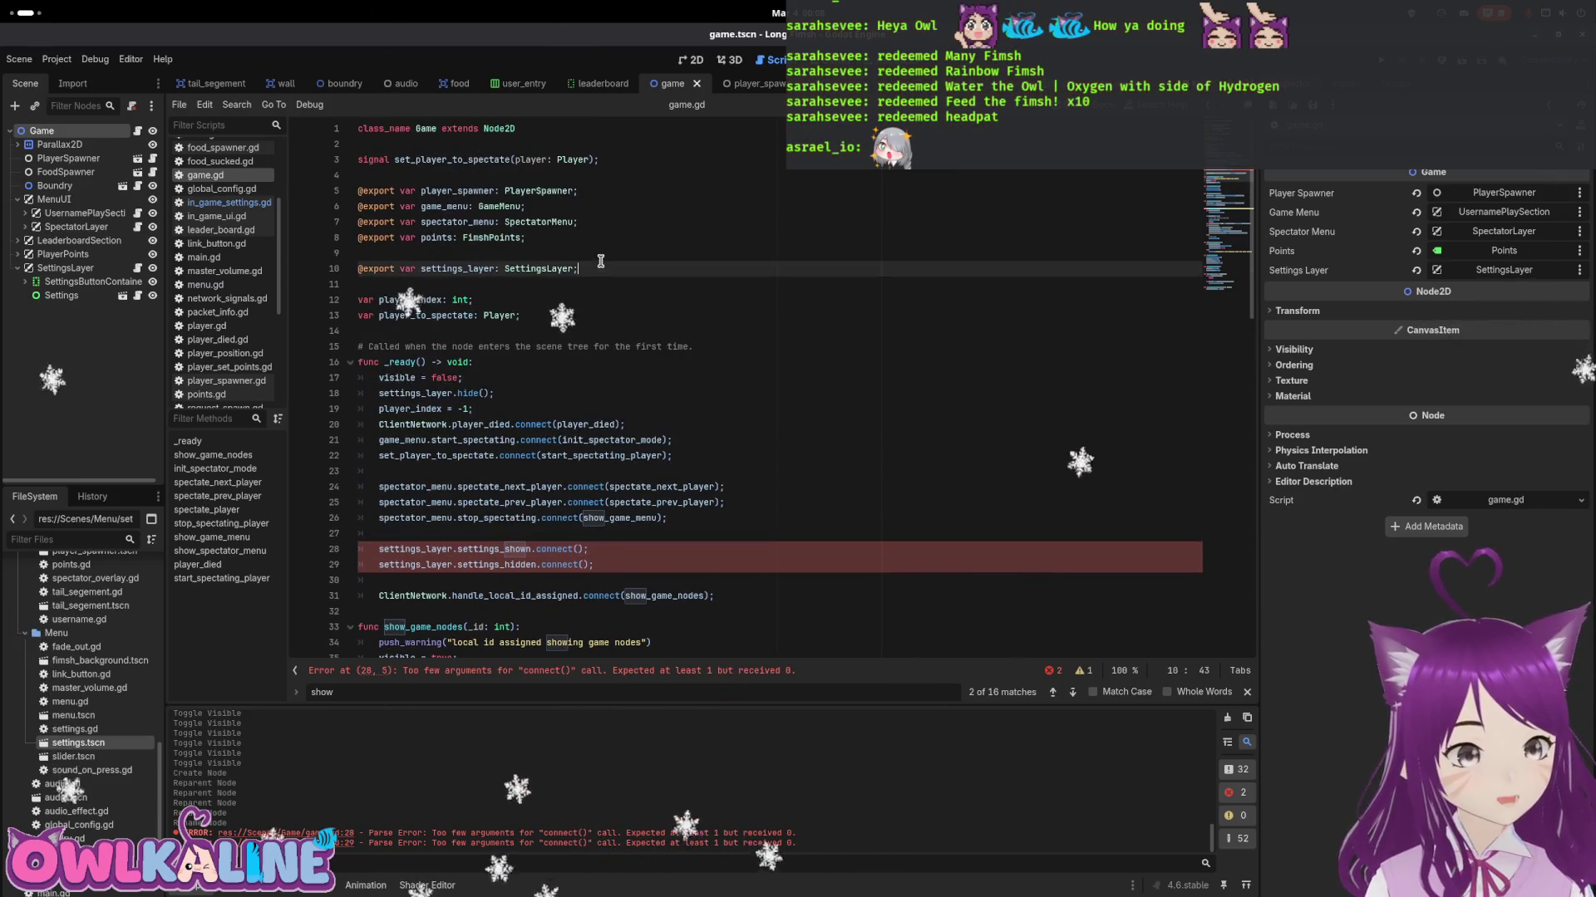
key(Return)
text(xport var game_menu_ui)
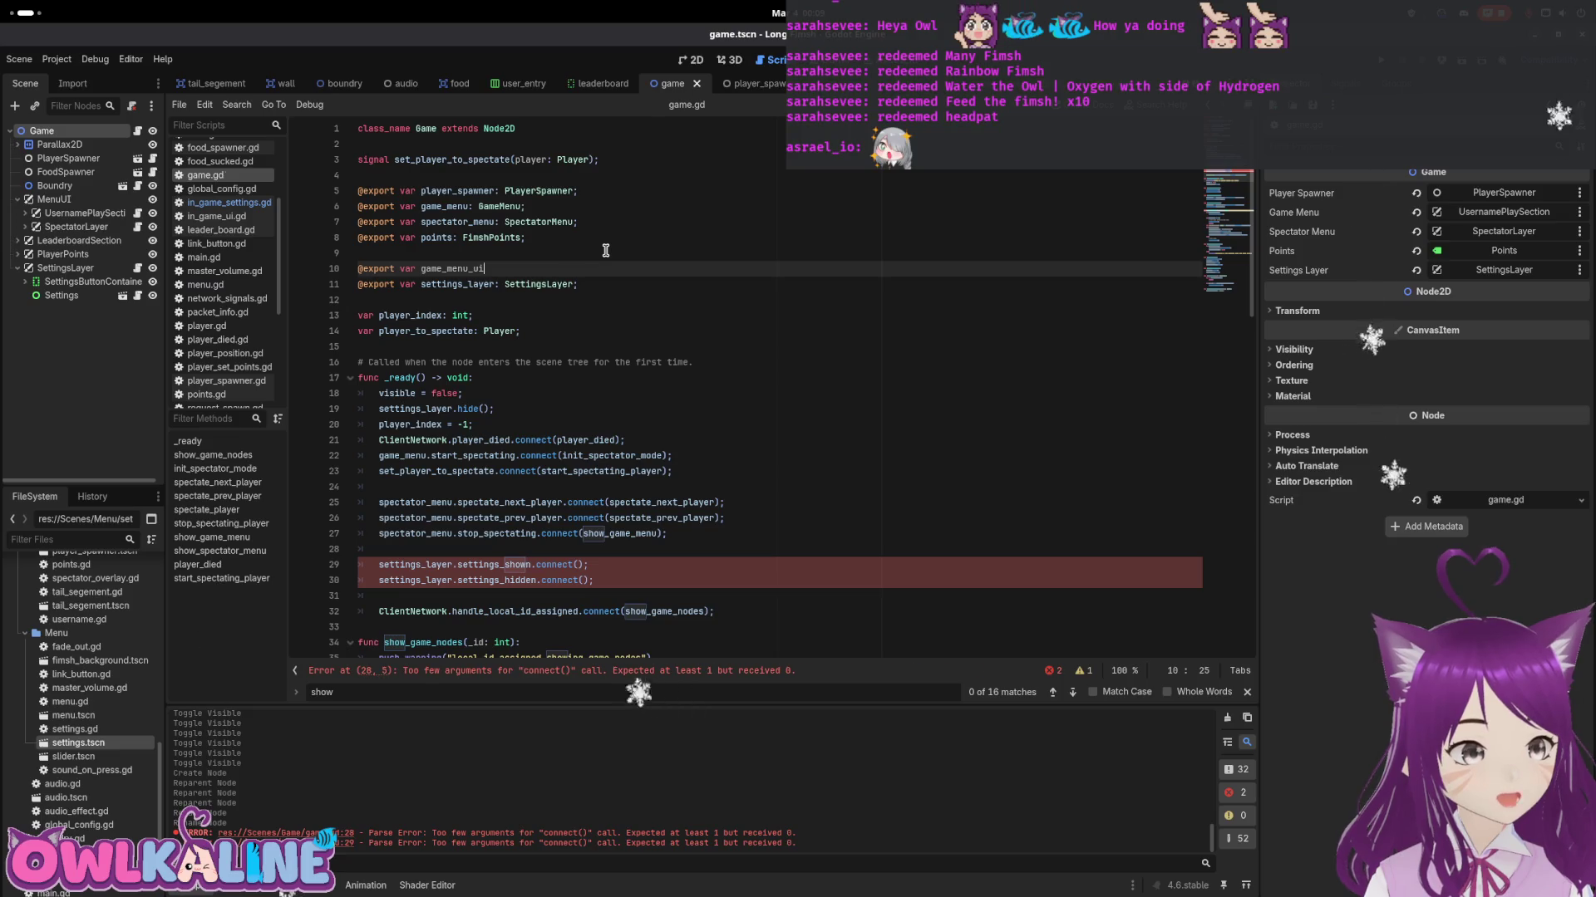
text(: Canv)
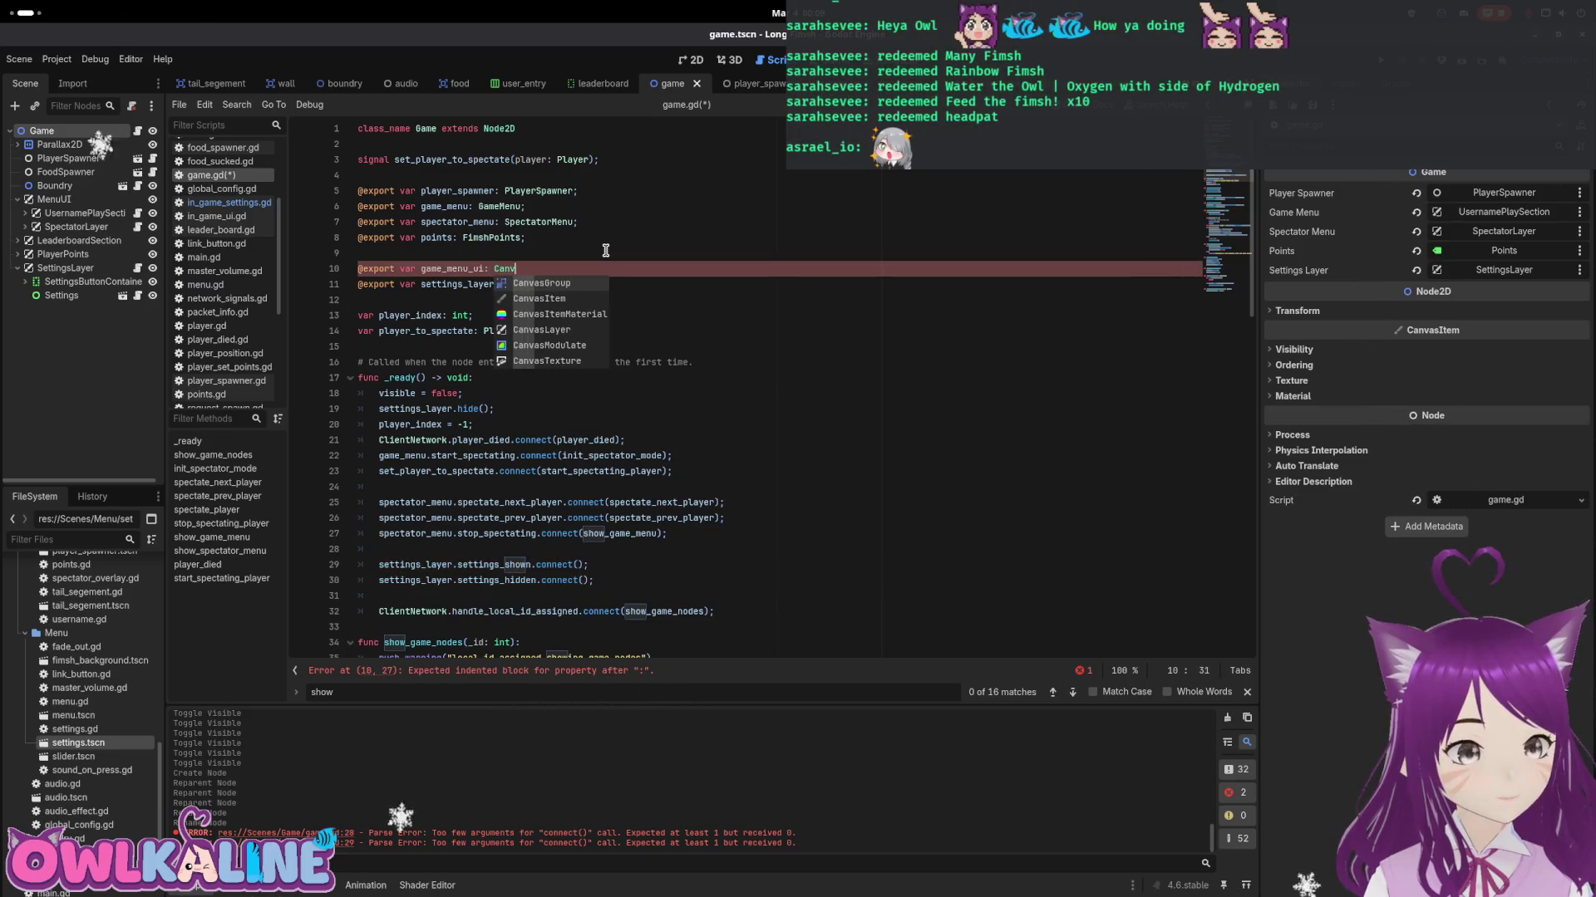
key(Return)
text(;)
key(ctrl+s)
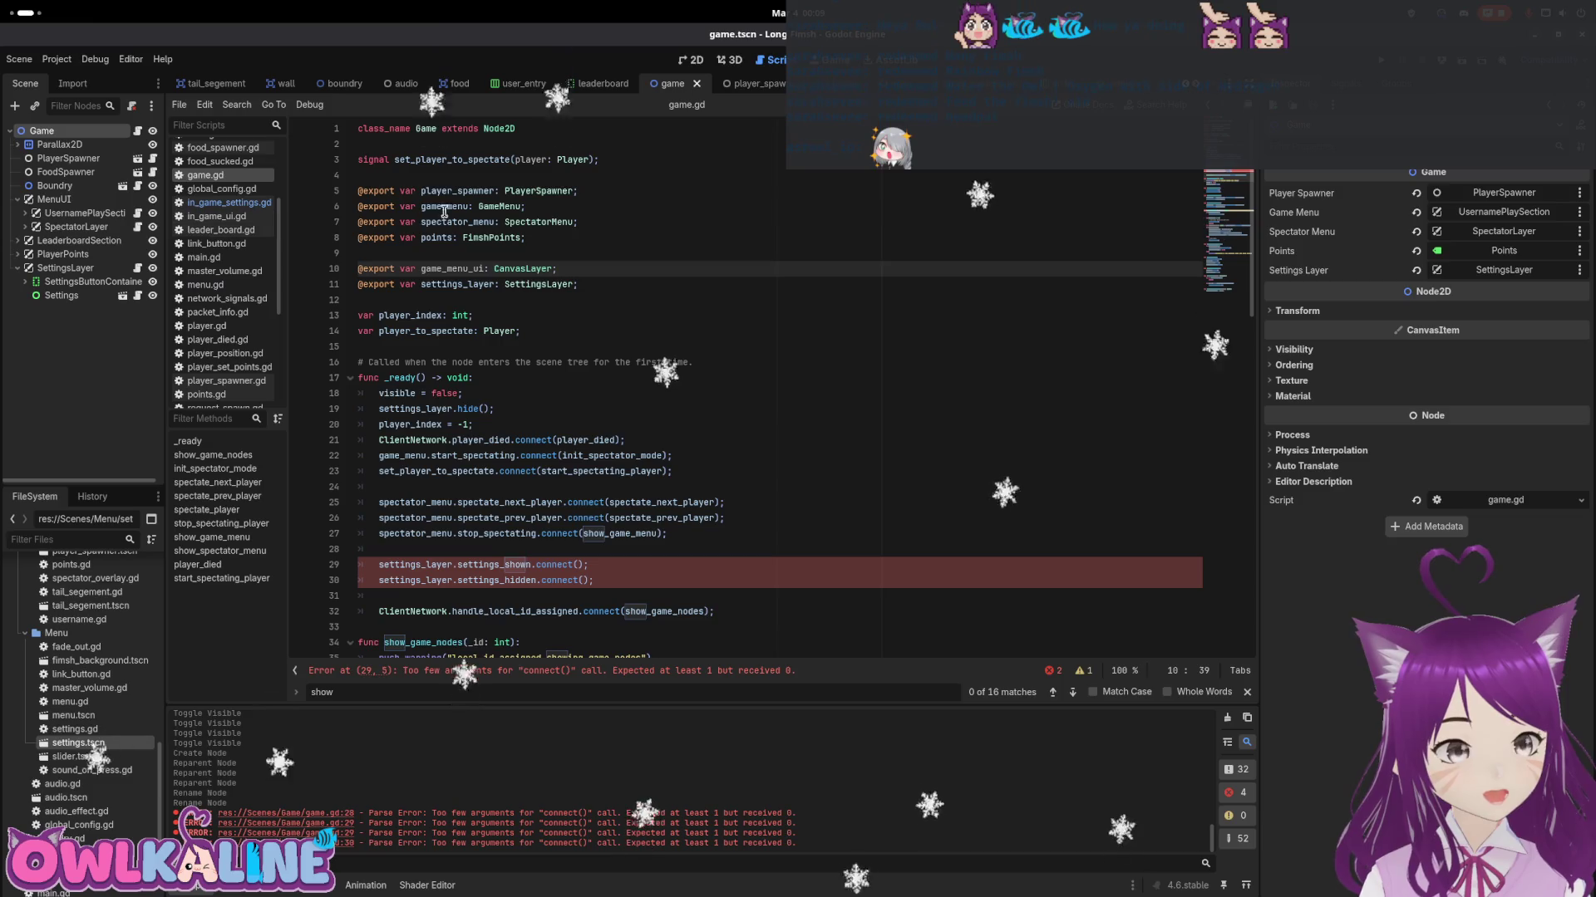
click(577, 564)
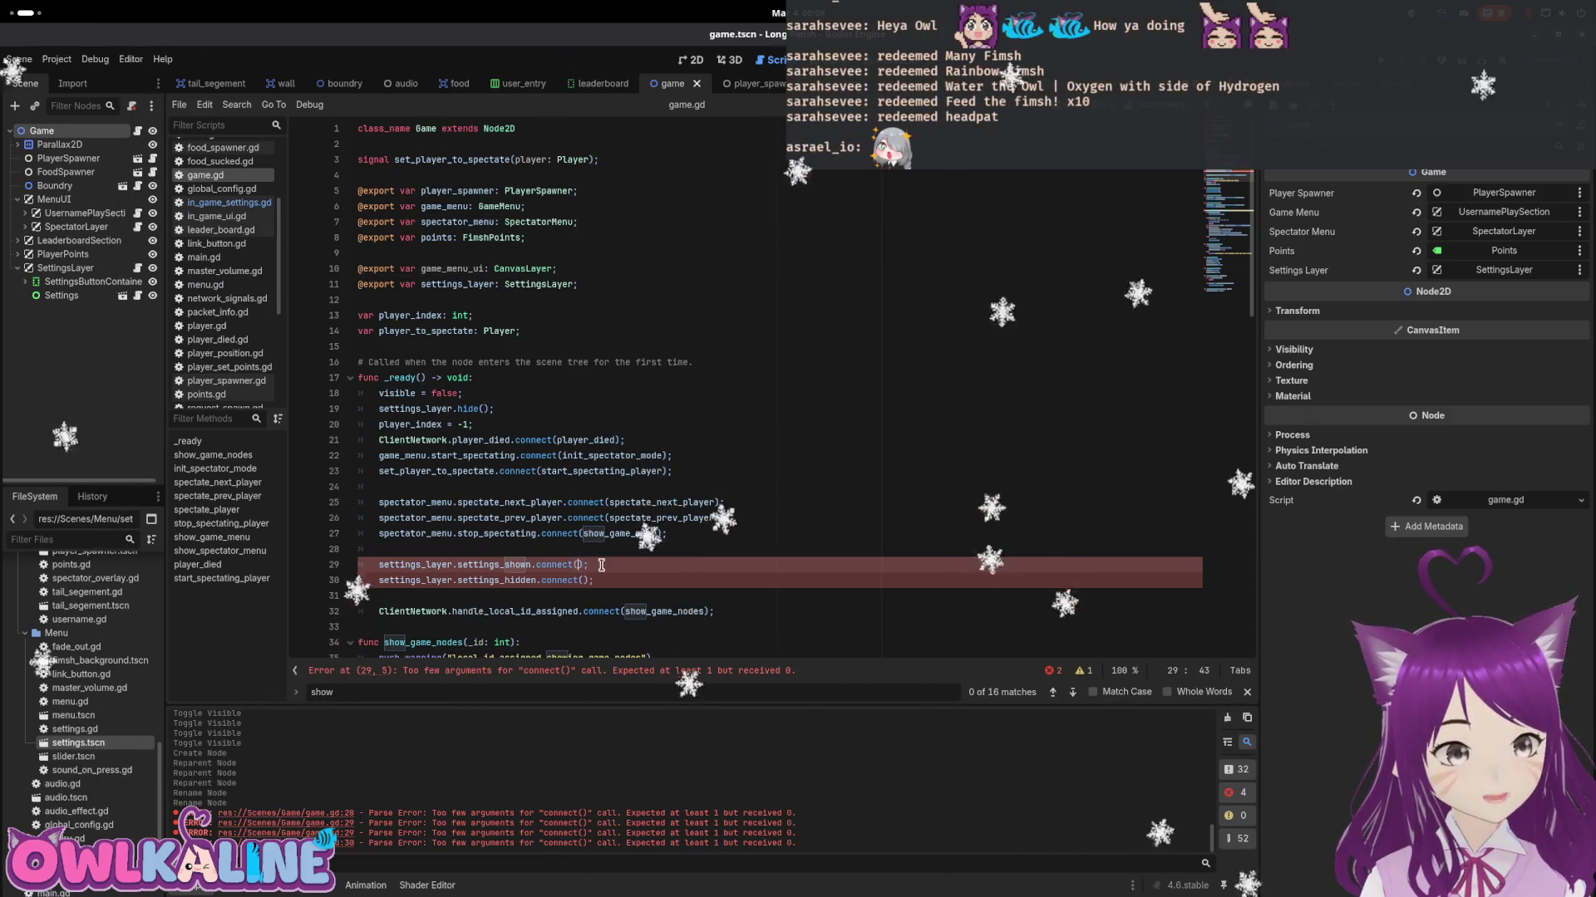
scroll(413, 420, down, 10)
scroll(415, 432, down, 3)
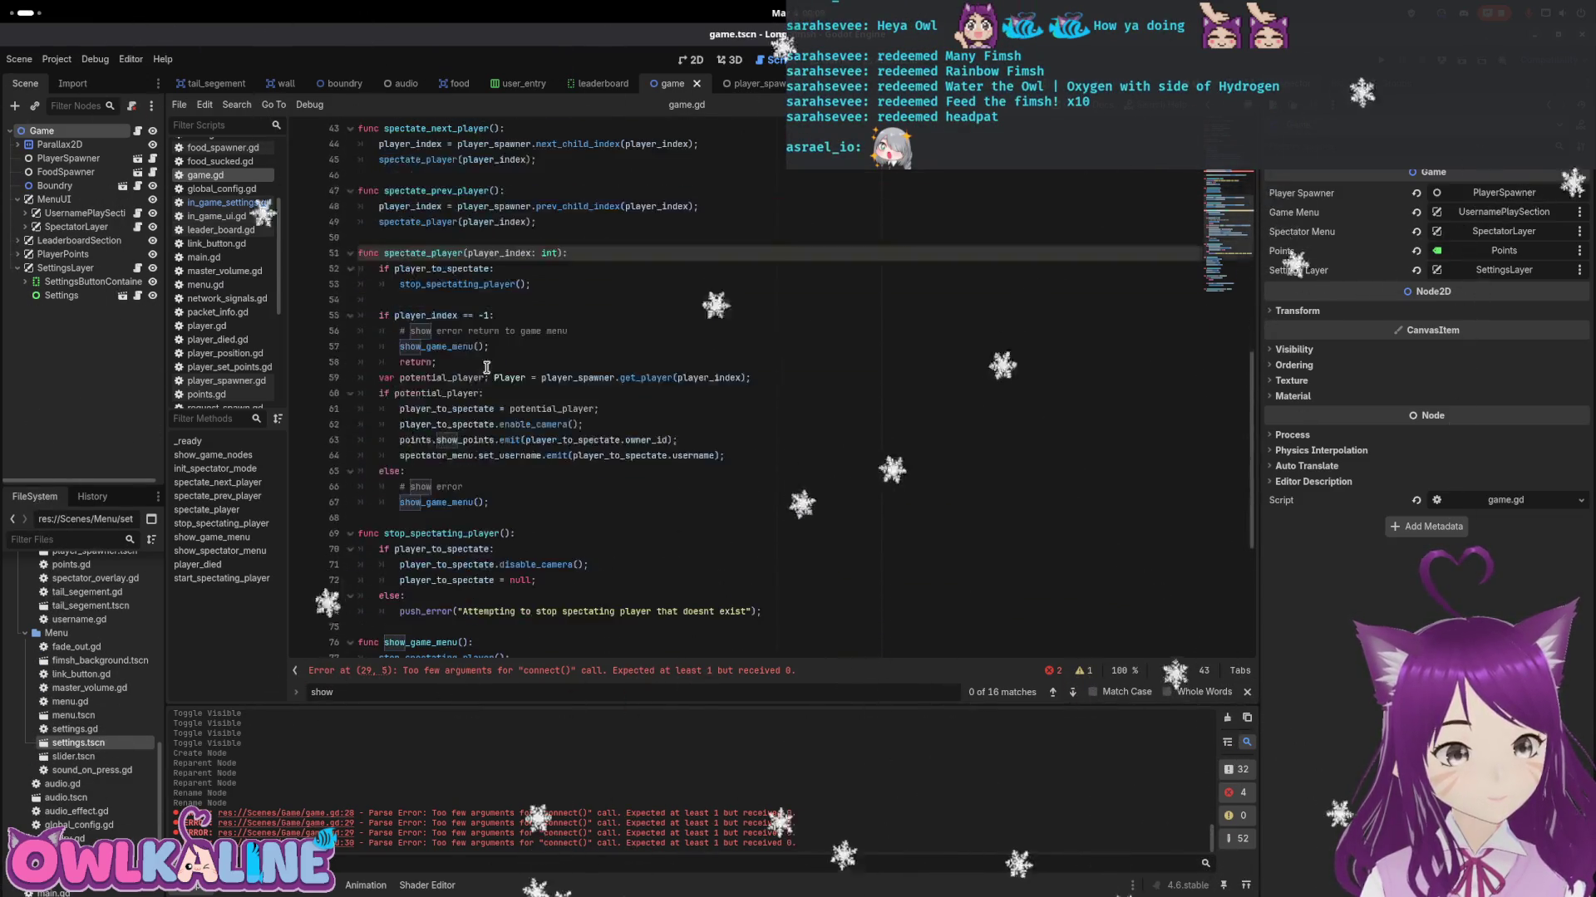
scroll(425, 466, up, 6)
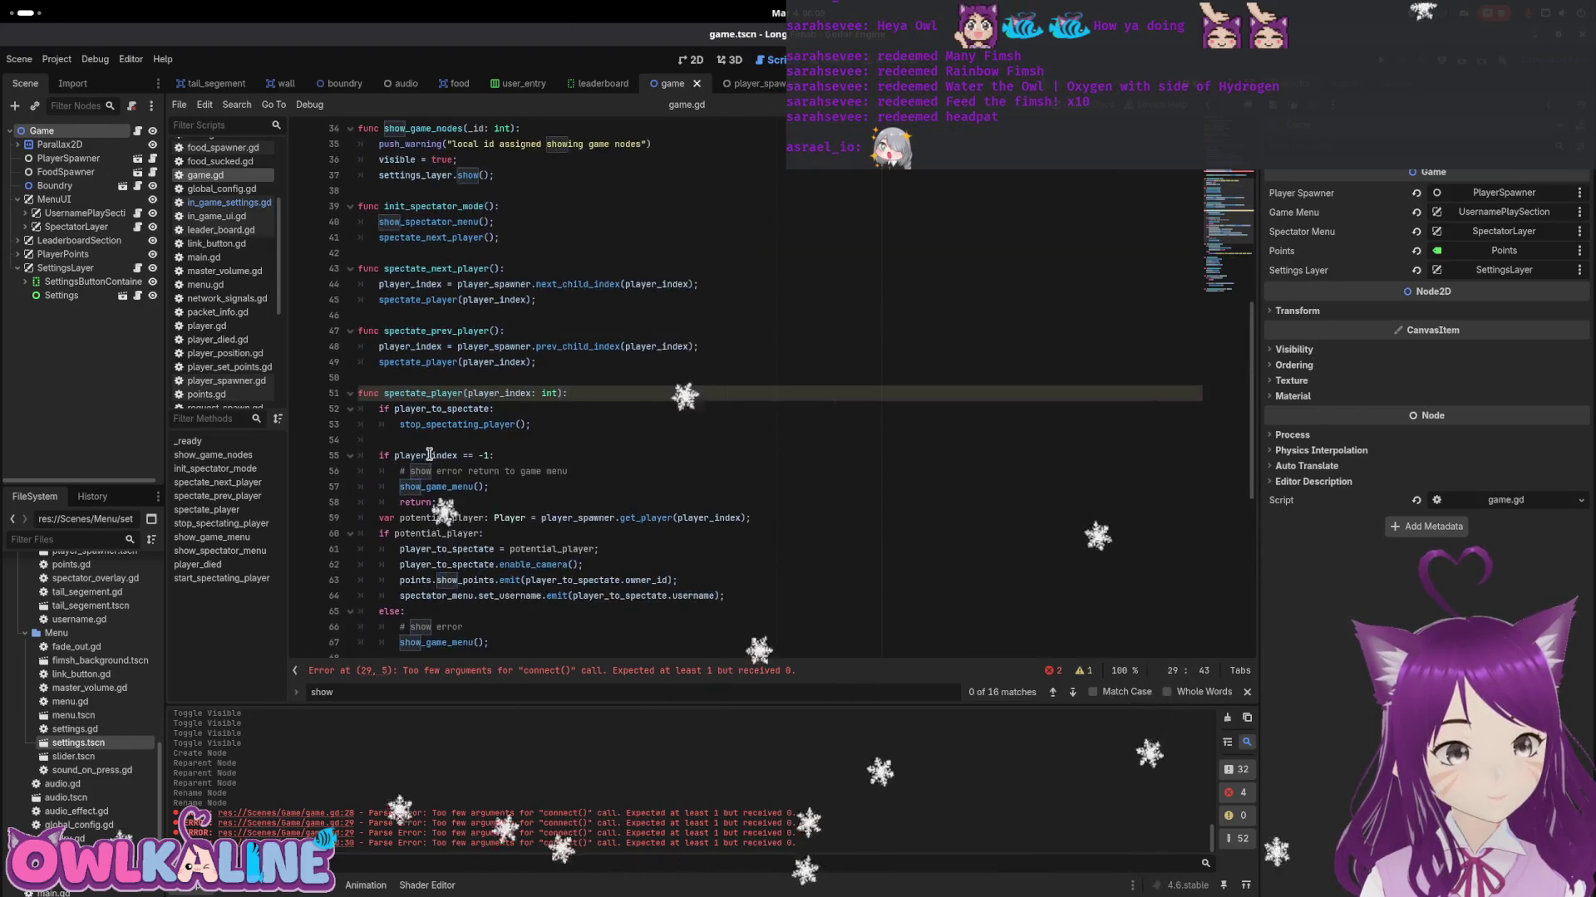
Step: Add show_game_ui_nodes() and hide_game_ui_nodes() functions with placeholder pass bodies, then save game.gd
click(426, 315)
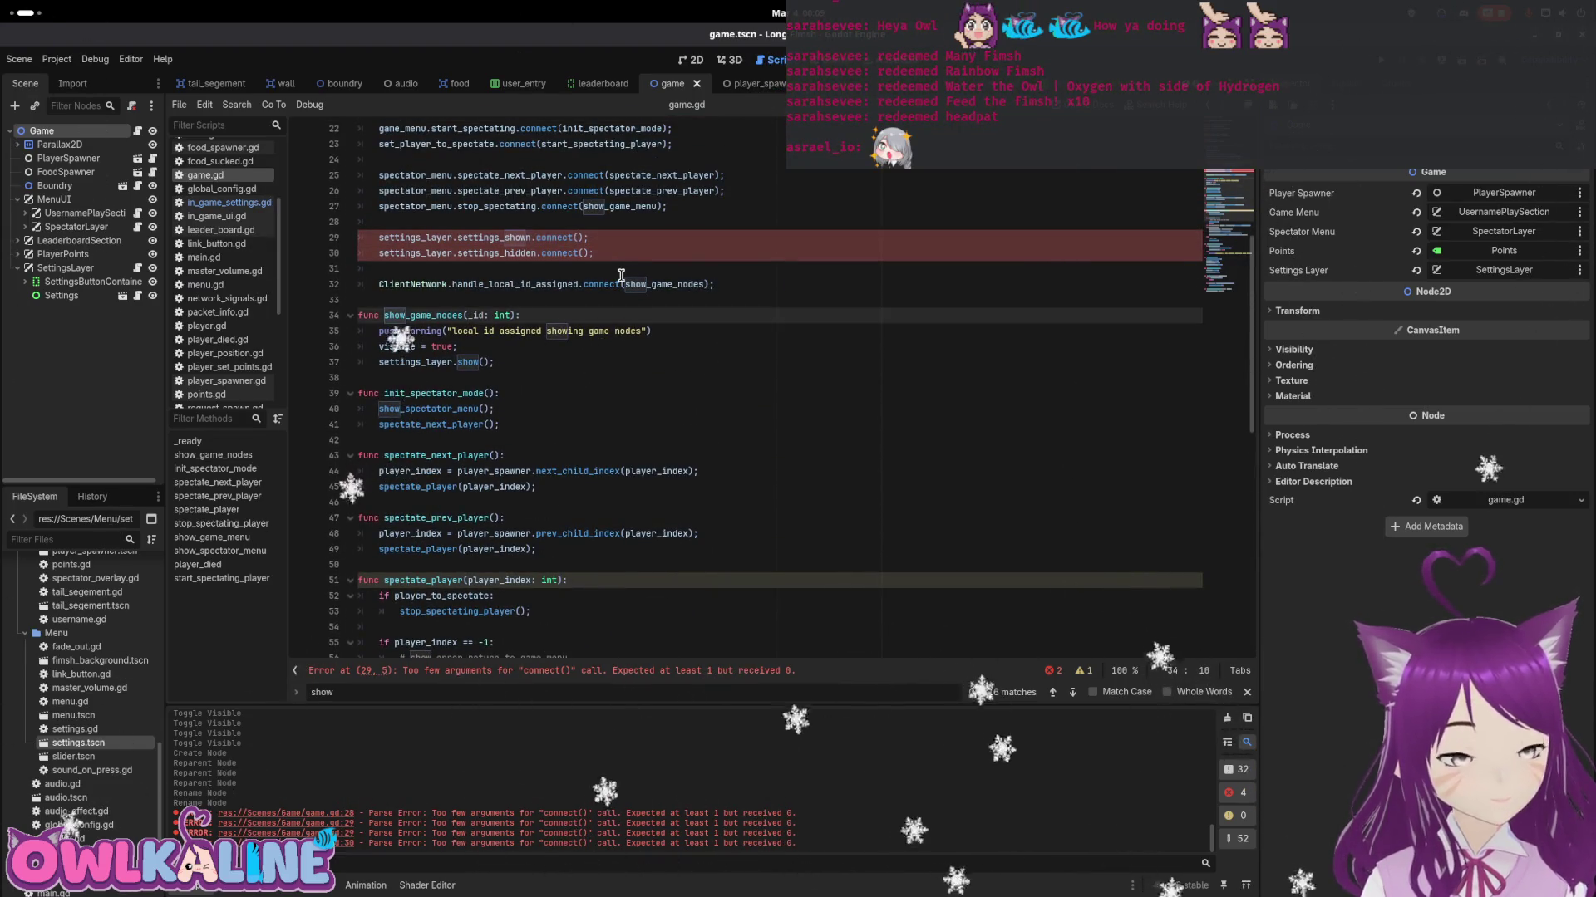
key(Up)
key(Return)
key(Return)
key(Up)
text(func show_game_)
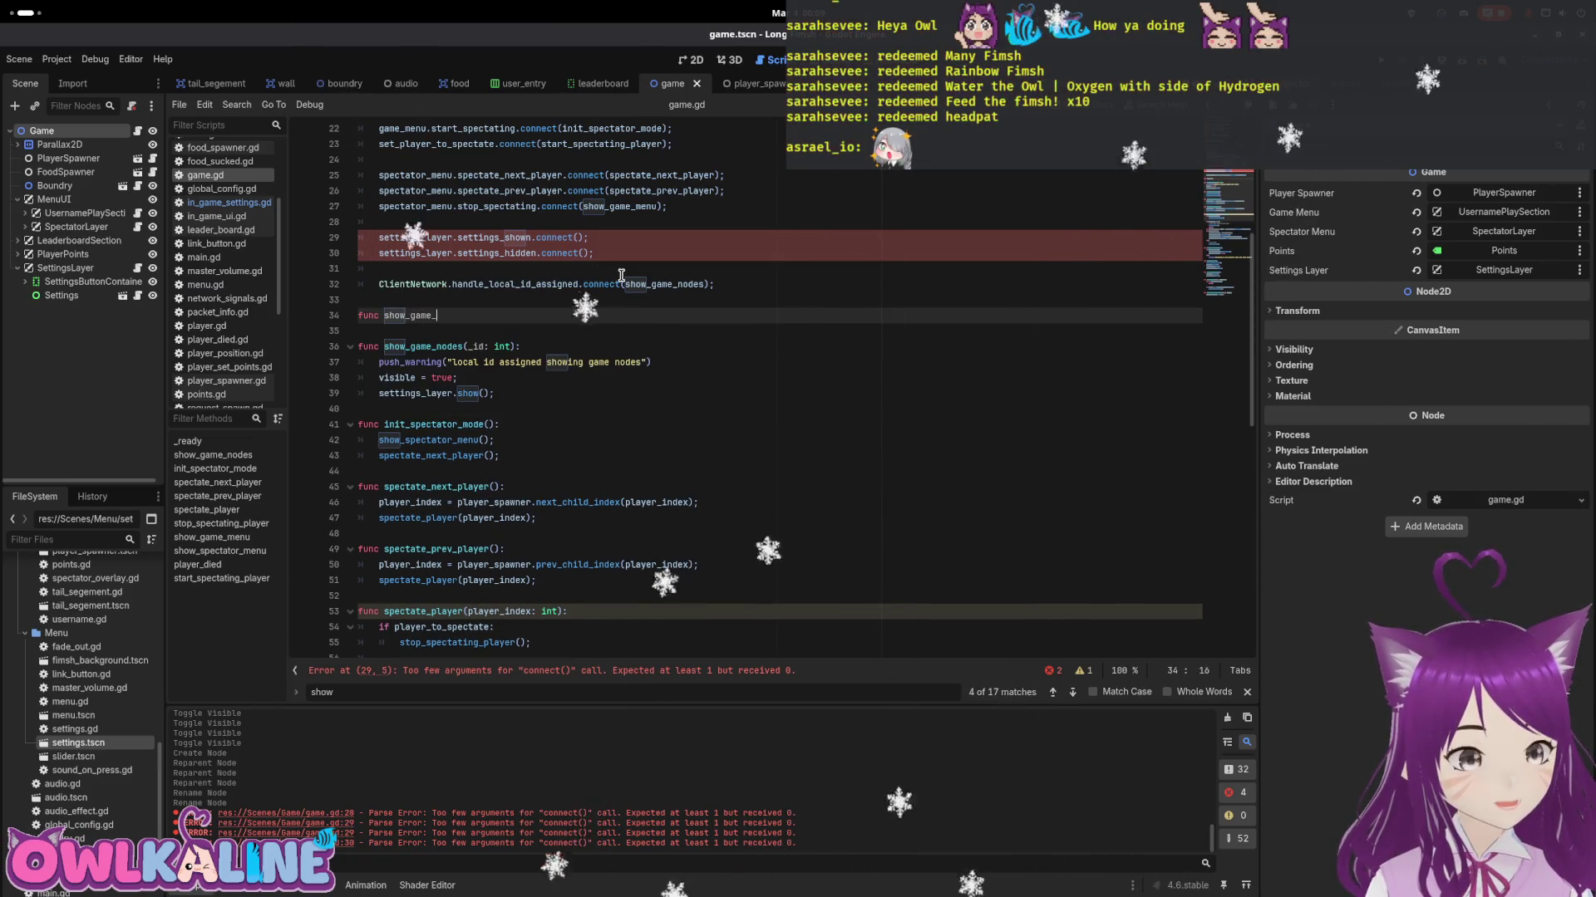
text(ui_nodes():)
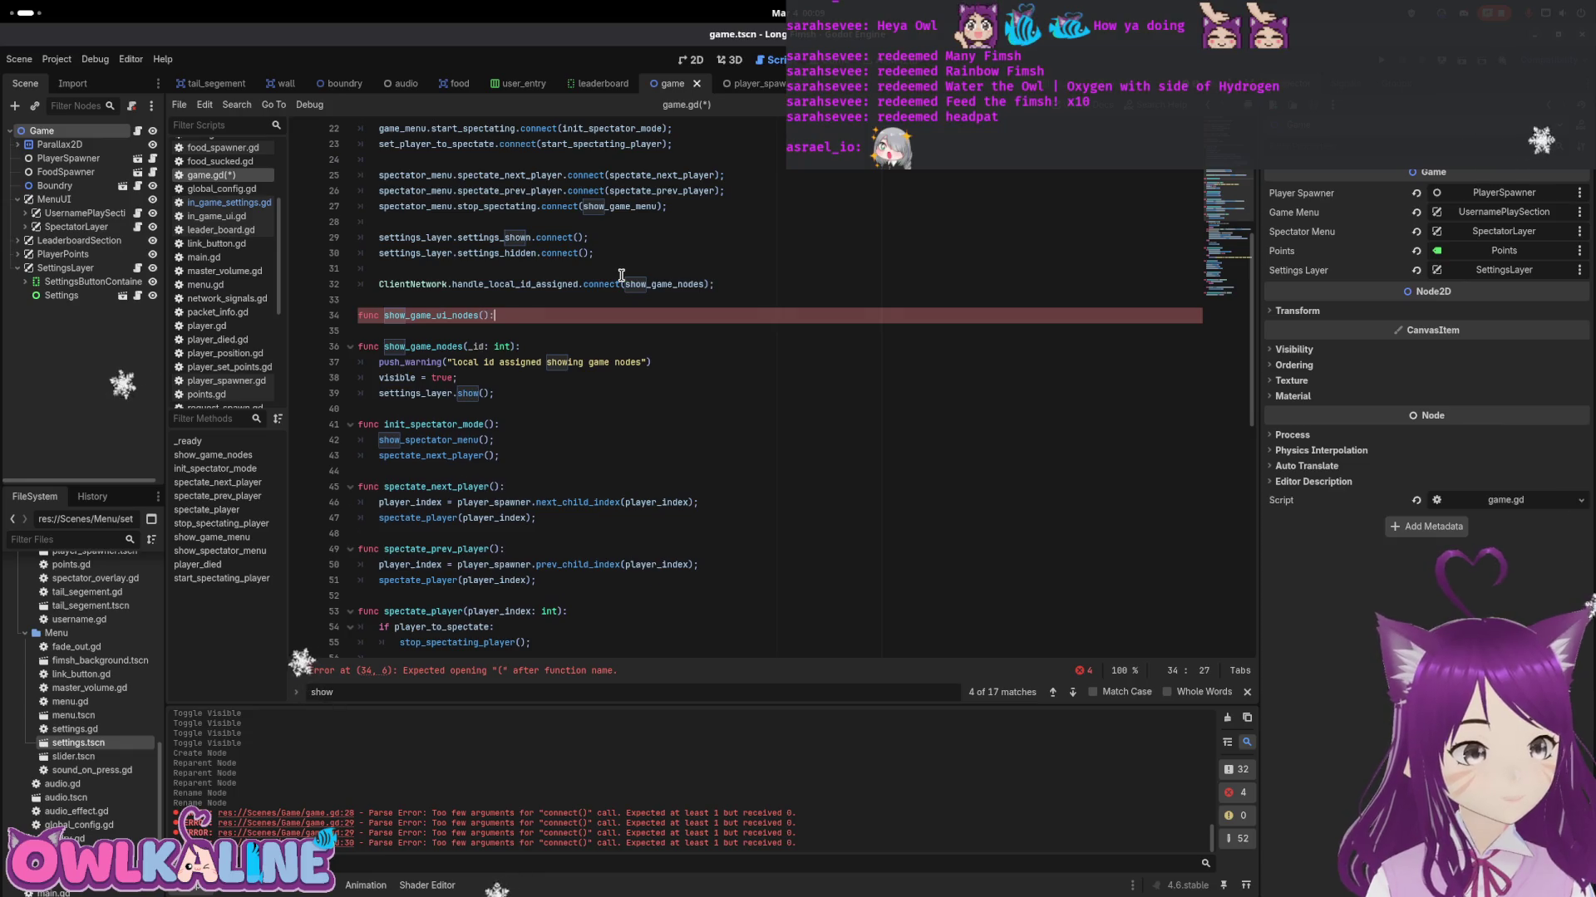
key(Return)
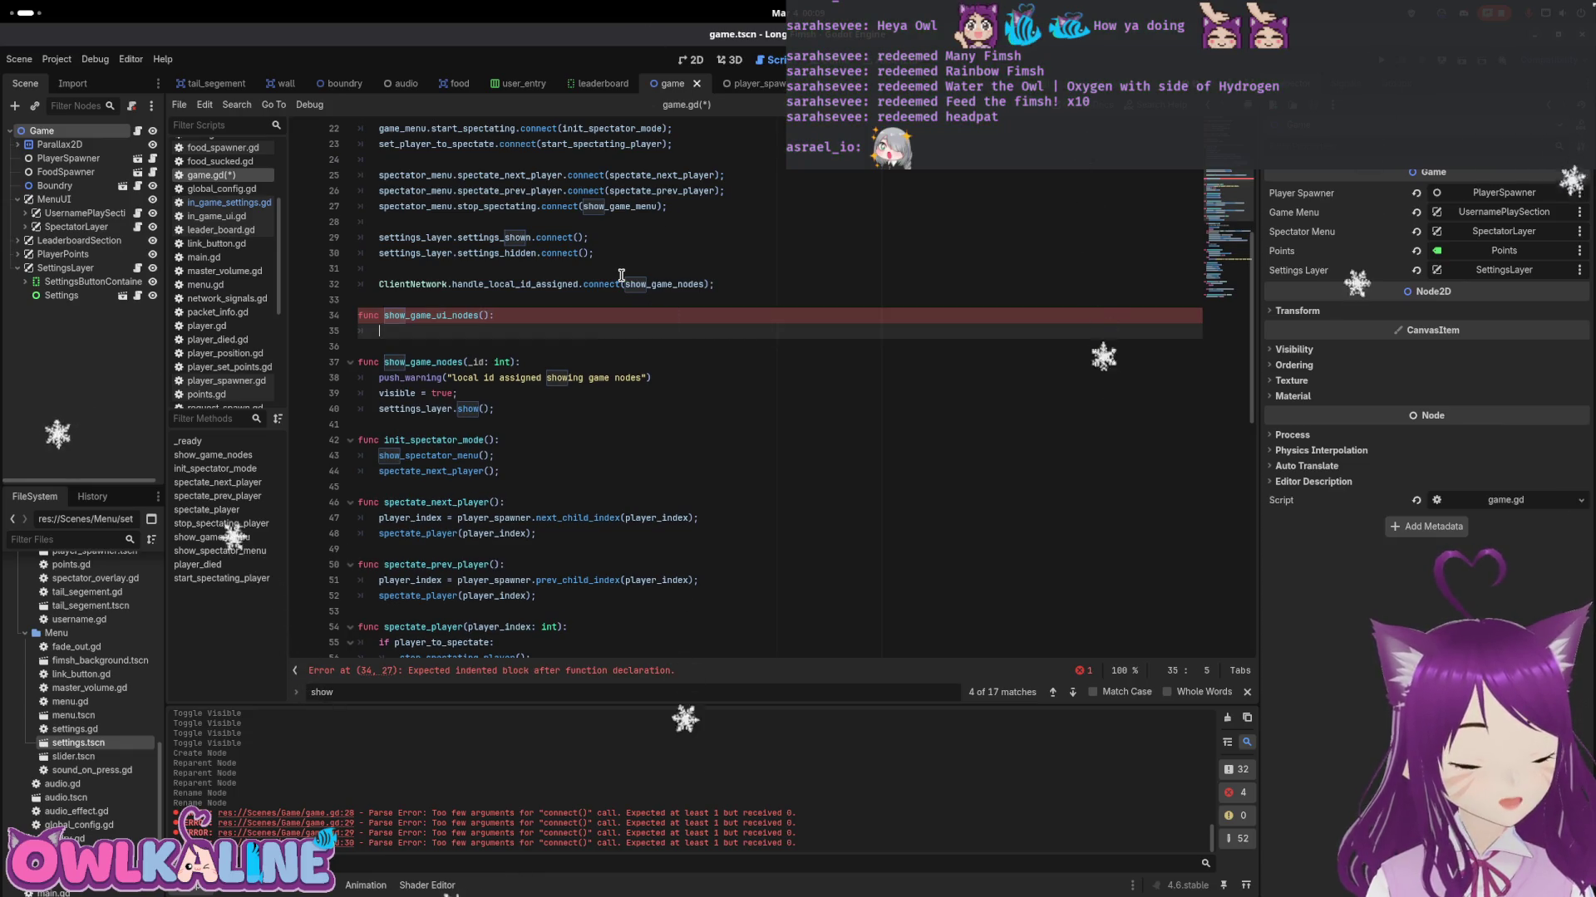
key(Return)
key(Return)
text(func hide_game_u)
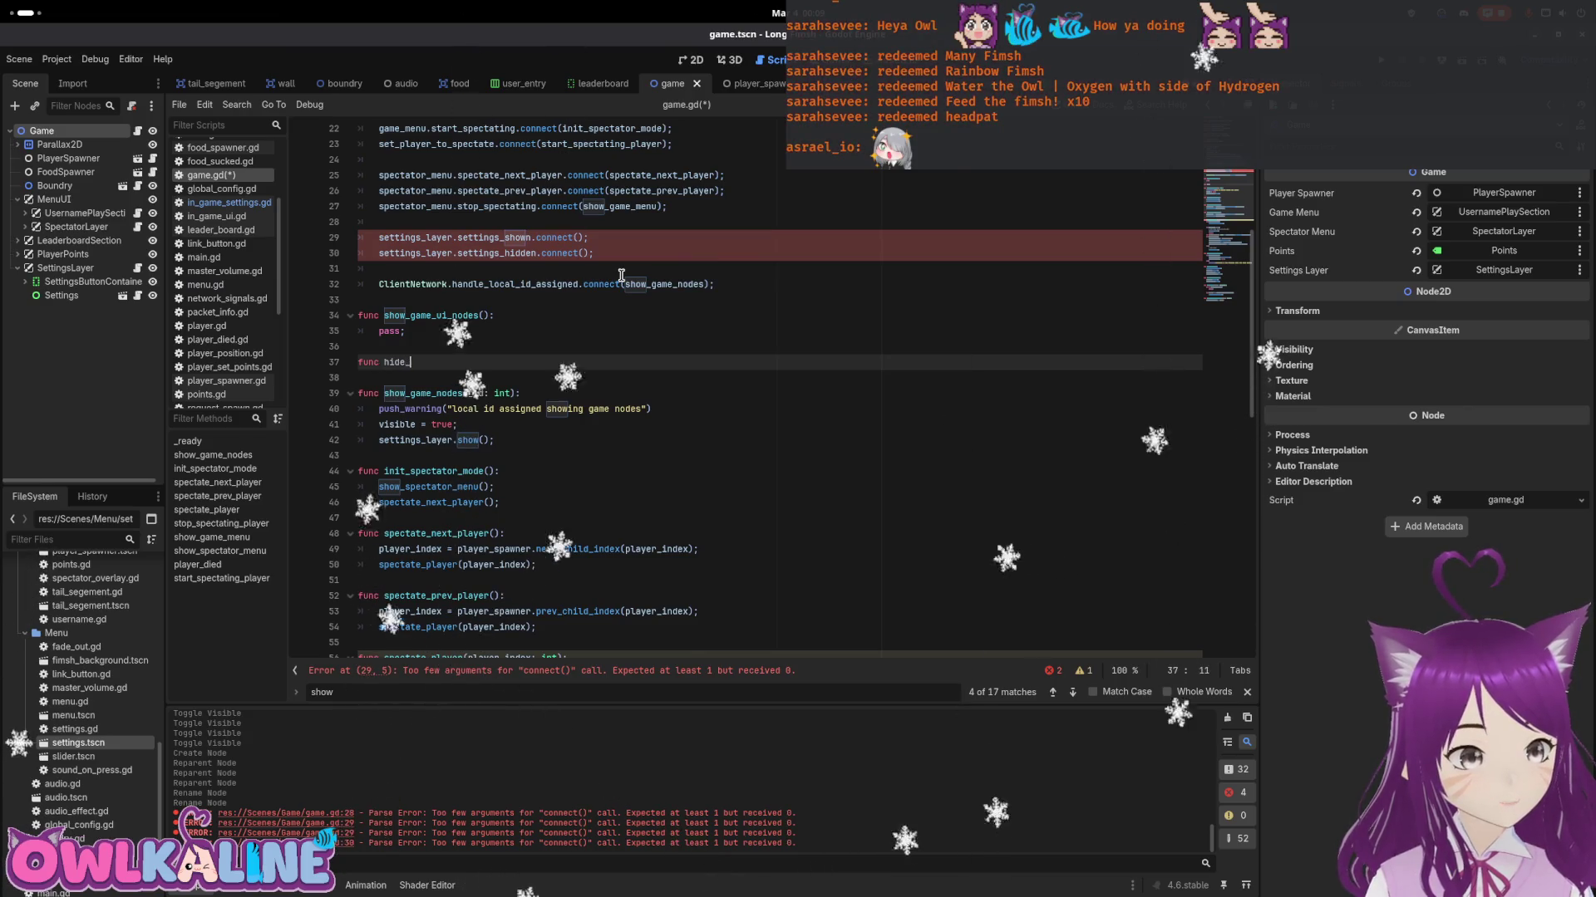
text(i_ondes)
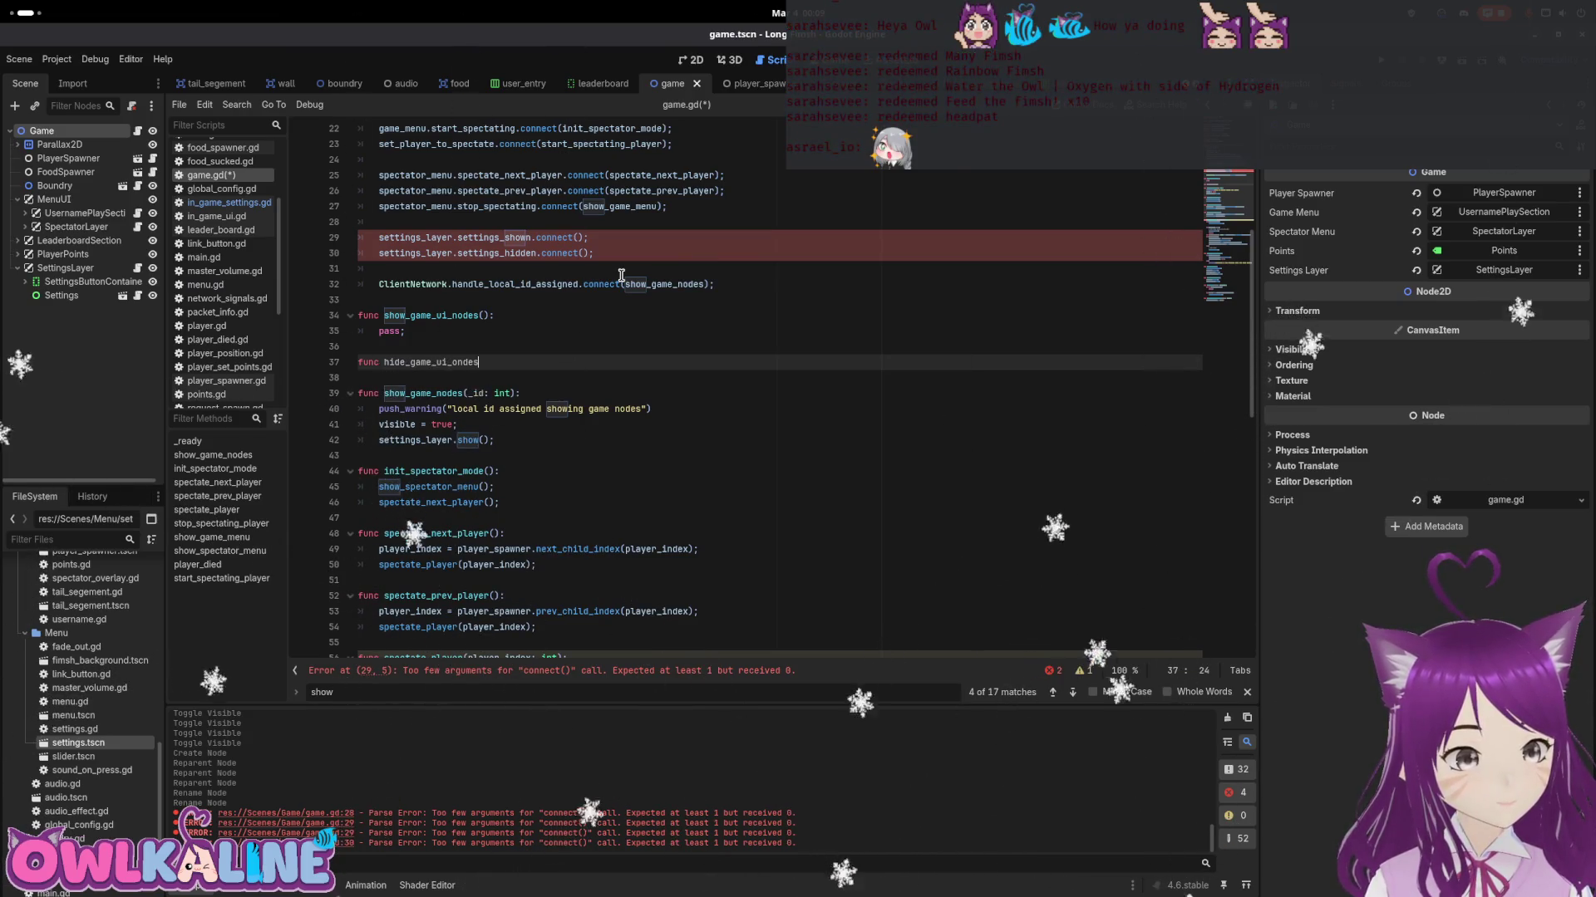
text(nodes():)
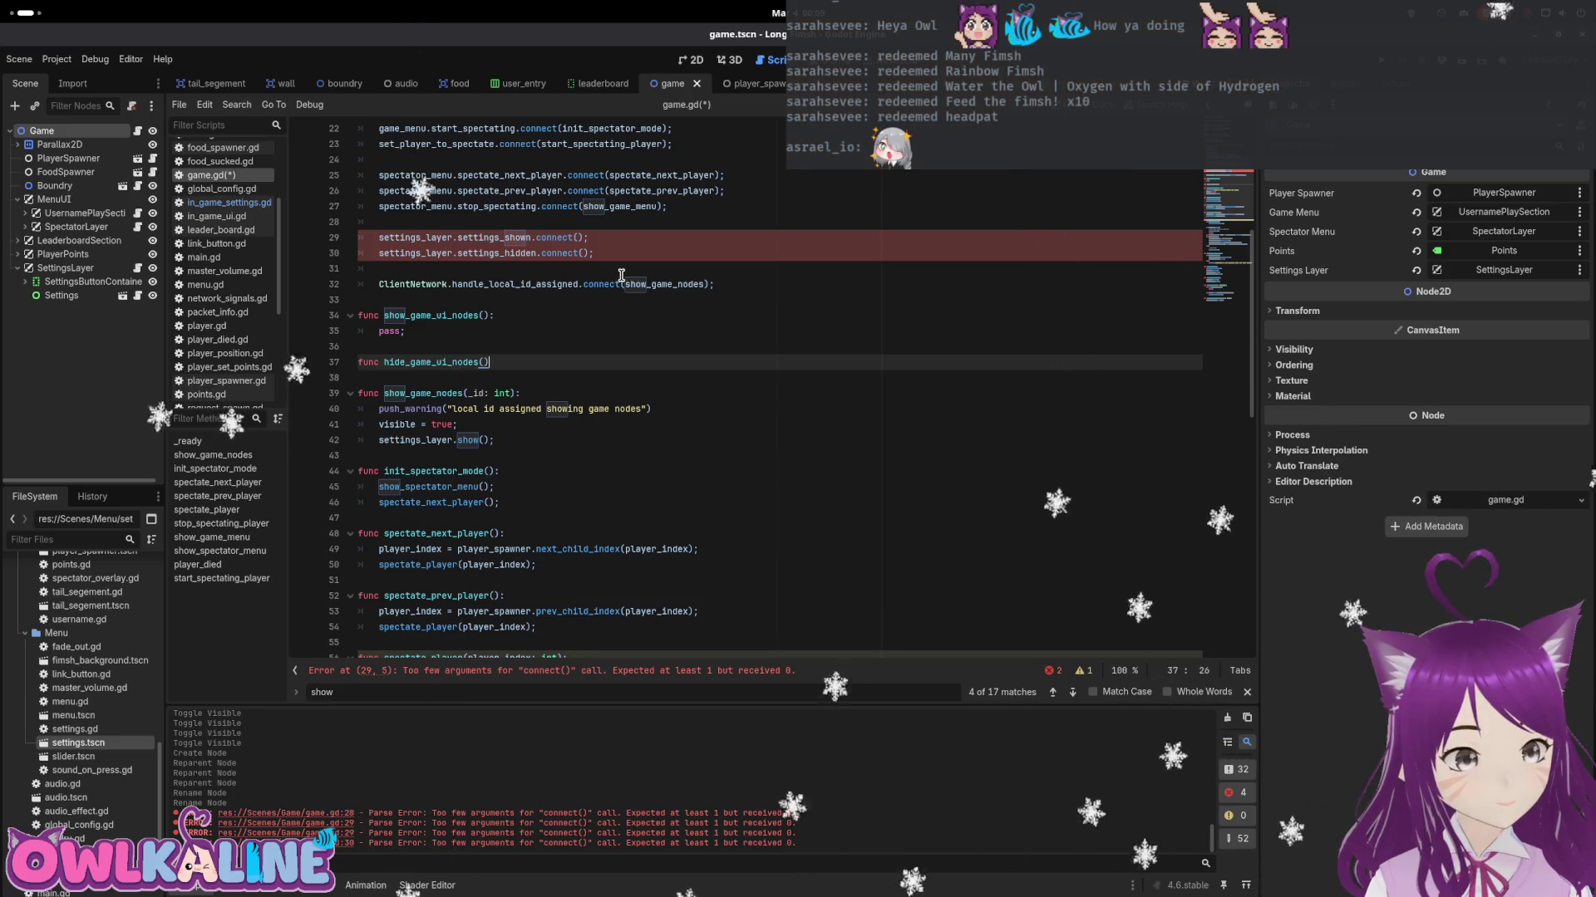
key(Return)
text(pass)
key(ctrl+s)
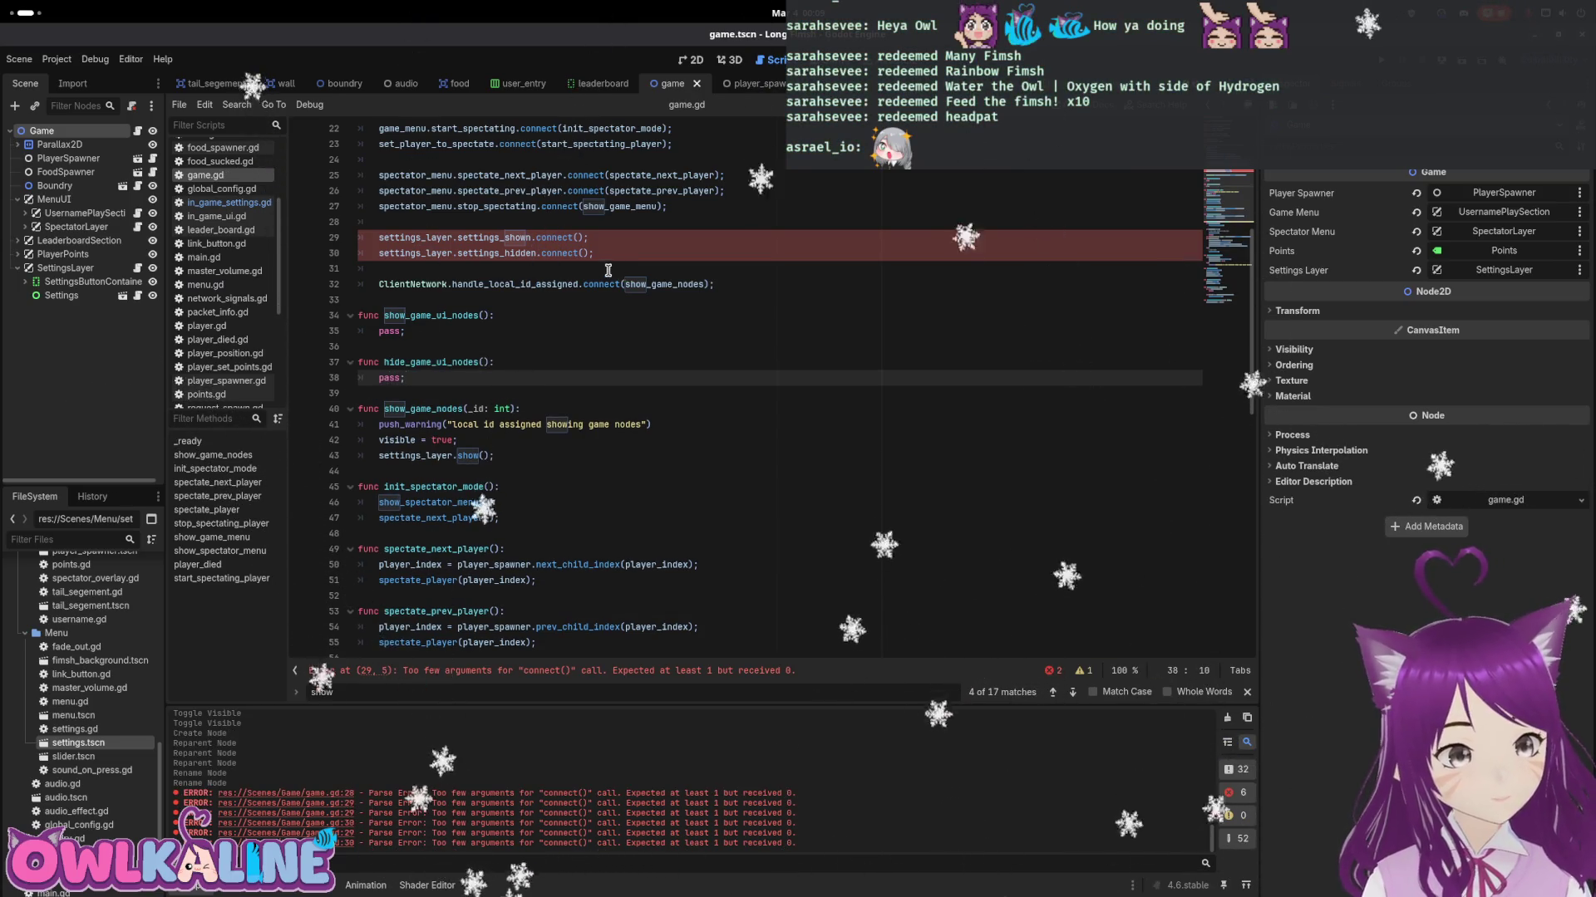
Step: Pass the new functions to the settings_shown/settings_hidden connect() calls and assign MenuUI to Game Menu UI
click(579, 237)
text(show_game_men)
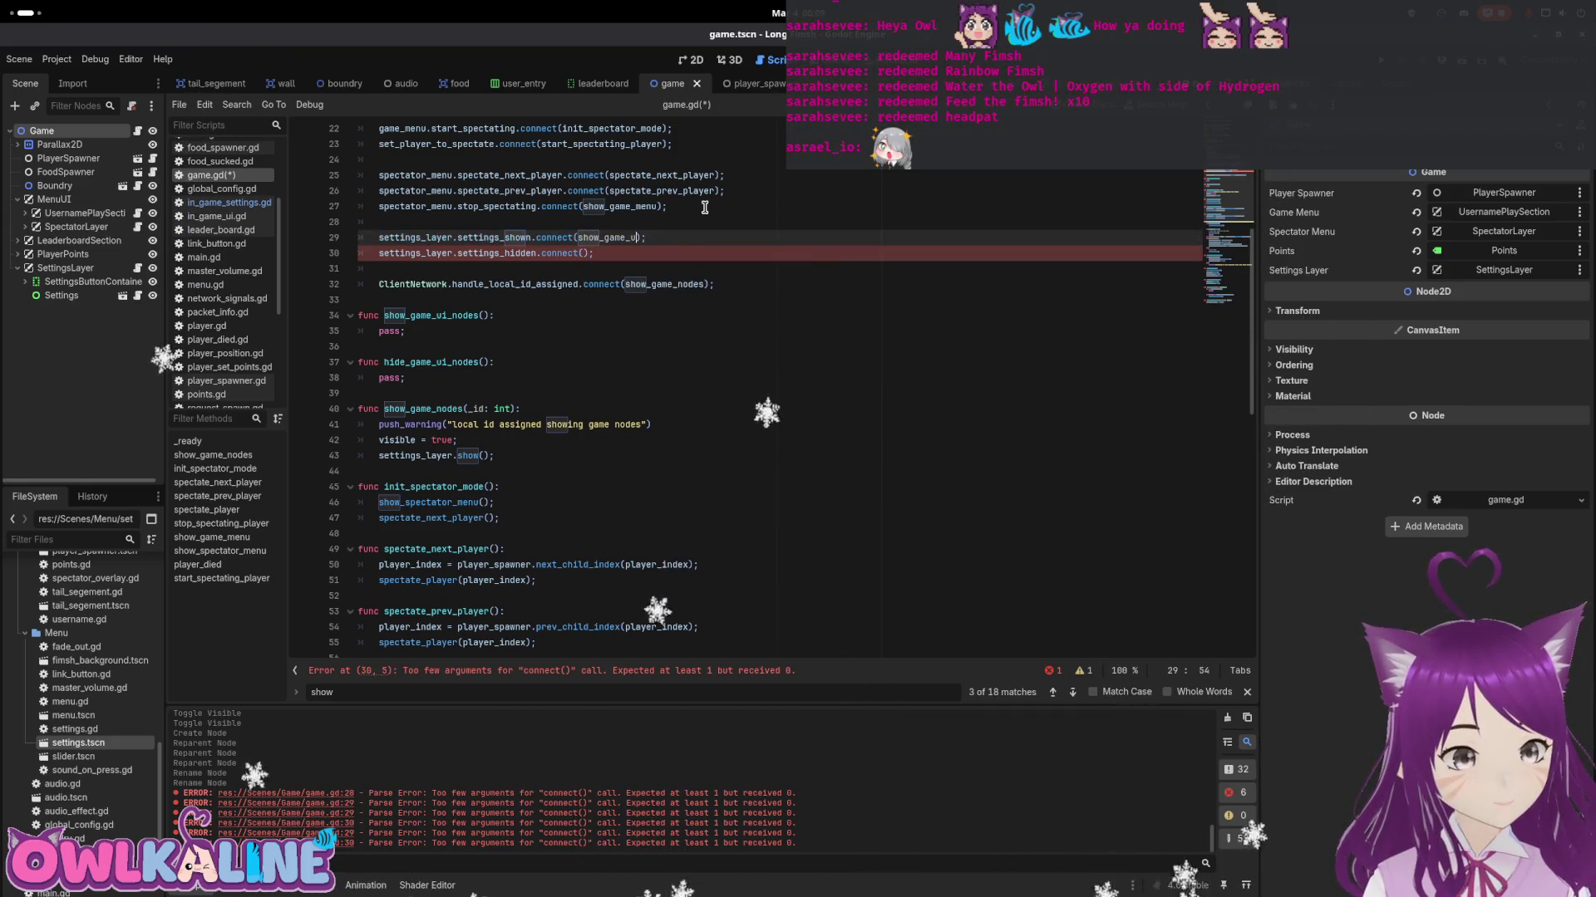
key(Down)
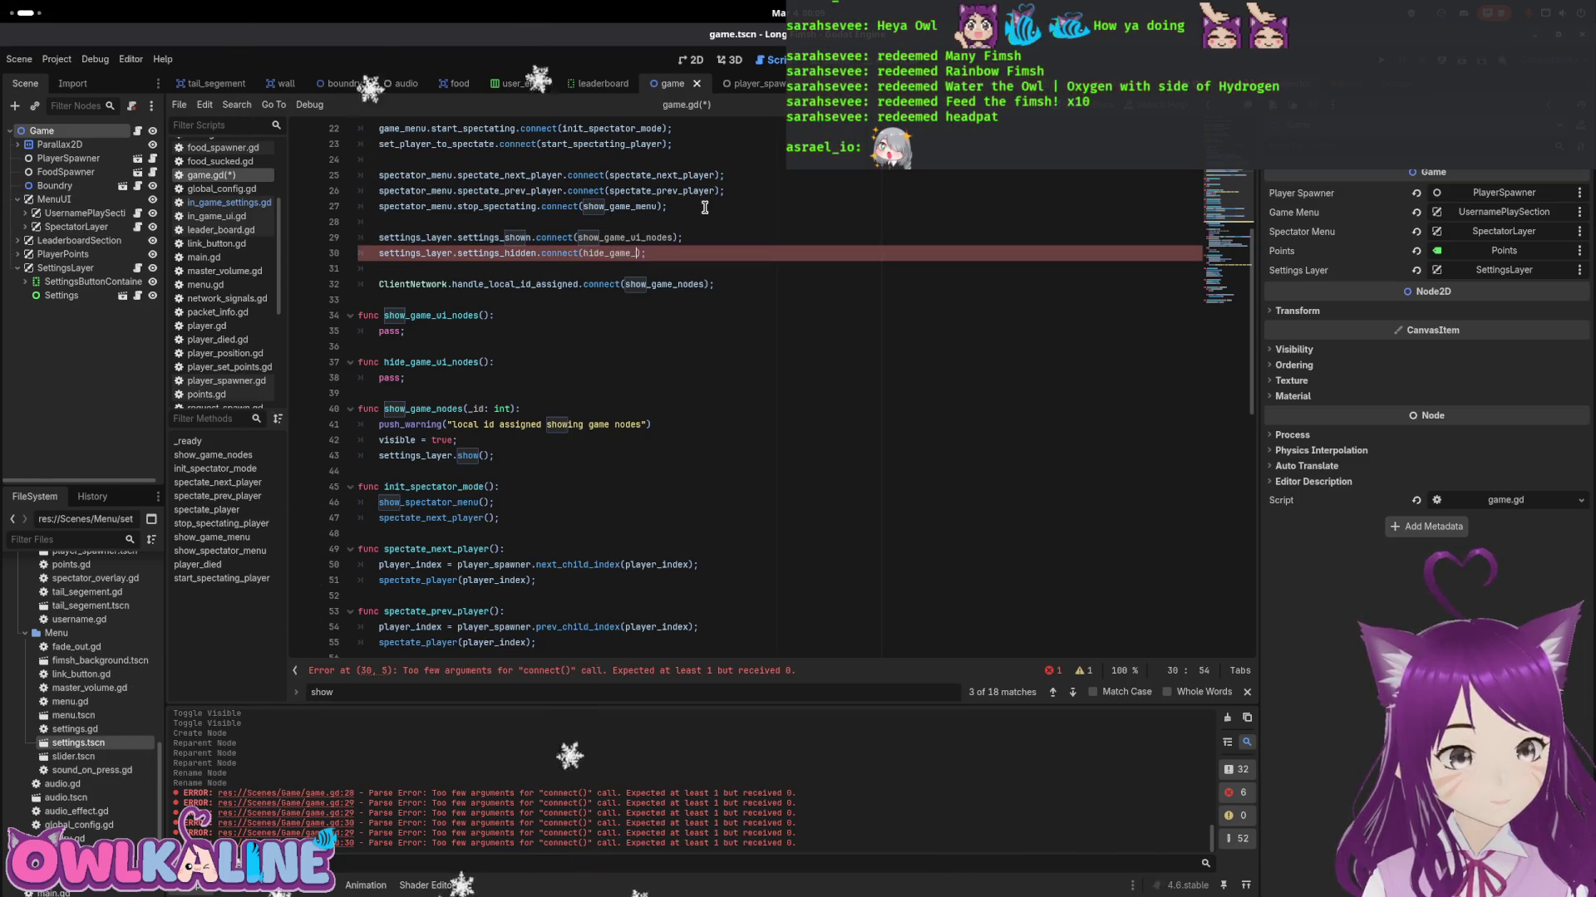
key(ctrl+s)
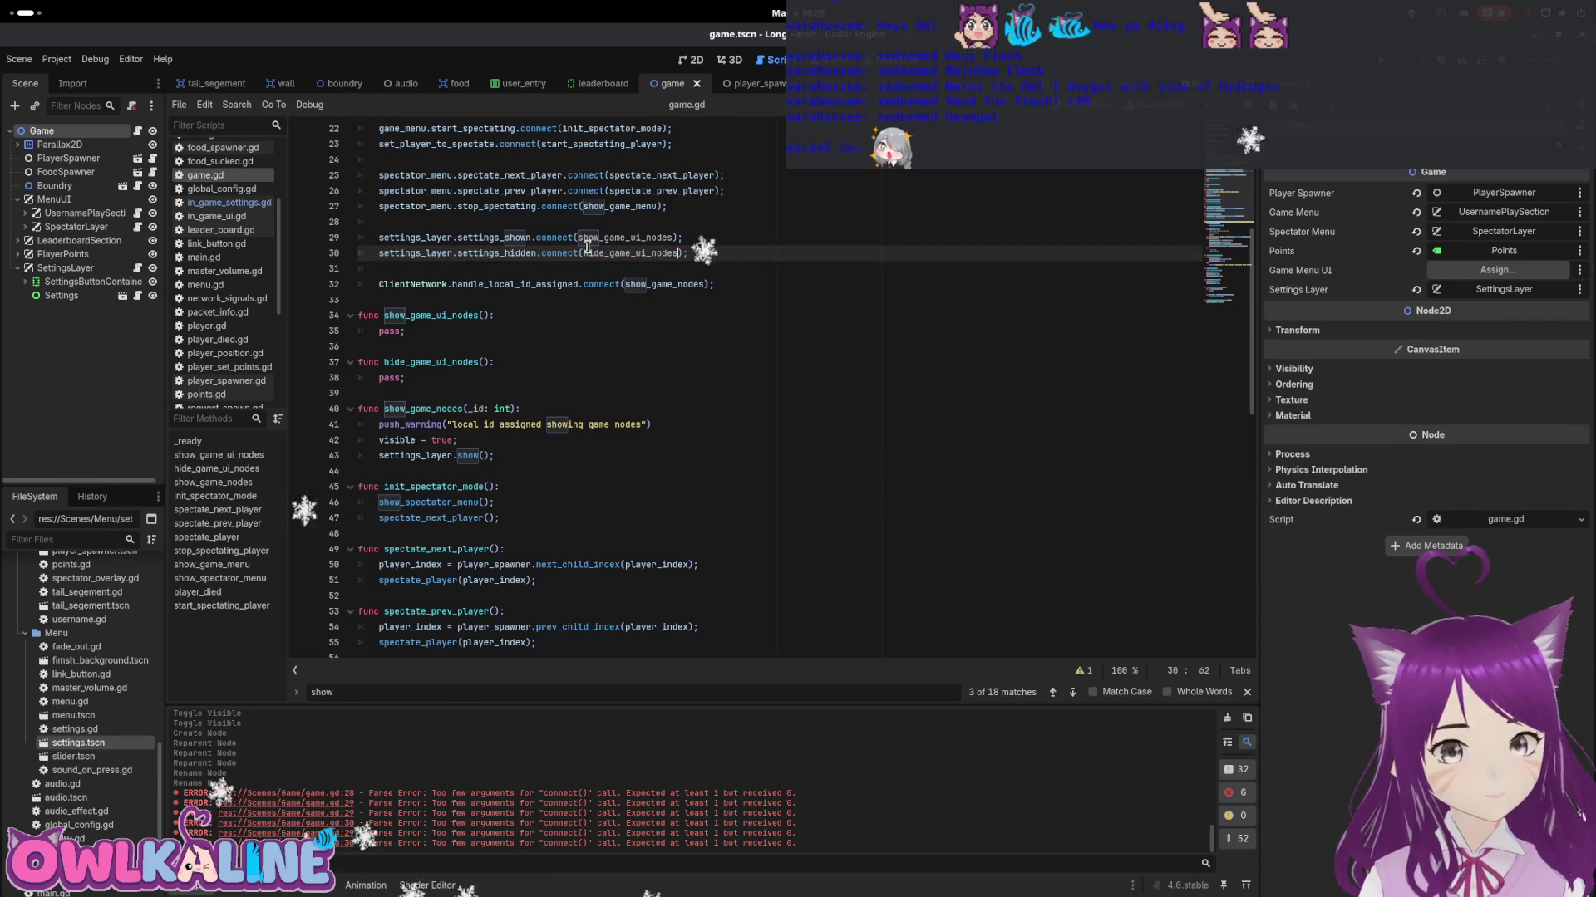
drag(46, 200, 1497, 270)
click(473, 357)
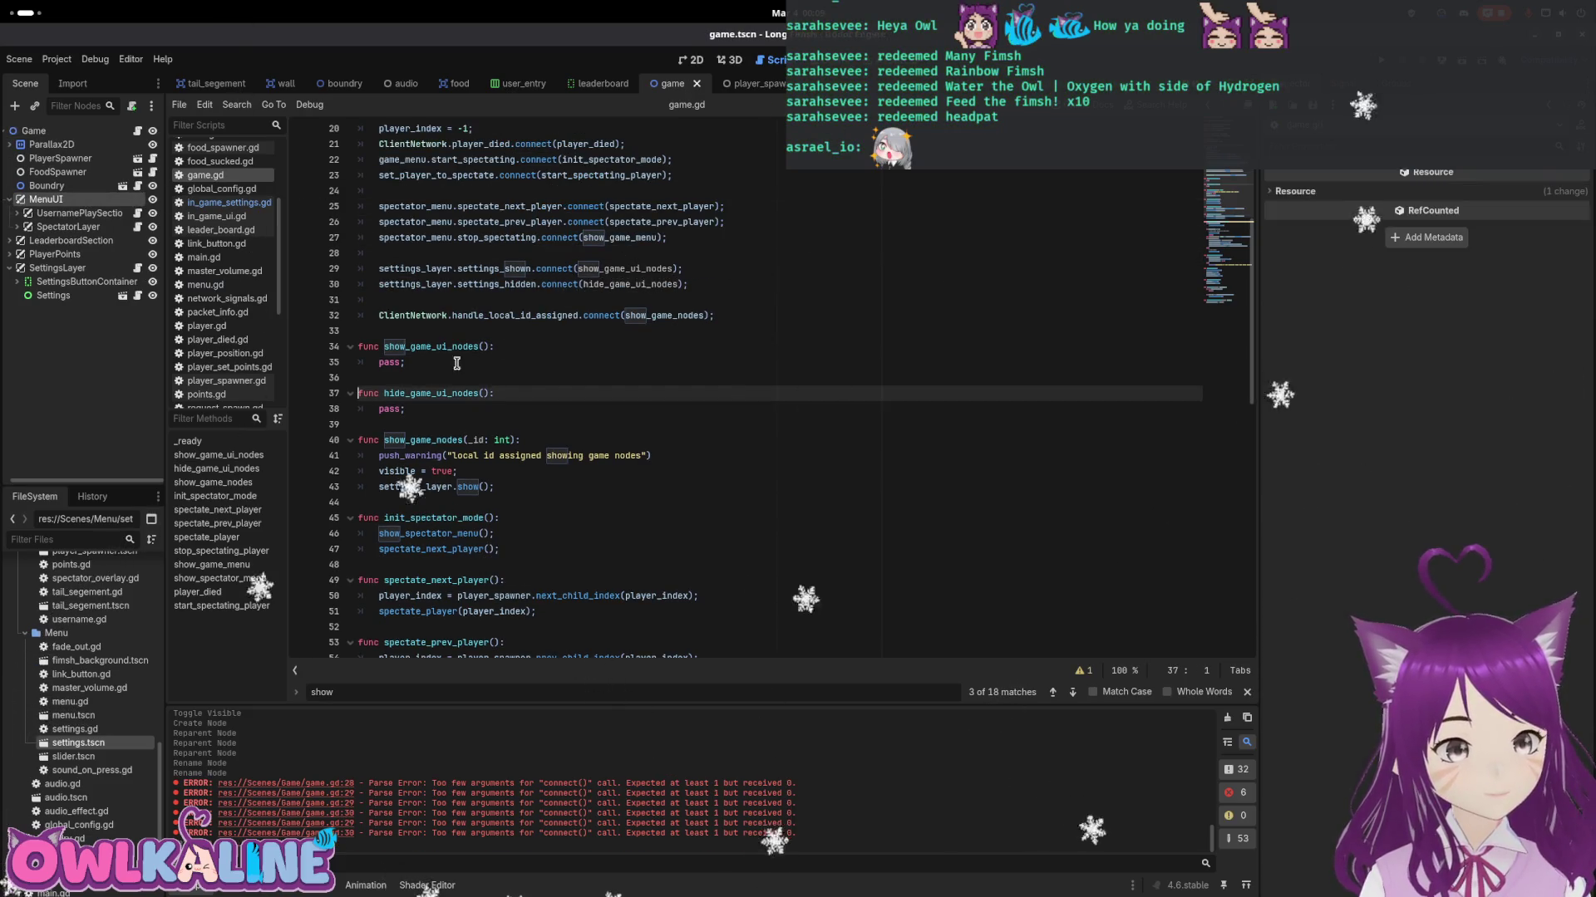
Step: Replace the pass bodies with game_menu_ui.show() and game_menu_ui.hide(), save, and run the game
double_click(379, 362)
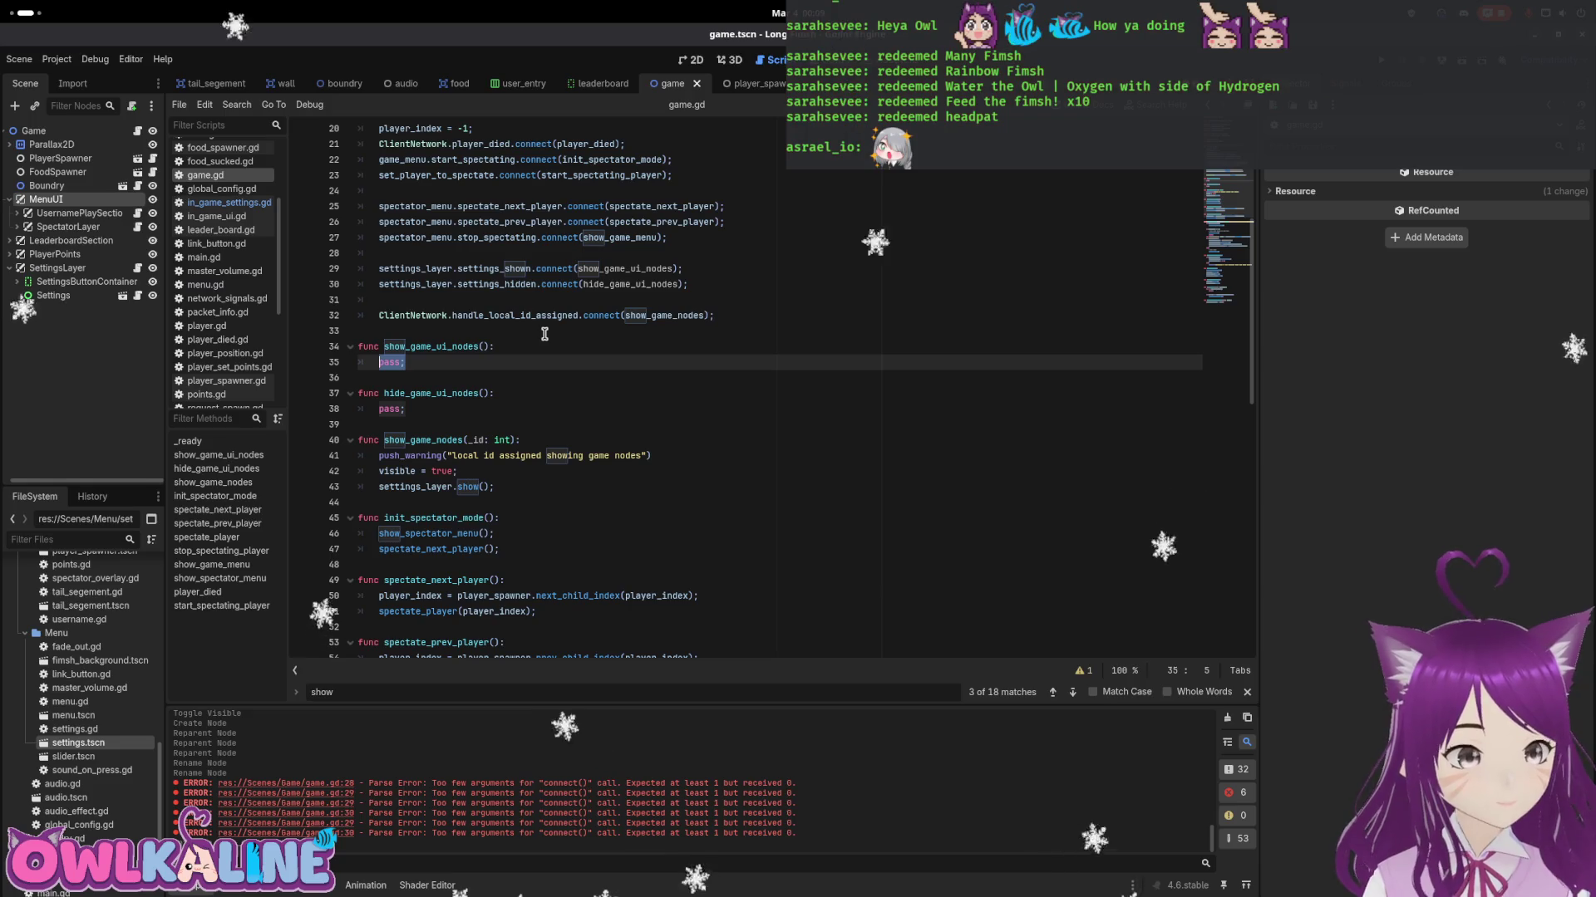
text(am)
key(Down)
key(Return)
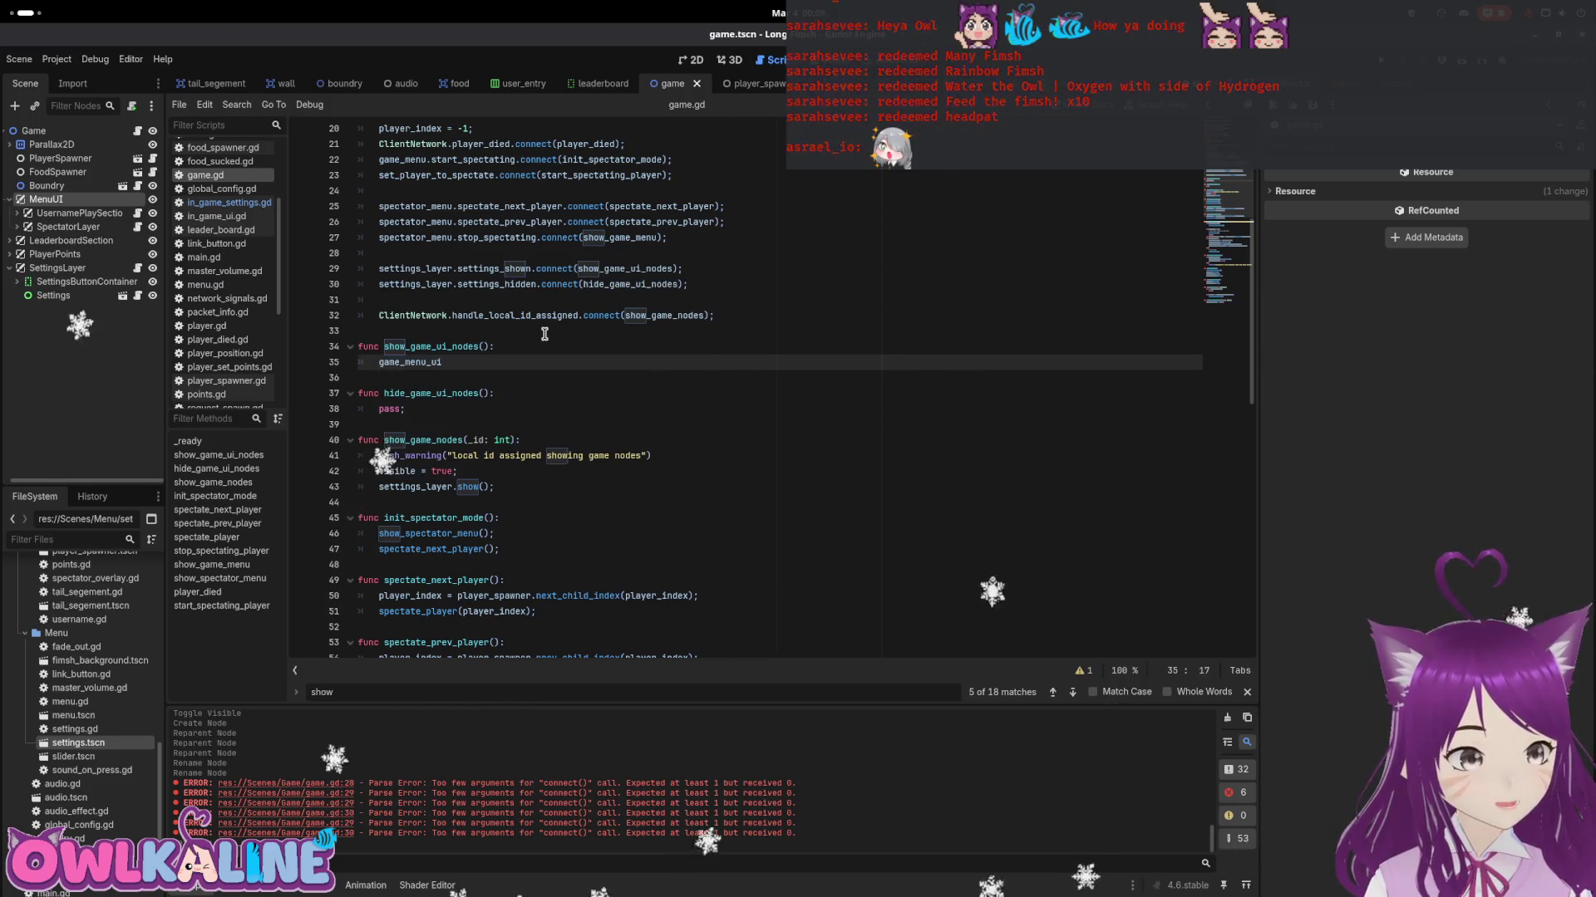
text(.sh)
key(Return)
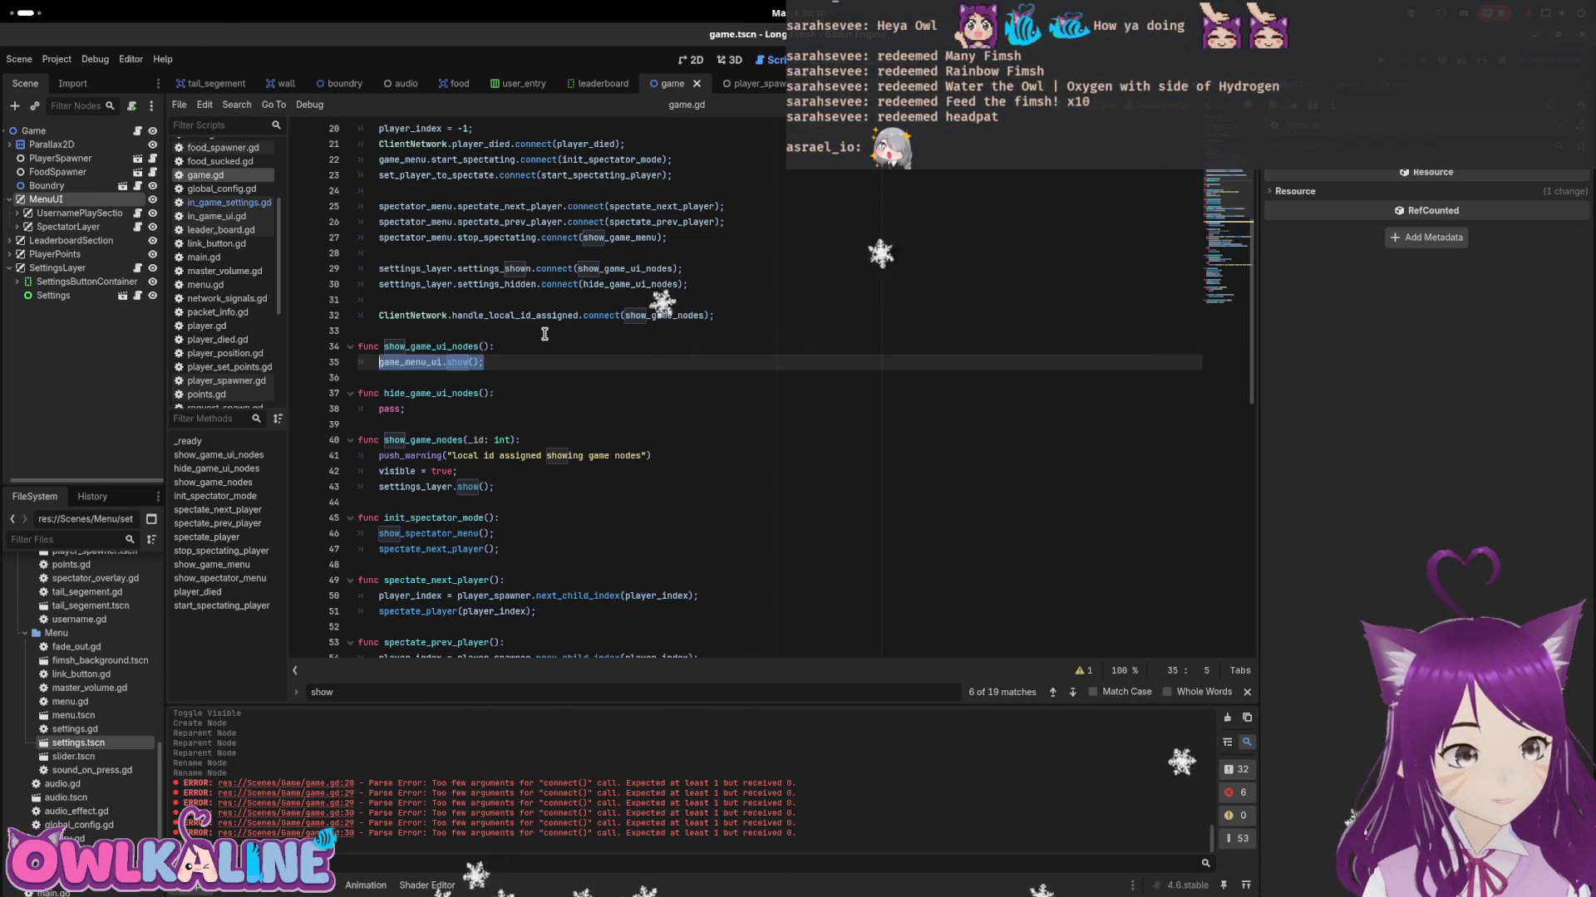
key(Down)
key(Down)
key(Down)
key(shift+End)
key(ctrl+s)
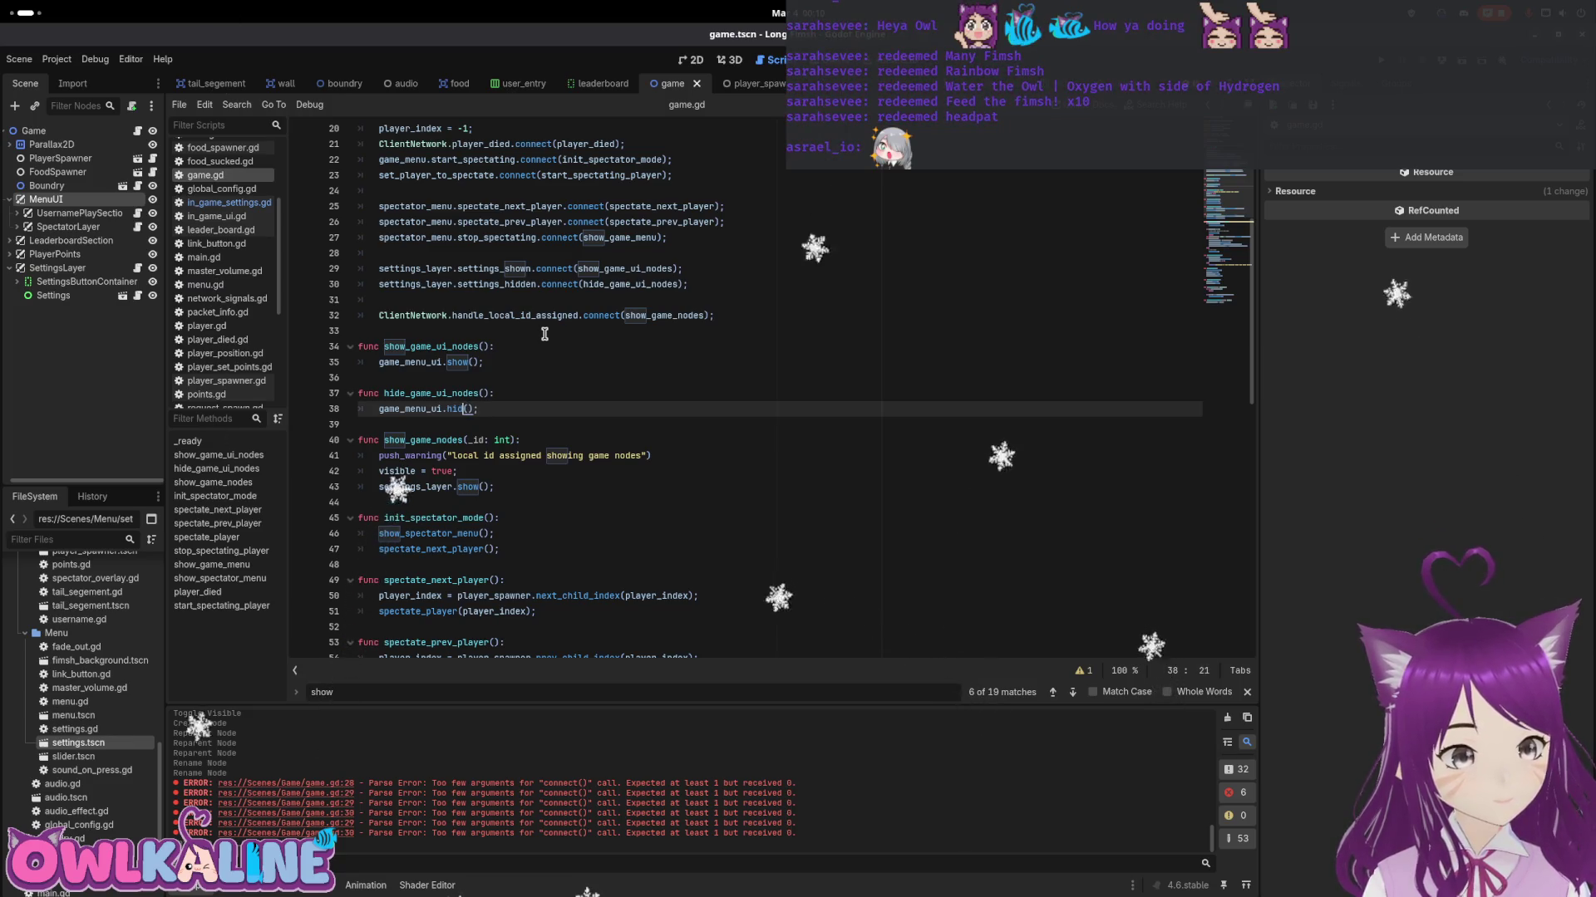
text(e)
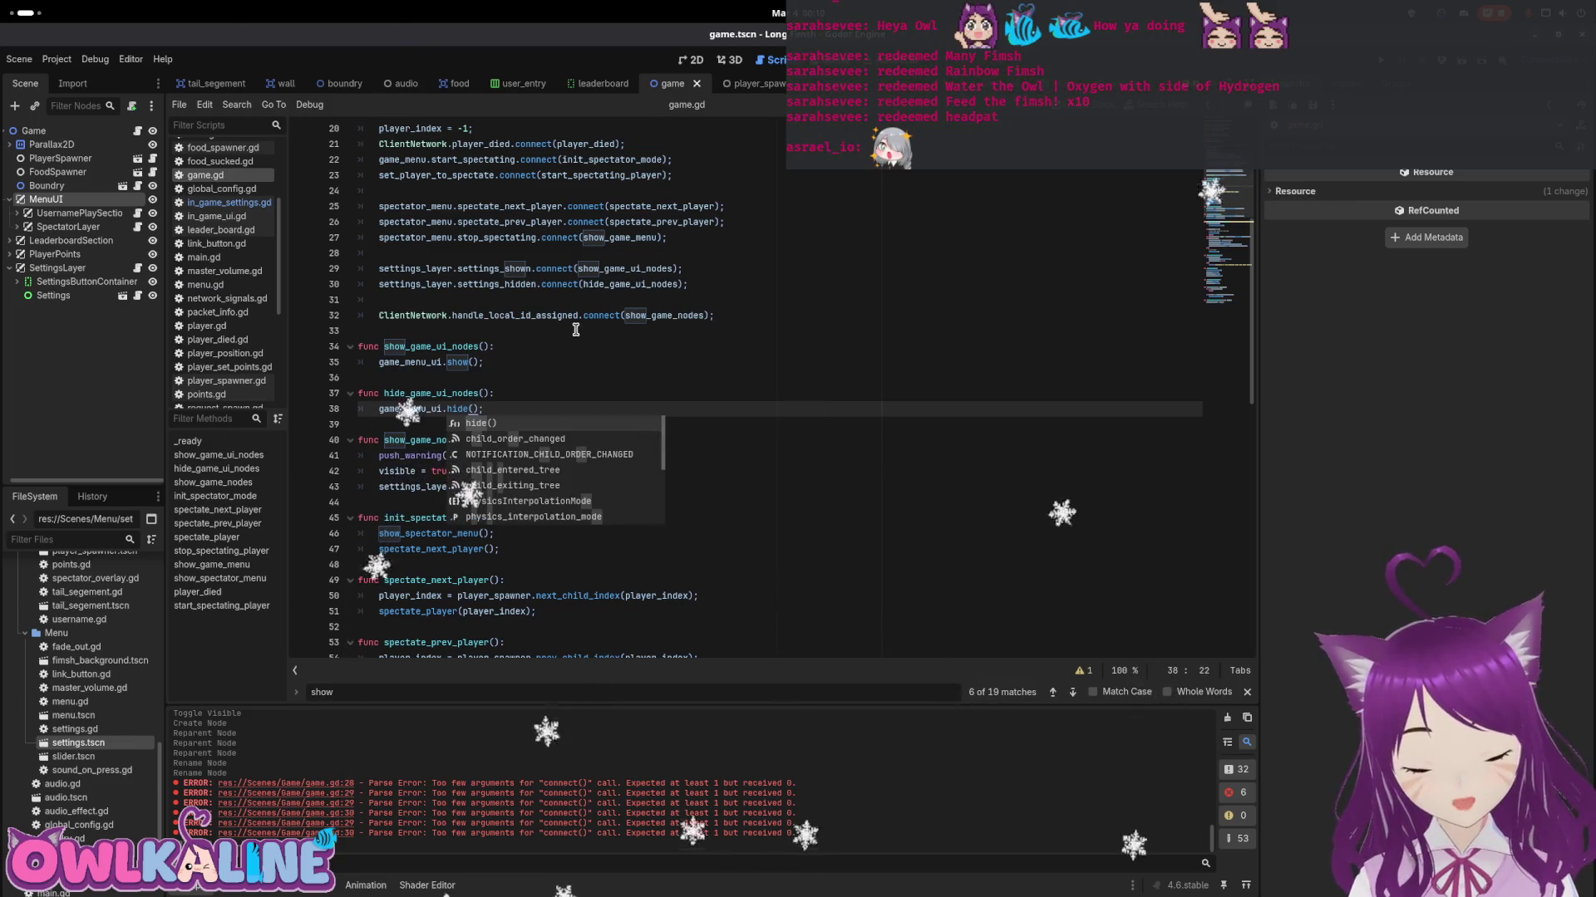
click(641, 404)
key(F5)
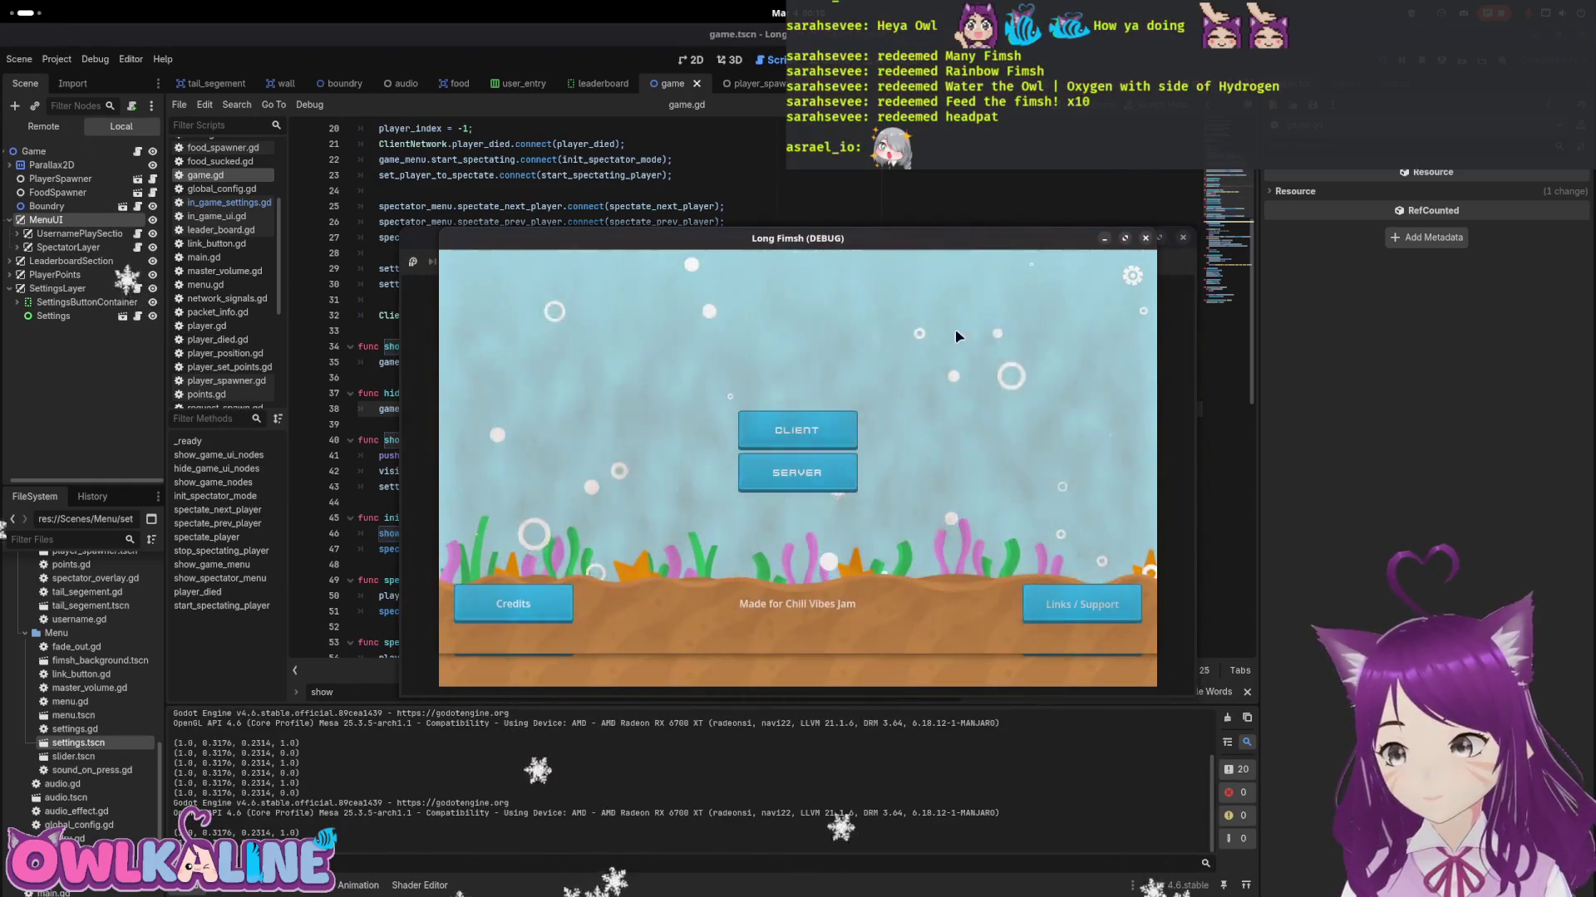
Step: Toggle the settings panel and join as a client across the running game windows
click(1130, 276)
click(839, 471)
click(833, 433)
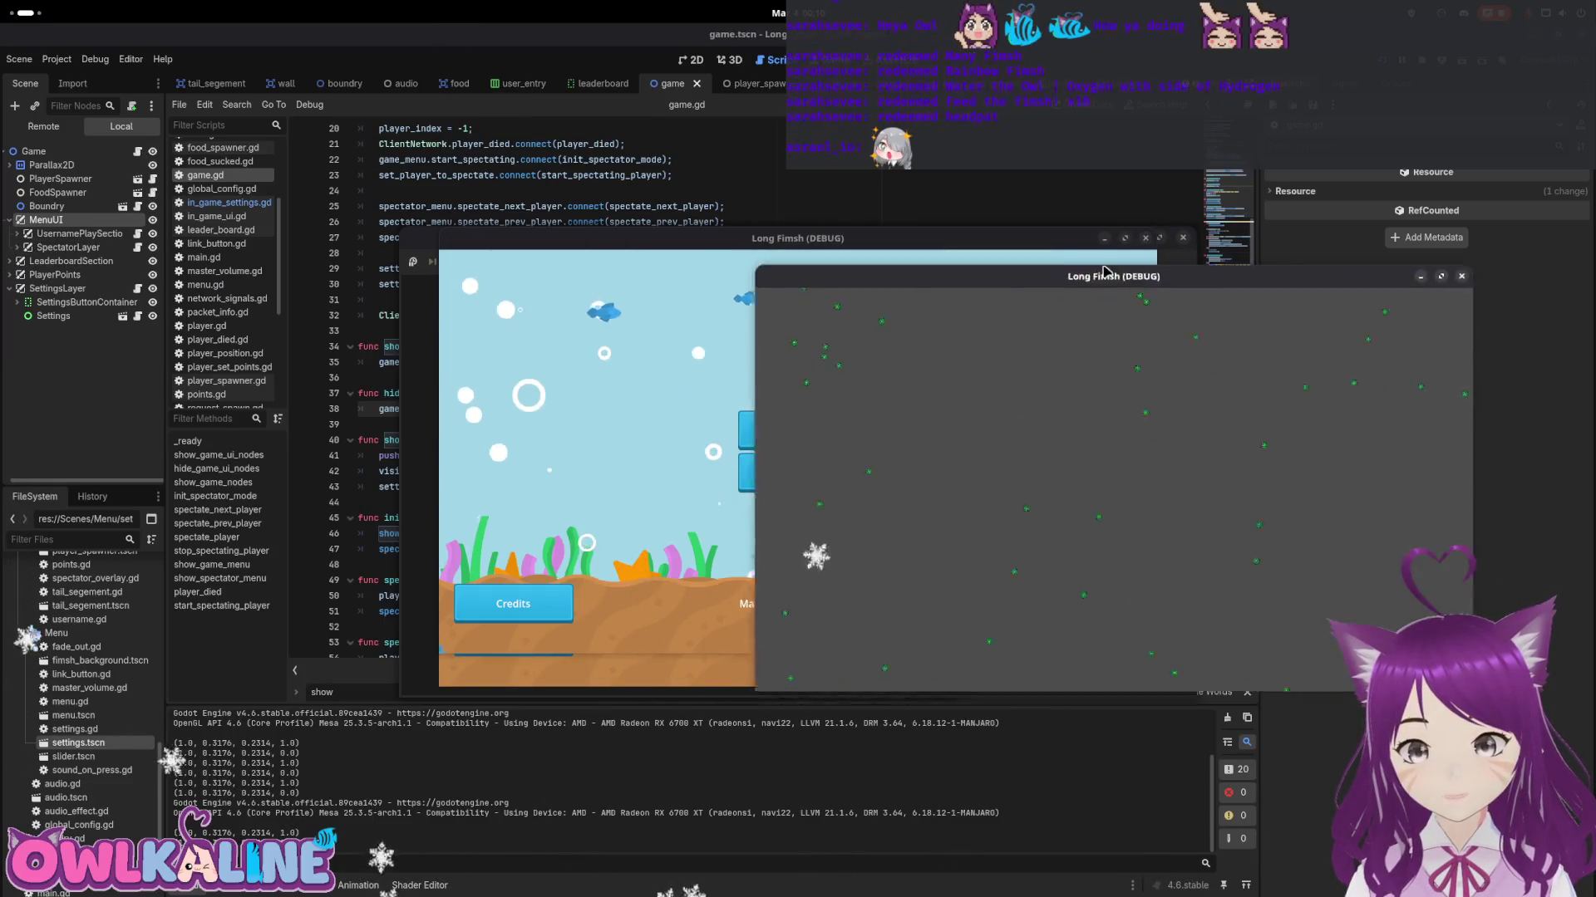
click(833, 437)
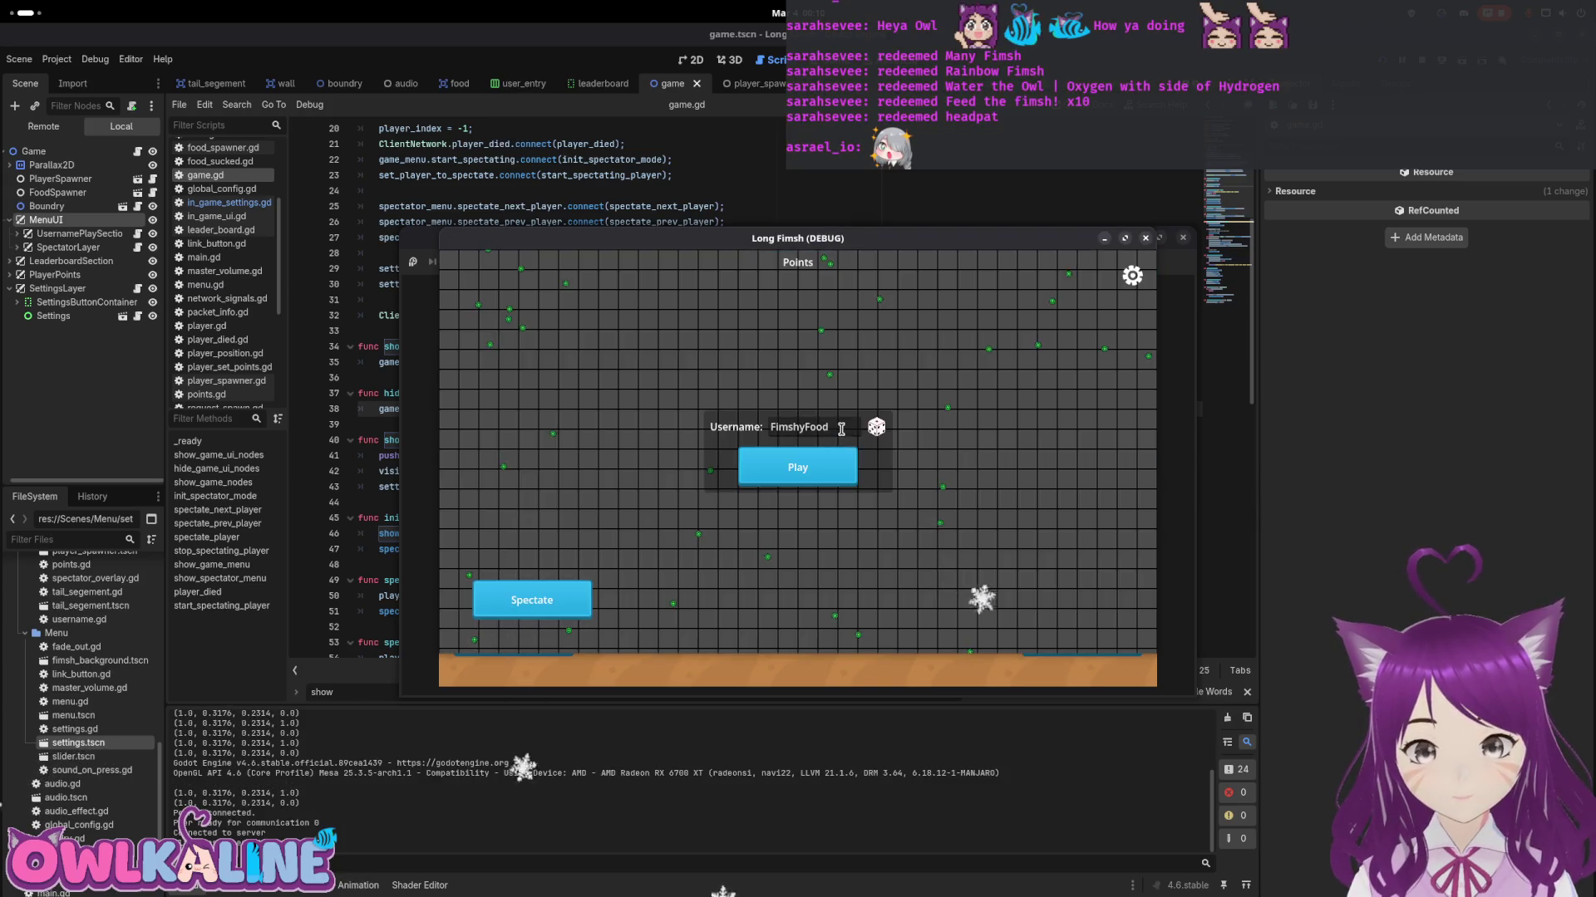
click(1134, 277)
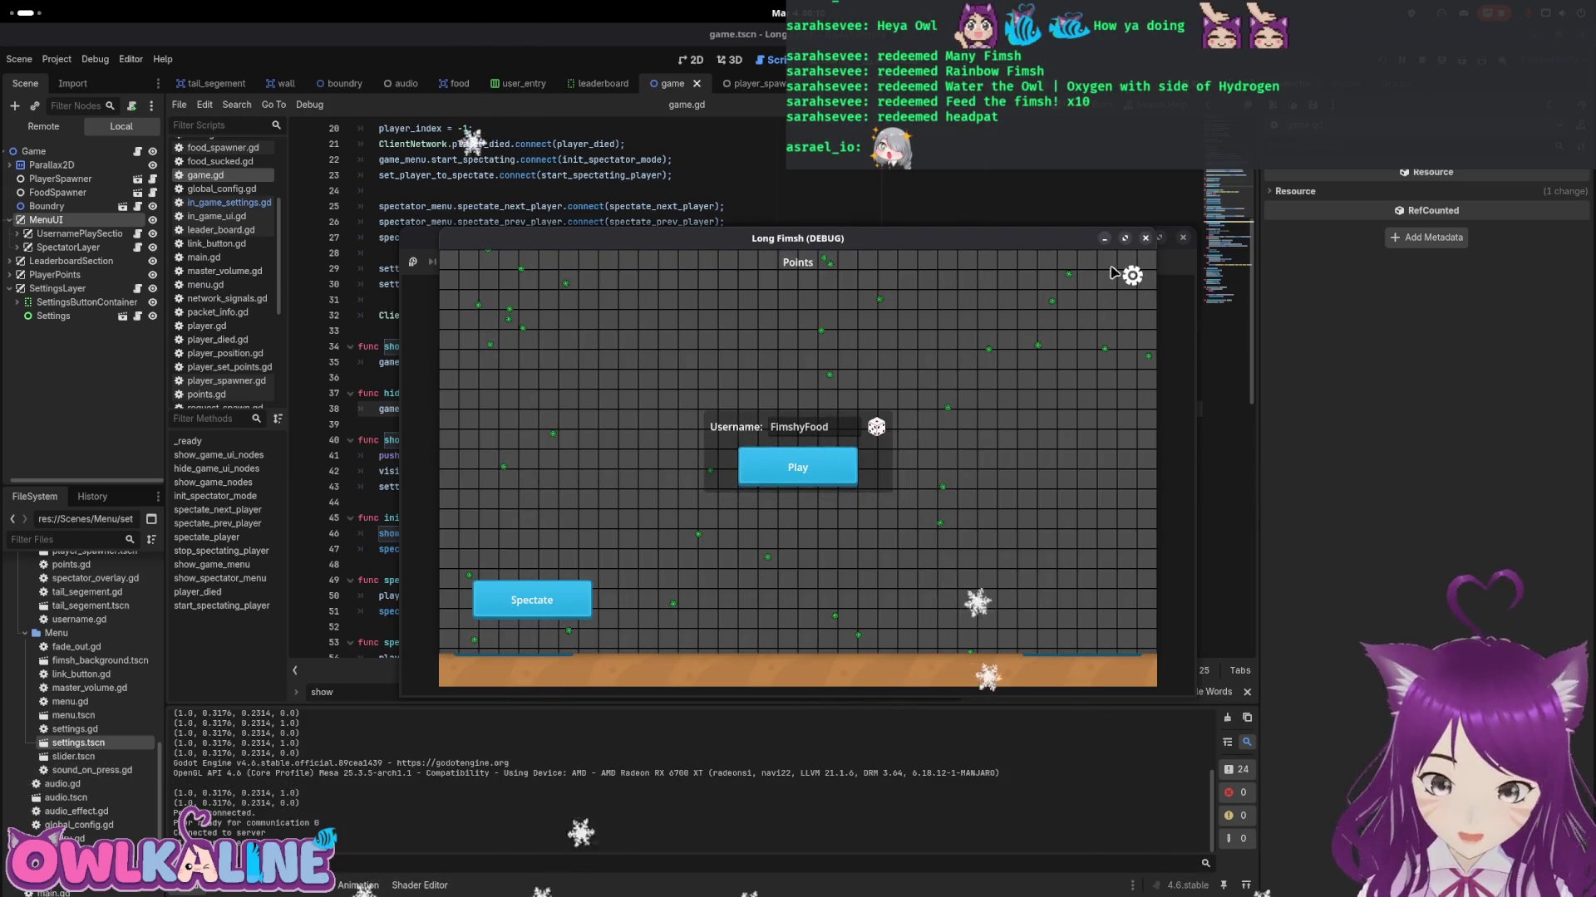
click(781, 484)
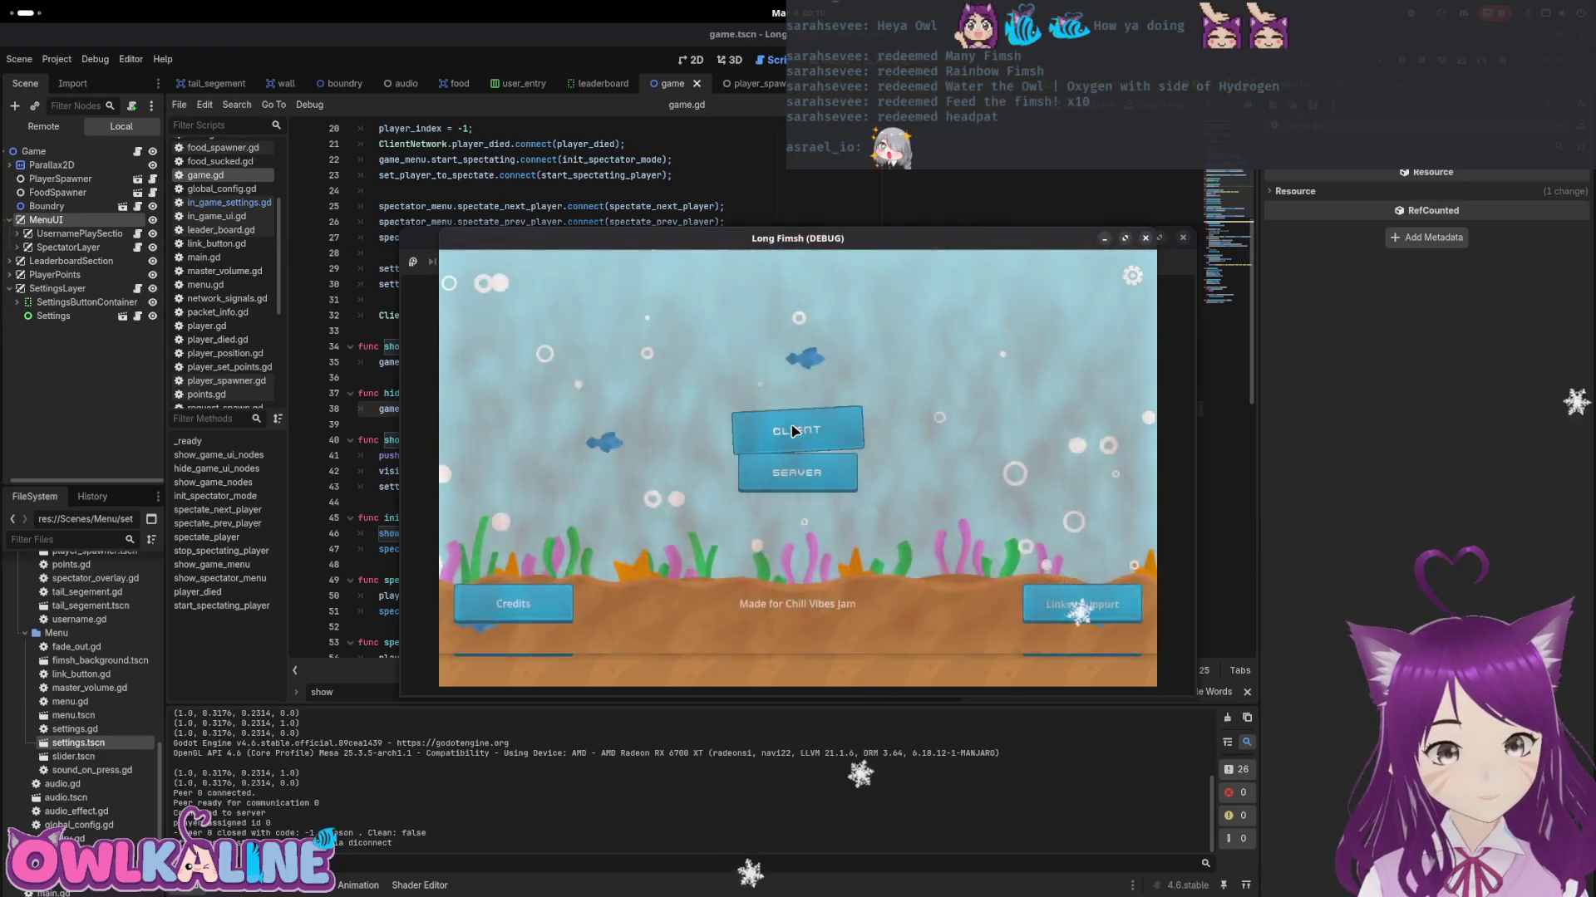
Step: Open and close the settings over the username lobby, then stop the game and return to game.gd
click(785, 432)
click(1126, 277)
click(781, 479)
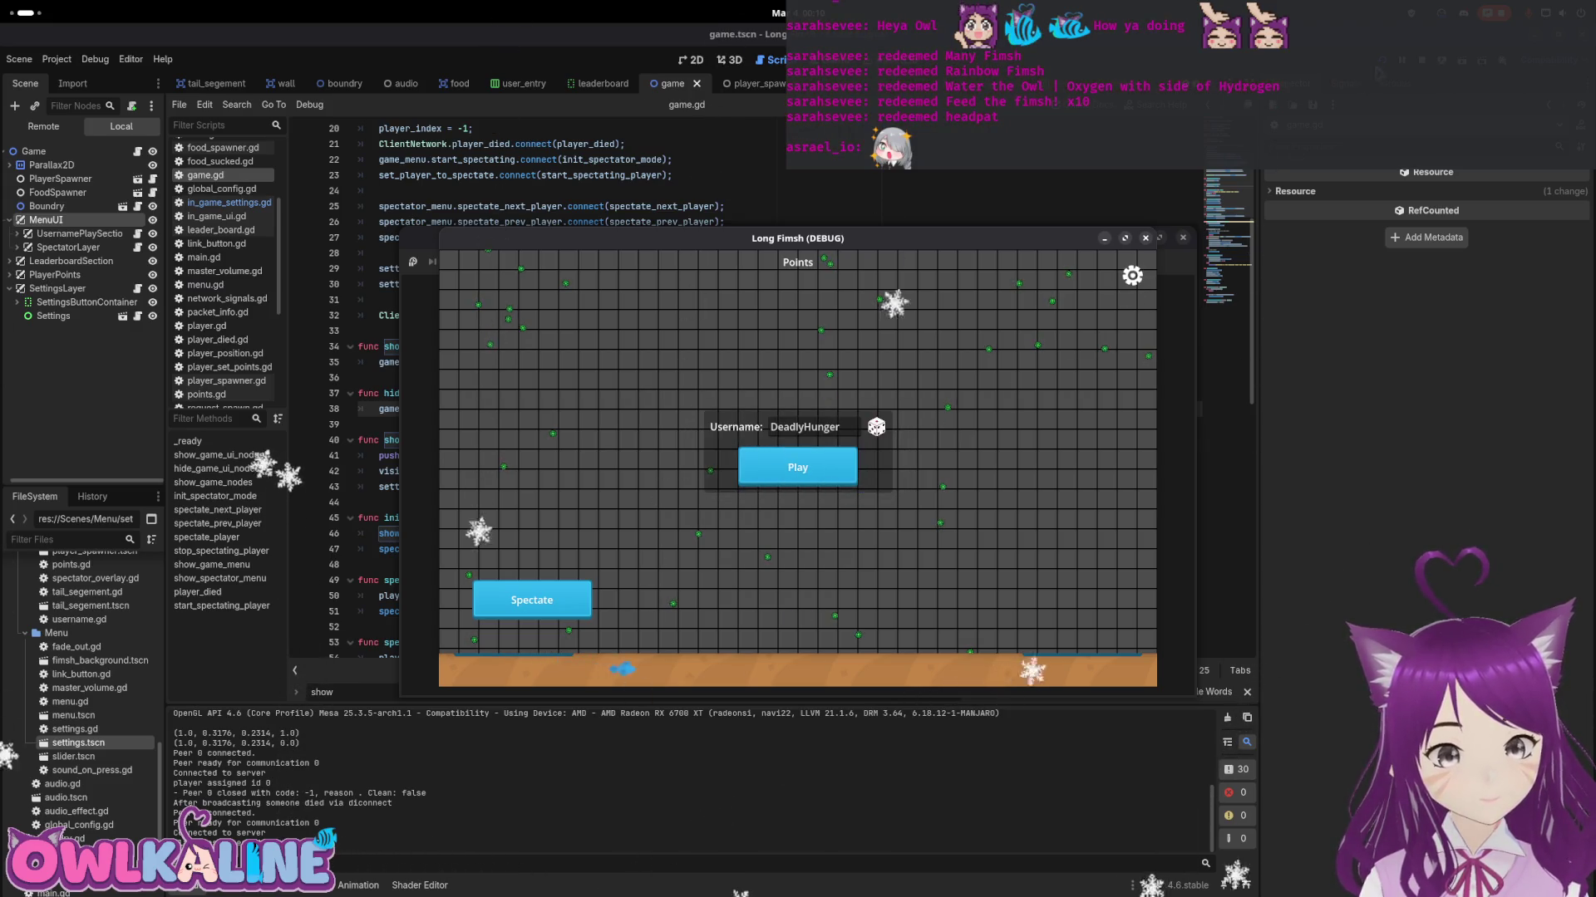
key(F8)
click(513, 393)
click(520, 356)
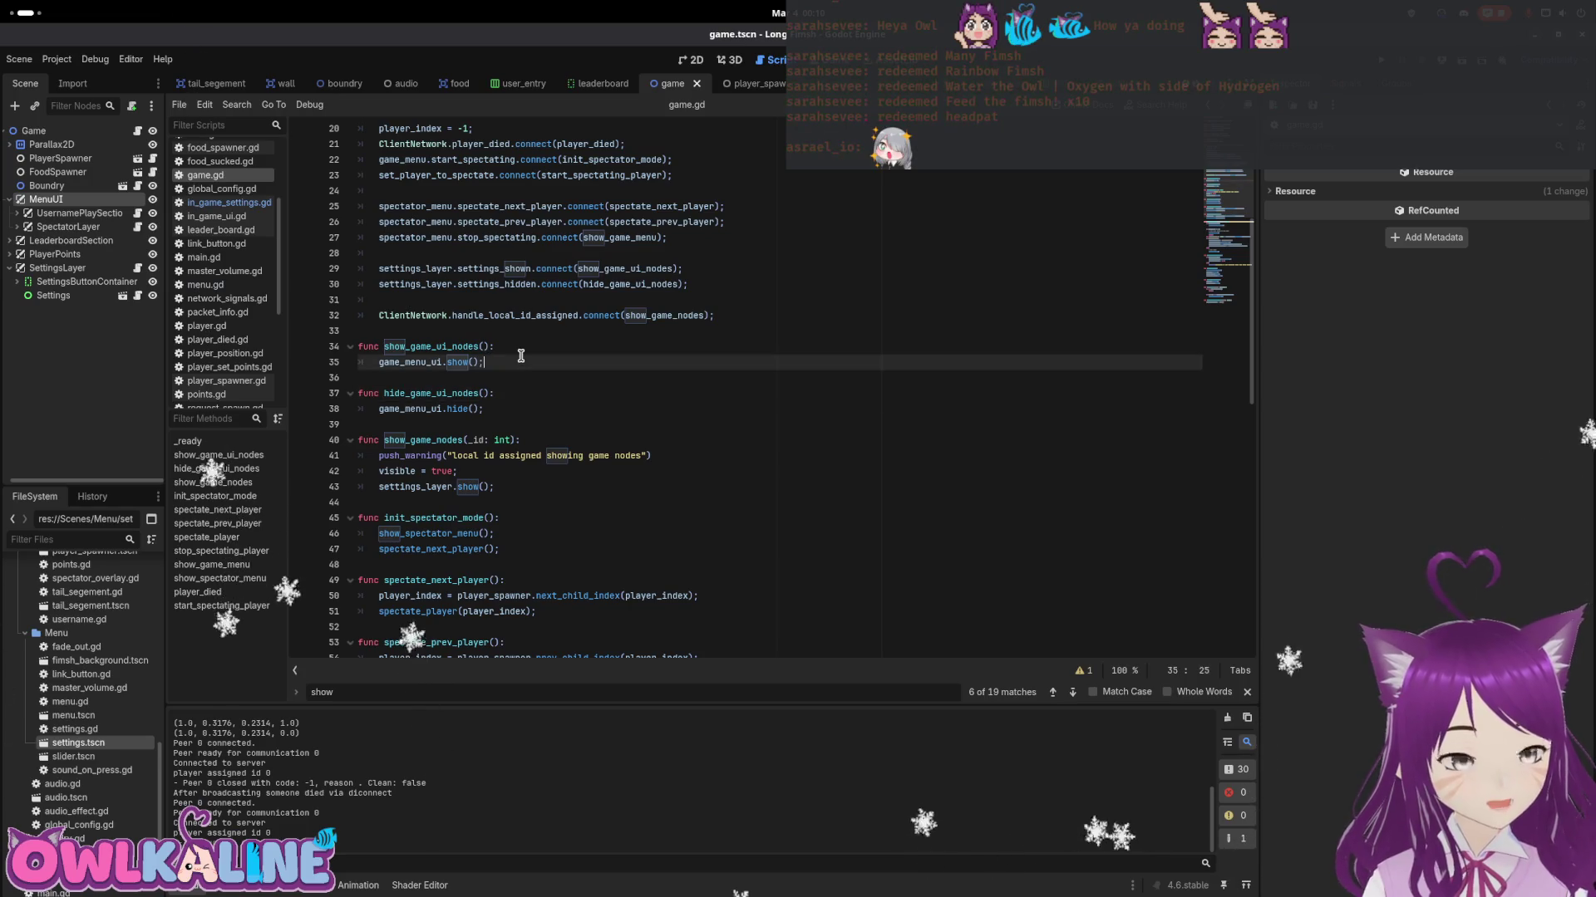
Step: Swap the connections so settings_shown calls hide_game_ui_nodes and settings_hidden calls show_game_ui_nodes
click(495, 397)
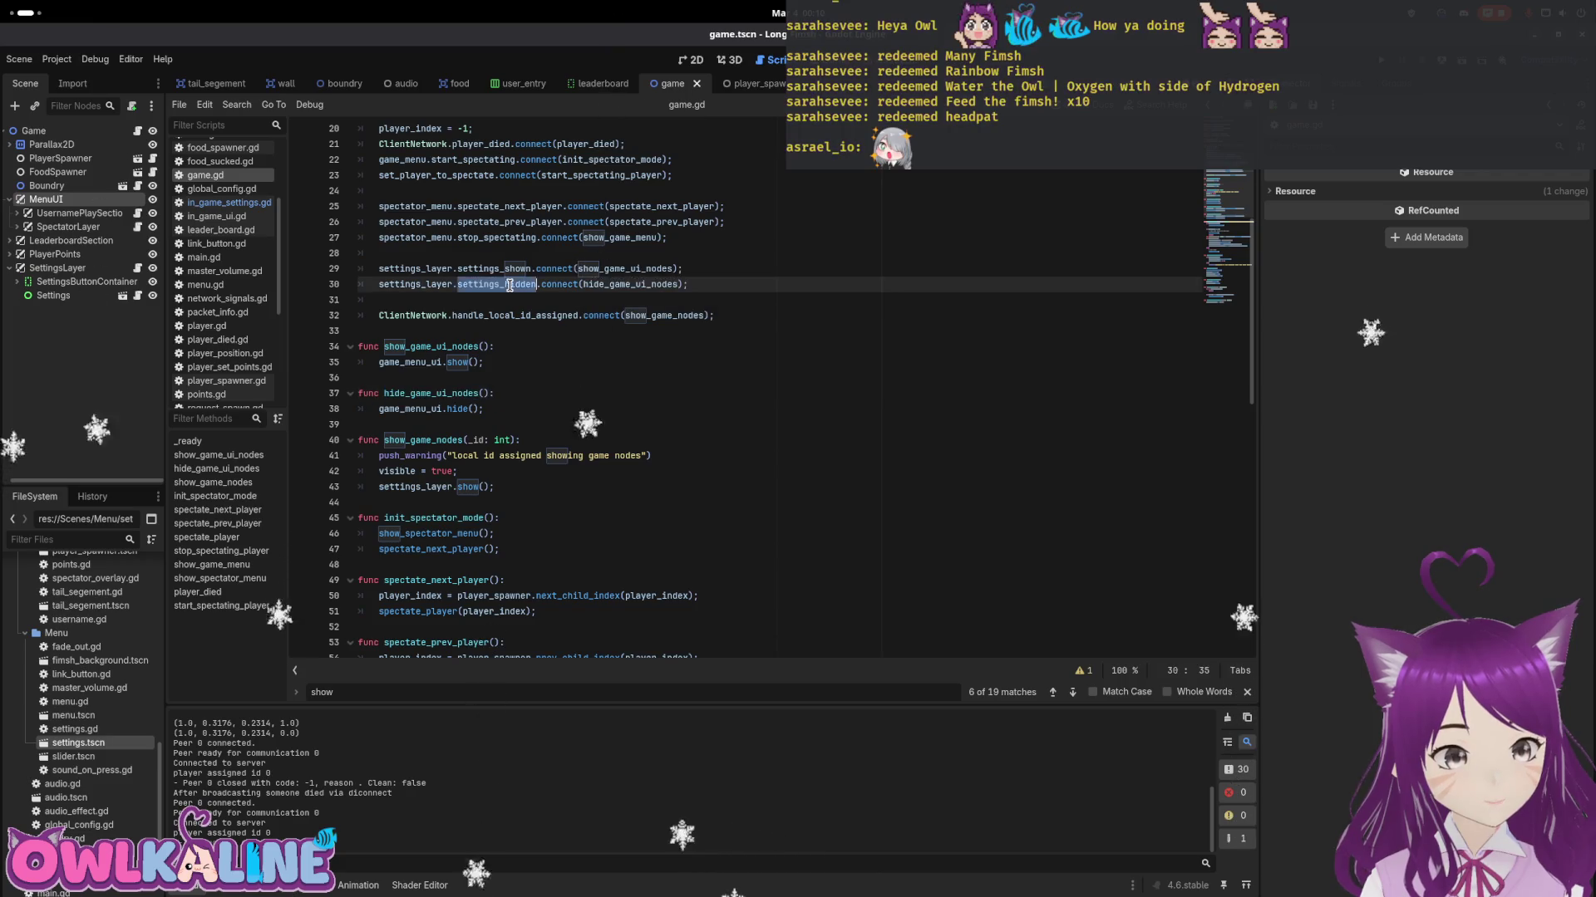
double_click(636, 283)
key(ctrl+c)
key(BackSpace)
double_click(579, 268)
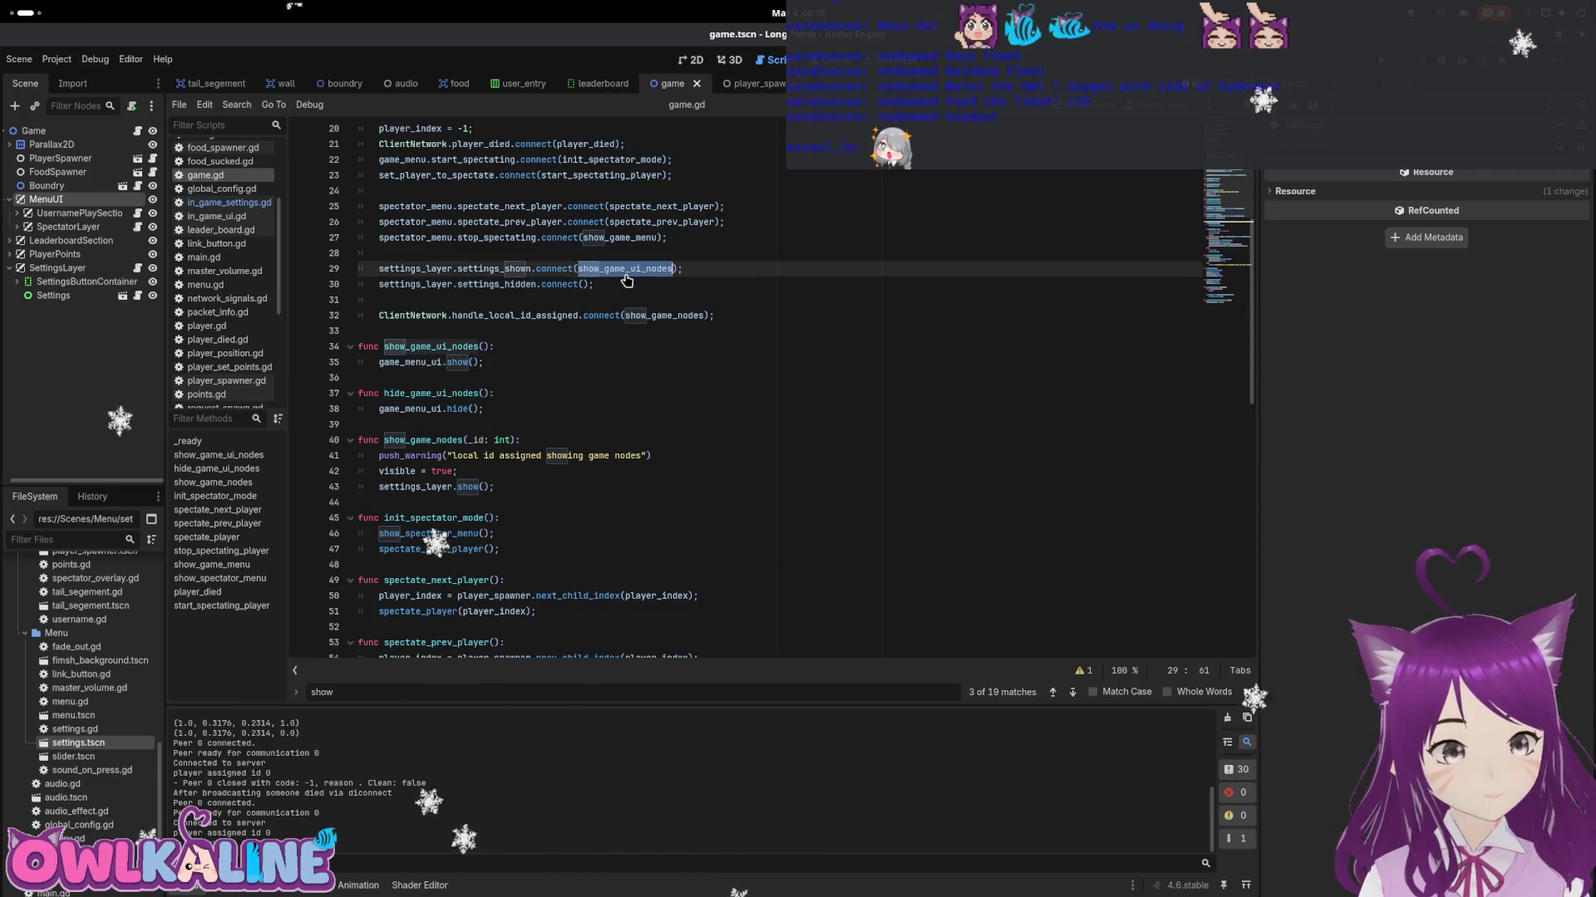
click(579, 268)
key(ctrl+v)
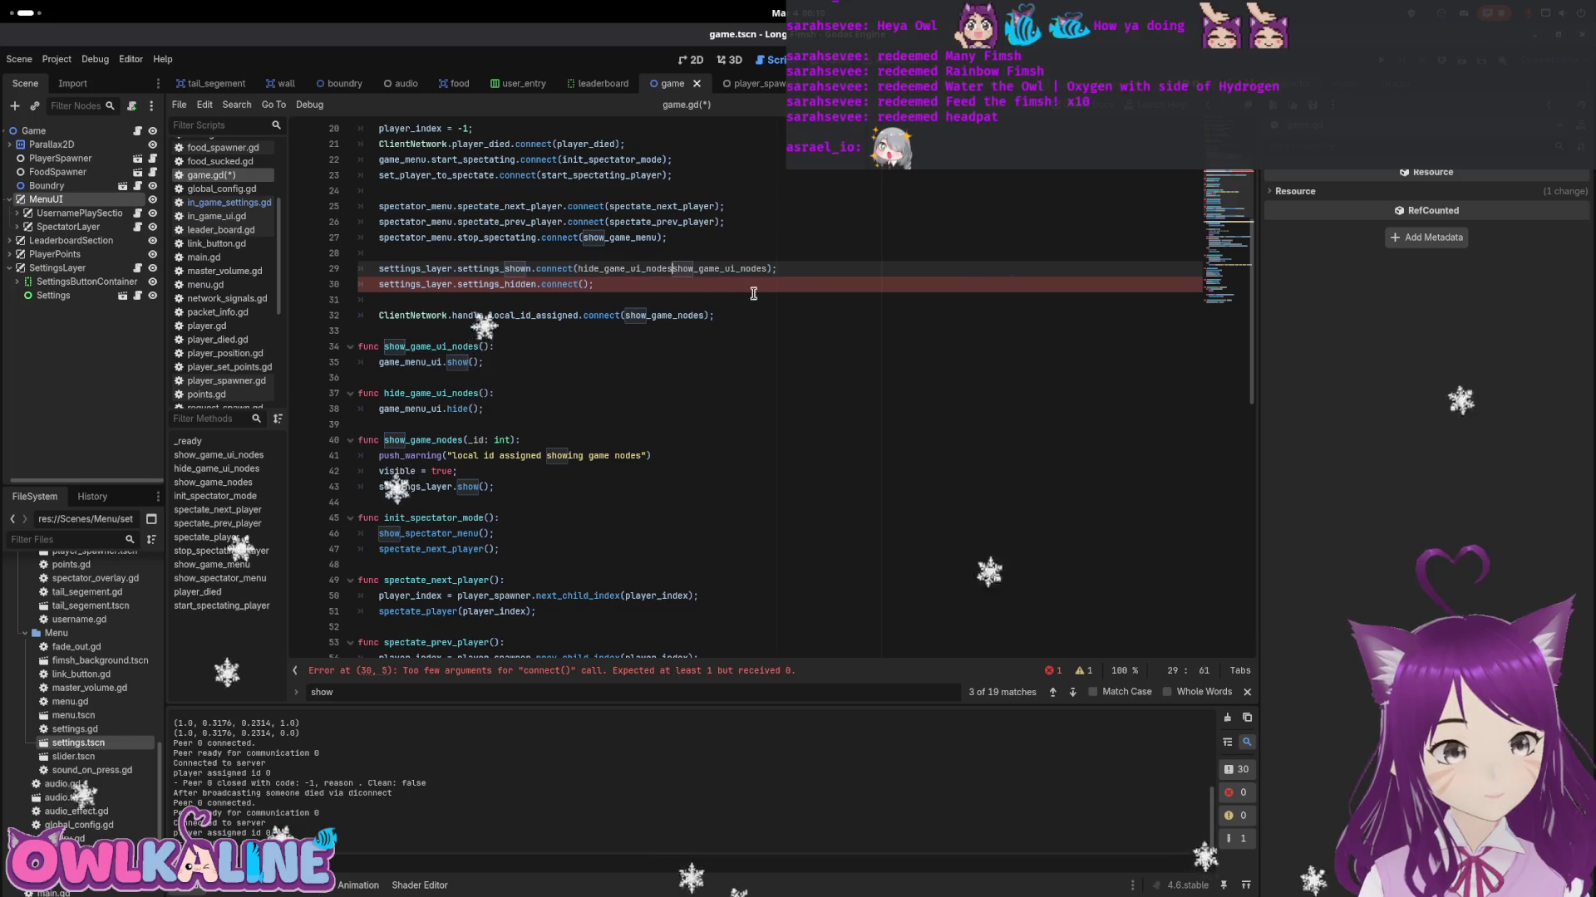
key(ctrl+shift+Right)
key(ctrl+shift+Right)
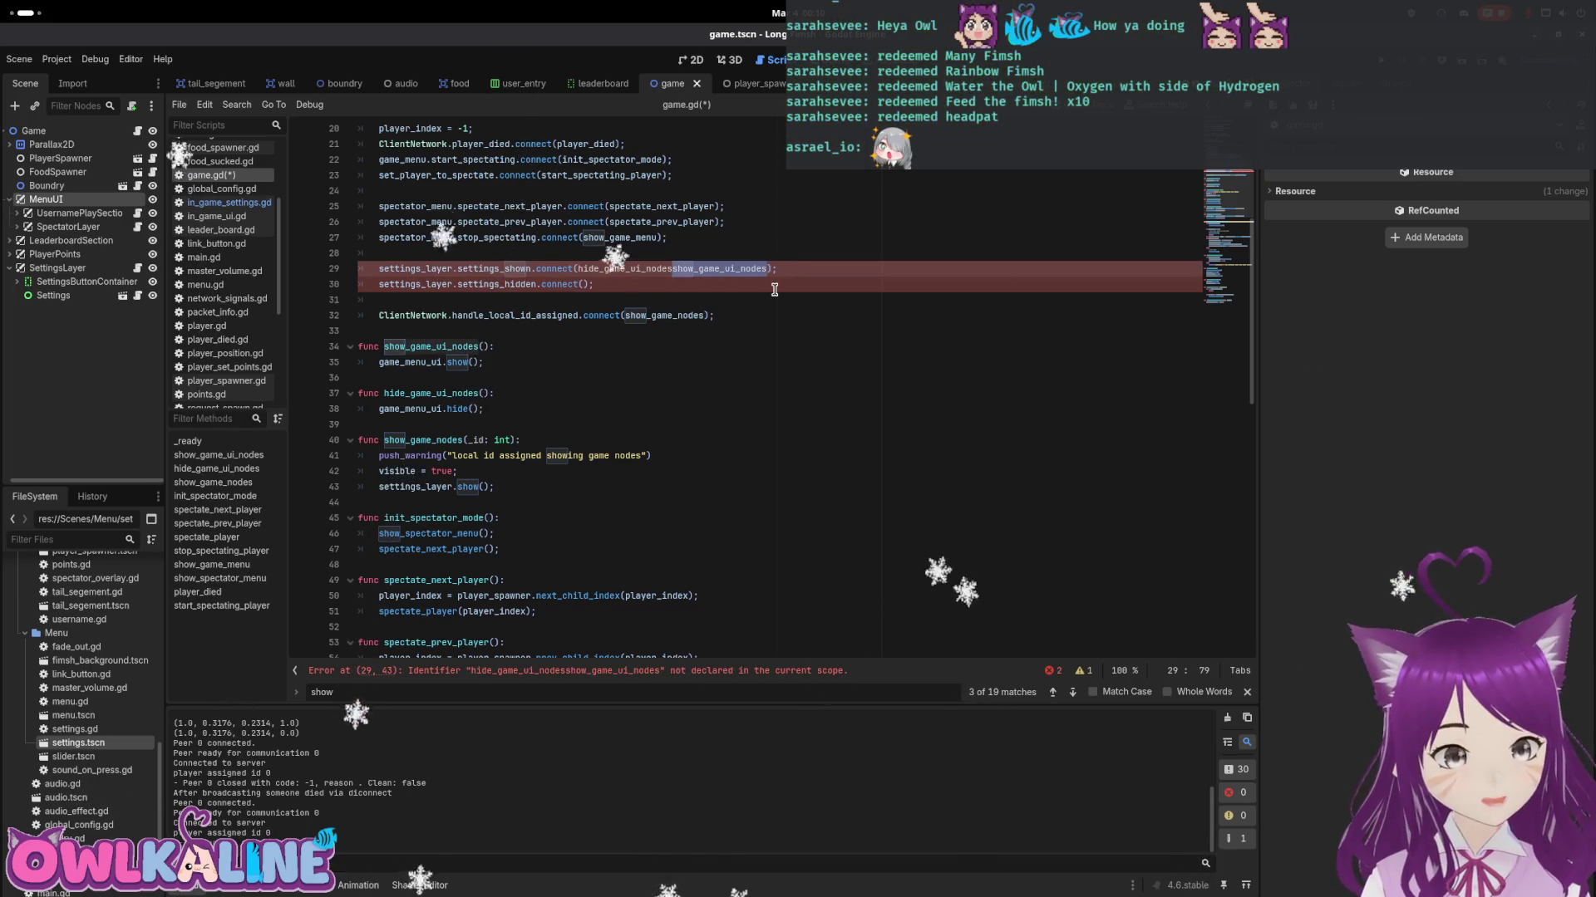
key(ctrl+x)
click(583, 284)
key(ctrl+v)
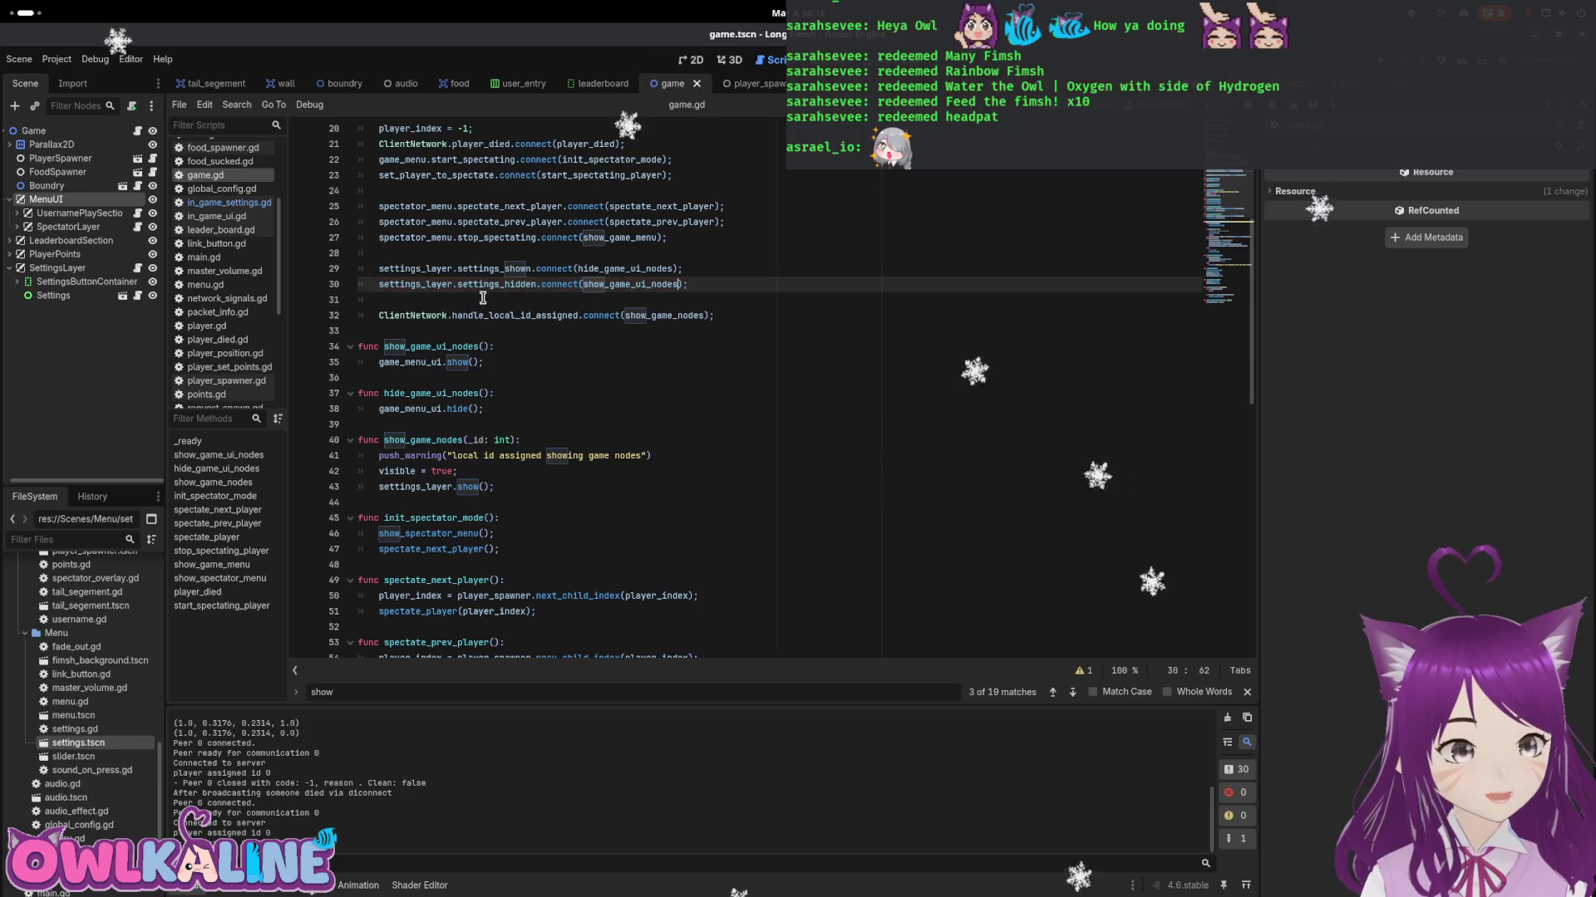
Step: Add push_warning("game settings hidden") at the start of hide_game_ui_nodes and run the game
key(Down)
key(Down)
key(Down)
key(Return)
text(push_)
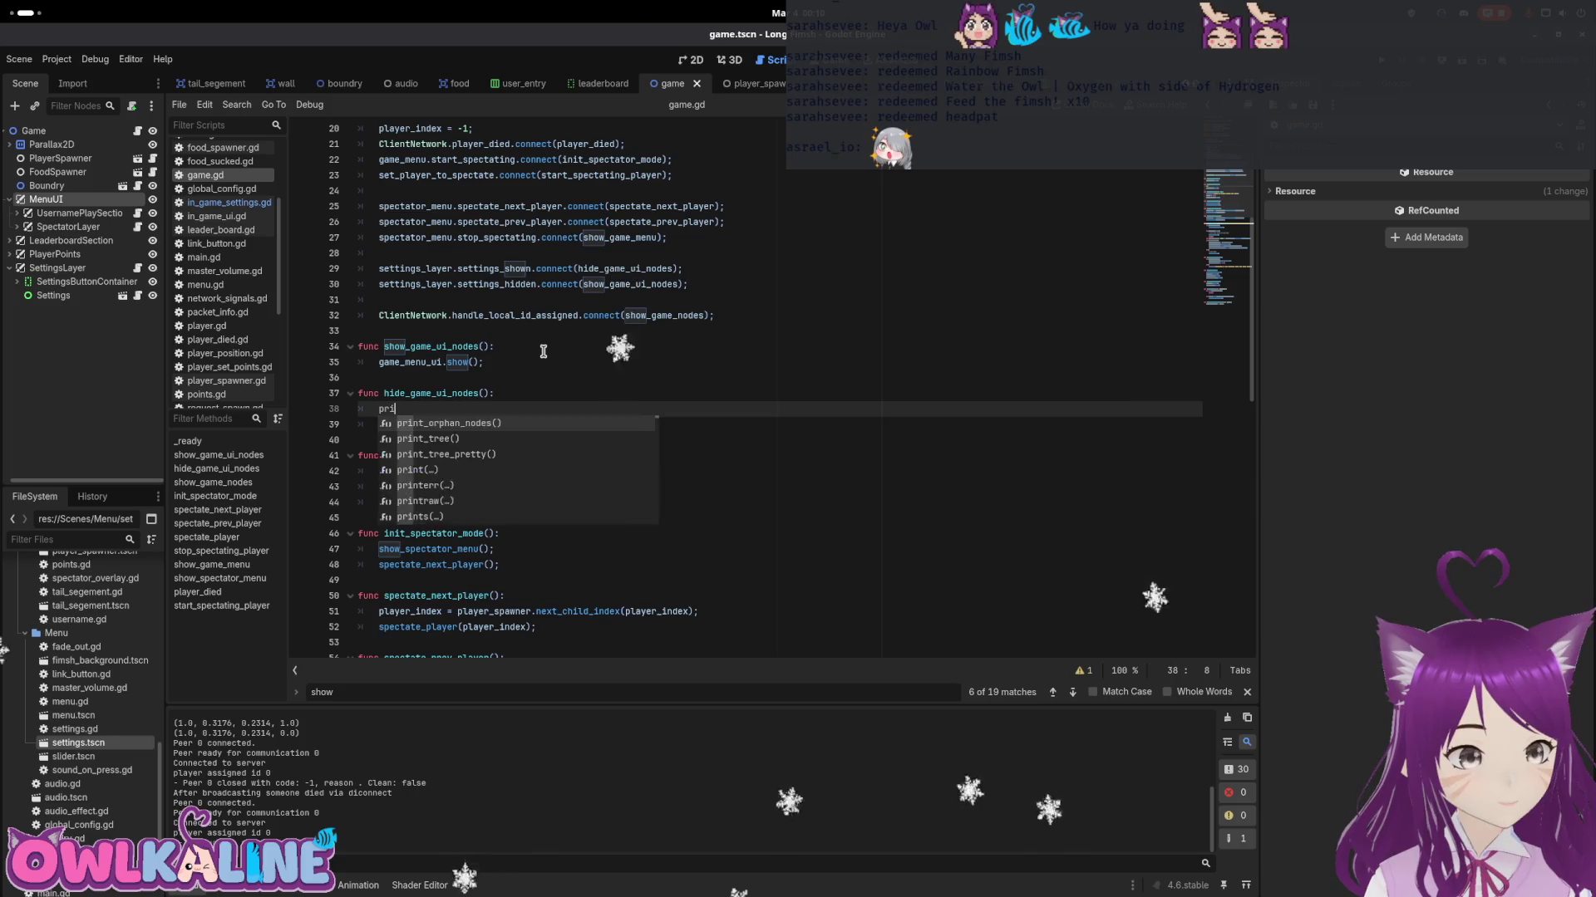
key(Down)
key(Return)
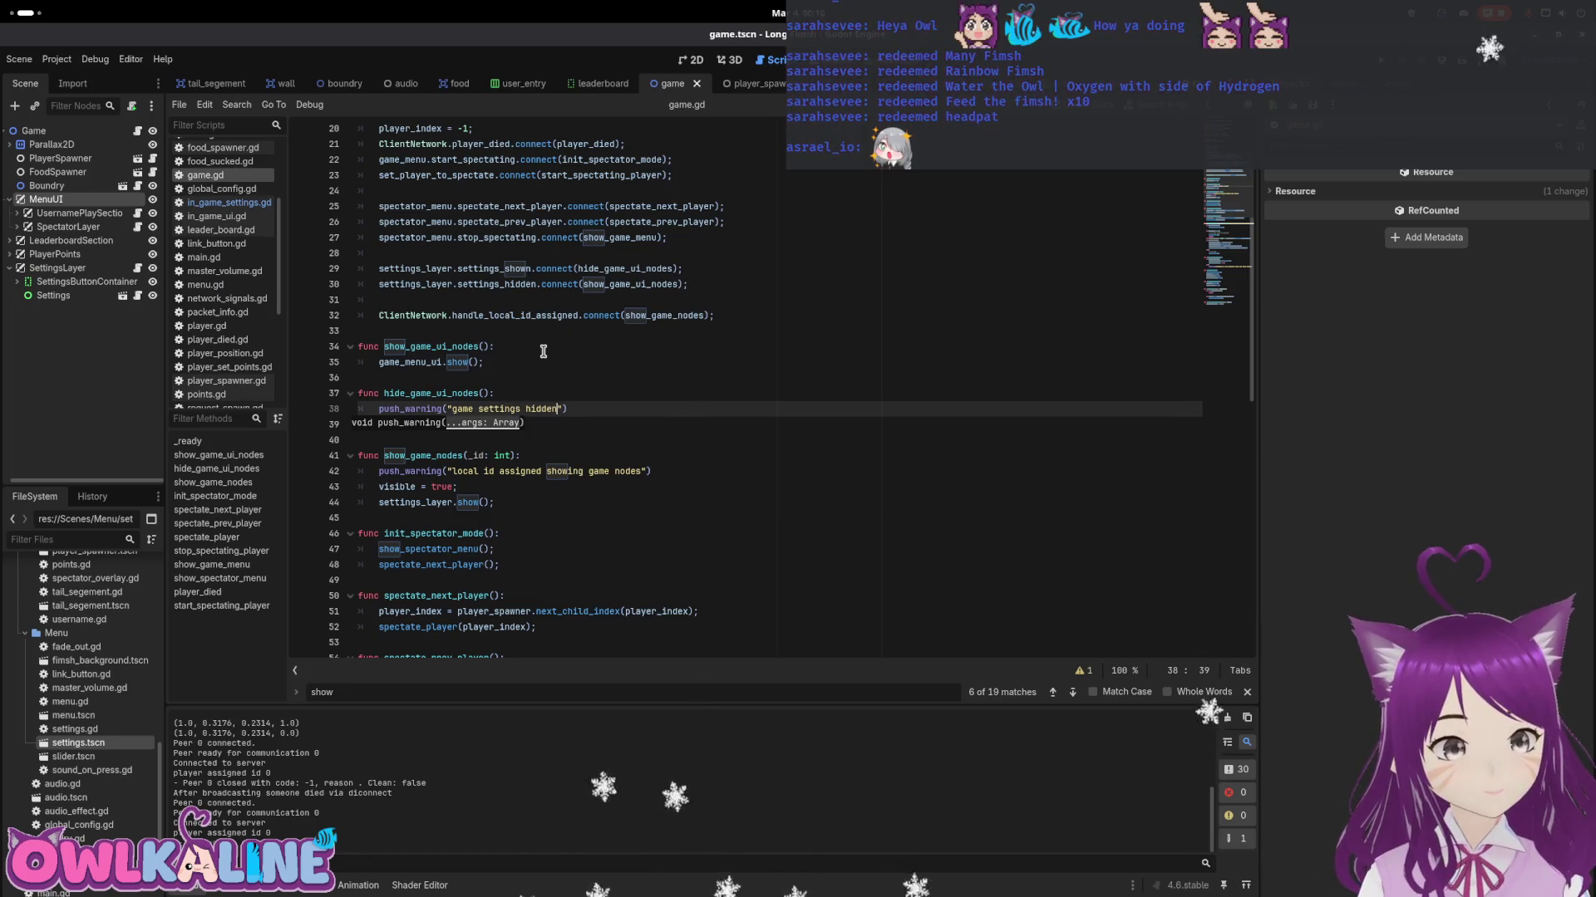
click(605, 362)
key(F5)
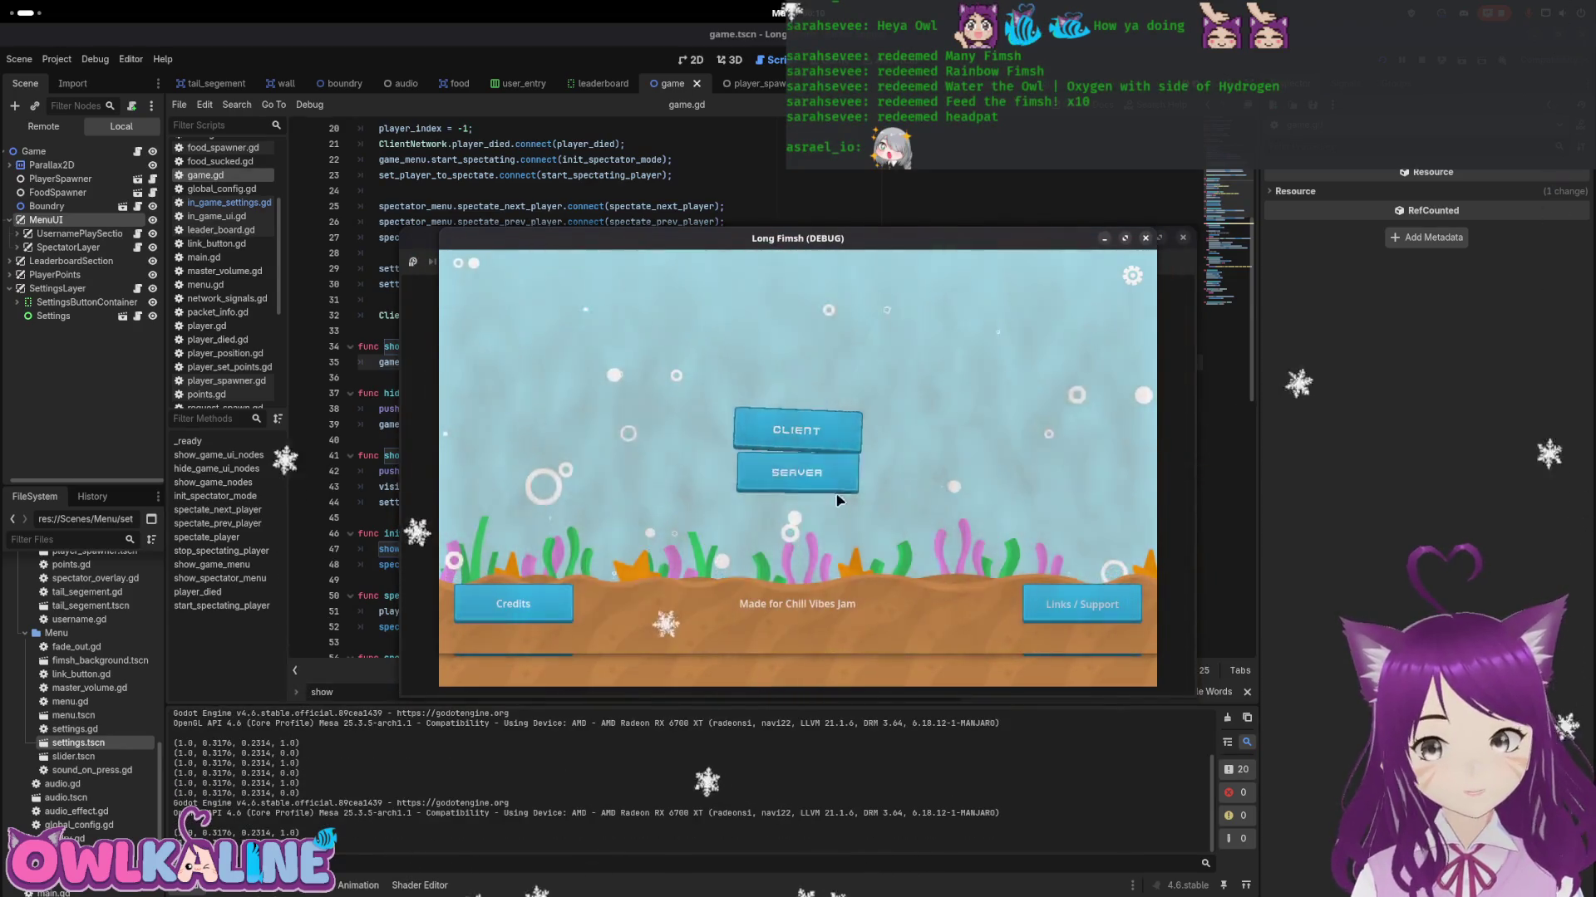
Step: Start a server and client, toggle settings over the lobby twice, stop, and view the debugger errors
click(802, 473)
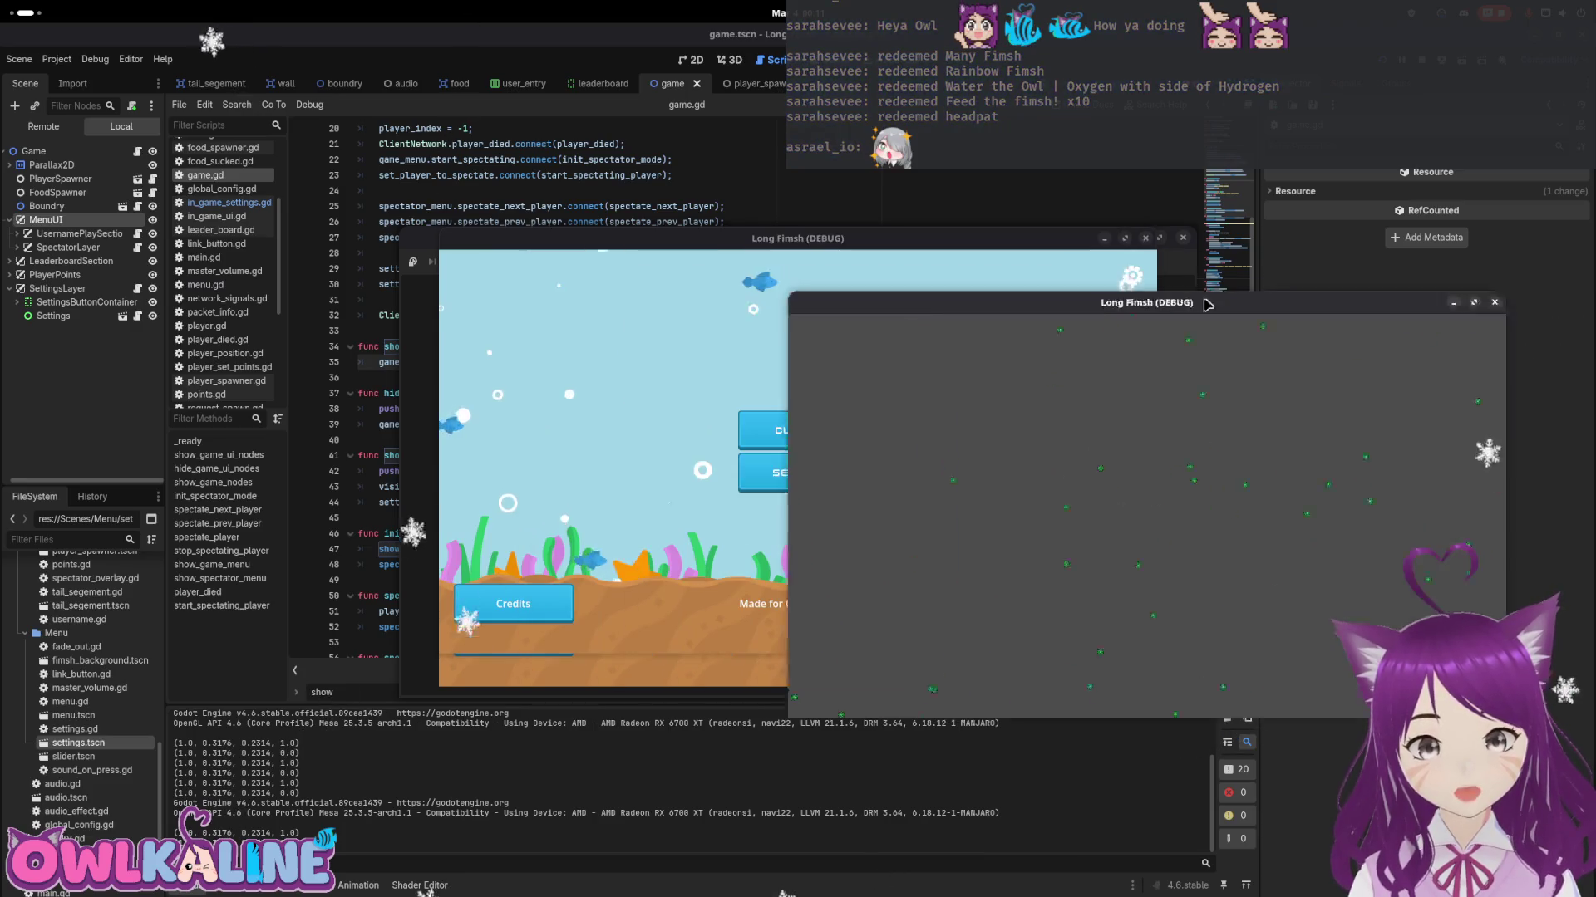
click(831, 429)
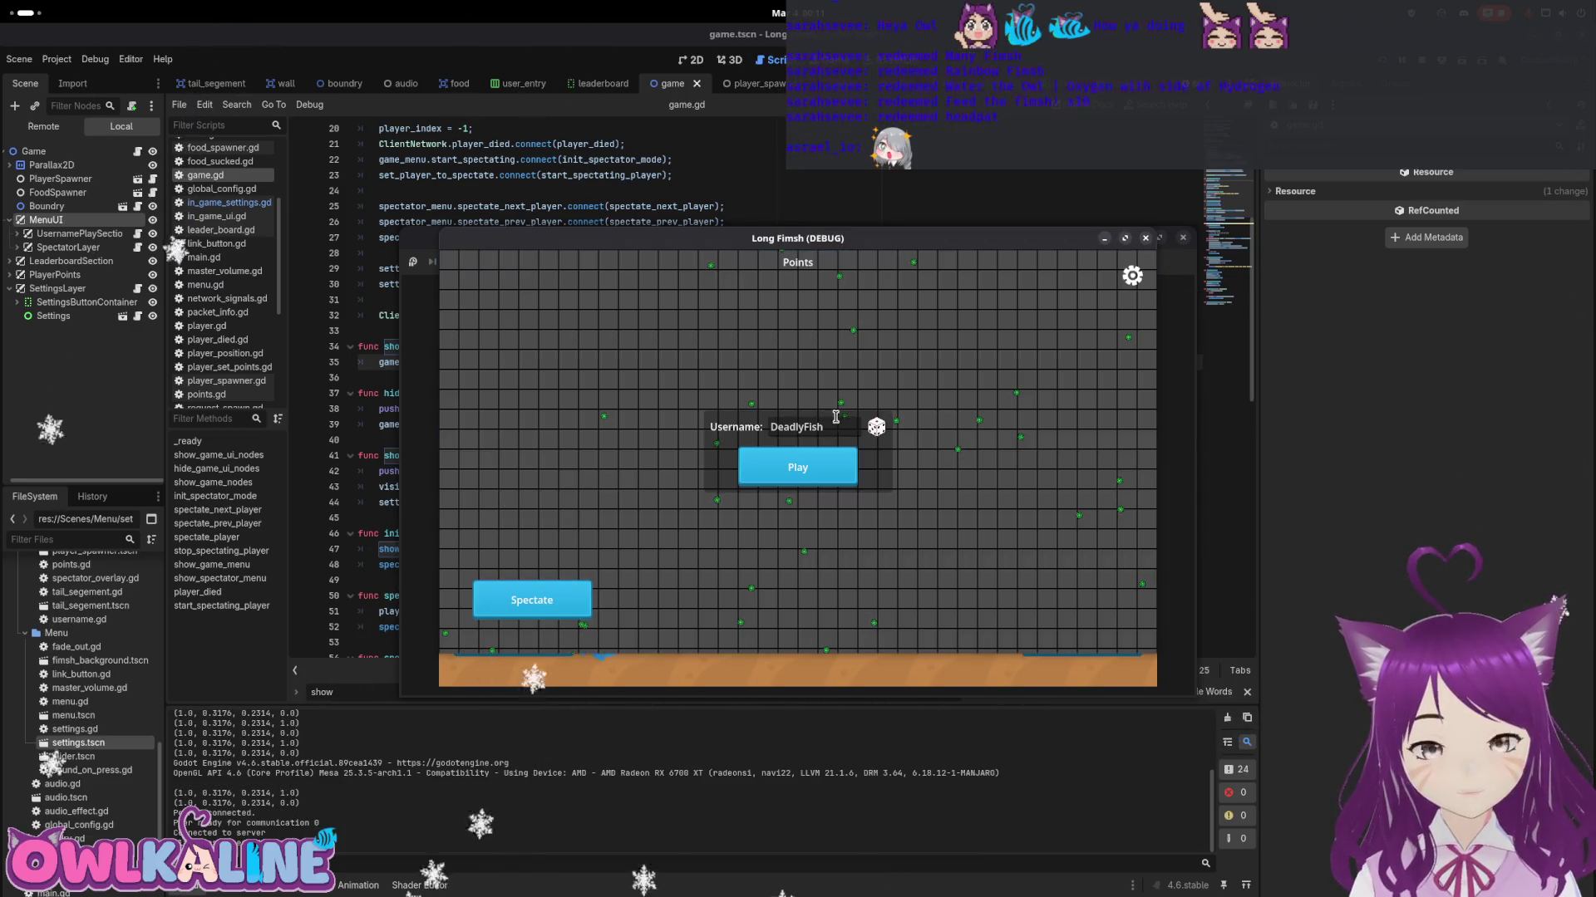
click(1128, 285)
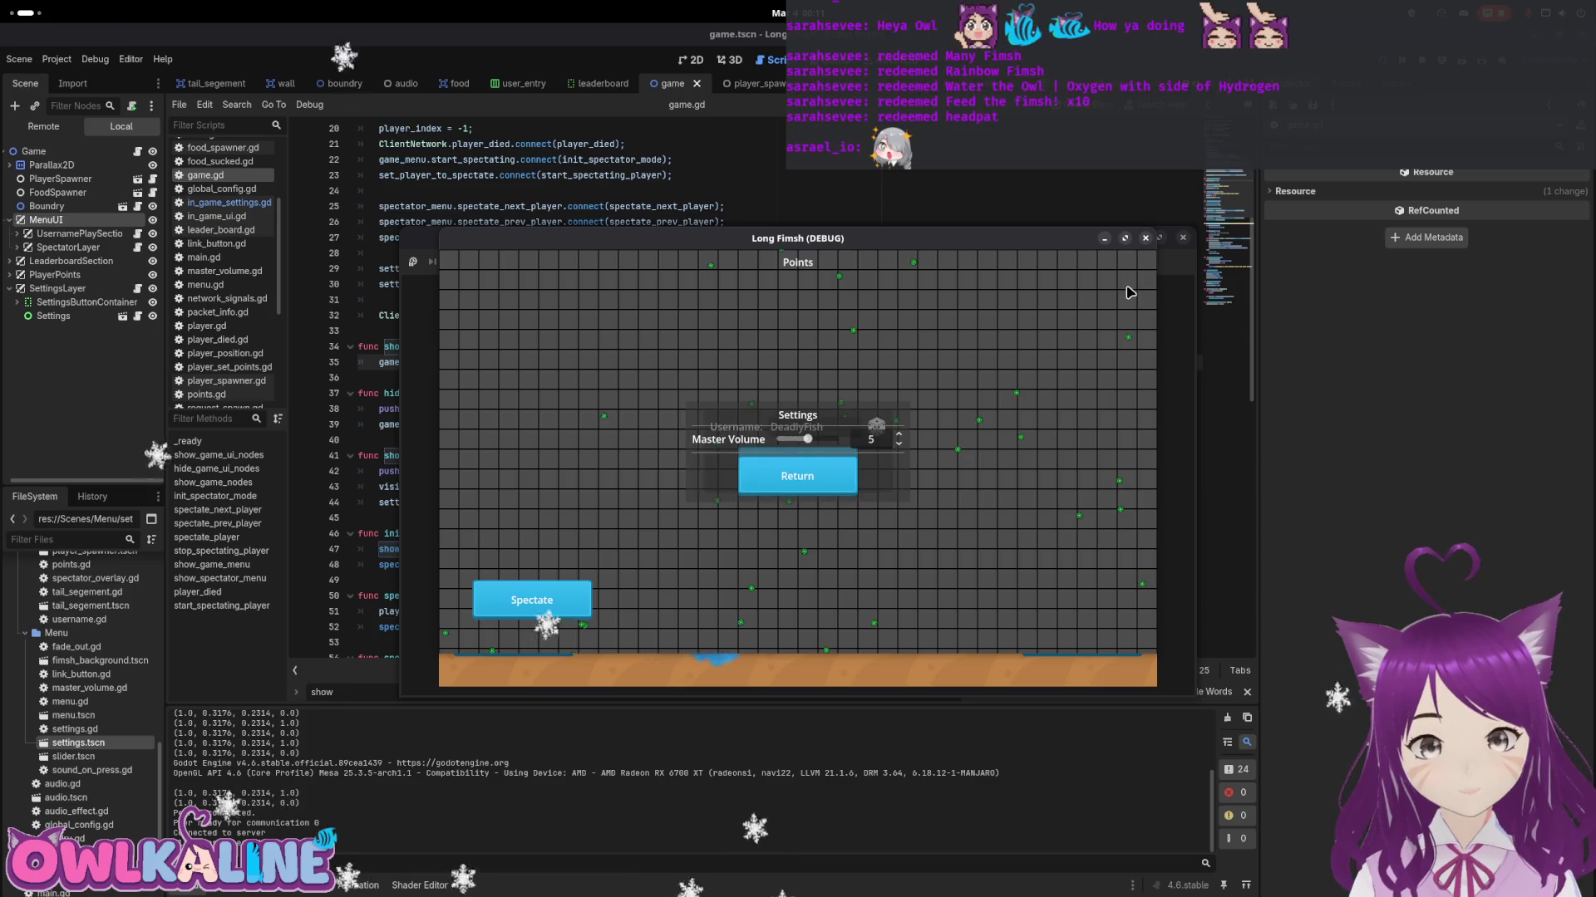
click(790, 478)
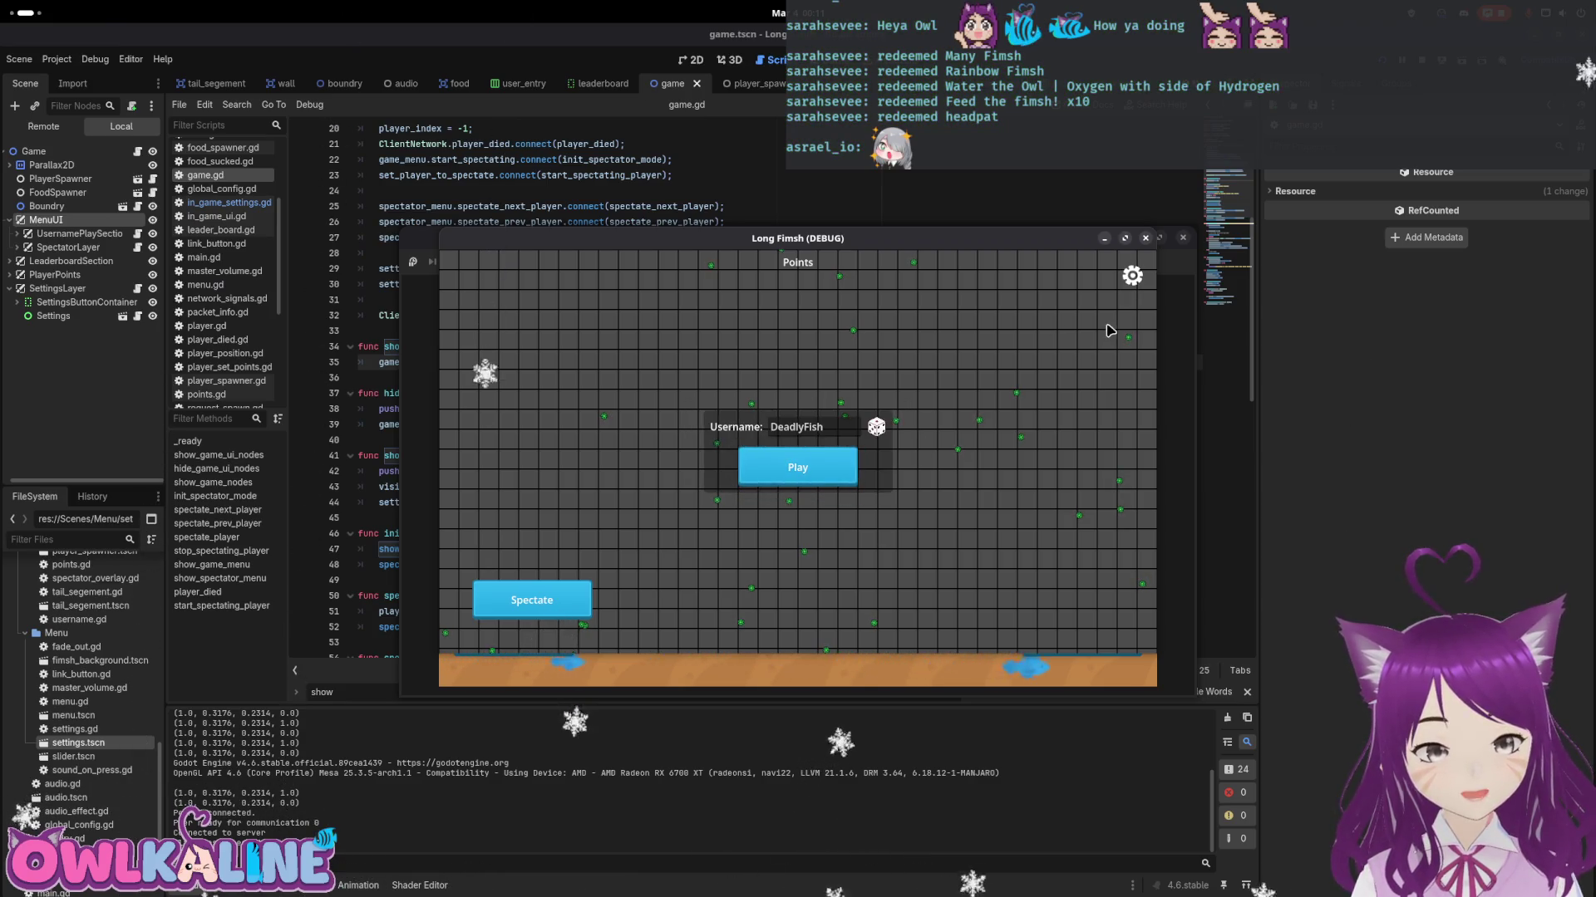
click(1132, 276)
click(790, 476)
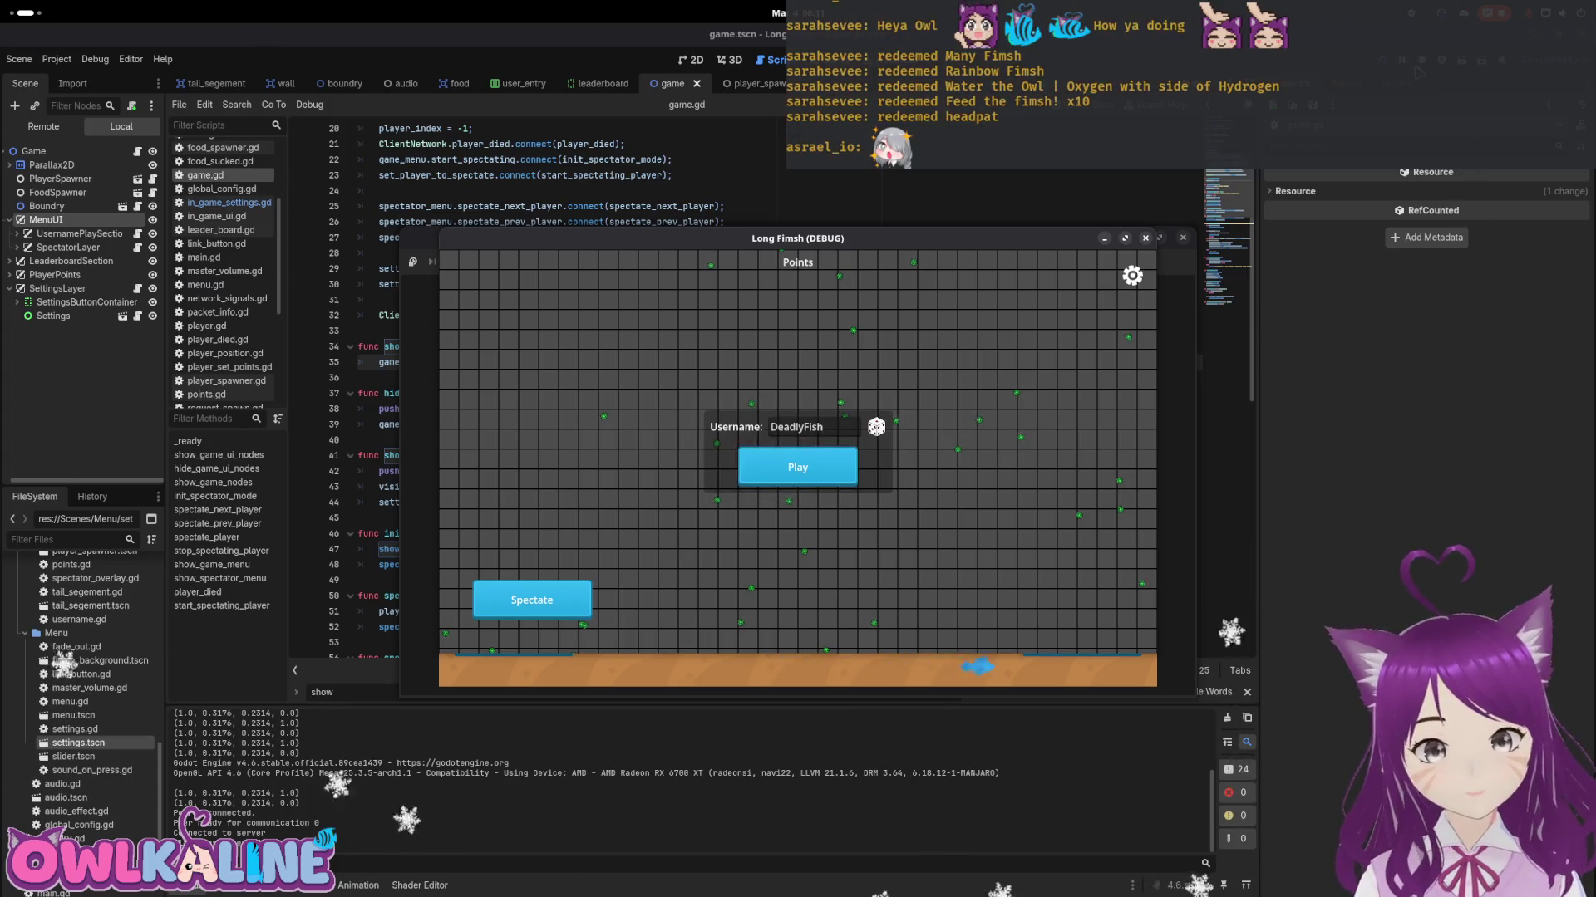
key(F8)
click(278, 885)
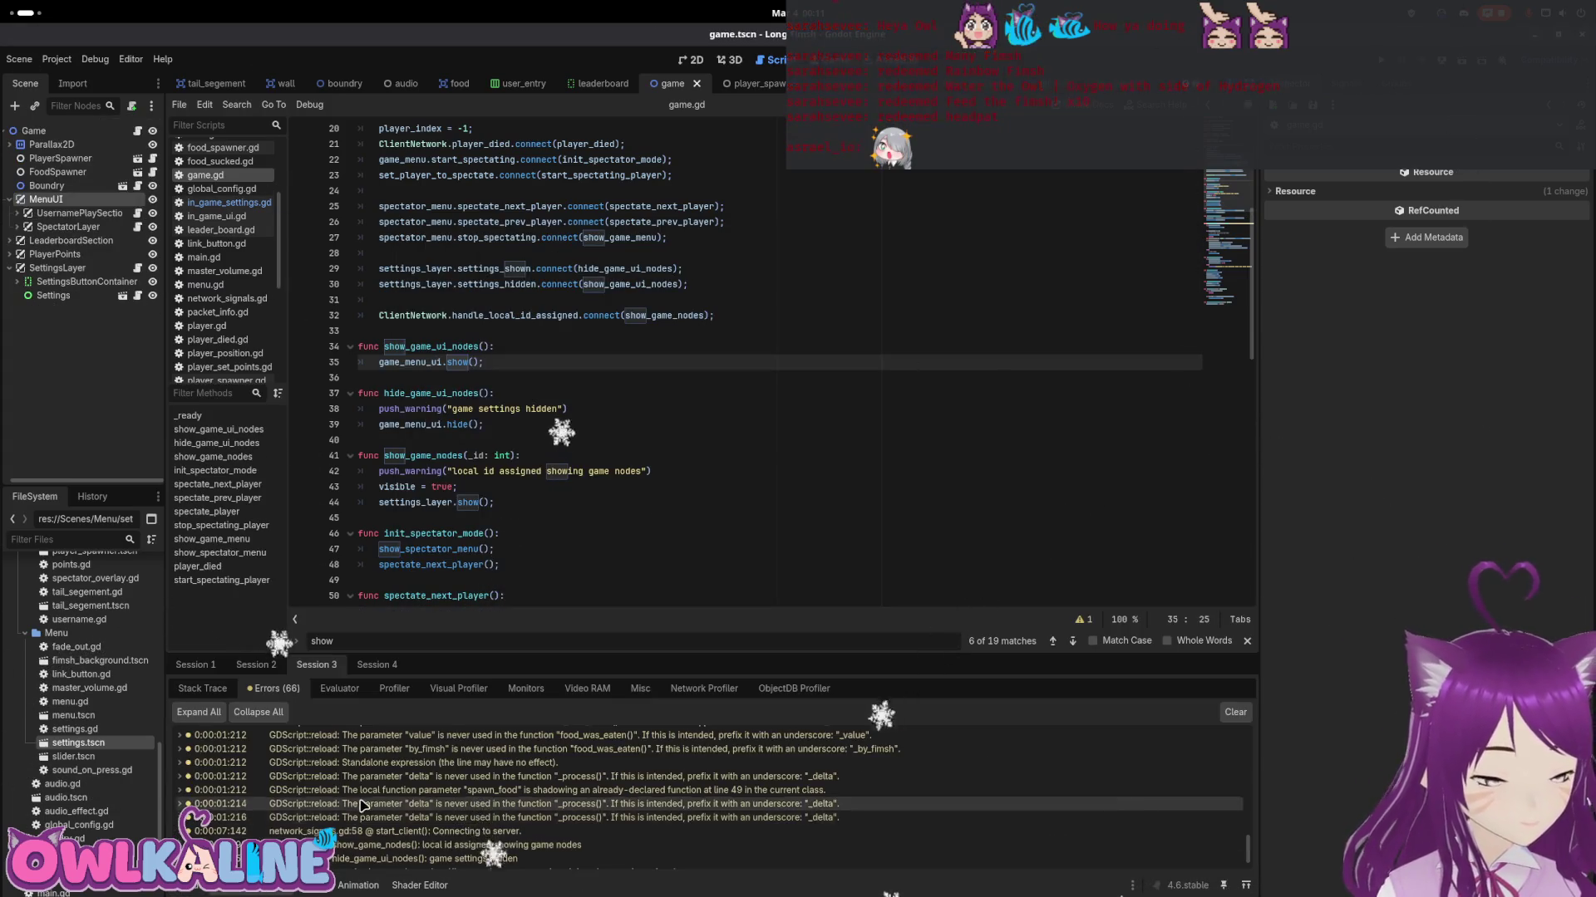
Step: Rewrite line 35 as 'for child in game_menu_ui.get_children():' and begin the loop body
mouse_move(491, 848)
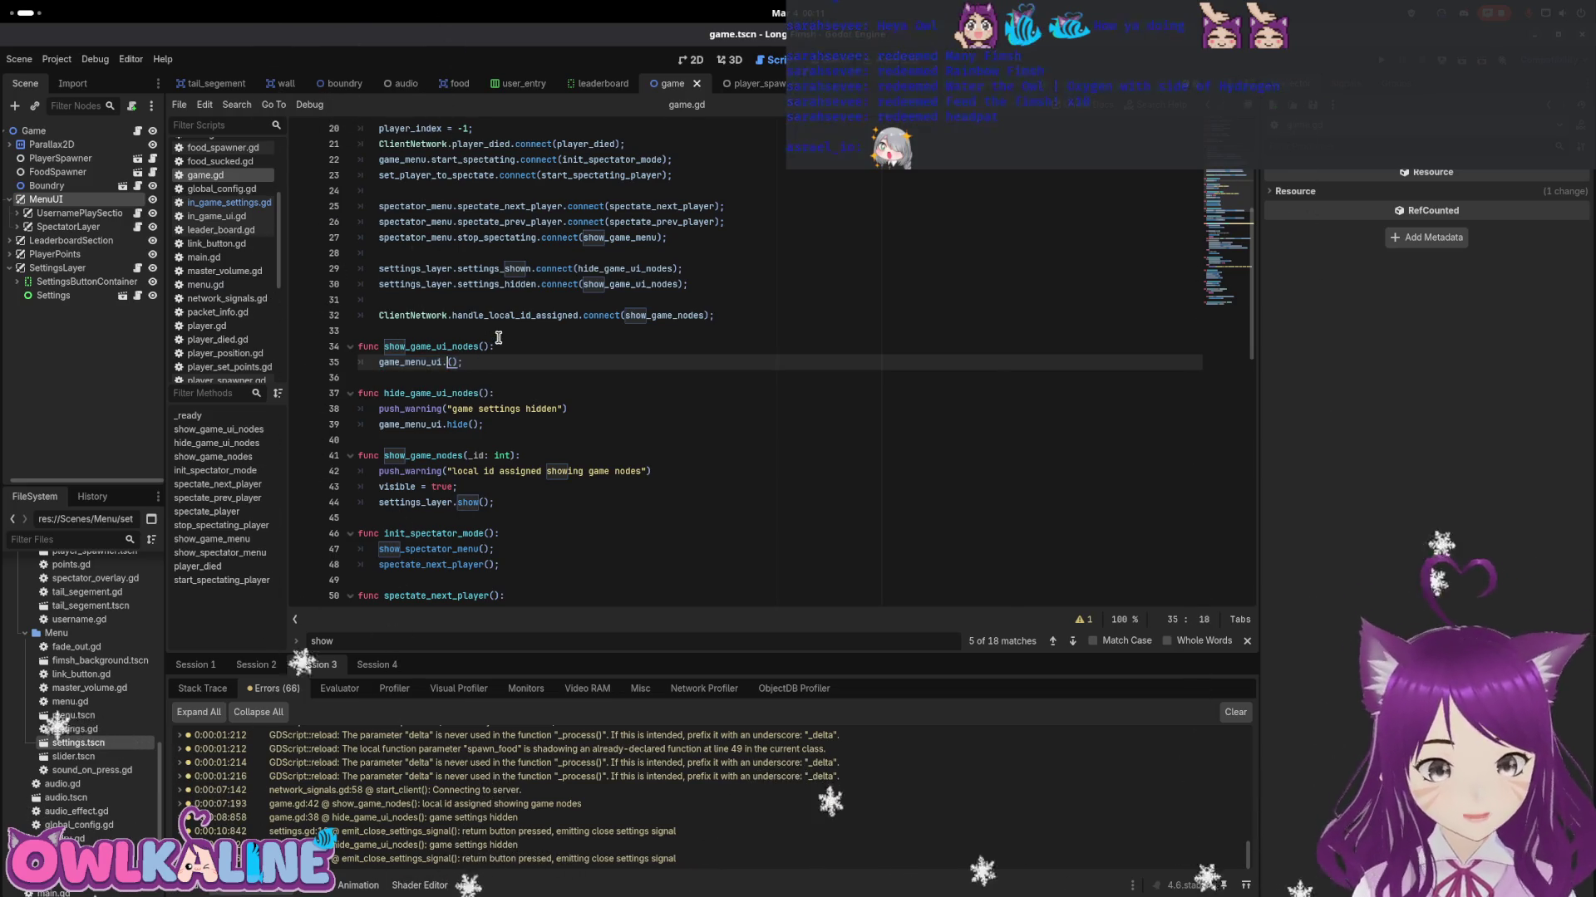
text(et))
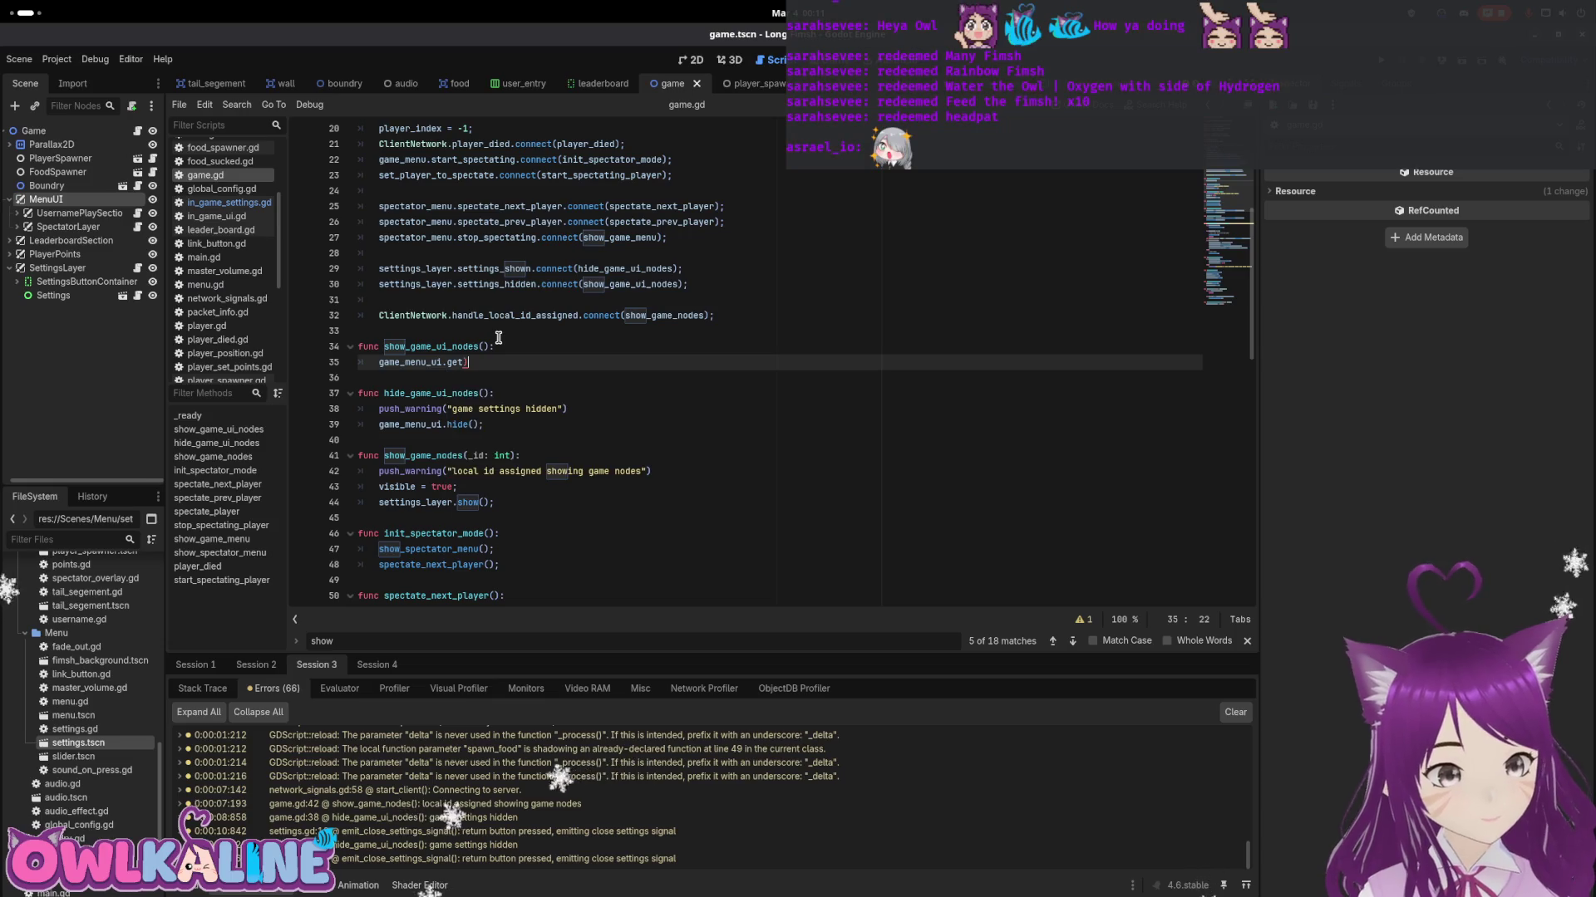
text(c)
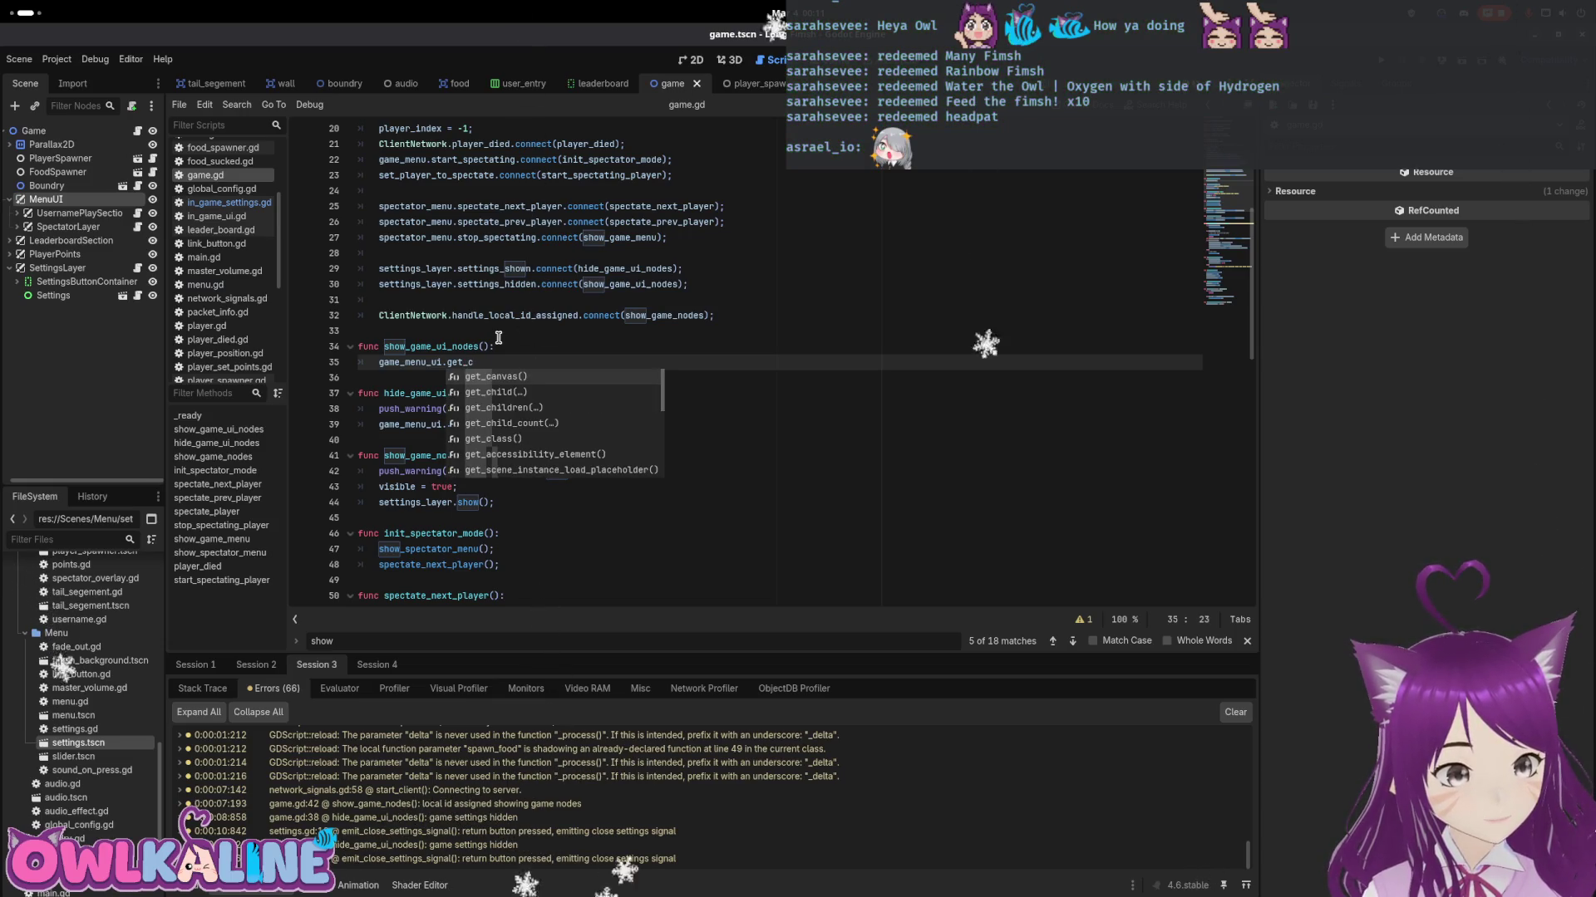
key(Down)
key(Down)
key(Return)
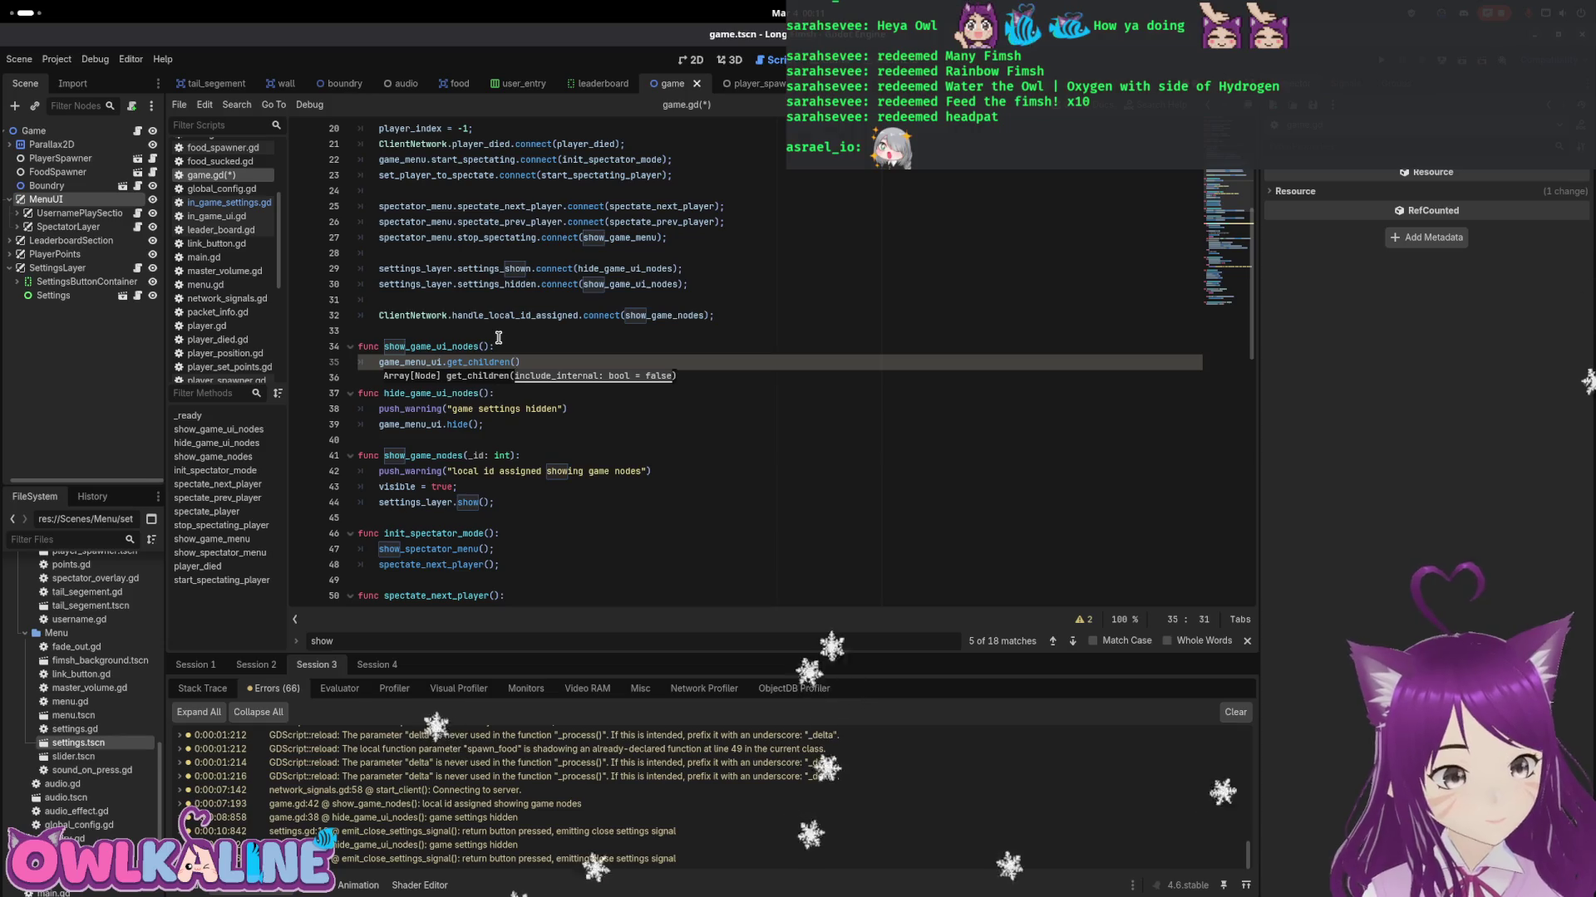
key(Home)
key(Home)
key(Home)
text(for ch)
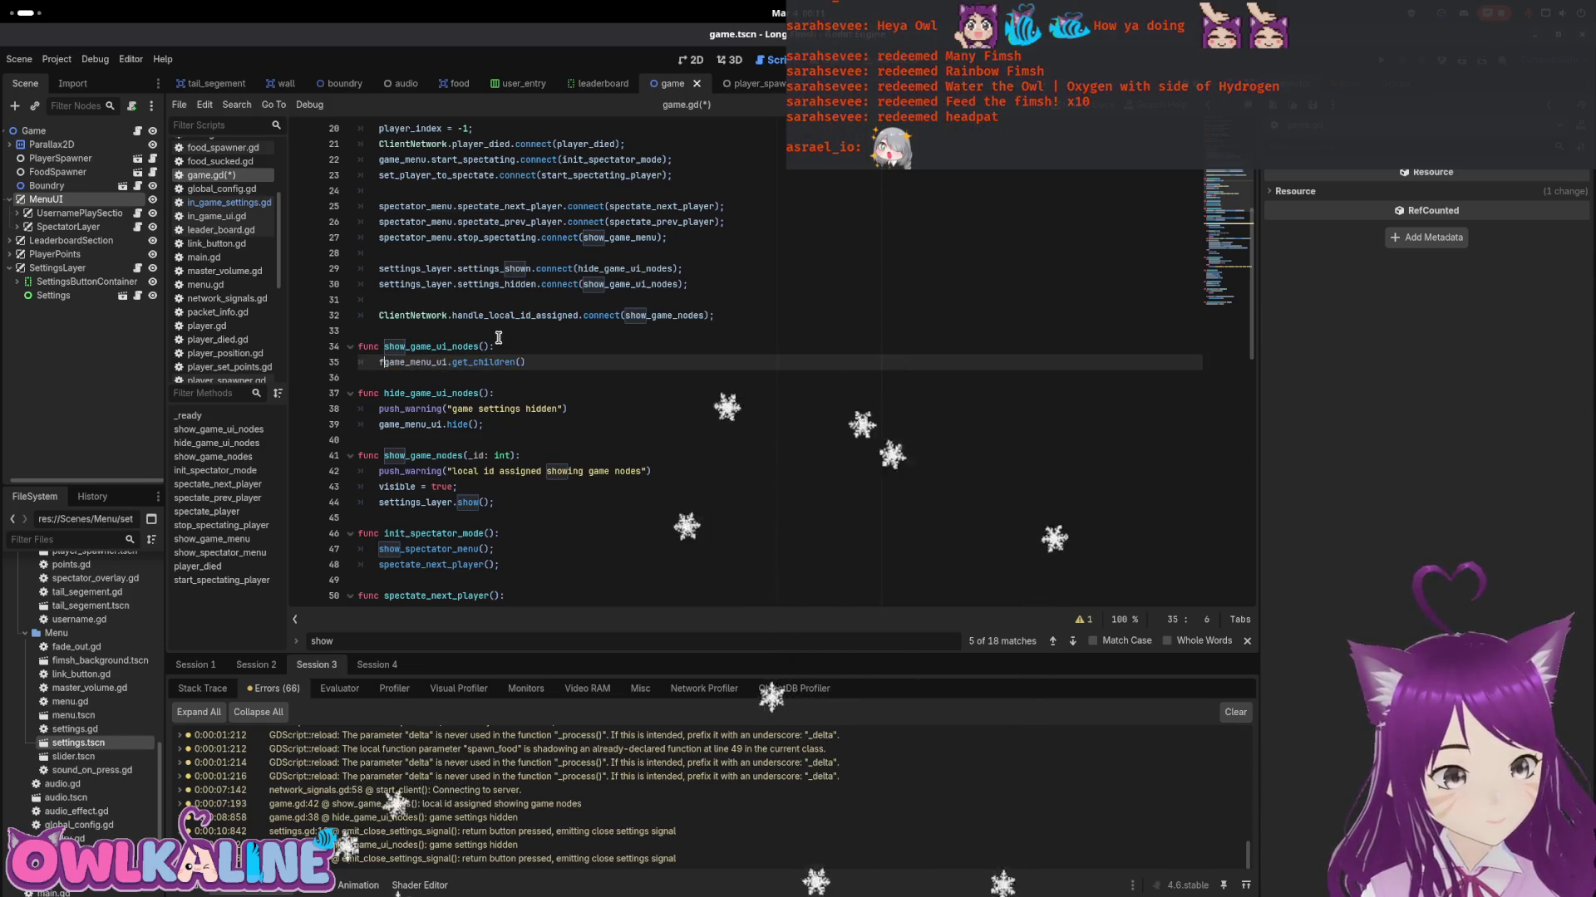
text(ild in)
key(End)
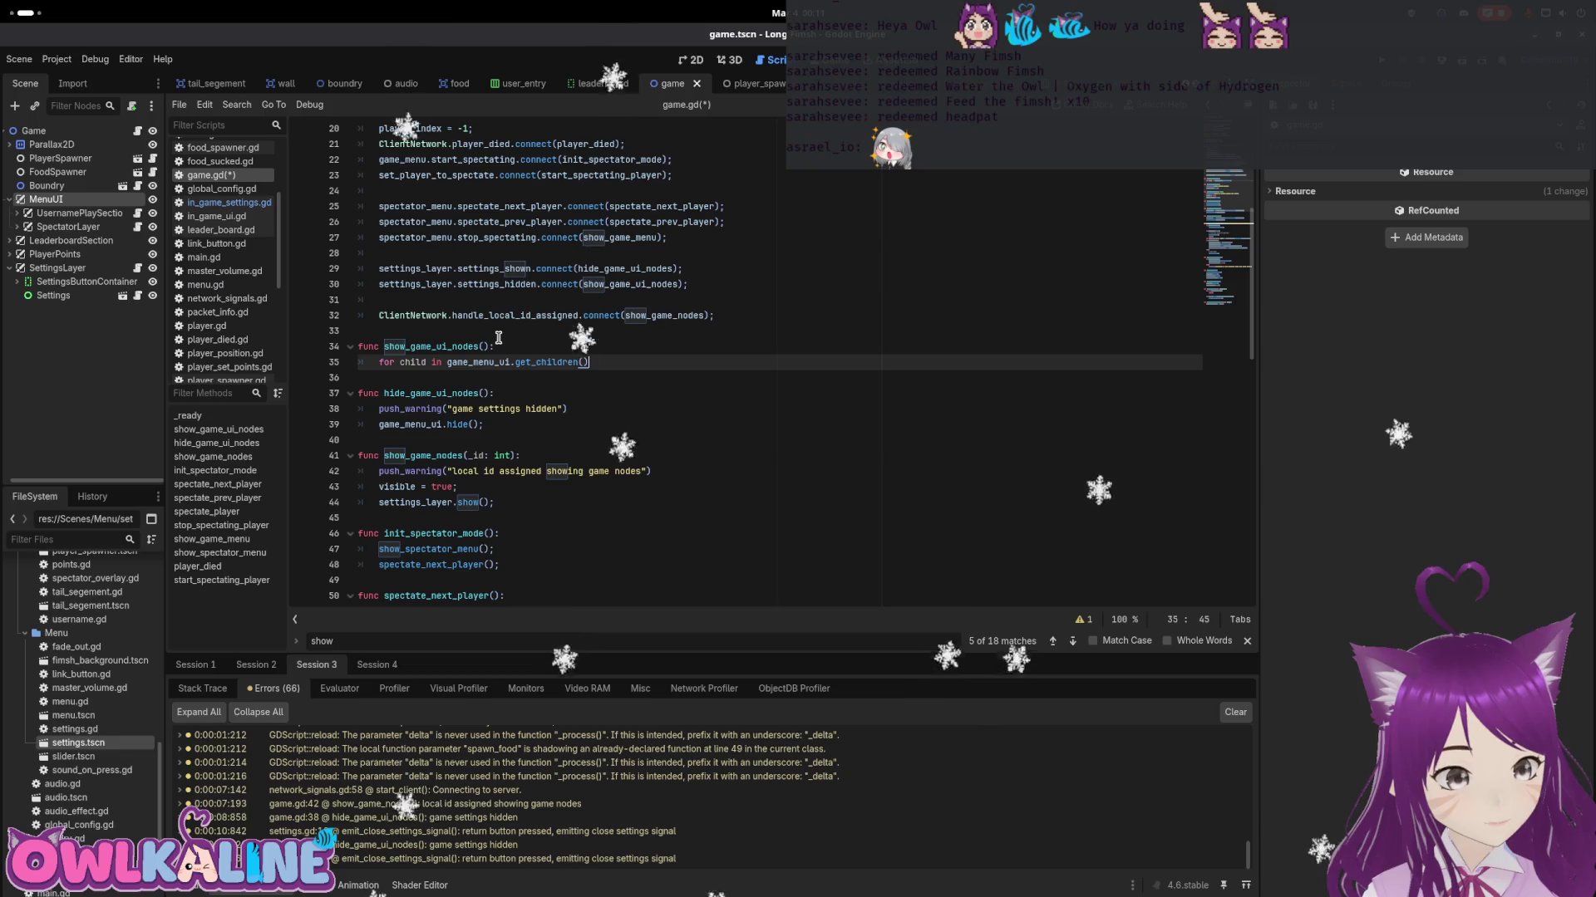